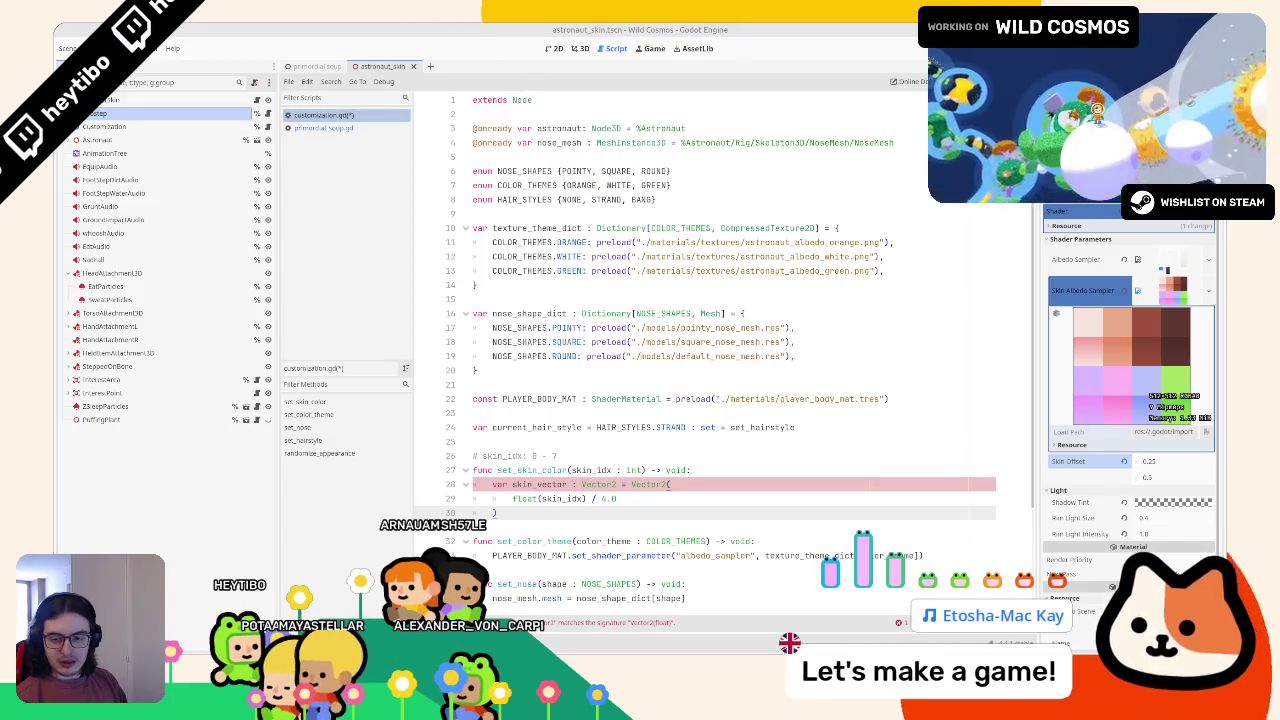
# Step: Make line 29 read float(skin_idx) % 4.0 and move / 4.0 after the Vector2's closing parenthesis
pyautogui.click(662, 497)
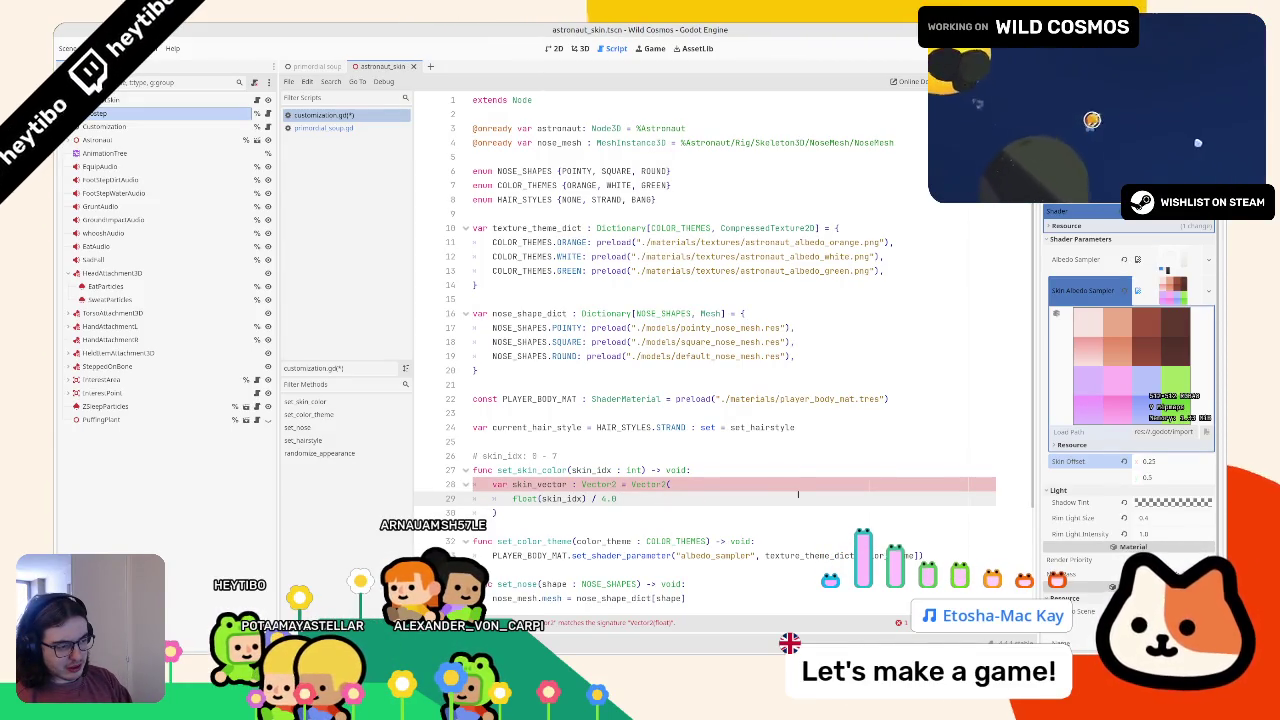
pyautogui.write('%')
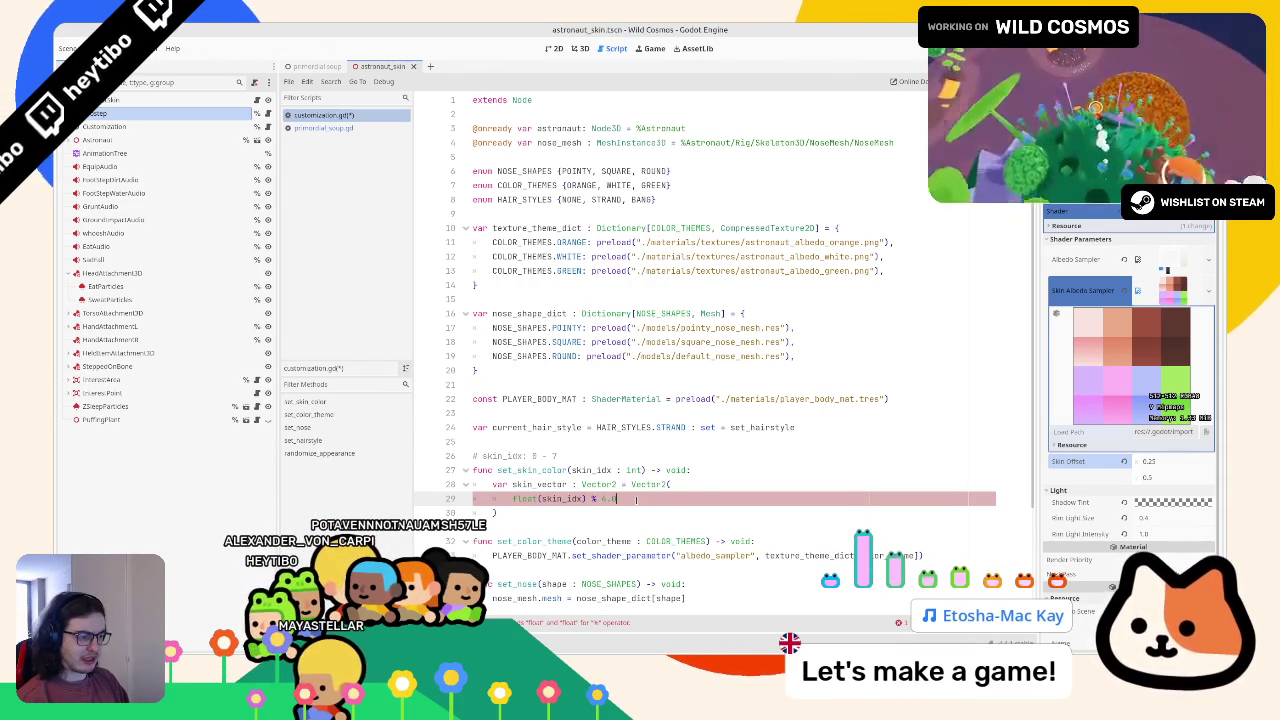
pyautogui.write('.0')
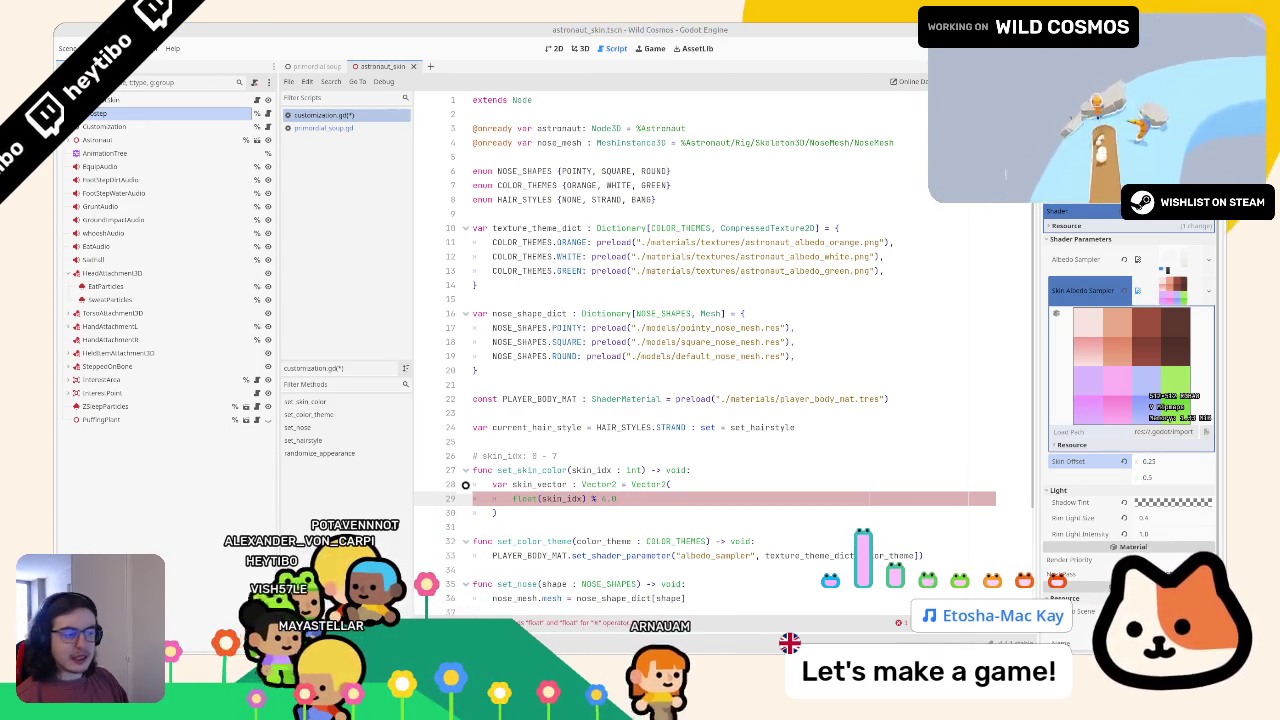
pyautogui.write('/ ')
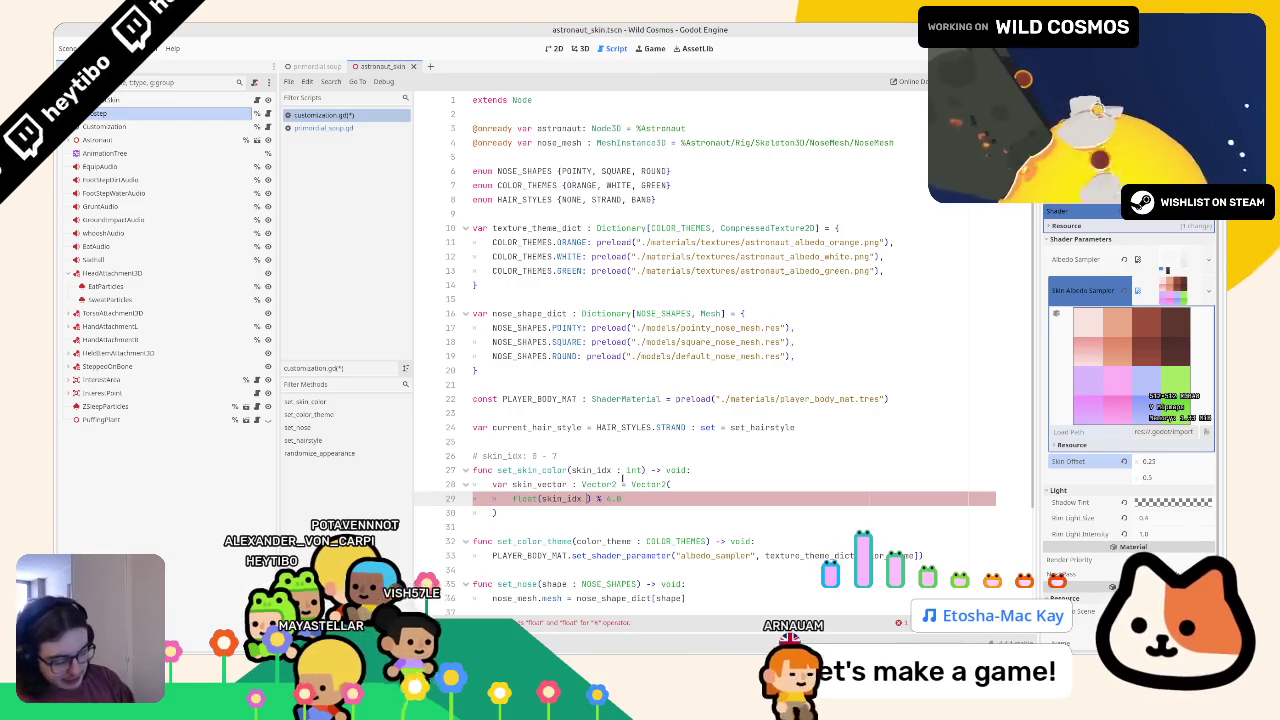
pyautogui.write('4.0')
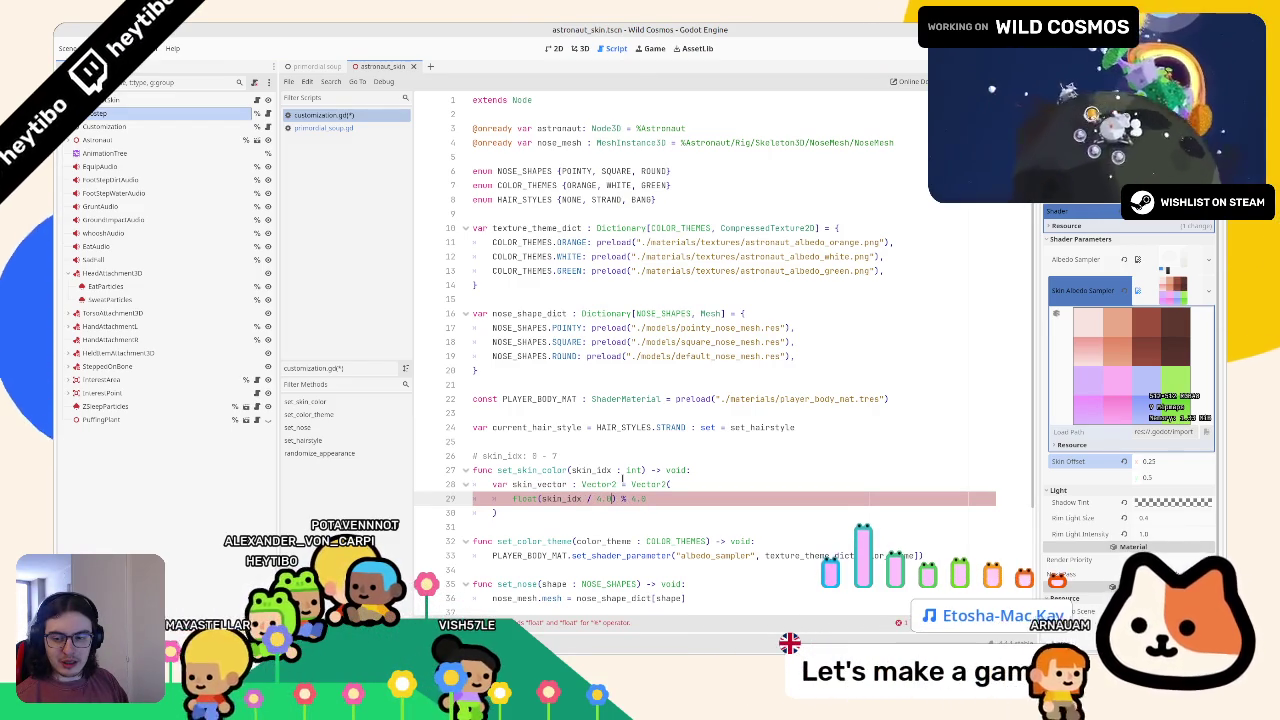
pyautogui.hotkey('alt', 'Tab')
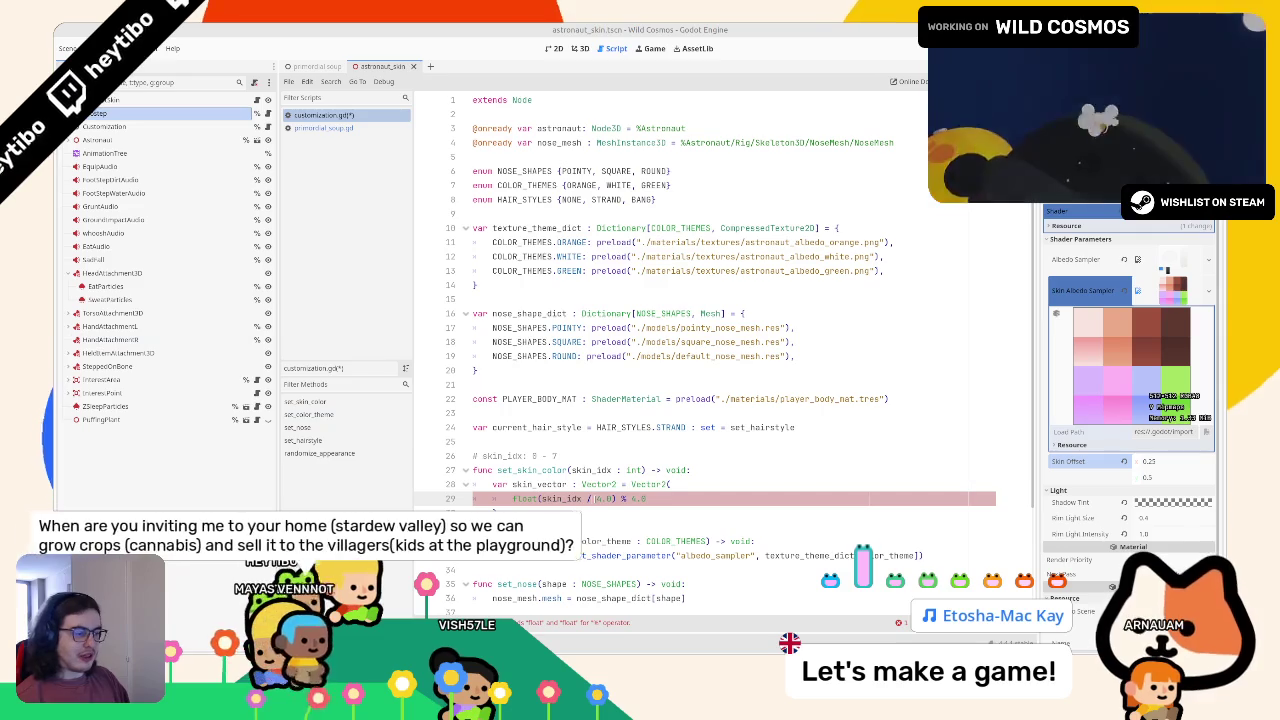
pyautogui.write(') %')
pyautogui.write(' 4.0 \t)')
pyautogui.write(' / 4.0')
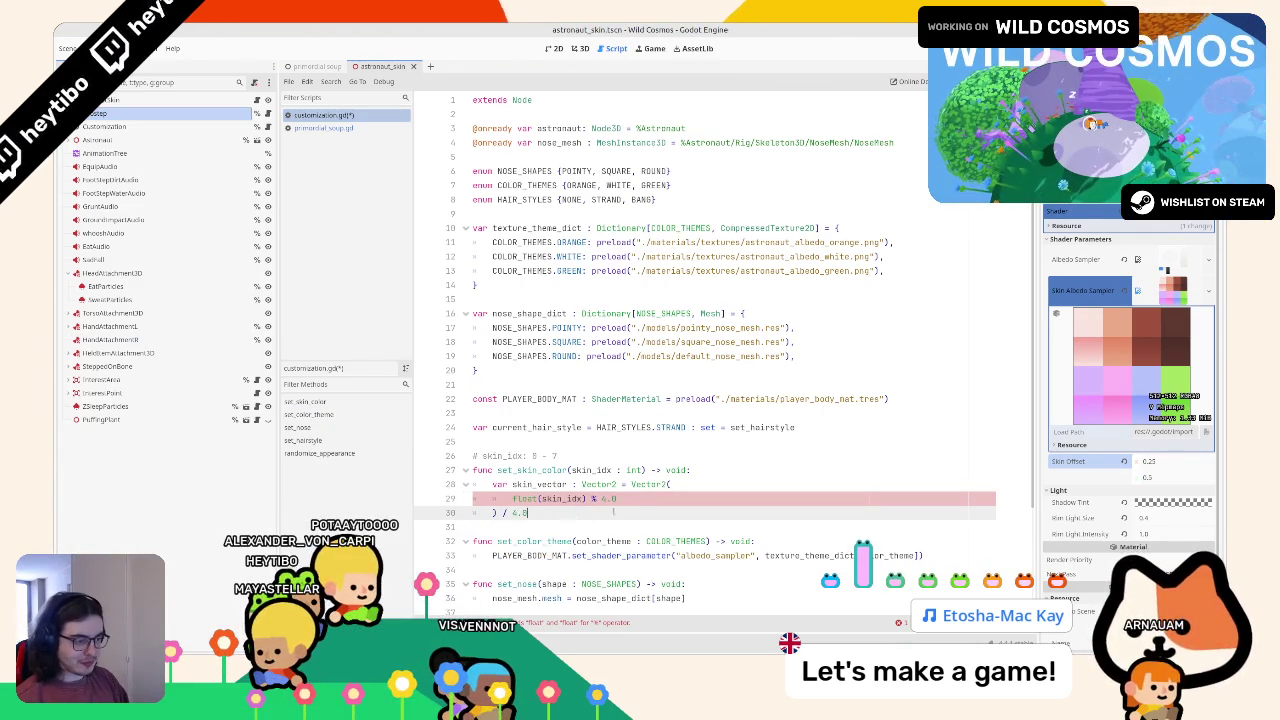
# Step: End line 29 with a comma and open a new indented line for the second component
pyautogui.click(658, 498)
pyautogui.write(',')
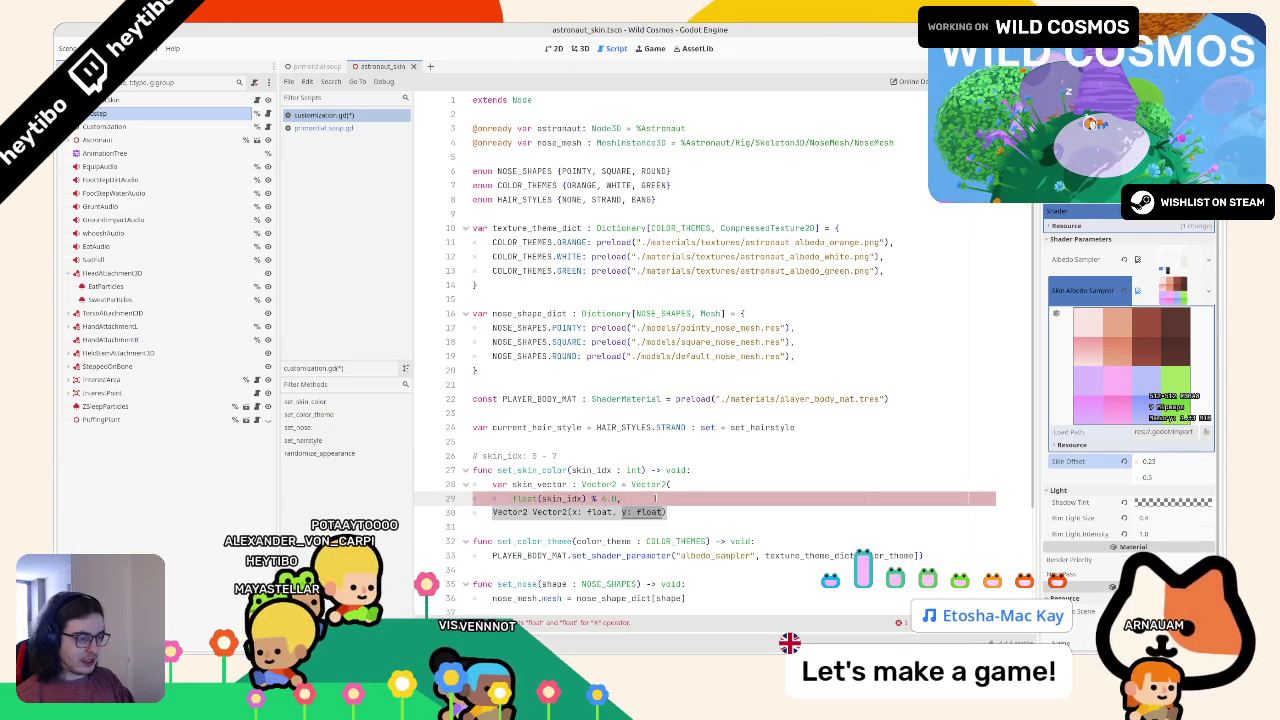
pyautogui.write('/ 4.0')
pyautogui.press('Return')
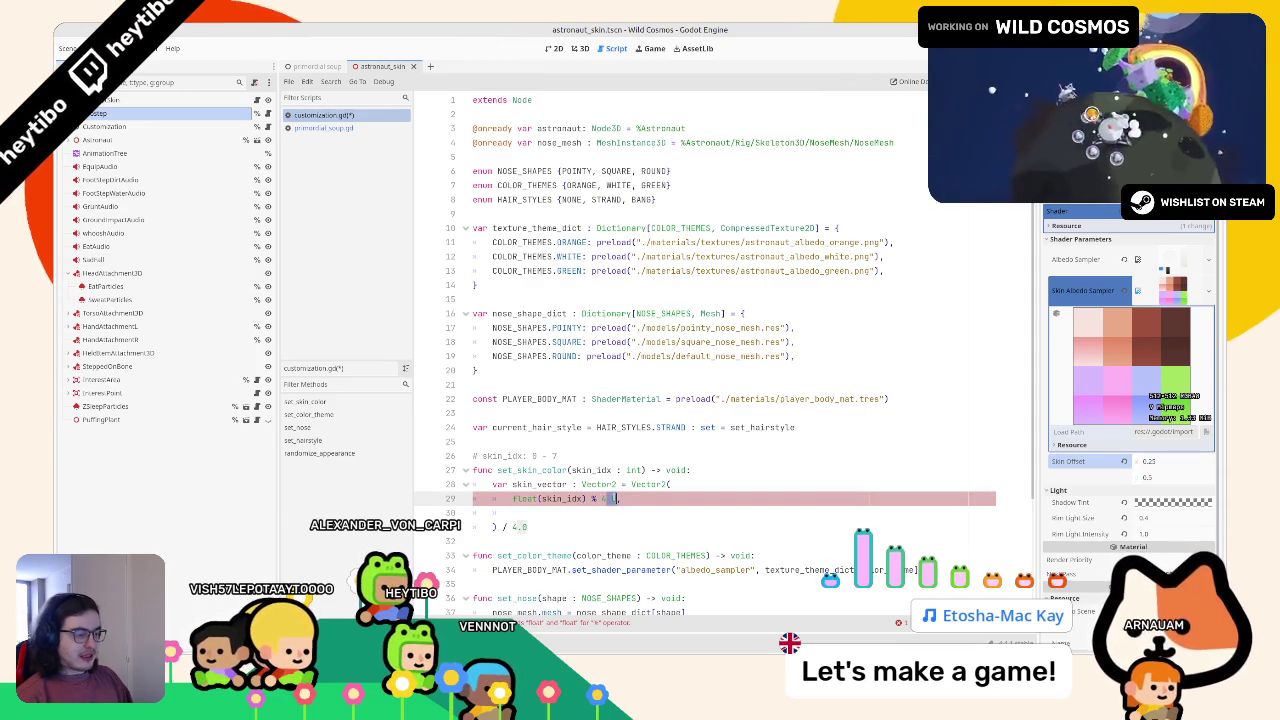
# Step: Rewrite line 29's first component as fposmod(float(skin_idx), 4.0), deleting the leftover % 4.0
pyautogui.moveTo(512, 498); pyautogui.dragTo(581, 499)
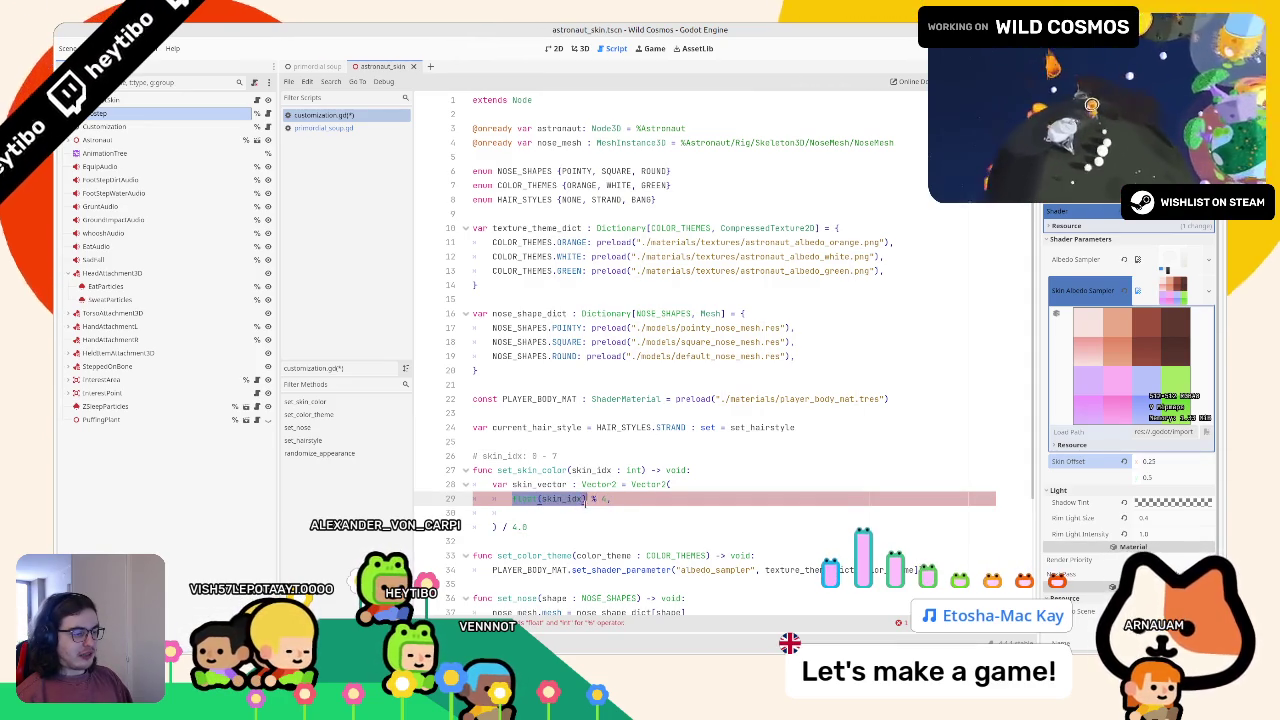
pyautogui.write('skin_idx')
pyautogui.hotkey('ctrl', 'z')
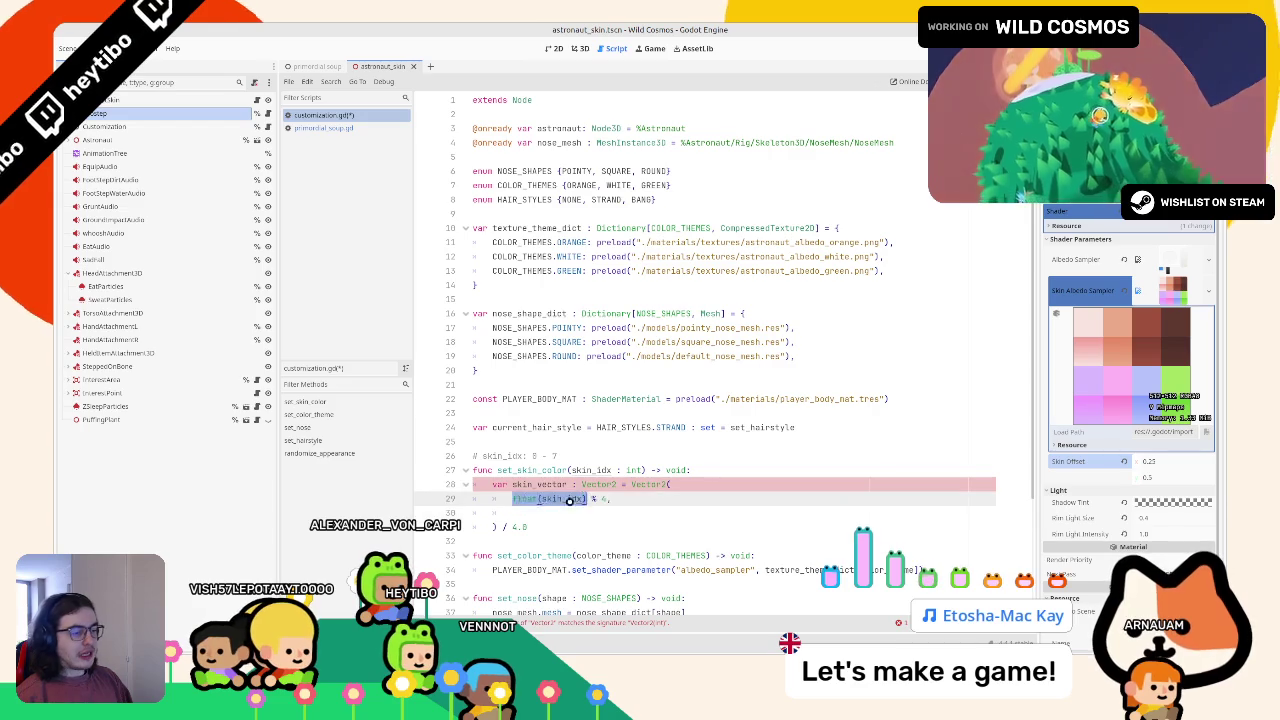
pyautogui.click(561, 498)
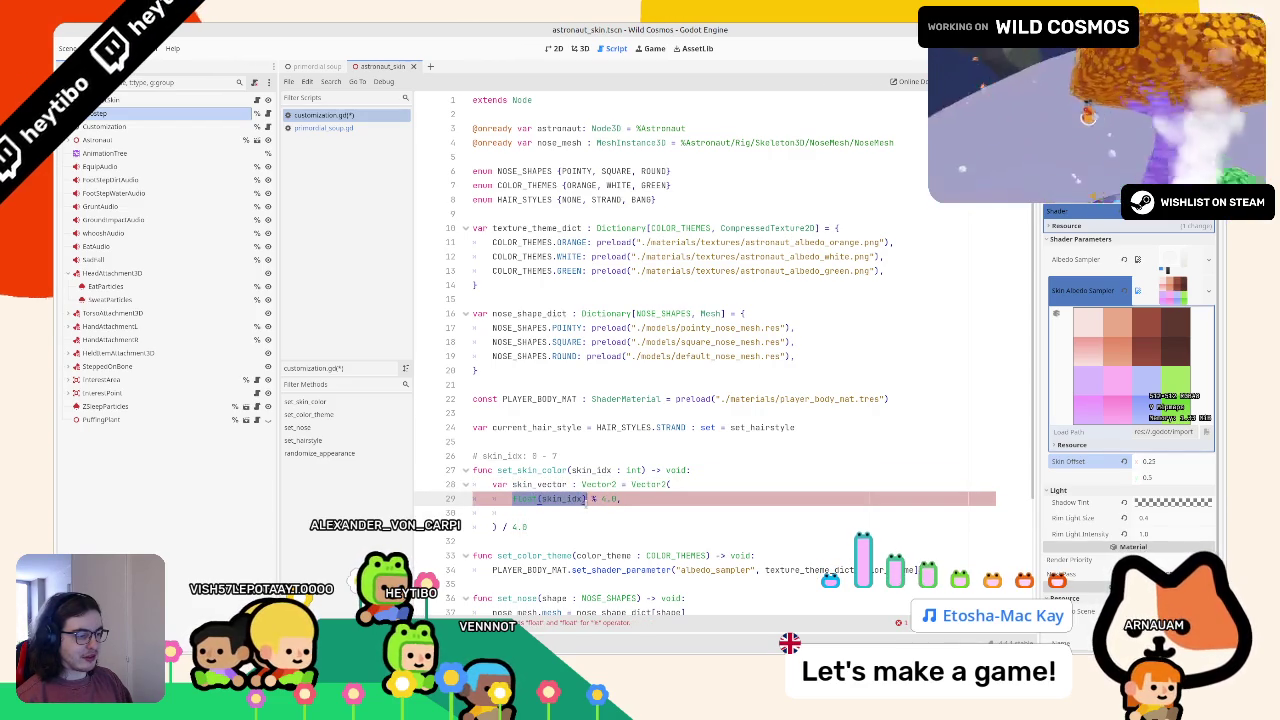
pyautogui.write('posmod')
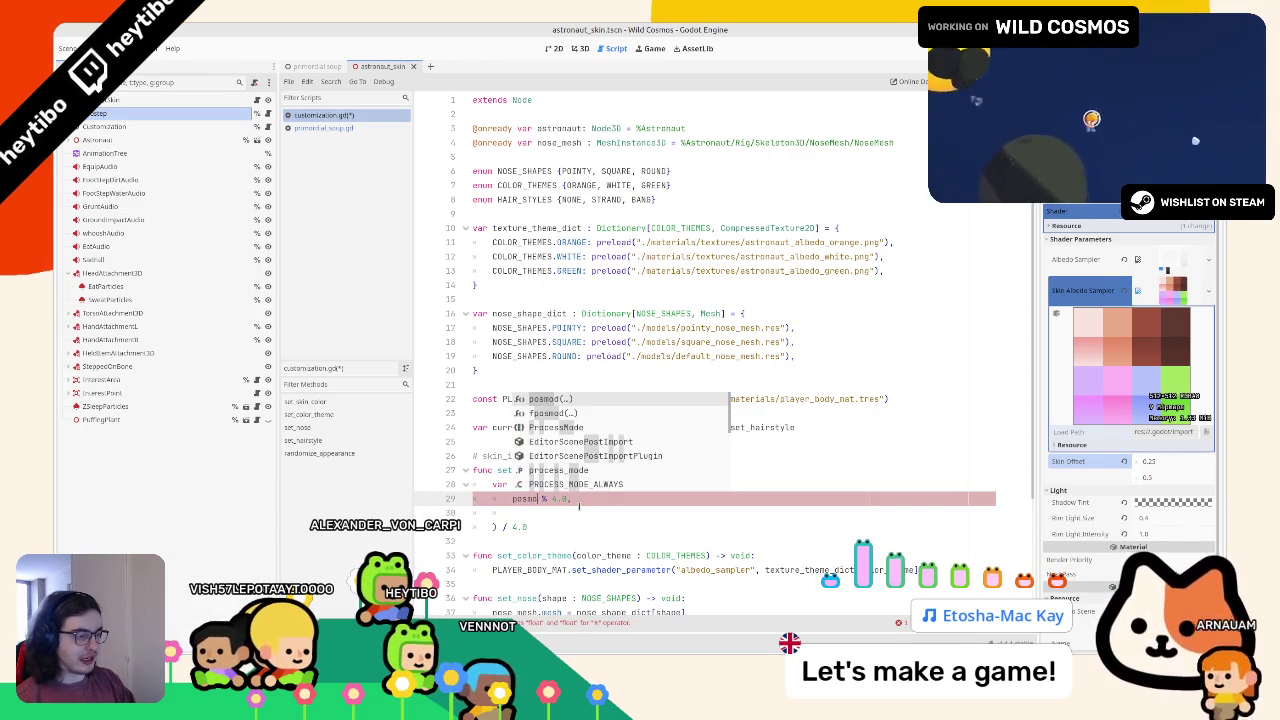
pyautogui.press('Down')
pyautogui.press('Return')
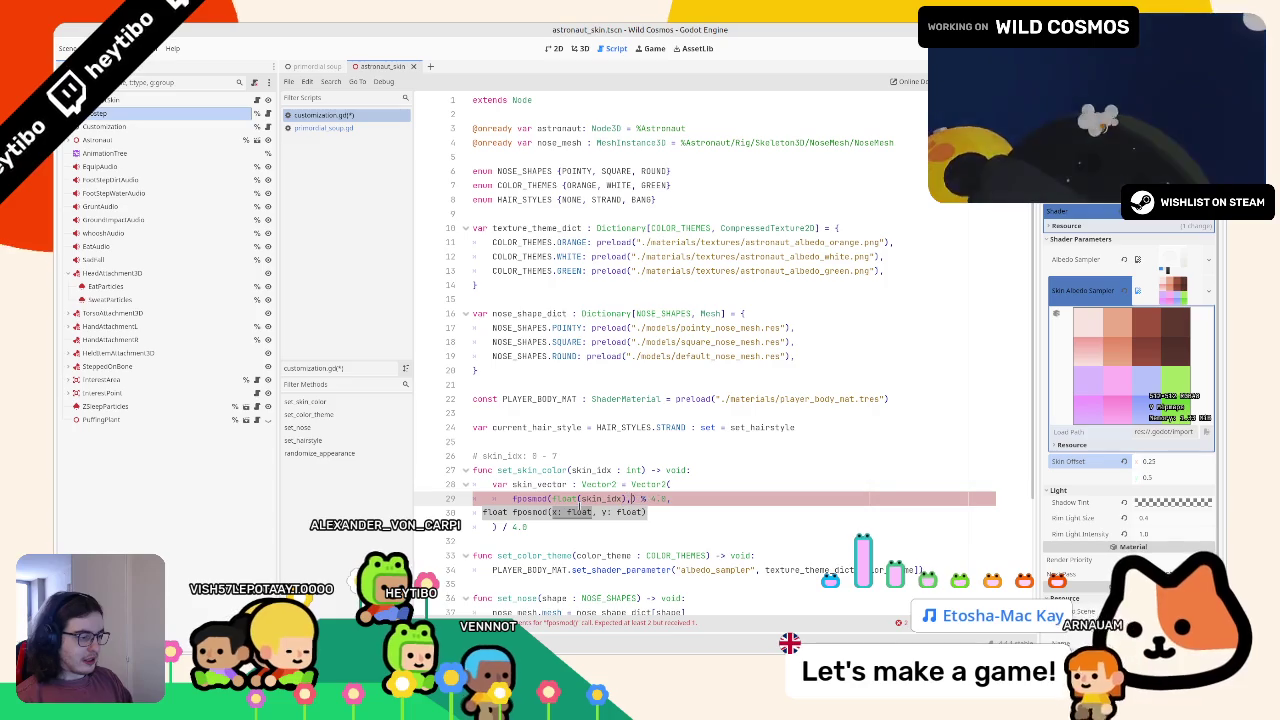
pyautogui.write('4.0')
pyautogui.press('Right')
pyautogui.press('Delete')
pyautogui.press('Delete')
pyautogui.press('Delete')
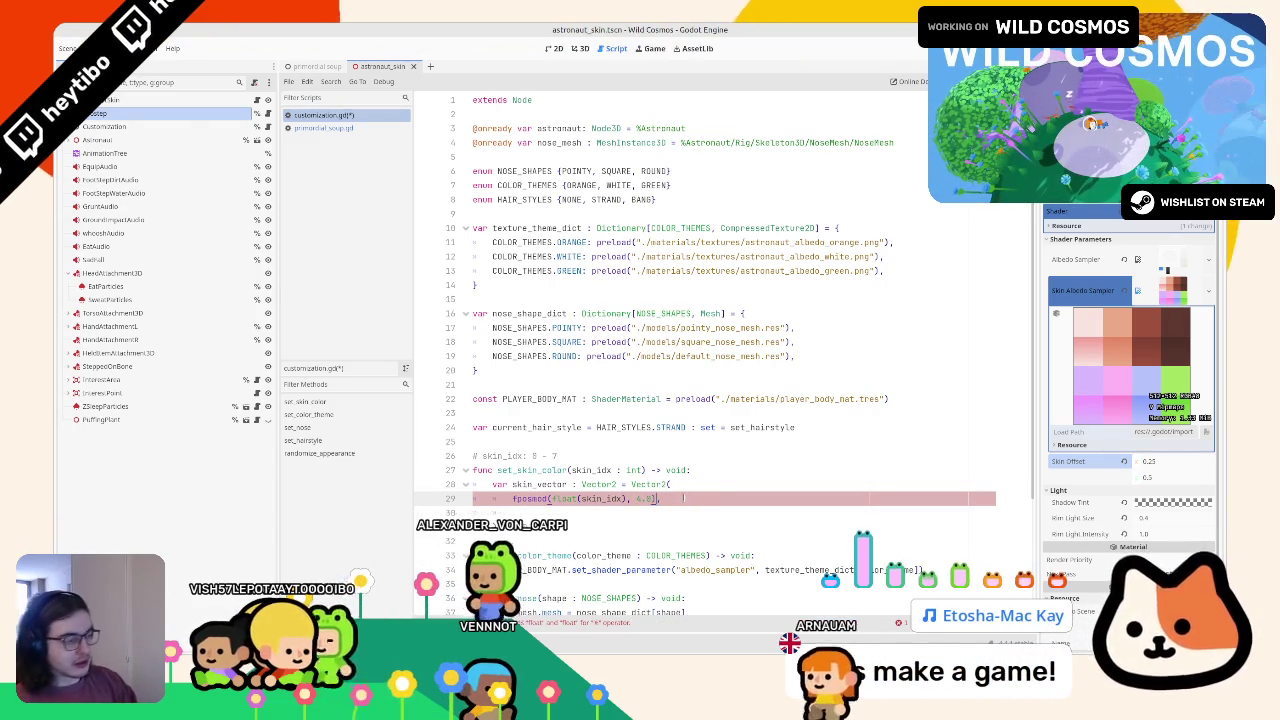
pyautogui.click(495, 512)
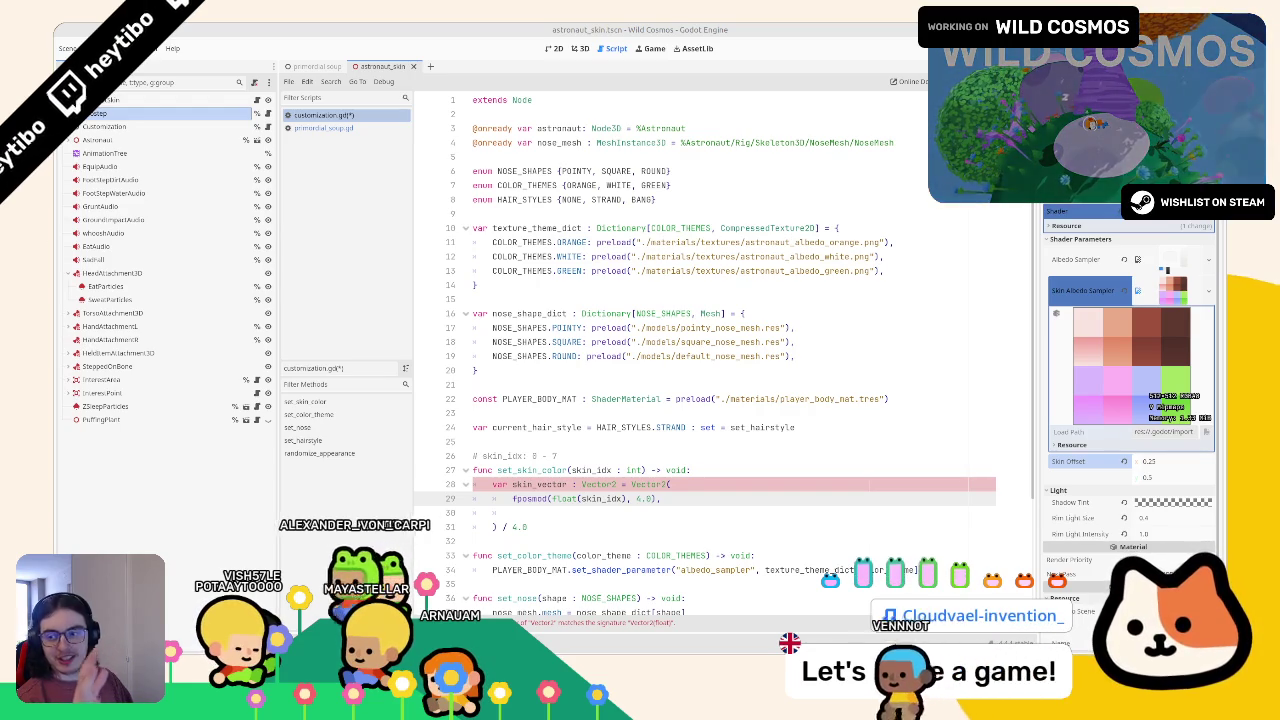
pyautogui.write('% 4.0')
pyautogui.press('BackSpace')
pyautogui.click(771, 512)
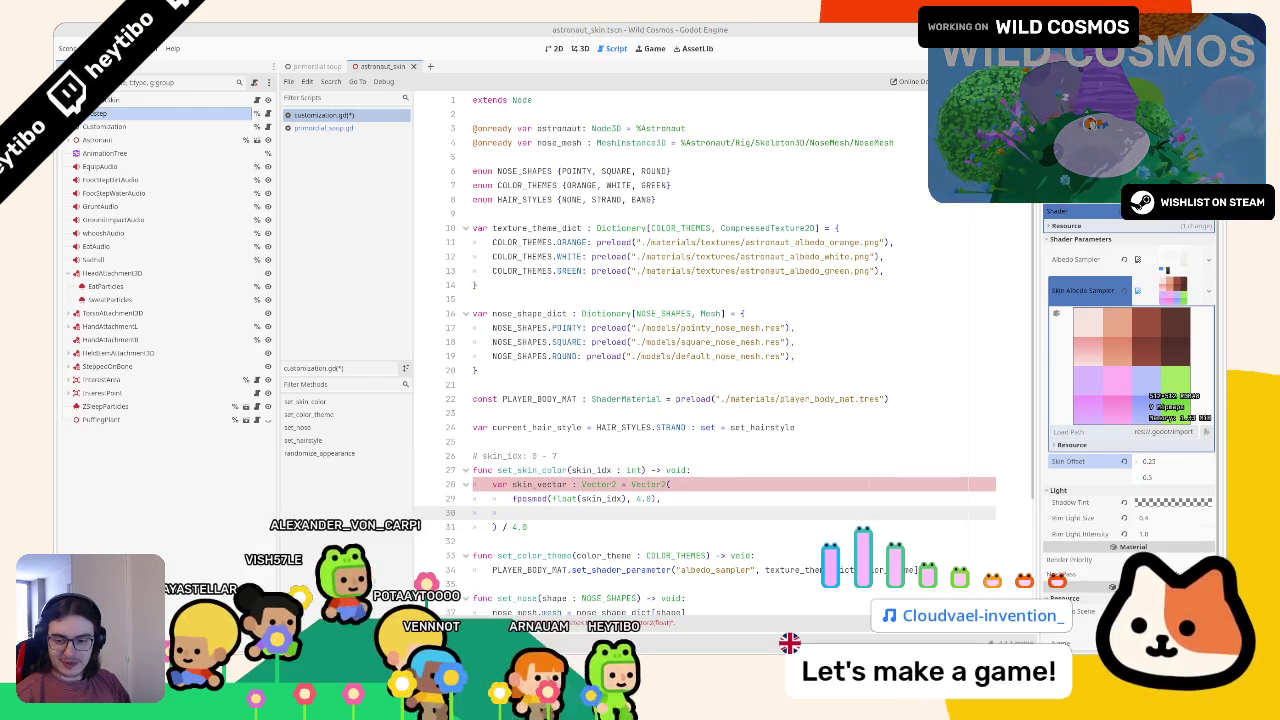
pyautogui.click(636, 498)
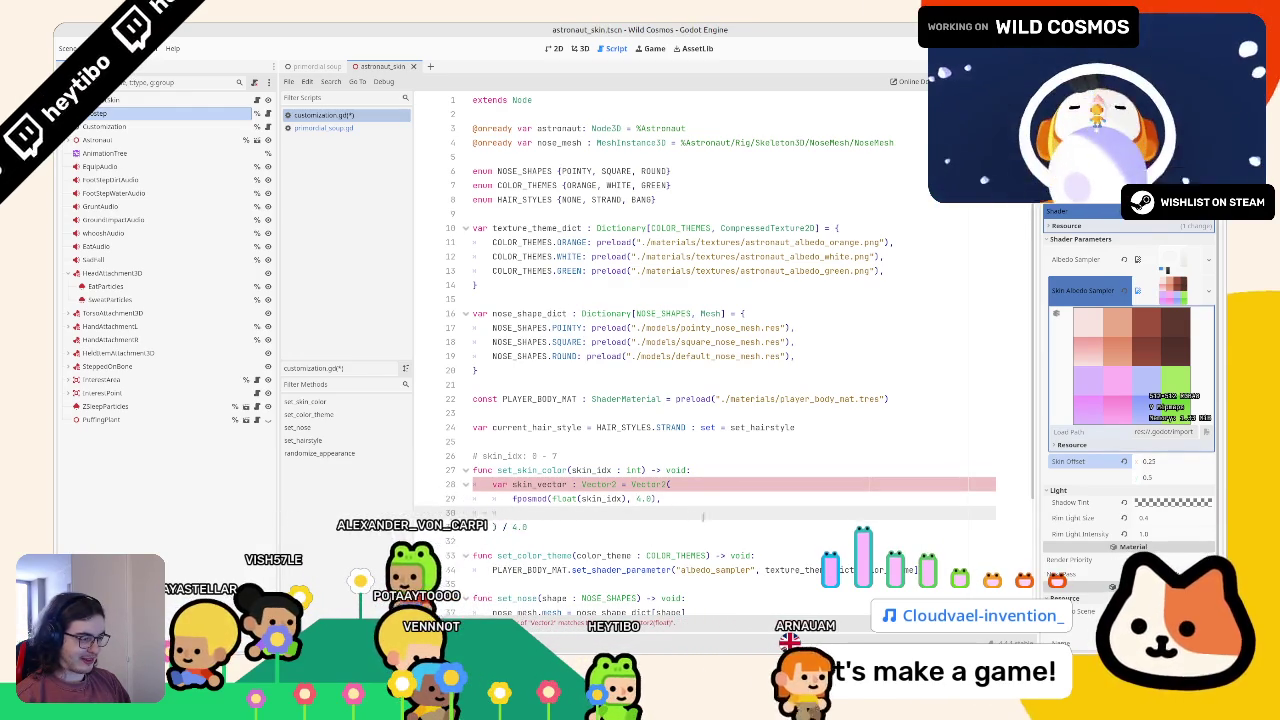
pyautogui.press('Up')
pyautogui.press('Up')
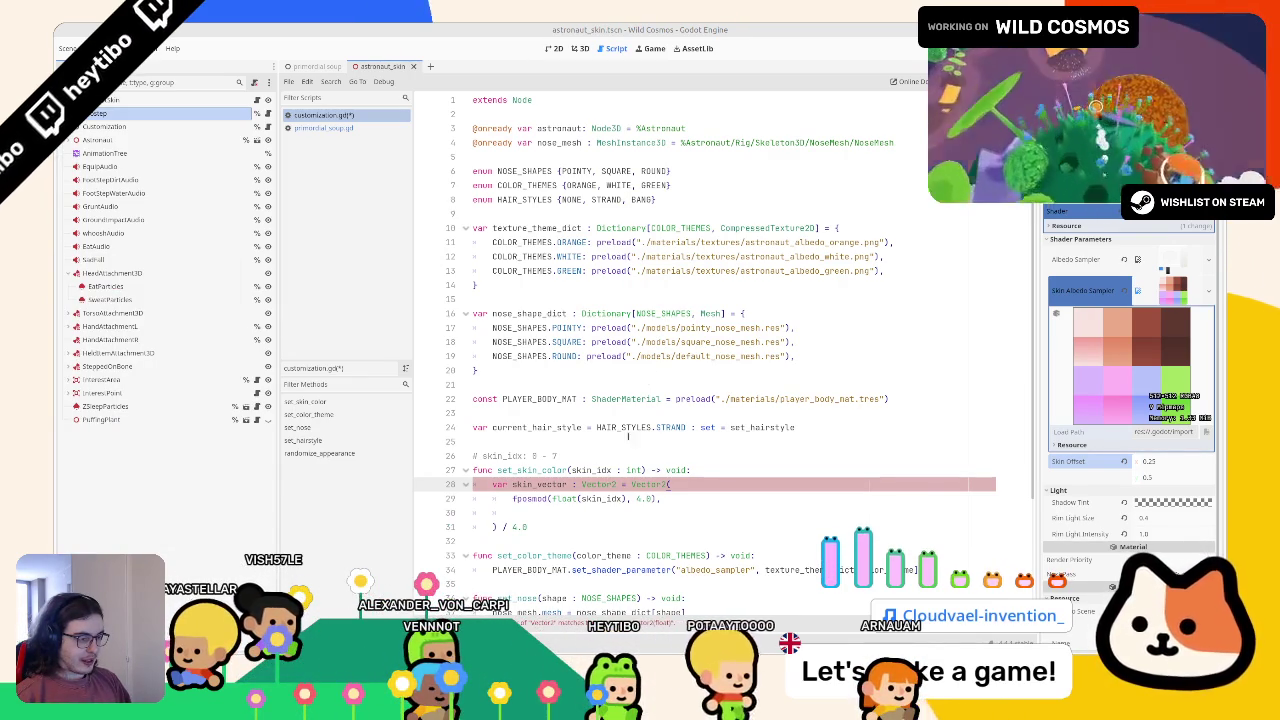
pyautogui.click(593, 514)
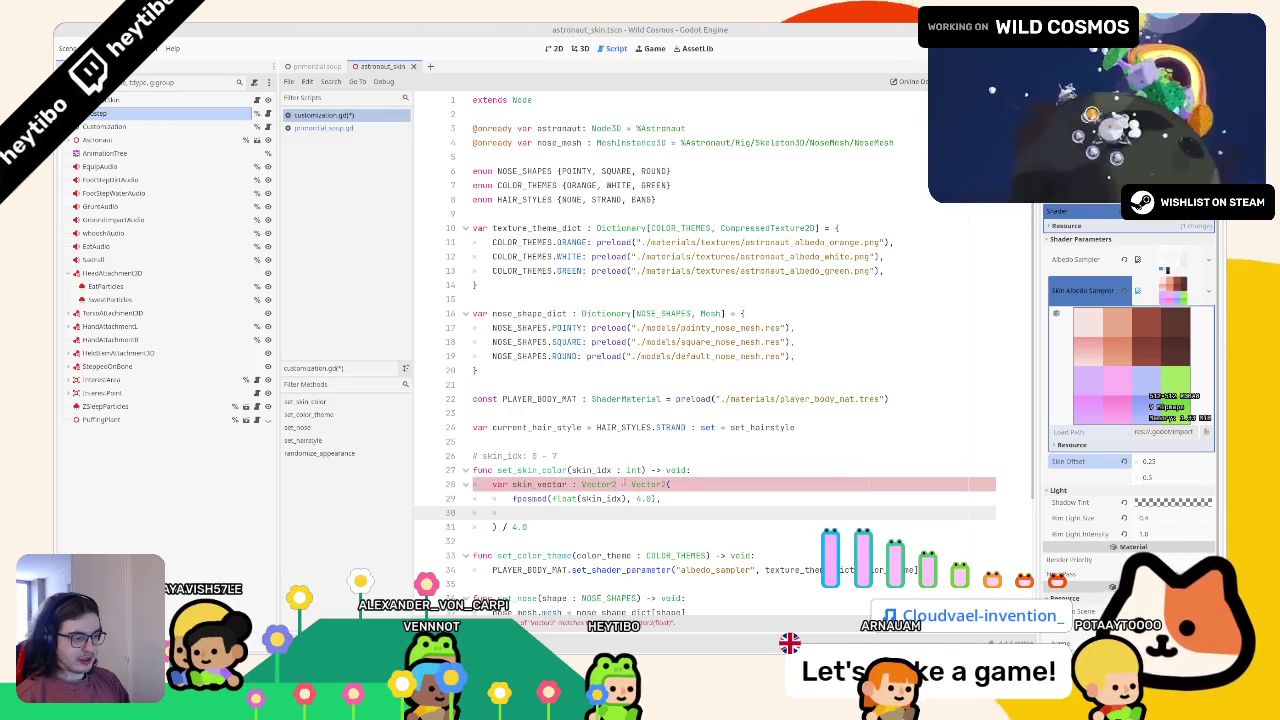
# Step: Write float(skin_idx) / 2.0 on line 30 as the vector's second component
pyautogui.doubleClick(564, 498)
pyautogui.moveTo(578, 498); pyautogui.dragTo(627, 498)
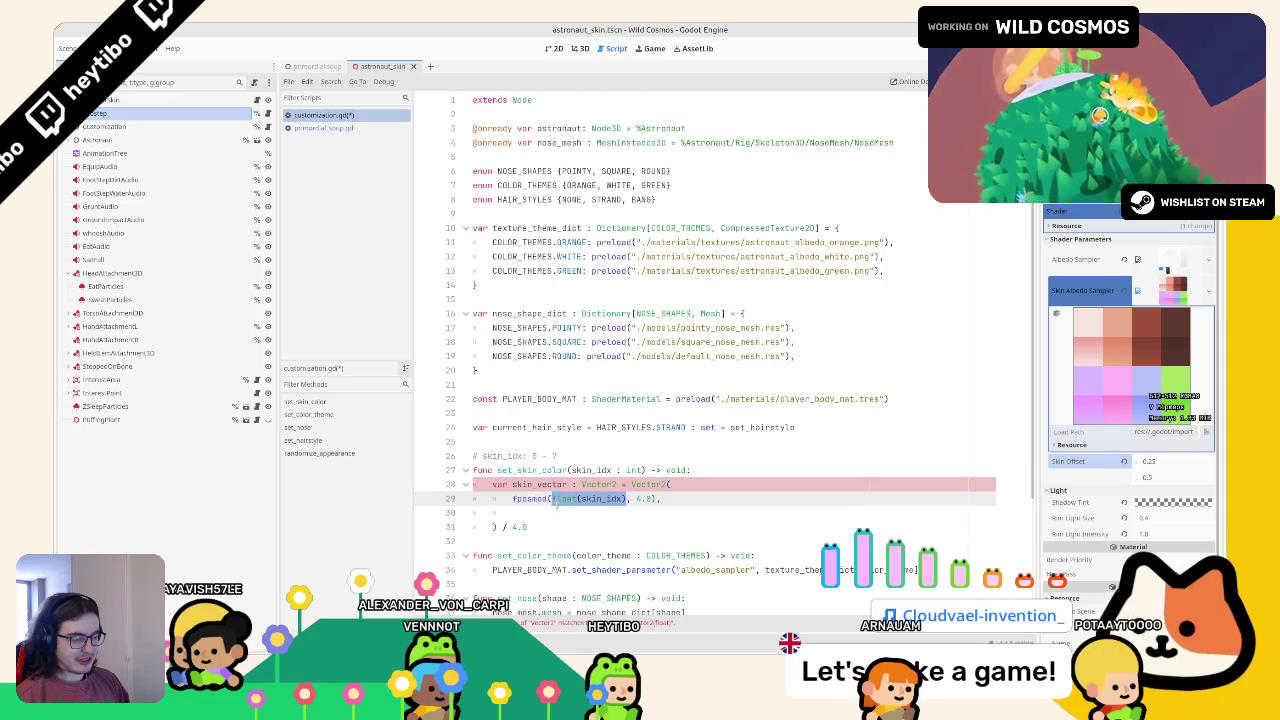
pyautogui.click(596, 513)
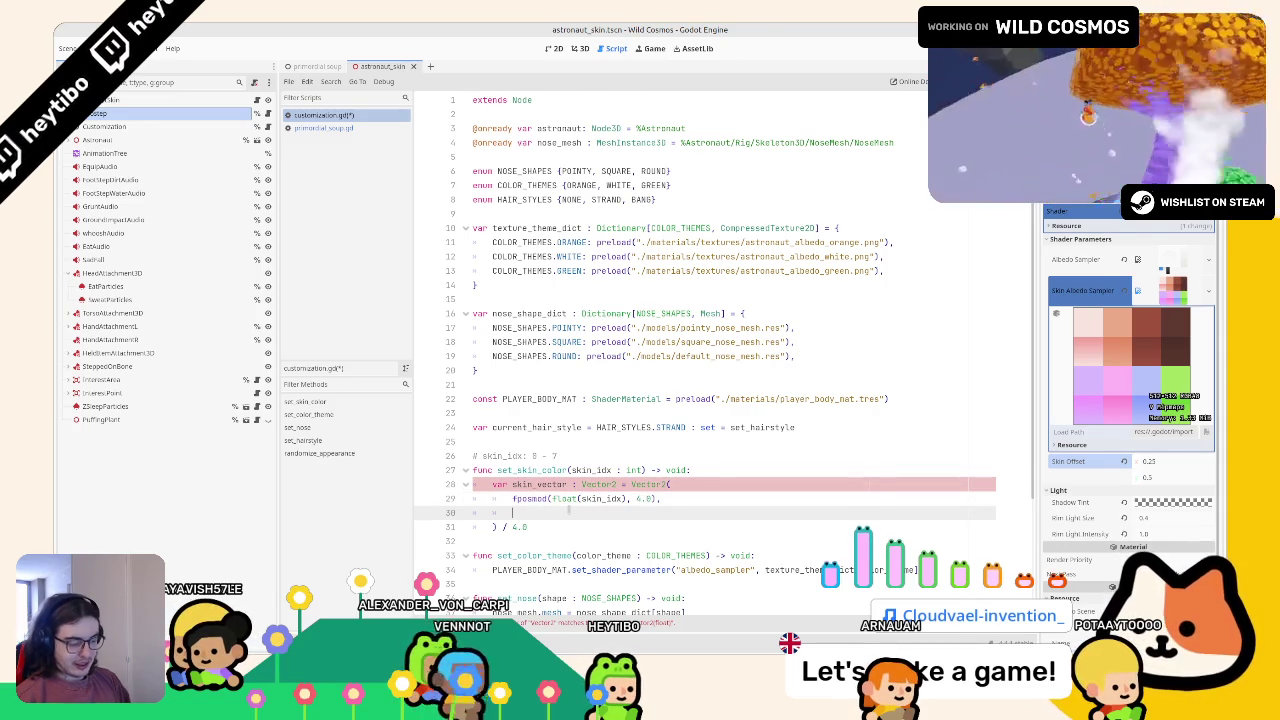
pyautogui.write('float(skin')
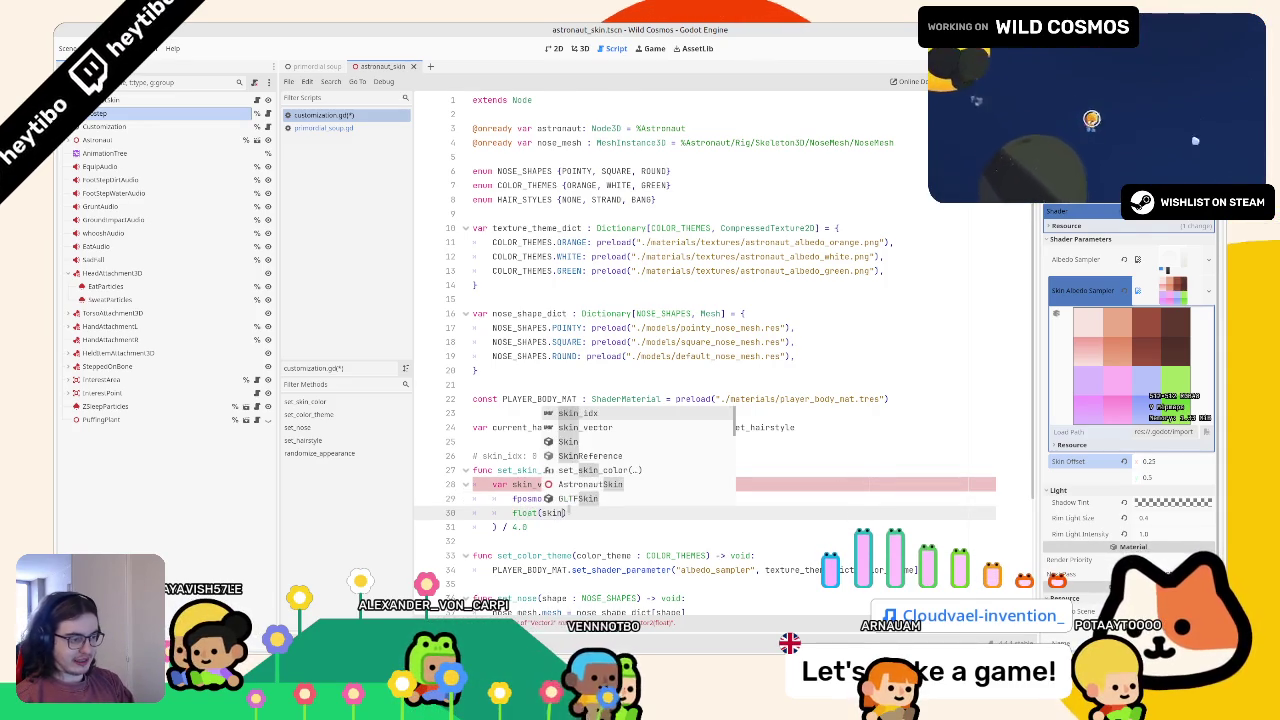
pyautogui.write('_')
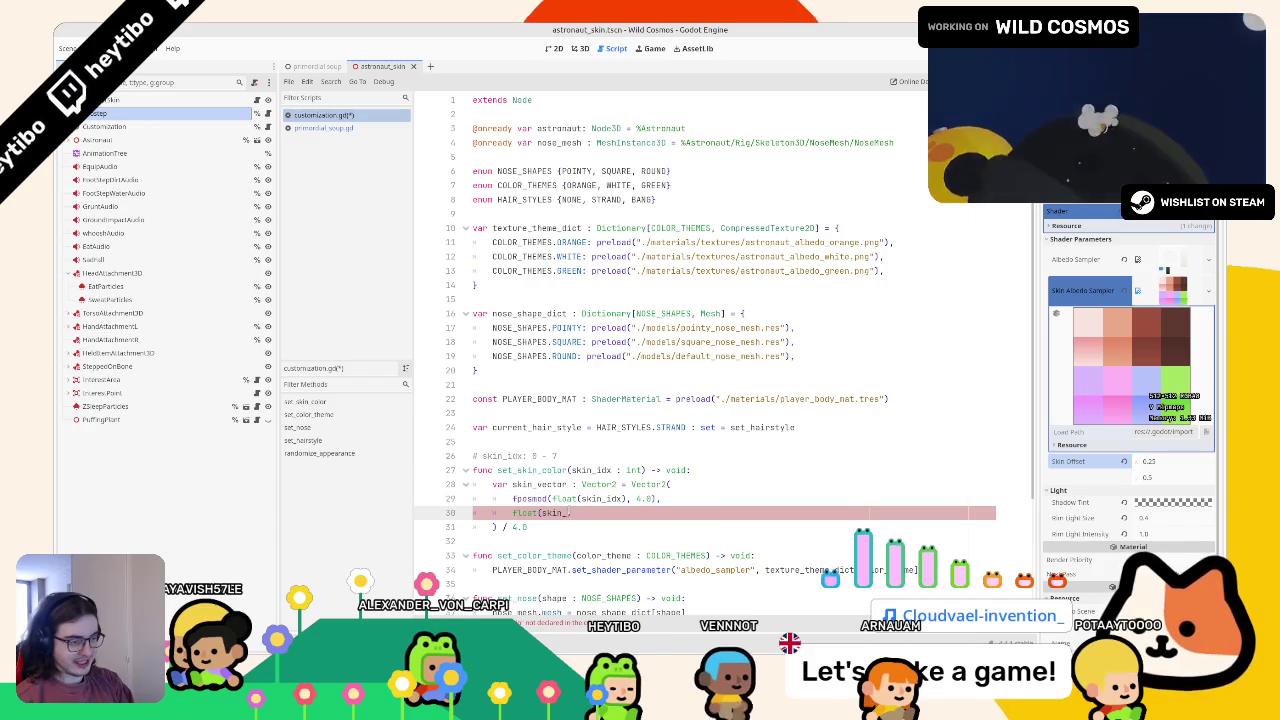
pyautogui.press('Return')
pyautogui.write(') / 2.0')
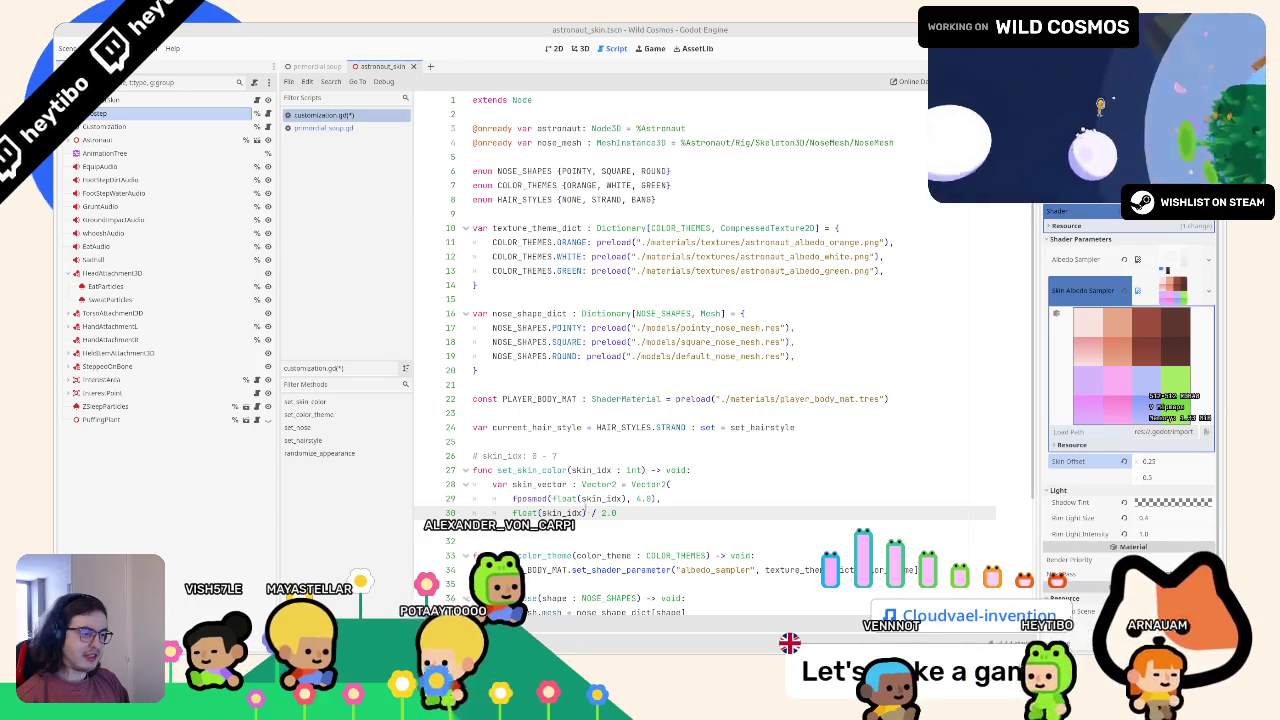
pyautogui.doubleClick(612, 512)
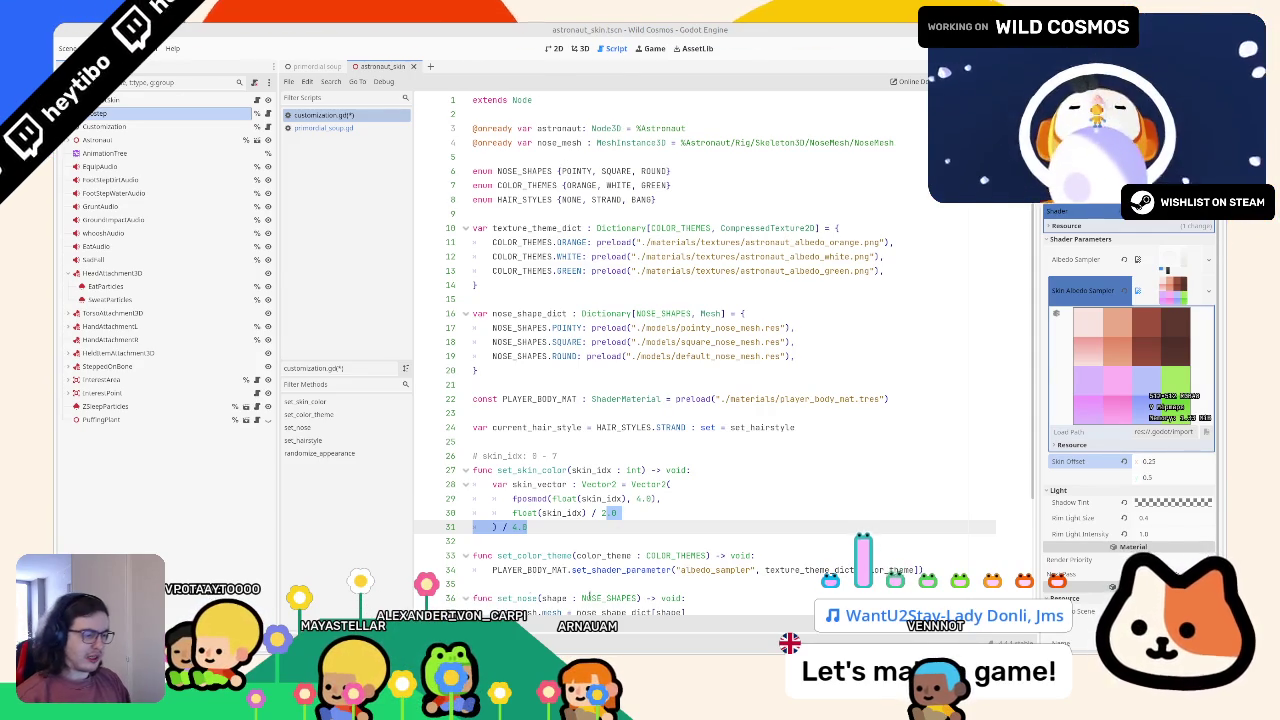
# Step: Wrap line 30's division in floor(), giving floor(float(skin_idx) / 4.0)
pyautogui.doubleClick(560, 512)
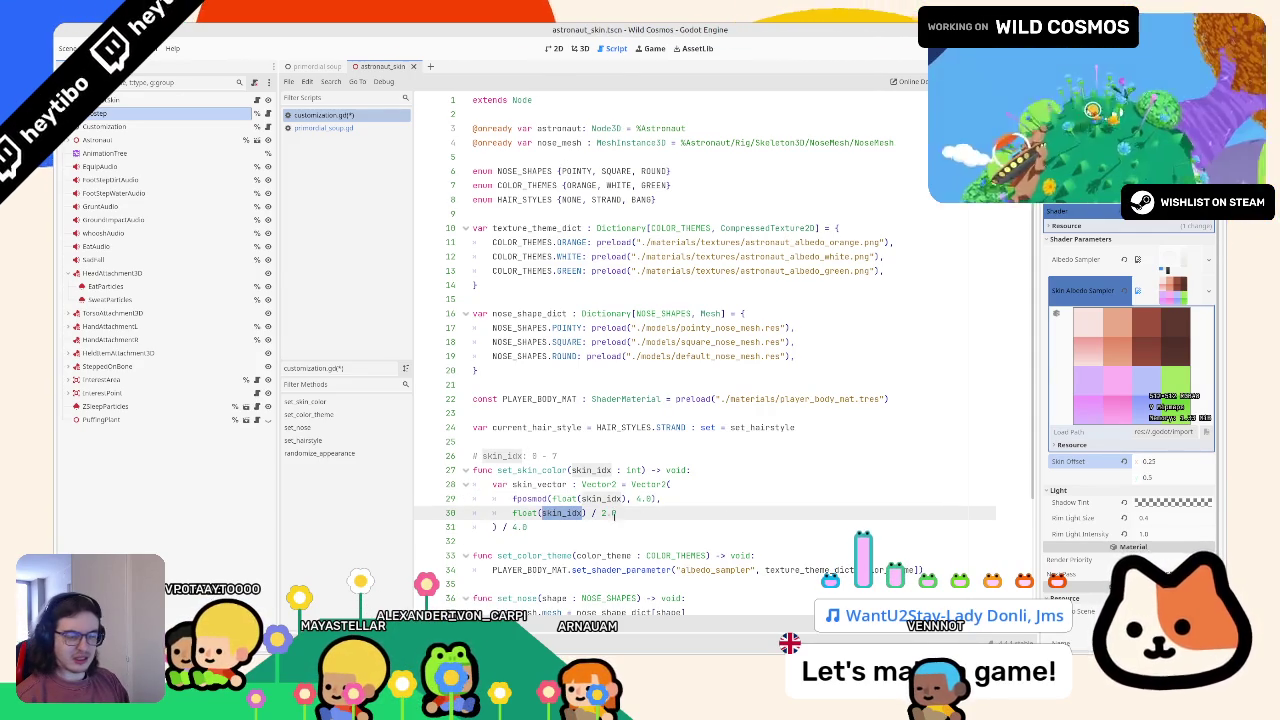
pyautogui.click(660, 509)
pyautogui.write('4')
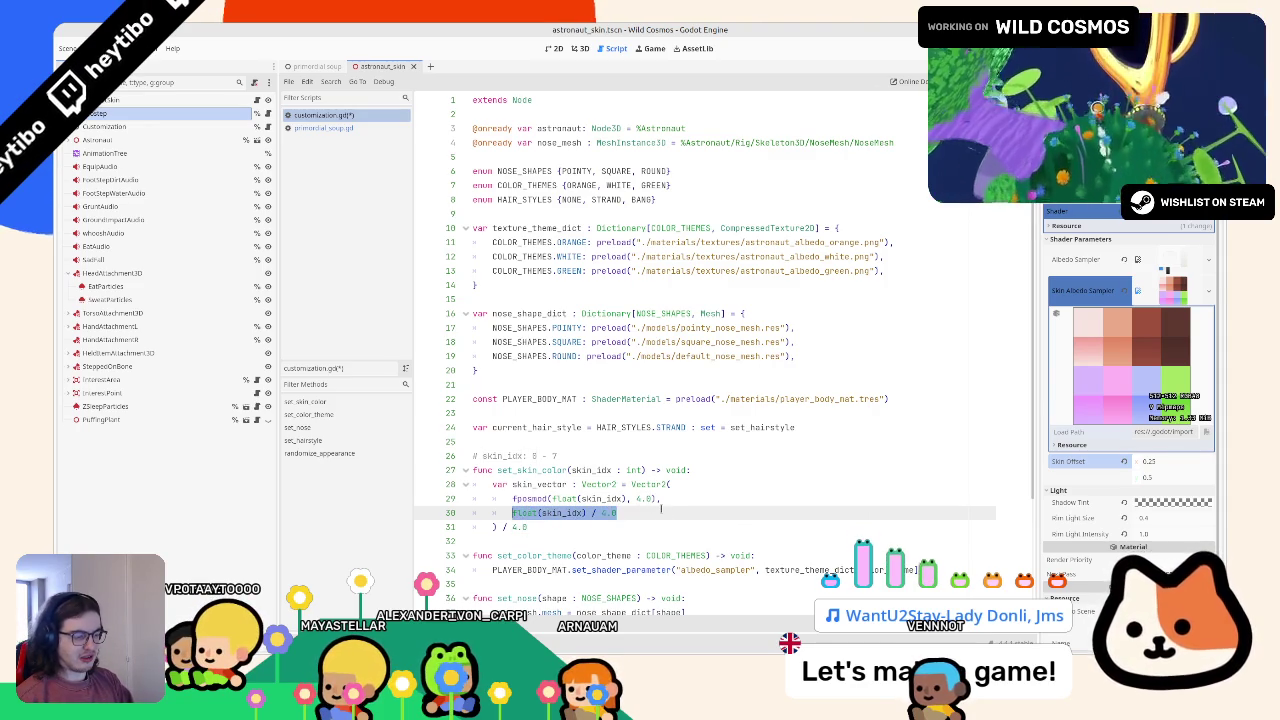
pyautogui.write('f')
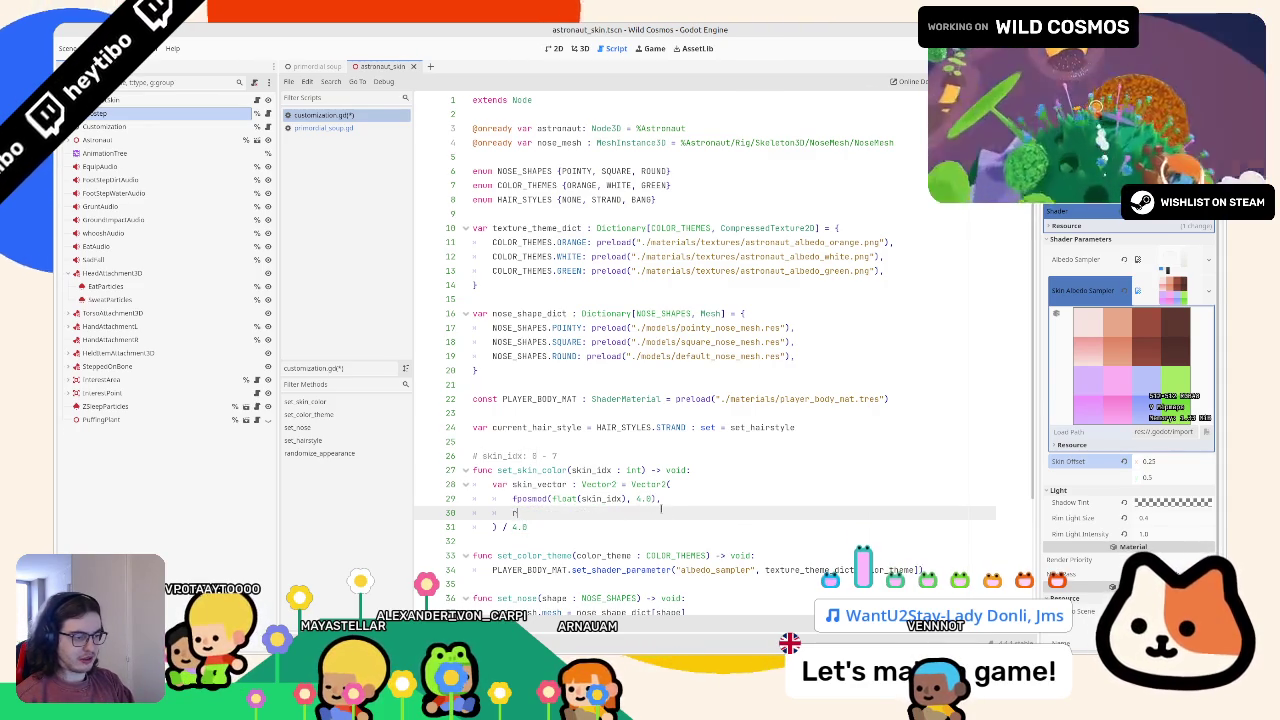
pyautogui.write('loor(')
pyautogui.write('float(skin_idx) / 4.0')
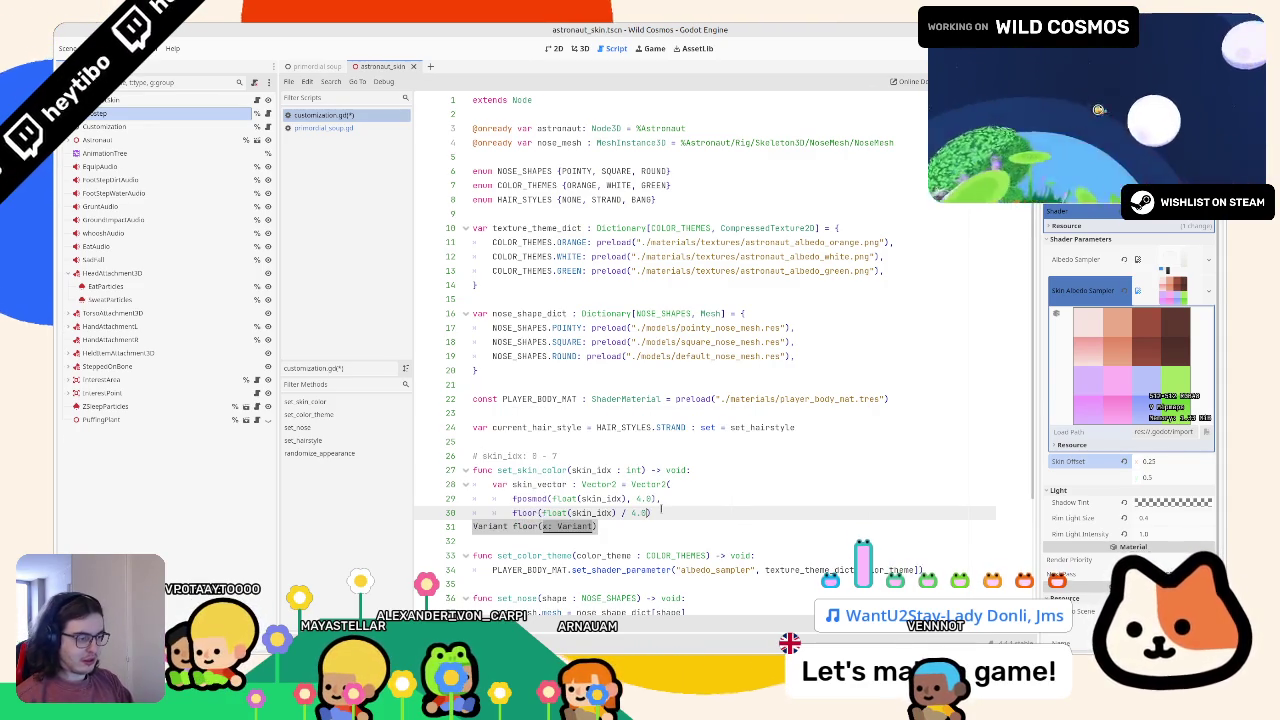
pyautogui.write(') / 4.0')
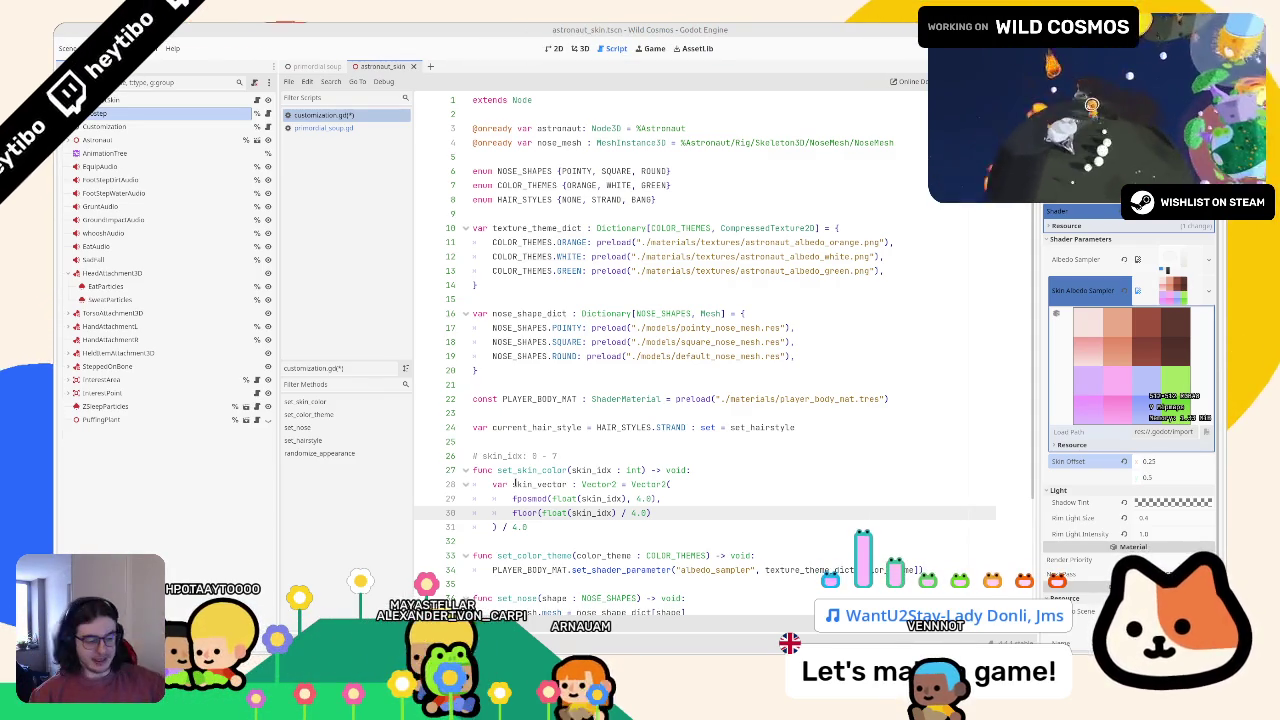
pyautogui.hotkey('alt', 'Tab')
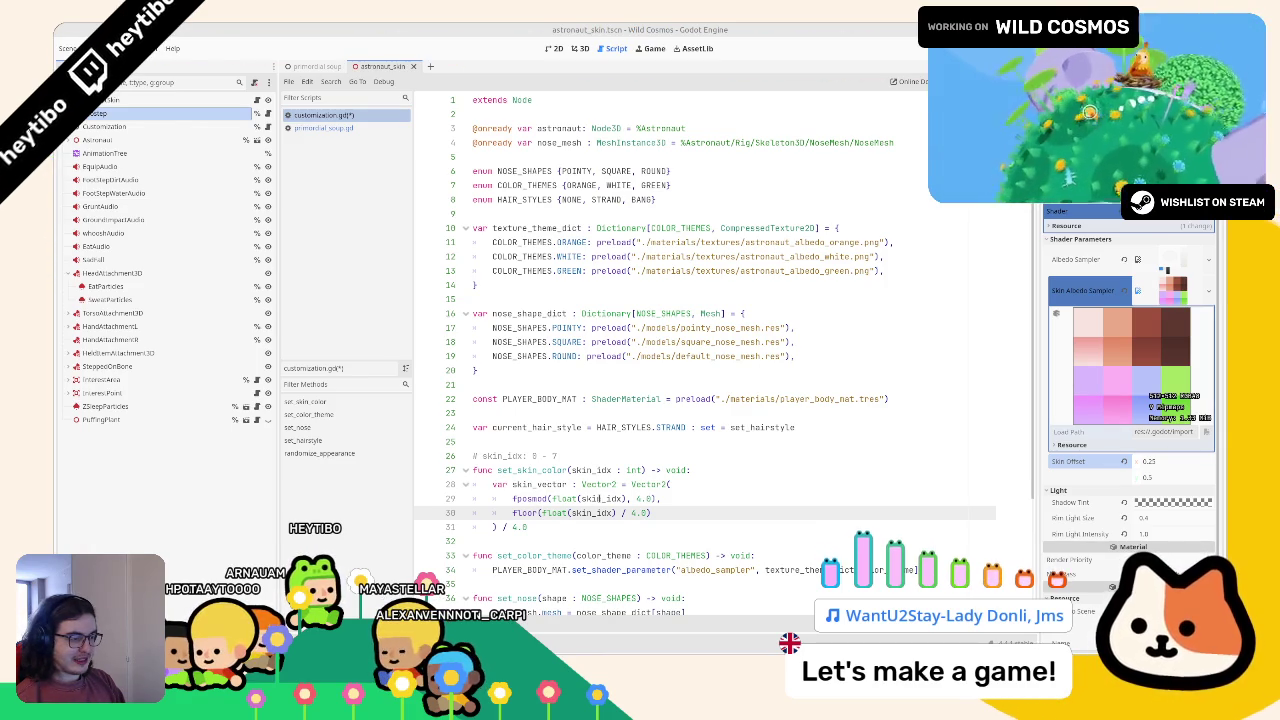
pyautogui.moveTo(551, 498); pyautogui.dragTo(628, 498)
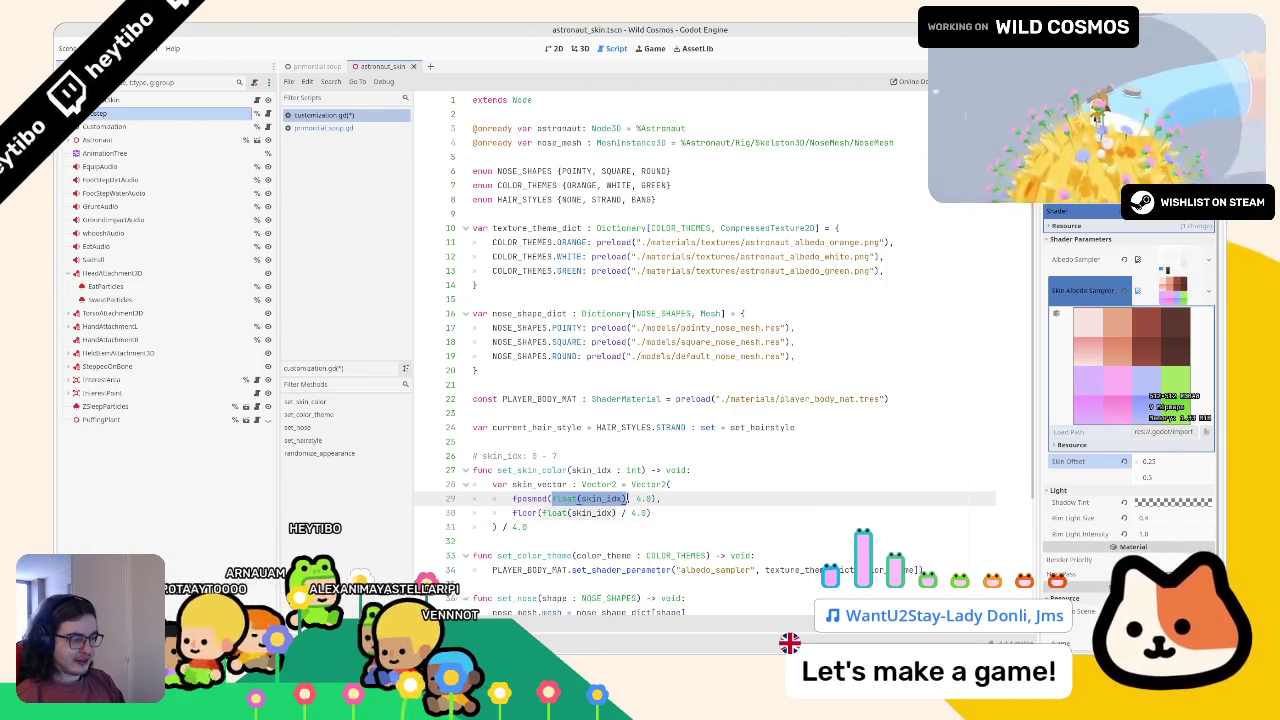
pyautogui.click(724, 469)
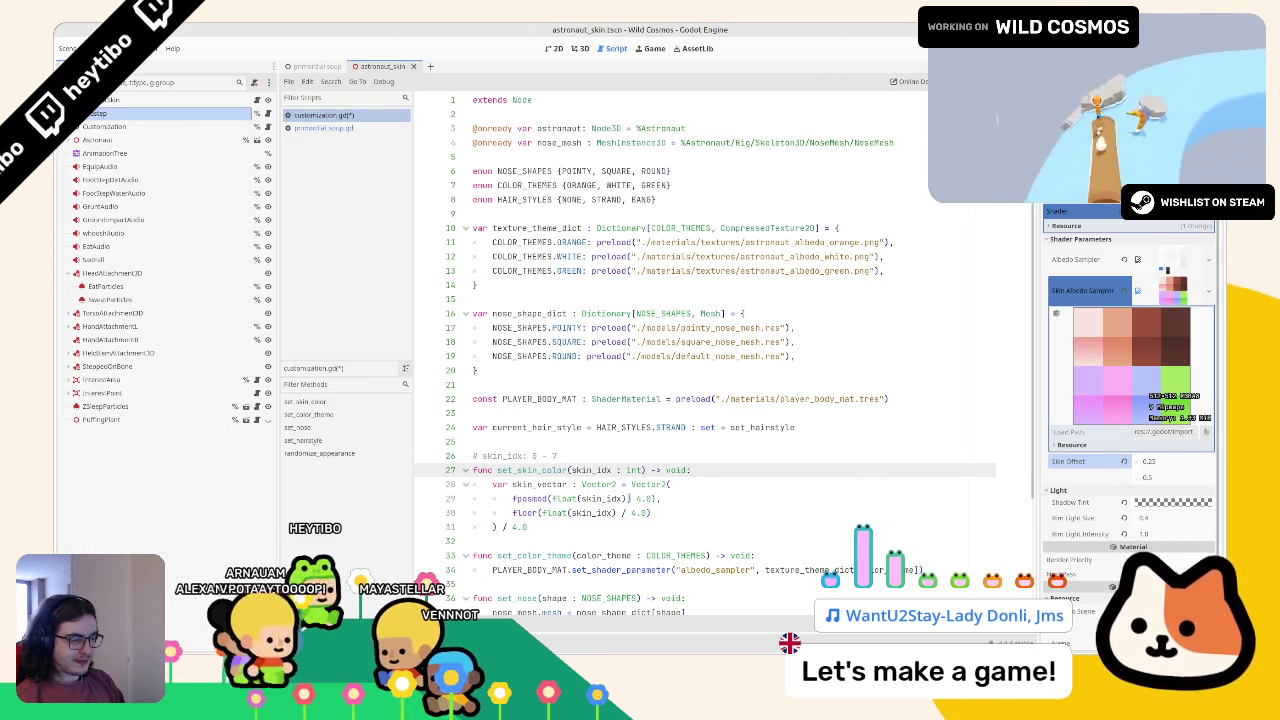
pyautogui.click(600, 497)
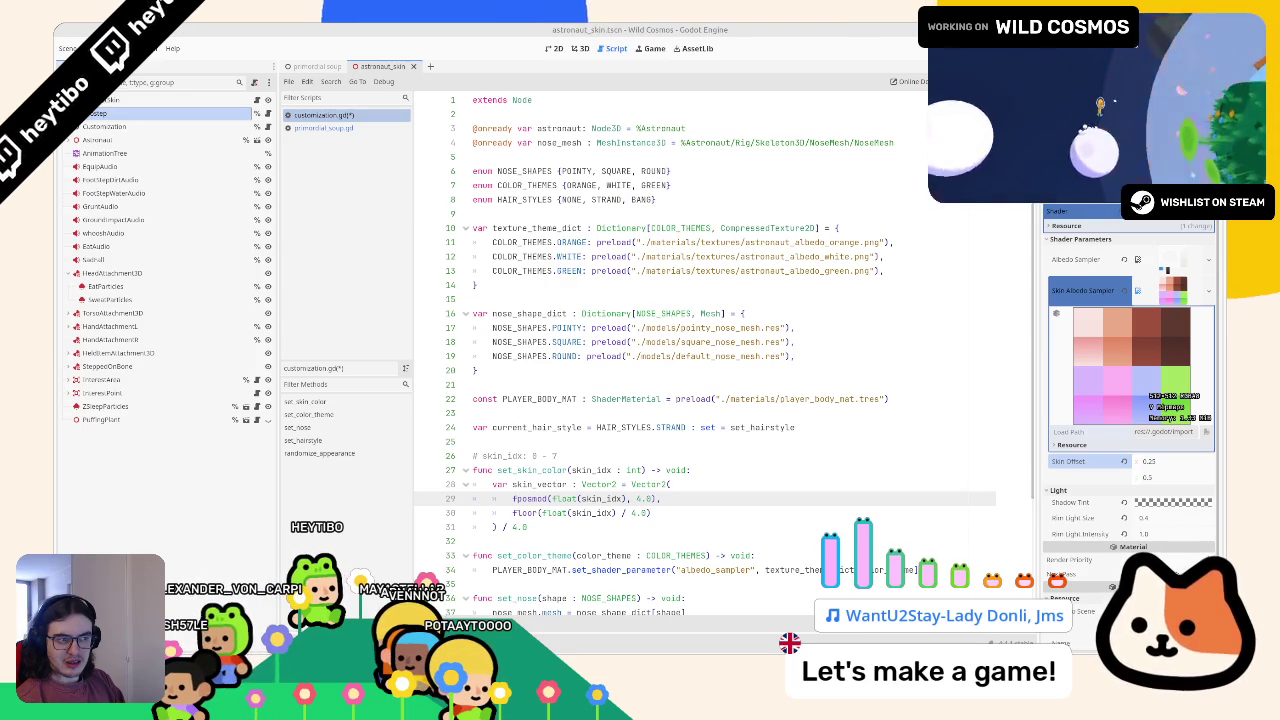
pyautogui.doubleClick(602, 498)
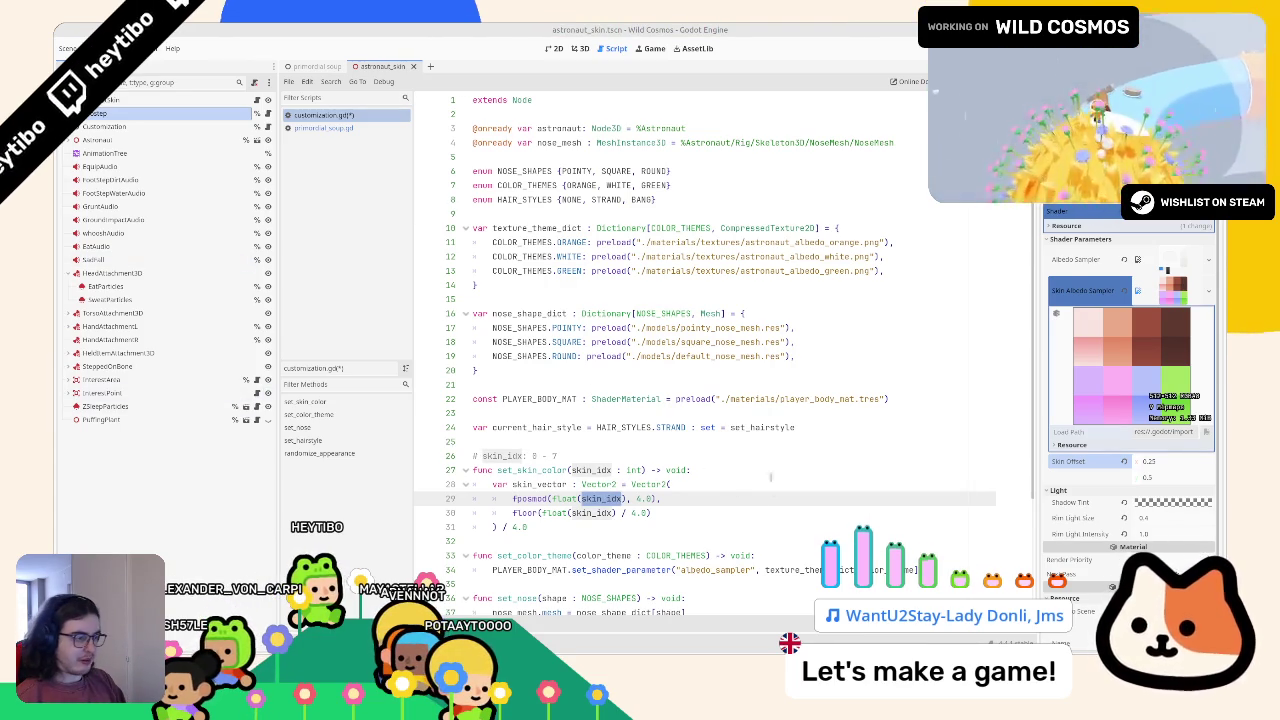
pyautogui.click(768, 468)
pyautogui.press('Return')
pyautogui.write('skin_idx /')
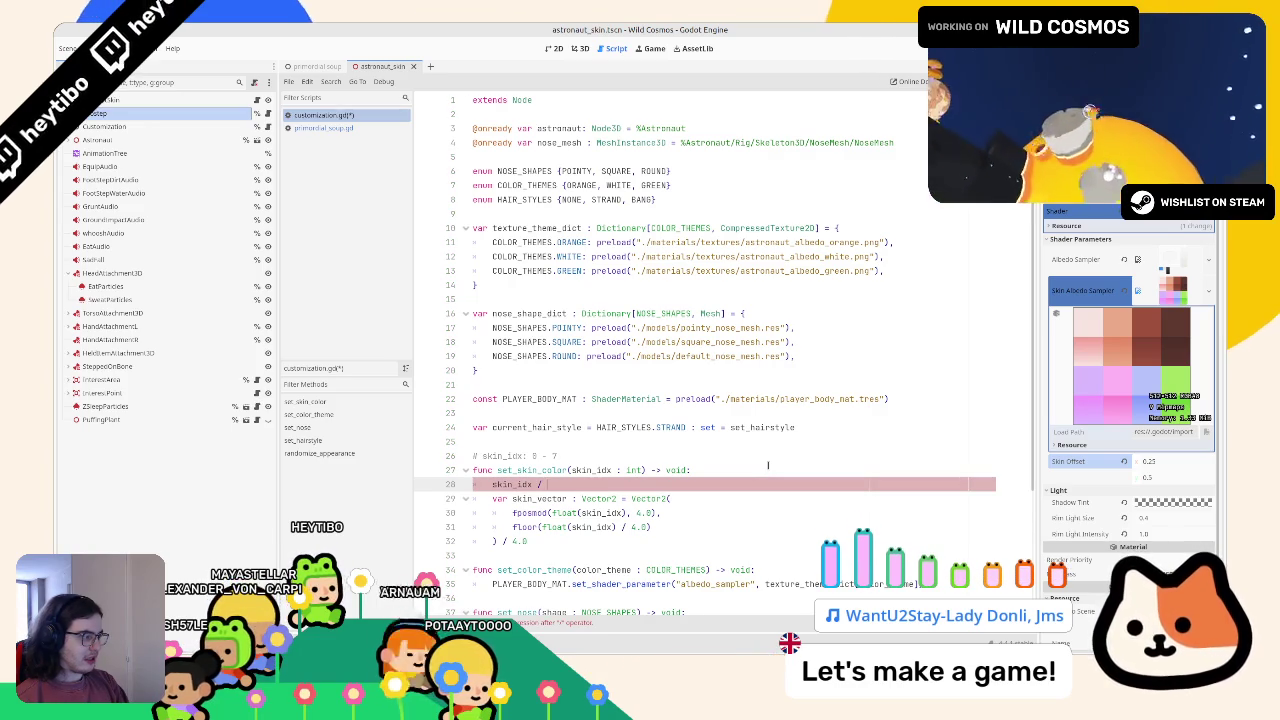
pyautogui.press('BackSpace')
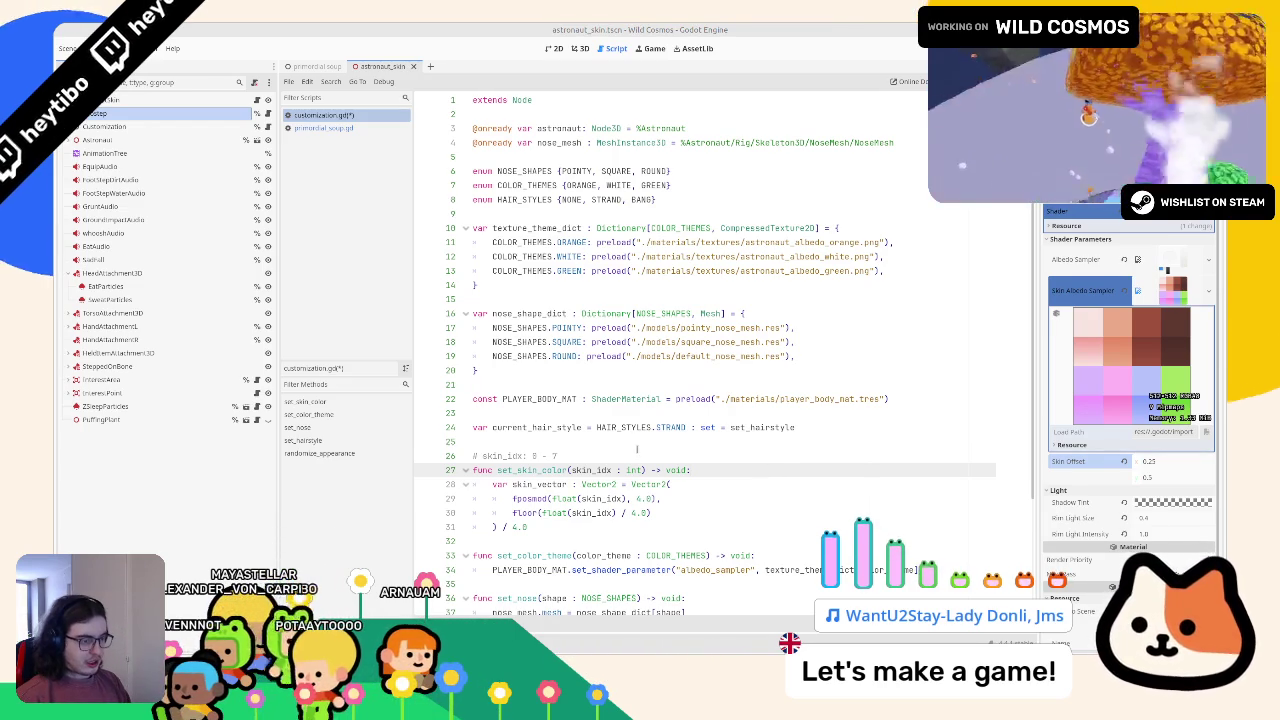
# Step: Divide the x component by 4.0 and y by 2.0, deleting the trailing whole-vector / 4.0
pyautogui.doubleClick(577, 513)
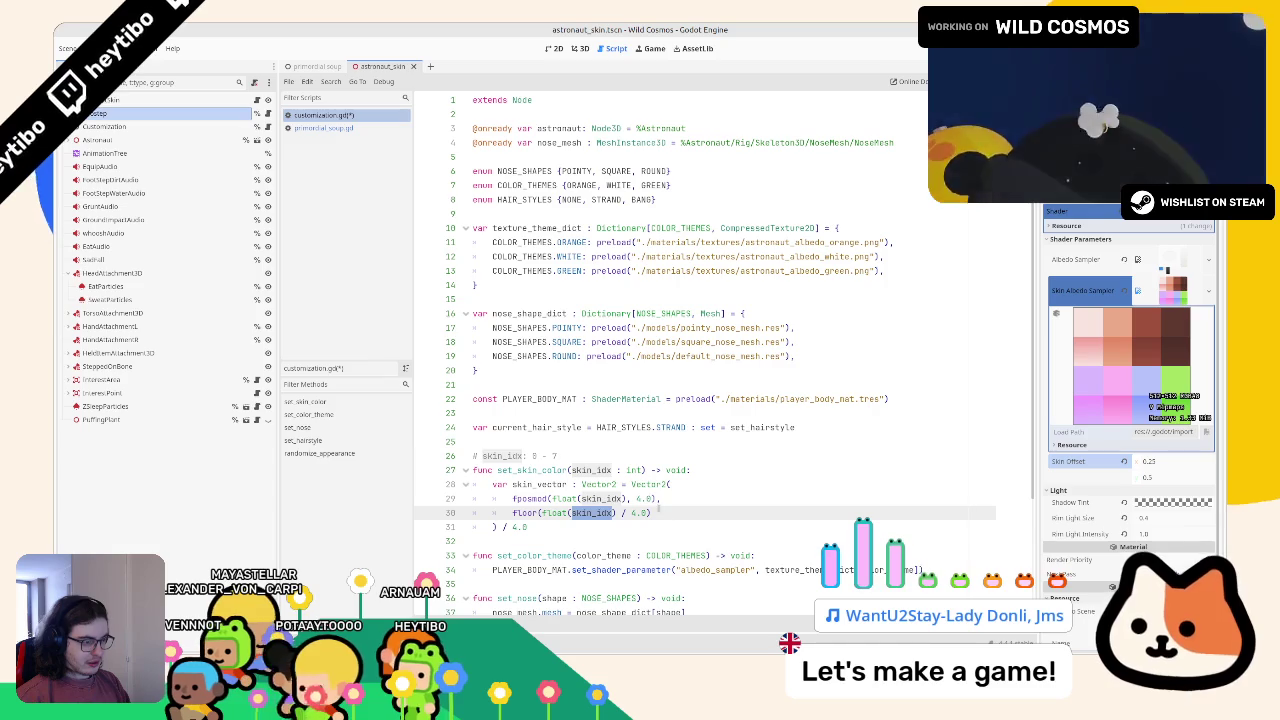
pyautogui.click(669, 512)
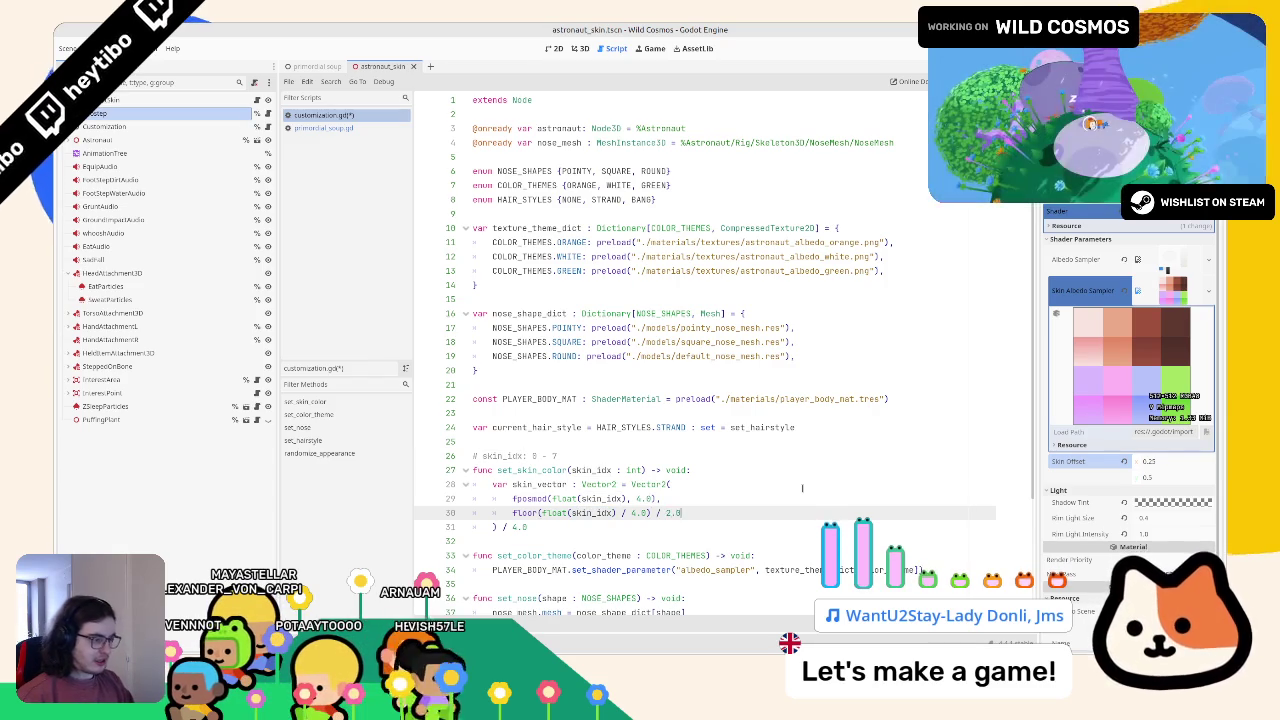
pyautogui.press('Up')
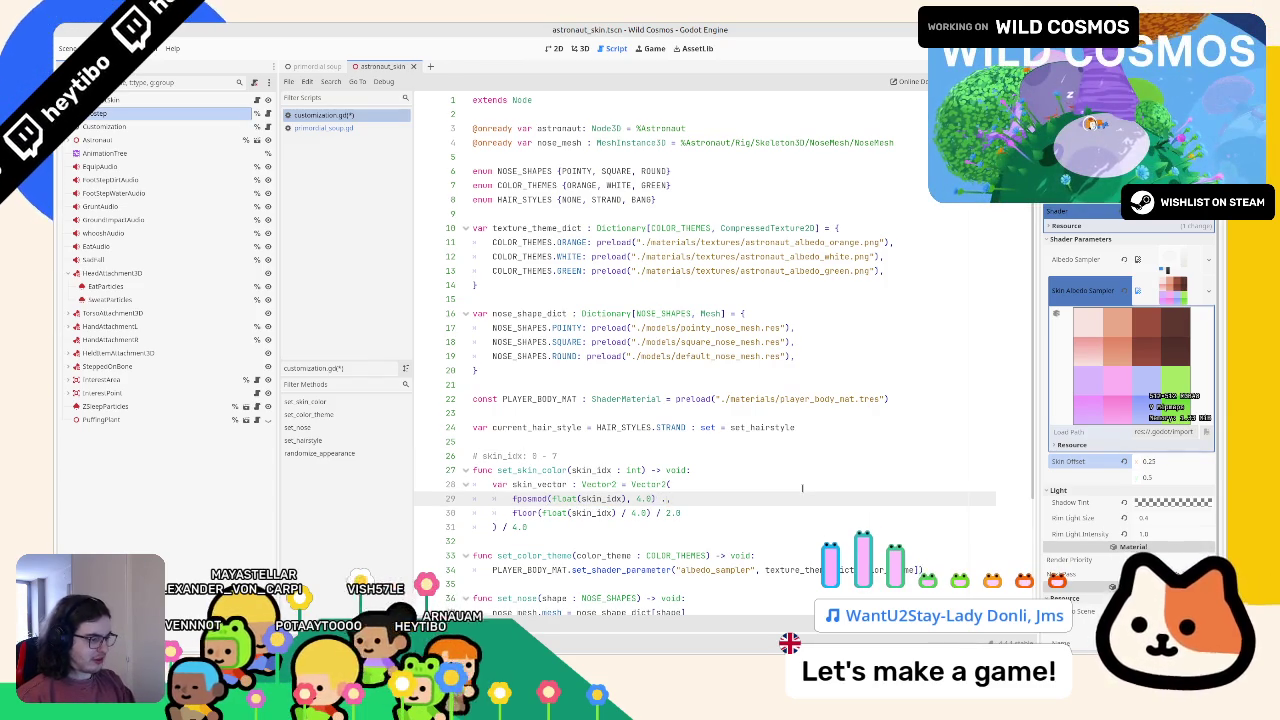
pyautogui.write('4.')
pyautogui.press('Return')
pyautogui.write('0')
pyautogui.press('Left')
pyautogui.press('BackSpace')
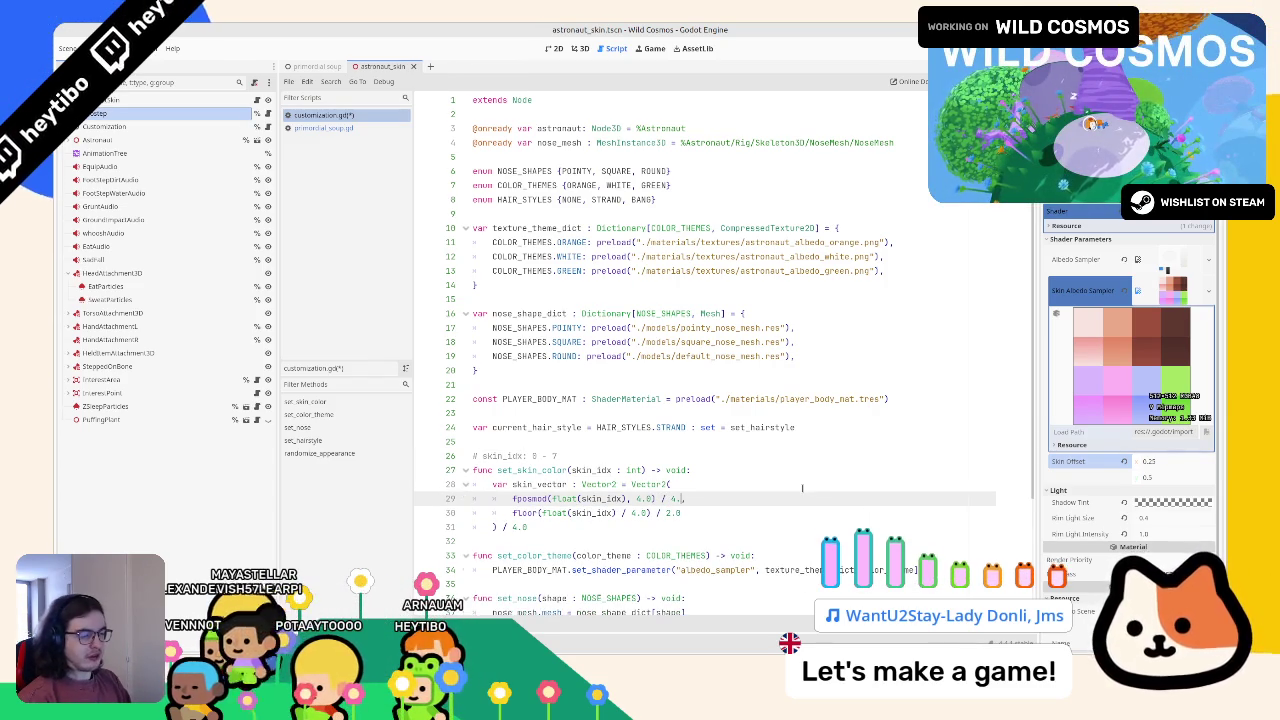
pyautogui.click(549, 526)
pyautogui.press('BackSpace')
pyautogui.press('BackSpace')
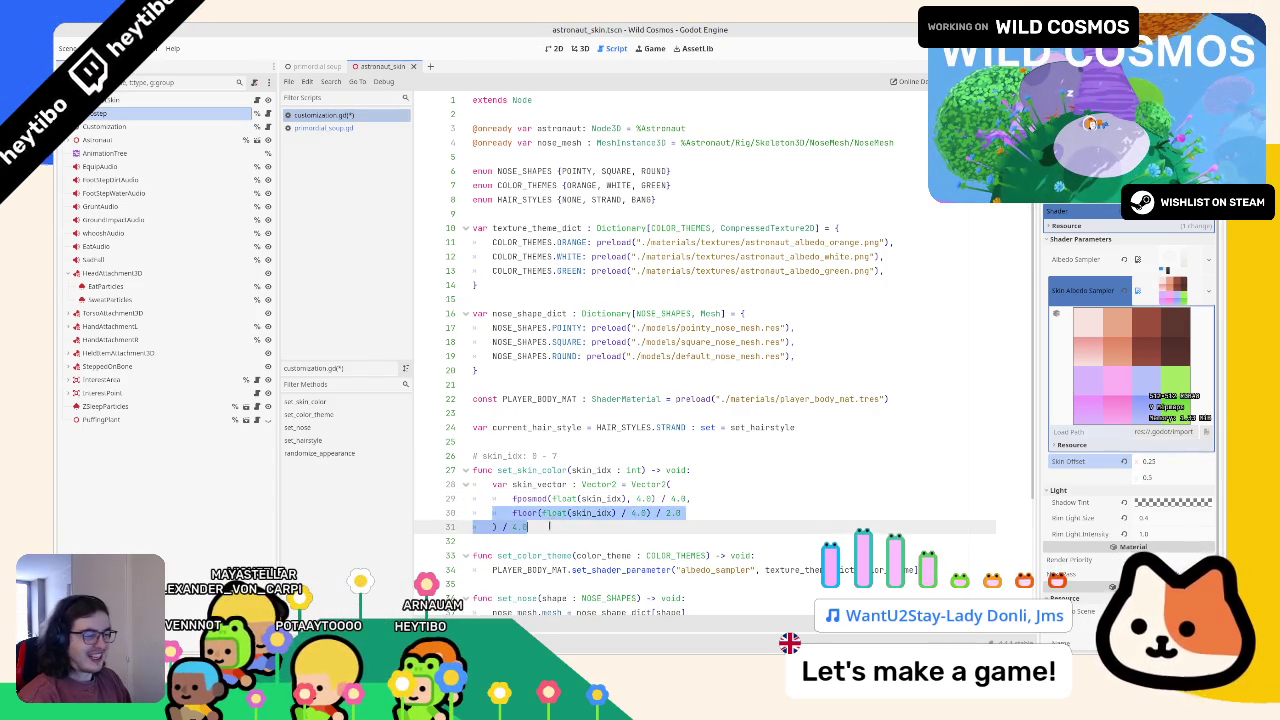
# Step: Save customization.gd and check the astronaut in the 3D view
pyautogui.click(538, 484)
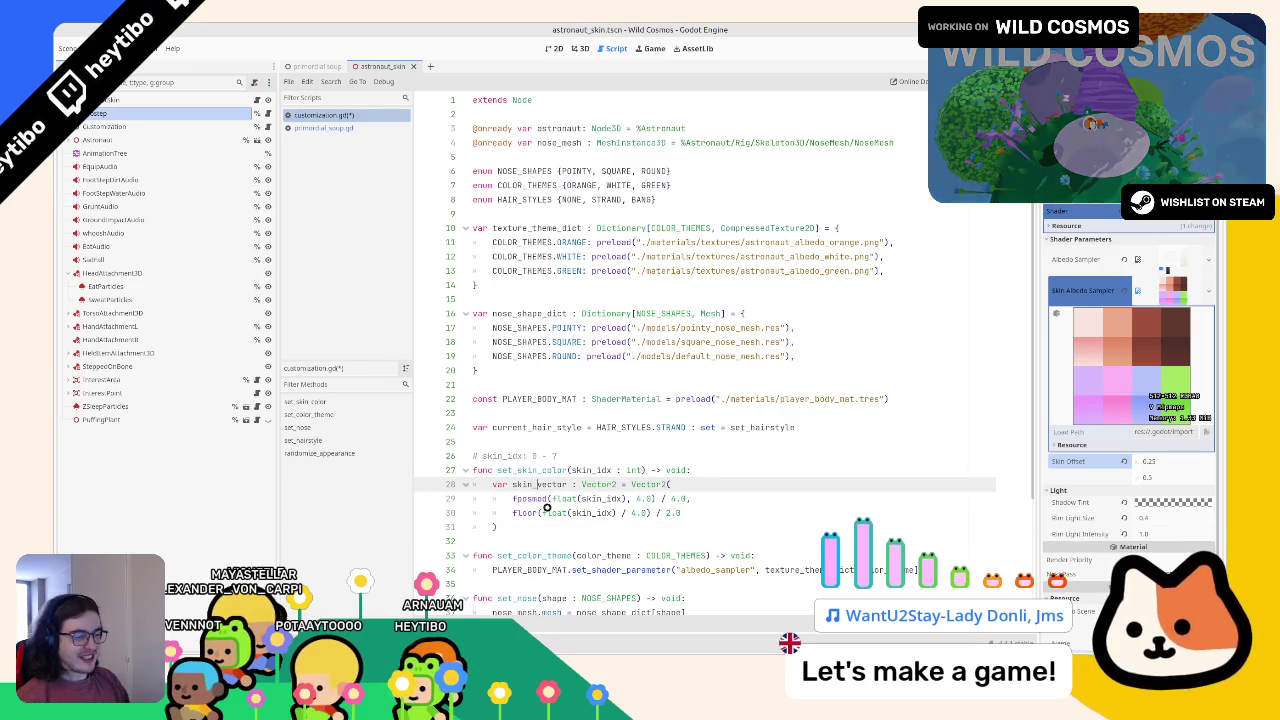
pyautogui.hotkey('ctrl', 's')
pyautogui.doubleClick(548, 484)
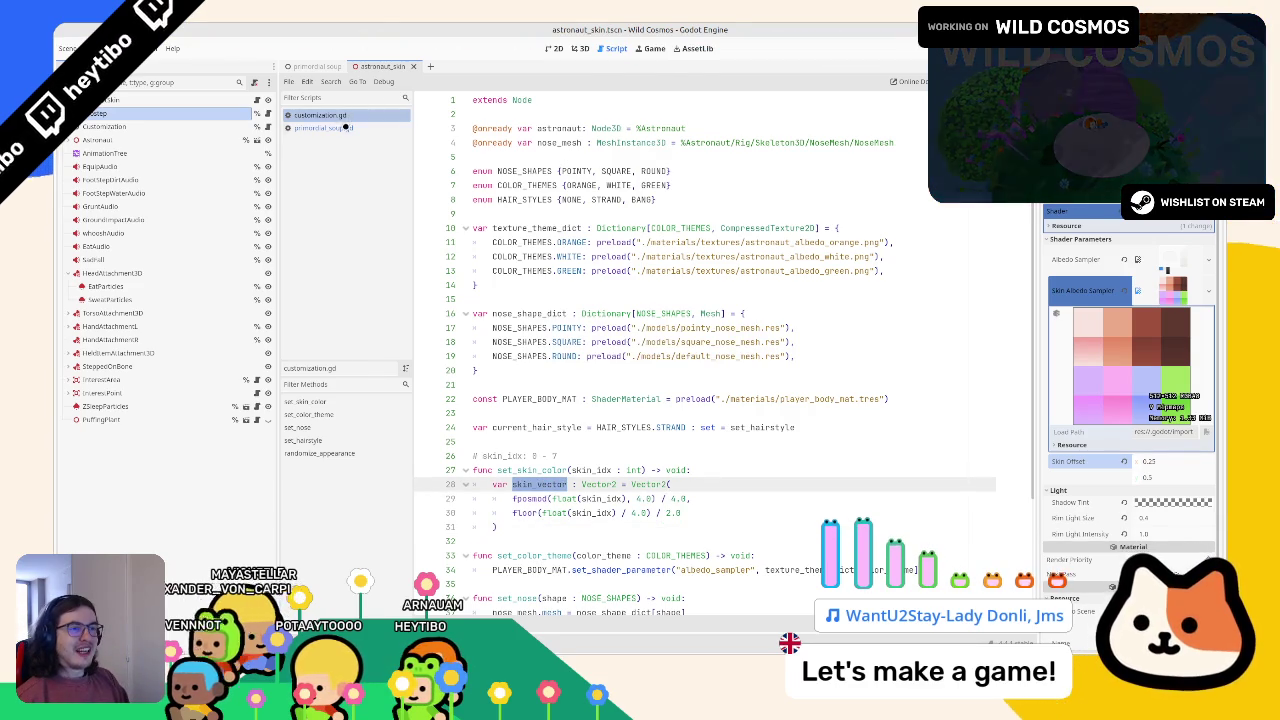
pyautogui.click(580, 48)
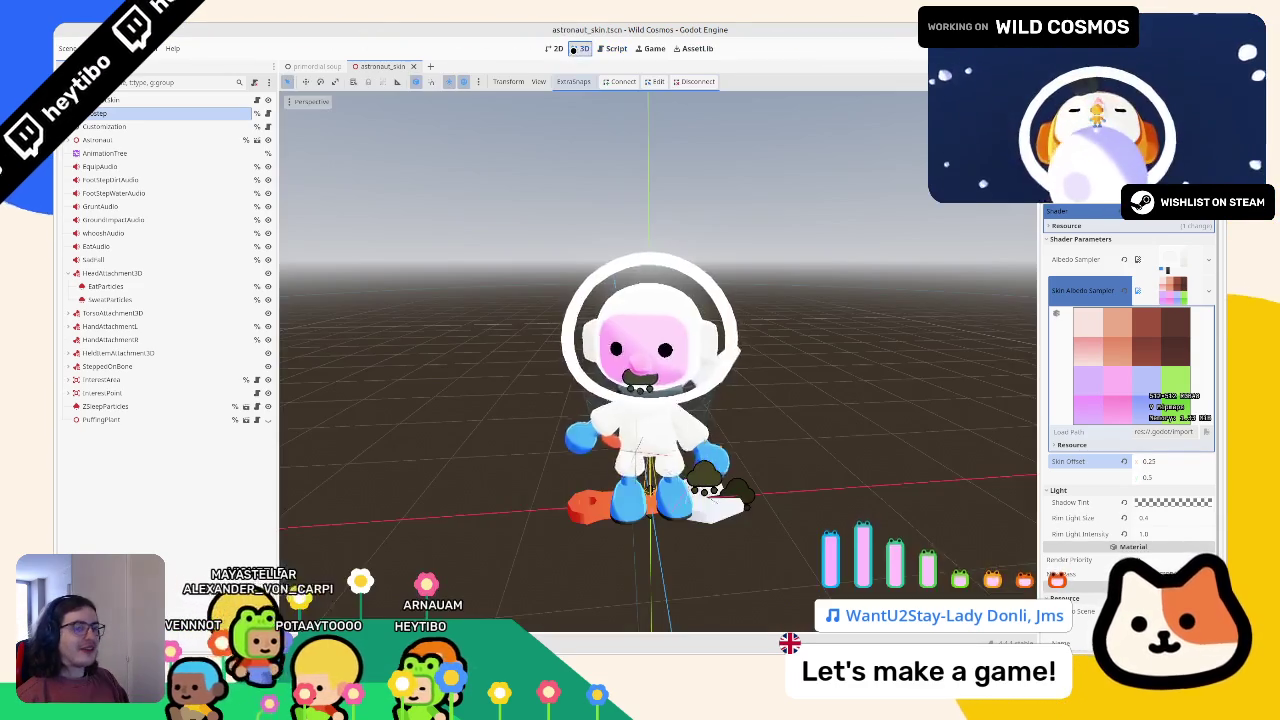
pyautogui.moveTo(537, 131); pyautogui.dragTo(529, 177)
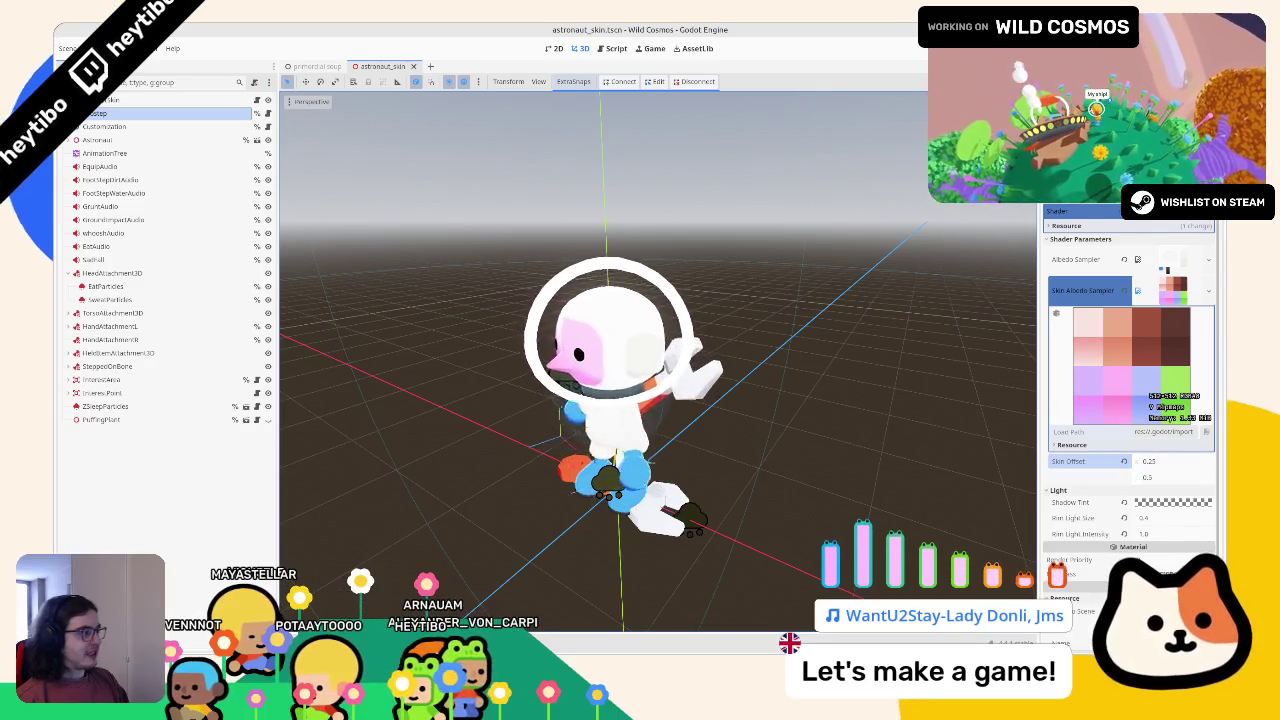
pyautogui.click(614, 48)
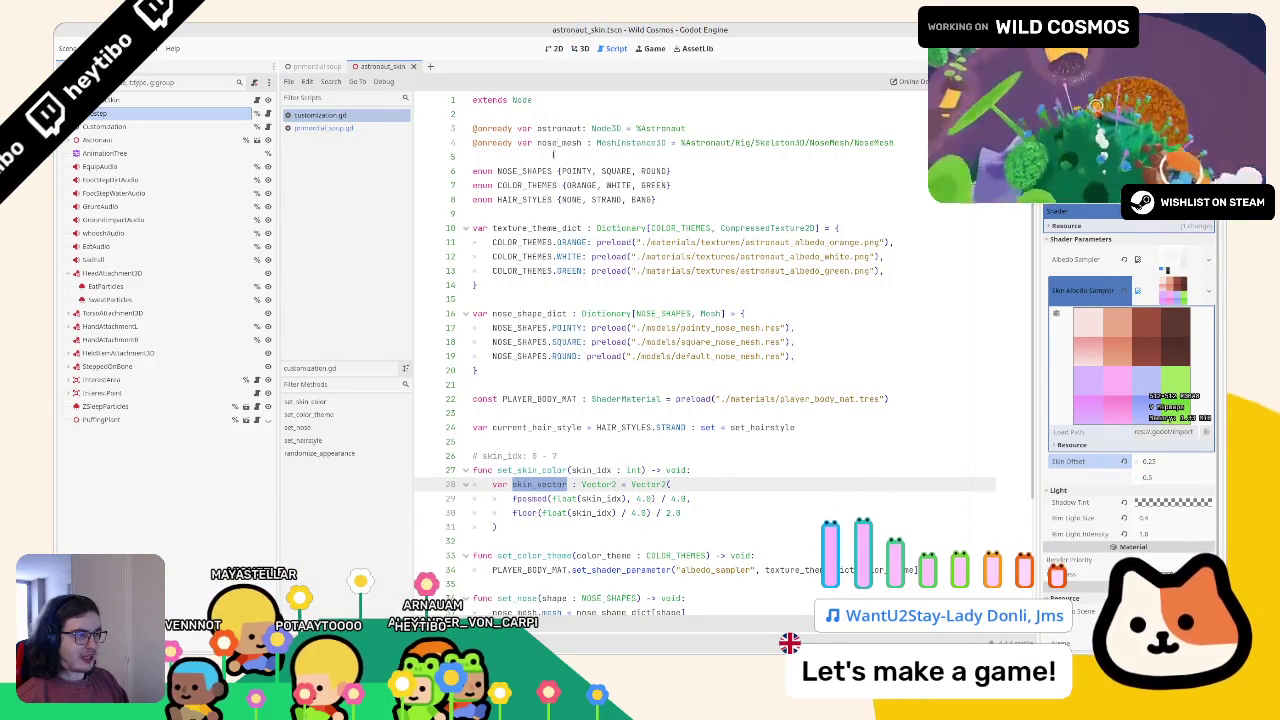
# Step: Add PLAYER_BODY_MAT.set_shader_parameter("skin_offset", skin_vector) after the vector block
pyautogui.doubleClick(533, 398)
pyautogui.click(529, 526)
pyautogui.press('Return')
pyautogui.write('set_sh')
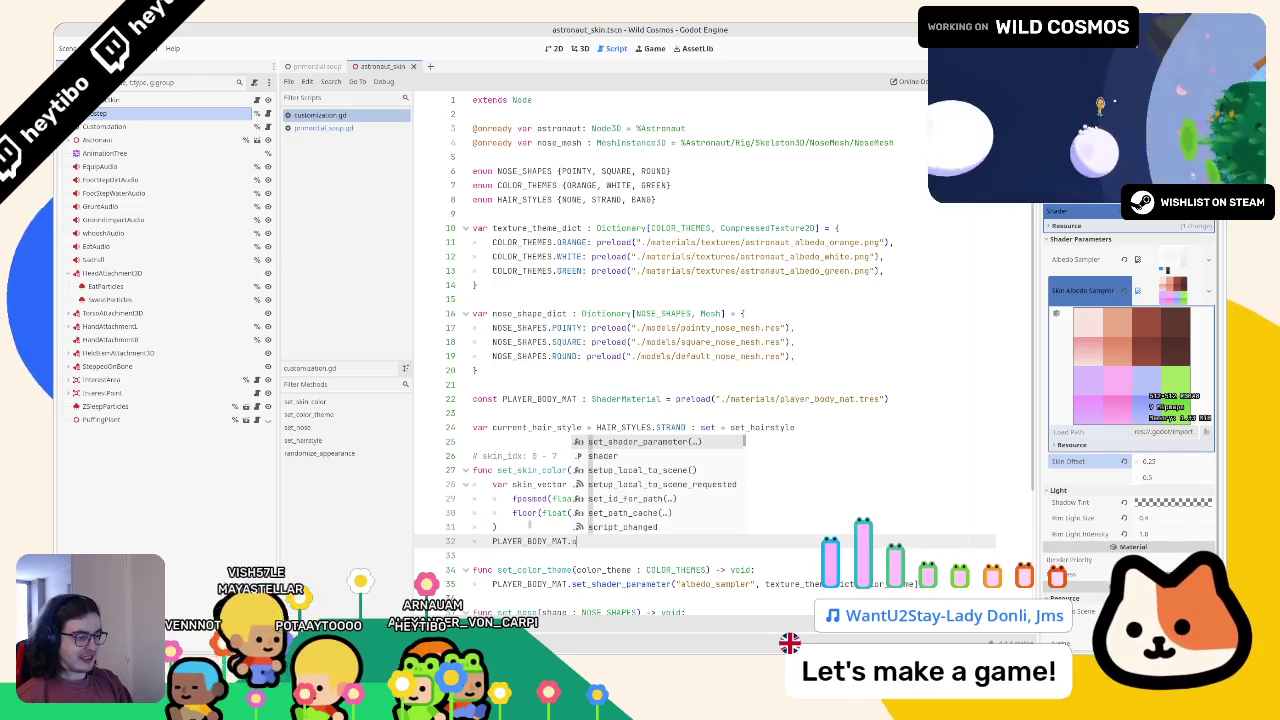
pyautogui.press('Return')
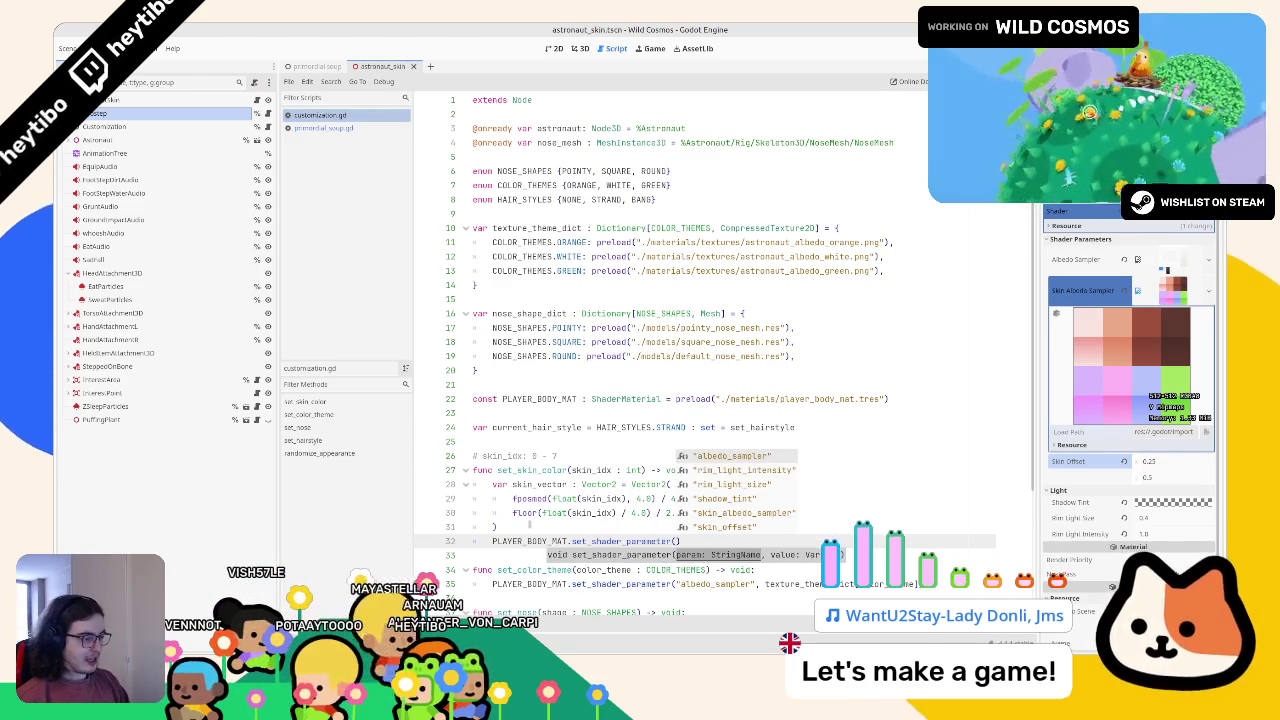
pyautogui.press('Down')
pyautogui.press('Down')
pyautogui.press('Down')
pyautogui.press('Return')
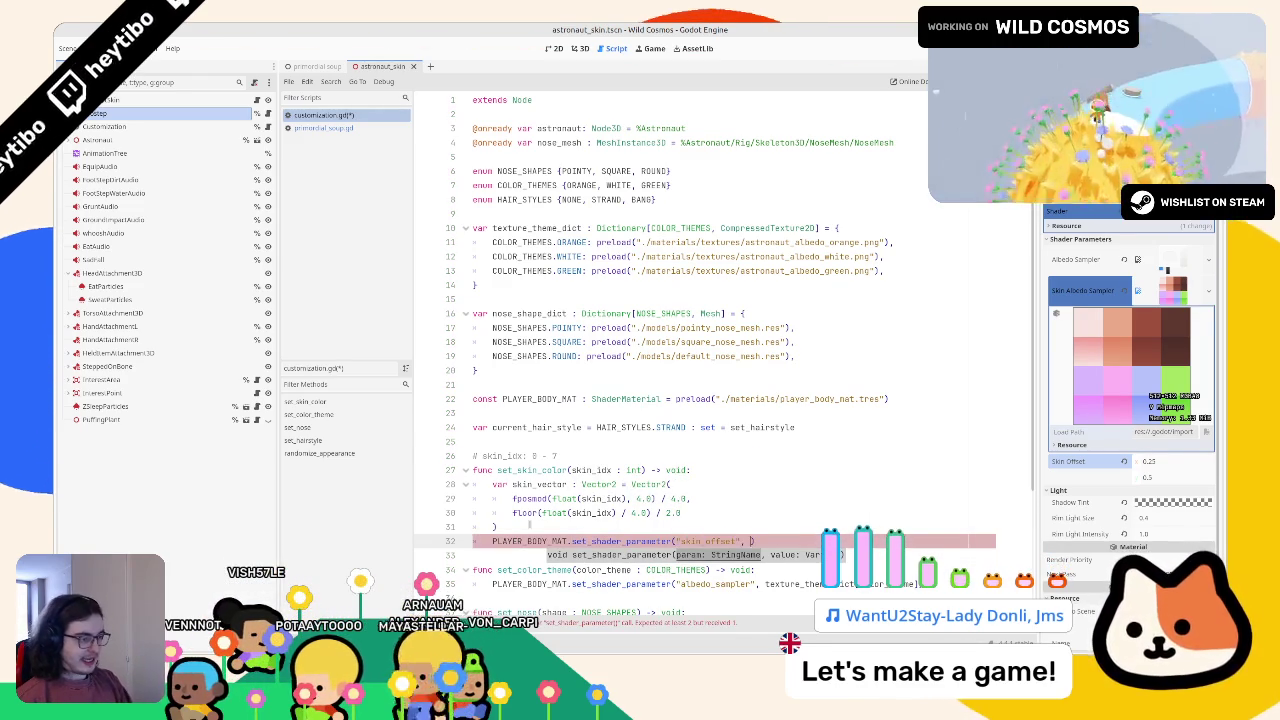
pyautogui.write(', s')
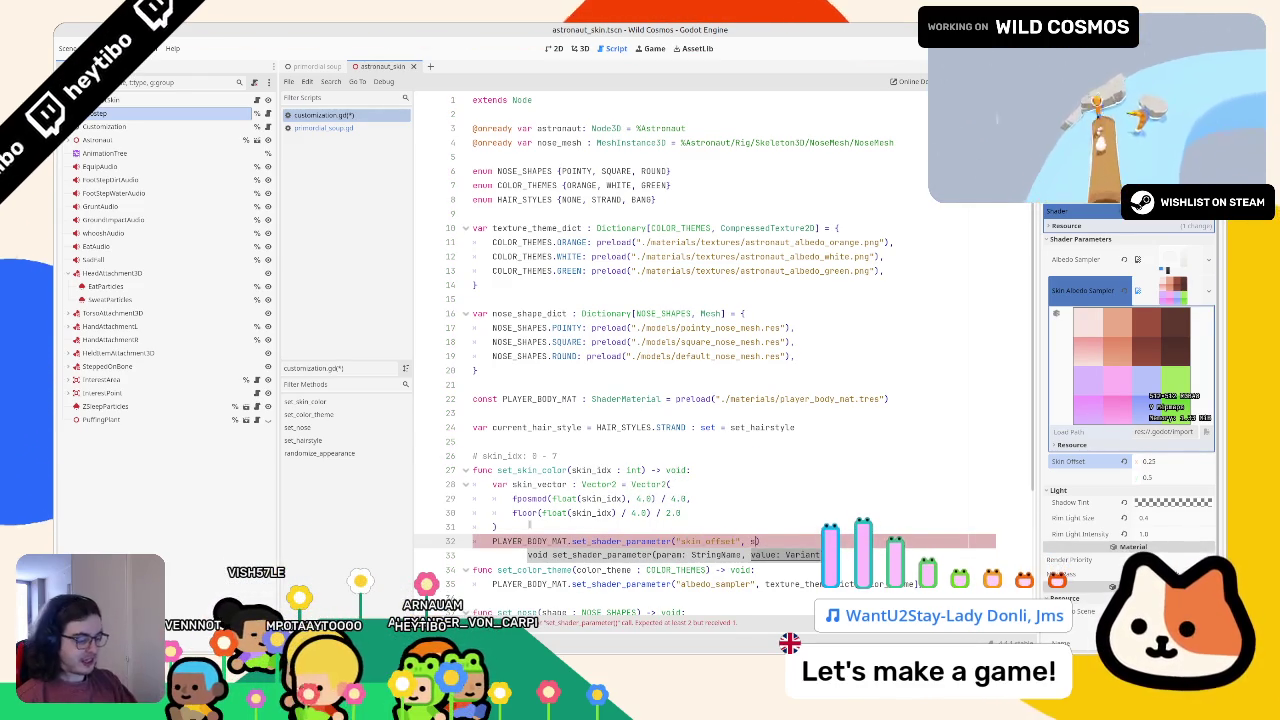
pyautogui.write('kin')
pyautogui.press('Down')
pyautogui.press('Return')
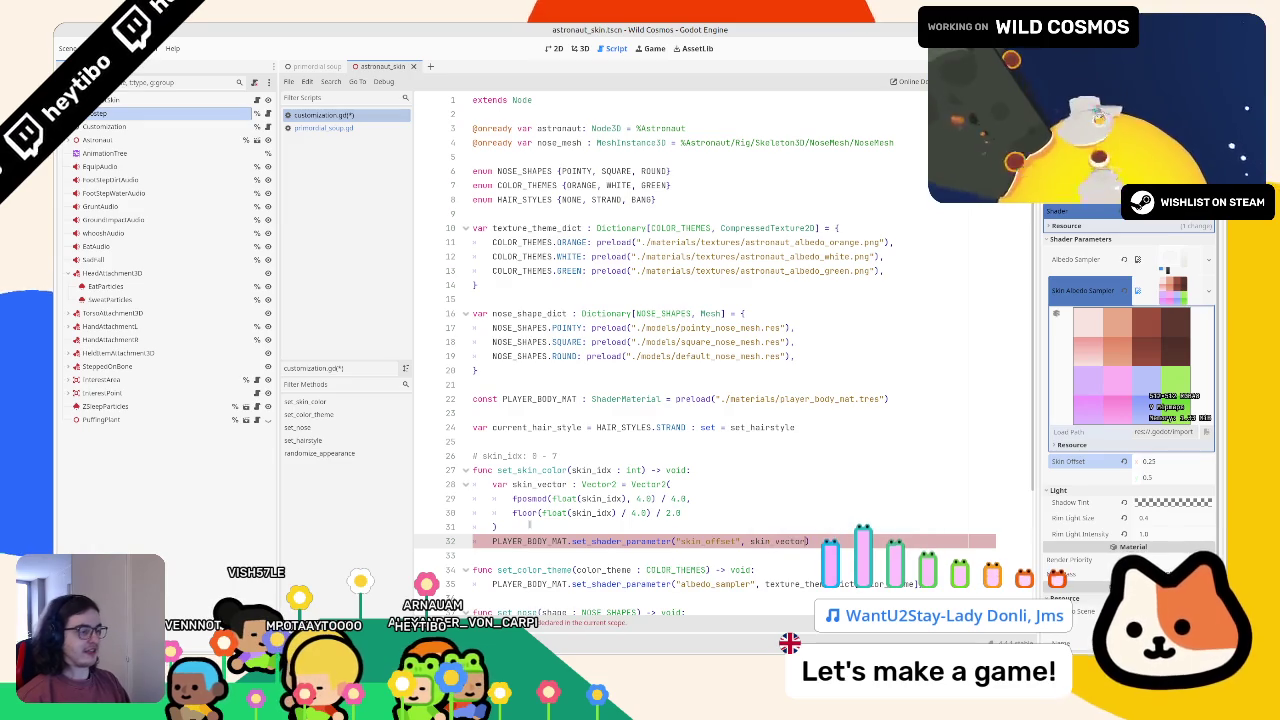
# Step: Insert print(skin_vector) right after the vector's closing parenthesis
pyautogui.click(530, 523)
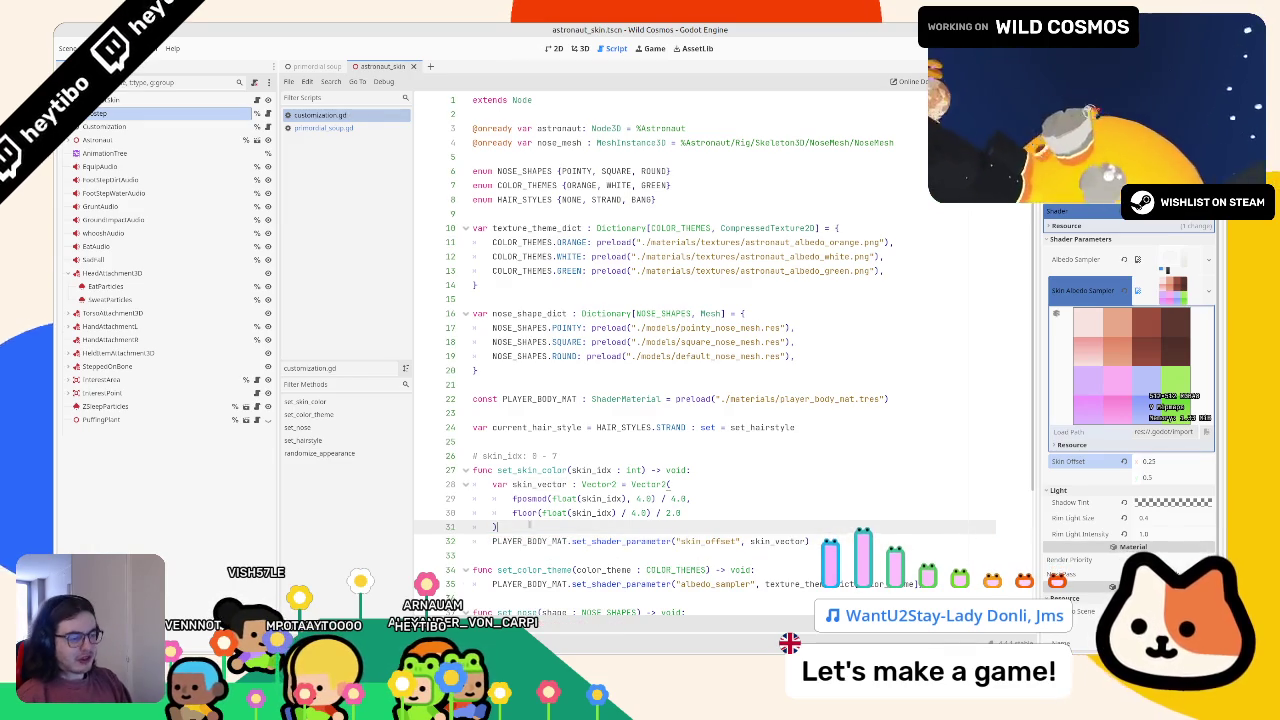
pyautogui.press('Return')
pyautogui.write('pri')
pyautogui.press('Return')
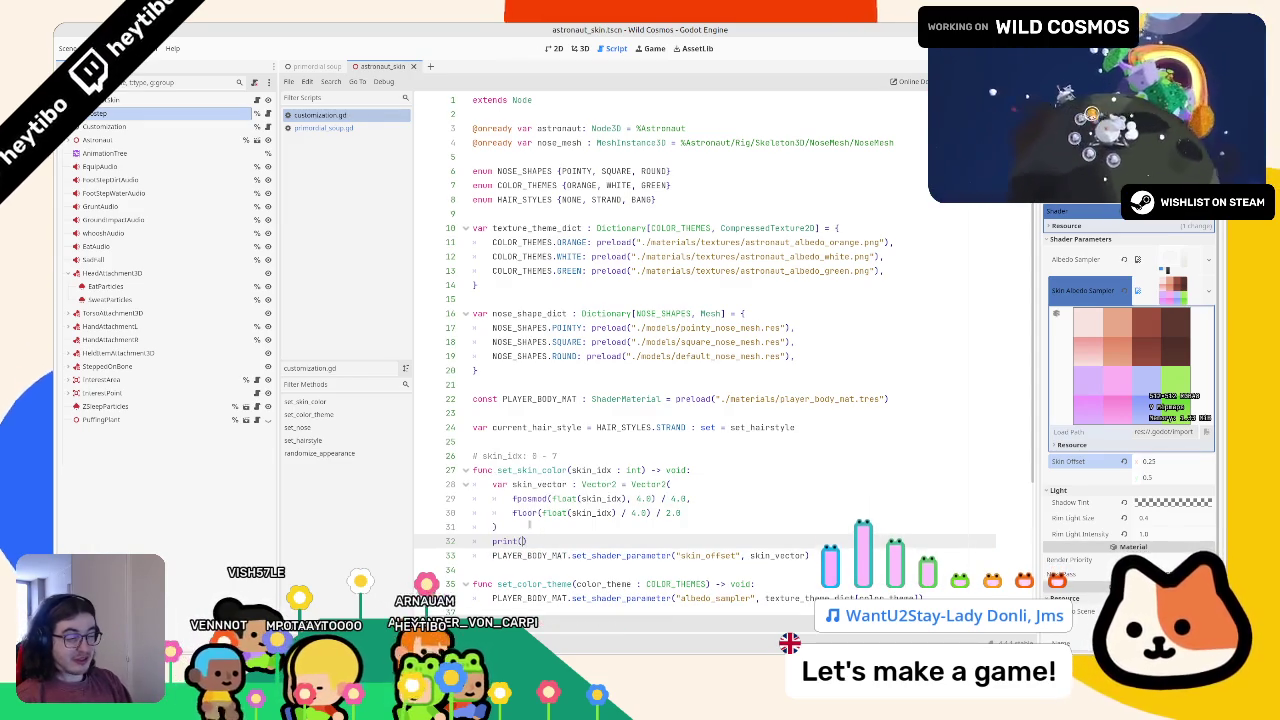
pyautogui.write('skin_vector')
pyautogui.press('Return')
pyautogui.click(521, 469)
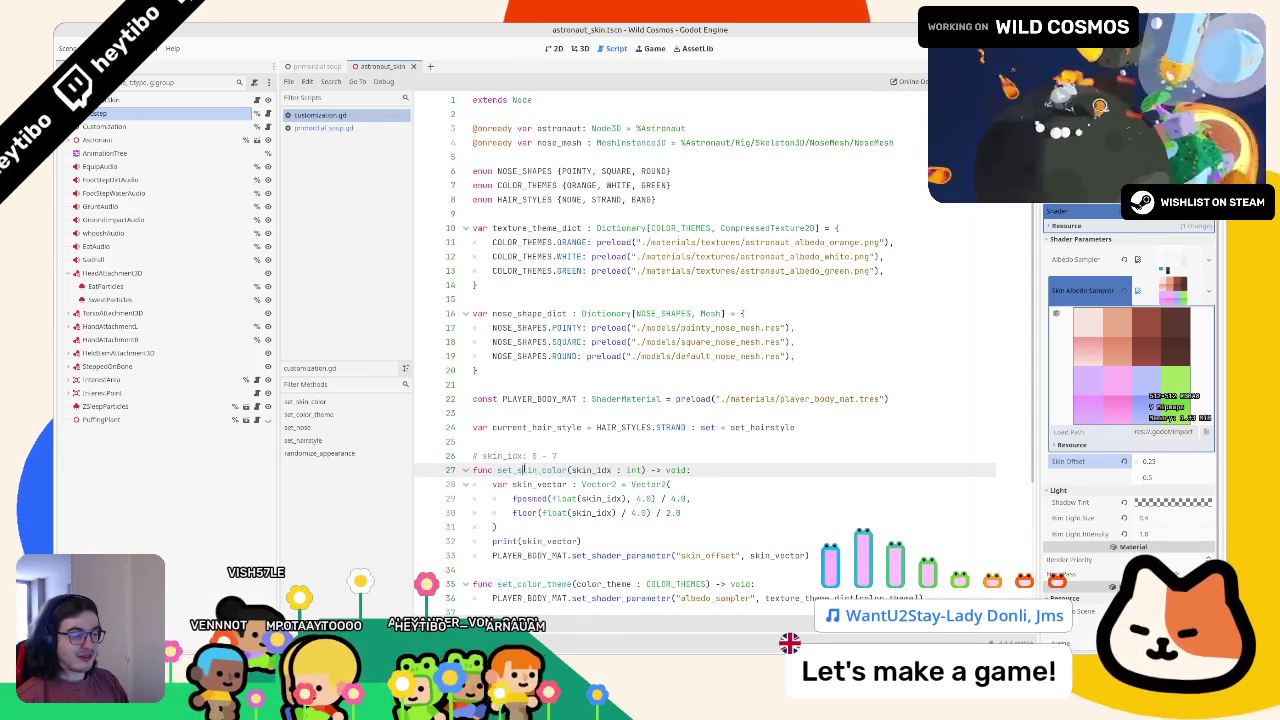
# Step: Append set_skin_color(randi() % 7) to randomize_appearance and run the project with F5
pyautogui.click(323, 128)
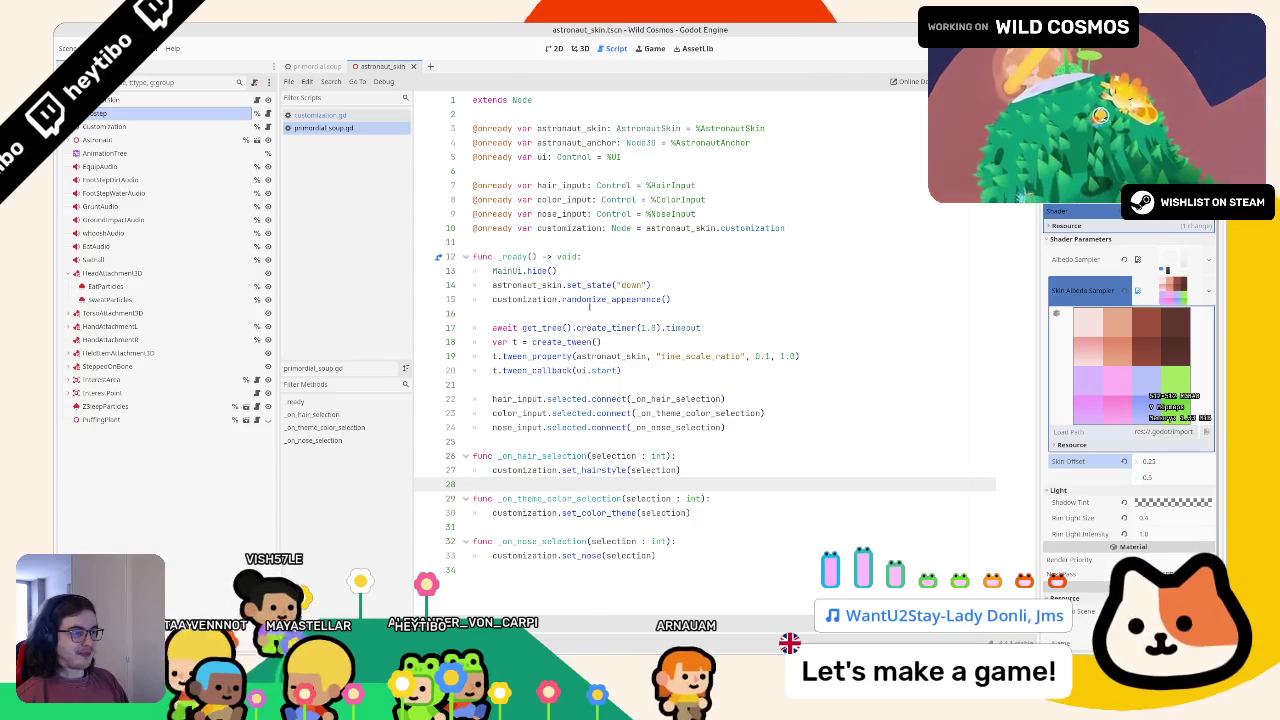
pyautogui.click(331, 117)
pyautogui.scroll(-4, 700, 400)
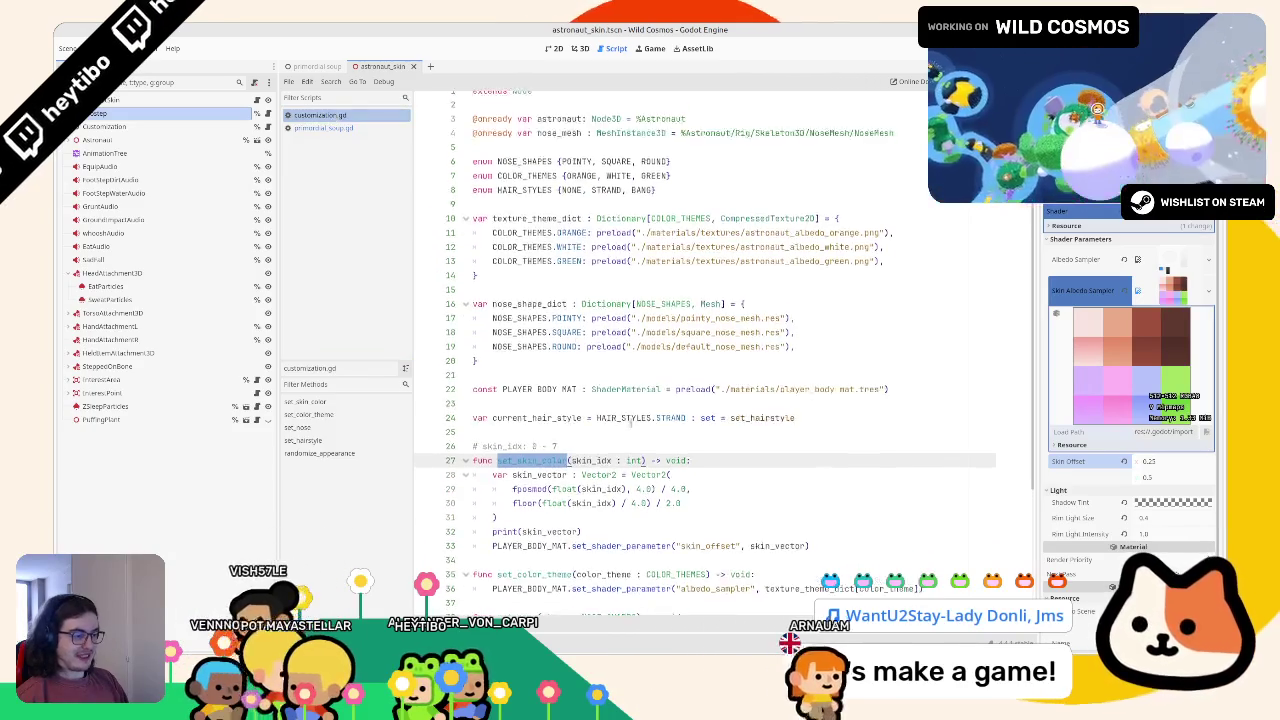
pyautogui.click(752, 583)
pyautogui.press('Return')
pyautogui.write('set_skin_color()')
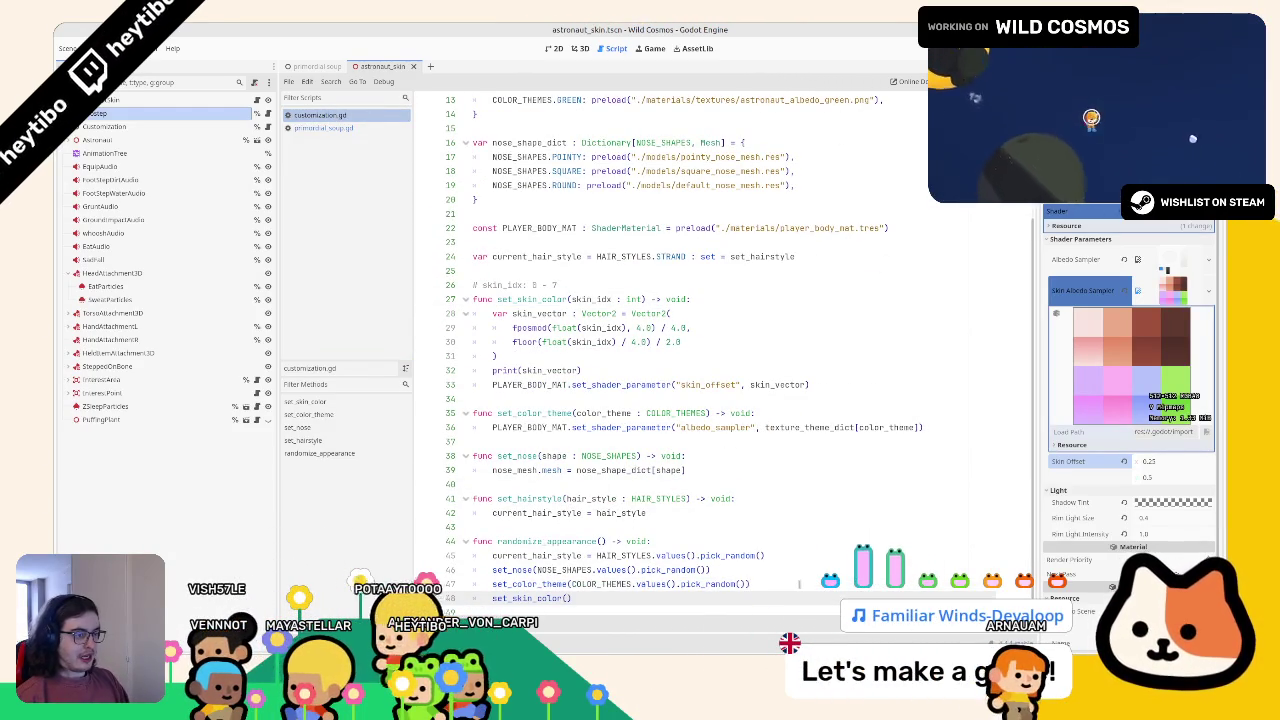
pyautogui.write('ran')
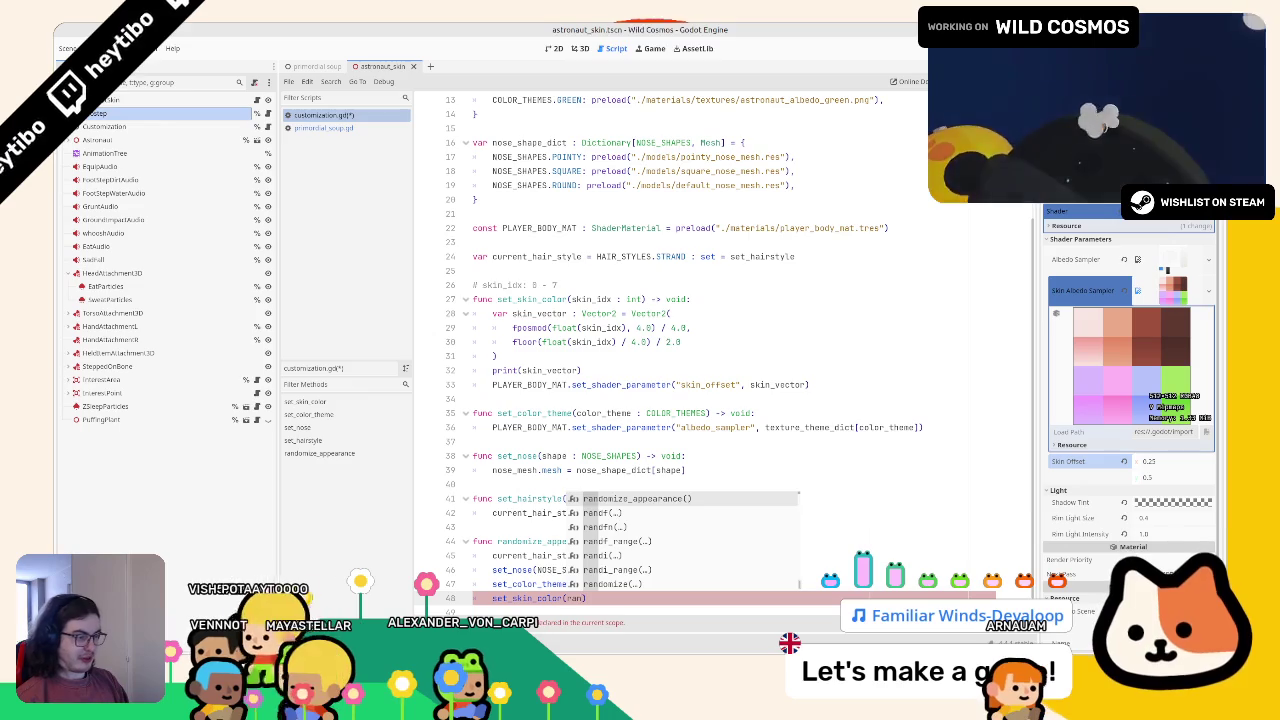
pyautogui.press('Down')
pyautogui.press('Down')
pyautogui.press('Down')
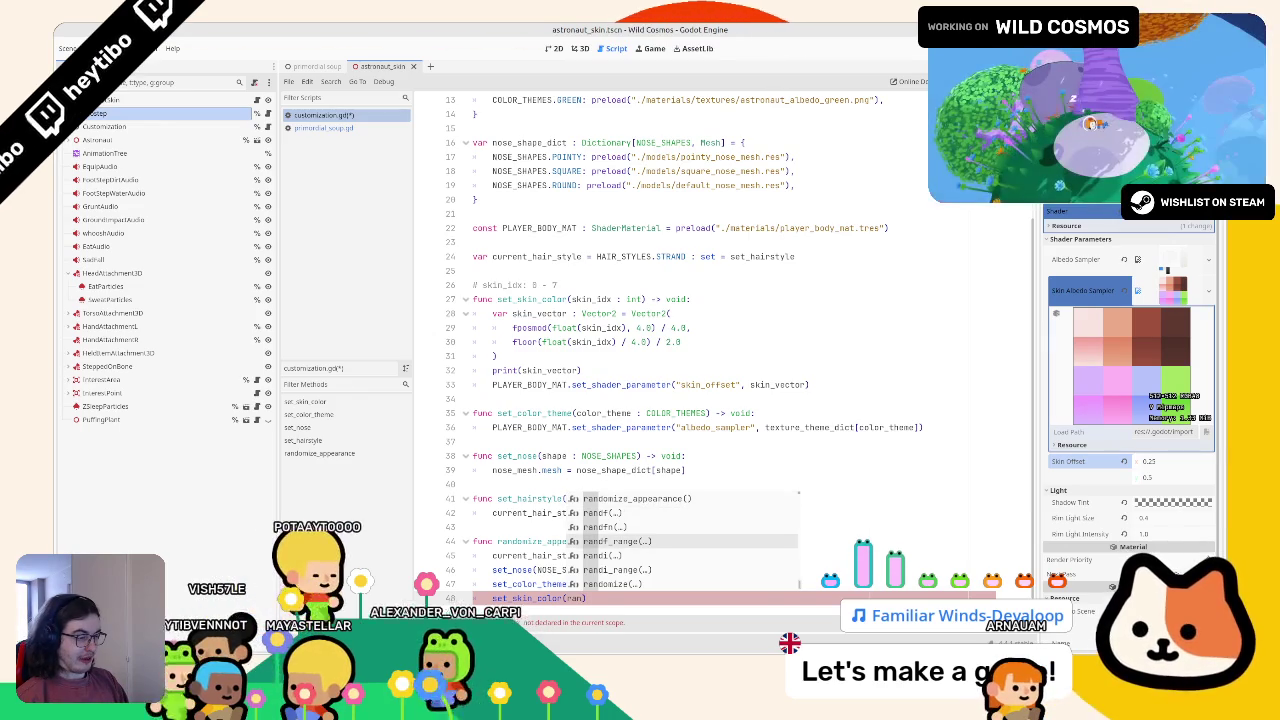
pyautogui.press('Down')
pyautogui.press('Return')
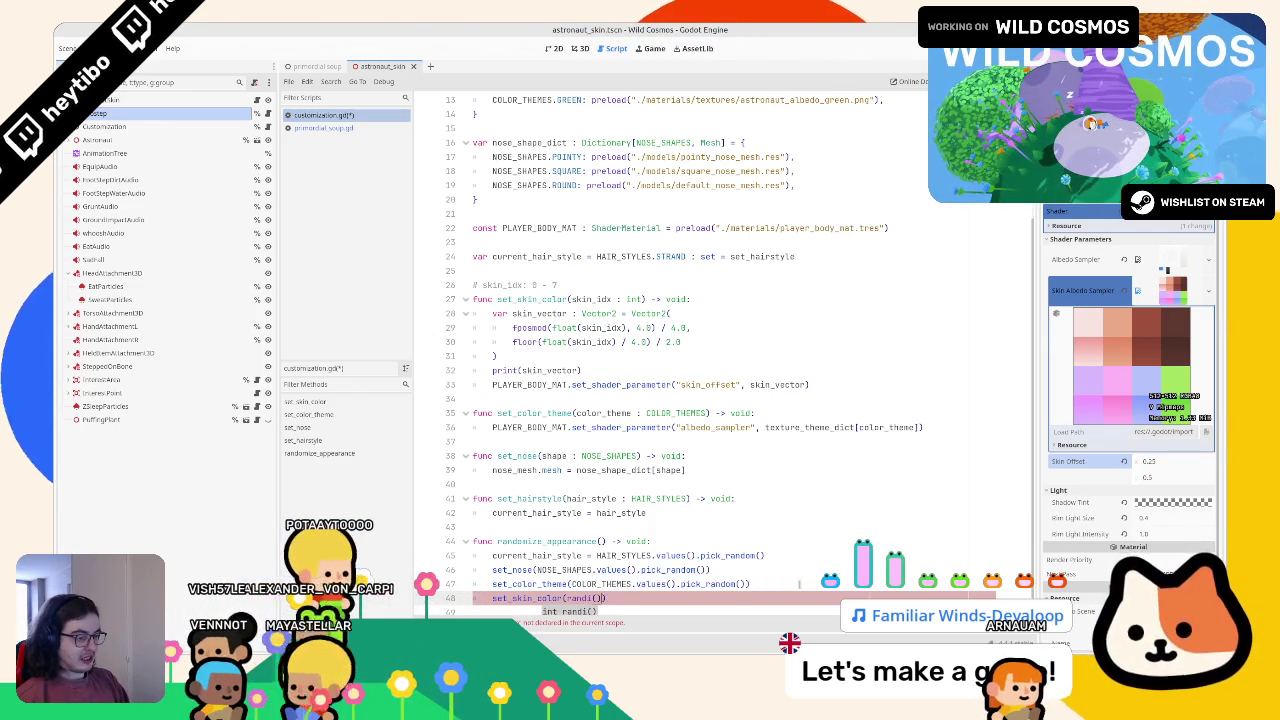
pyautogui.write('% 7')
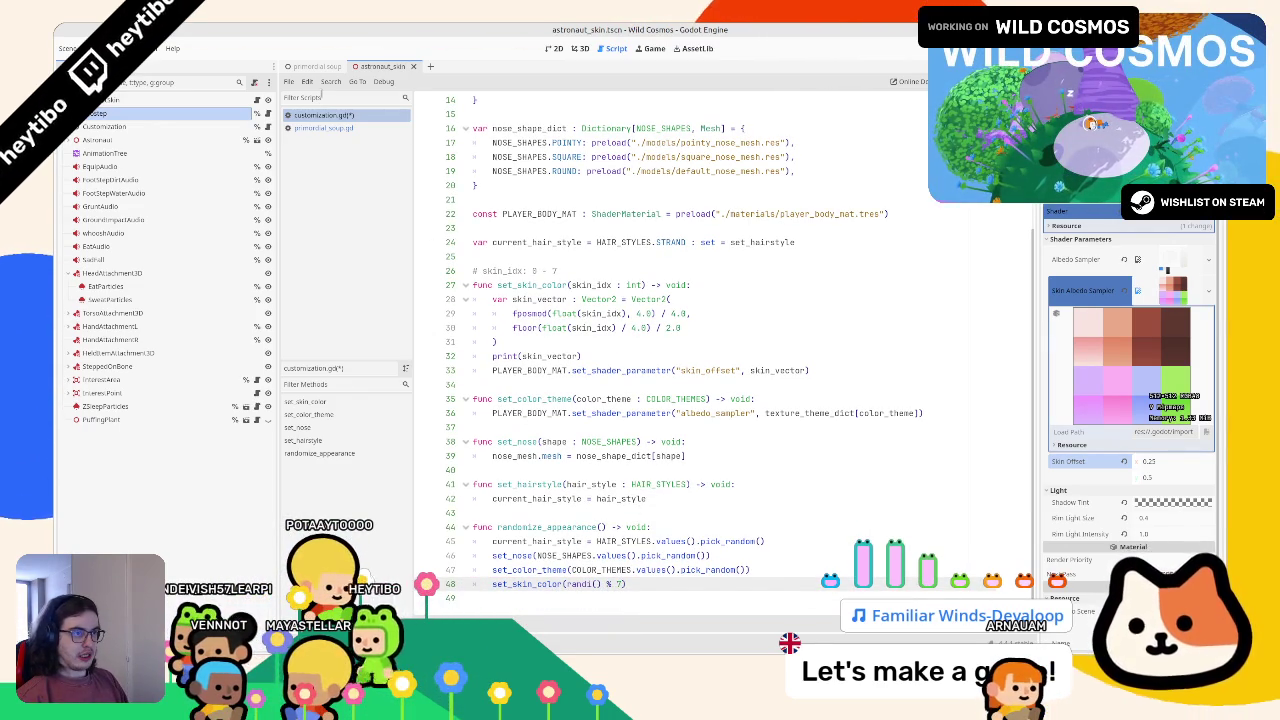
pyautogui.press('F5')
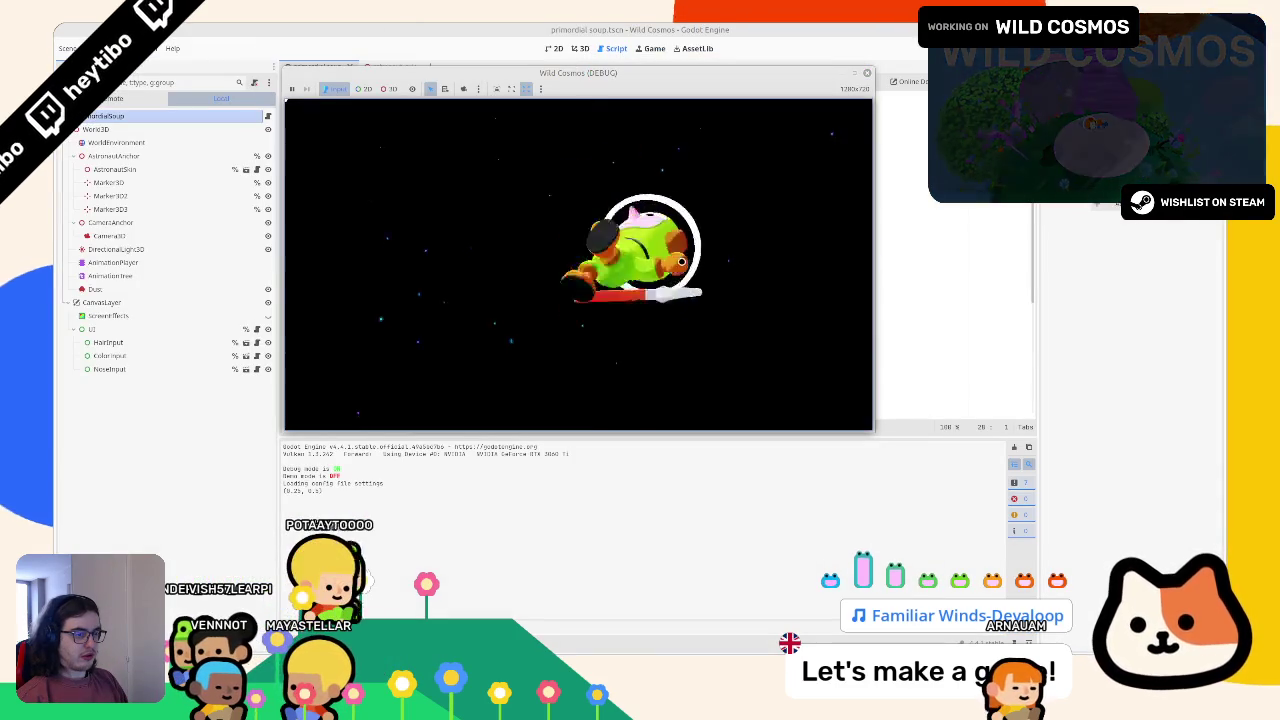
# Step: Restart the game, look at the astronaut_skin and primordial_soup scenes, then stop it with F8
pyautogui.press('F5')
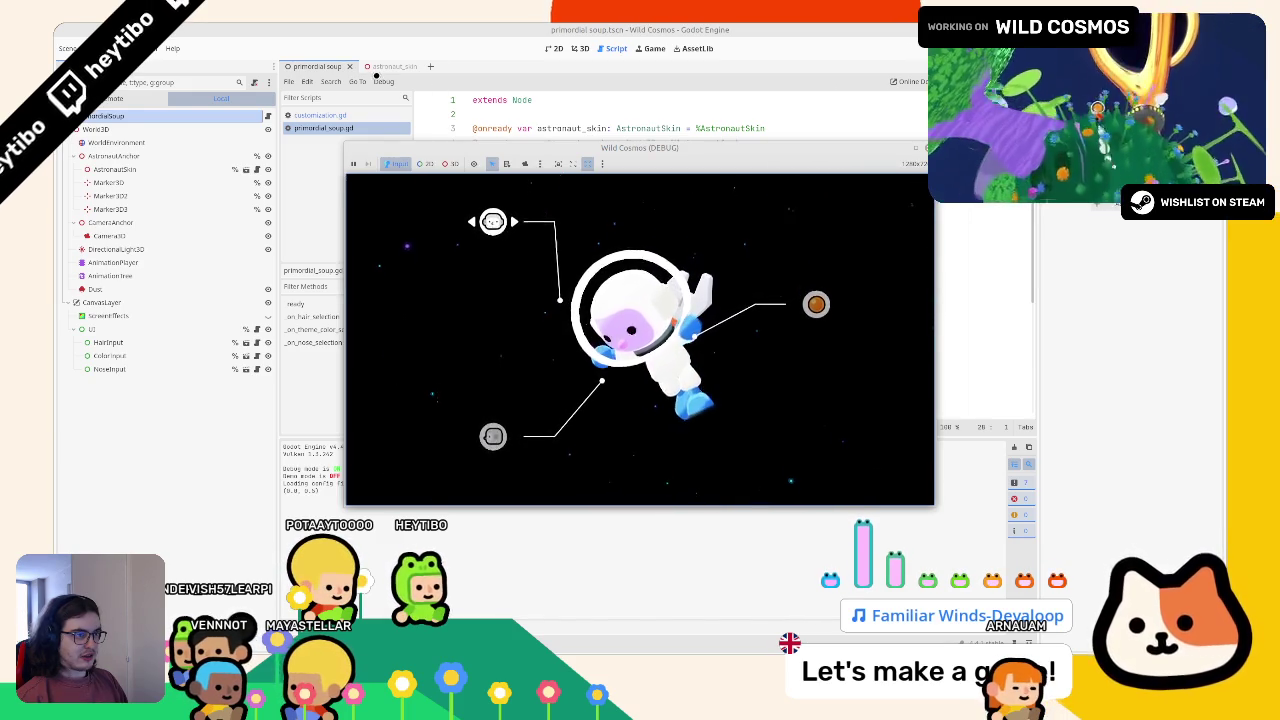
pyautogui.click(385, 66)
pyautogui.click(315, 66)
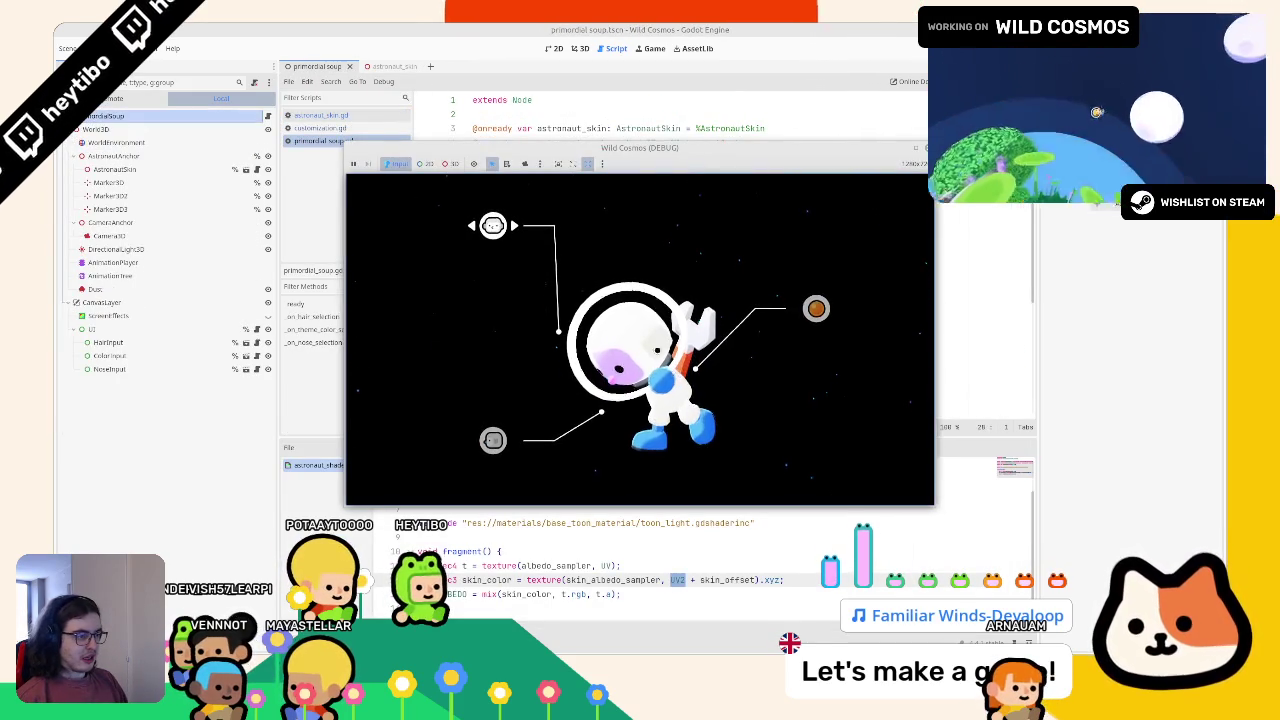
pyautogui.press('F8')
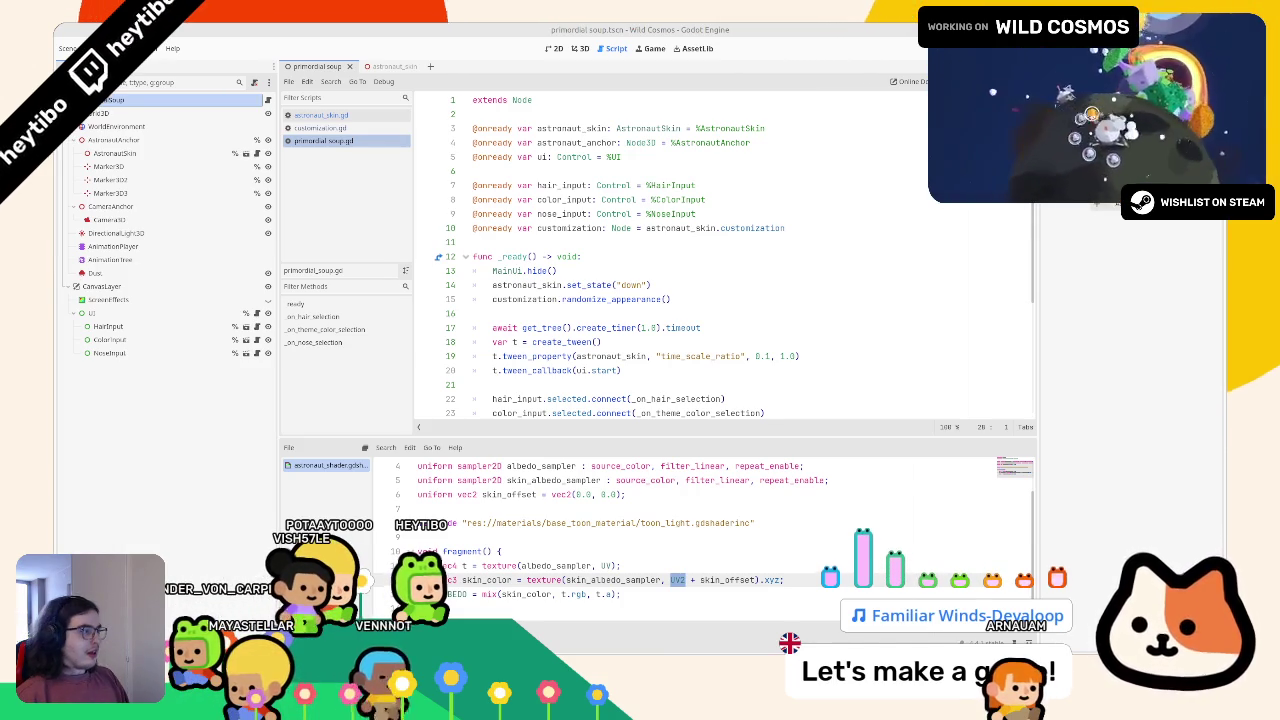
pyautogui.hotkey('alt', 'Tab')
# Step: Stack the nose, hair and color_theme sprite sheets in a column
pyautogui.moveTo(431, 377)
pyautogui.mouseDown()
pyautogui.moveTo(431, 446)
pyautogui.moveTo(638, 446)
pyautogui.mouseUp()
pyautogui.scroll(3, 638, 446)
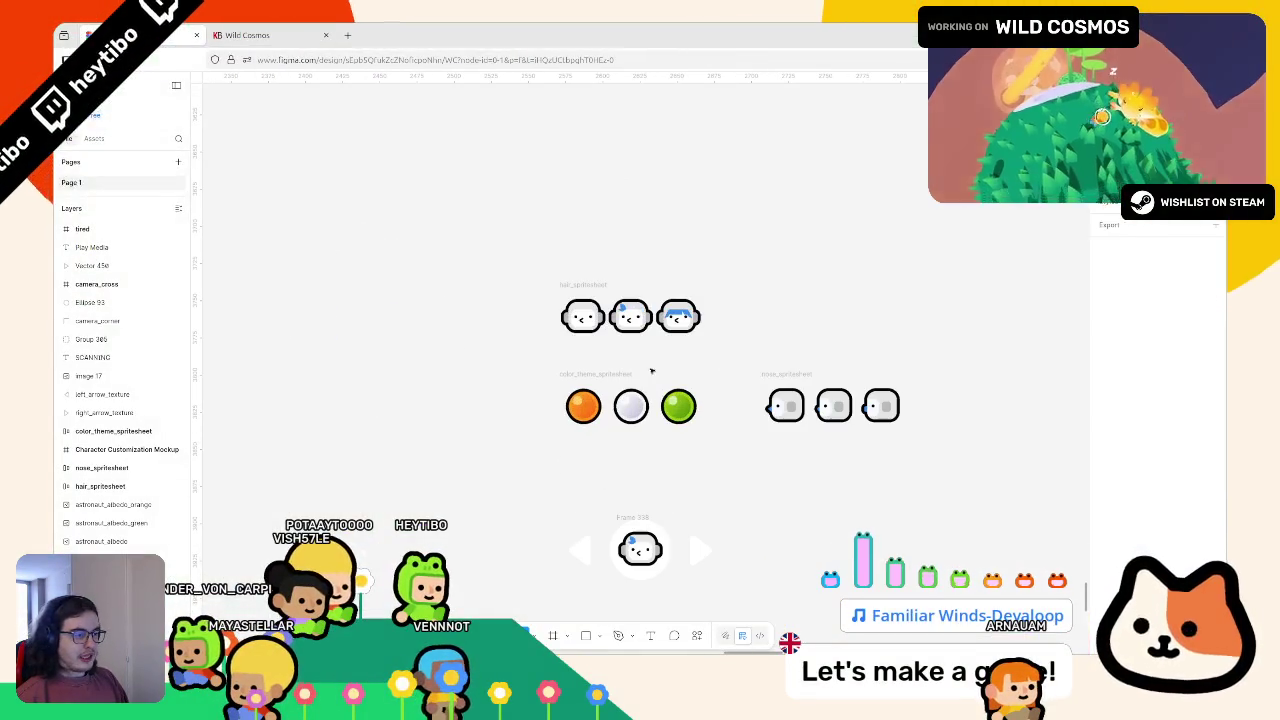
pyautogui.click(762, 372)
pyautogui.scroll(5, 706, 364)
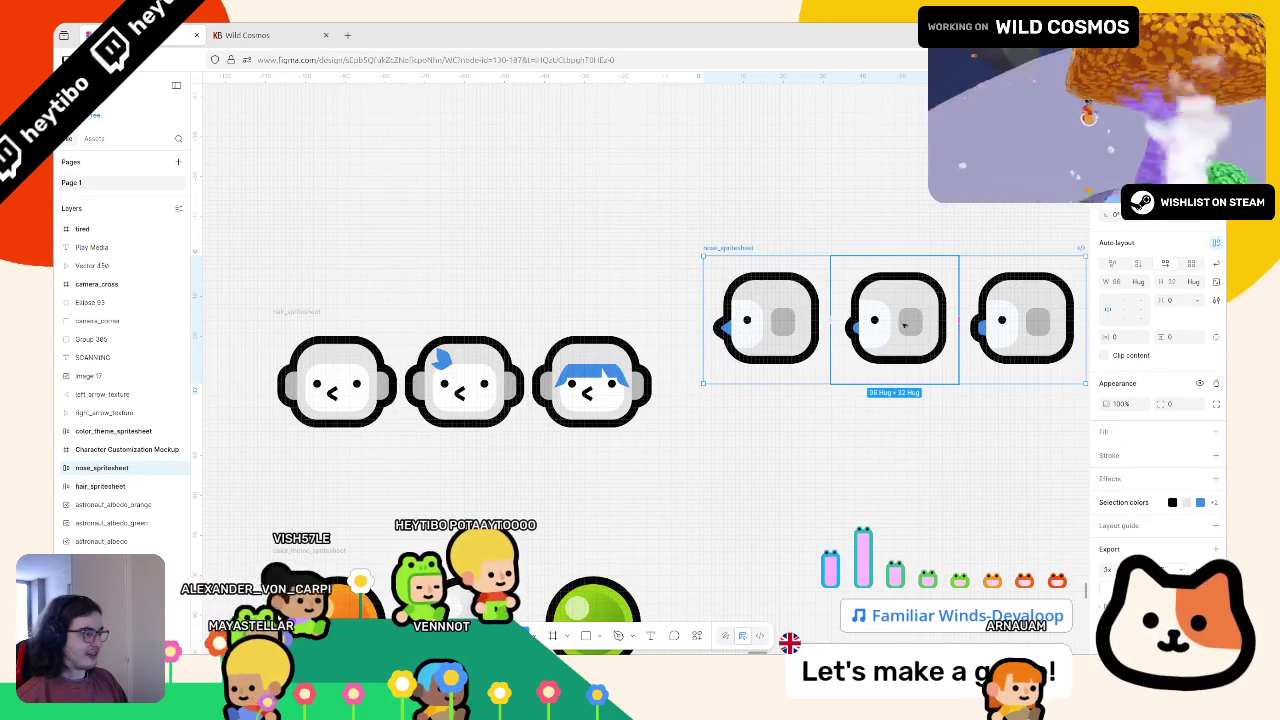
pyautogui.moveTo(753, 256)
pyautogui.mouseDown()
pyautogui.moveTo(753, 198)
pyautogui.moveTo(506, 83)
pyautogui.mouseUp()
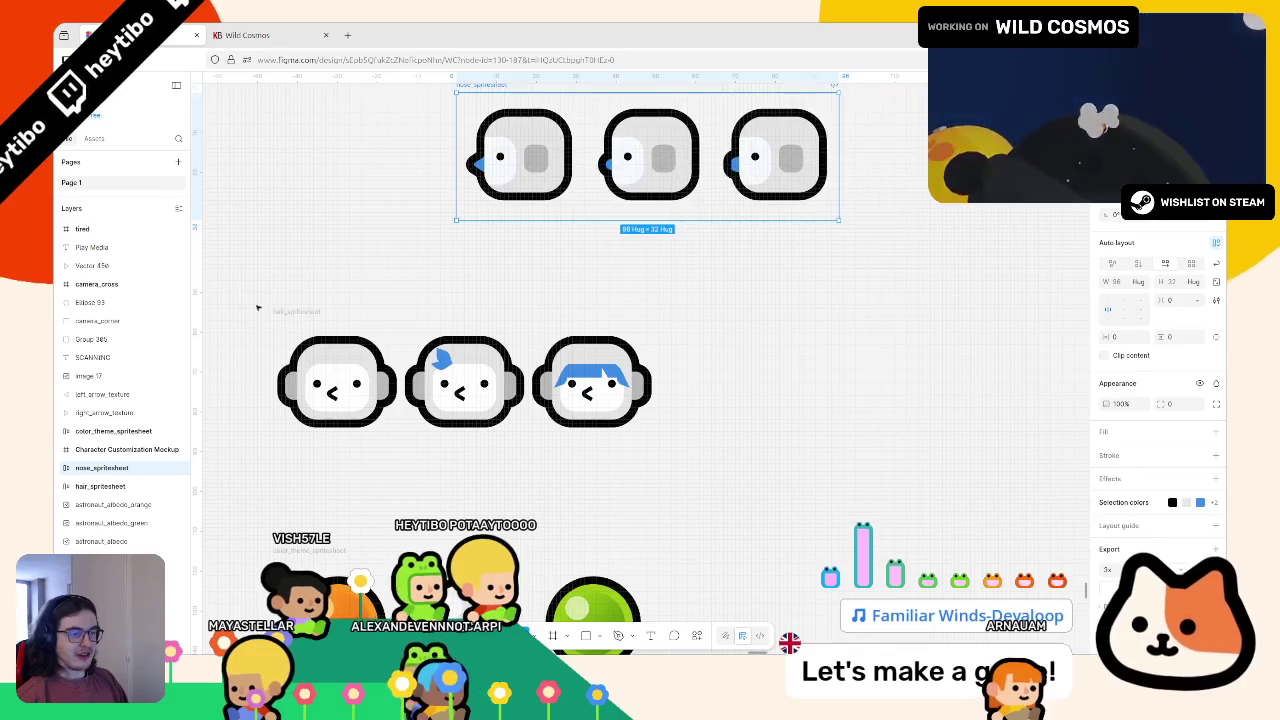
pyautogui.click(293, 312)
pyautogui.moveTo(293, 312); pyautogui.dragTo(510, 236)
pyautogui.scroll(-3, 500, 300)
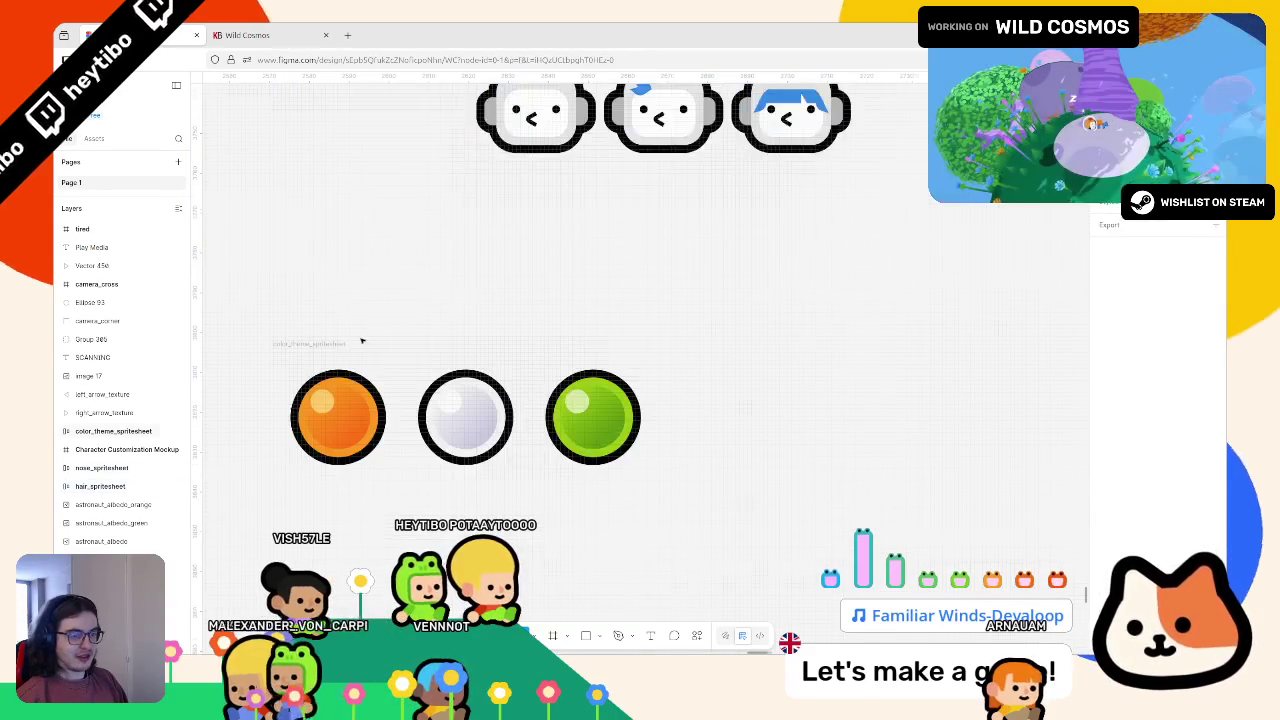
pyautogui.click(365, 341)
pyautogui.moveTo(380, 333)
pyautogui.mouseDown()
pyautogui.moveTo(566, 227)
pyautogui.moveTo(540, 227)
pyautogui.mouseUp()
# Step: Duplicate color_theme_spritesheet below the original and rename the copy skin_color_spritesheet
pyautogui.hotkey('ctrl', 'd')
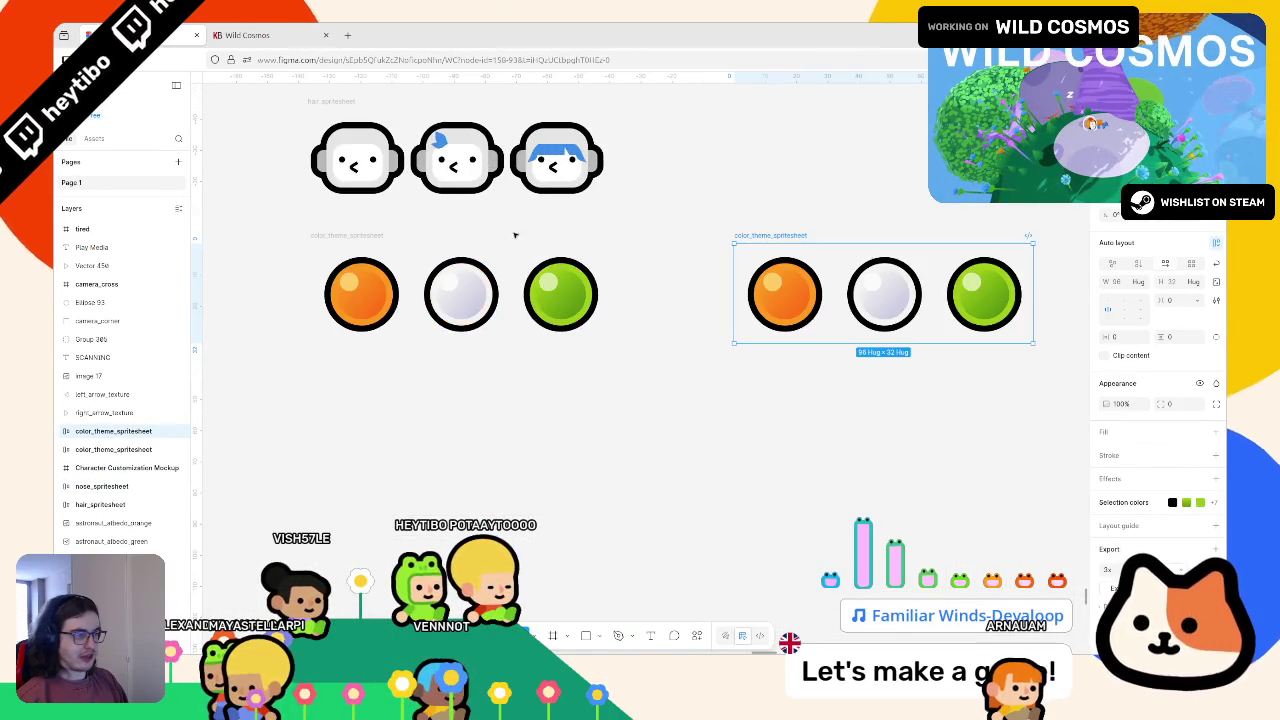
pyautogui.moveTo(766, 232)
pyautogui.mouseDown()
pyautogui.moveTo(636, 313)
pyautogui.moveTo(339, 356)
pyautogui.moveTo(333, 370)
pyautogui.mouseUp()
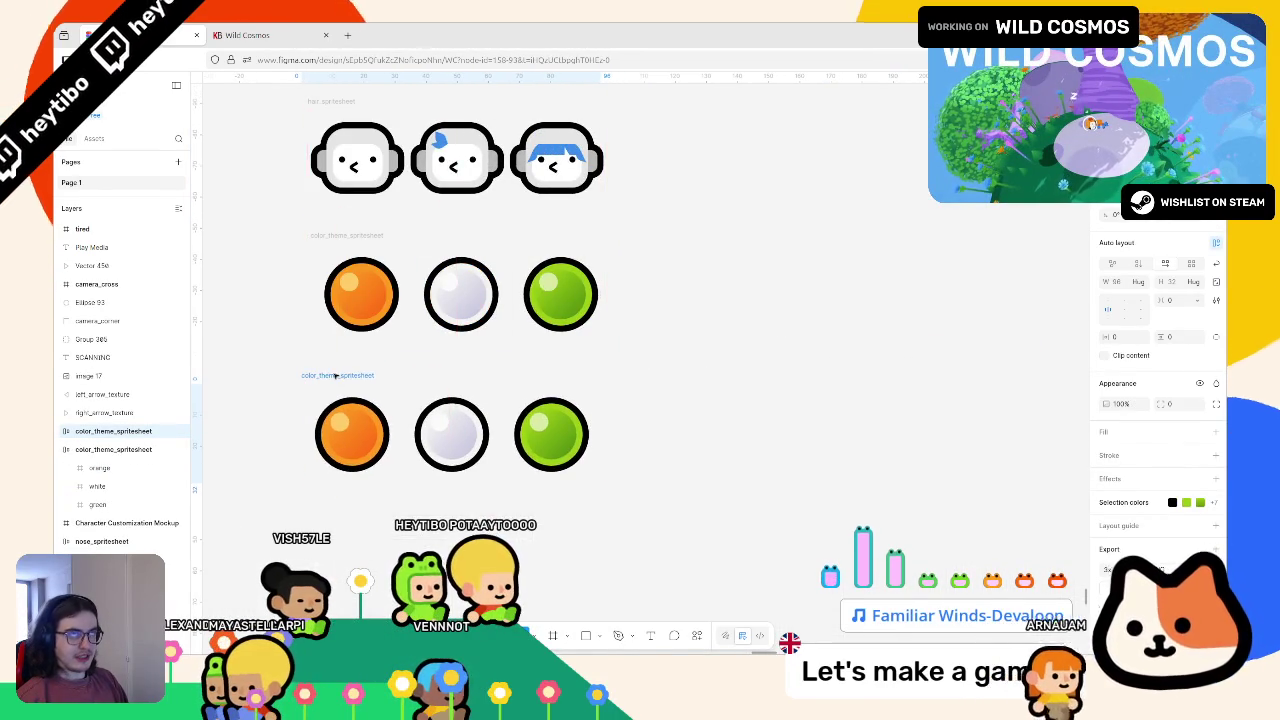
pyautogui.hscroll(-5, 349, 400)
pyautogui.hotkey('ctrl', 'r')
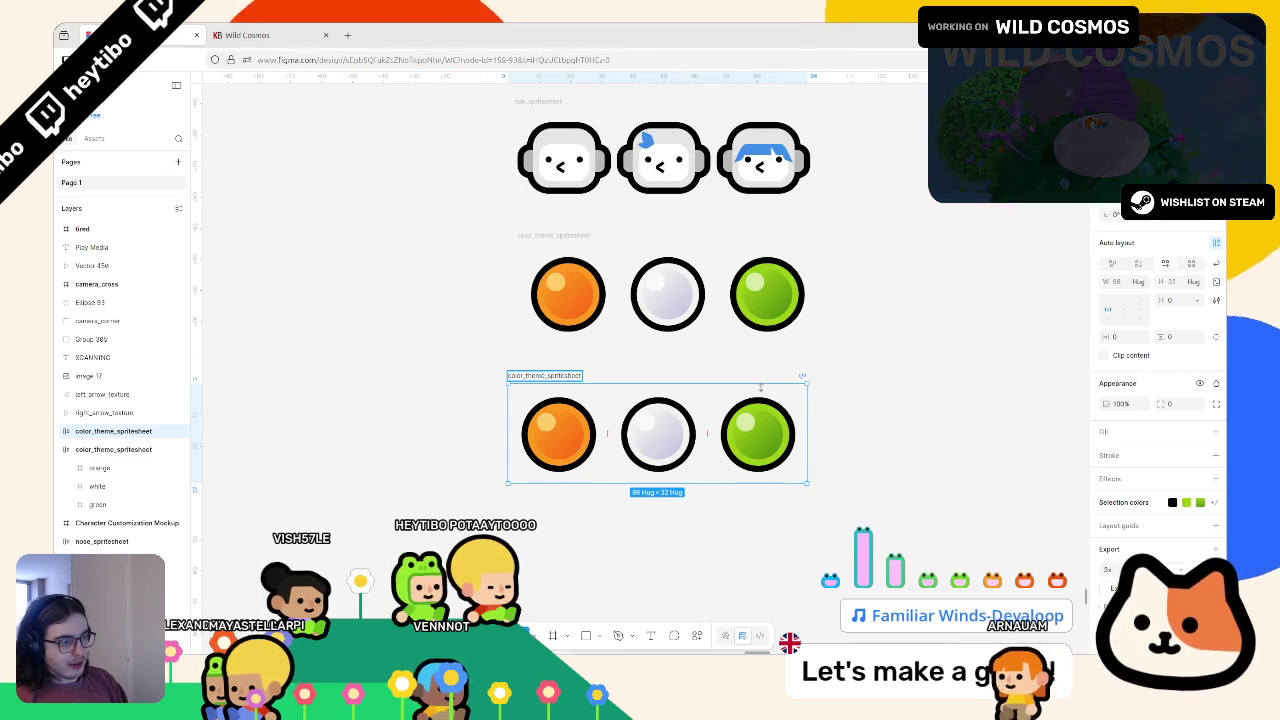
pyautogui.write('s_spritesheetkin_c')
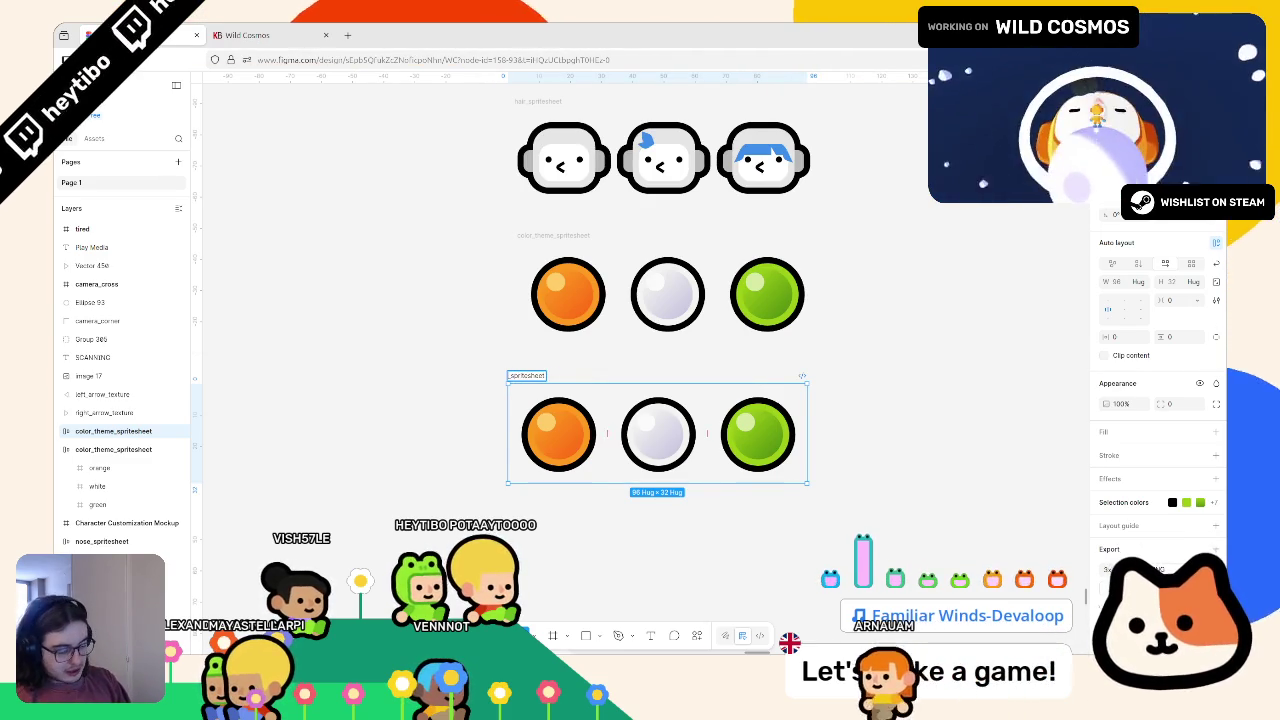
pyautogui.write('olor')
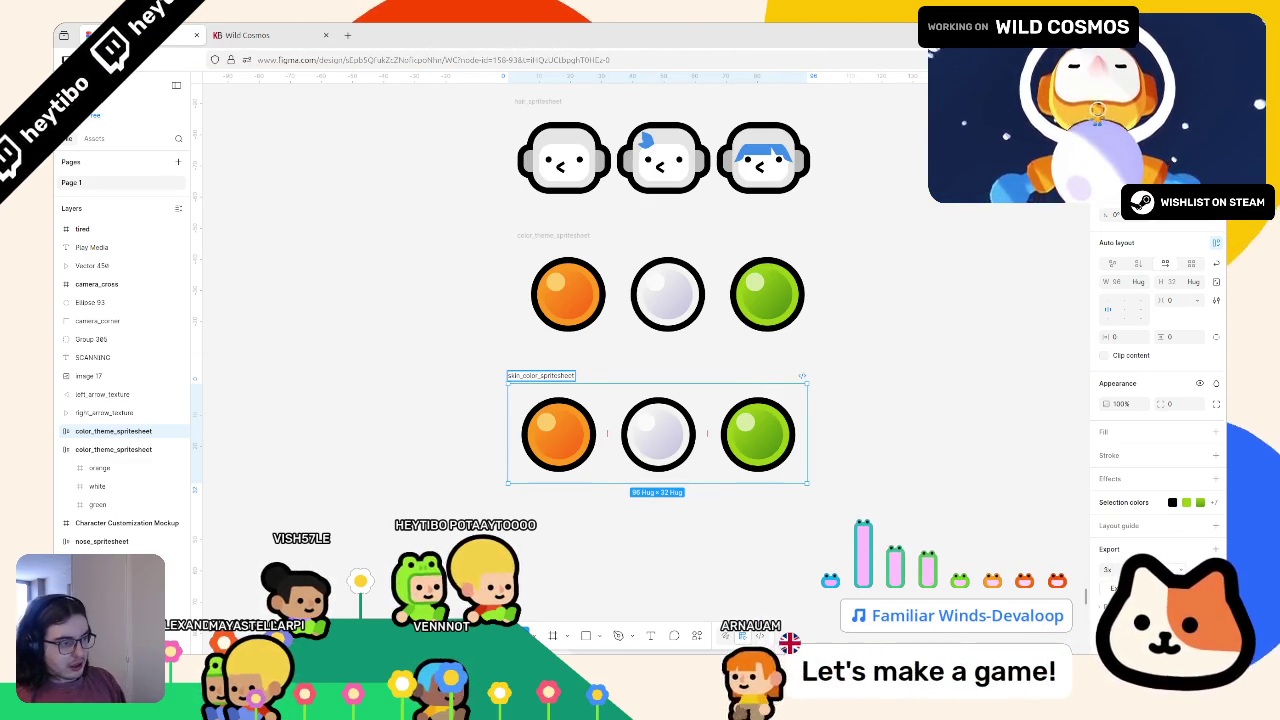
pyautogui.click(517, 242)
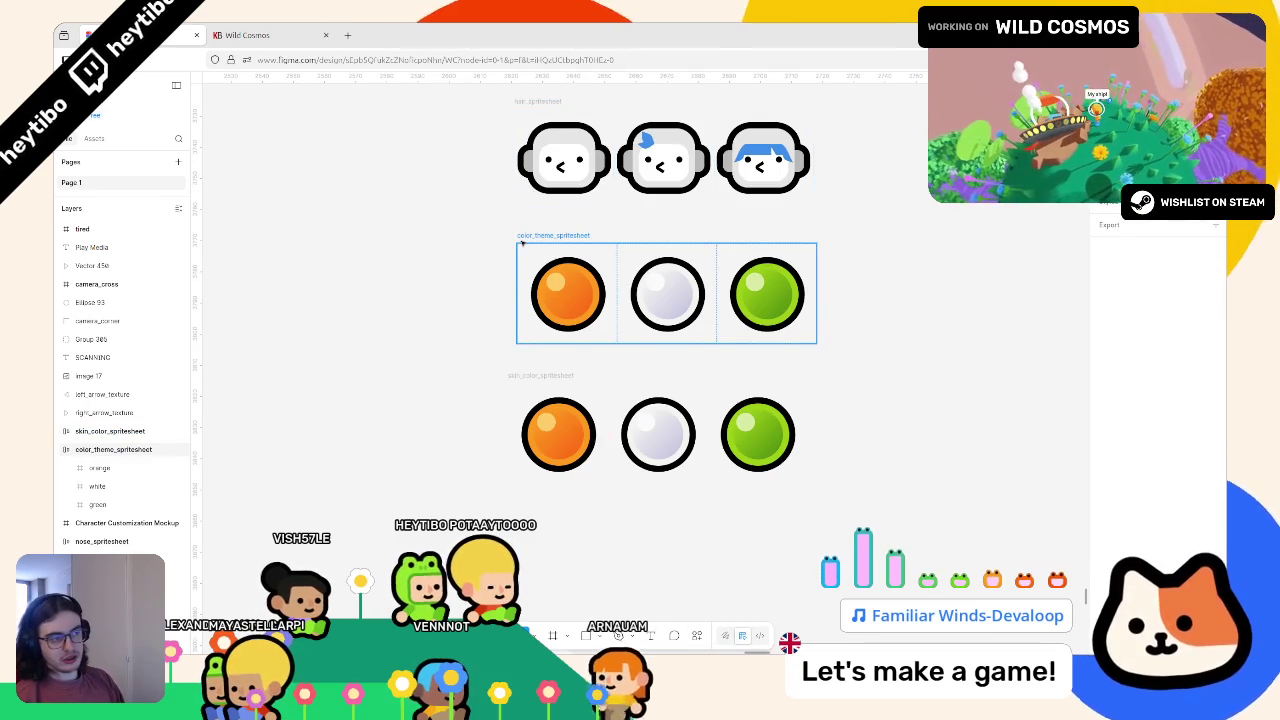
pyautogui.click(620, 430)
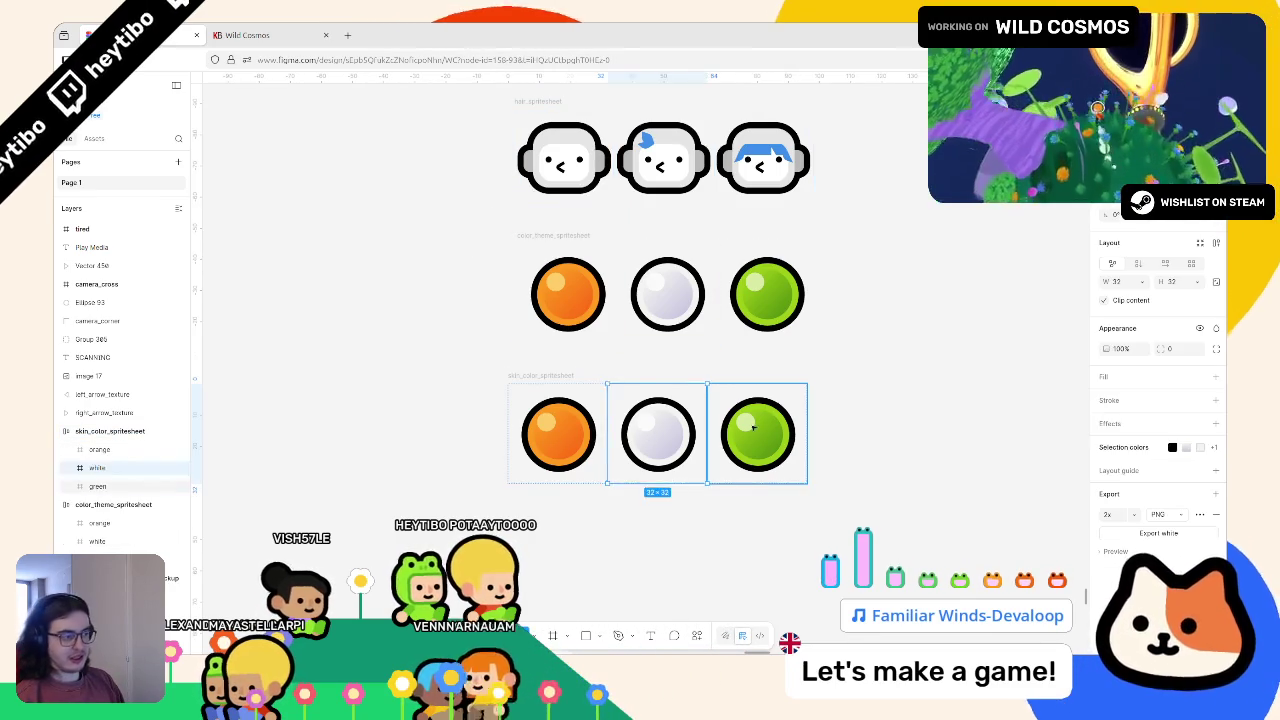
# Step: Move the white ball to the first slot of skin_color_spritesheet
pyautogui.moveTo(606, 427); pyautogui.dragTo(500, 430)
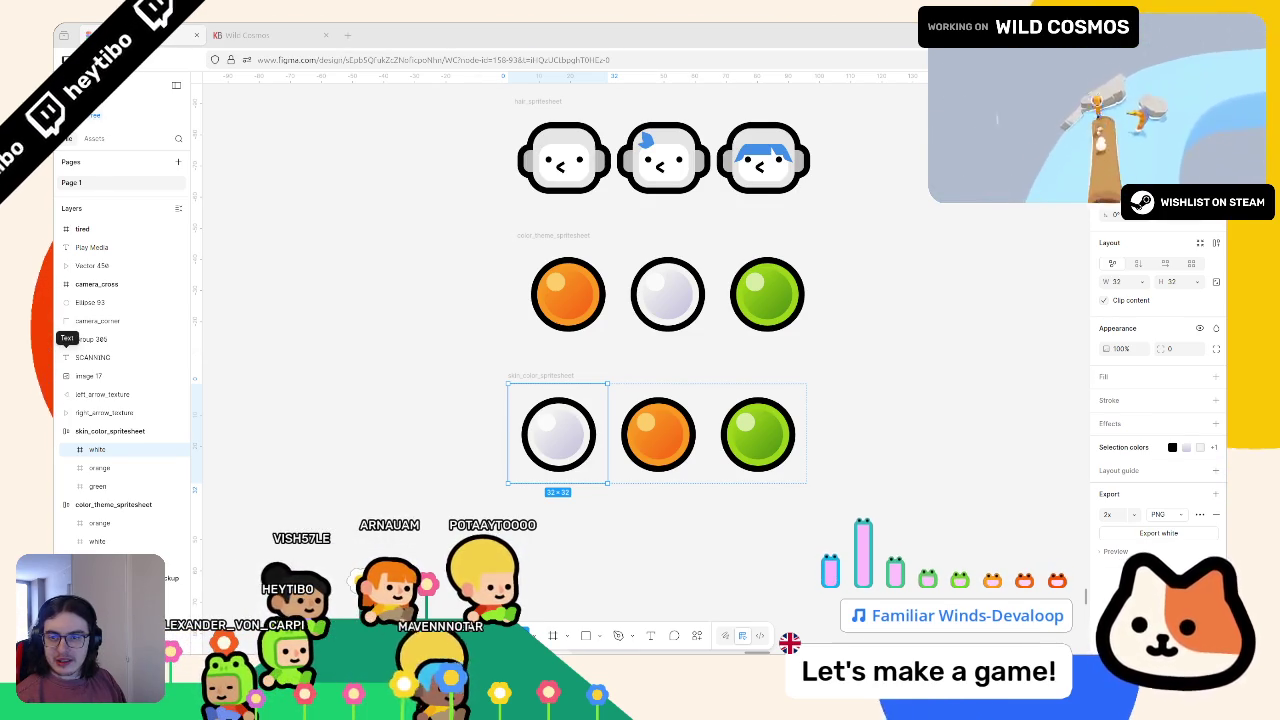
pyautogui.scroll(-10, 763, 354)
pyautogui.click(831, 383)
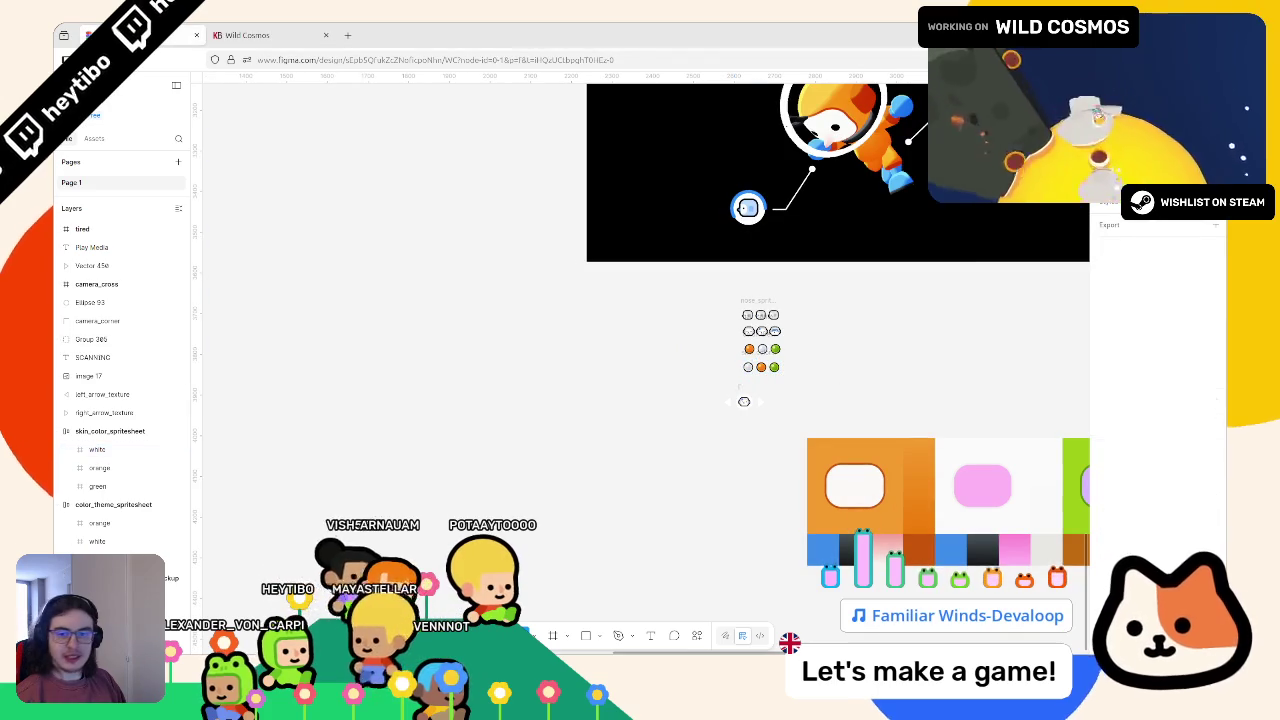
# Step: Paste the 4×4 colour palette image and place it beside the sprite sheets
pyautogui.hotkey('ctrl', 'v')
pyautogui.moveTo(459, 433)
pyautogui.mouseDown()
pyautogui.moveTo(762, 515)
pyautogui.moveTo(644, 423)
pyautogui.moveTo(515, 440)
pyautogui.moveTo(675, 345)
pyautogui.mouseUp()
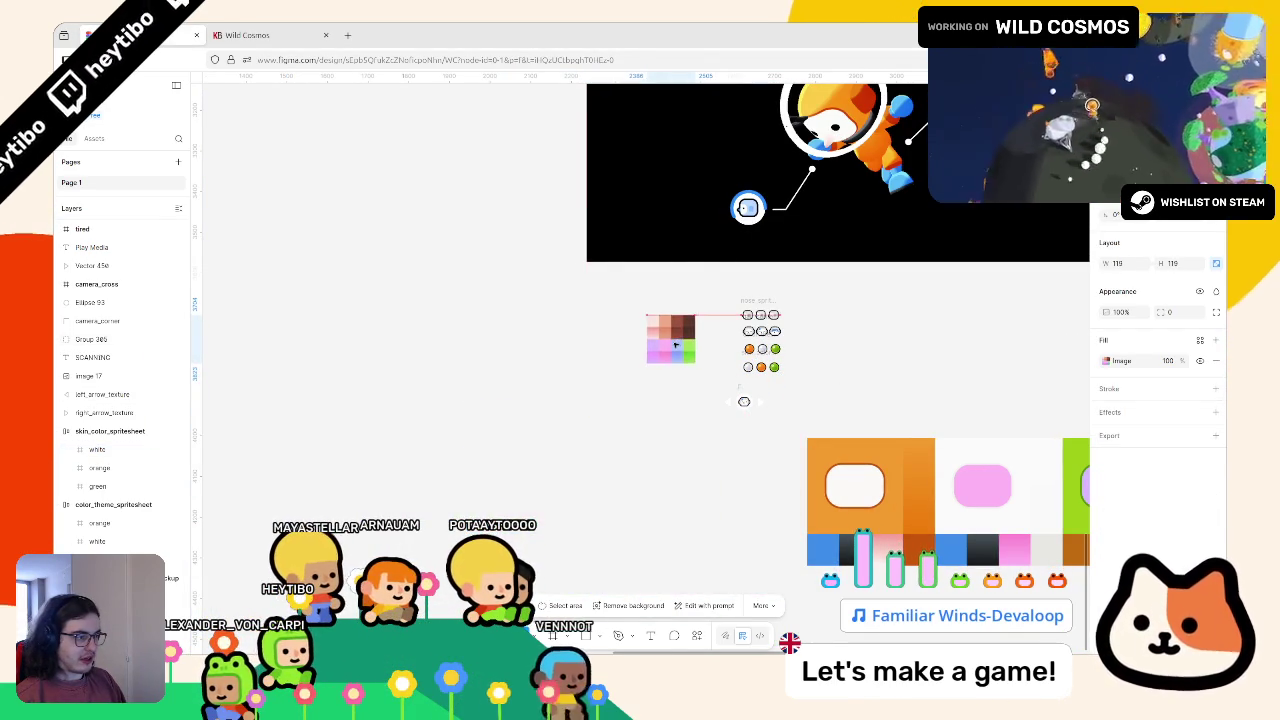
pyautogui.scroll(2, 850, 390)
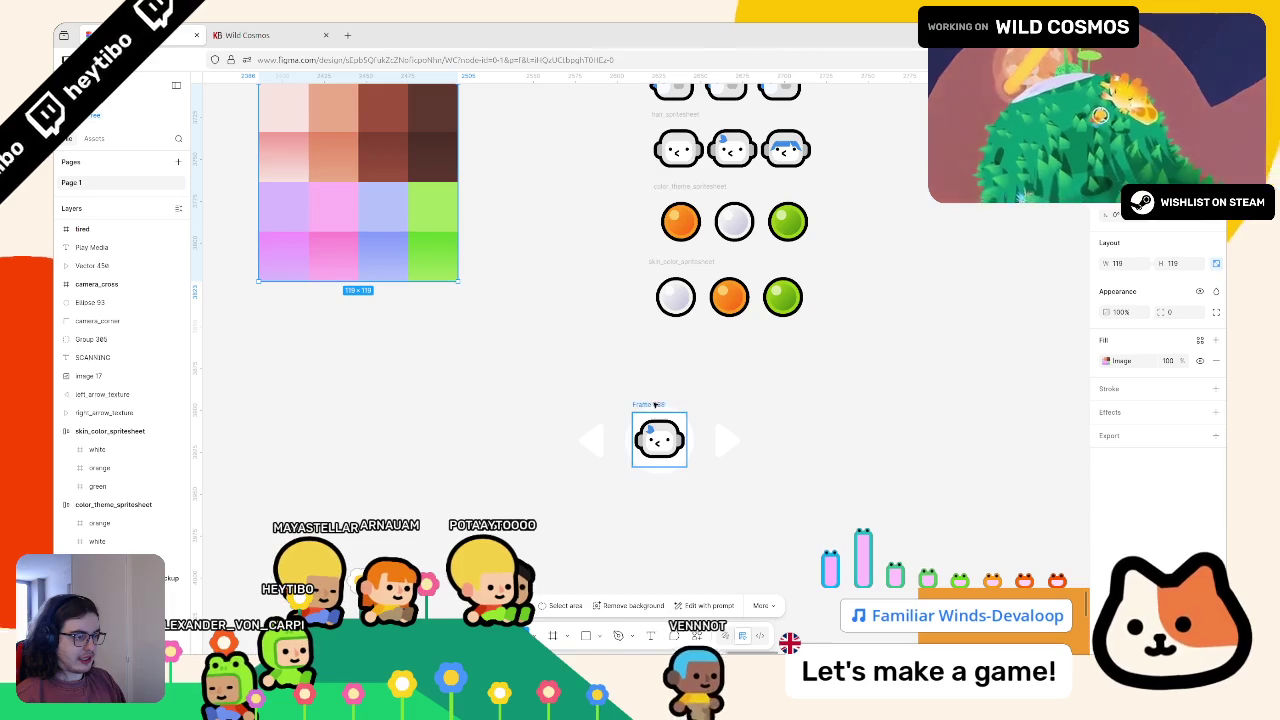
pyautogui.click(658, 440)
pyautogui.scroll(-2, 655, 450)
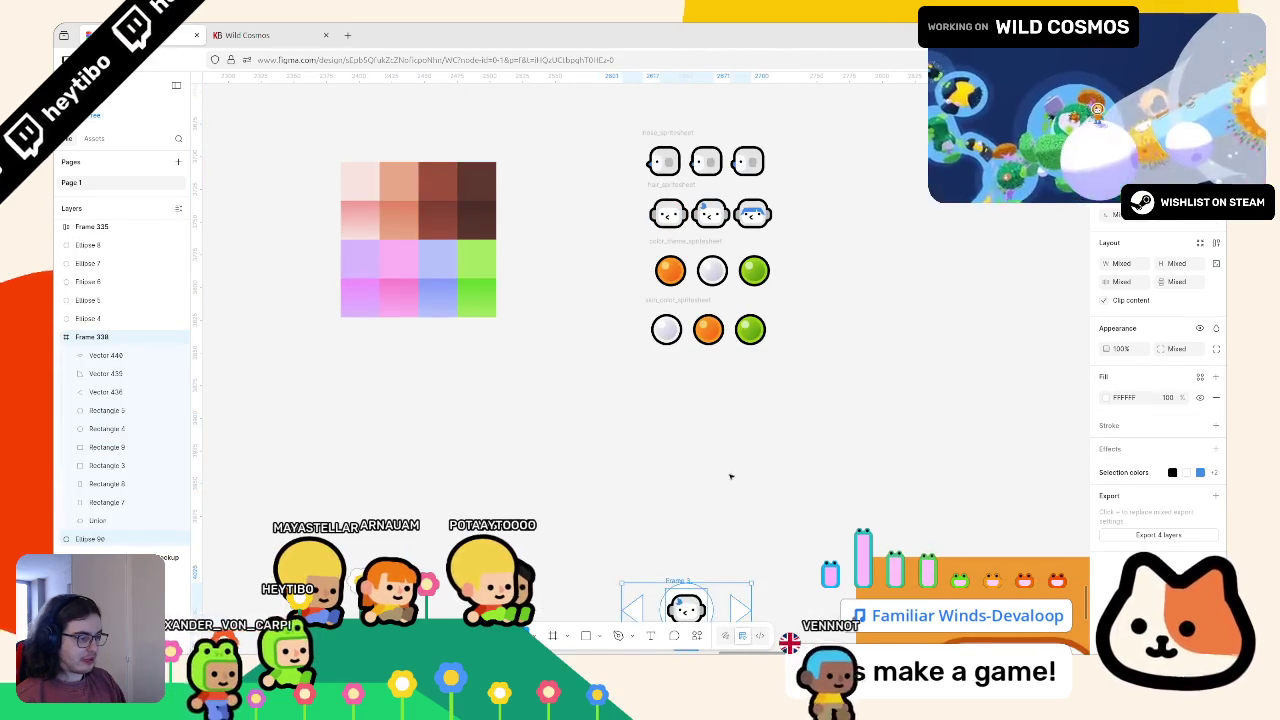
pyautogui.click(717, 460)
pyautogui.scroll(2, 640, 410)
pyautogui.click(680, 477)
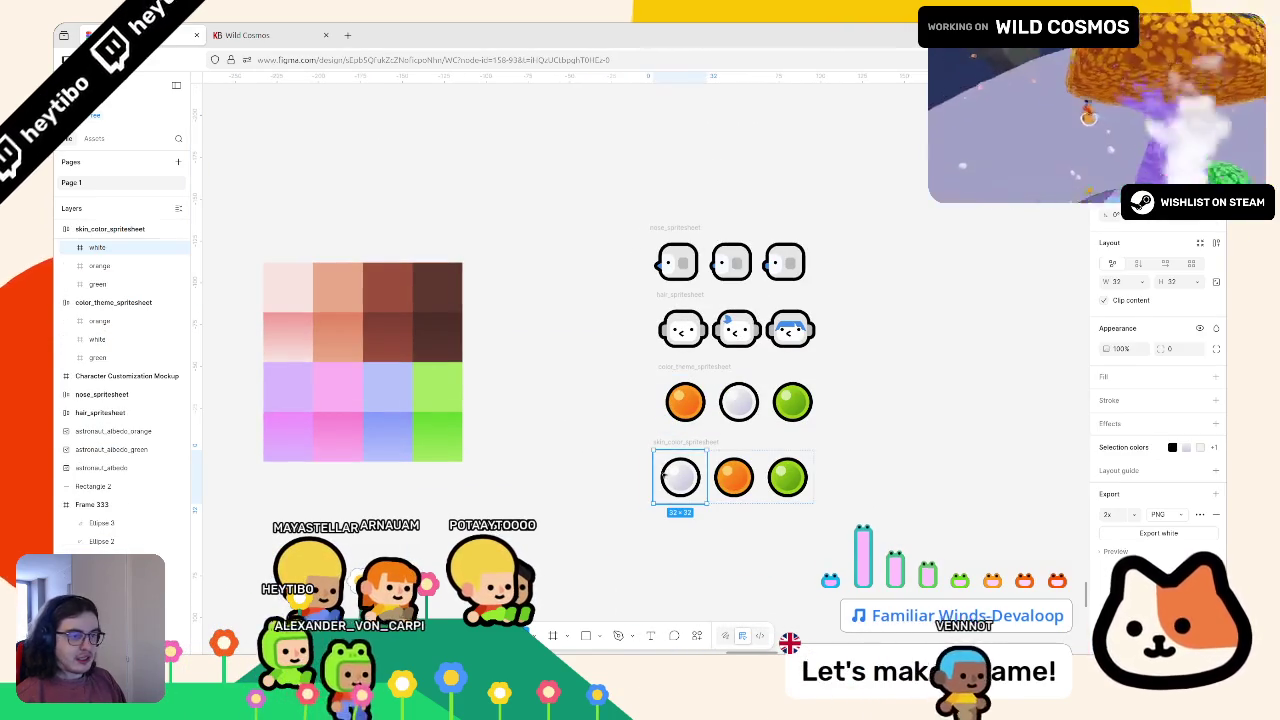
# Step: Replace the first ball's FAFAFA colour with the pale top-left palette swatch
pyautogui.scroll(-1, 1115, 470)
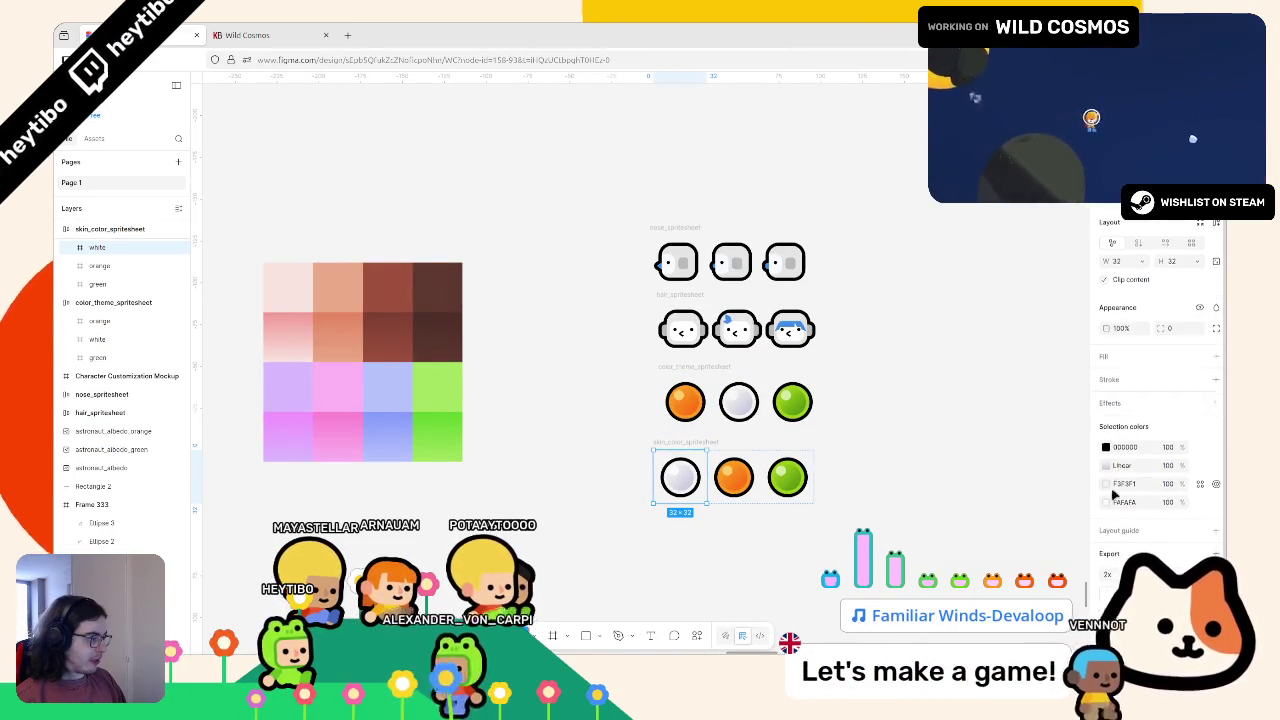
pyautogui.click(1107, 502)
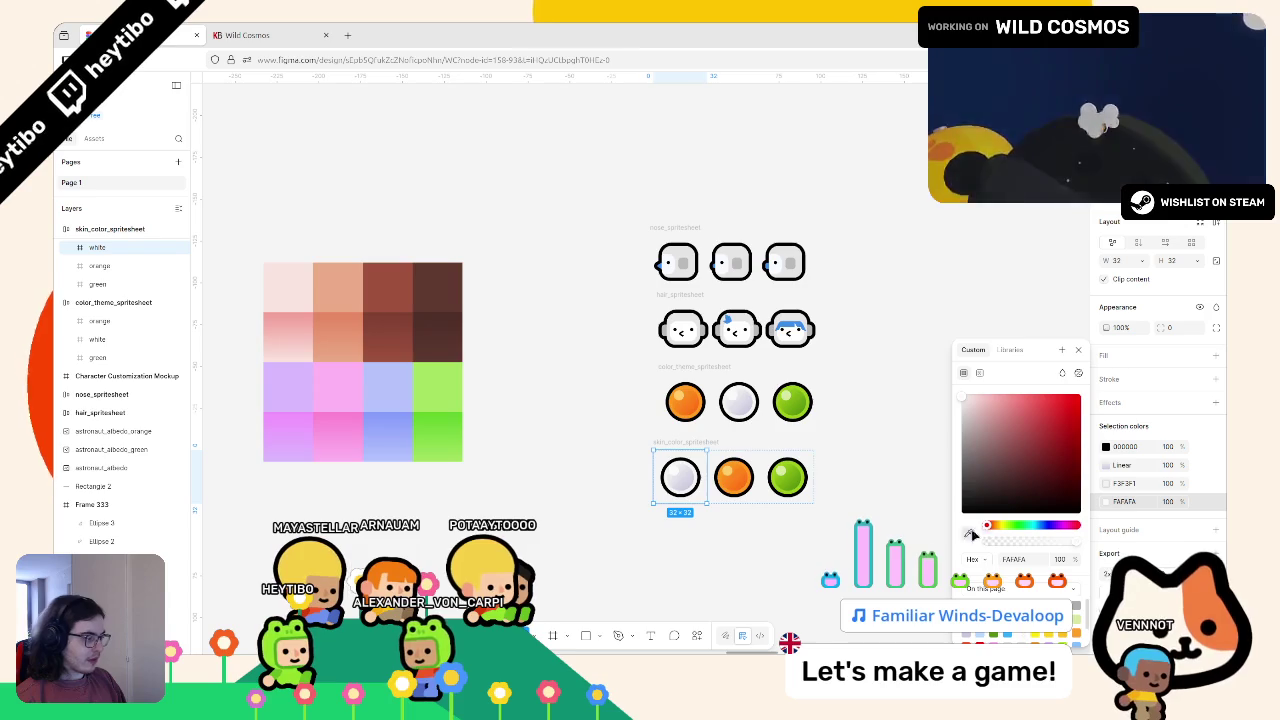
pyautogui.click(969, 534)
pyautogui.click(278, 288)
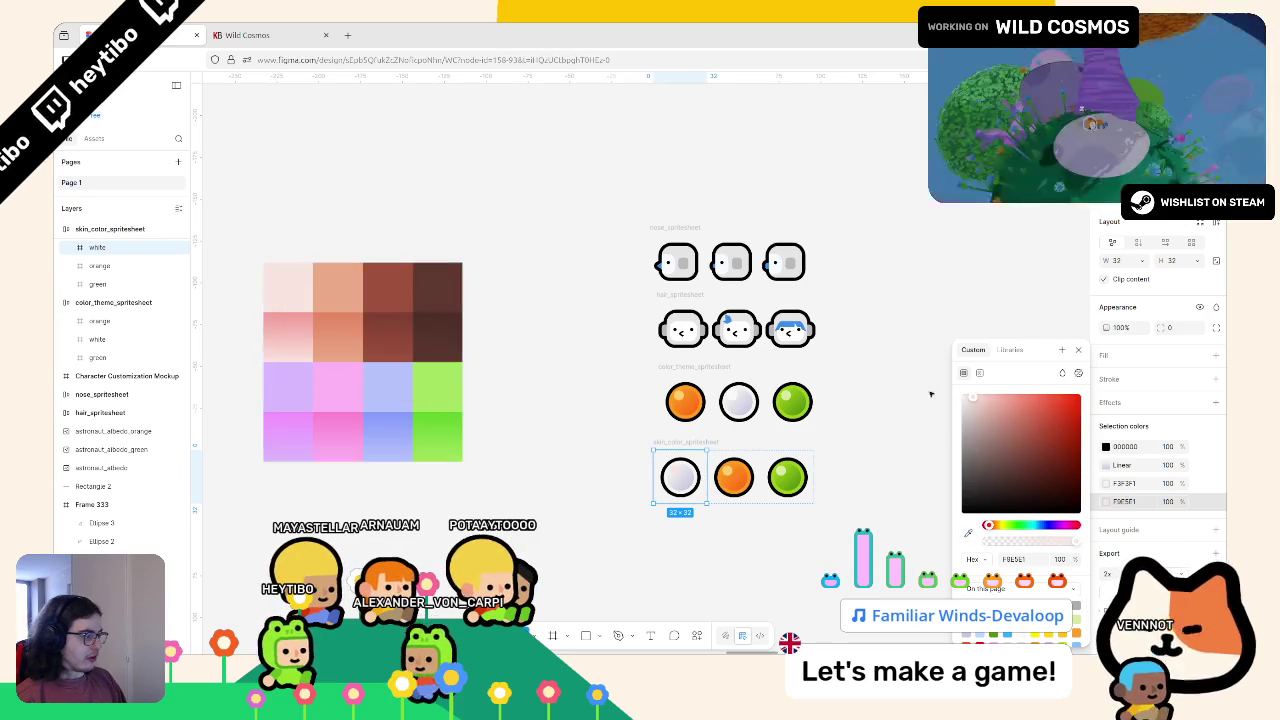
pyautogui.click(1107, 498)
# Step: Replace the F3F3F1 colour with pink F39C95 from the palette grid, undoing and redoing once
pyautogui.click(1107, 484)
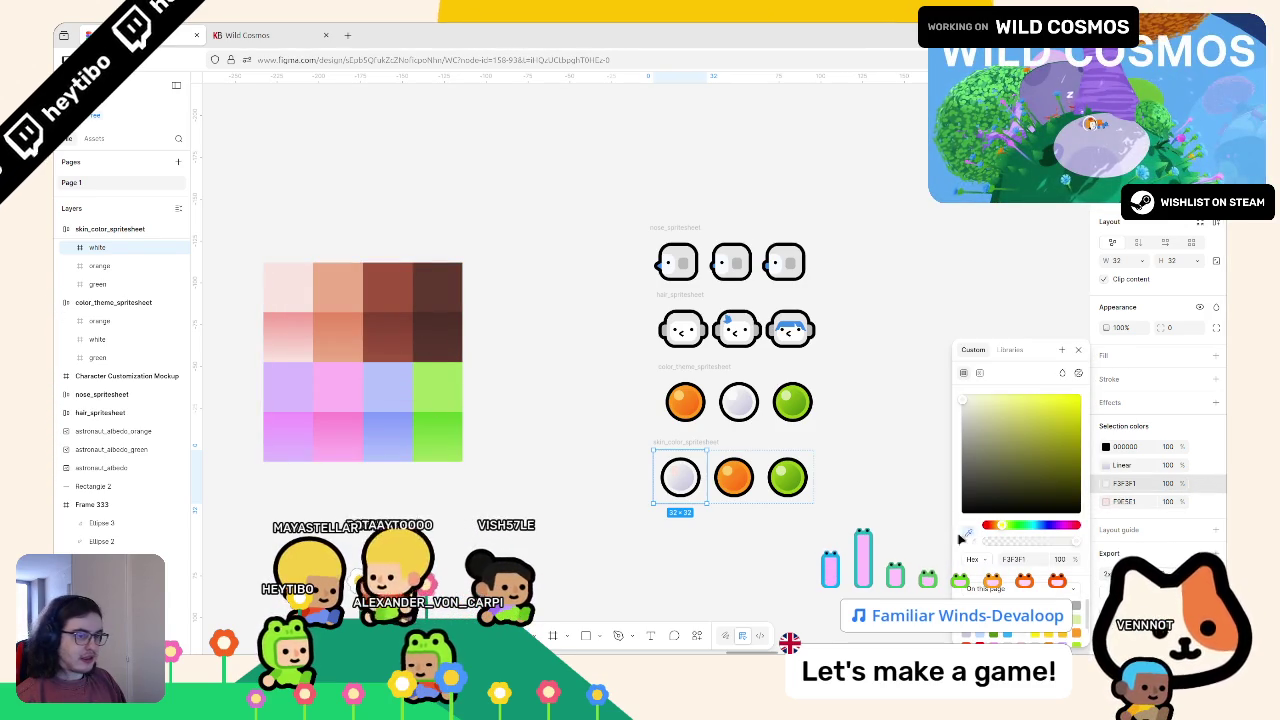
pyautogui.click(969, 534)
pyautogui.scroll(5, 320, 320)
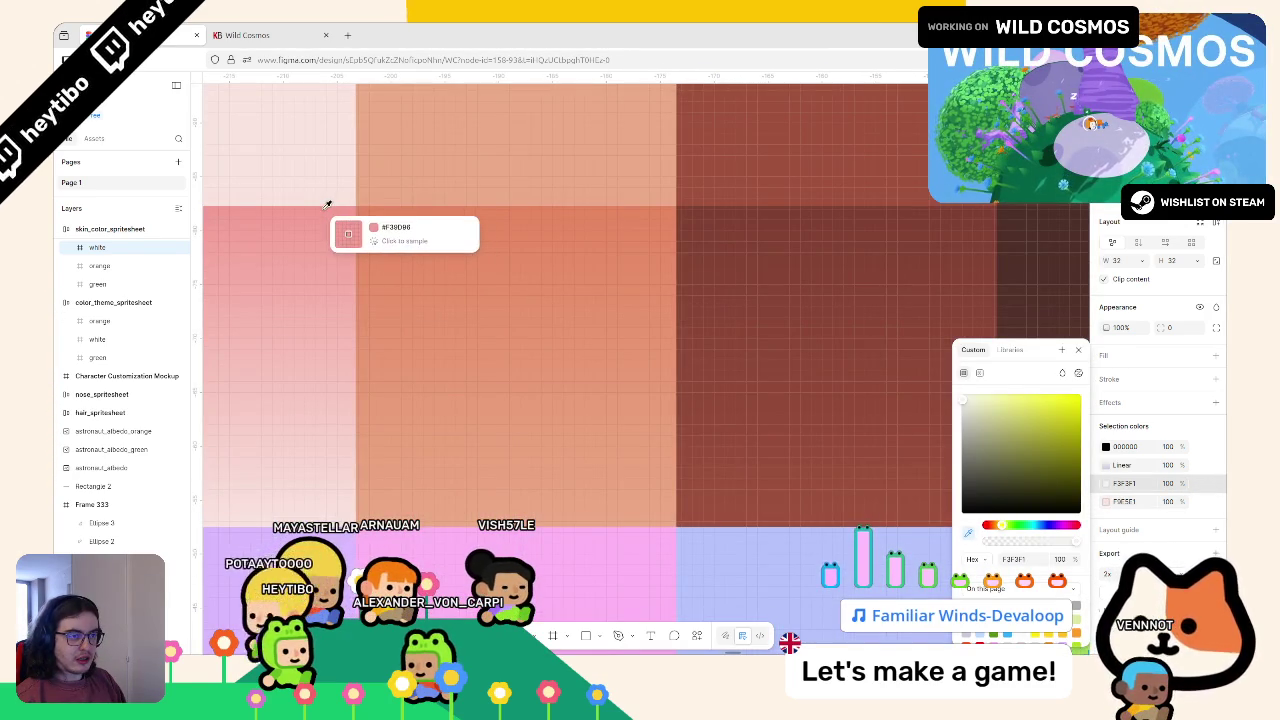
pyautogui.click(328, 204)
pyautogui.scroll(-5, 330, 215)
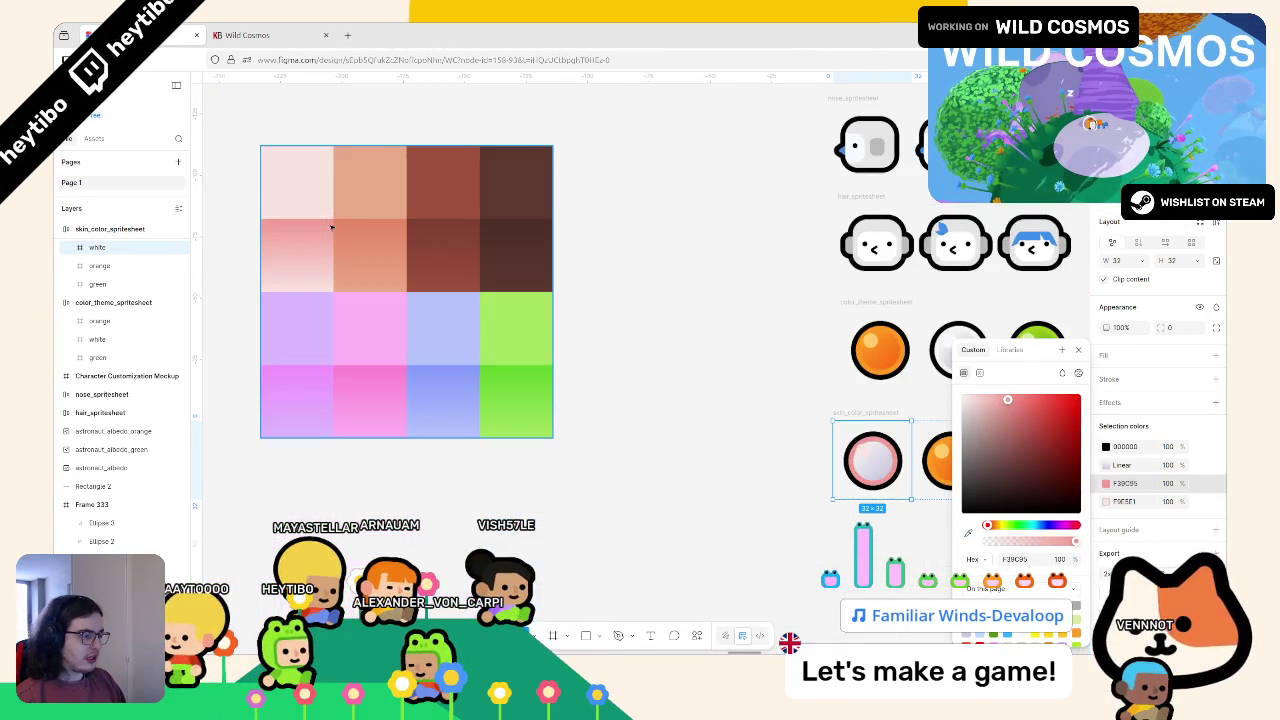
pyautogui.hotkey('ctrl', 'z')
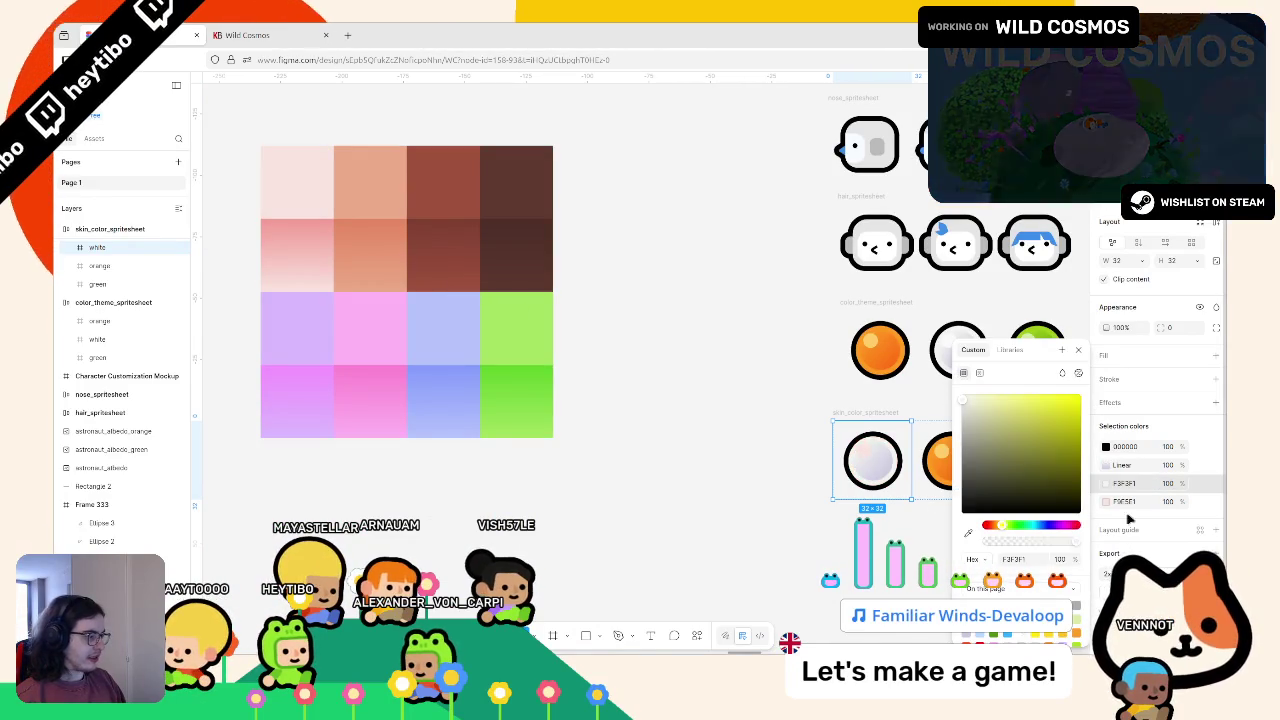
pyautogui.hotkey('ctrl', 'shift', 'z')
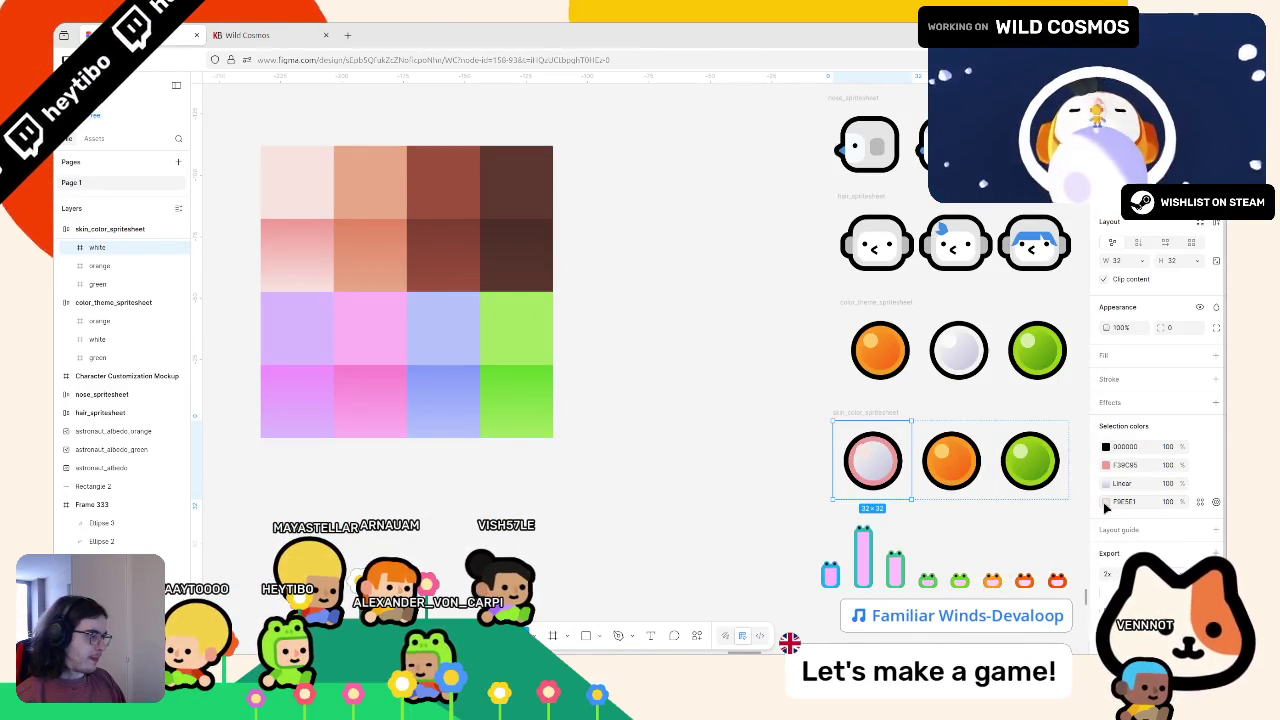
# Step: Eyedrop the light pink top-left cell and pink F39C95 into the first ball's two gradient stops
pyautogui.click(1108, 484)
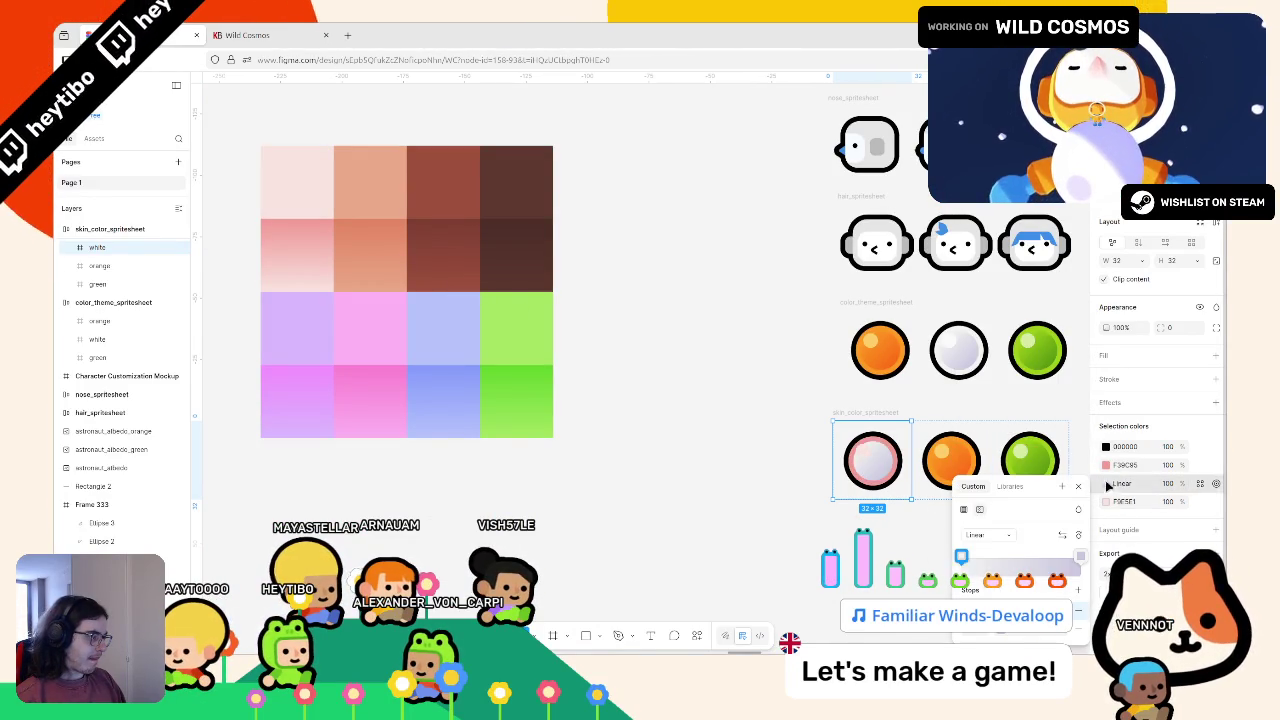
pyautogui.click(961, 556)
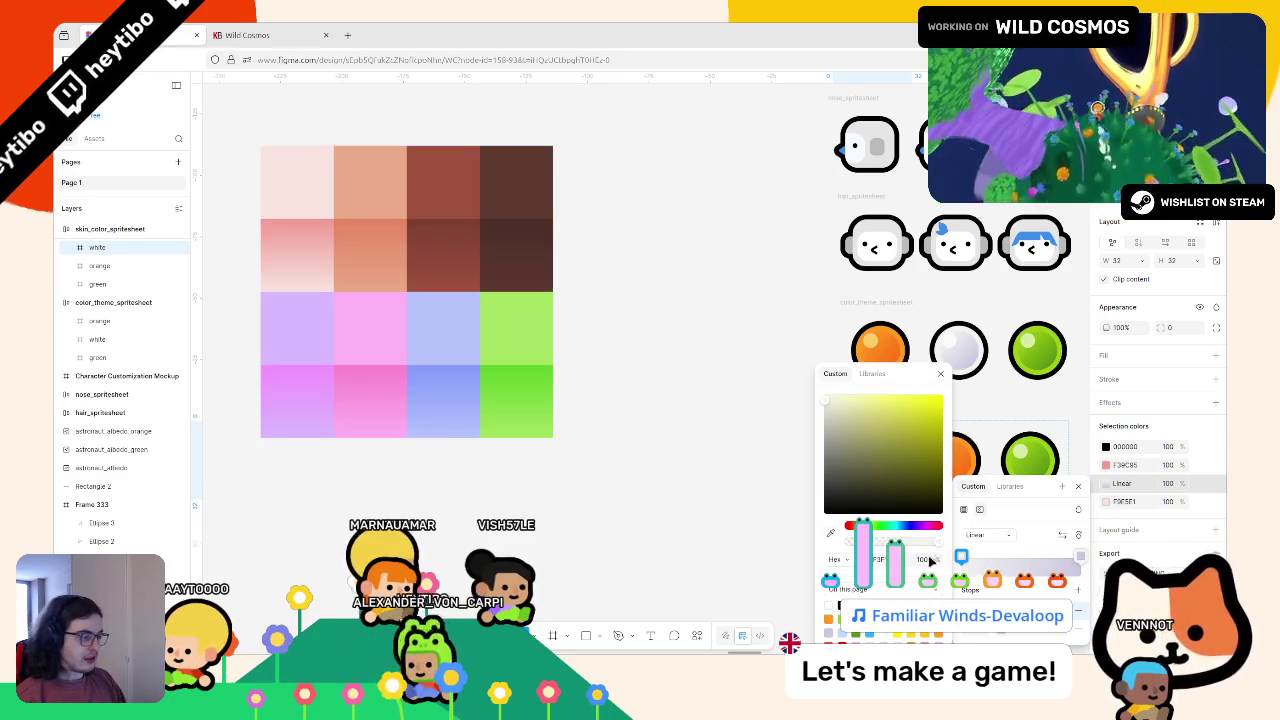
pyautogui.click(831, 534)
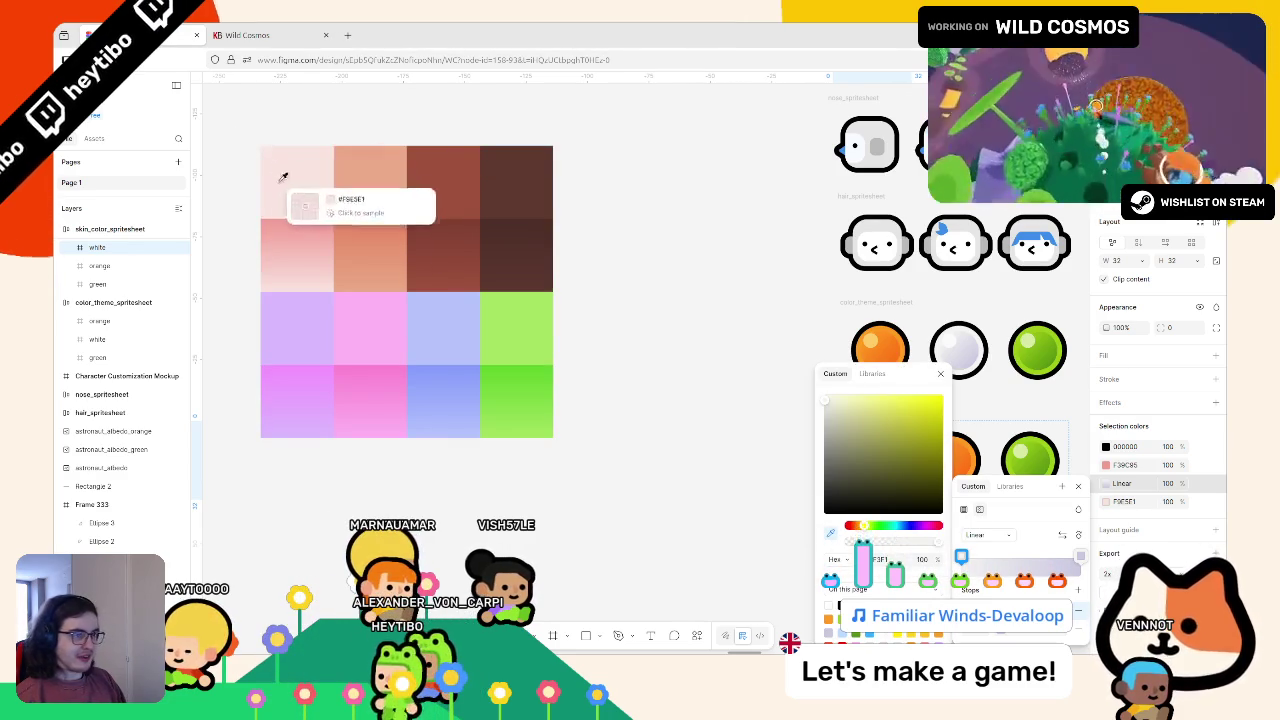
pyautogui.click(277, 177)
pyautogui.click(1078, 557)
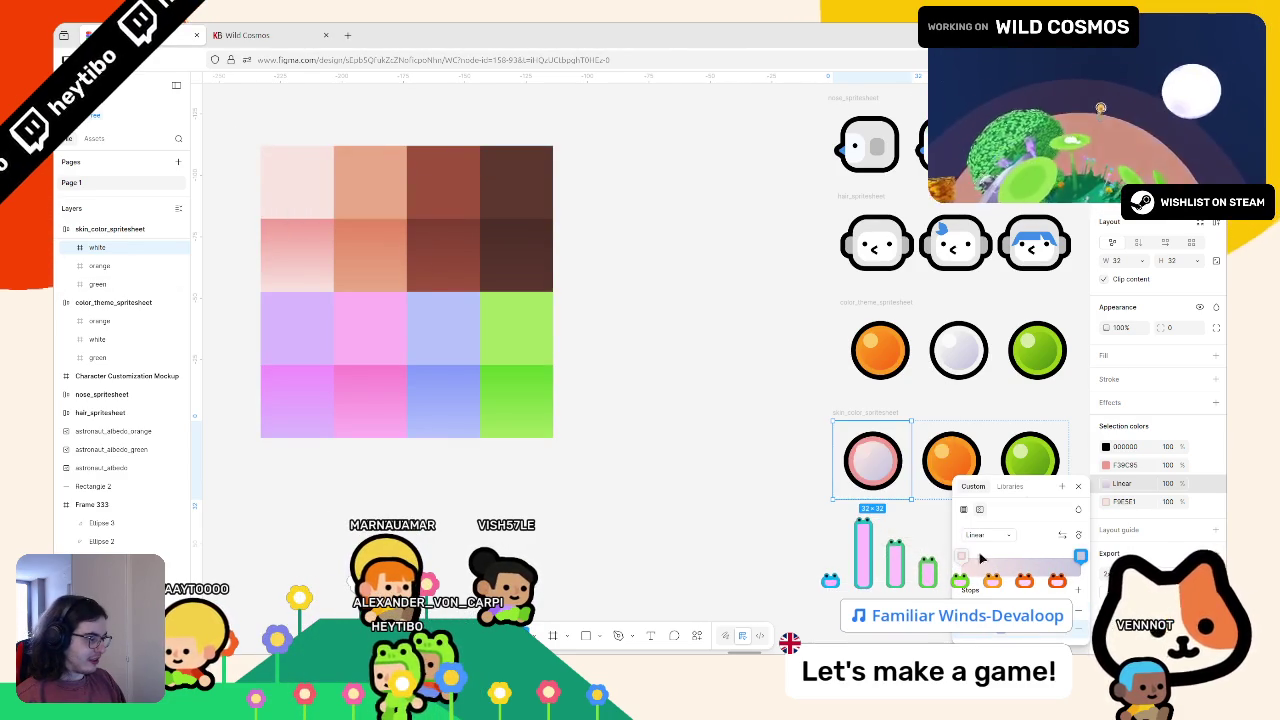
pyautogui.click(1005, 633)
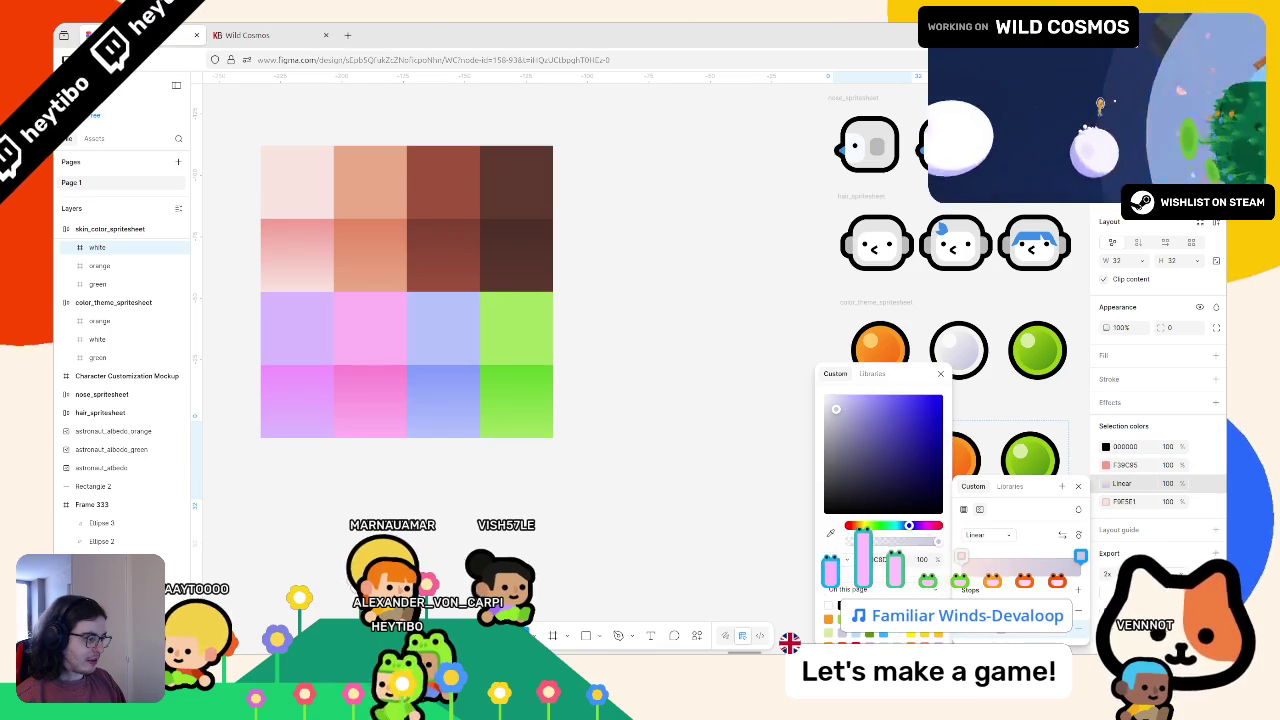
pyautogui.click(830, 533)
pyautogui.scroll(10, 300, 200)
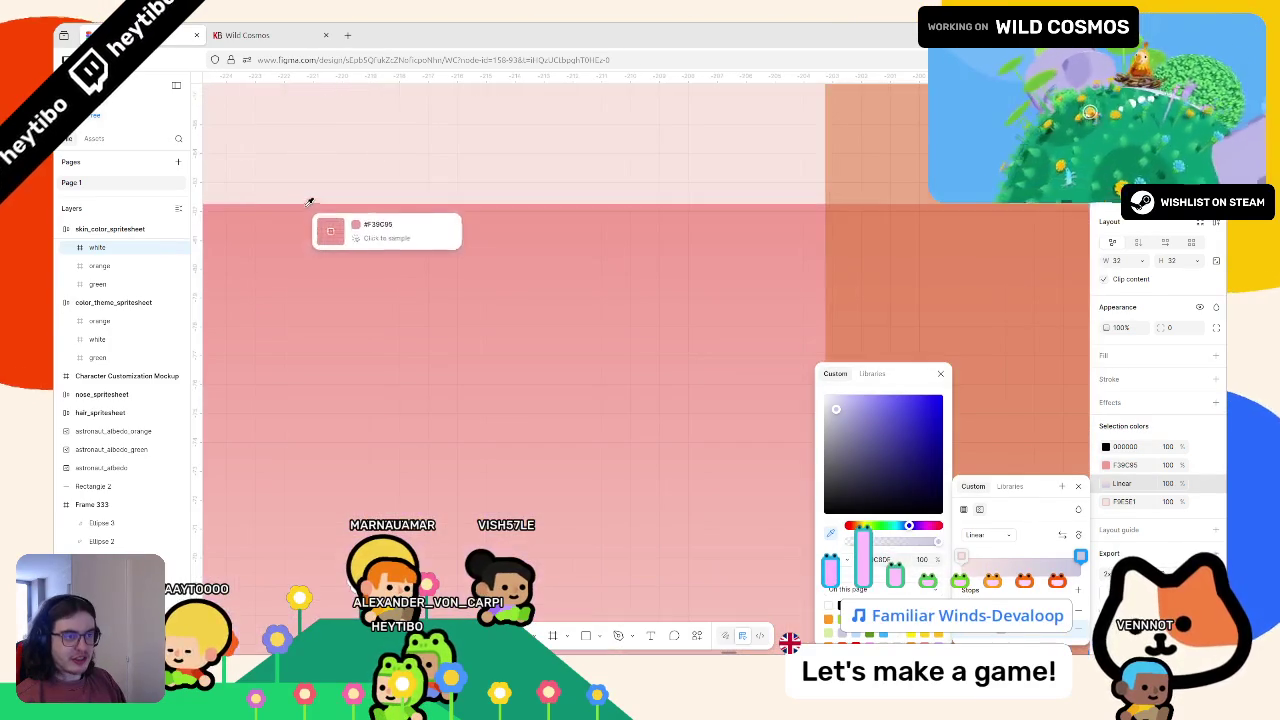
pyautogui.click(308, 203)
pyautogui.scroll(-10, 306, 210)
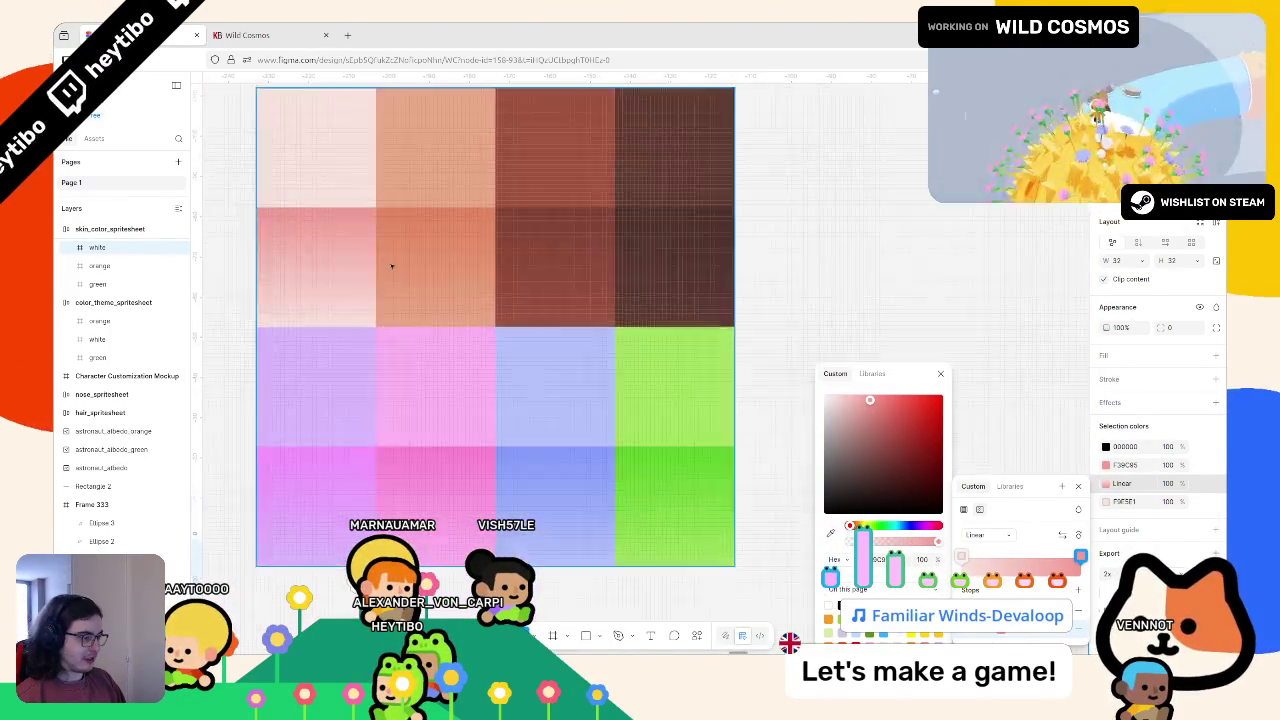
pyautogui.click(694, 403)
pyautogui.hscroll(3, 813, 497)
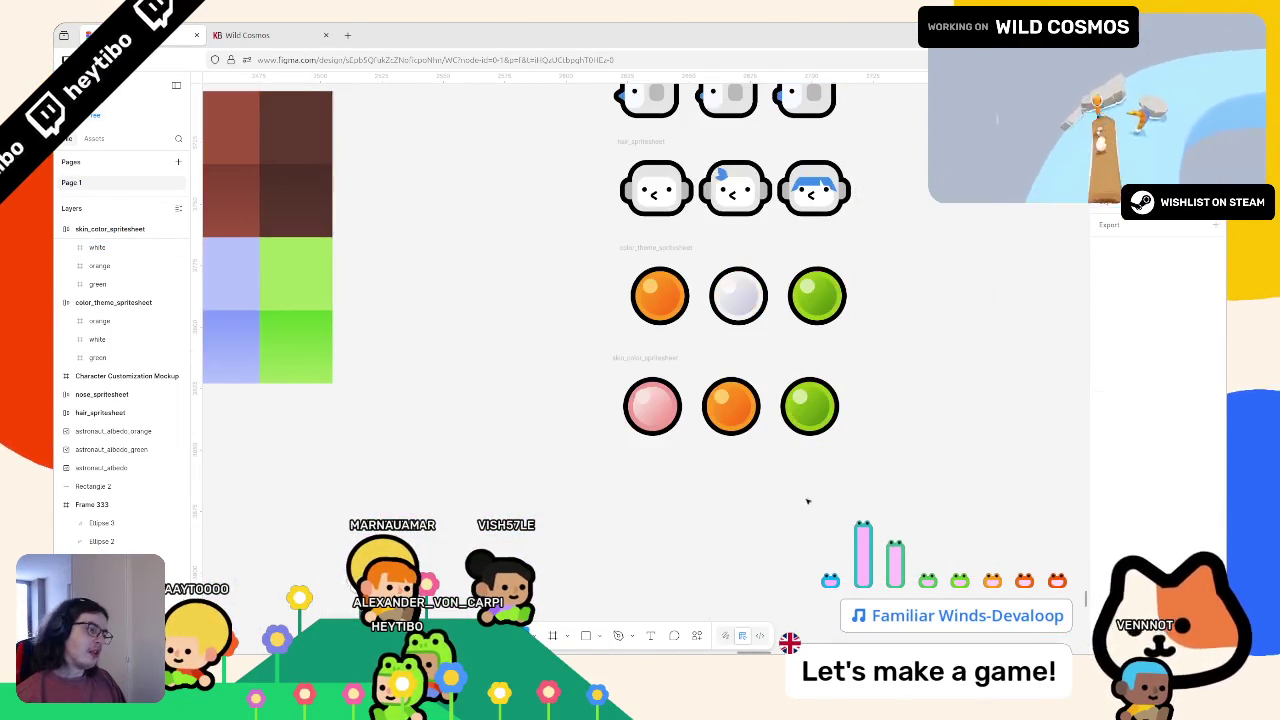
# Step: Try adding a fill to the skin_color_spritesheet frame, then undo it
pyautogui.click(636, 404)
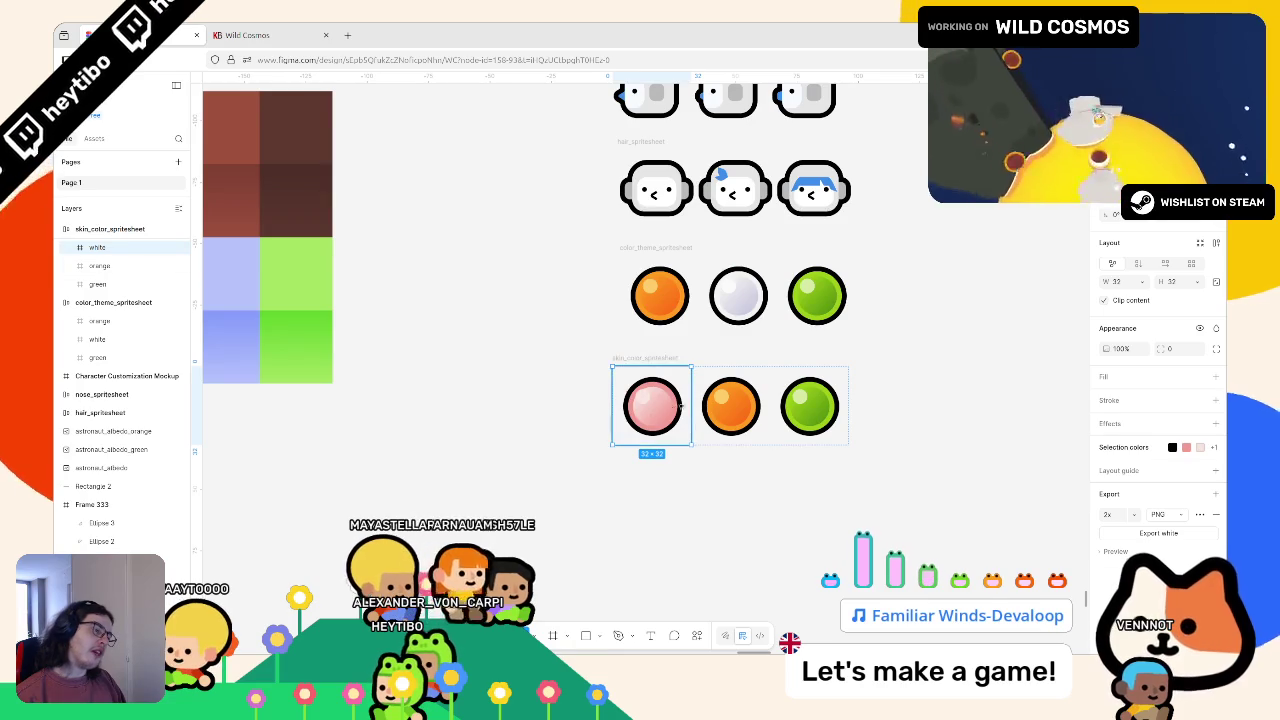
pyautogui.scroll(10, 640, 408)
pyautogui.scroll(-5, 667, 340)
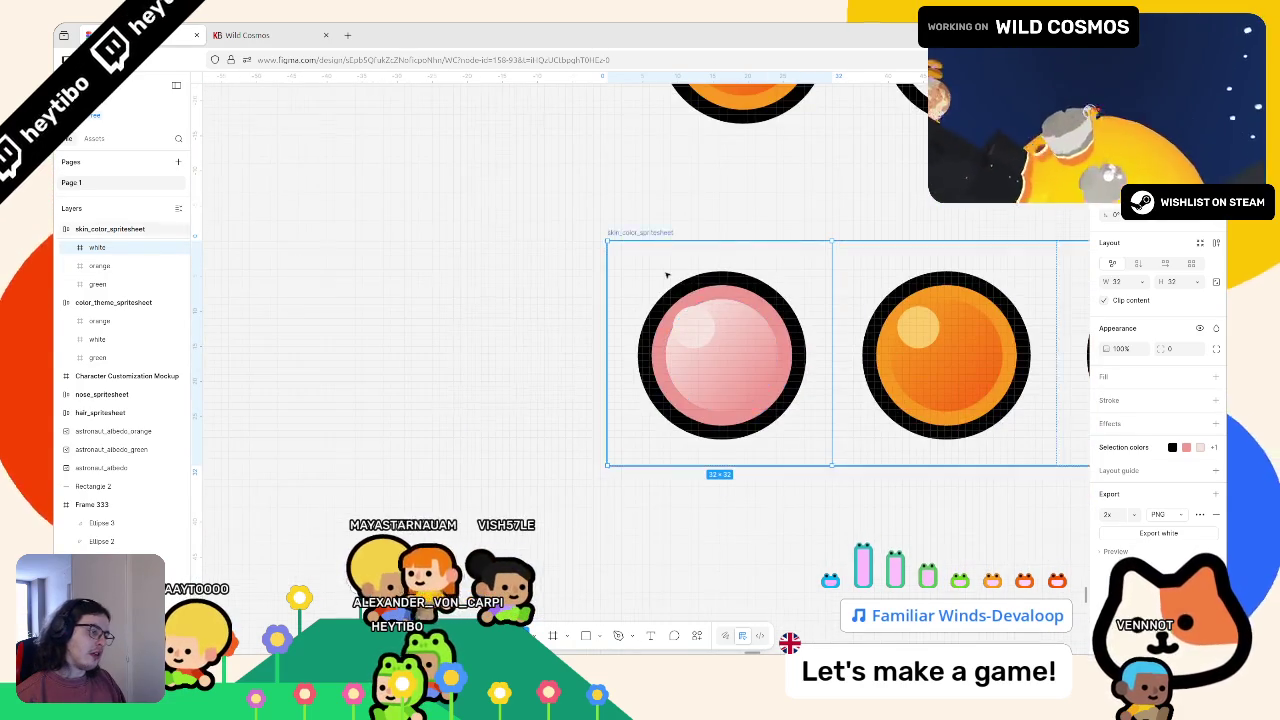
pyautogui.scroll(-3, 652, 250)
pyautogui.click(663, 247)
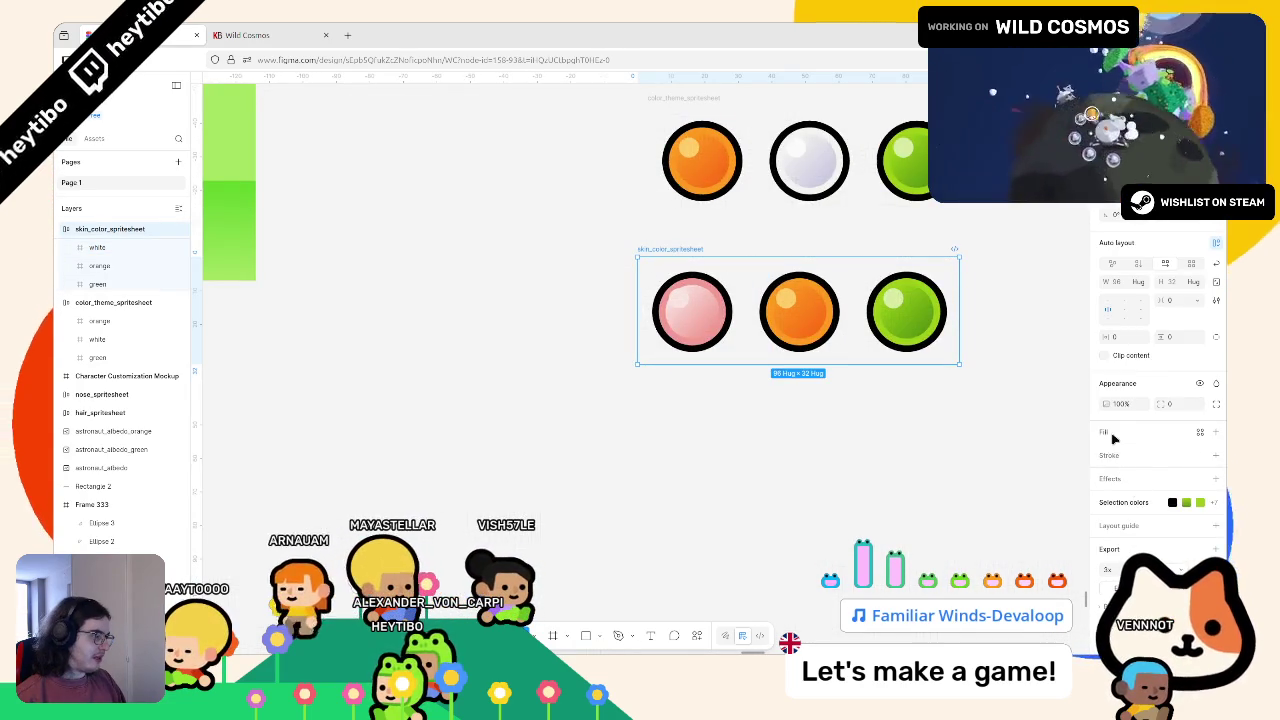
pyautogui.click(1114, 437)
pyautogui.click(857, 409)
pyautogui.hotkey('ctrl', 'z')
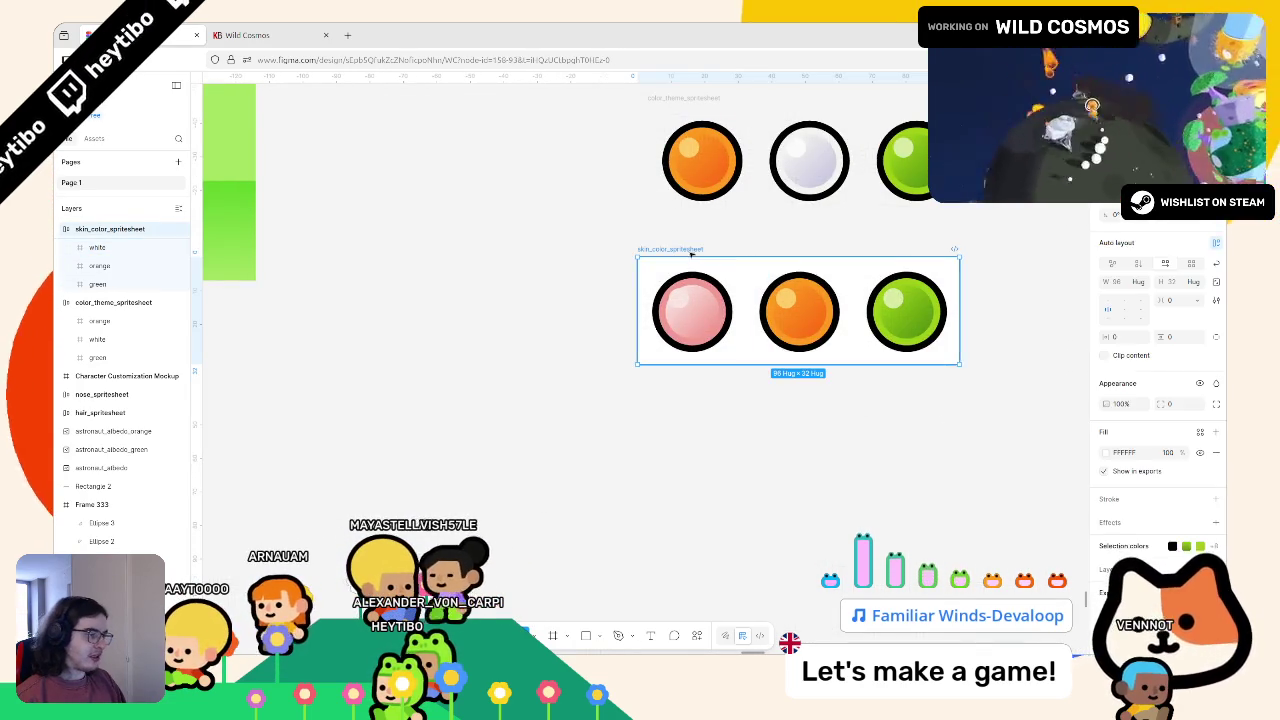
# Step: Change the first ball's pink F39C95 selection colour to pale FFE5E1
pyautogui.click(690, 310)
pyautogui.click(1120, 449)
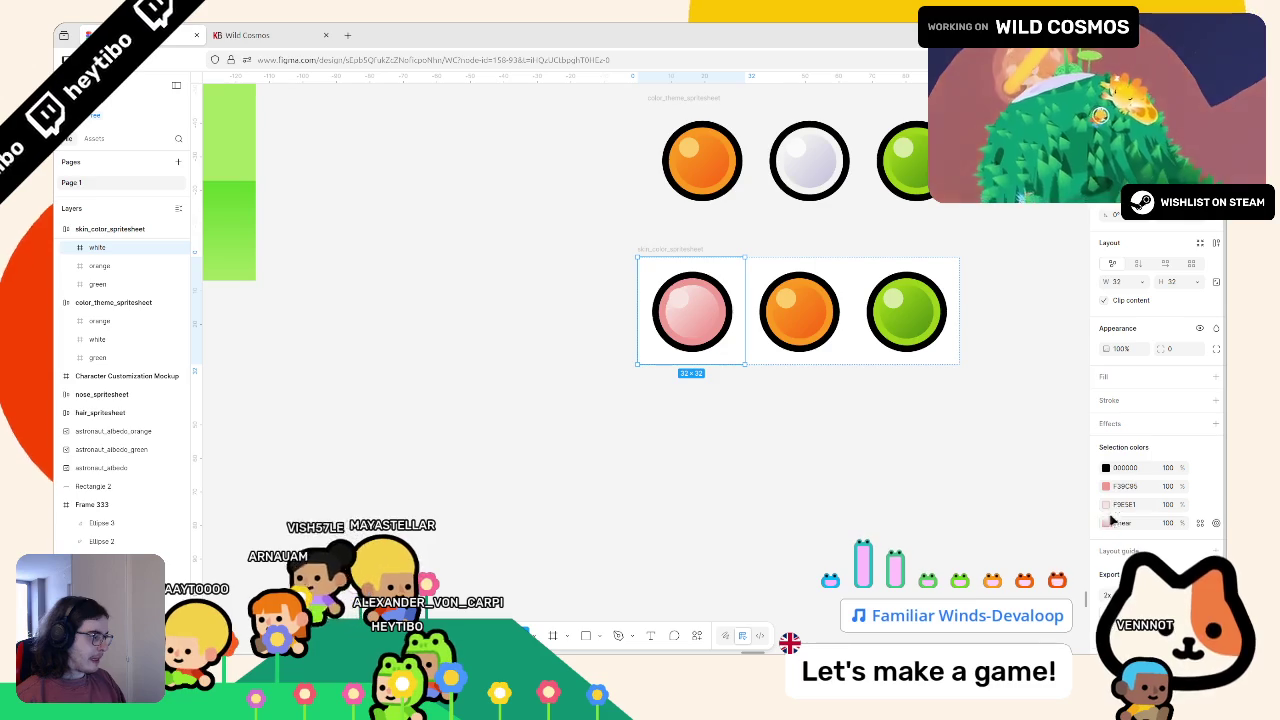
pyautogui.click(1111, 524)
pyautogui.click(1109, 520)
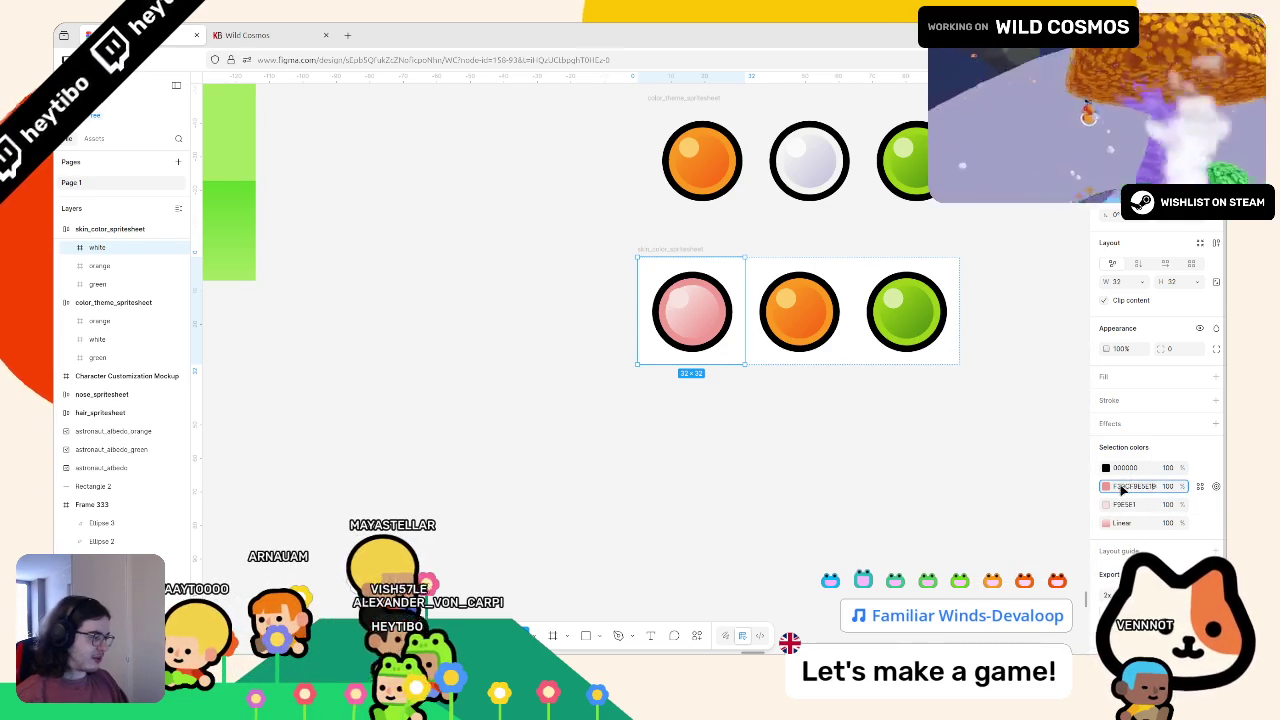
pyautogui.hotkey('ctrl', 'z')
# Step: Set the highlight ellipse's fill, shown as HSL, to almost pure white
pyautogui.doubleClick(689, 301)
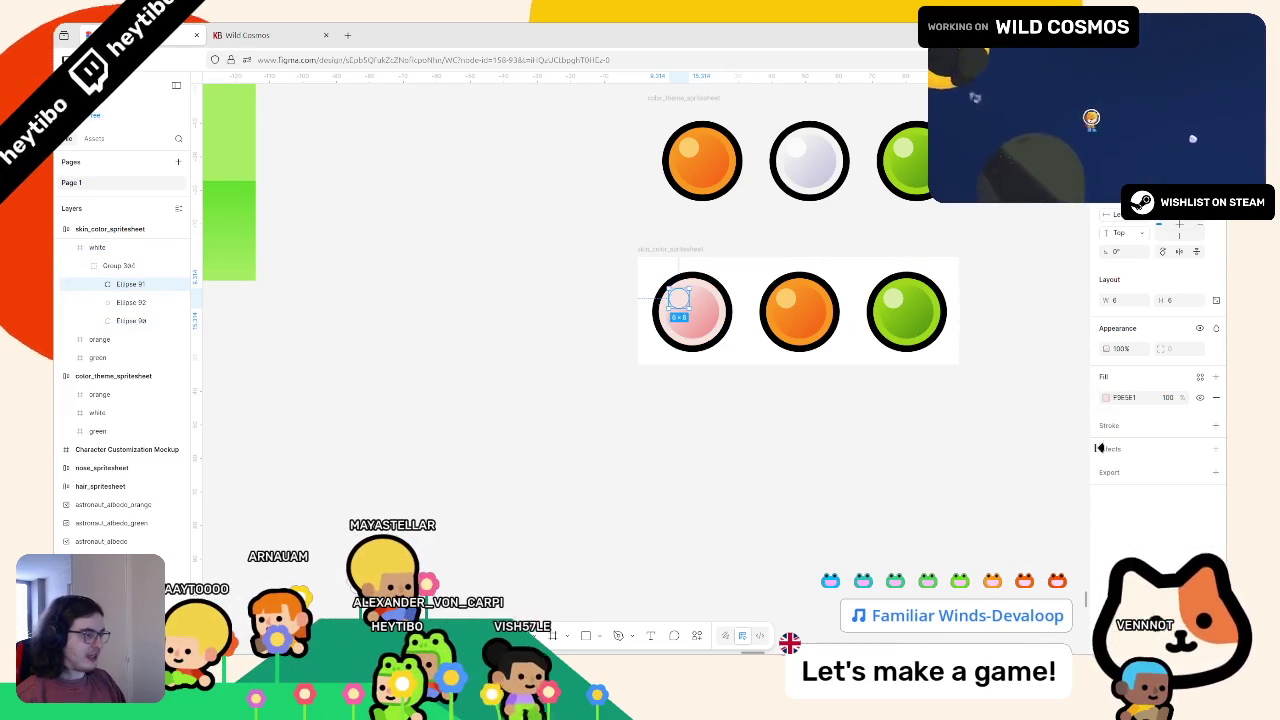
pyautogui.click(1106, 397)
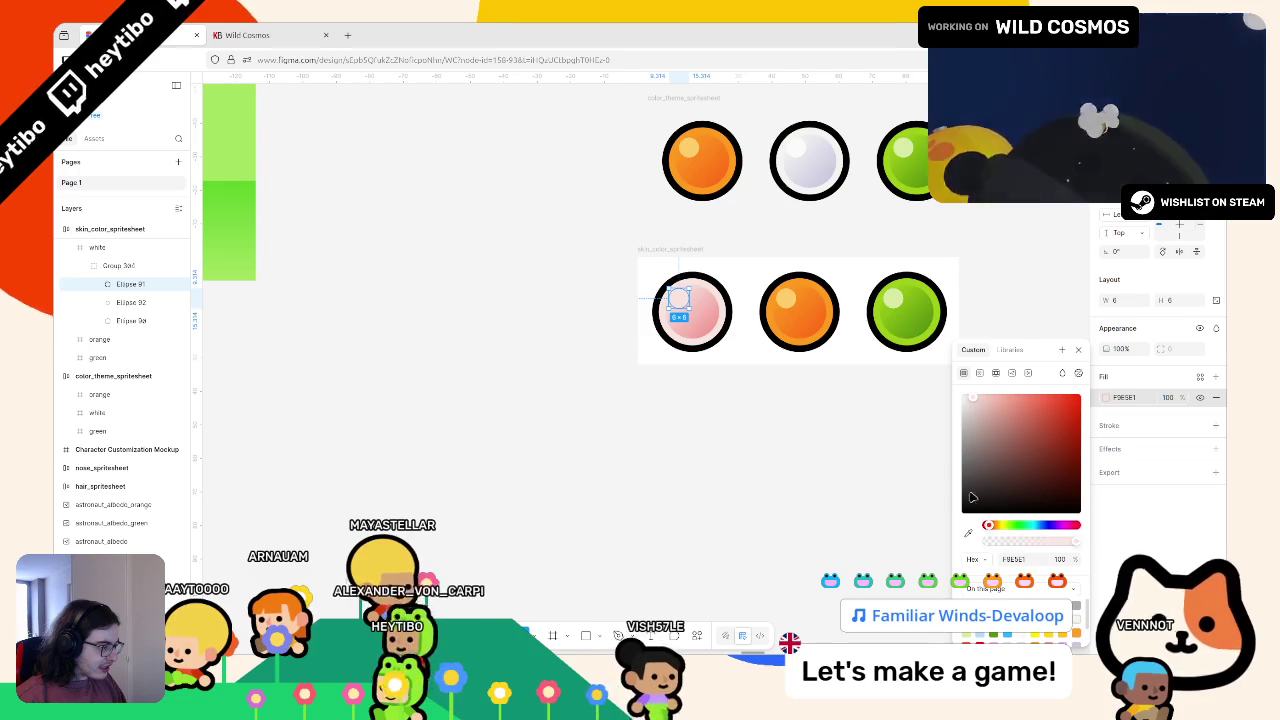
pyautogui.click(972, 559)
pyautogui.click(985, 590)
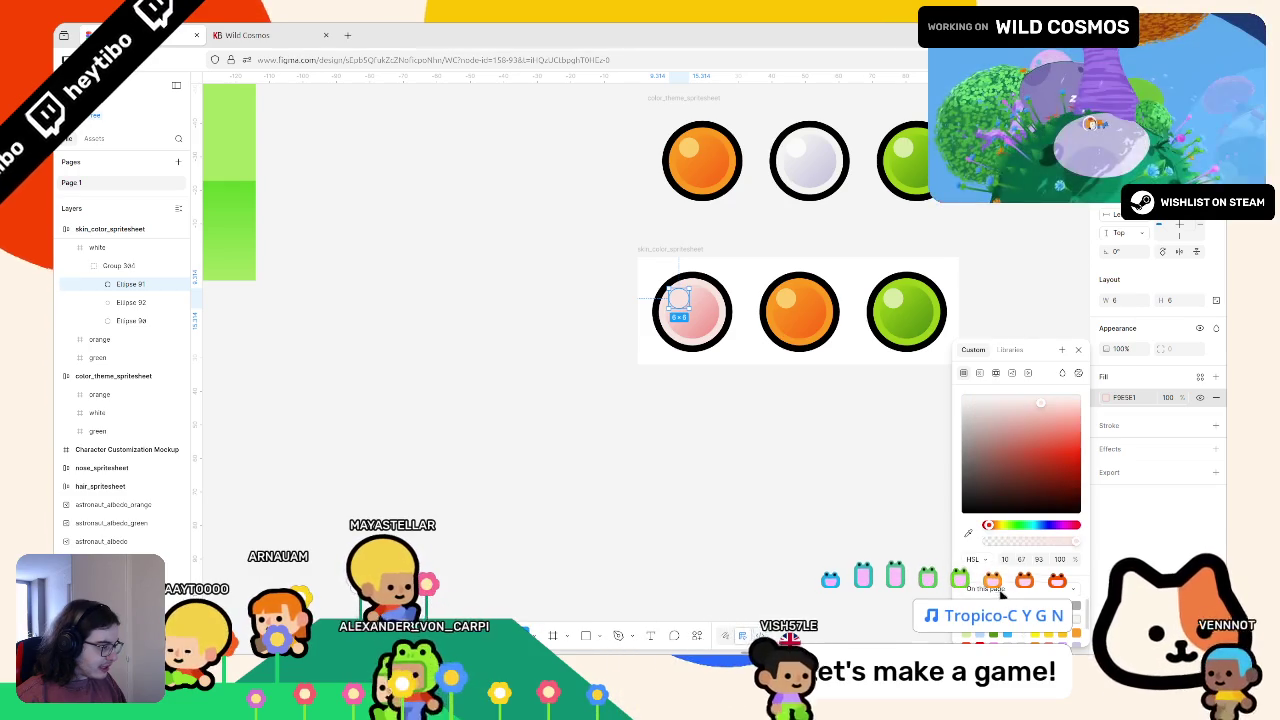
pyautogui.moveTo(1051, 404); pyautogui.dragTo(1048, 404)
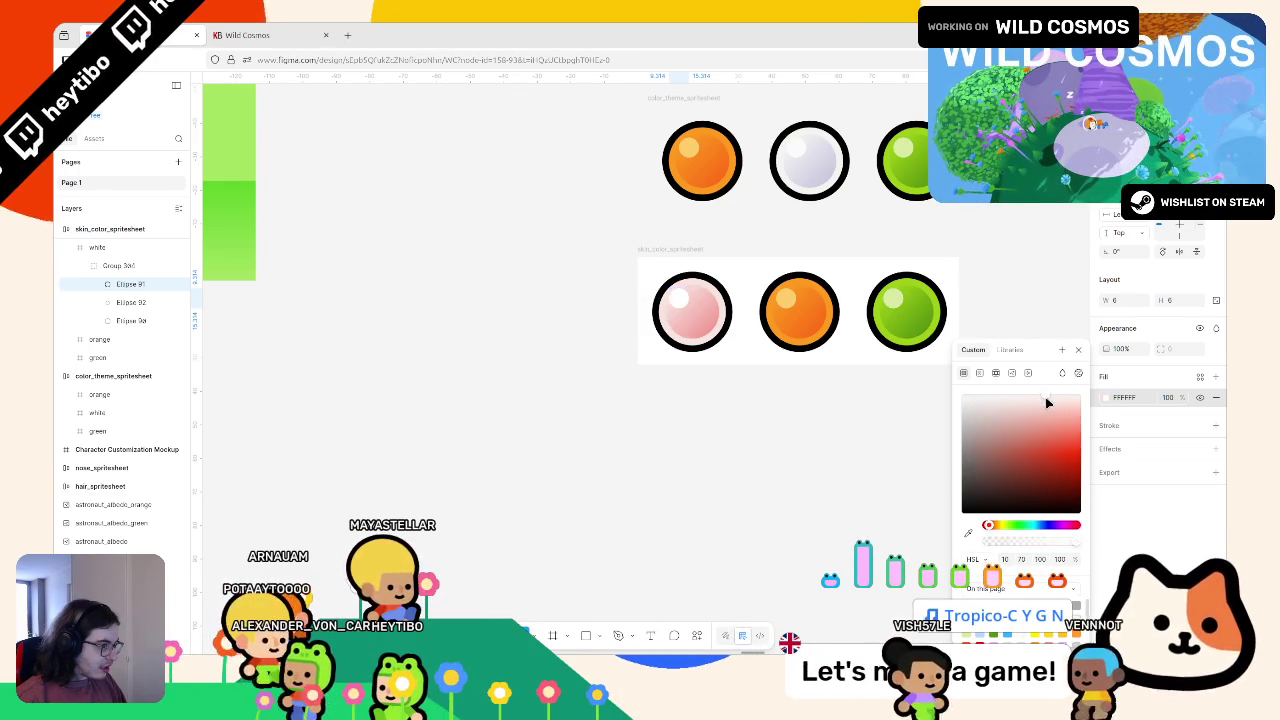
pyautogui.scroll(-5, 822, 419)
pyautogui.scroll(8, 800, 400)
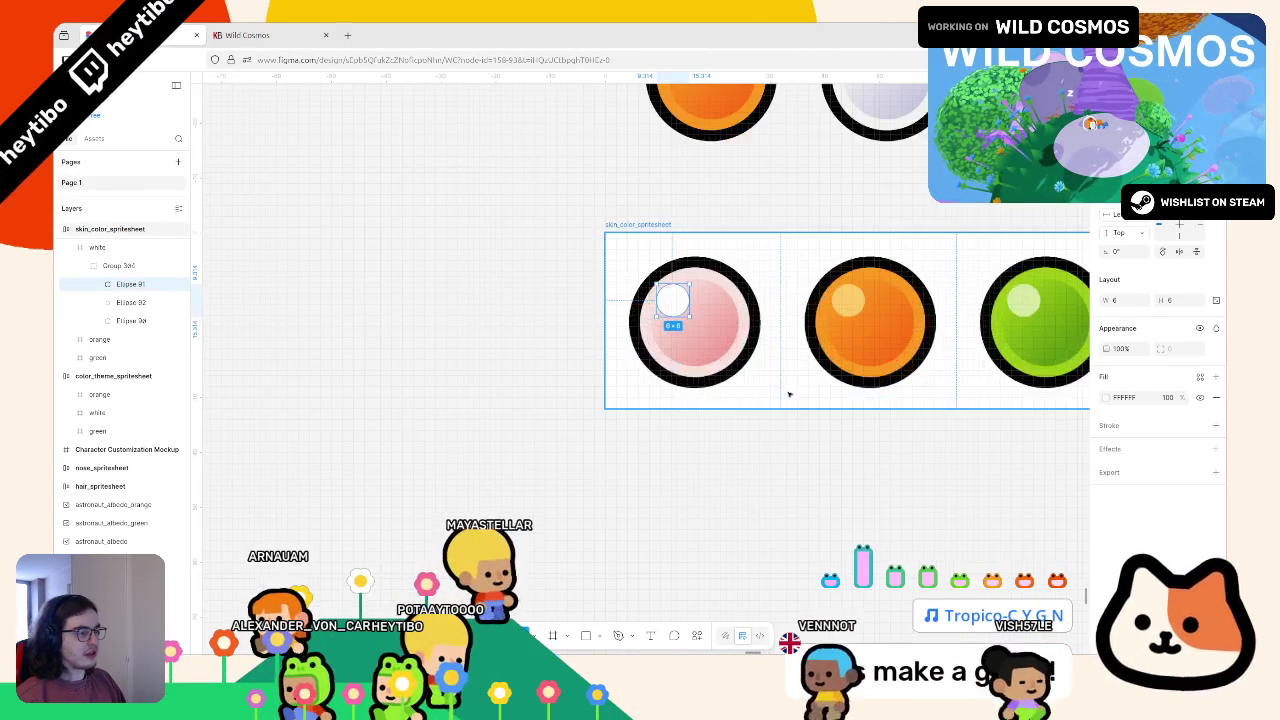
pyautogui.click(789, 474)
pyautogui.scroll(1, 787, 477)
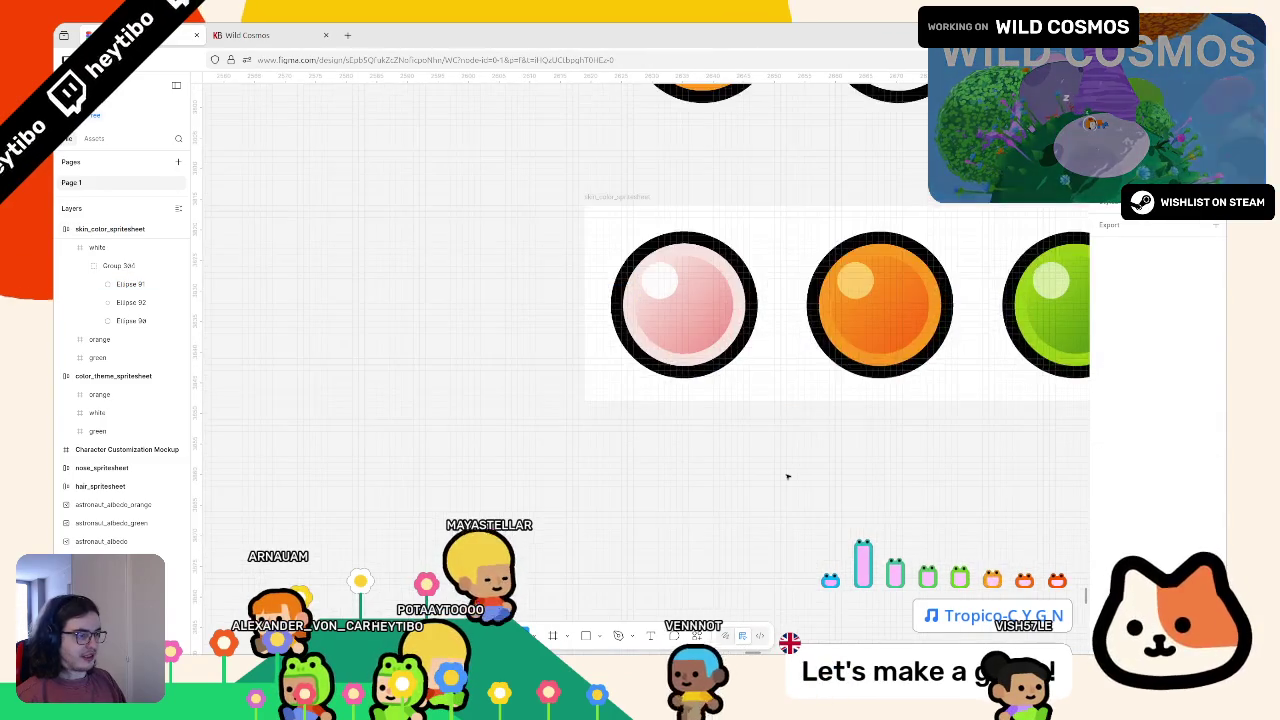
pyautogui.scroll(2, 700, 420)
pyautogui.scroll(-3, 640, 346)
# Step: Eyedrop the pink circle's colour into the highlight's fill
pyautogui.click(589, 251)
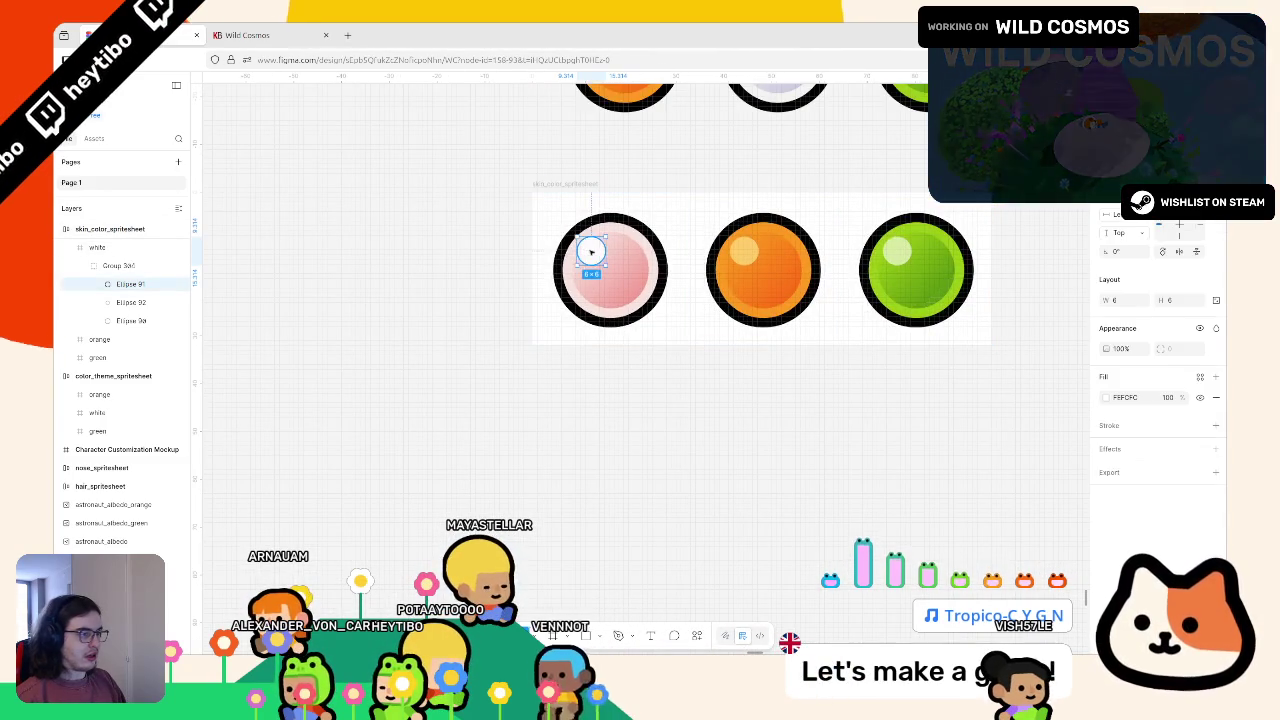
pyautogui.click(1106, 397)
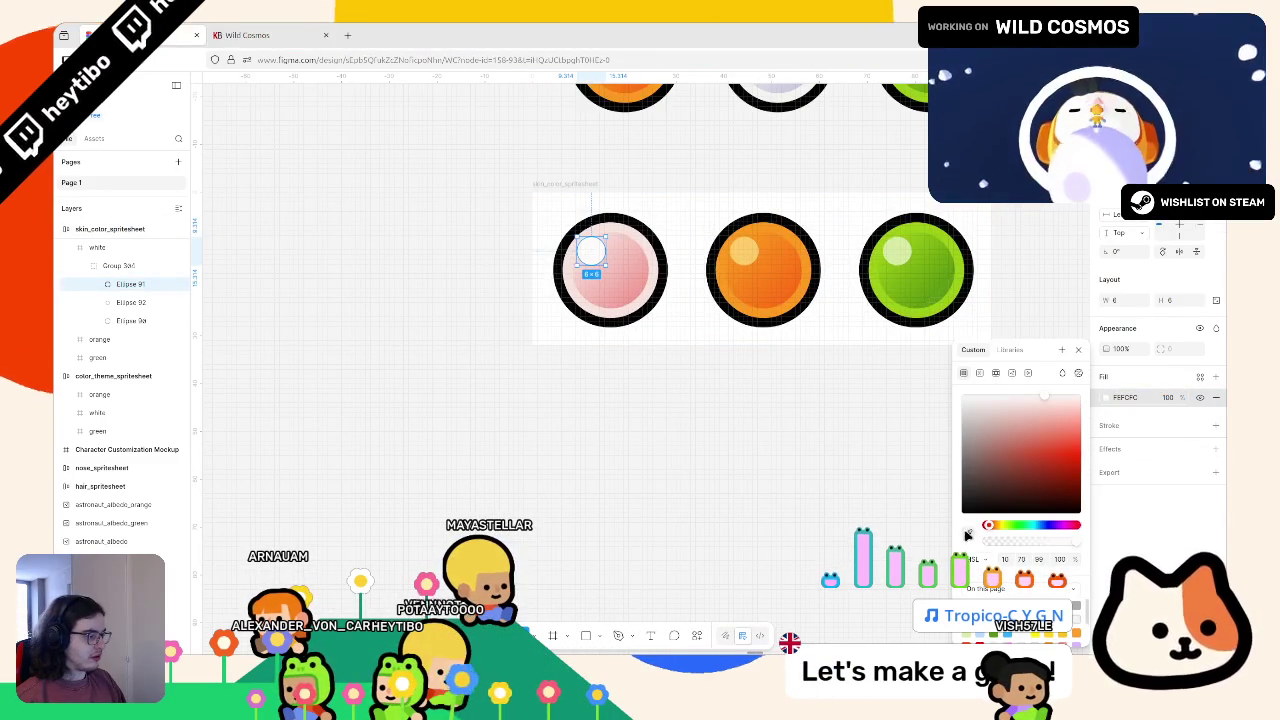
pyautogui.click(966, 533)
pyautogui.click(610, 270)
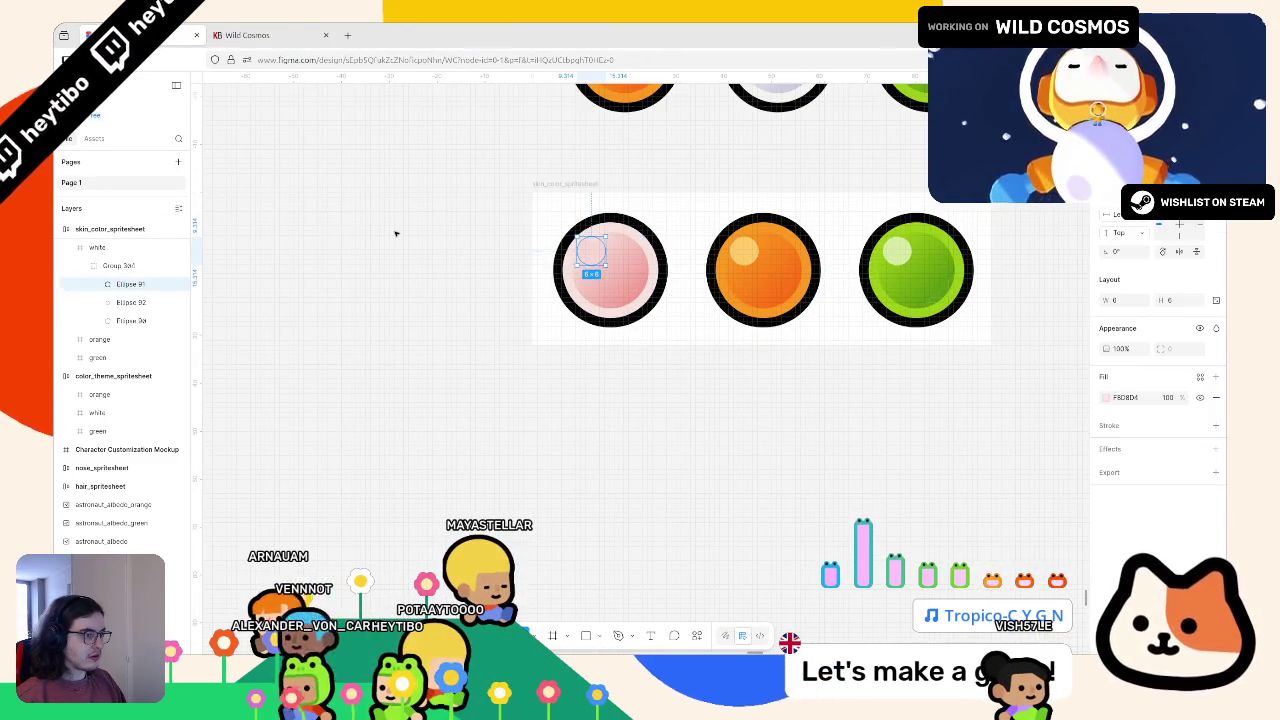
pyautogui.click(395, 233)
pyautogui.scroll(-3, 637, 244)
pyautogui.scroll(3, 700, 400)
pyautogui.hscroll(-2, 800, 460)
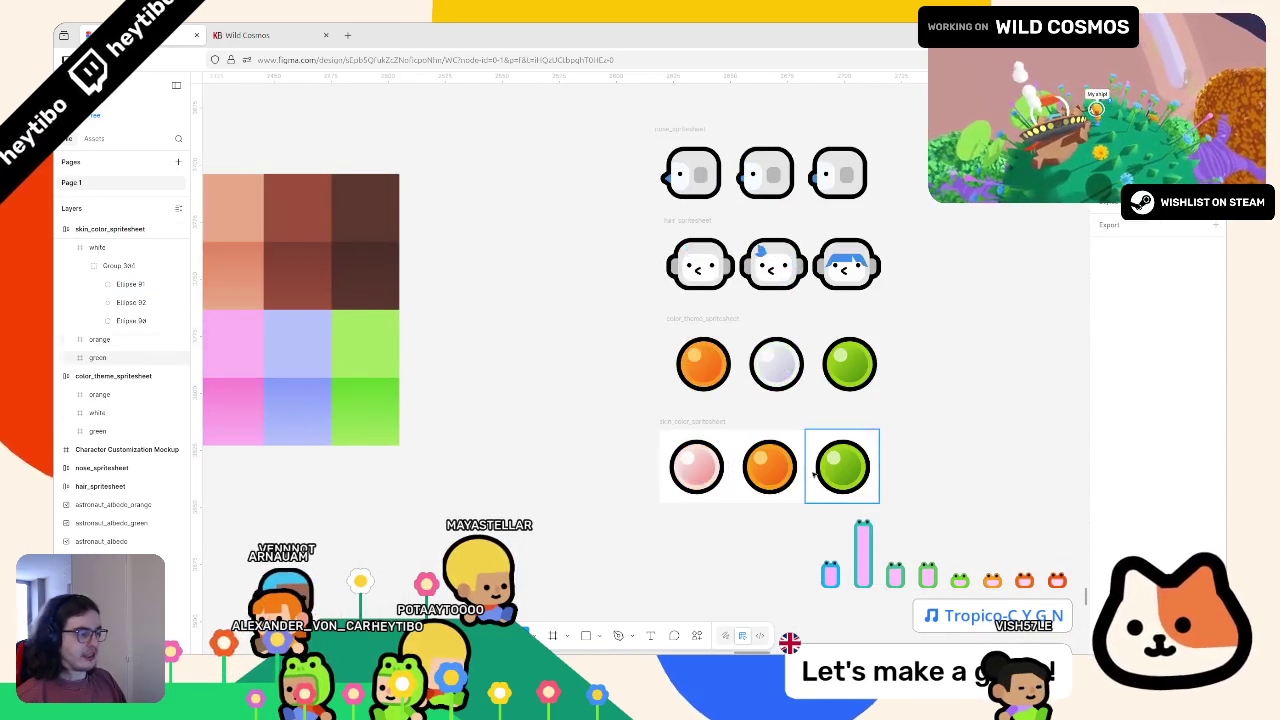
# Step: Replace the orange circle's F8681F and FFCD6A colours with peach palette swatches
pyautogui.click(769, 467)
pyautogui.hscroll(-2, 797, 461)
pyautogui.click(1112, 446)
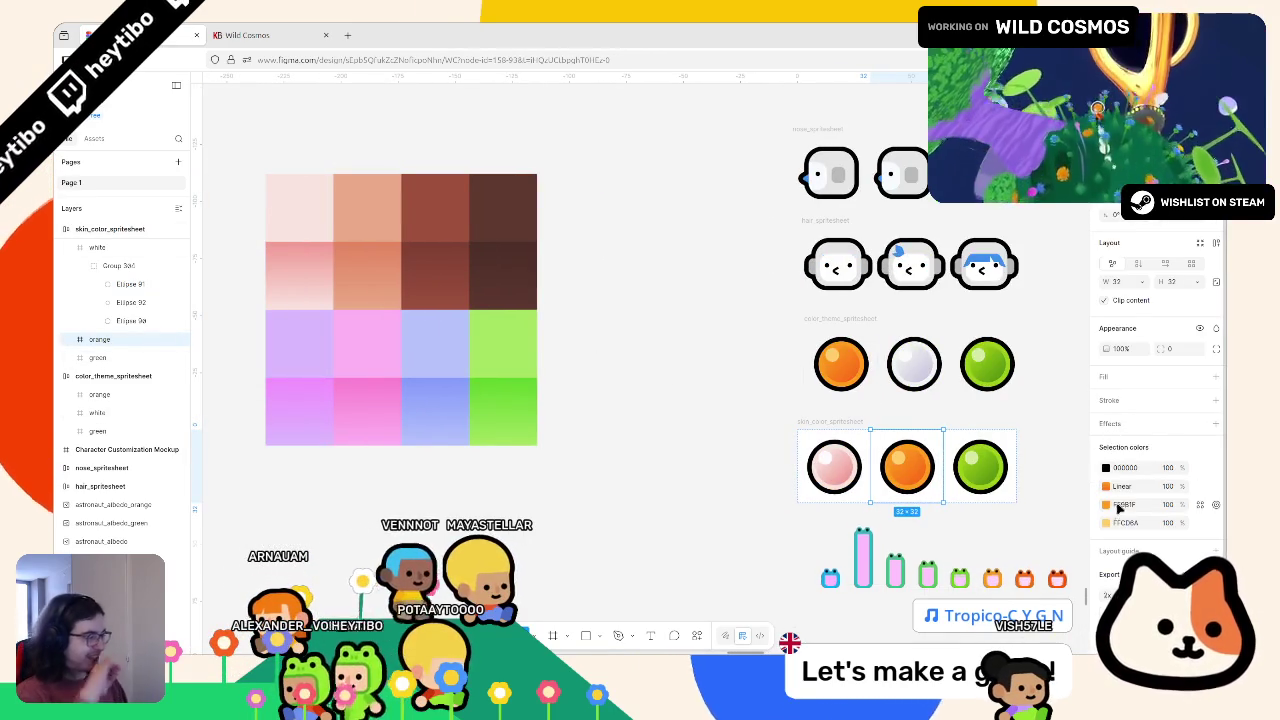
pyautogui.click(1106, 505)
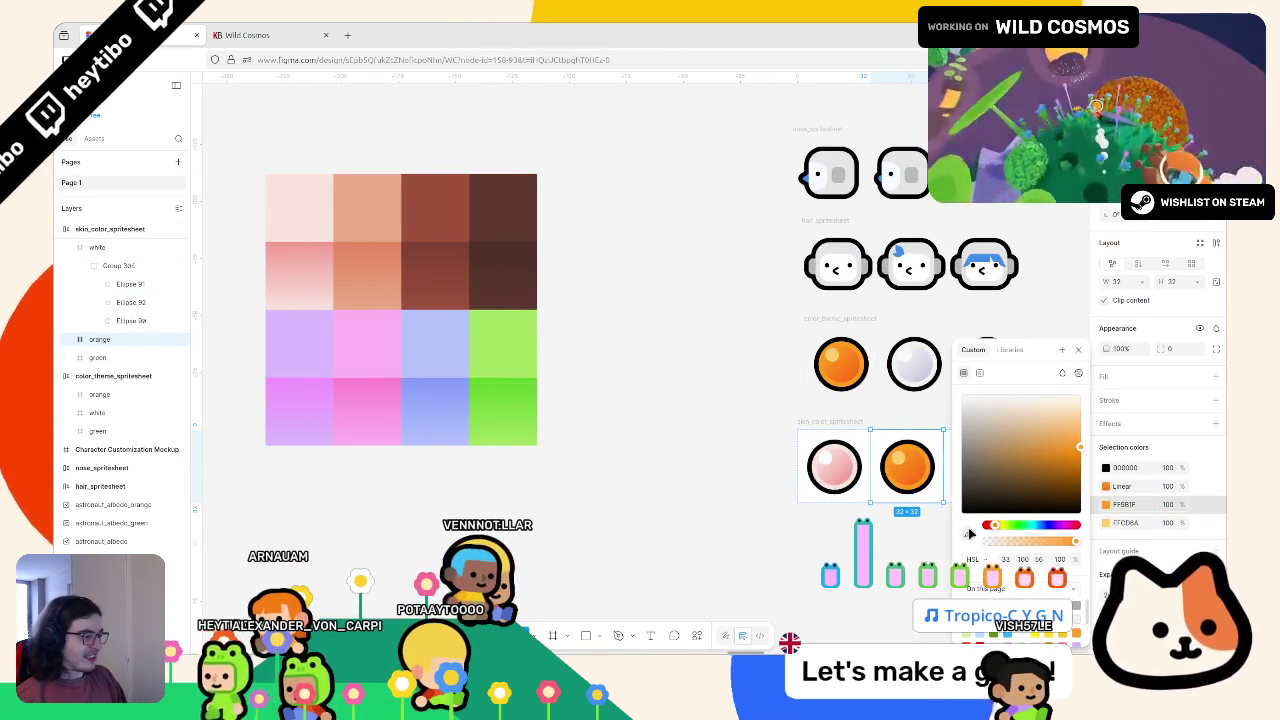
pyautogui.click(969, 533)
pyautogui.click(390, 182)
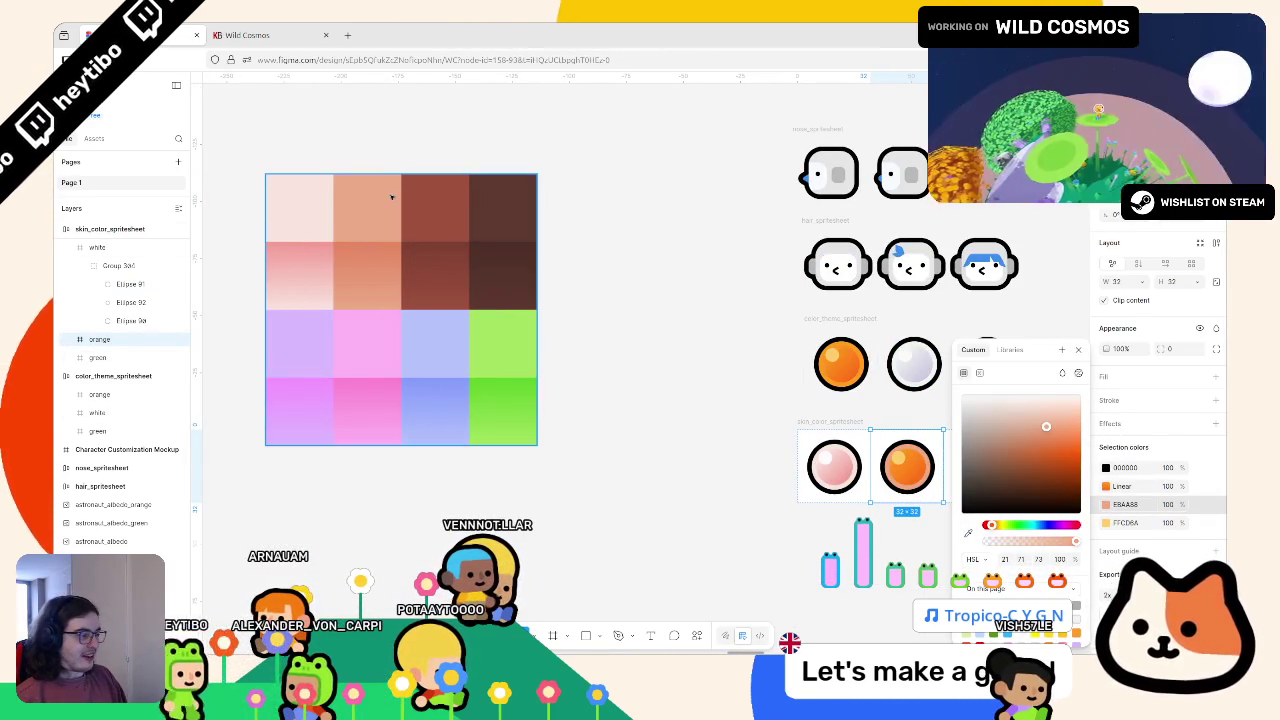
pyautogui.click(1102, 522)
pyautogui.click(969, 535)
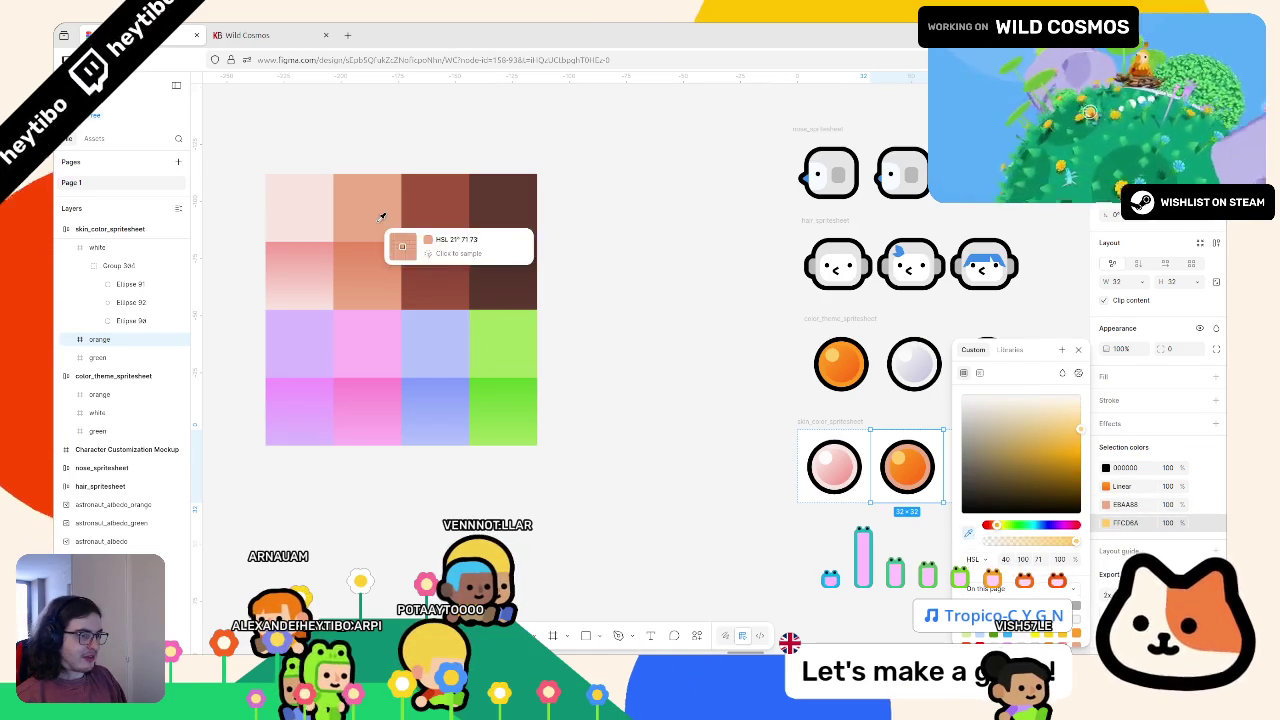
pyautogui.click(362, 205)
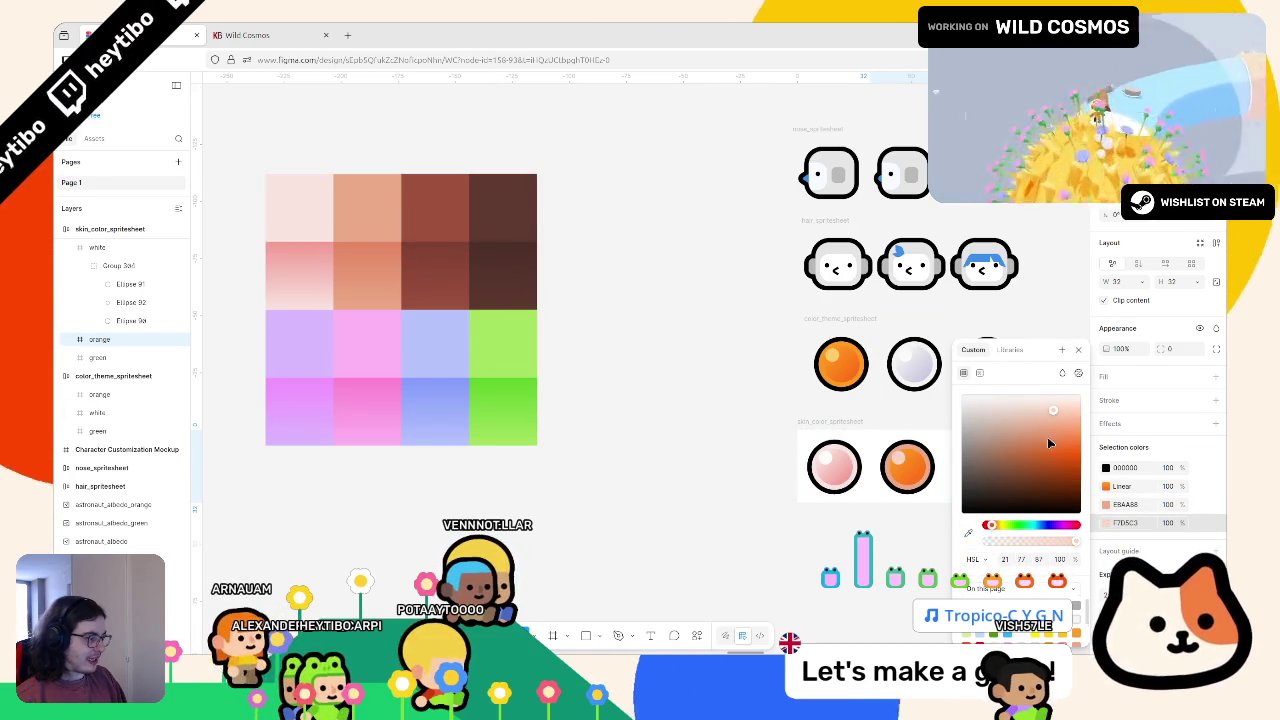
# Step: Eyedrop salmon palette colours into both stops of the circle's linear gradient
pyautogui.click(1106, 486)
pyautogui.click(961, 557)
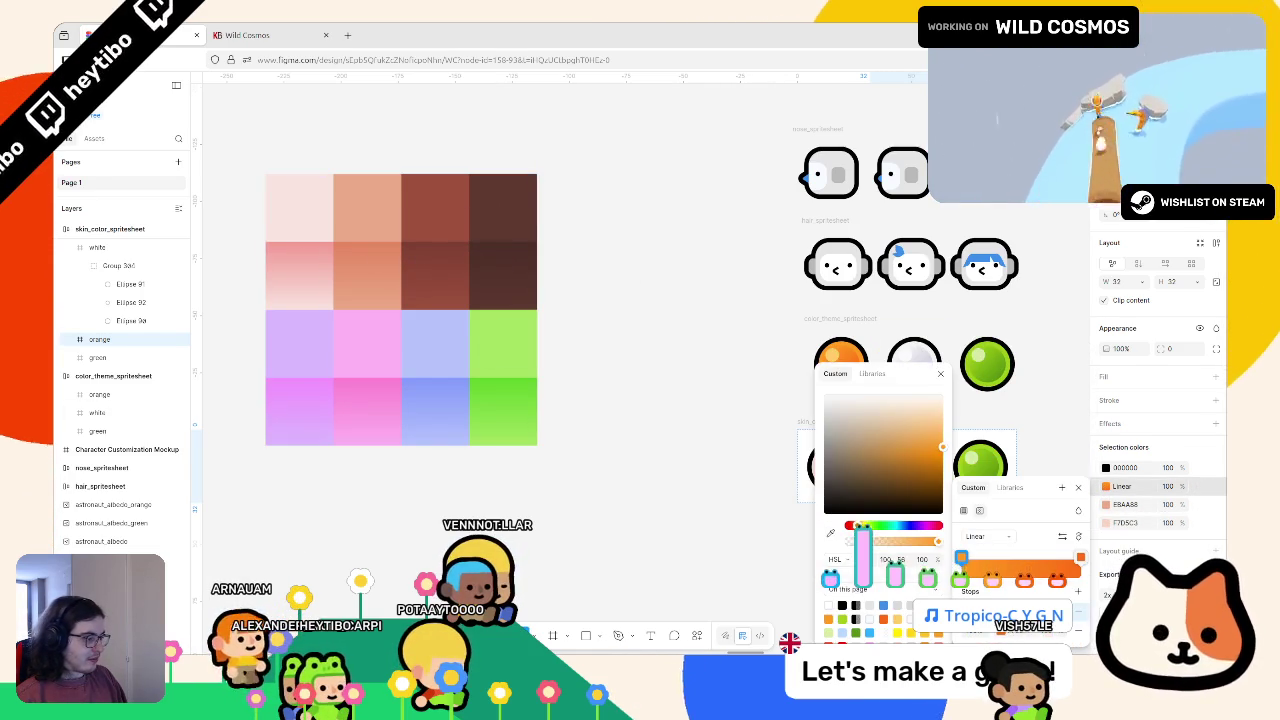
pyautogui.click(830, 533)
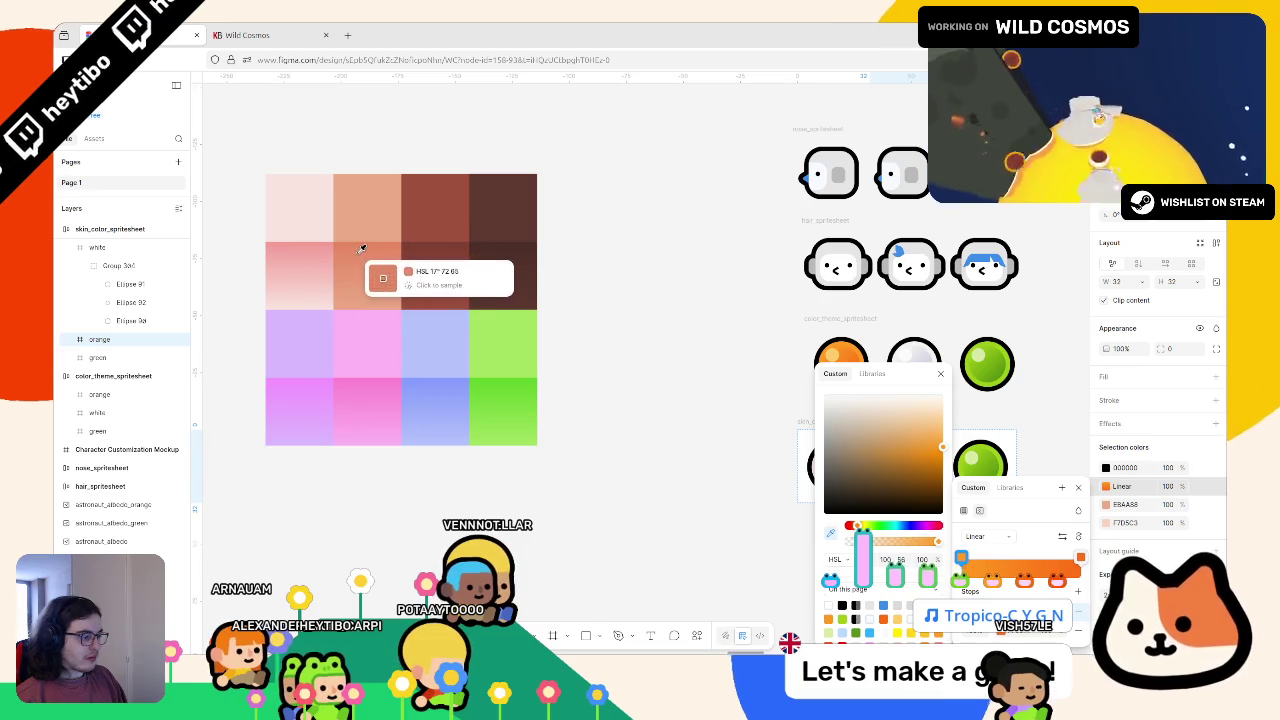
pyautogui.click(360, 258)
pyautogui.click(1081, 557)
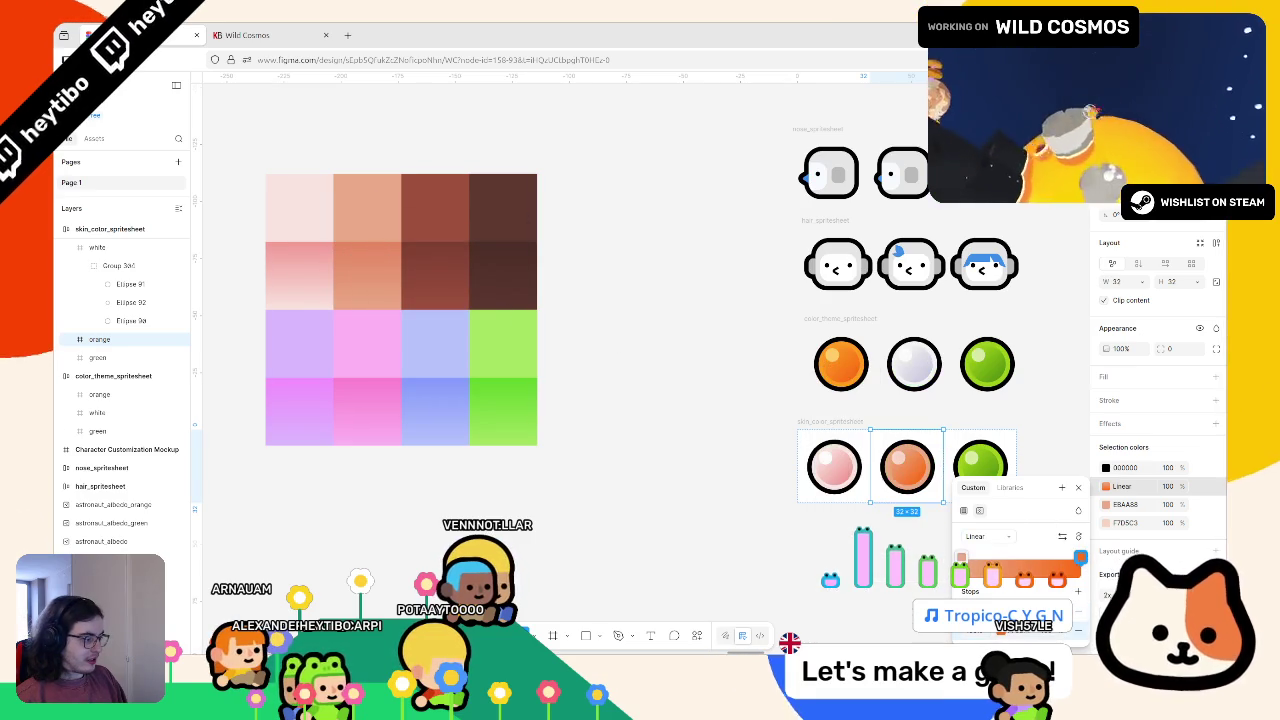
pyautogui.click(1004, 632)
pyautogui.click(831, 534)
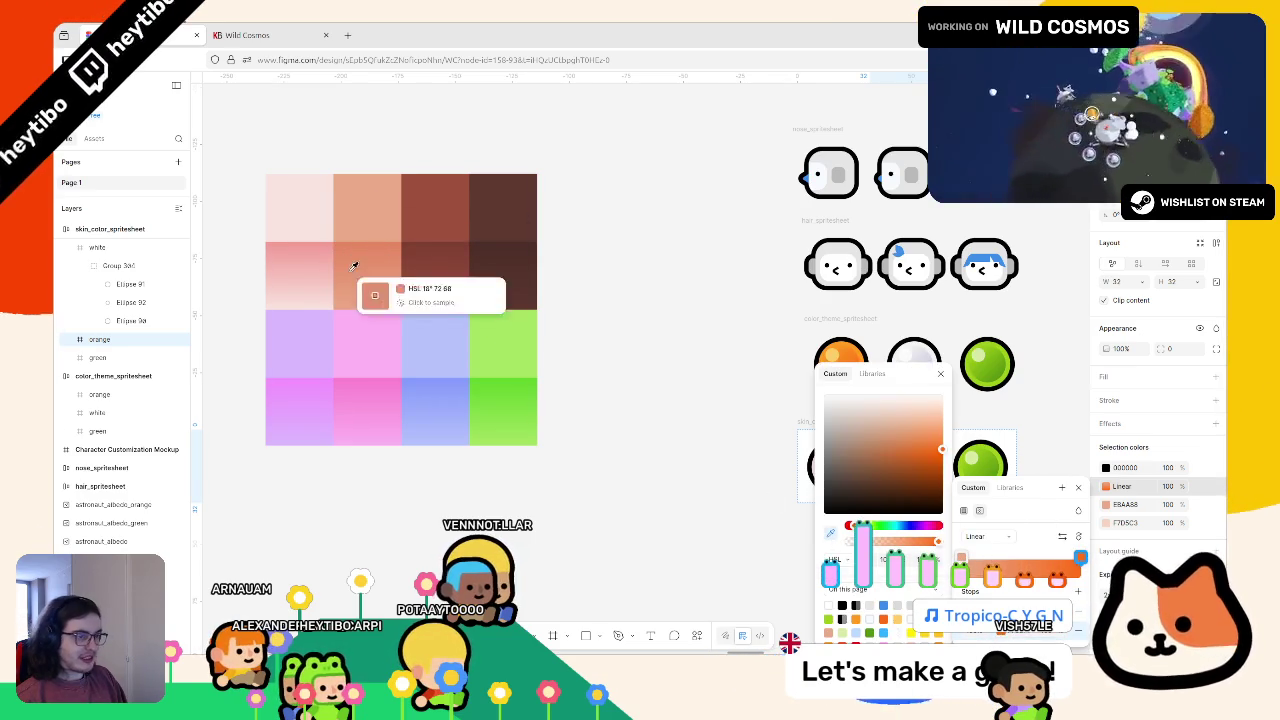
pyautogui.scroll(6, 391, 260)
pyautogui.click(357, 133)
pyautogui.scroll(-8, 400, 200)
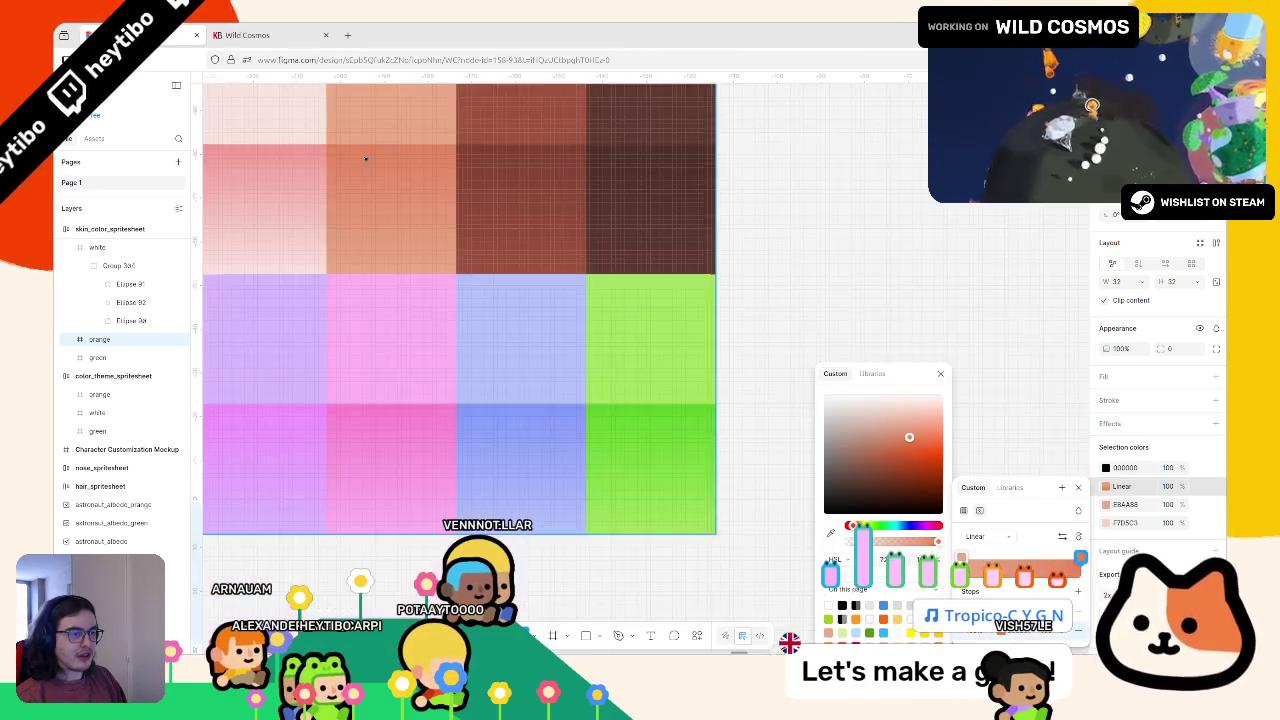
pyautogui.press('Escape')
# Step: Move the palette grid closer to the sprites and nudge it into alignment
pyautogui.moveTo(430, 220); pyautogui.dragTo(538, 398)
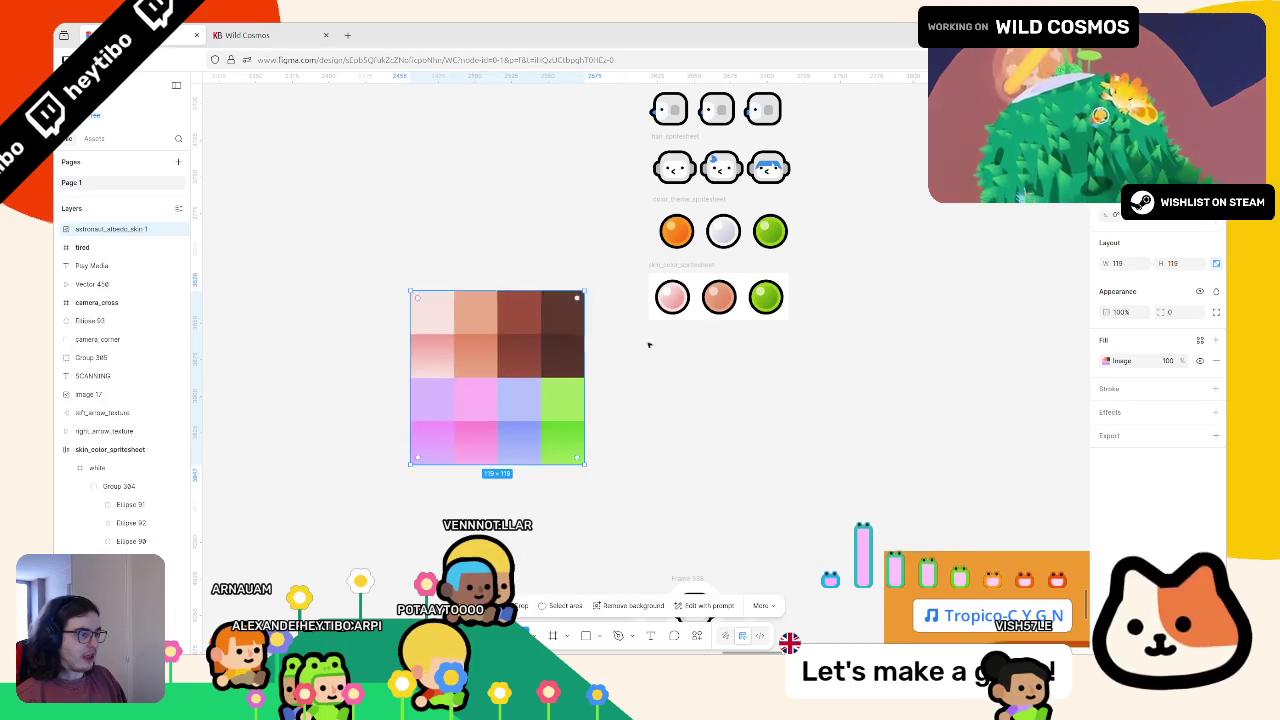
pyautogui.scroll(-2, 538, 398)
pyautogui.scroll(5, 484, 335)
pyautogui.moveTo(484, 335); pyautogui.dragTo(502, 339)
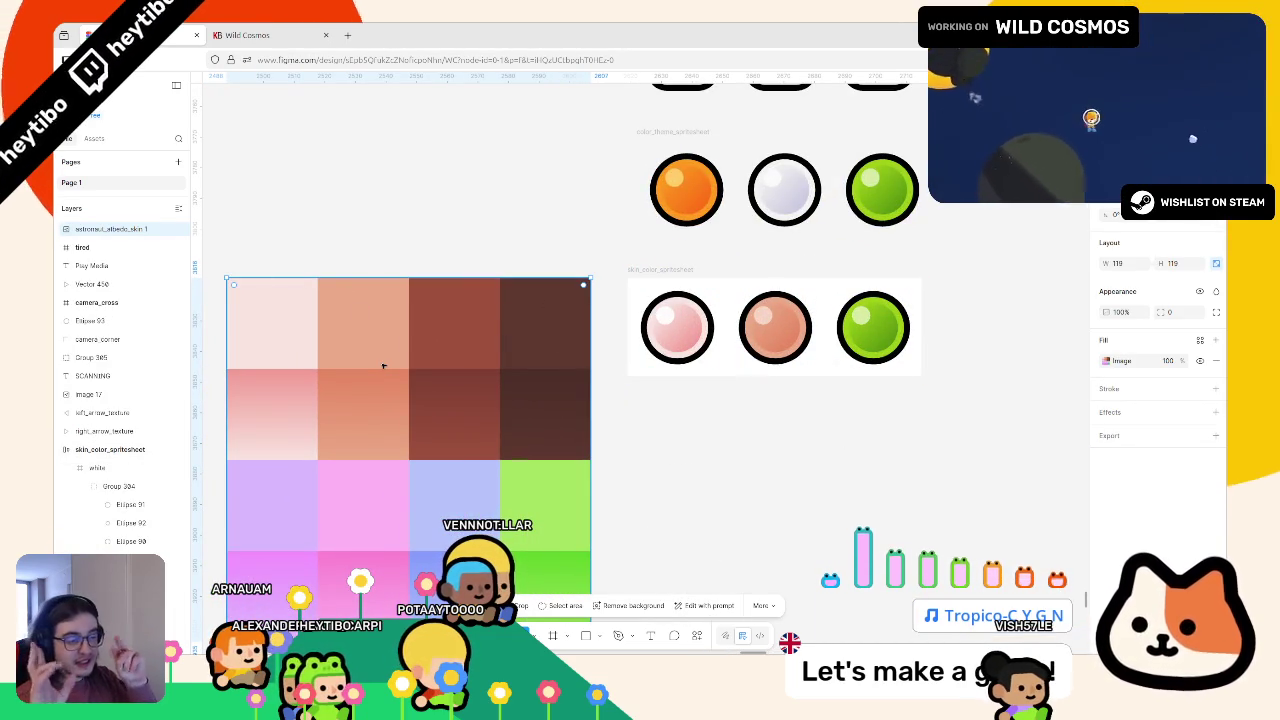
pyautogui.scroll(-5, 383, 366)
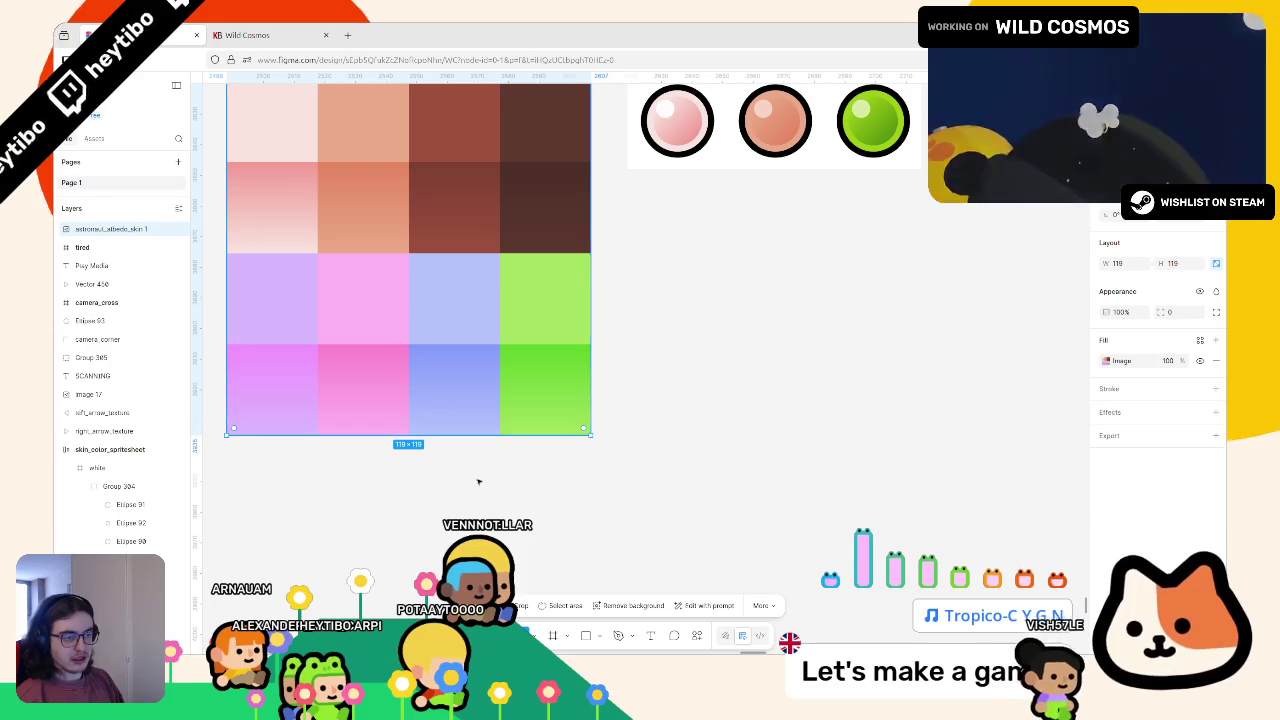
pyautogui.scroll(5, 410, 304)
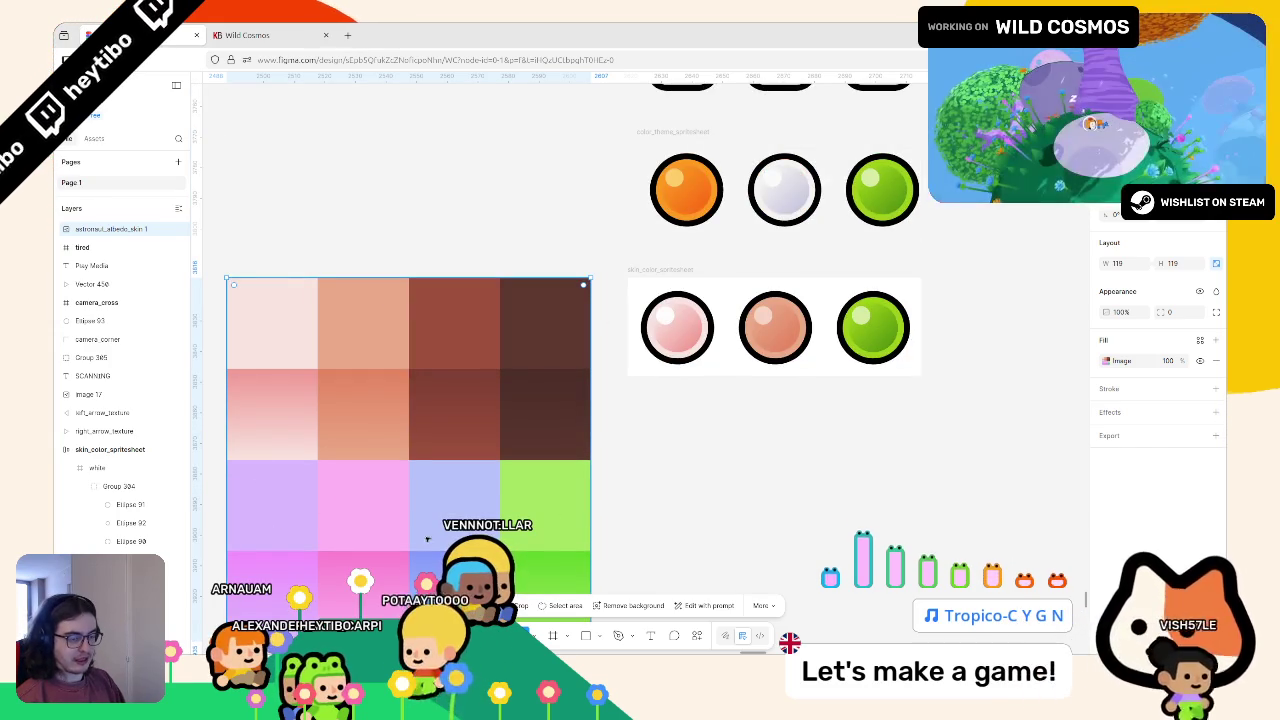
pyautogui.click(915, 293)
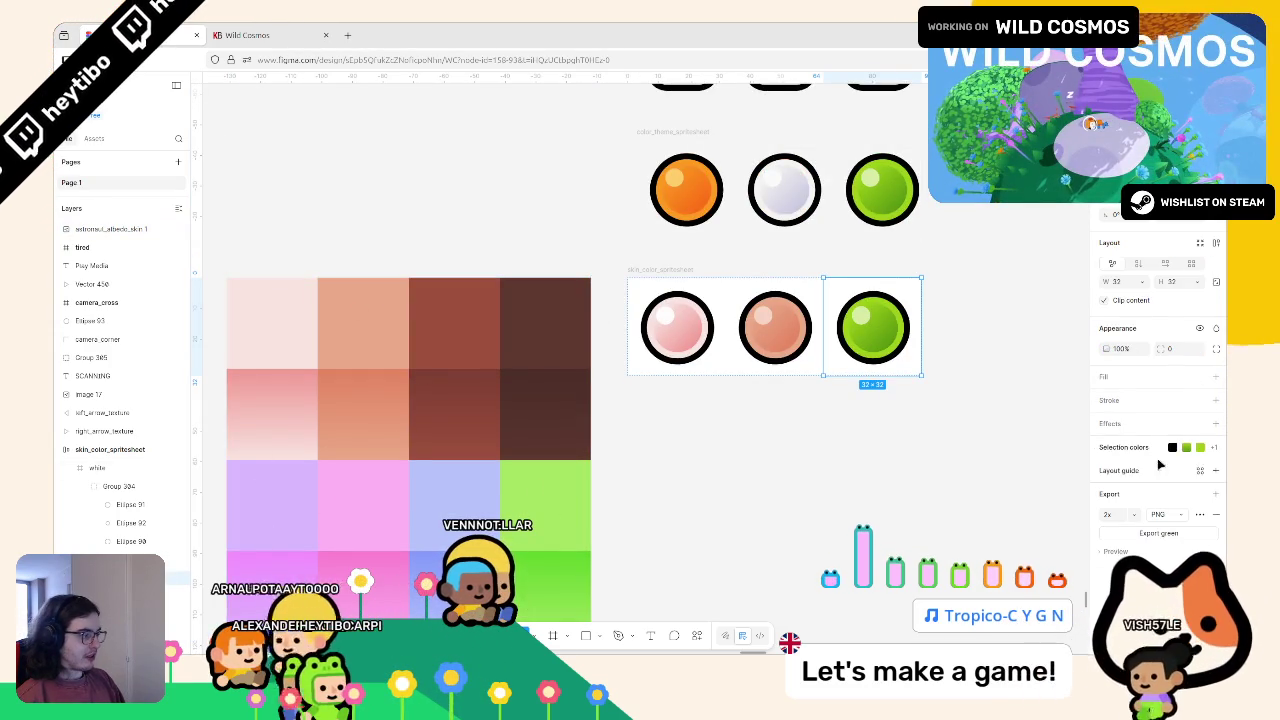
# Step: Replace the green circle's 98CA16 and highlight colours with dark brown 9F523E
pyautogui.click(1128, 449)
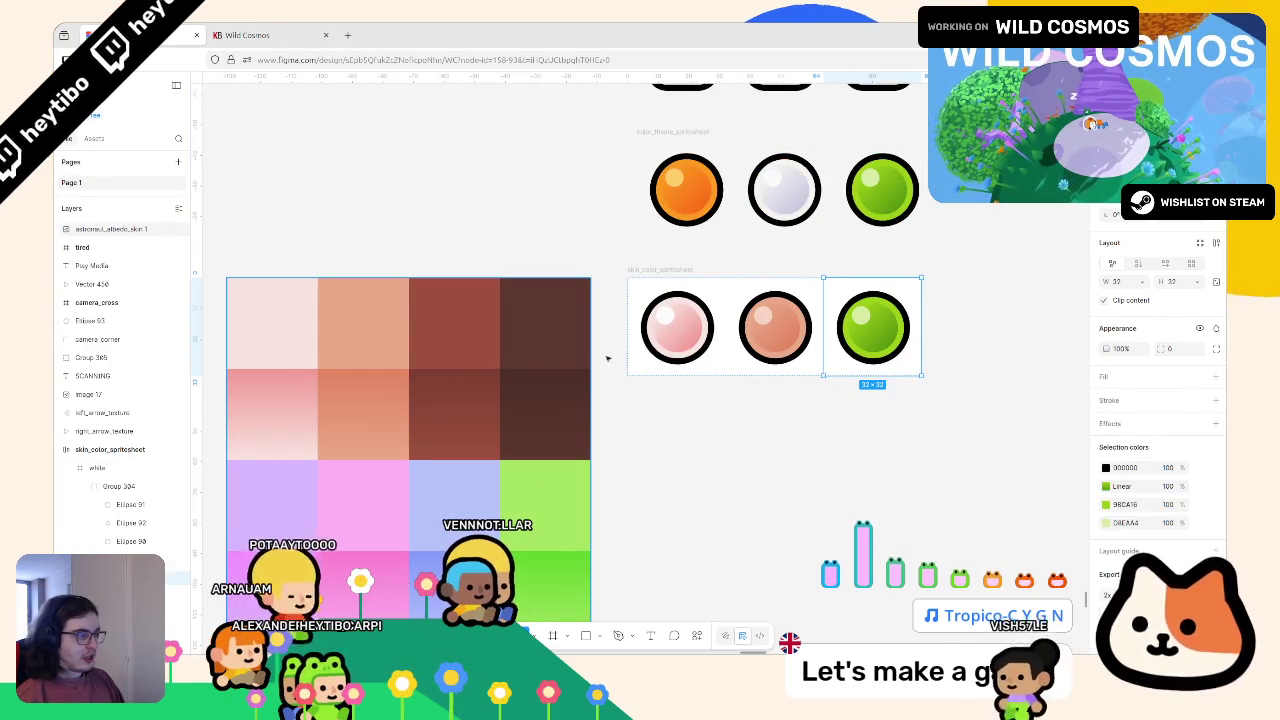
pyautogui.click(1106, 523)
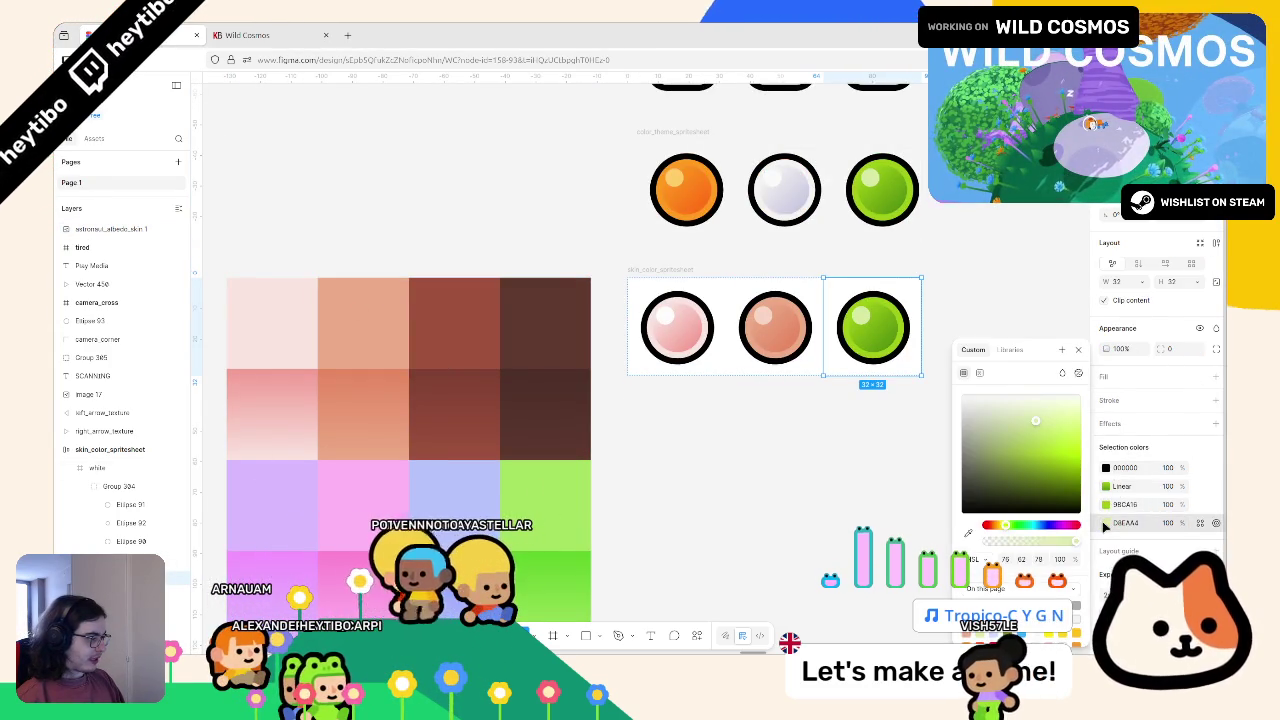
pyautogui.click(1108, 520)
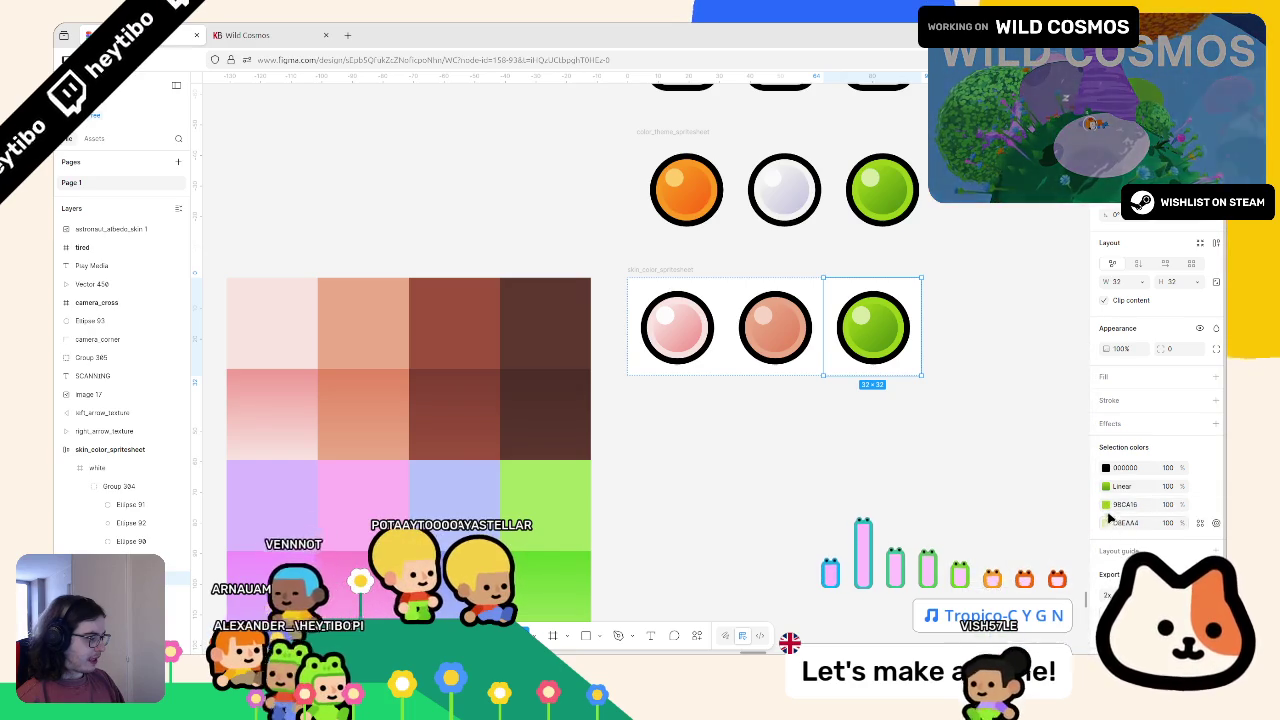
pyautogui.click(1106, 504)
pyautogui.press('i')
pyautogui.click(480, 330)
pyautogui.click(1122, 508)
pyautogui.write('9F523E')
pyautogui.press('Return')
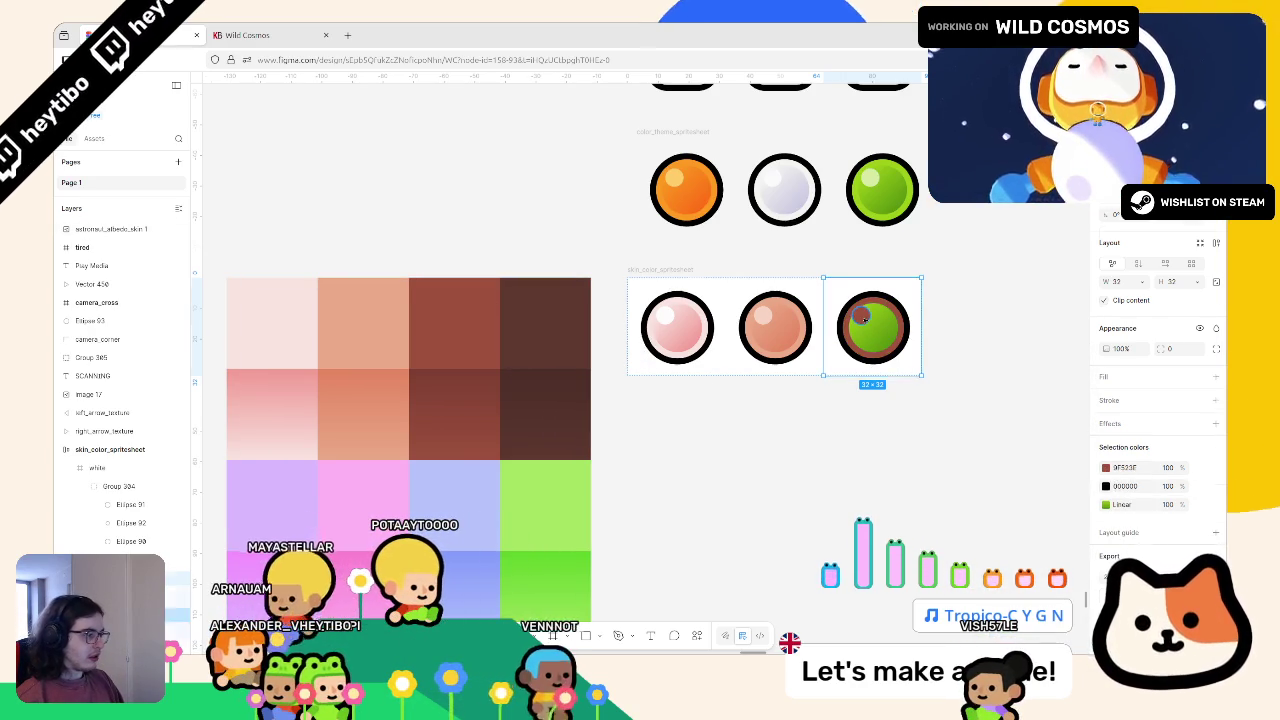
pyautogui.keyDown('ctrl'); pyautogui.click(850, 312); pyautogui.keyUp('ctrl')
pyautogui.click(1105, 398)
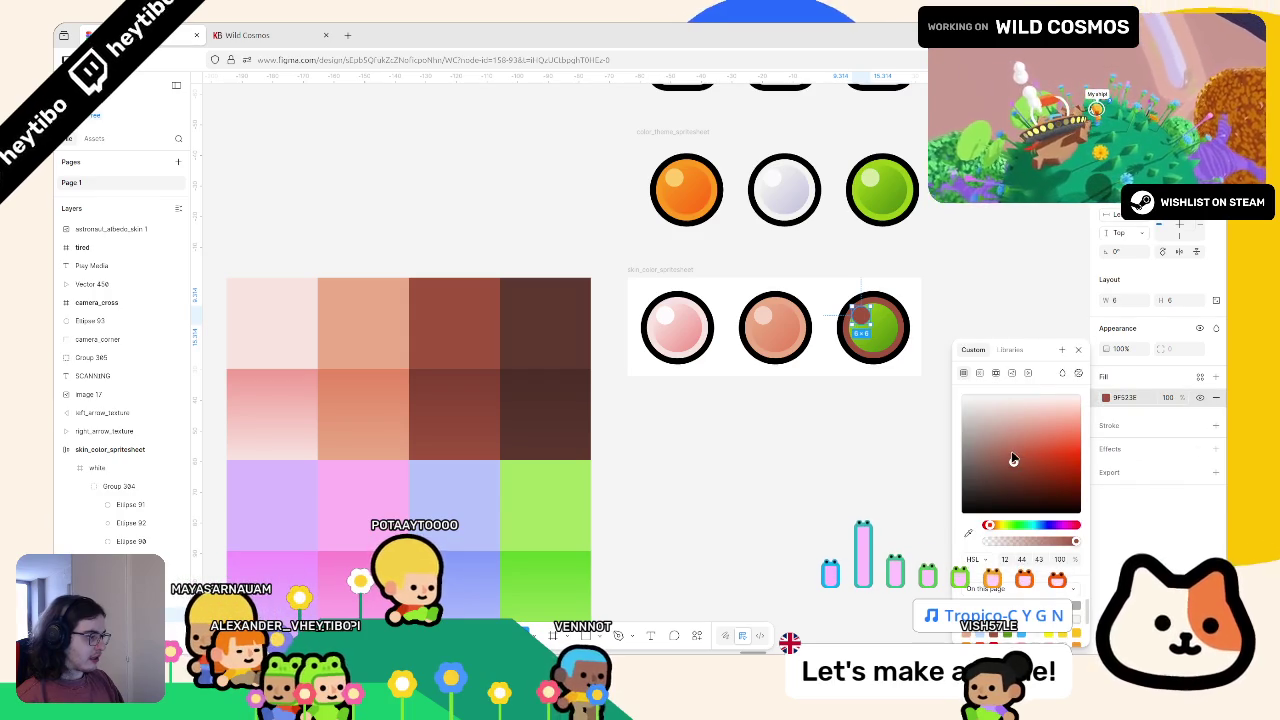
pyautogui.press('Escape')
pyautogui.press('Escape')
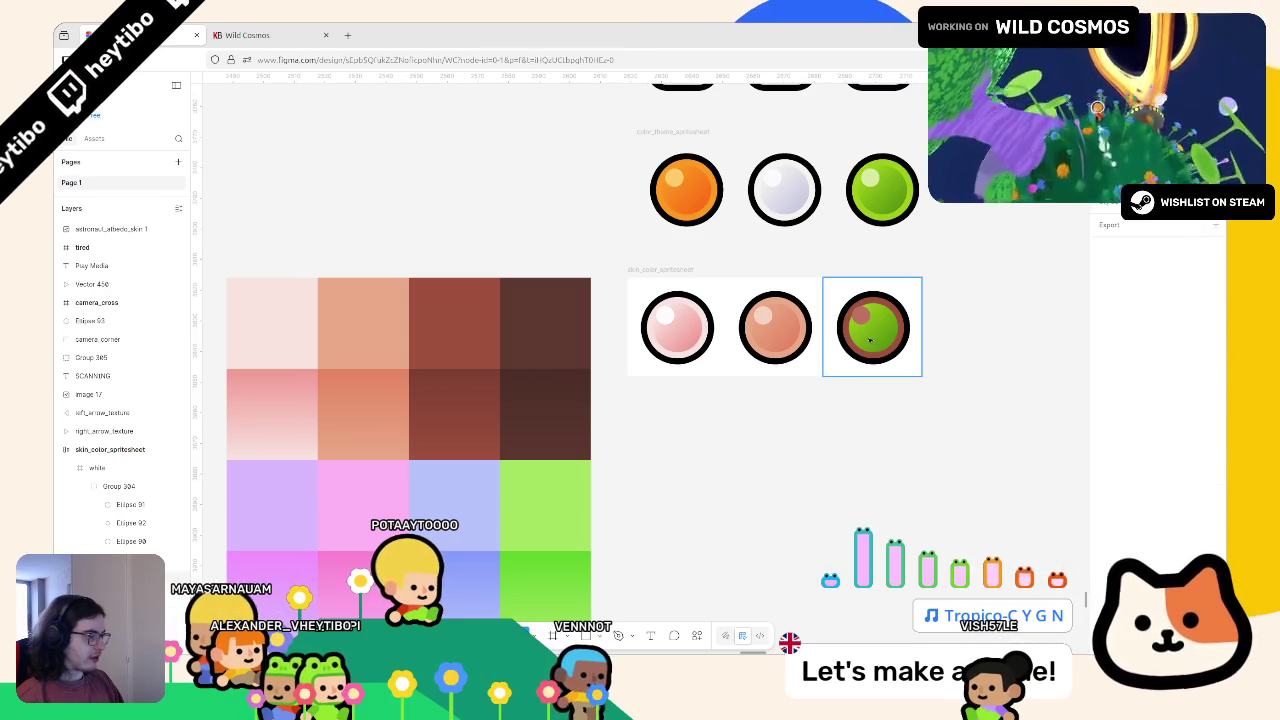
# Step: Sample brown into the circle's gradient stops, then duplicate it as a fourth ball
pyautogui.click(1106, 487)
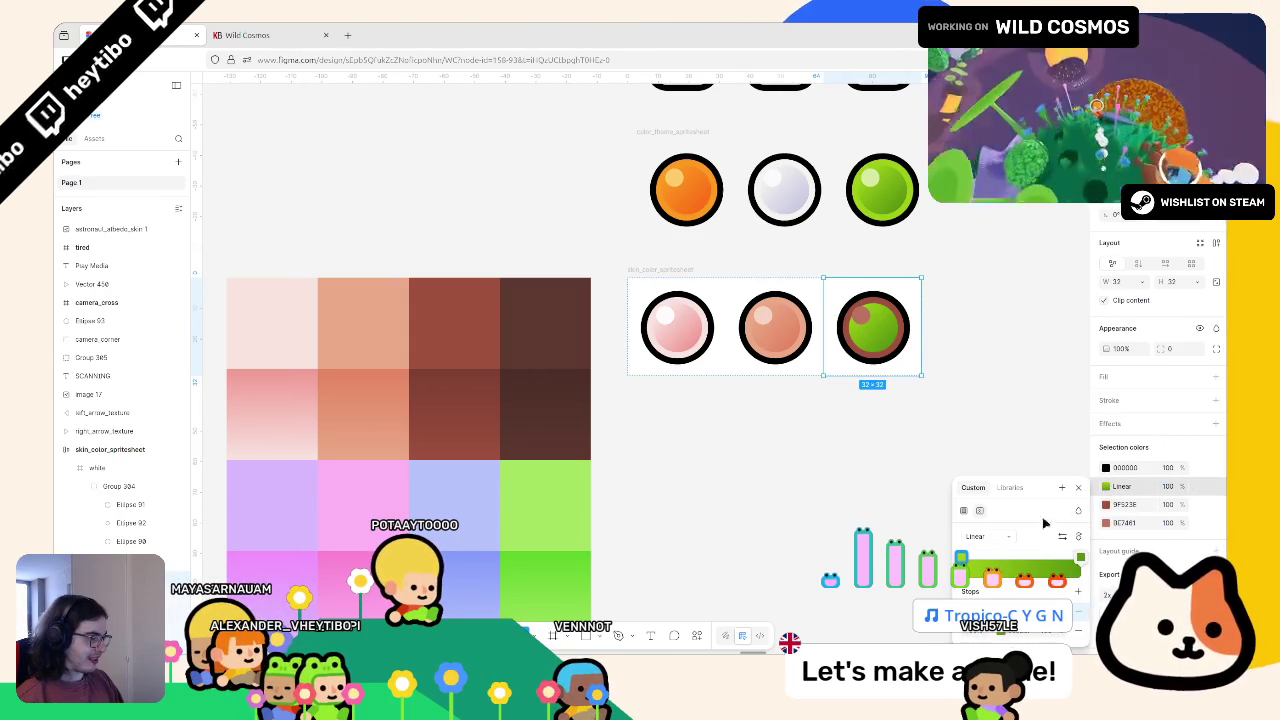
pyautogui.click(966, 606)
pyautogui.click(833, 535)
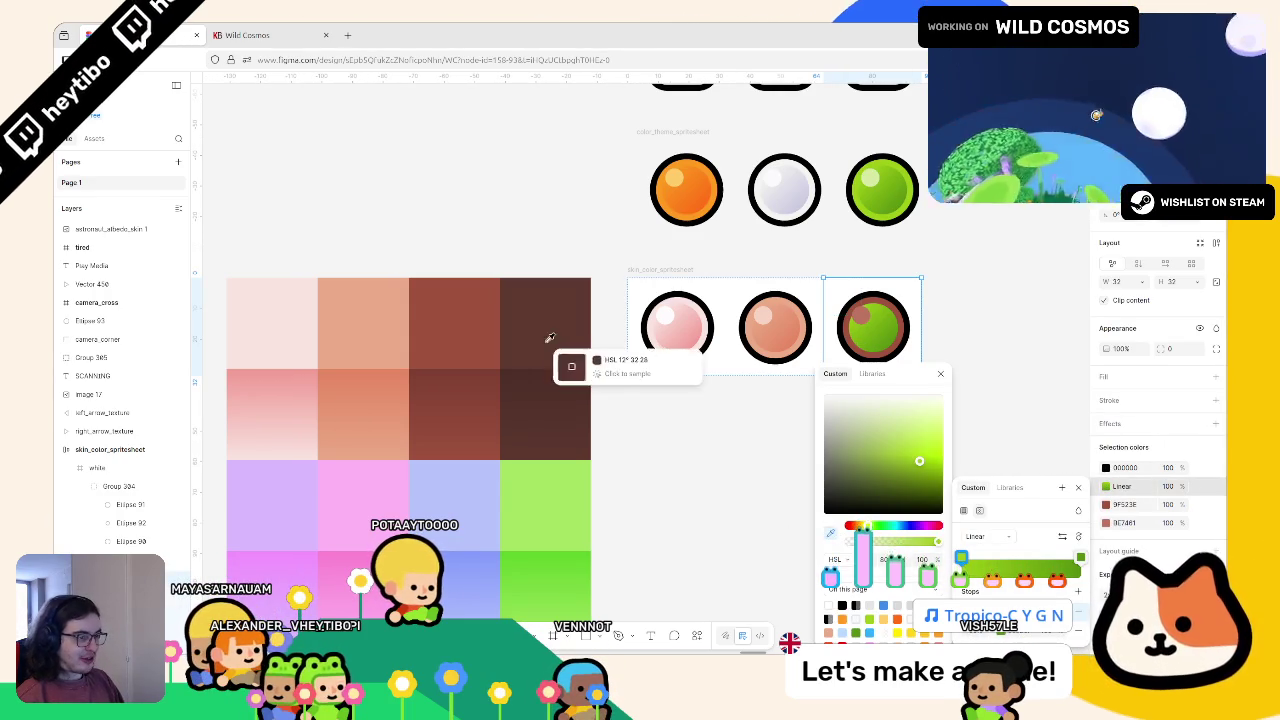
pyautogui.click(492, 341)
pyautogui.click(1080, 558)
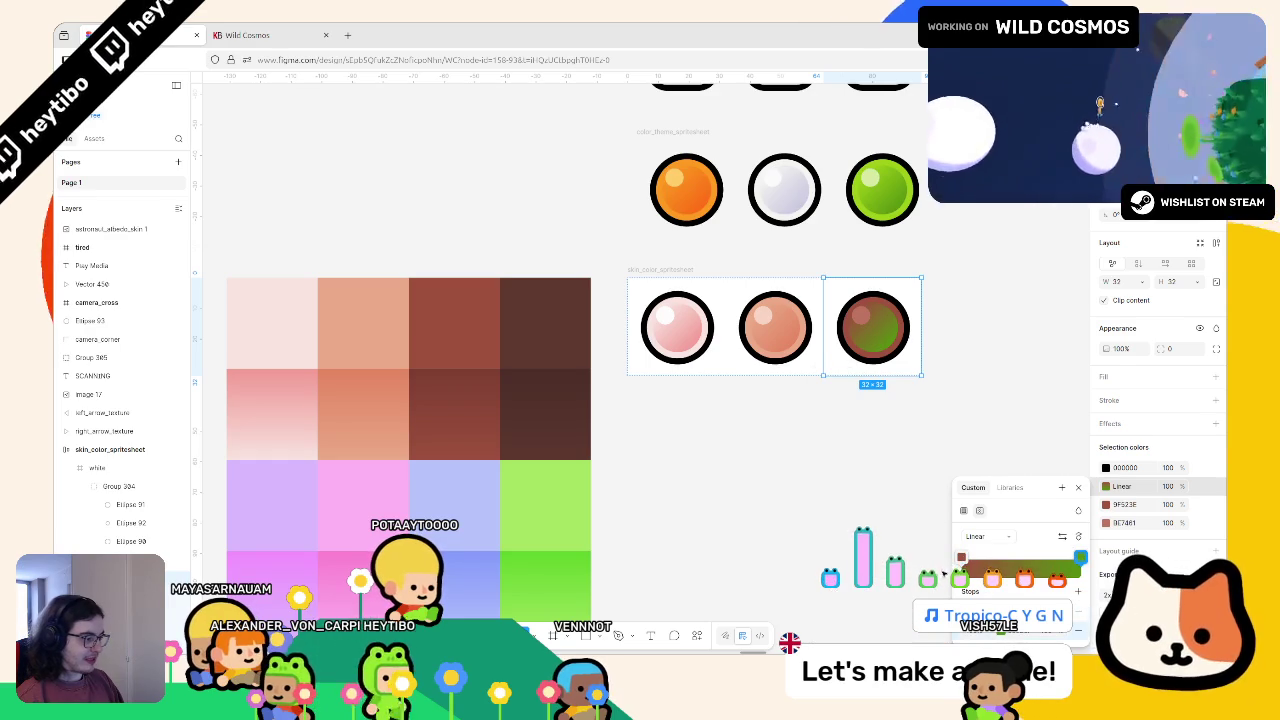
pyautogui.click(1080, 558)
pyautogui.click(833, 533)
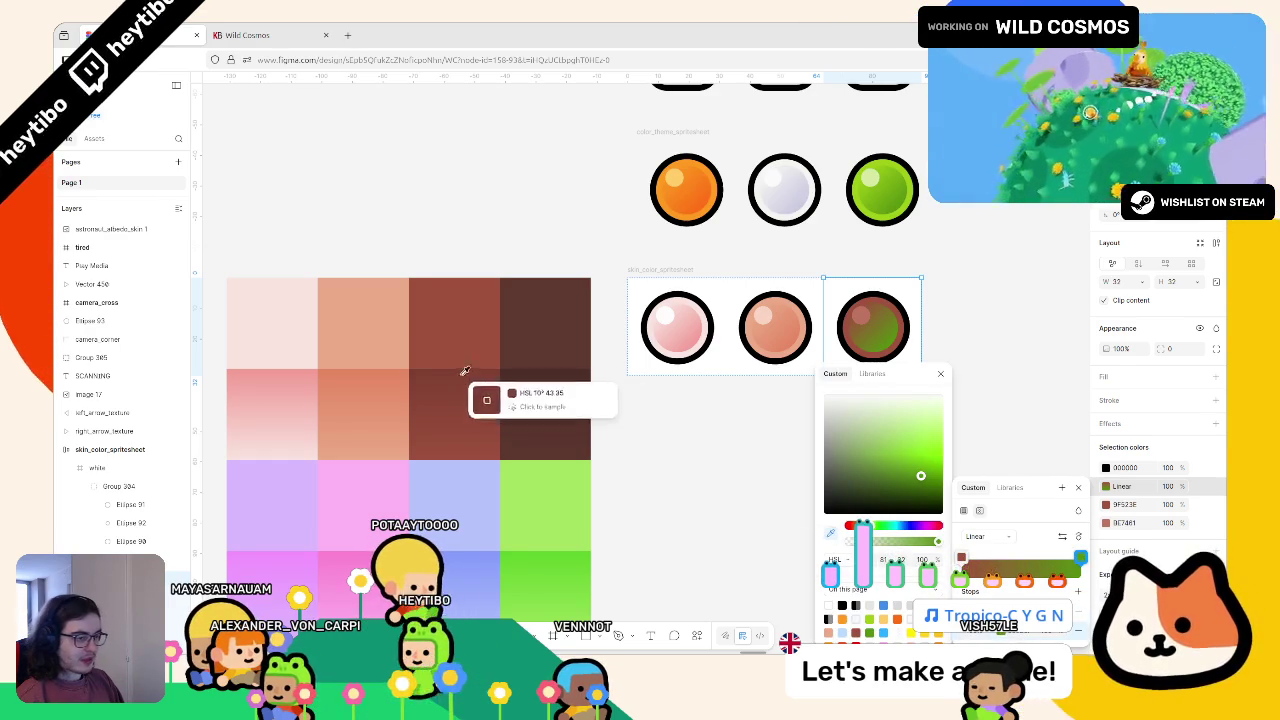
pyautogui.scroll(6, 443, 370)
pyautogui.scroll(-8, 435, 409)
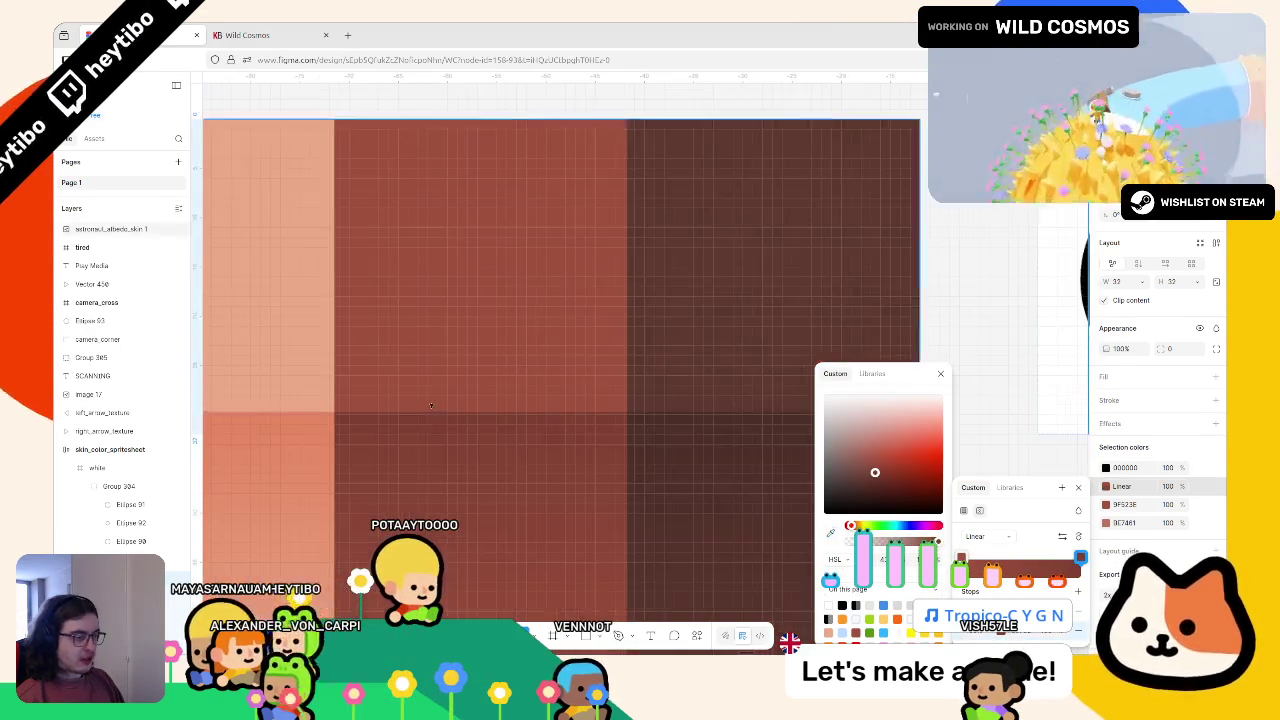
pyautogui.press('Escape')
pyautogui.hotkey('ctrl', 'd')
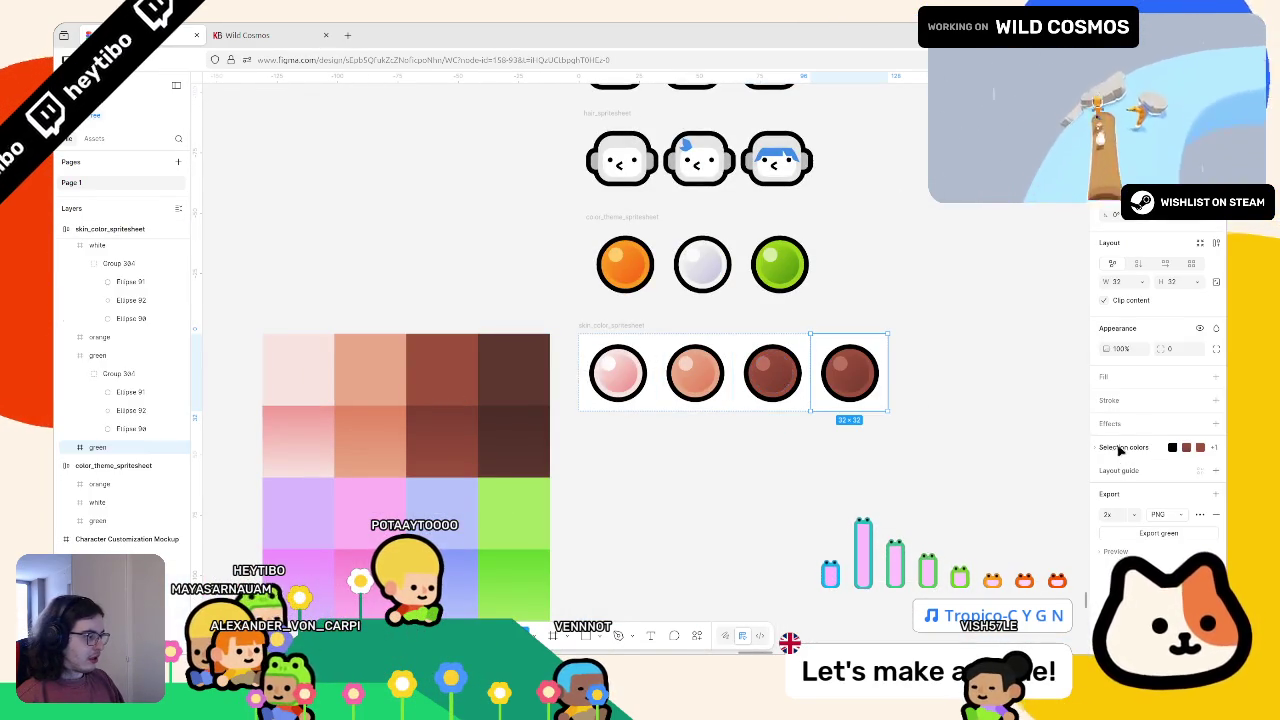
# Step: Replace the fourth circle's 9E7461 colours with the darkest brown 5E3930 from the palette
pyautogui.click(1118, 449)
pyautogui.click(1106, 524)
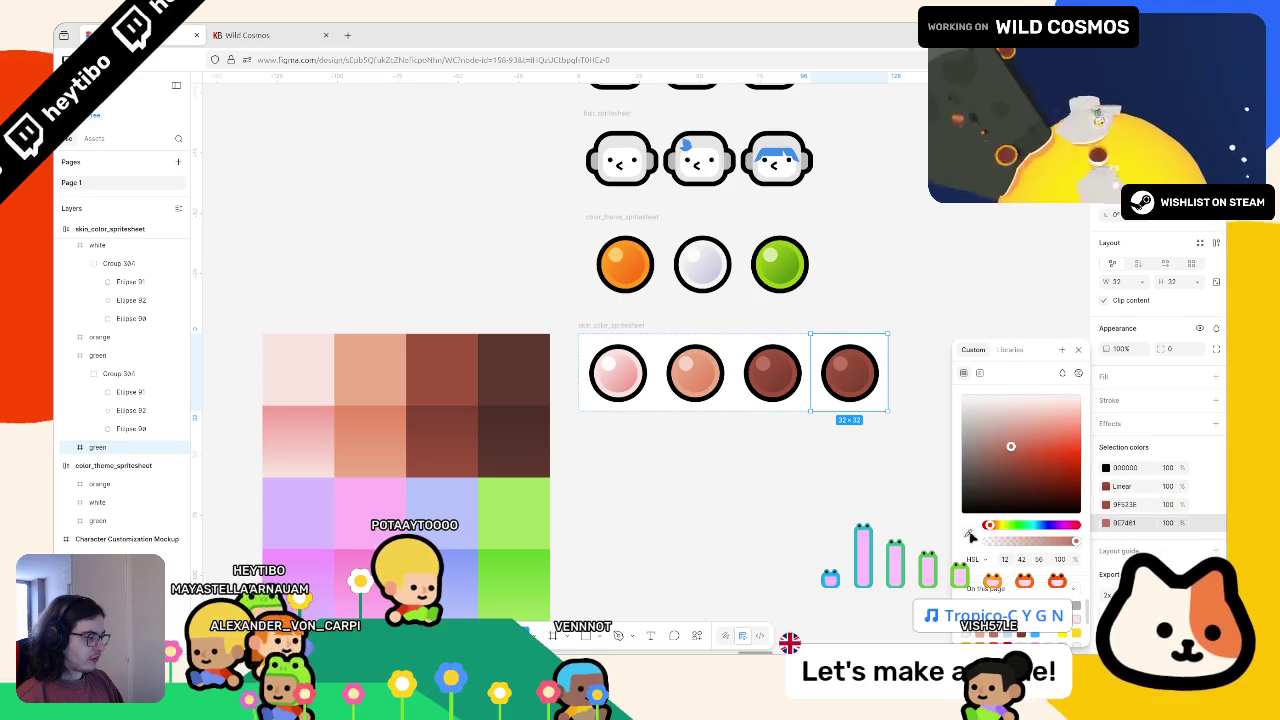
pyautogui.click(968, 532)
pyautogui.click(1039, 533)
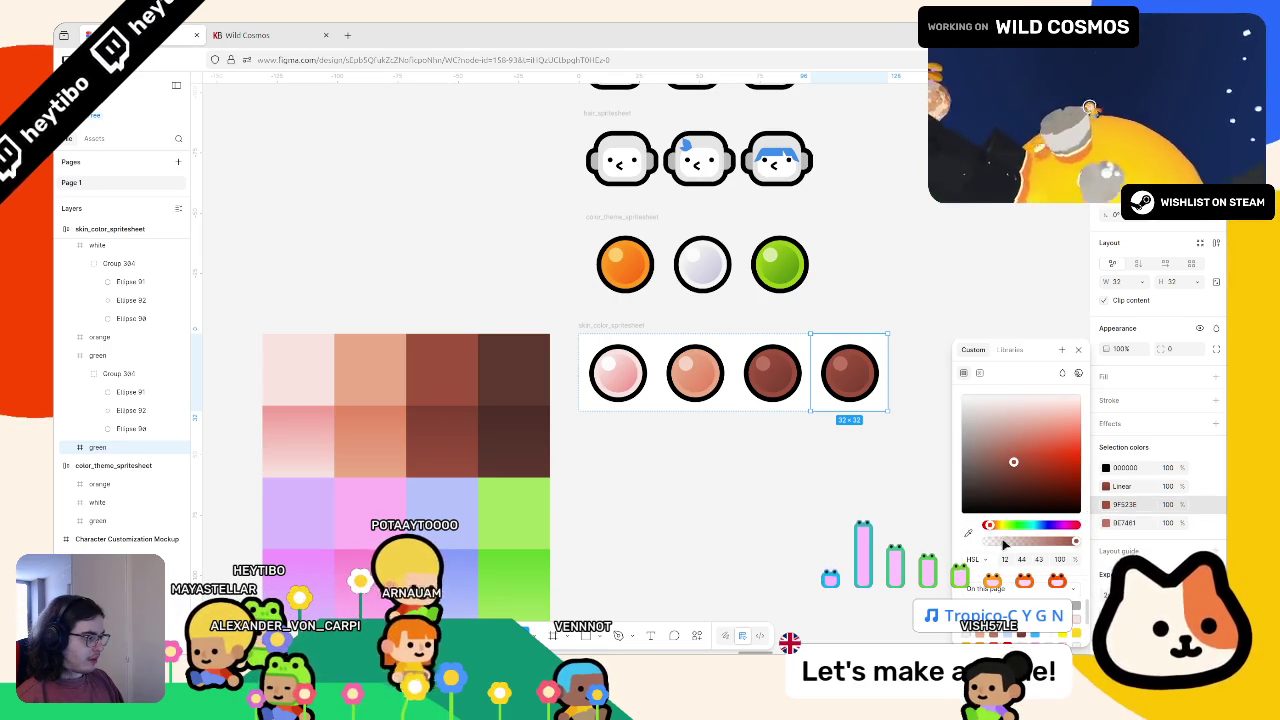
pyautogui.click(970, 535)
pyautogui.click(513, 370)
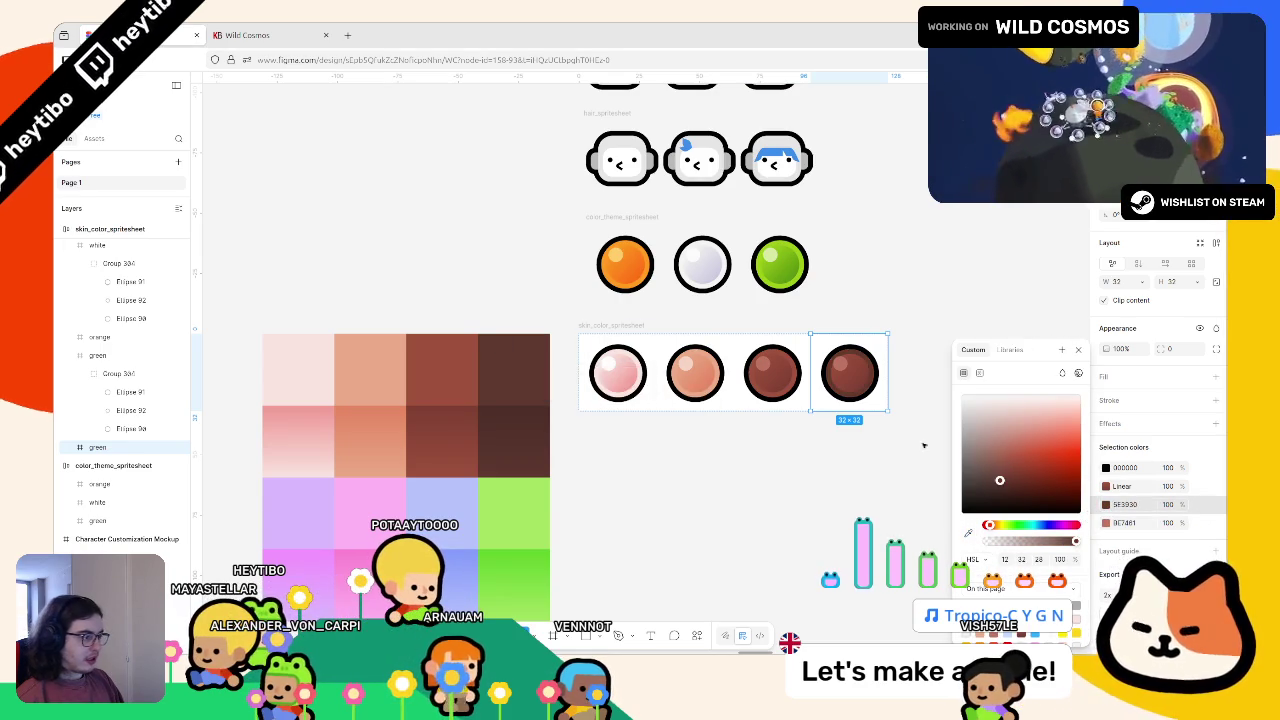
pyautogui.click(1094, 511)
pyautogui.click(1105, 522)
pyautogui.click(970, 535)
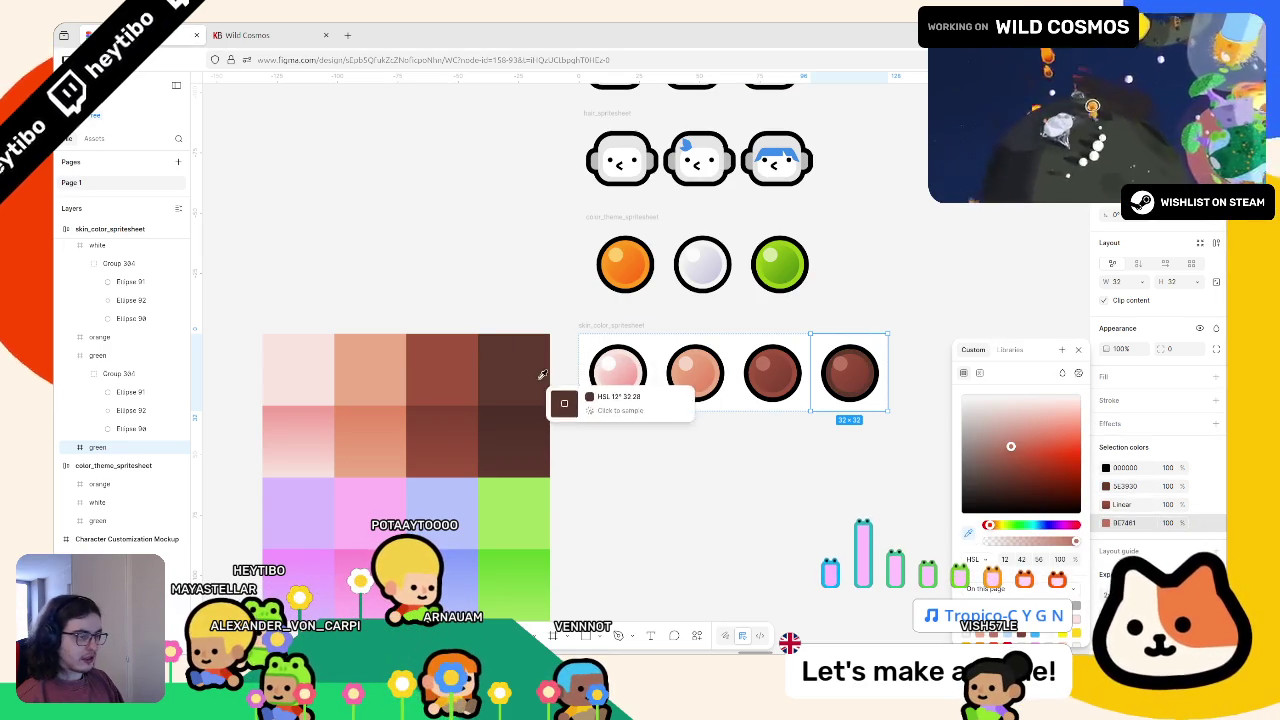
pyautogui.click(520, 375)
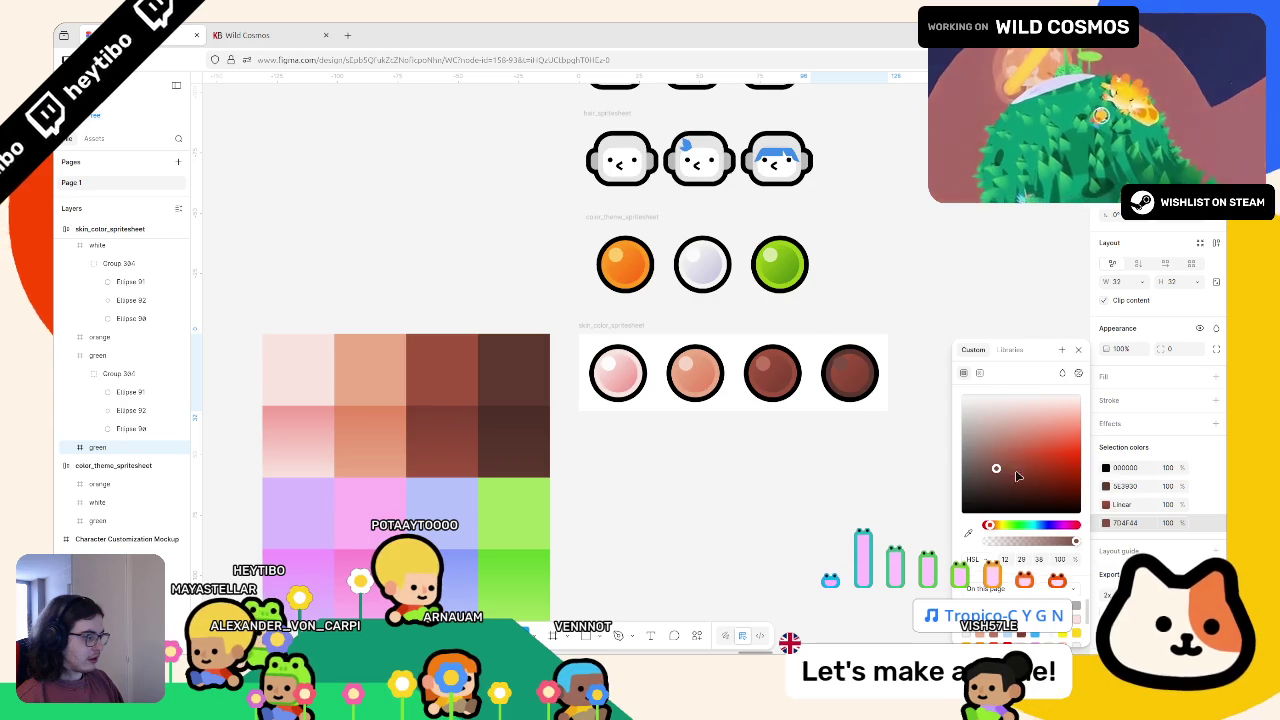
# Step: Set the fourth circle's shading gradient stops to the dark brown palette swatch
pyautogui.click(1106, 504)
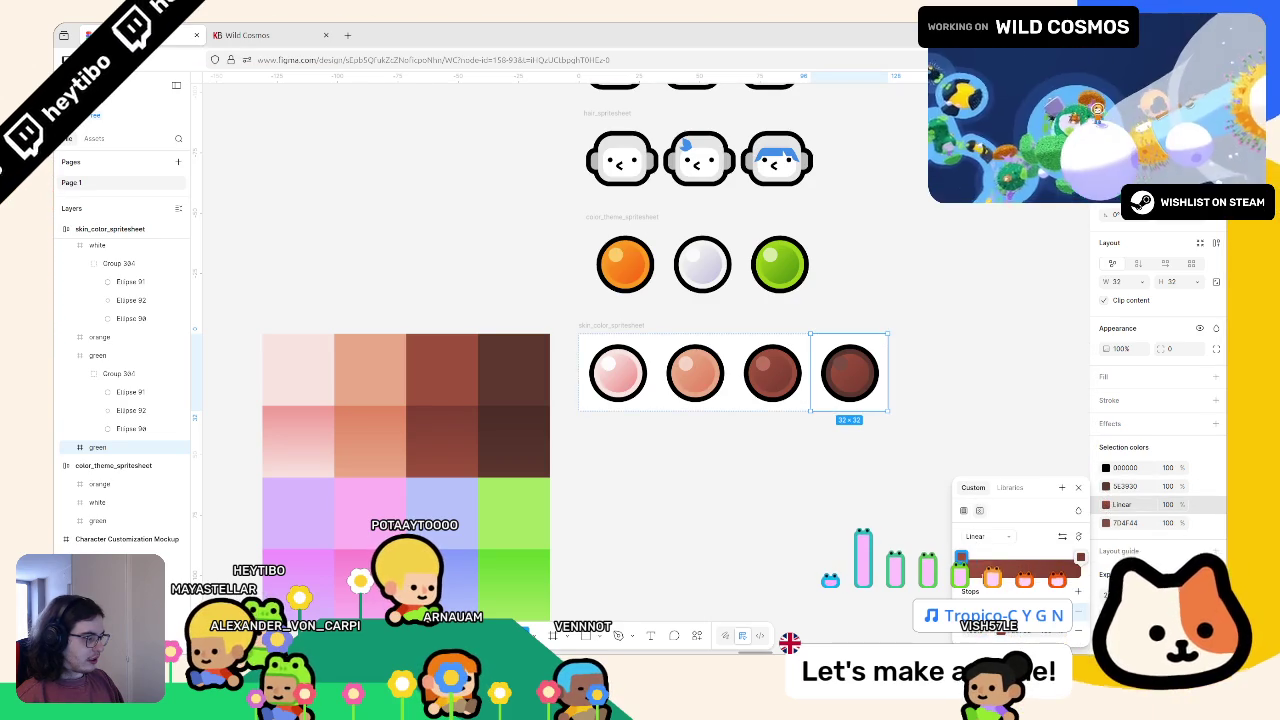
pyautogui.click(962, 558)
pyautogui.click(831, 534)
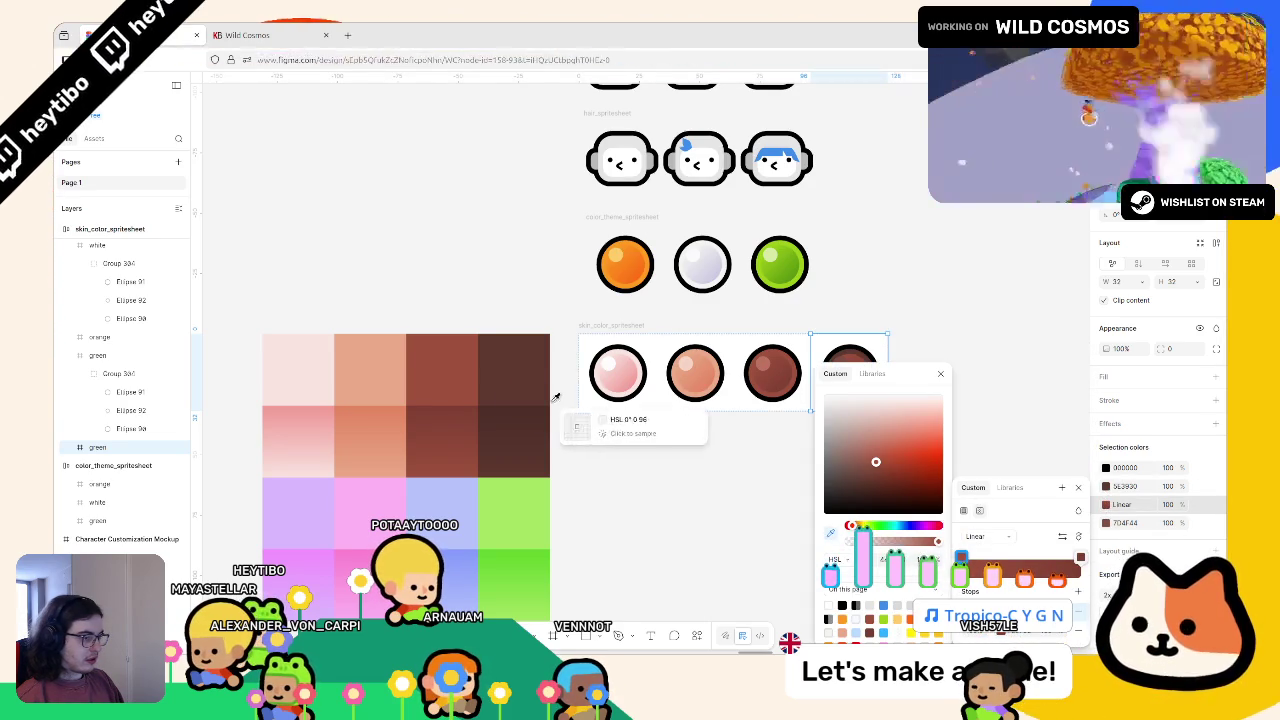
pyautogui.click(512, 382)
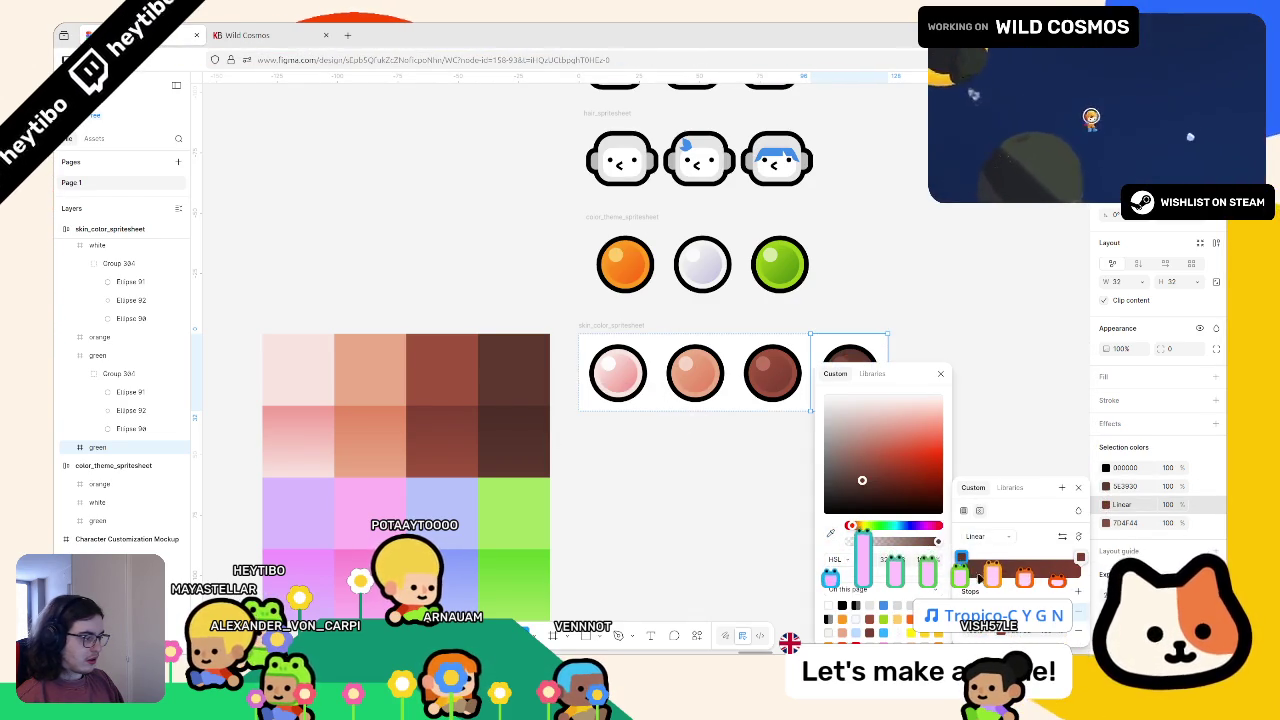
pyautogui.click(1080, 558)
pyautogui.click(830, 533)
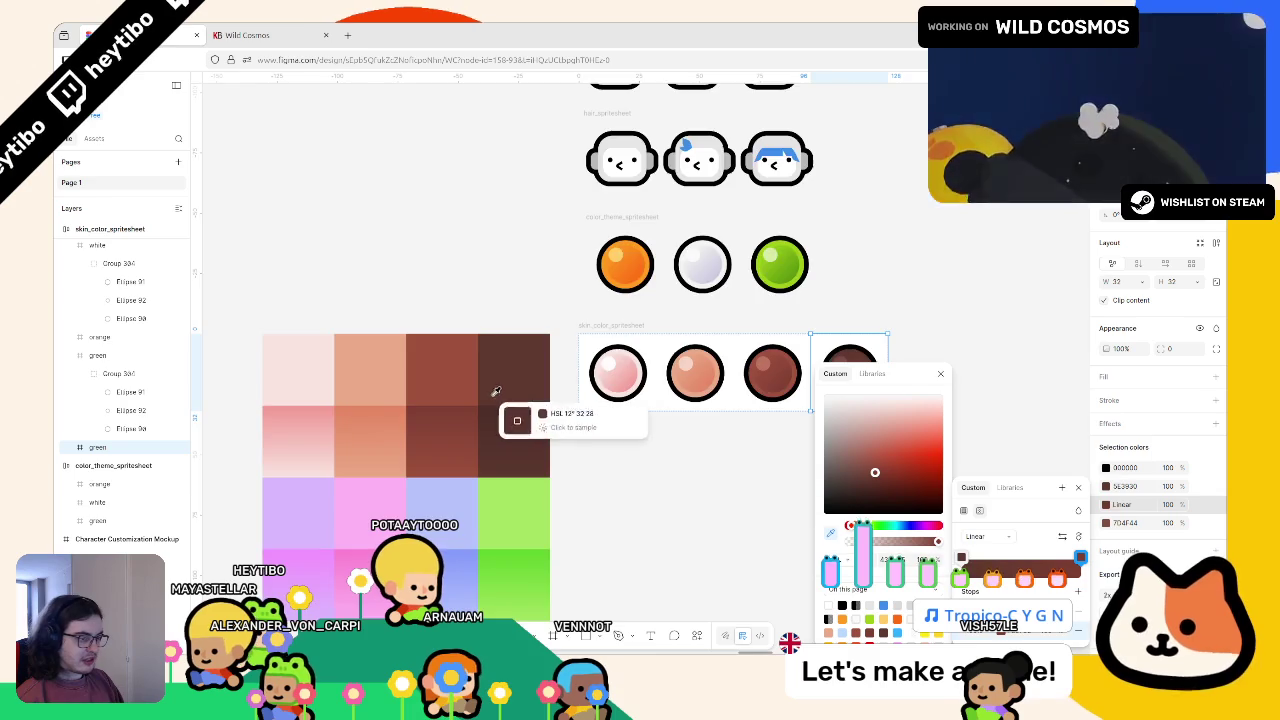
pyautogui.scroll(10, 495, 425)
pyautogui.scroll(-10, 477, 427)
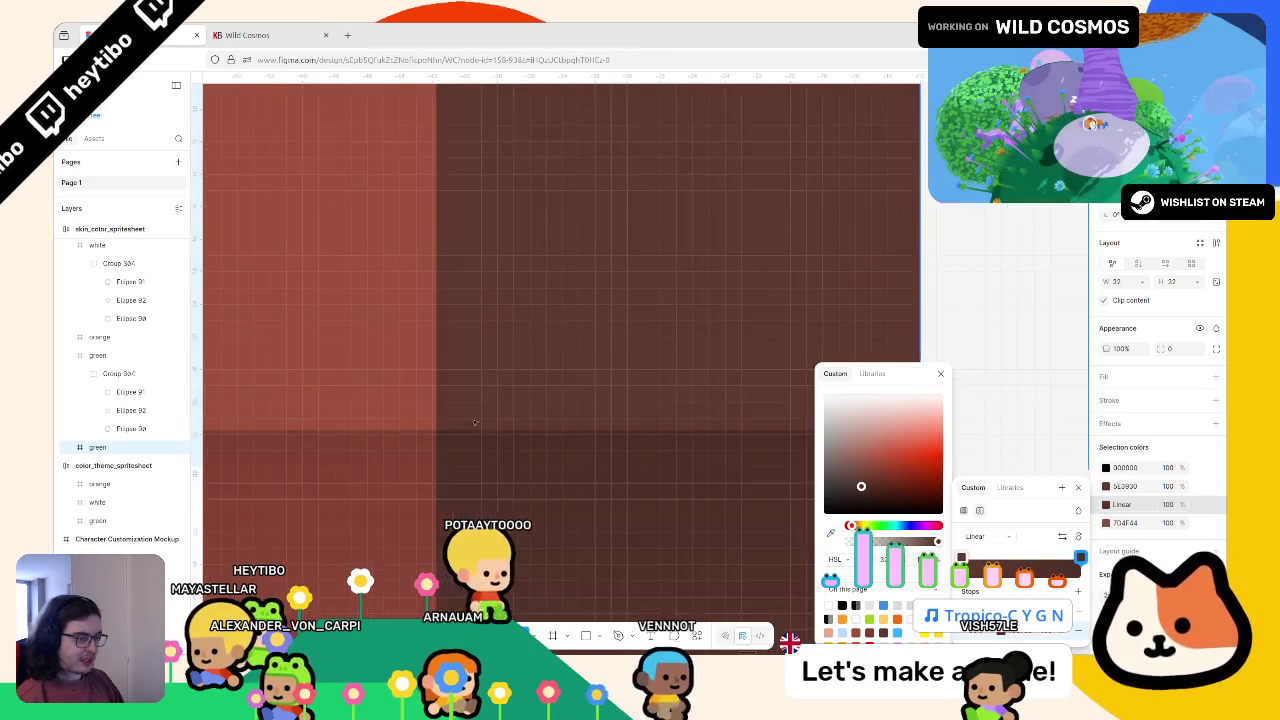
pyautogui.press('Escape')
pyautogui.press('Escape')
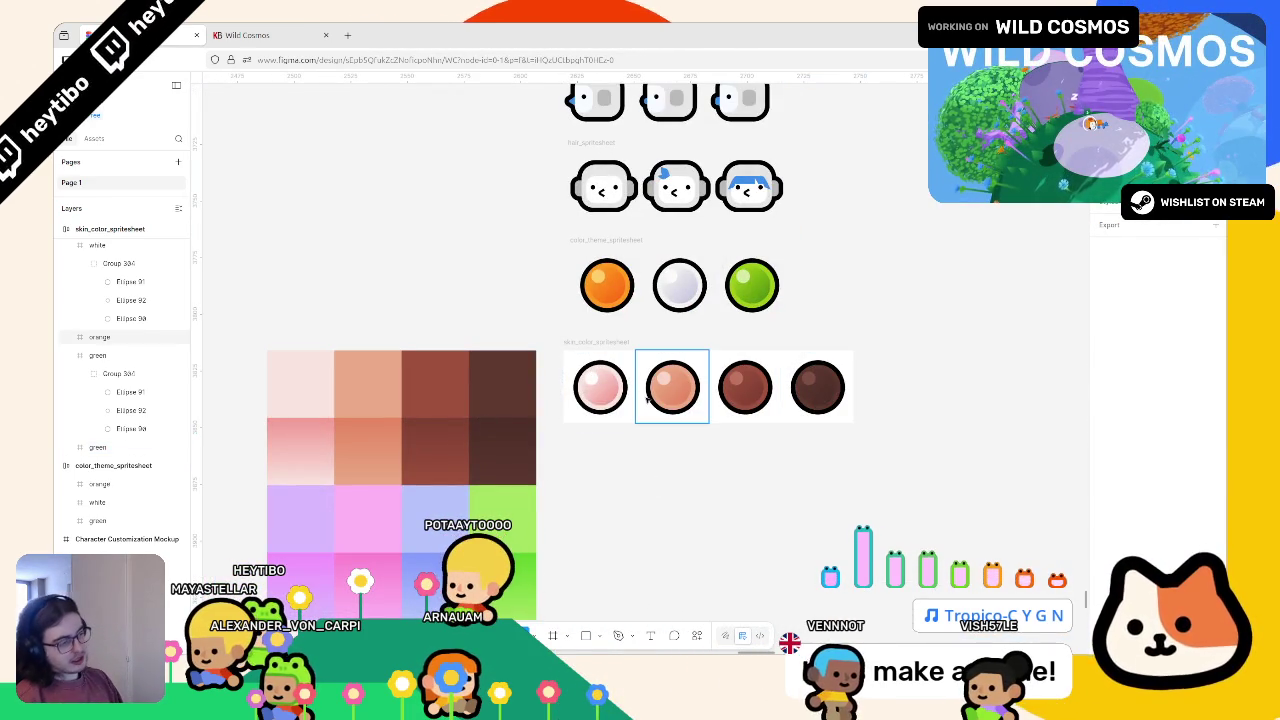
pyautogui.click(593, 342)
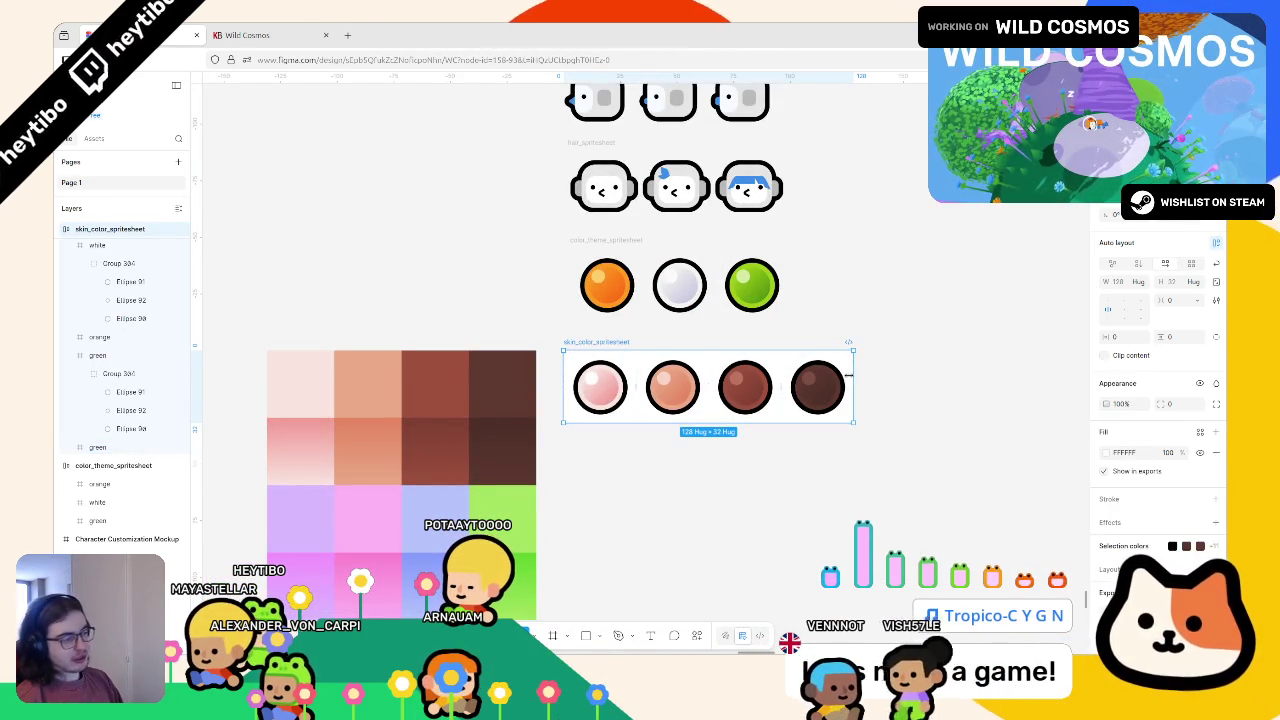
# Step: Switch the skin_color_spritesheet frame's auto layout to a wrapping grid, after undoing a stray duplicate
pyautogui.click(812, 380)
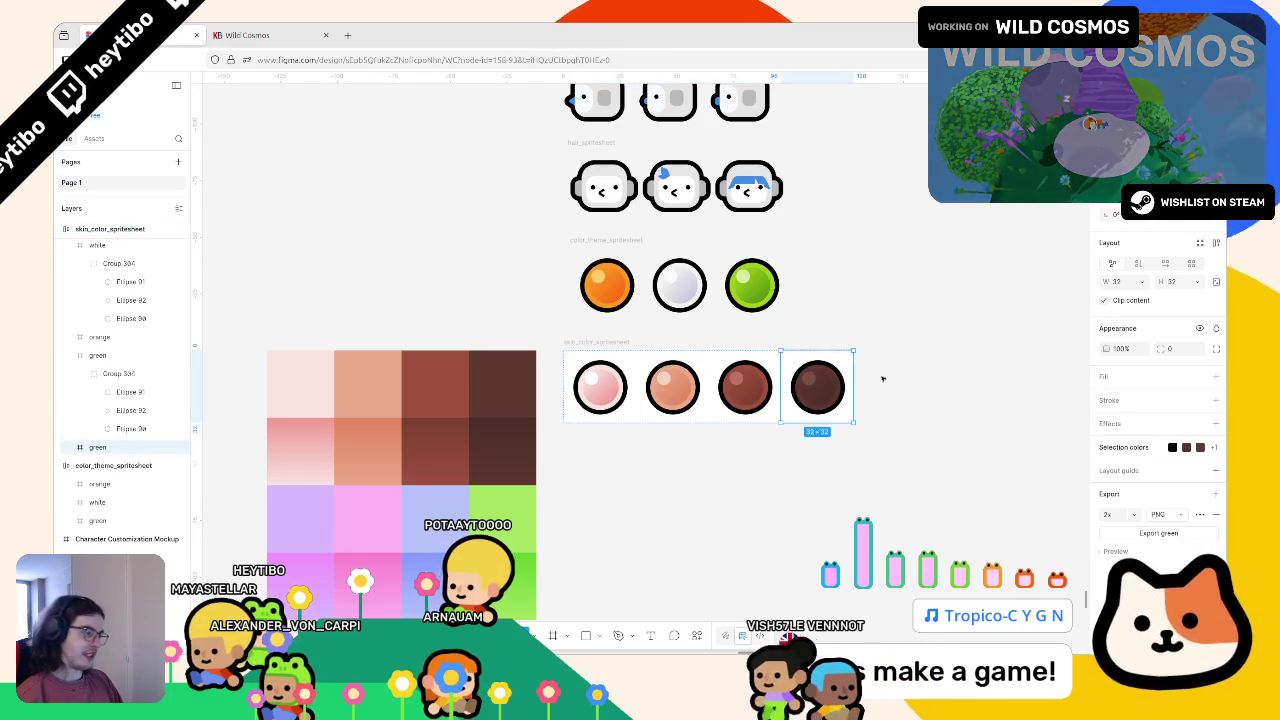
pyautogui.hotkey('ctrl', 'd')
pyautogui.click(975, 393)
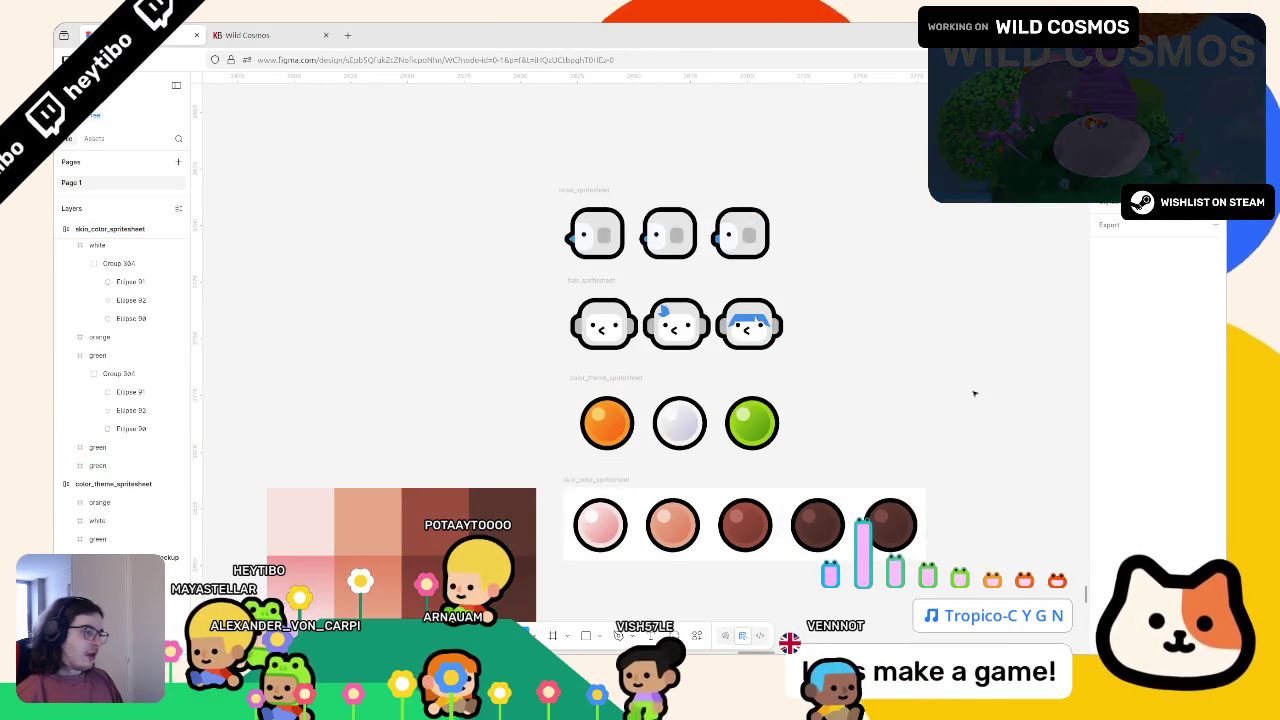
pyautogui.hotkey('ctrl', 'z')
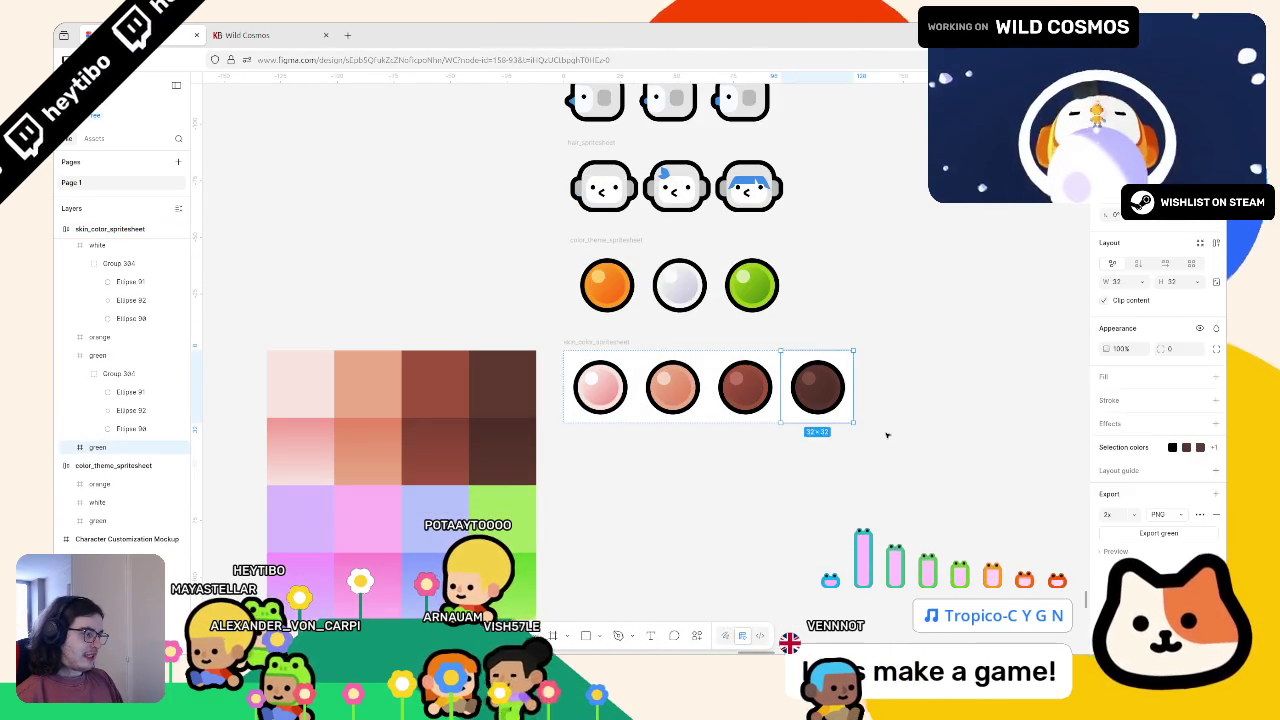
pyautogui.click(598, 342)
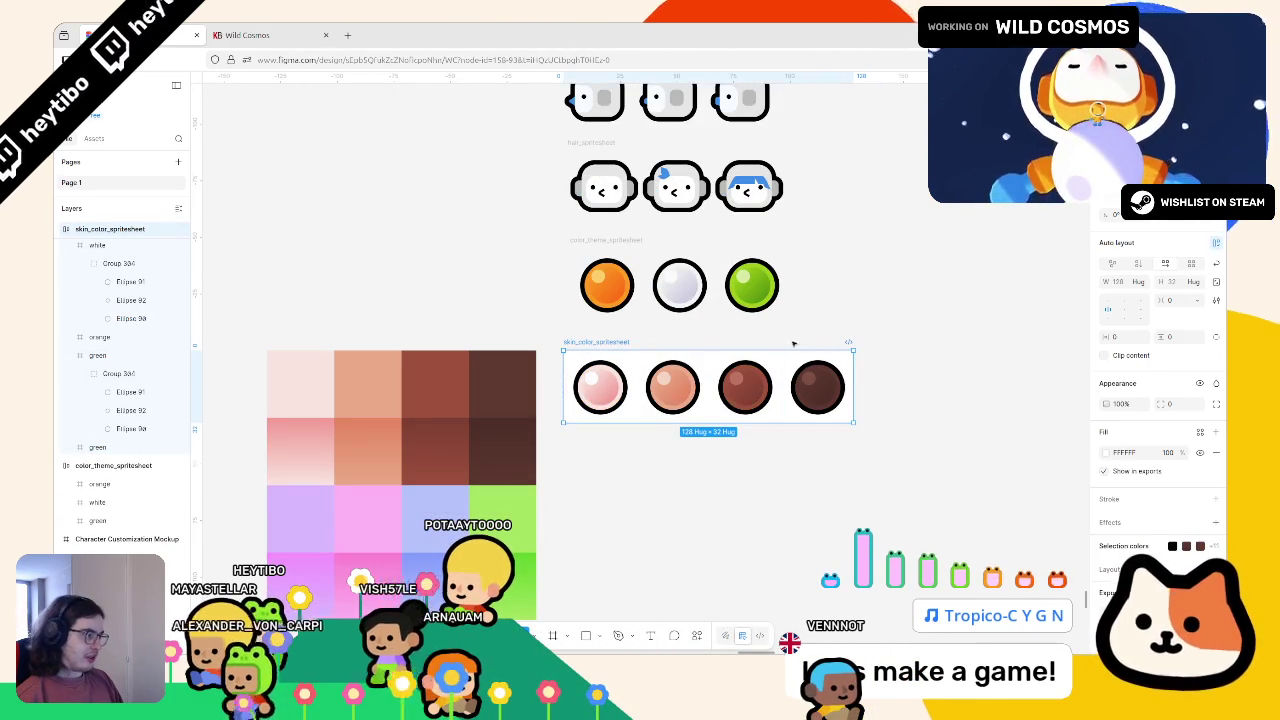
pyautogui.click(1191, 266)
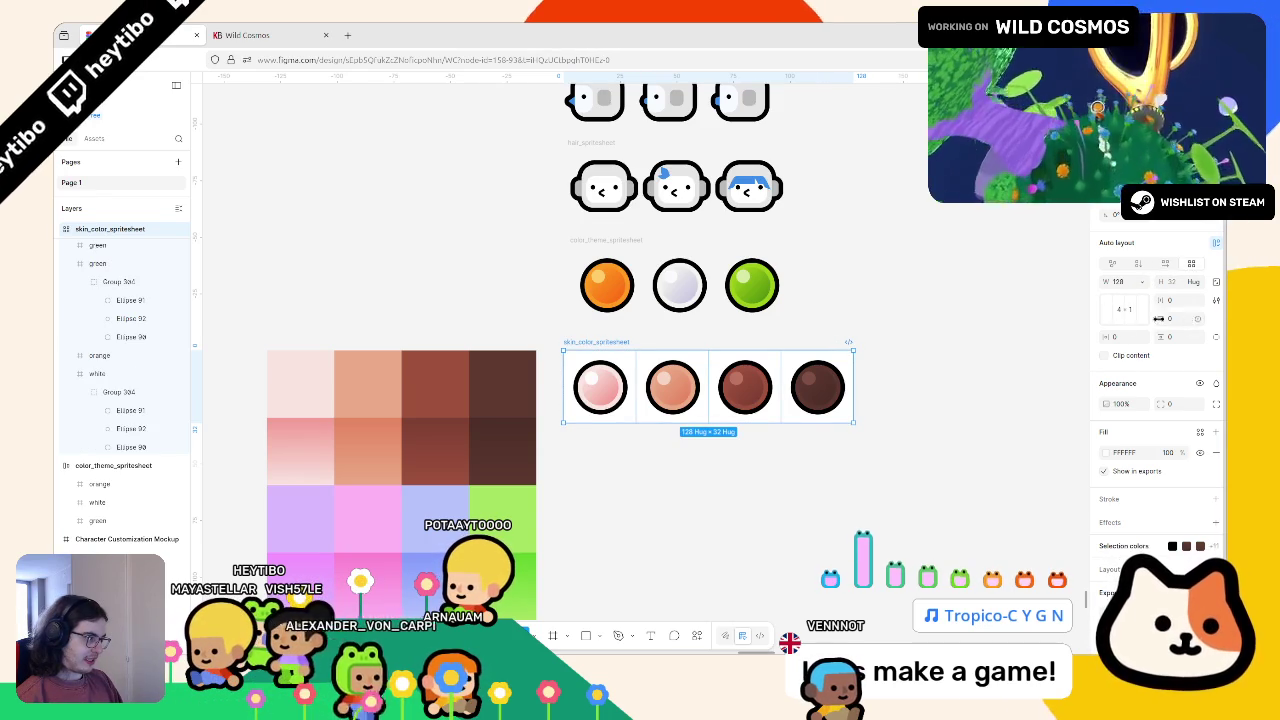
# Step: Duplicate the fourth dark-brown circle so a fifth one starts the second row
pyautogui.click(818, 395)
pyautogui.hotkey('ctrl', 'd')
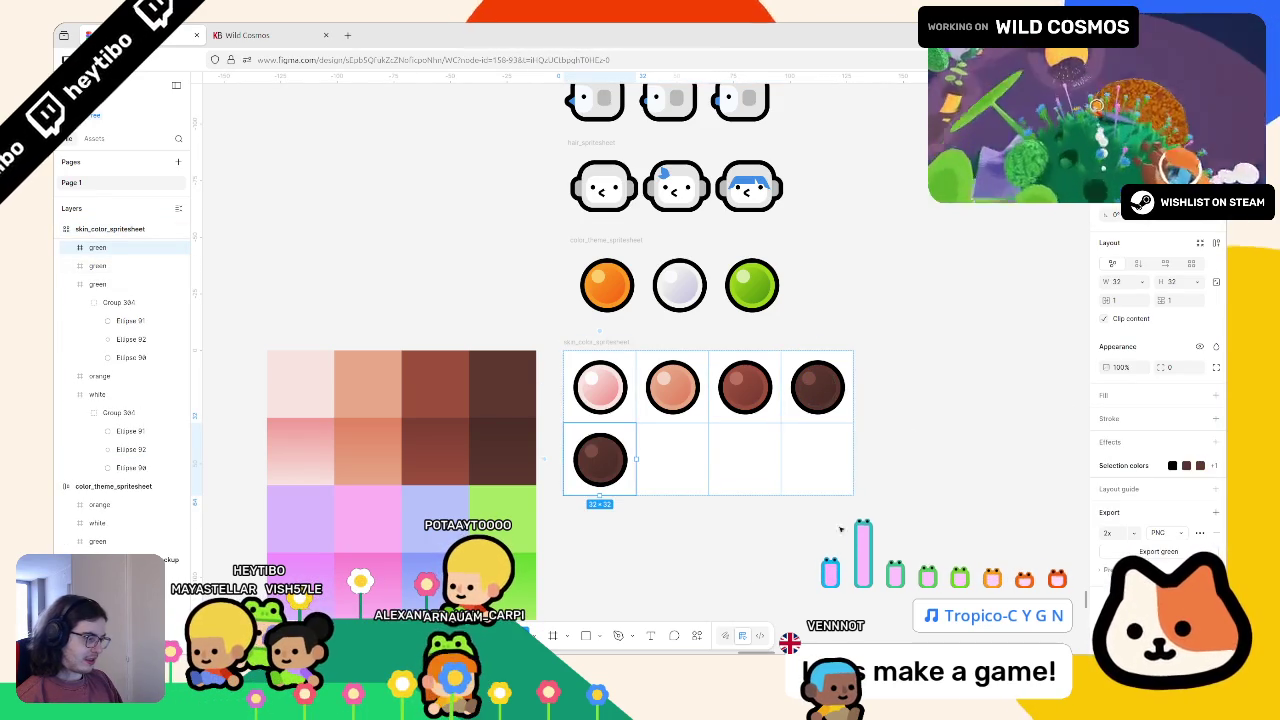
pyautogui.click(1110, 471)
# Step: Recolour the fifth circle's highlight to DABBFF and its dark brown to light purple
pyautogui.click(1106, 501)
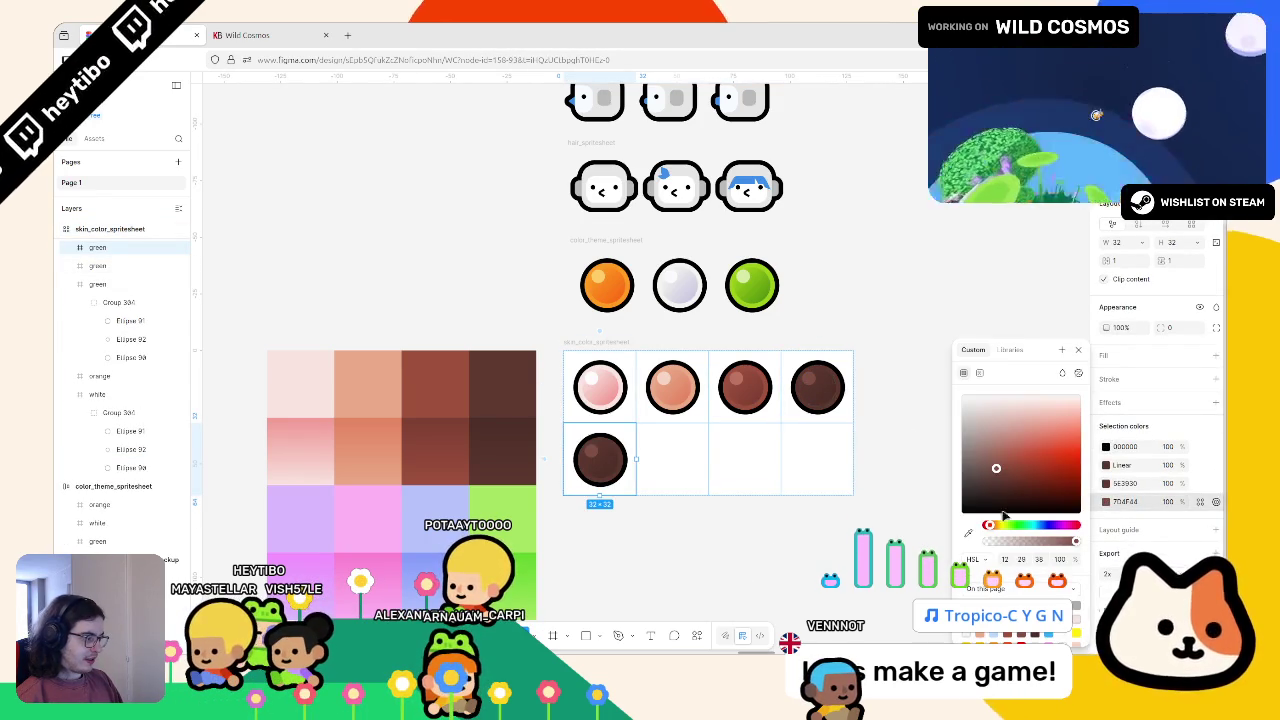
pyautogui.hotkey('ctrl', 'v')
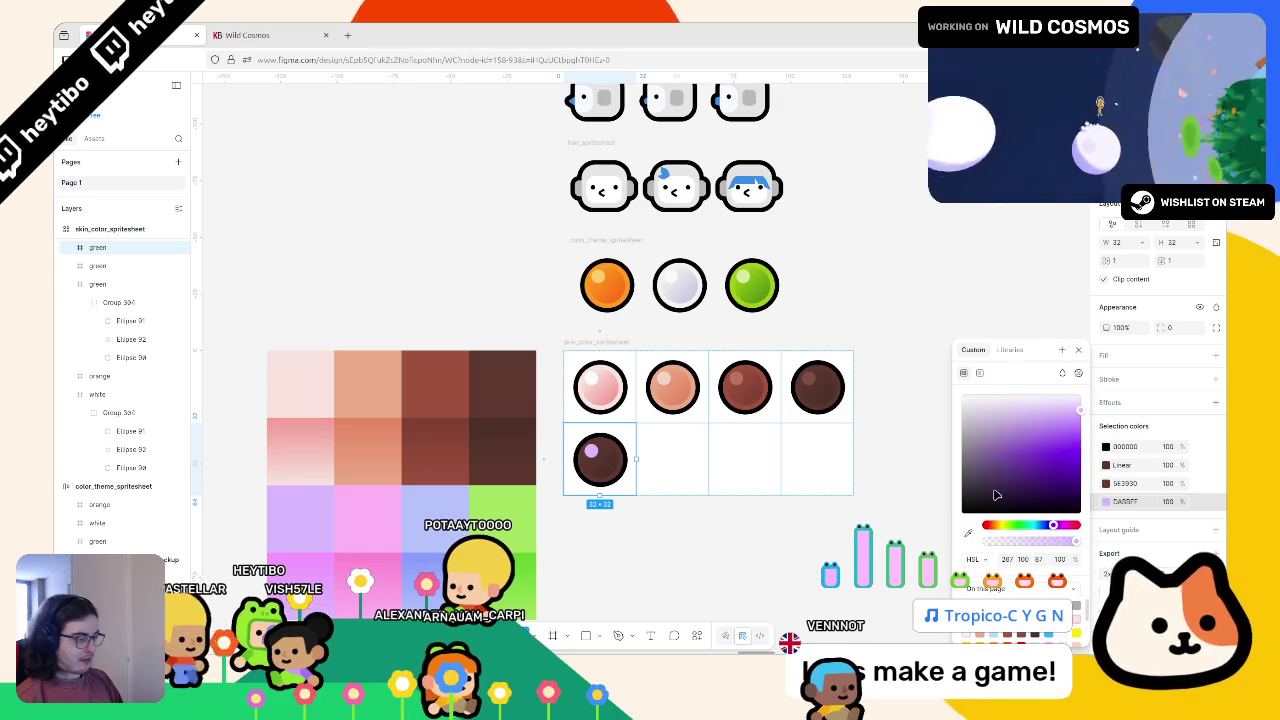
pyautogui.press('Escape')
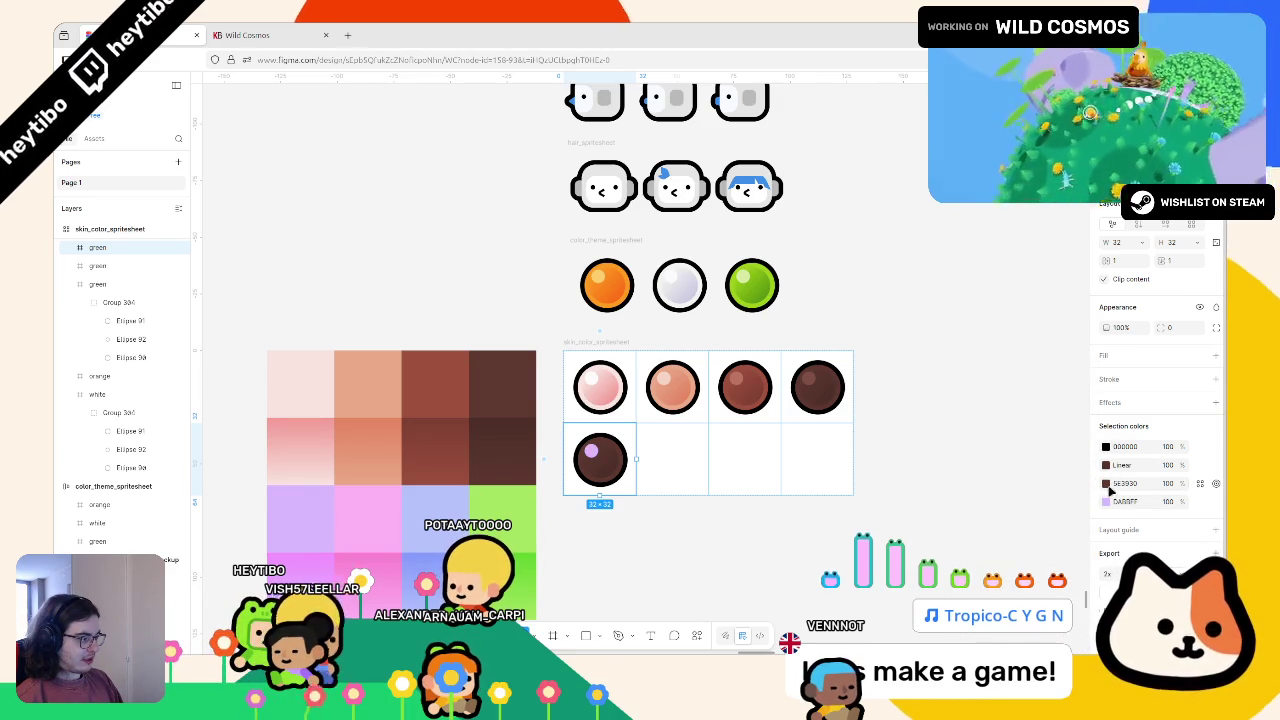
pyautogui.click(1106, 484)
pyautogui.click(320, 515)
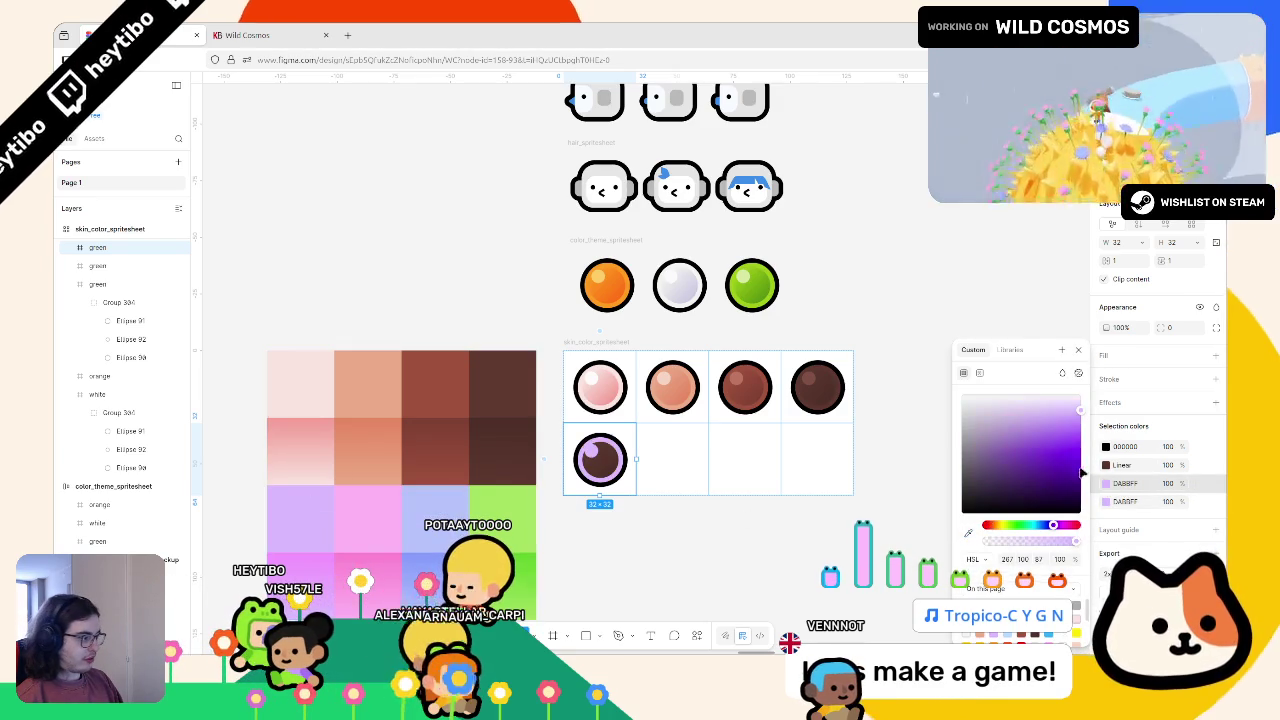
# Step: Set the circle's shading gradient stops to light purple and a deeper purple from the palette
pyautogui.click(1106, 466)
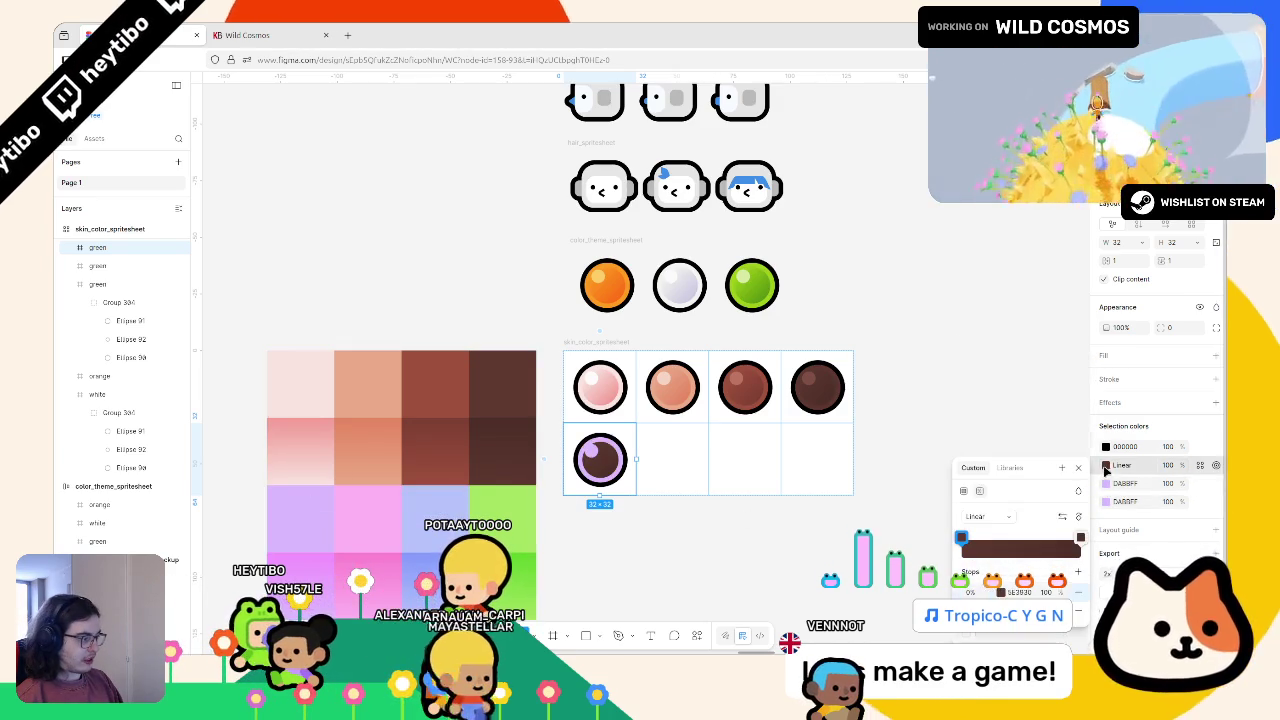
pyautogui.click(1000, 592)
pyautogui.click(830, 532)
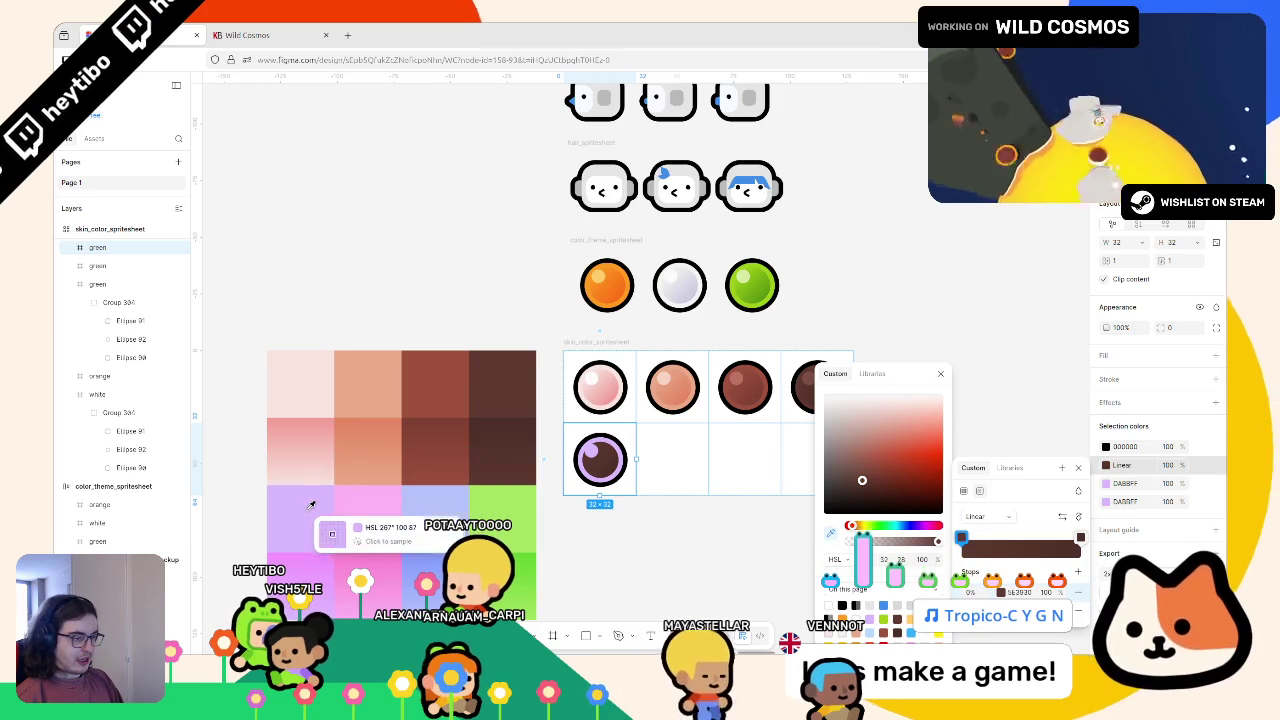
pyautogui.click(310, 513)
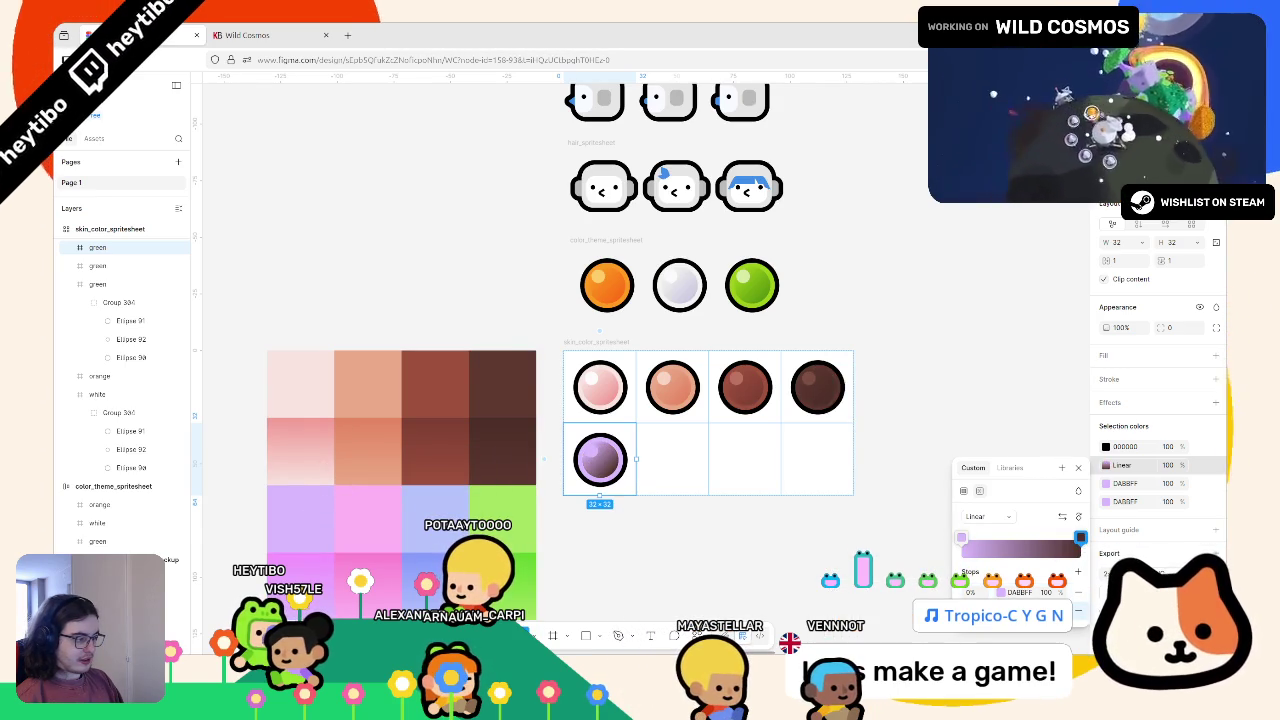
pyautogui.click(1080, 538)
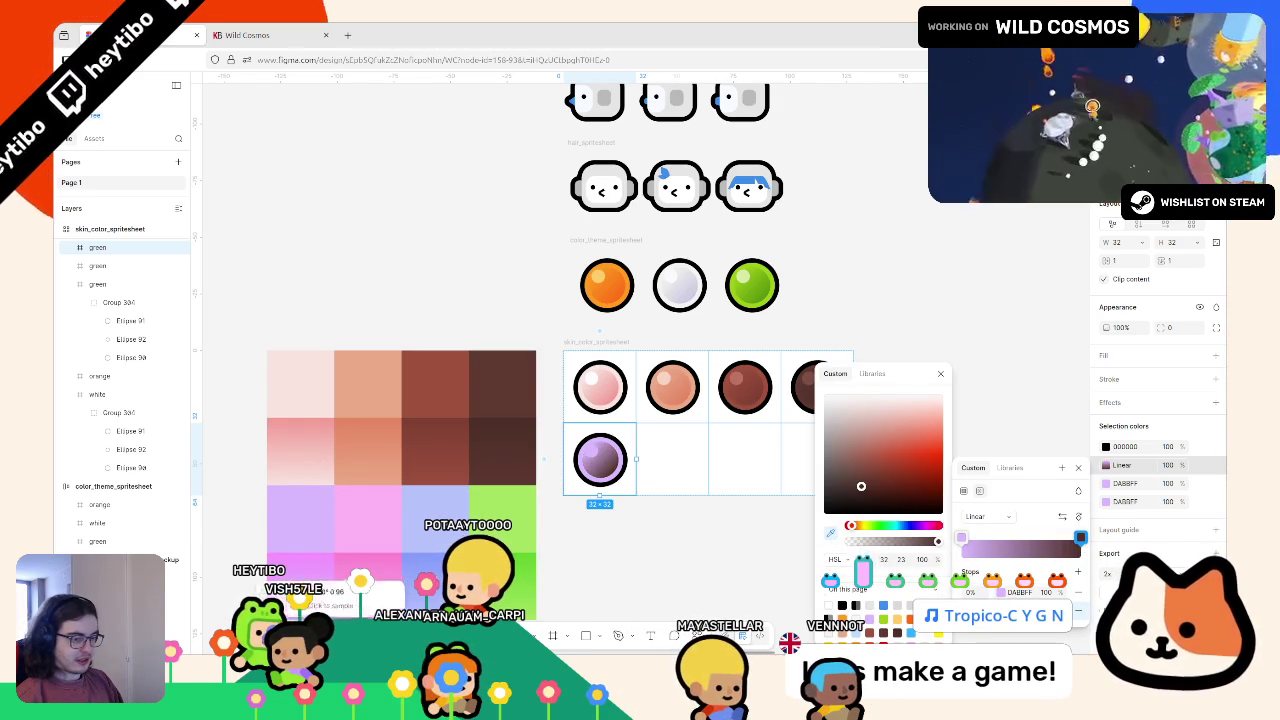
pyautogui.scroll(5, 290, 588)
pyautogui.scroll(1, 330, 418)
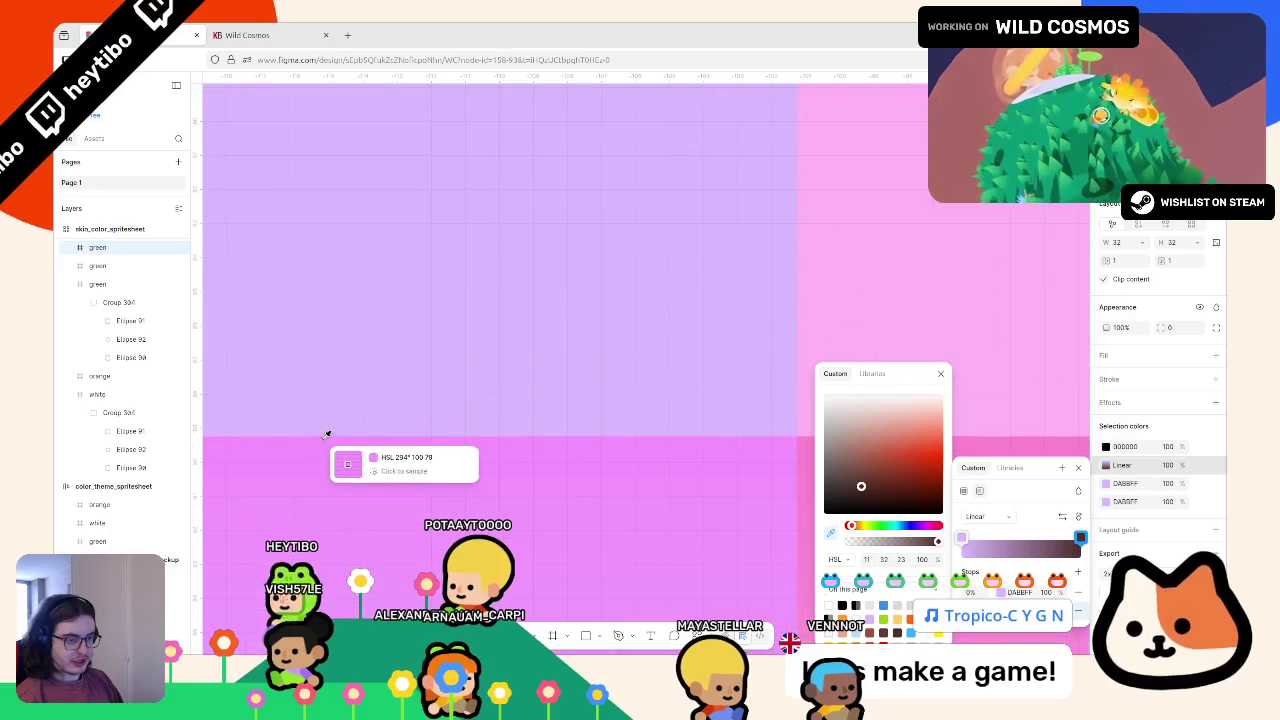
pyautogui.click(324, 438)
pyautogui.scroll(-8, 324, 438)
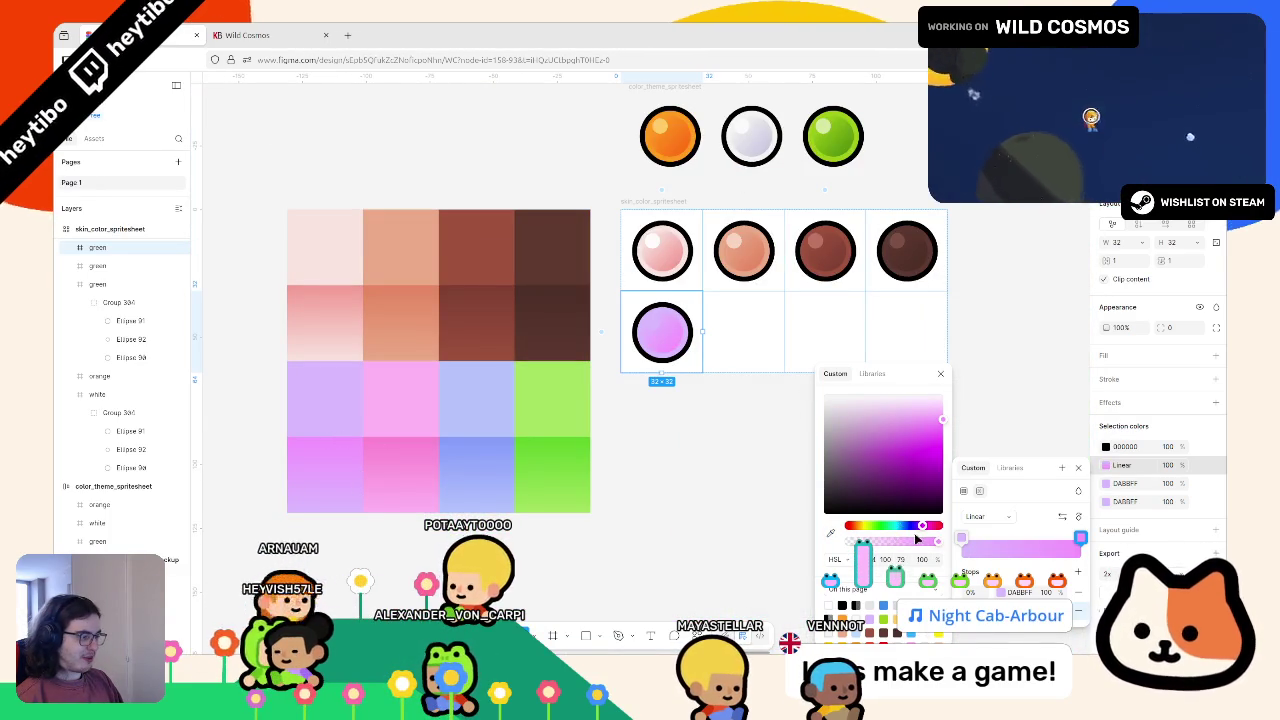
pyautogui.moveTo(918, 540); pyautogui.dragTo(922, 533)
pyautogui.moveTo(932, 429); pyautogui.dragTo(934, 437)
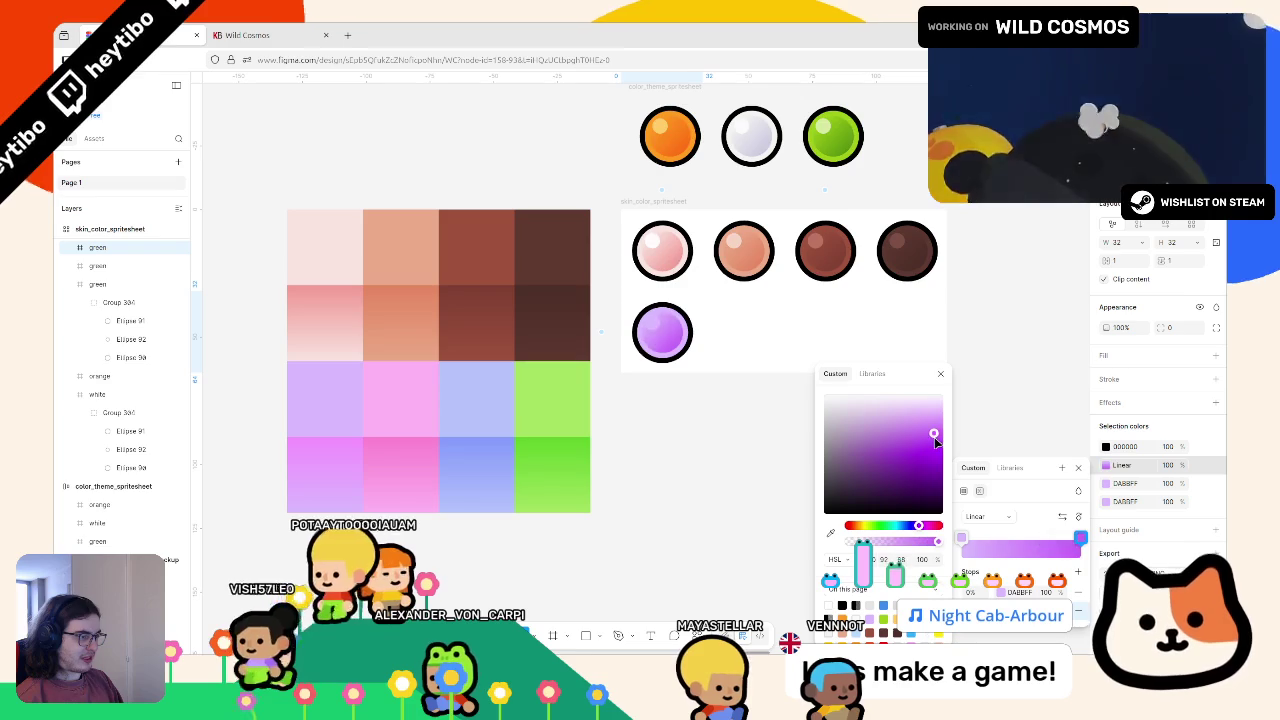
pyautogui.press('Escape')
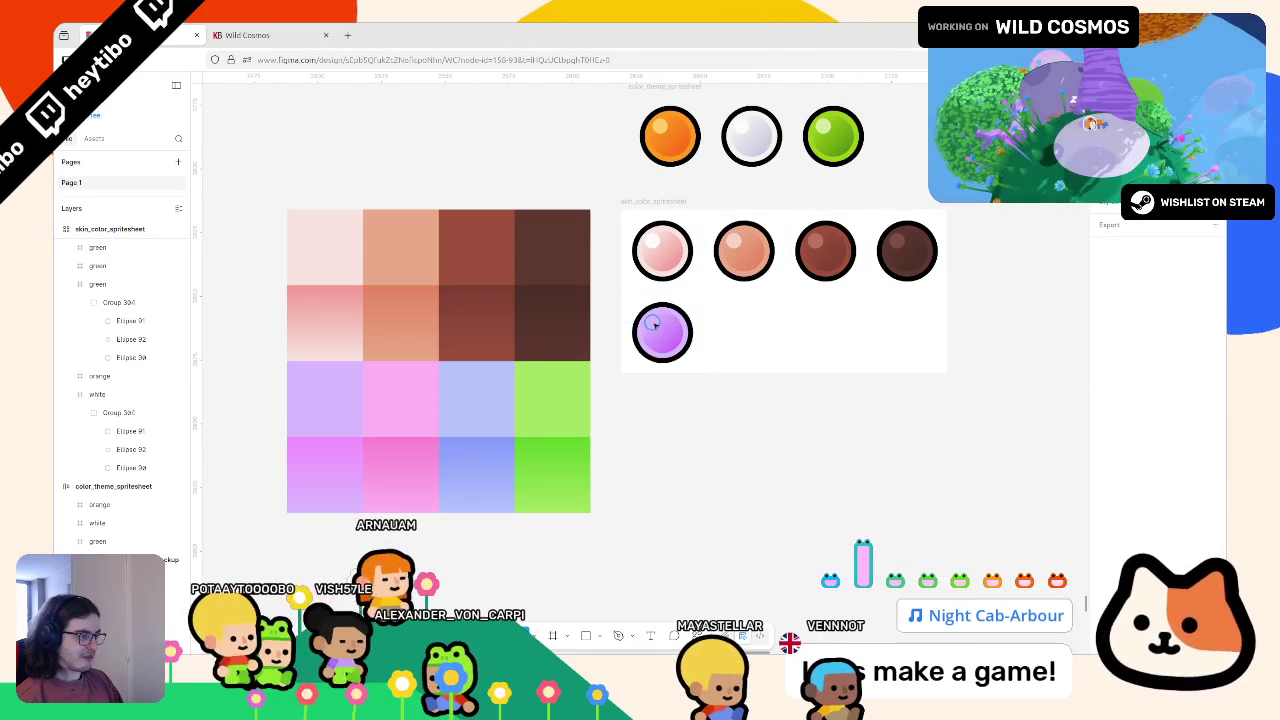
# Step: Fine-tune the purple circle's highlight fill to pale lilac EAD8FF
pyautogui.click(1106, 398)
pyautogui.click(1079, 412)
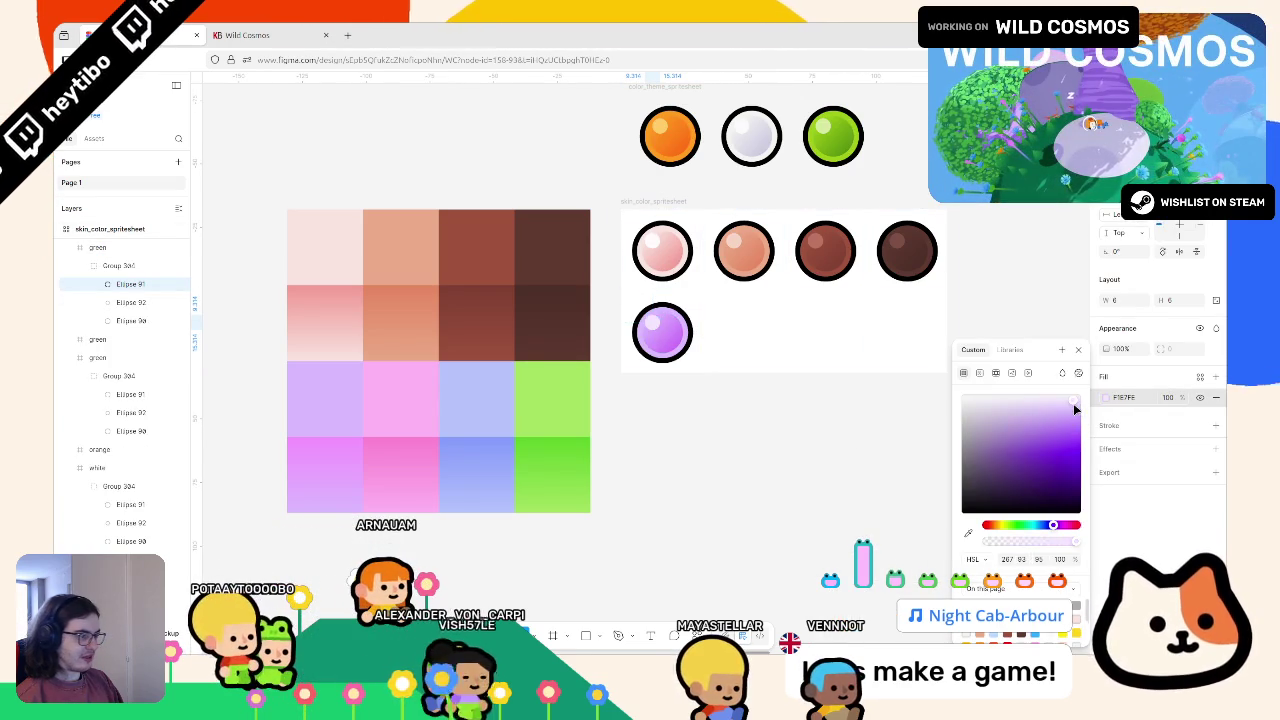
pyautogui.moveTo(1079, 412); pyautogui.dragTo(1077, 405)
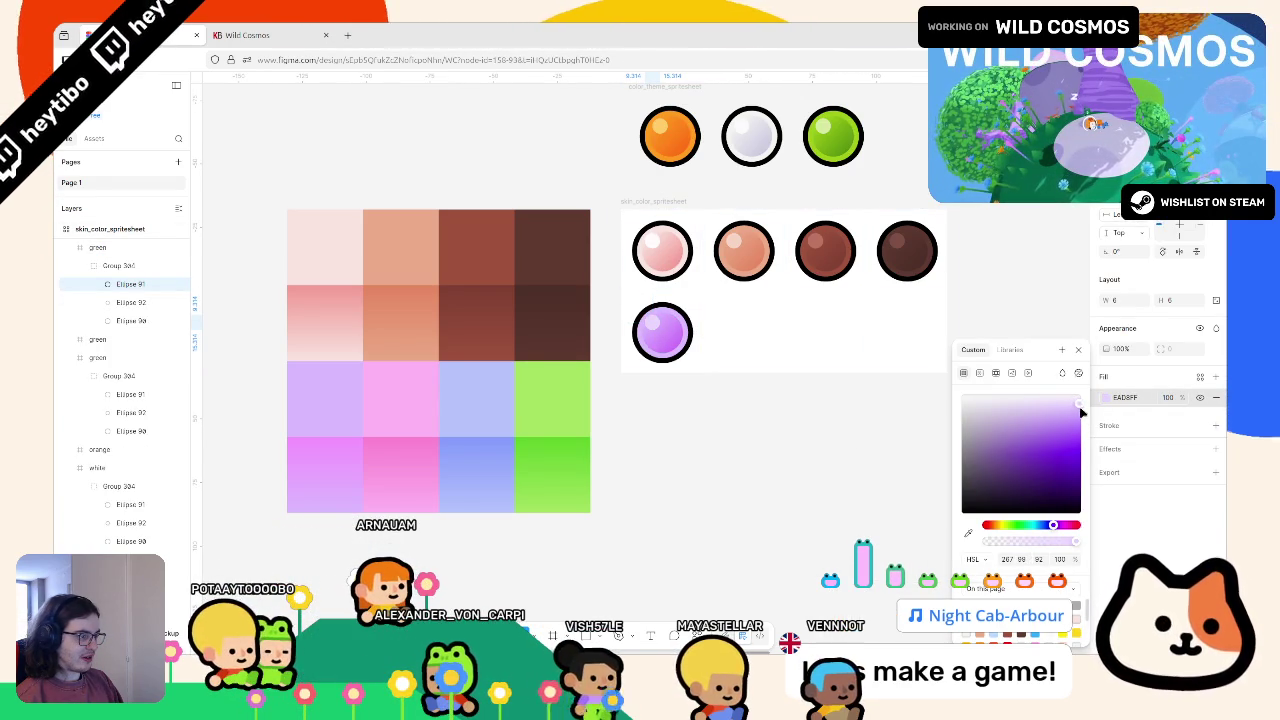
pyautogui.click(900, 545)
pyautogui.scroll(4, 843, 531)
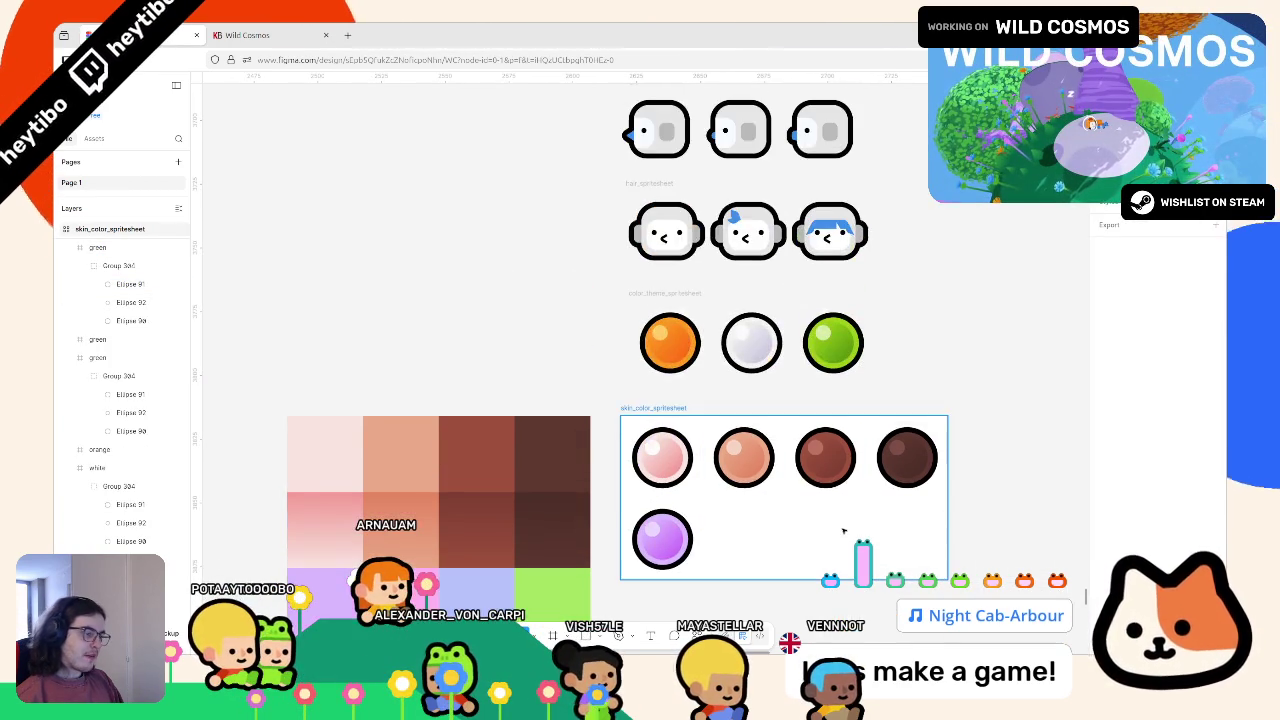
pyautogui.scroll(-5, 846, 526)
# Step: Duplicate the purple circle's cell into the next slot of the grid
pyautogui.click(662, 264)
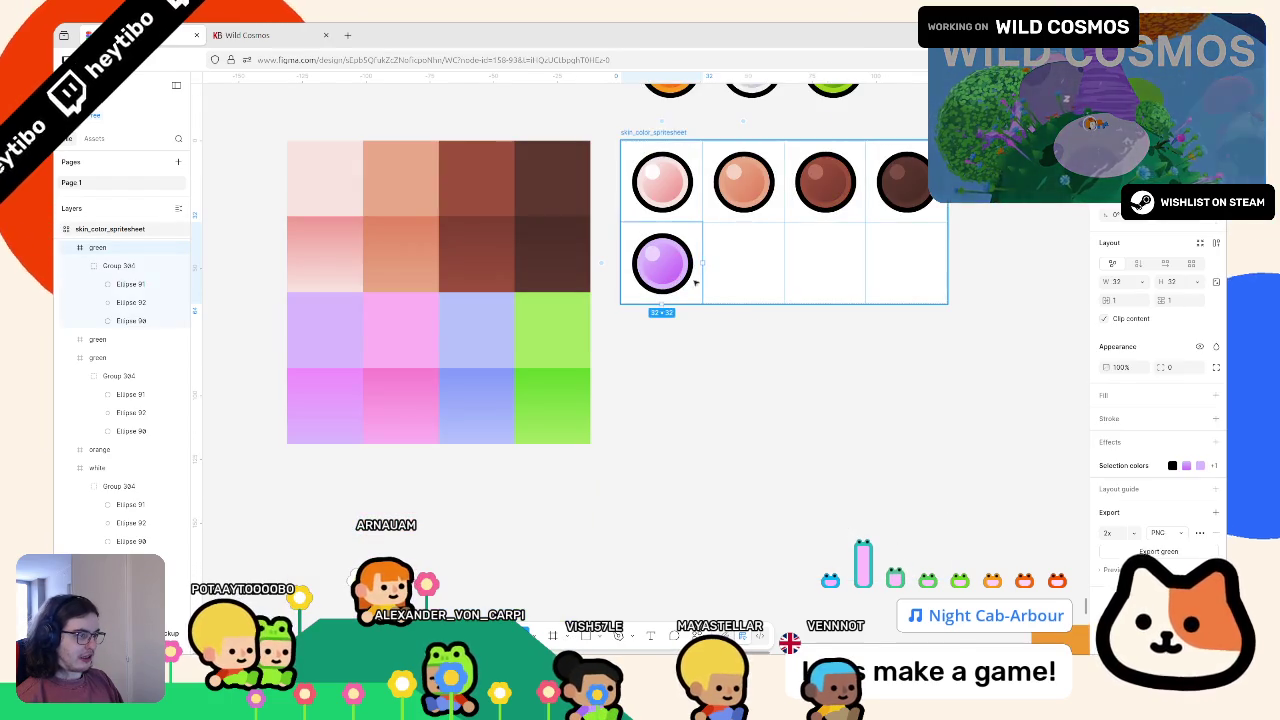
pyautogui.hotkey('ctrl', 'd')
pyautogui.click(1200, 465)
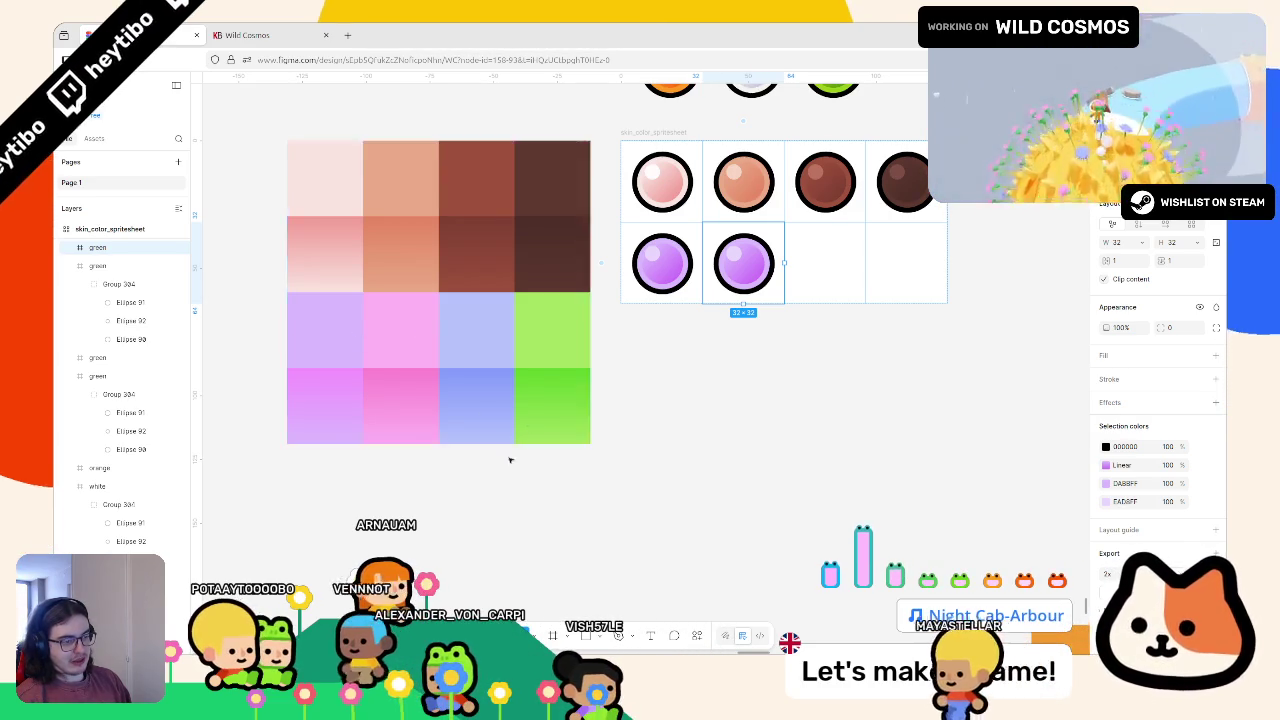
# Step: Replace the copy's EADAFF highlight and DA8BFF fill with colours sampled from the pink swatches
pyautogui.scroll(3, 417, 486)
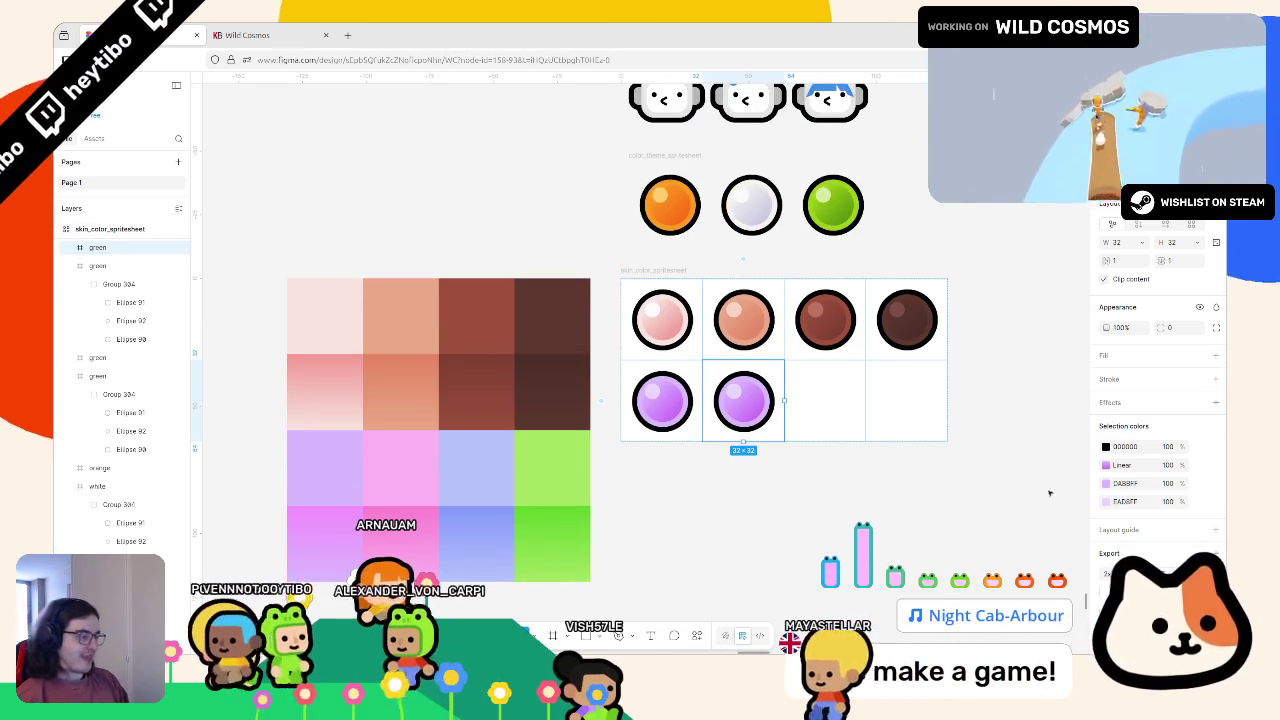
pyautogui.click(1106, 501)
pyautogui.click(968, 533)
pyautogui.click(395, 470)
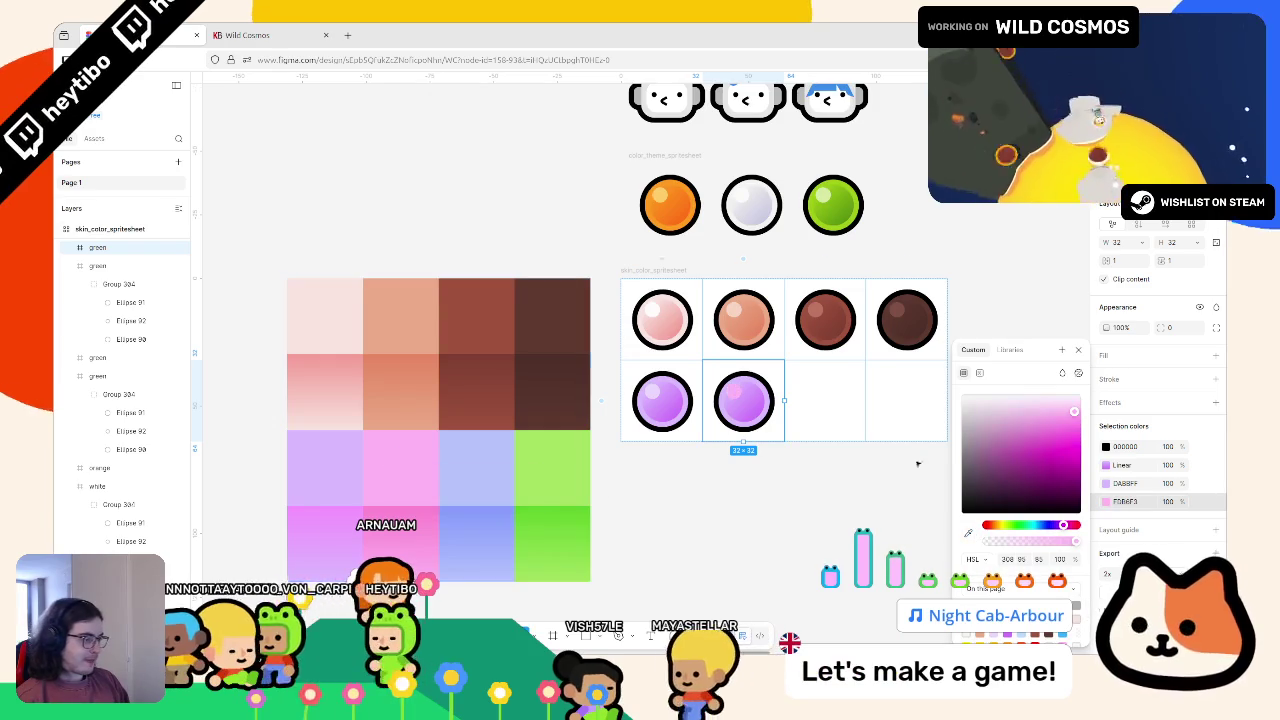
pyautogui.click(967, 535)
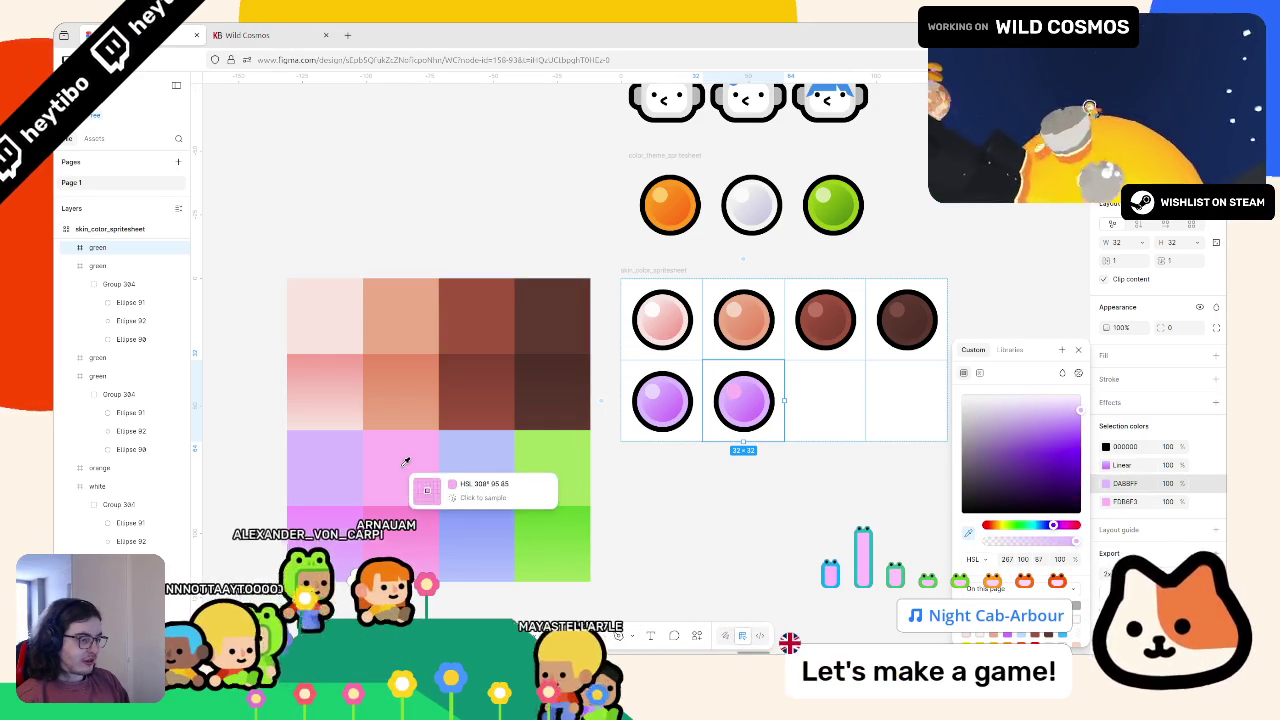
pyautogui.click(405, 482)
# Step: Set the gradient's left stop to pink and right stop to darker pink from the swatches
pyautogui.click(1106, 466)
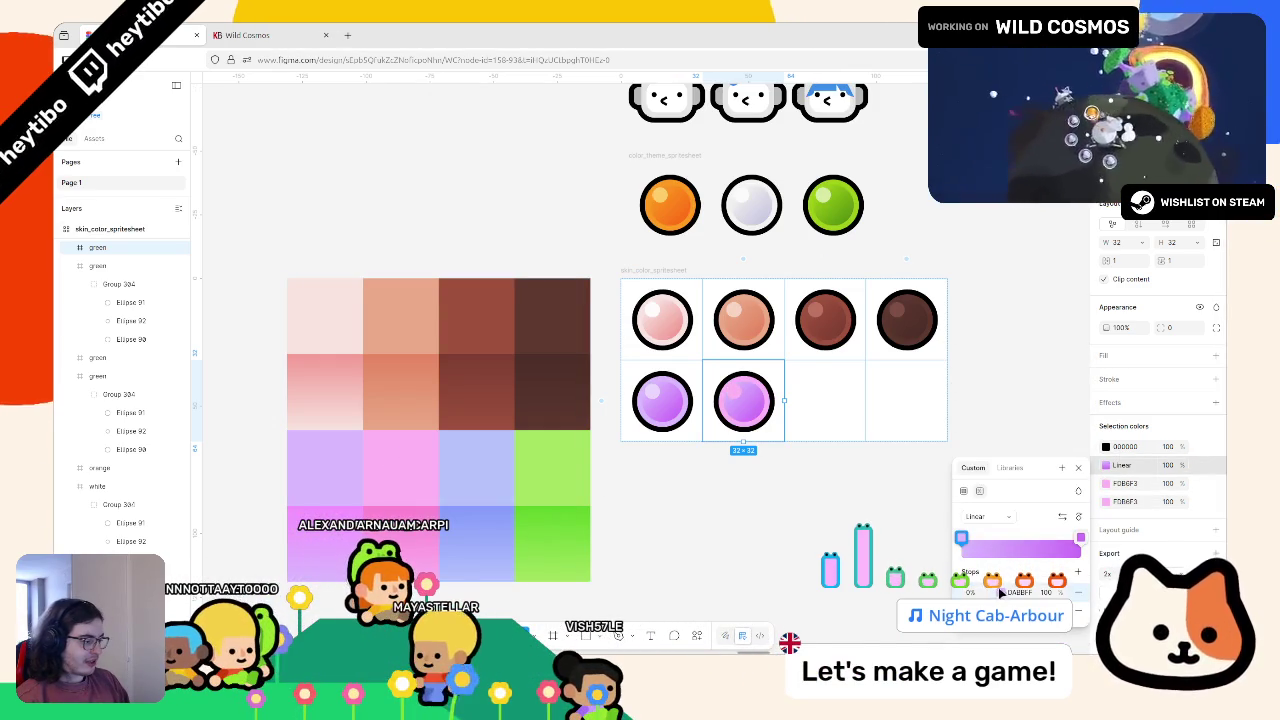
pyautogui.click(1003, 592)
pyautogui.click(830, 533)
pyautogui.click(400, 470)
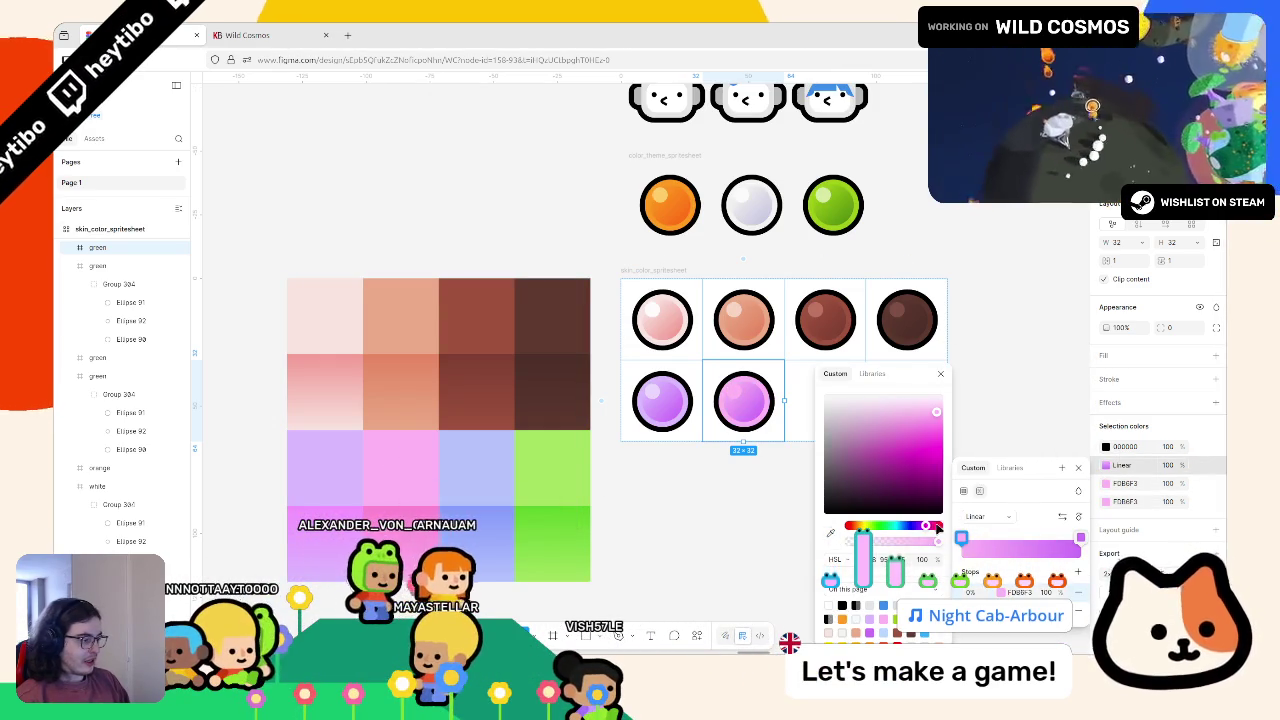
pyautogui.click(1080, 537)
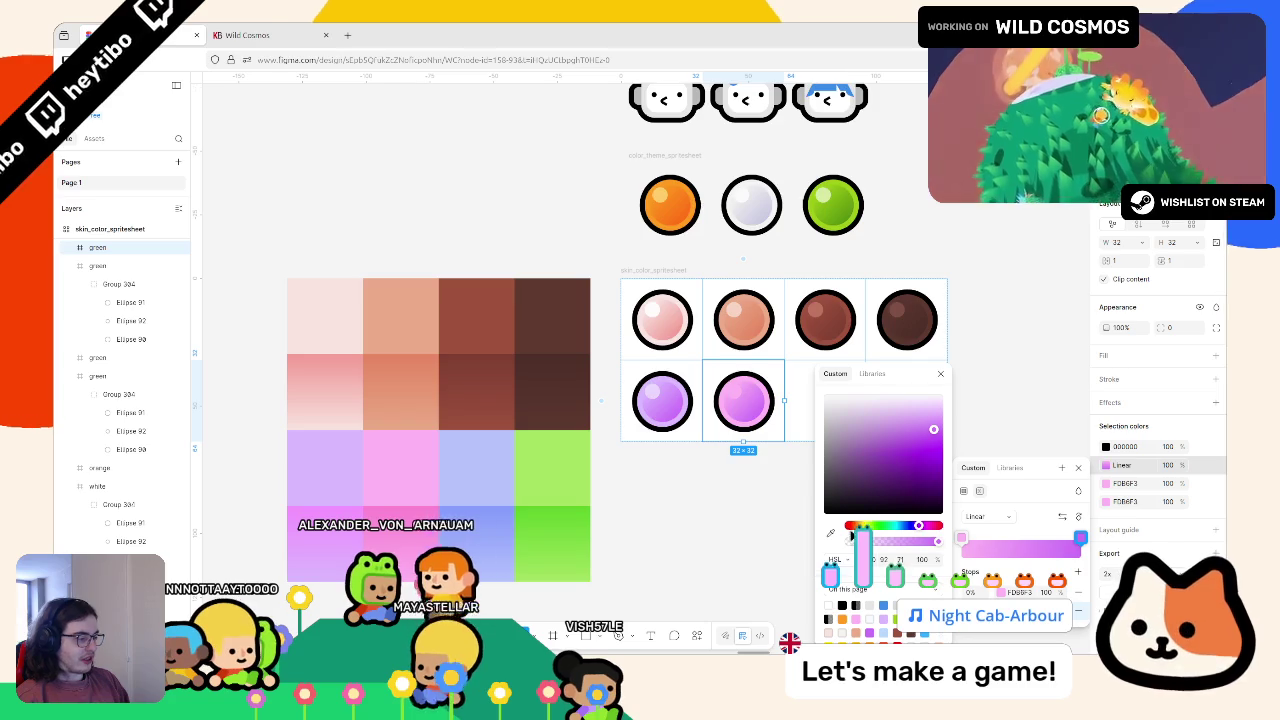
pyautogui.click(830, 533)
pyautogui.scroll(10, 420, 480)
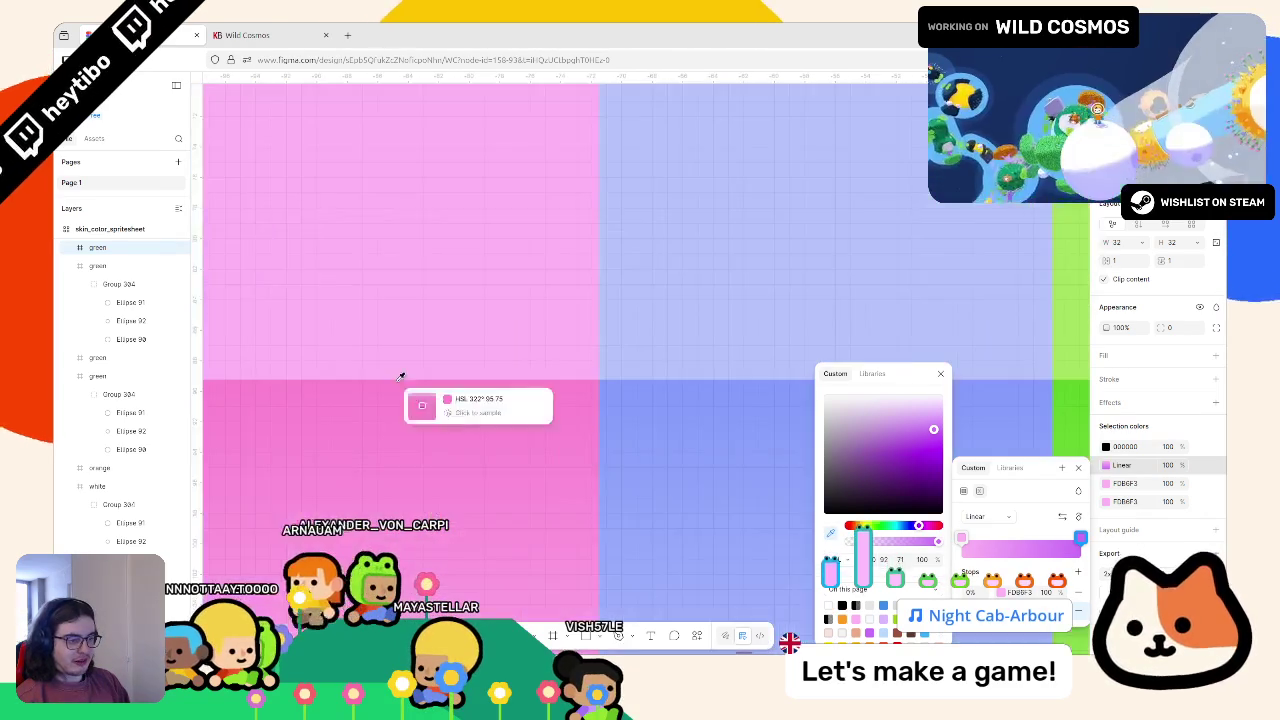
pyautogui.click(414, 434)
pyautogui.scroll(-10, 414, 434)
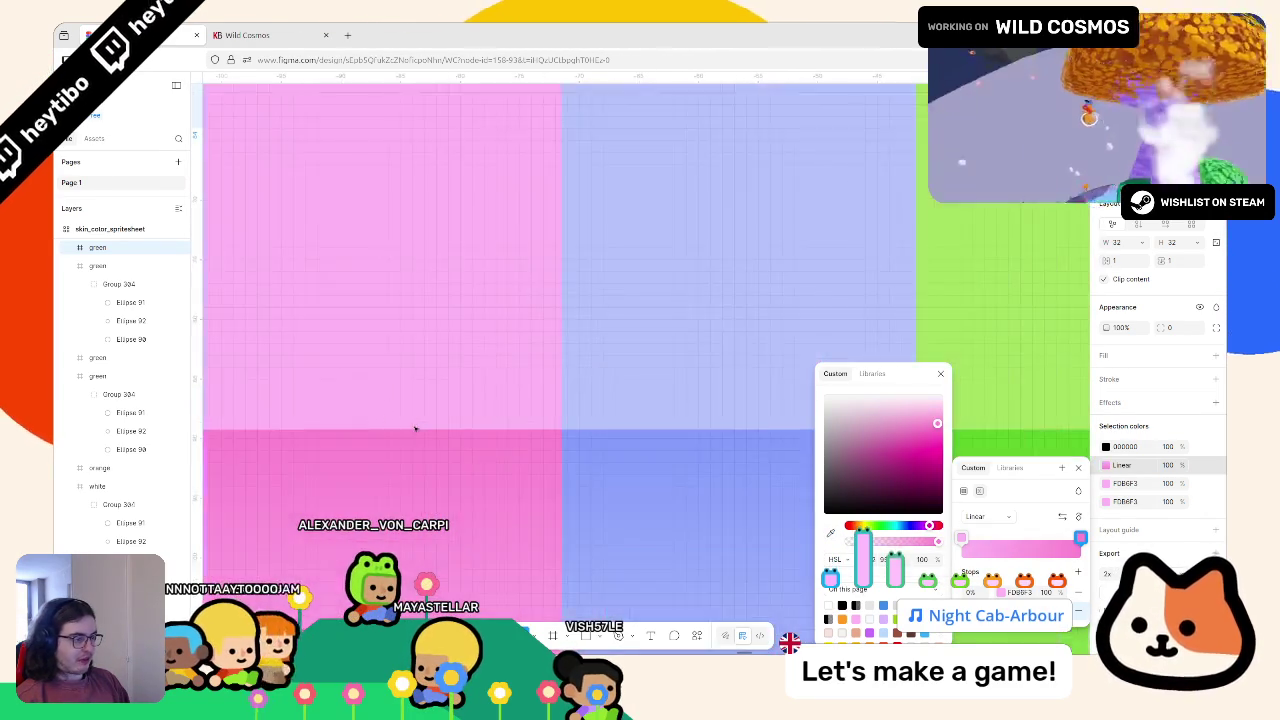
pyautogui.scroll(3, 539, 351)
# Step: Check the pink highlight's fill, then duplicate the pink circle into the next slot
pyautogui.click(731, 343)
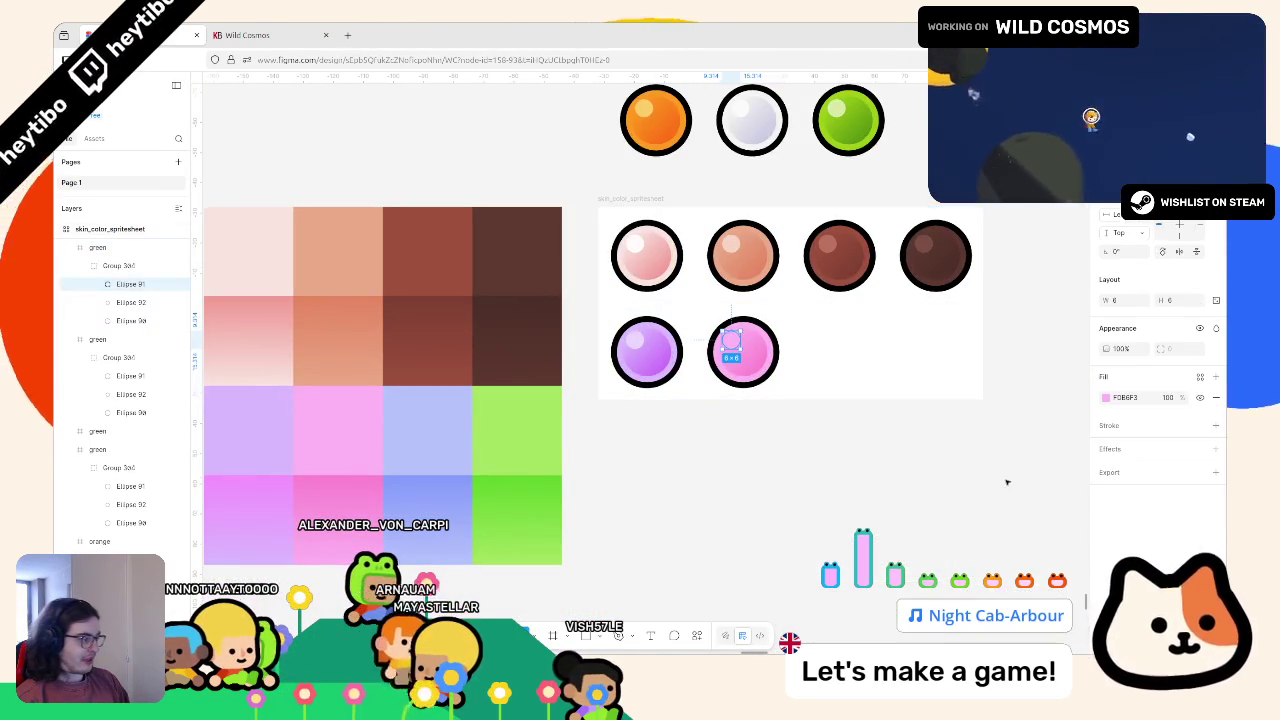
pyautogui.click(1105, 397)
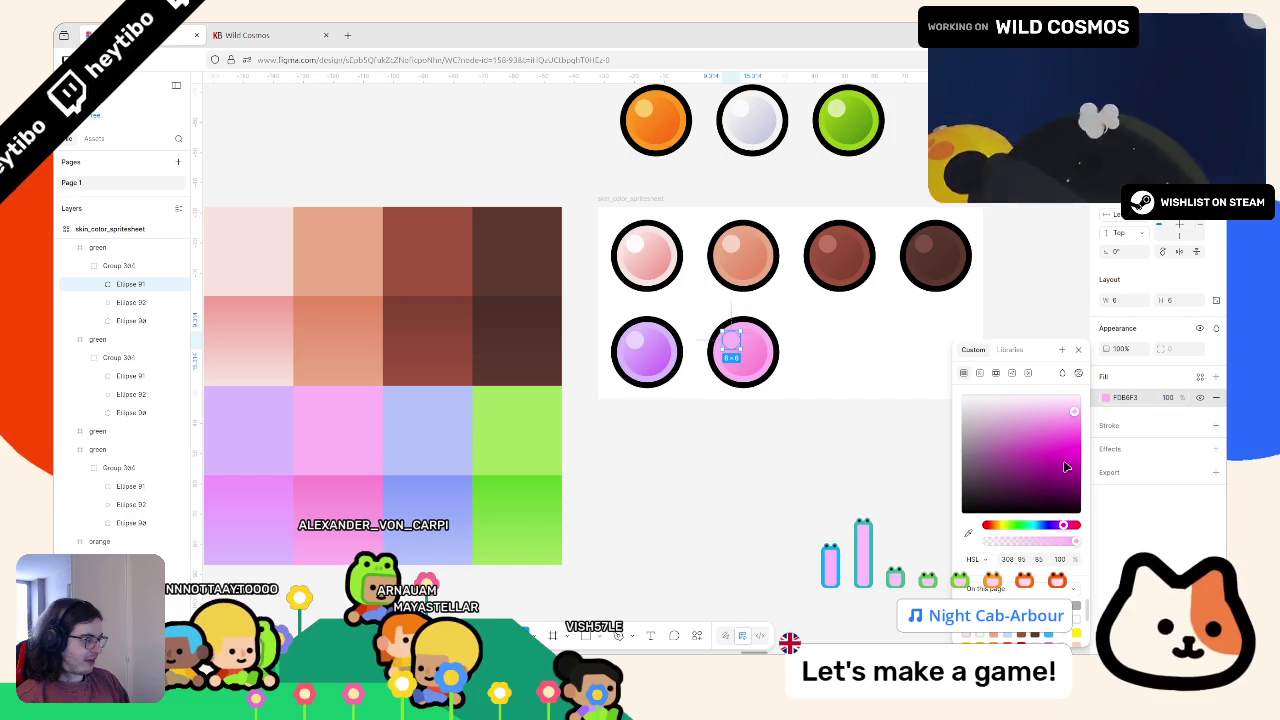
pyautogui.click(741, 357)
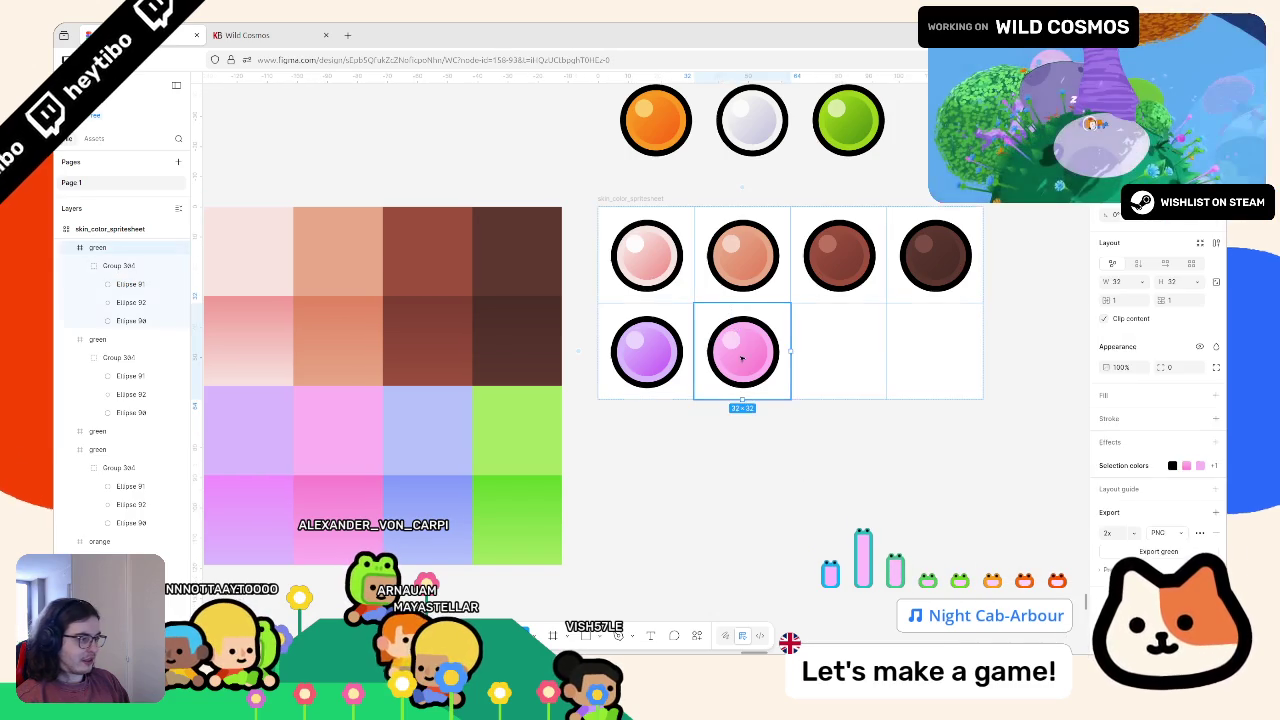
pyautogui.hotkey('ctrl', 'd')
pyautogui.click(1148, 478)
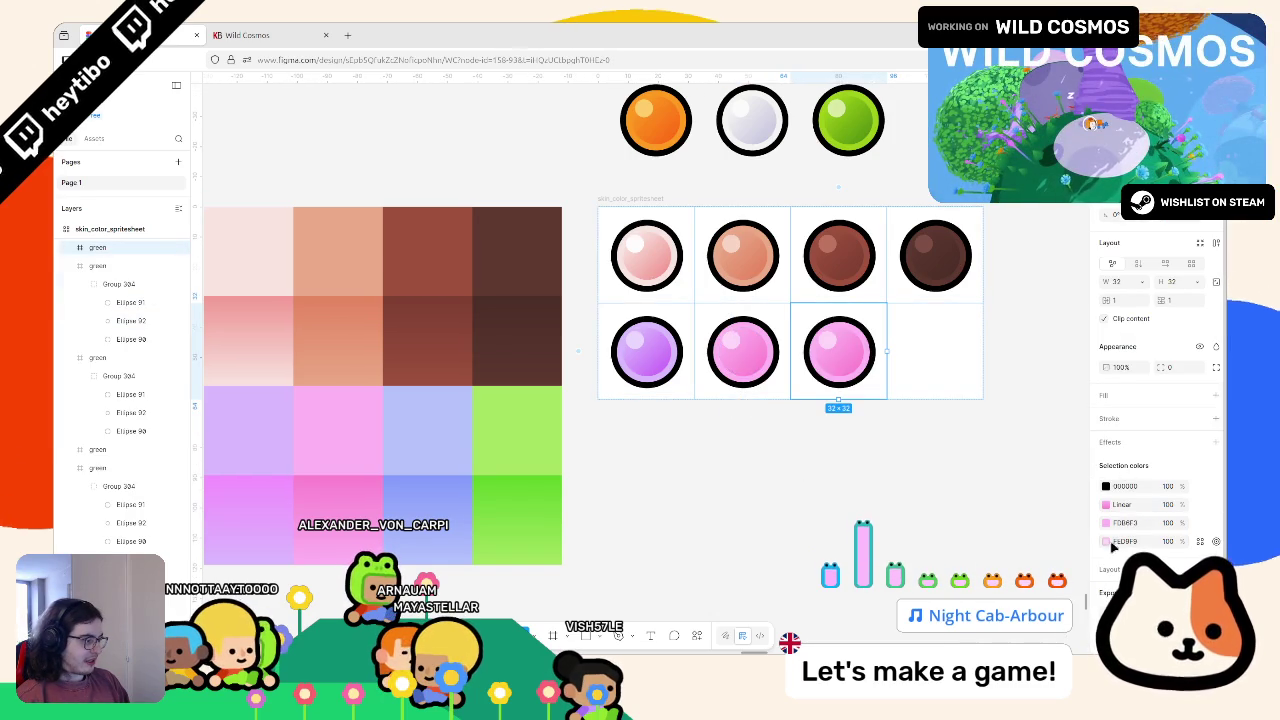
# Step: Set the rim colour to 98C4FD and the highlight to a light blue, E8EEFE
pyautogui.click(1106, 522)
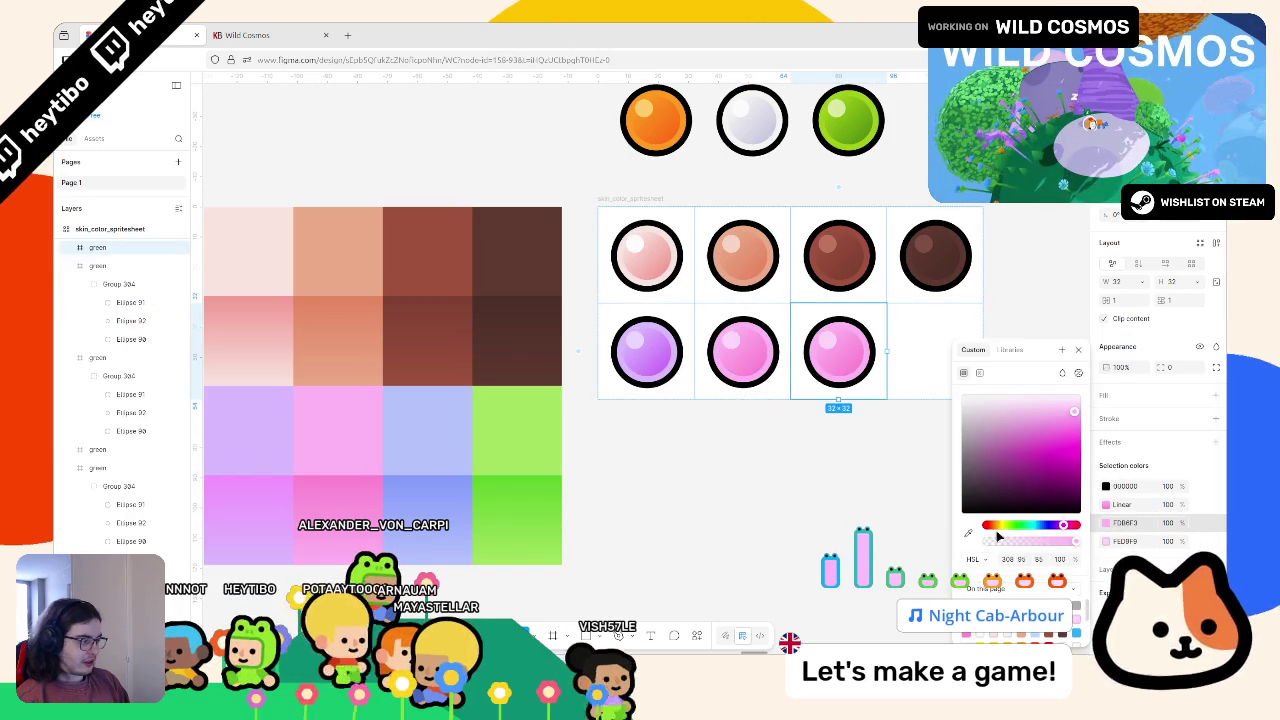
pyautogui.click(1043, 524)
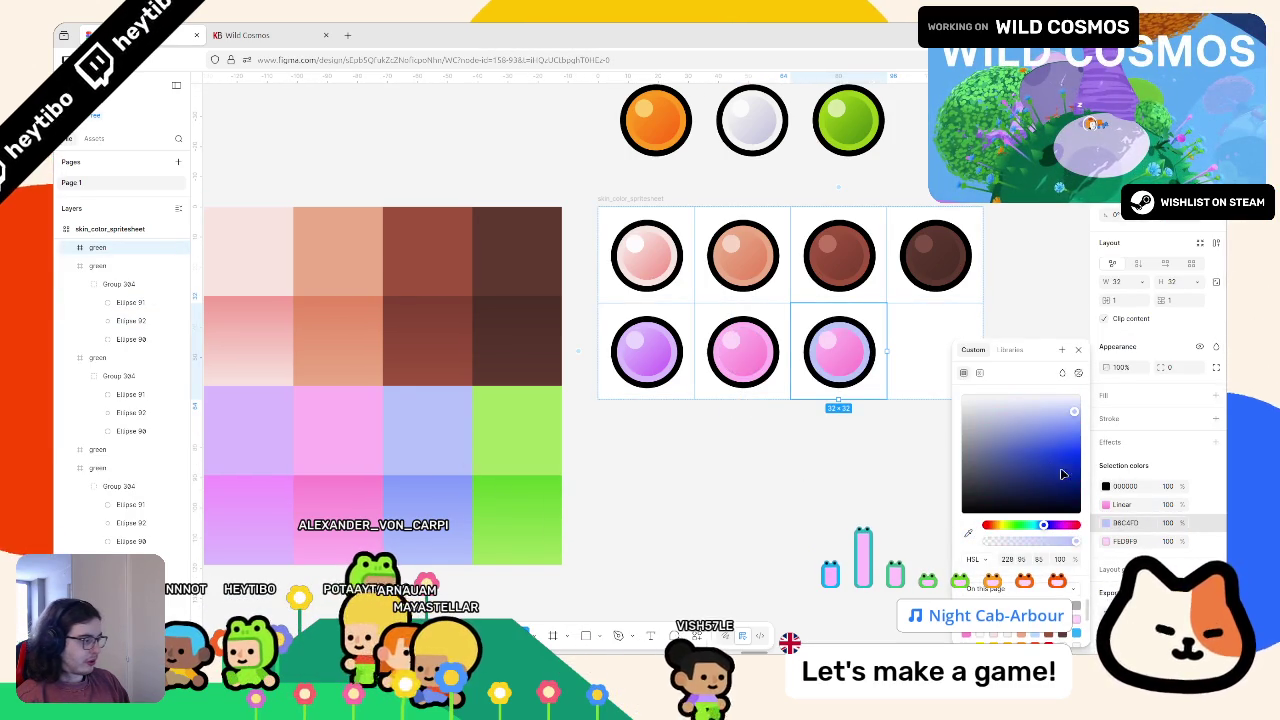
pyautogui.press('Escape')
pyautogui.click(1106, 541)
pyautogui.click(968, 533)
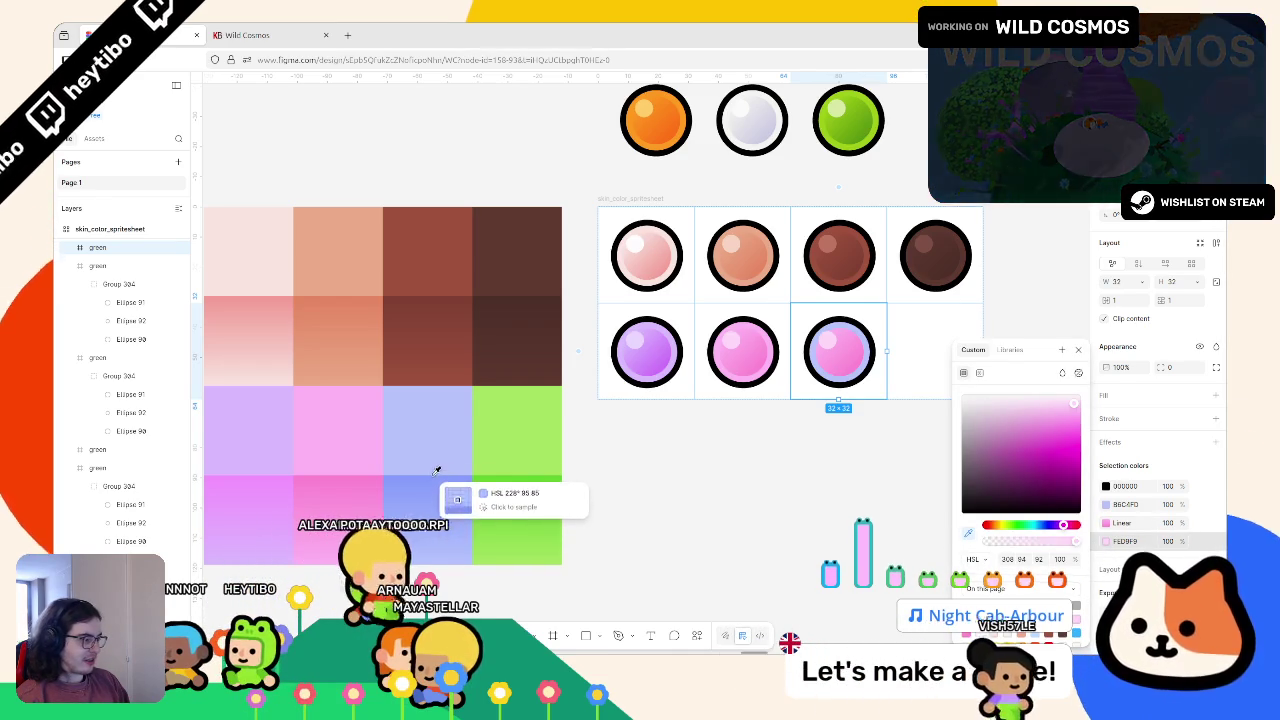
pyautogui.click(449, 430)
pyautogui.click(1075, 408)
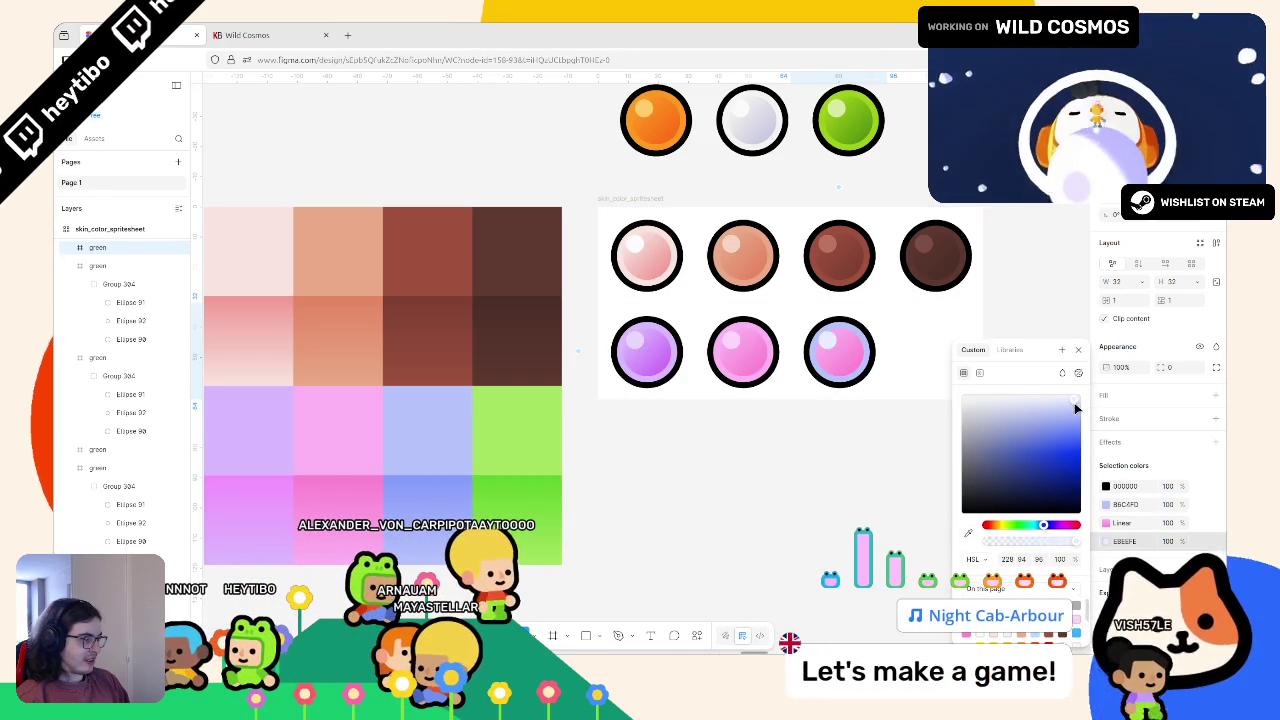
# Step: Sample blue for the gradient's left stop and a darker blue for its right stop
pyautogui.click(1106, 522)
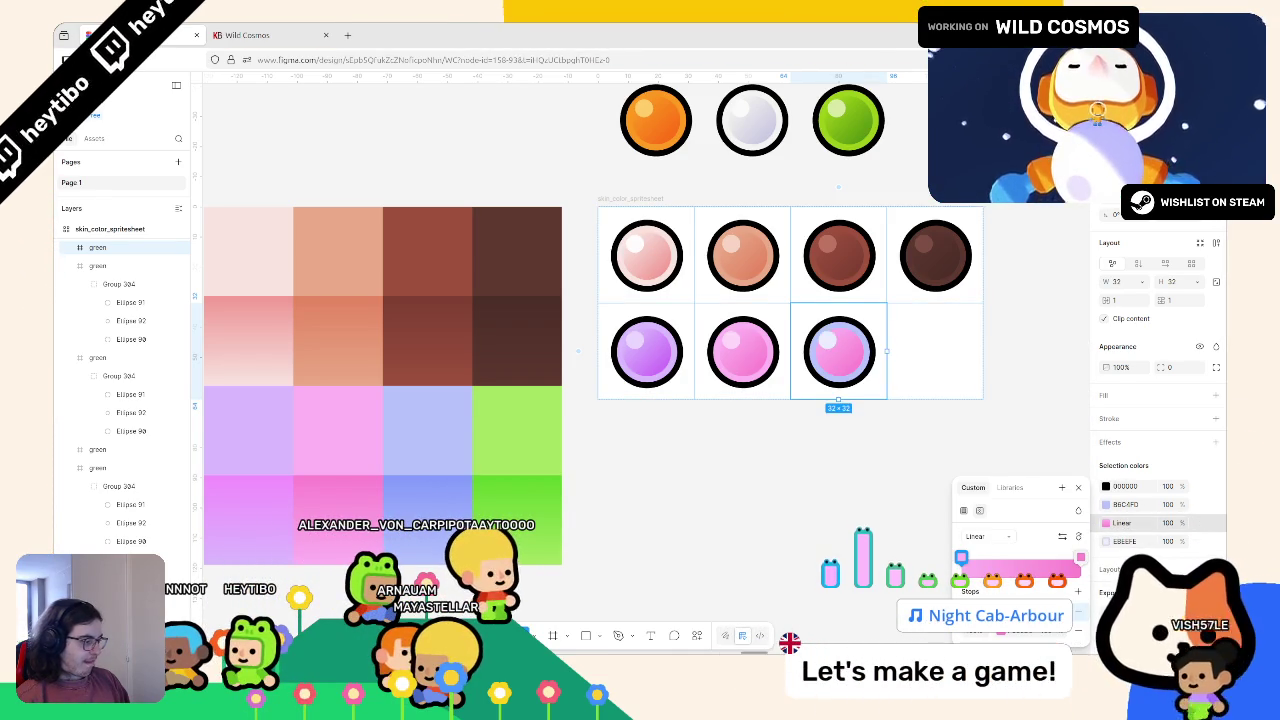
pyautogui.click(1000, 630)
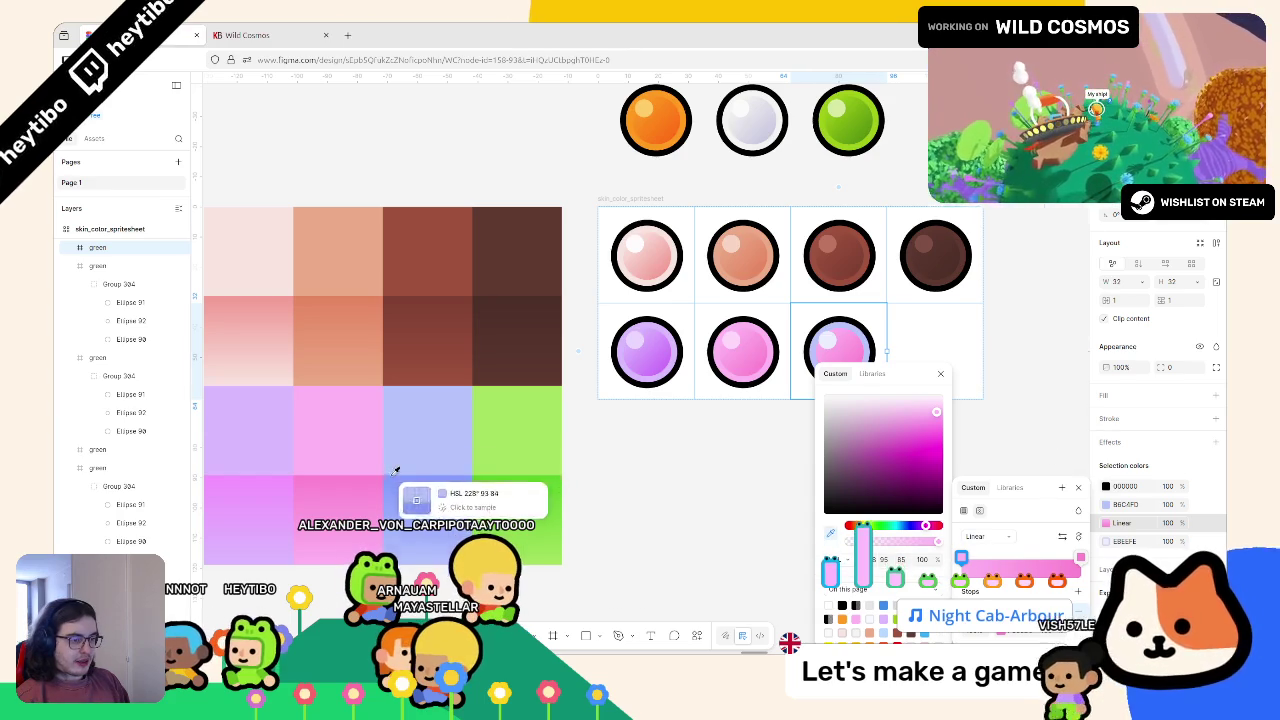
pyautogui.scroll(5, 426, 480)
pyautogui.scroll(-2, 426, 480)
pyautogui.click(486, 371)
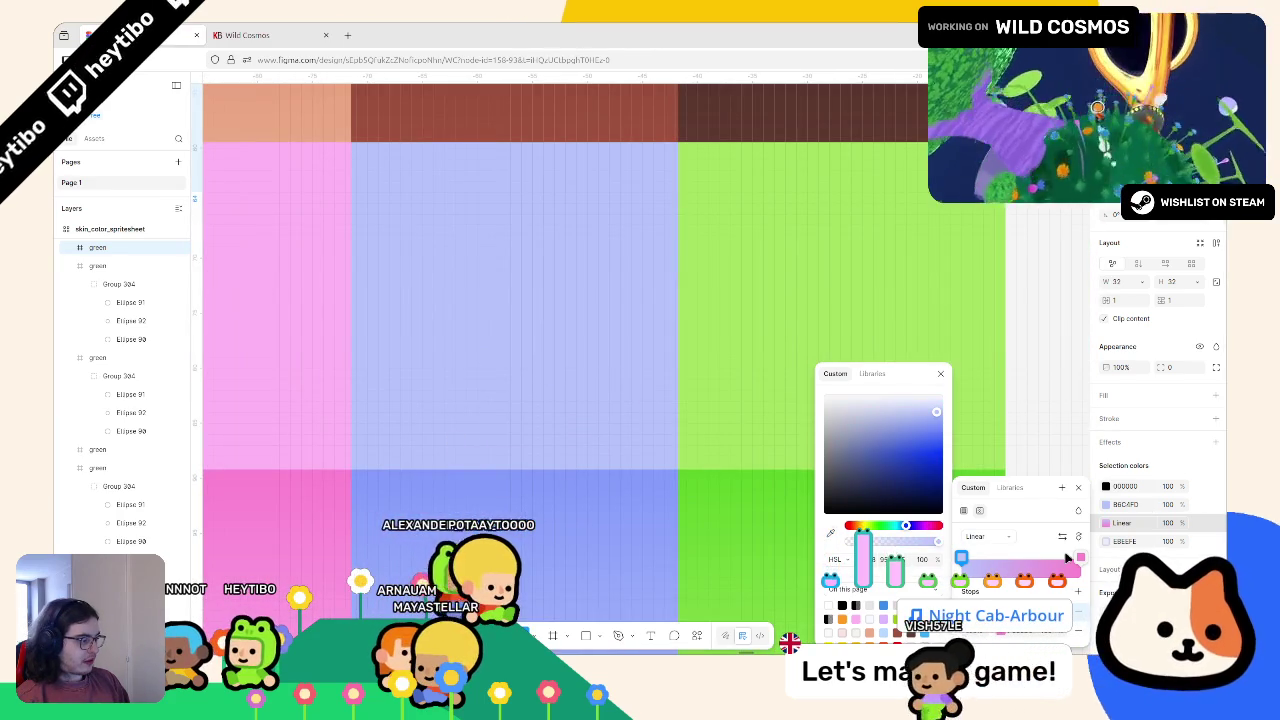
pyautogui.click(1080, 557)
pyautogui.click(1003, 633)
pyautogui.click(1003, 633)
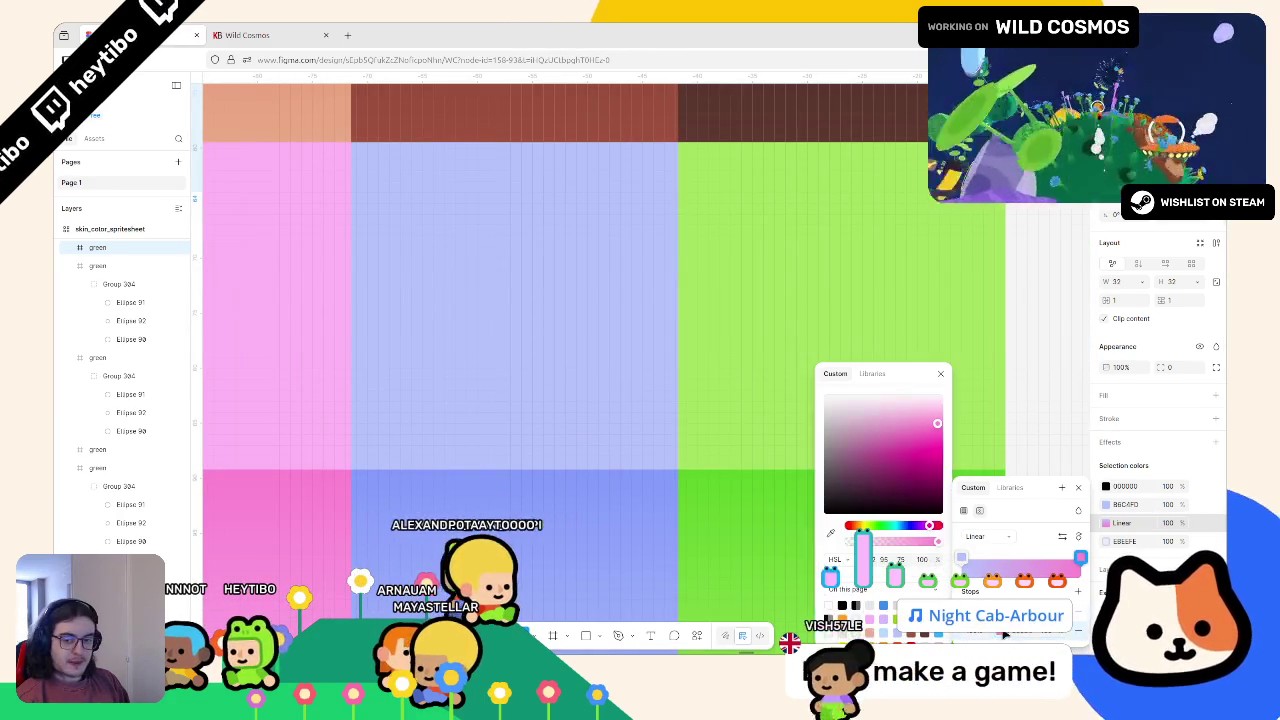
pyautogui.click(830, 533)
pyautogui.scroll(-3, 522, 356)
pyautogui.scroll(2, 513, 165)
pyautogui.scroll(2, 513, 165)
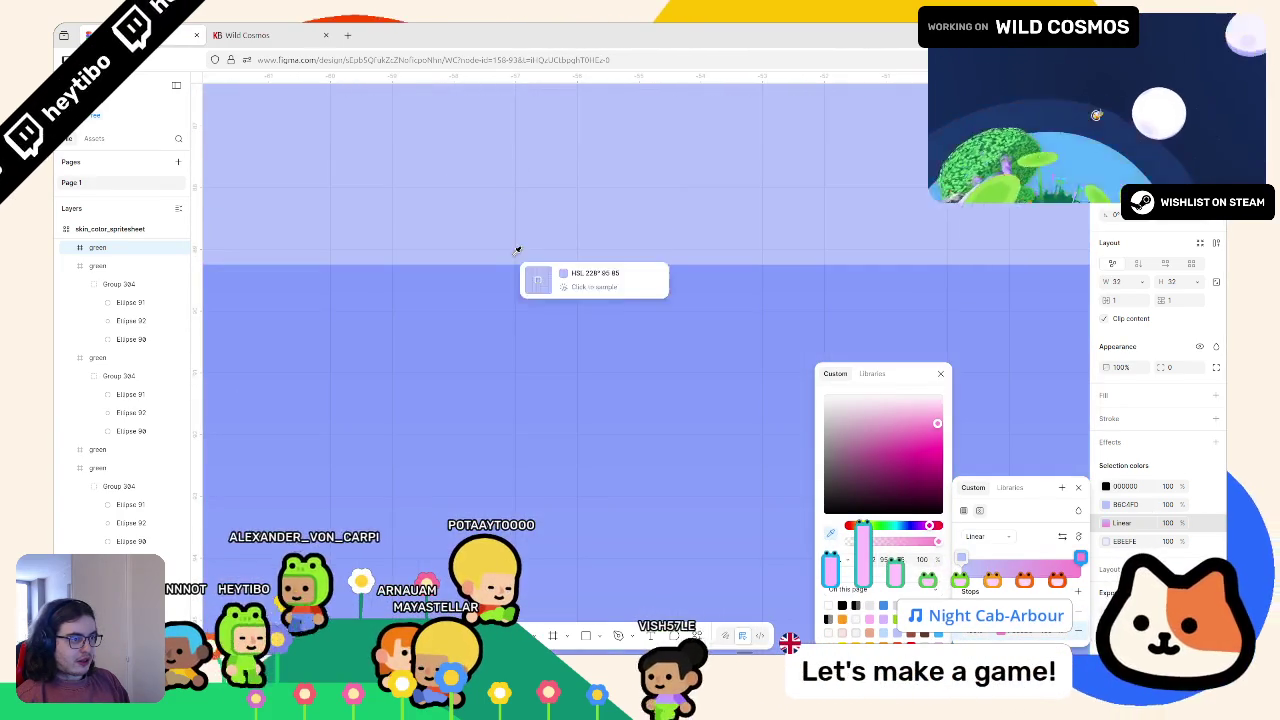
pyautogui.click(487, 266)
pyautogui.scroll(-2, 502, 255)
pyautogui.scroll(-3, 680, 271)
pyautogui.hscroll(5, 657, 277)
# Step: Duplicate the blue circle's cell into the fourth slot of the second row
pyautogui.click(667, 445)
pyautogui.click(775, 360)
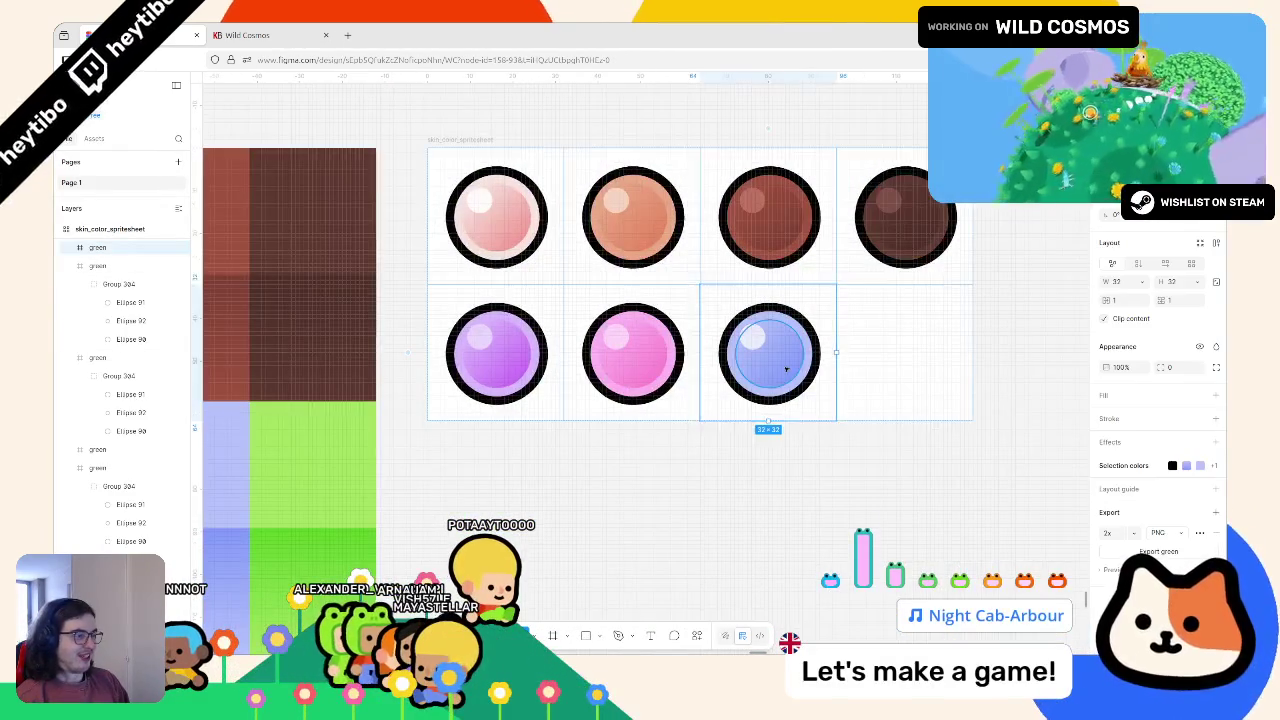
pyautogui.hotkey('ctrl', 'd')
pyautogui.scroll(-2, 790, 385)
pyautogui.click(772, 476)
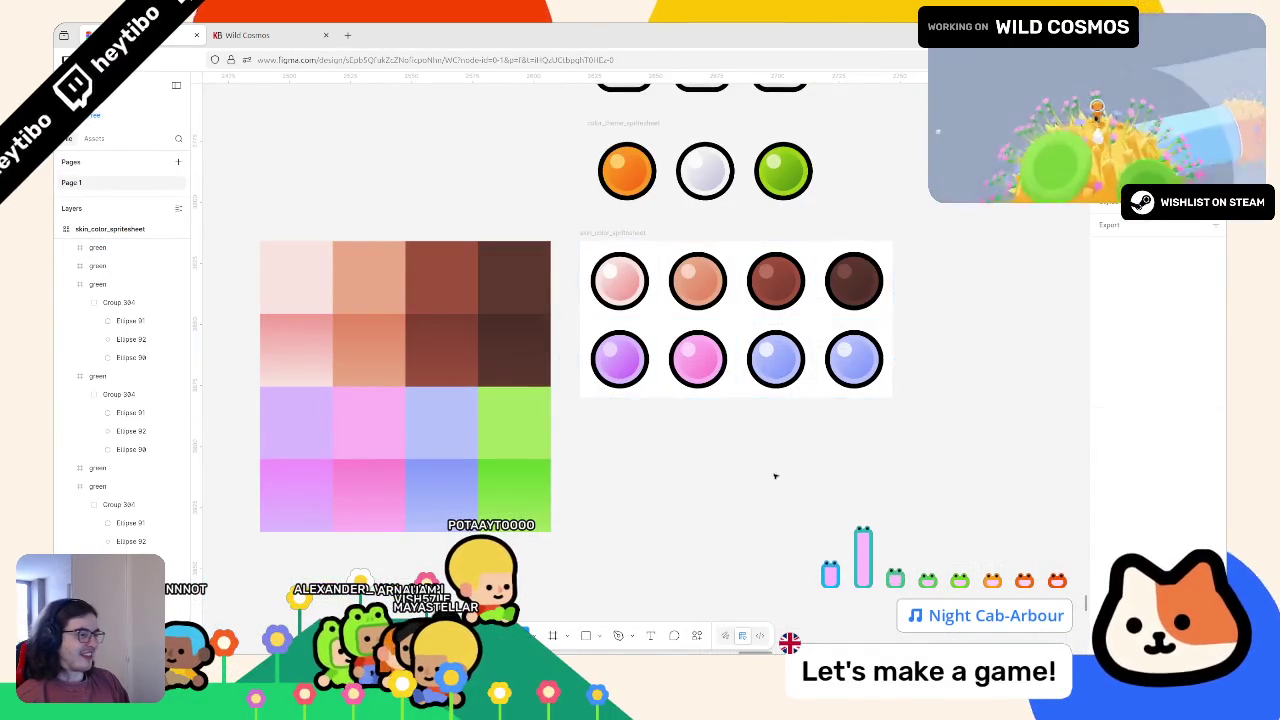
# Step: Recolour the eighth ball's blue and near-white colours with light and pale greens from the swatches
pyautogui.click(893, 357)
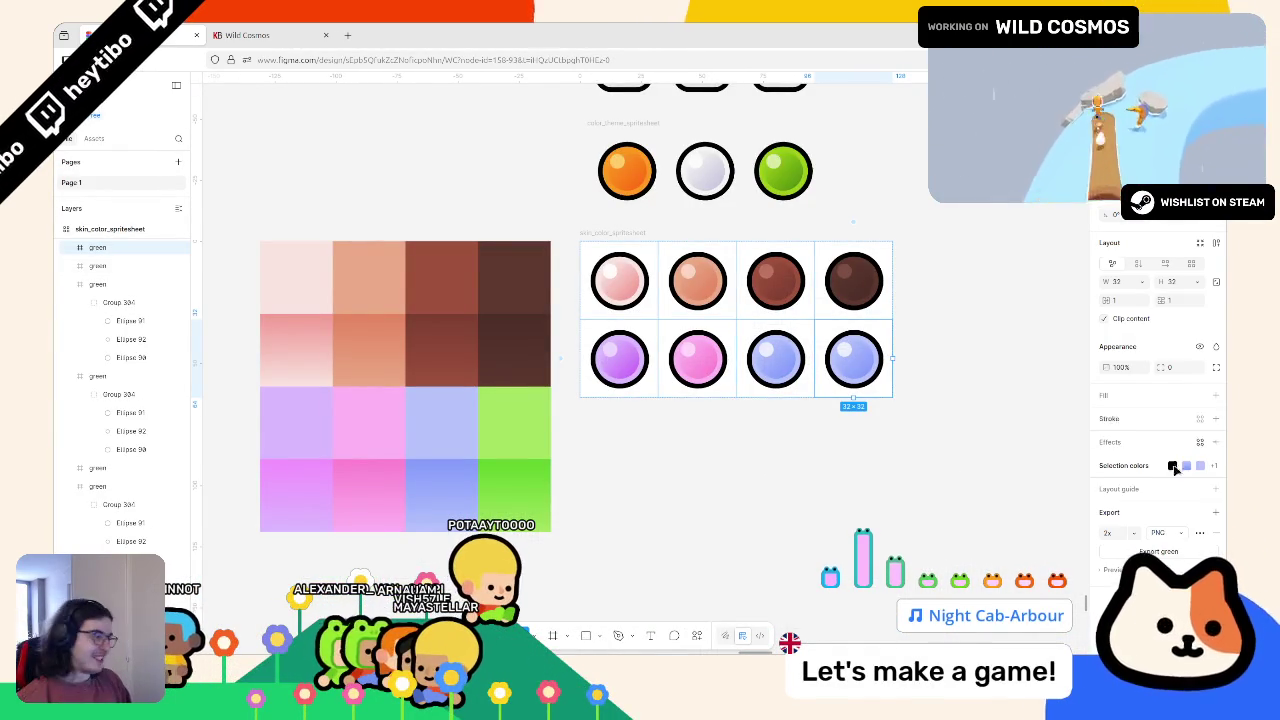
pyautogui.click(1175, 465)
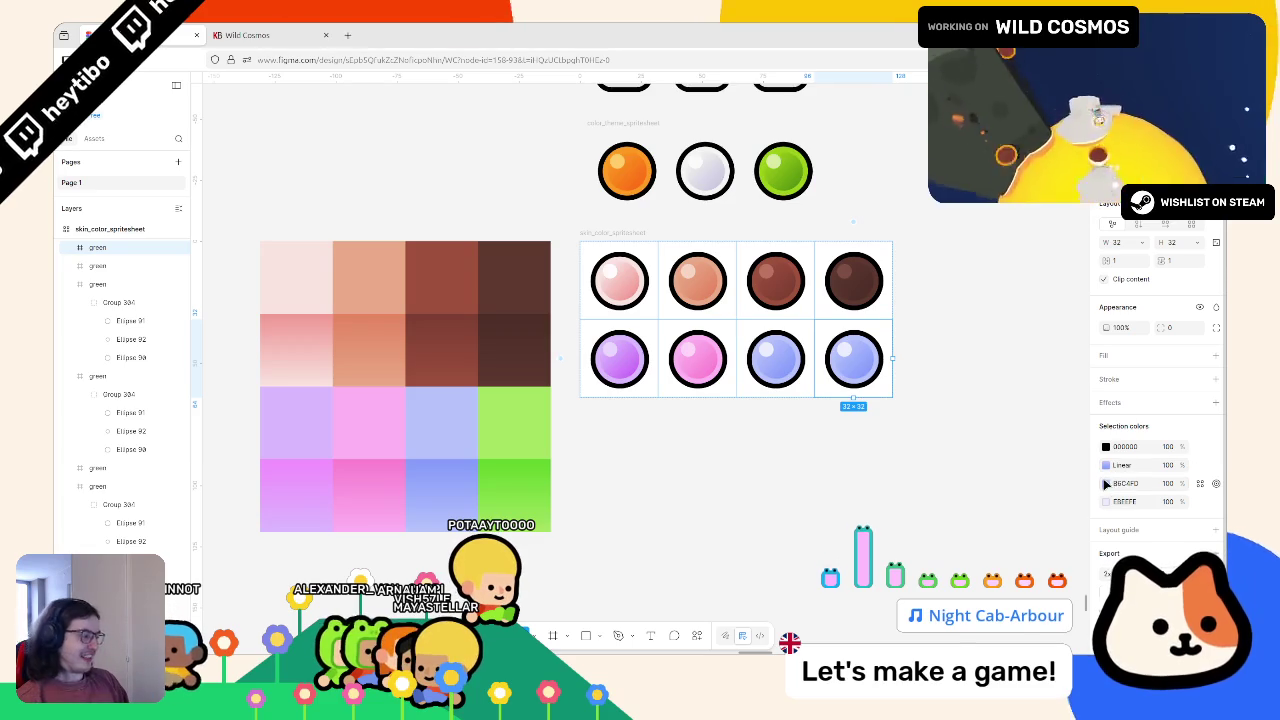
pyautogui.click(1106, 484)
pyautogui.click(967, 533)
pyautogui.click(522, 418)
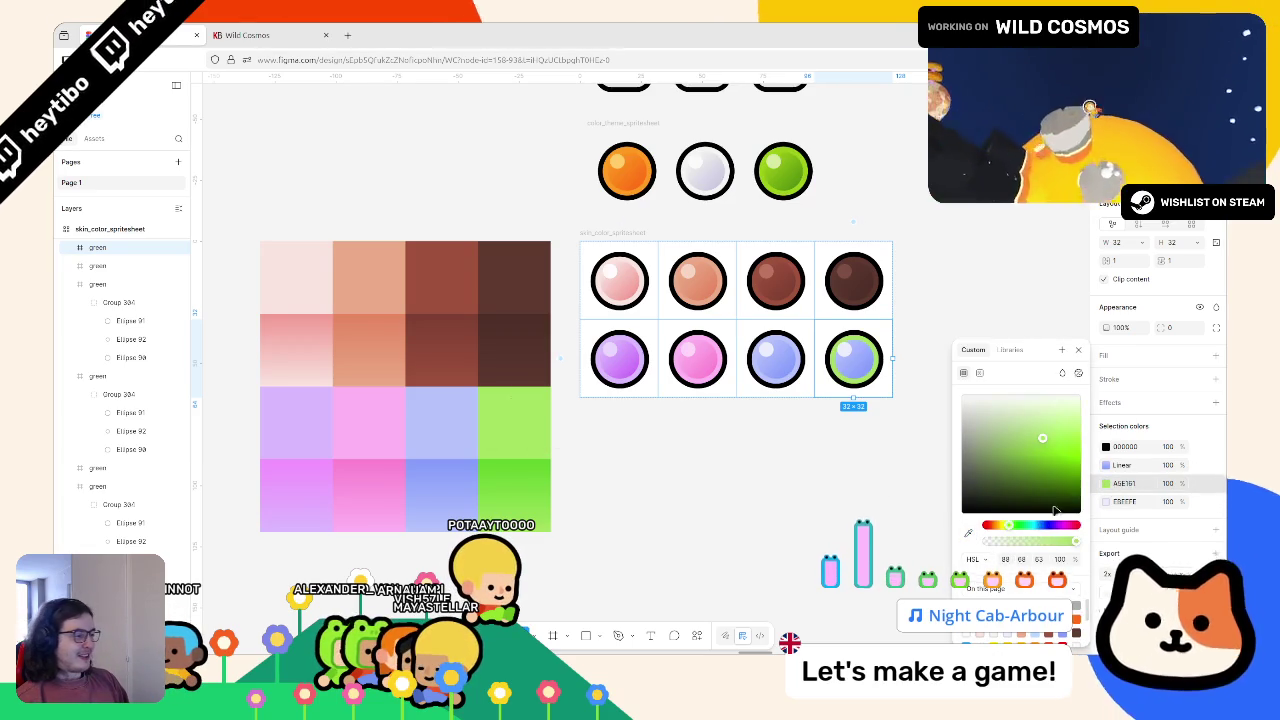
pyautogui.click(540, 430)
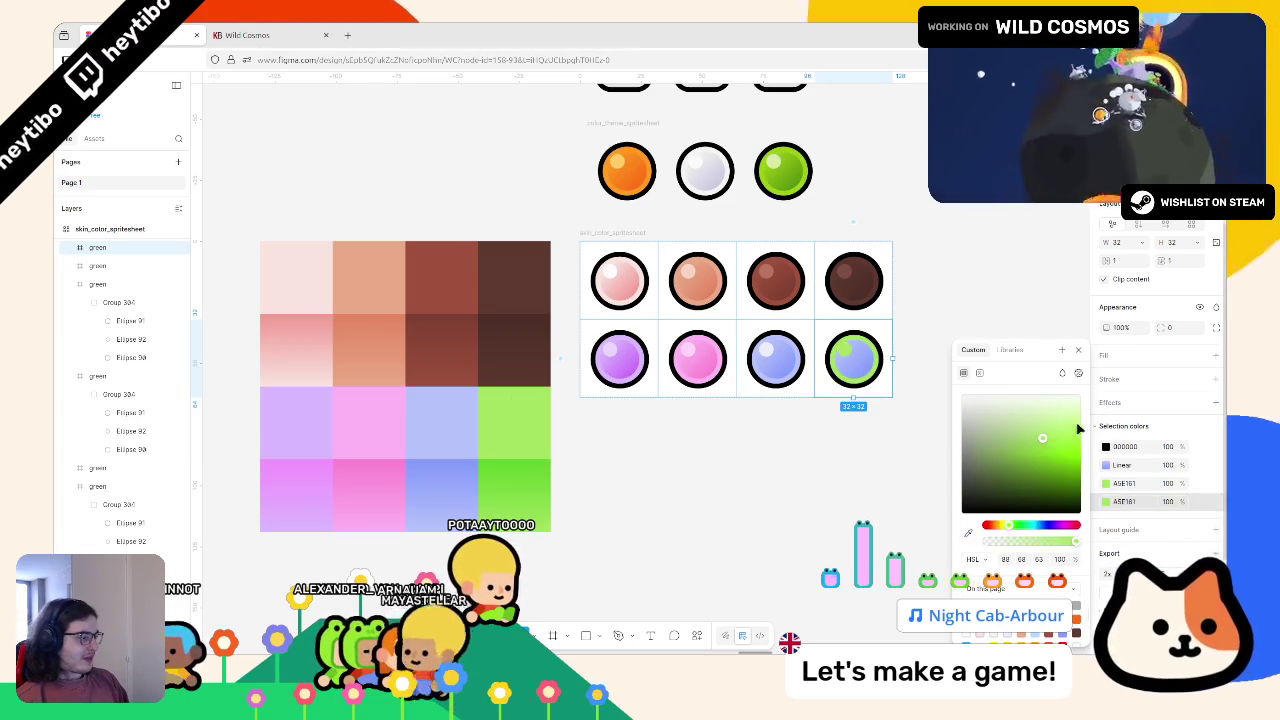
# Step: Set the ball's gradient stop to a brighter green sampled from the green swatch
pyautogui.click(1120, 465)
pyautogui.click(971, 592)
pyautogui.click(833, 534)
pyautogui.click(505, 430)
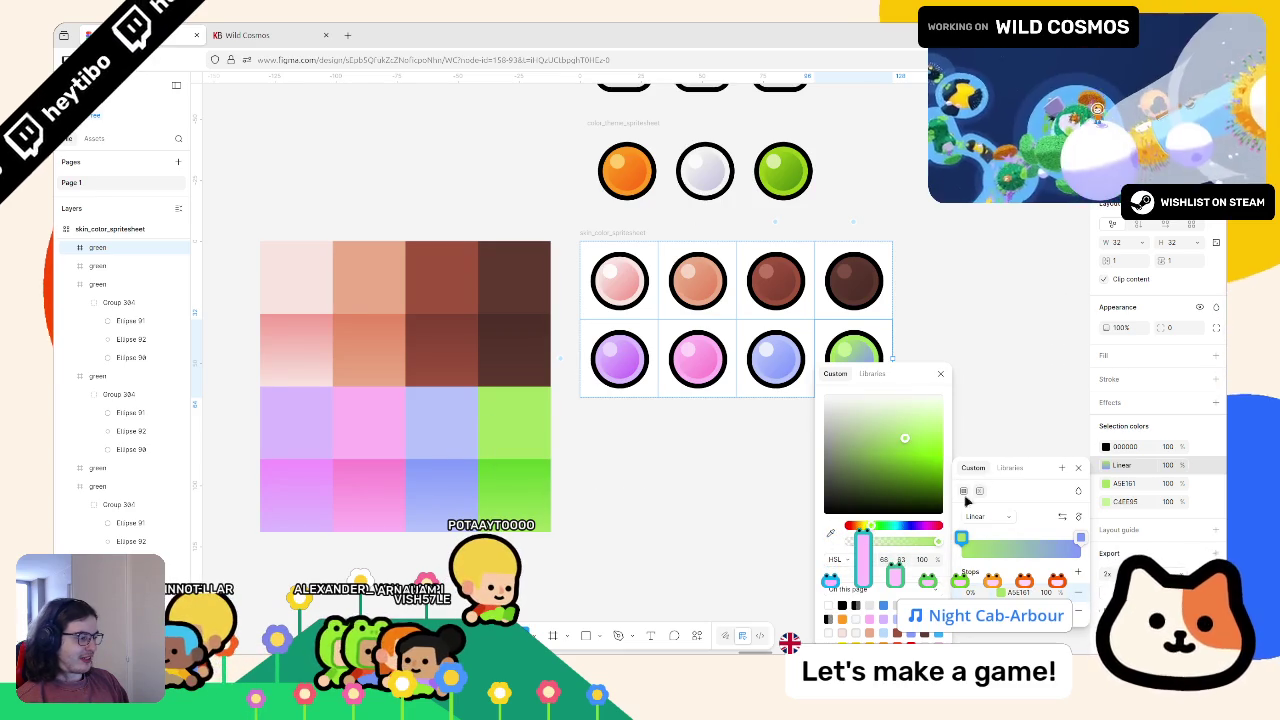
pyautogui.press('Escape')
pyautogui.click(971, 592)
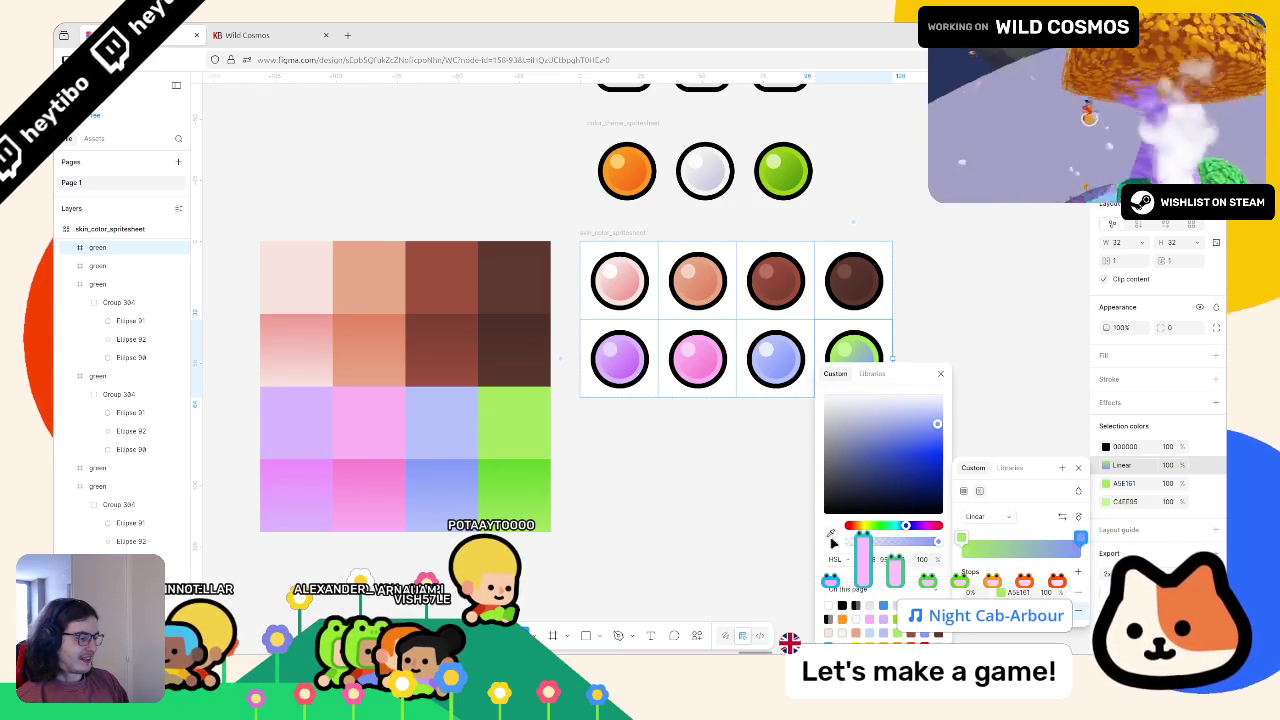
pyautogui.click(830, 533)
pyautogui.scroll(5, 470, 430)
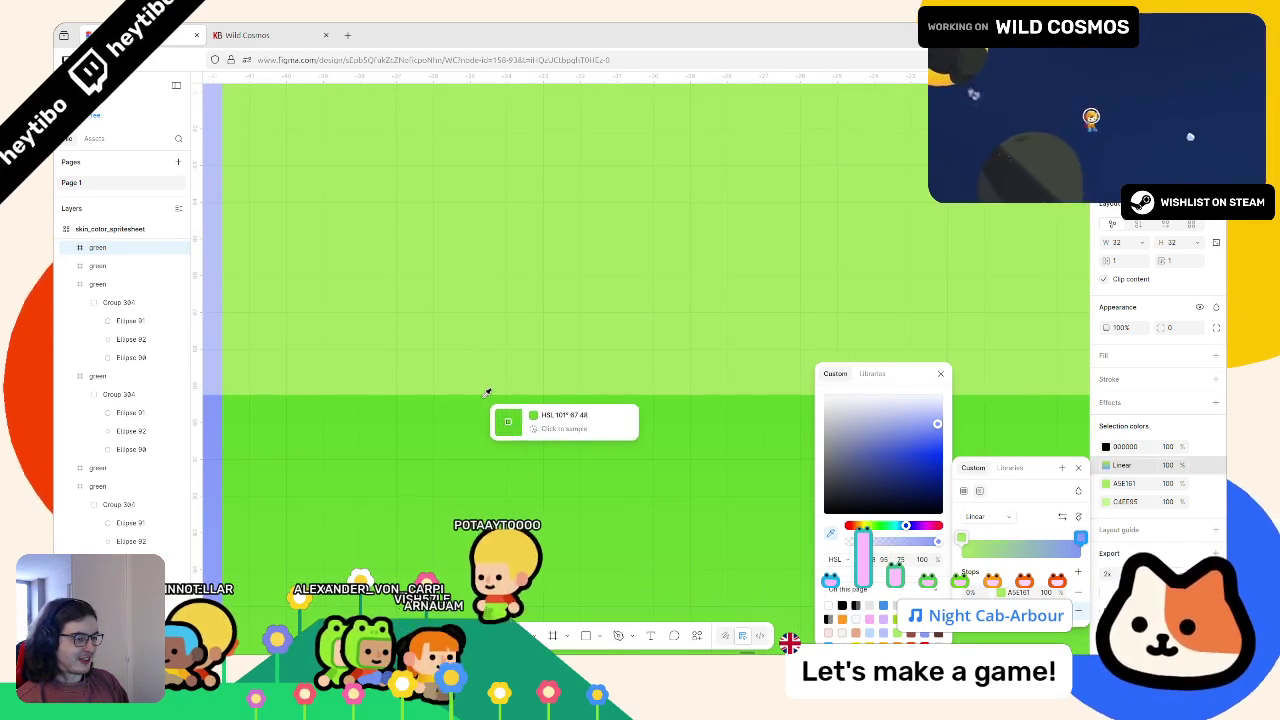
pyautogui.click(488, 394)
pyautogui.scroll(-5, 490, 394)
pyautogui.press('Escape')
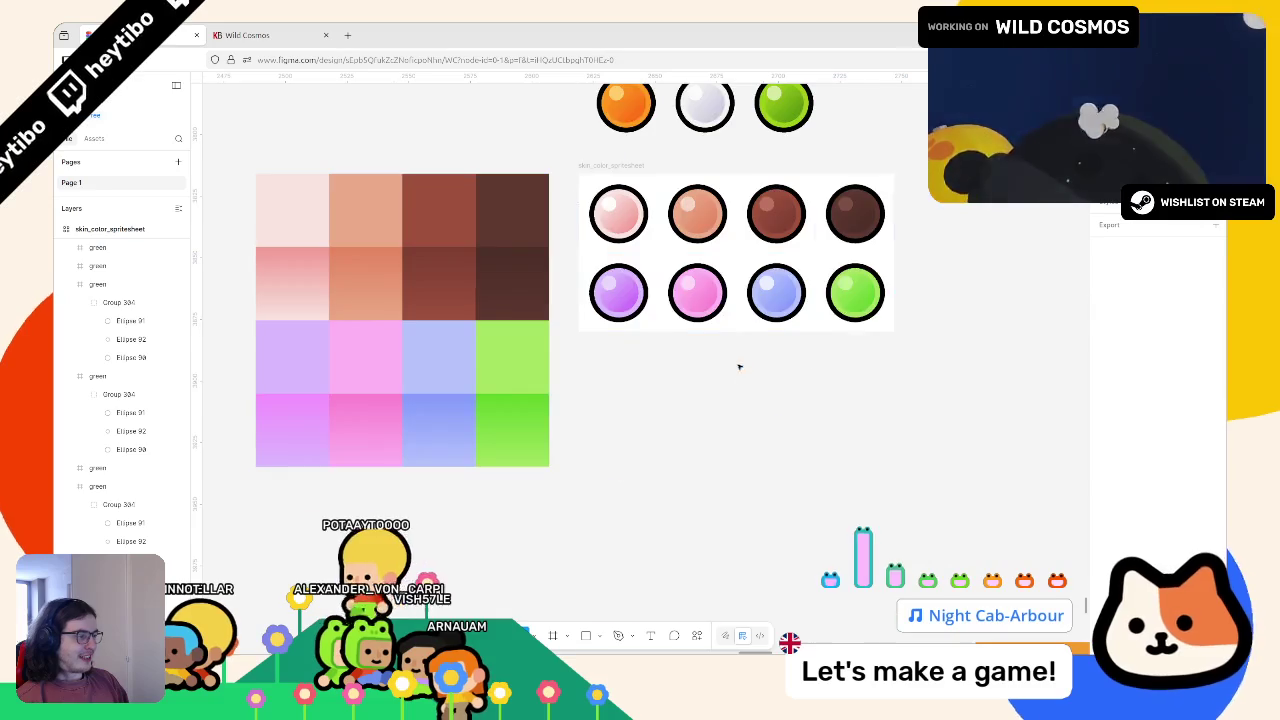
pyautogui.scroll(3, 737, 371)
pyautogui.scroll(-2, 760, 420)
# Step: Remove the skin_color_spritesheet frame's white FFFFFF background fill
pyautogui.keyDown('ctrl'); pyautogui.click(770, 425); pyautogui.keyUp('ctrl')
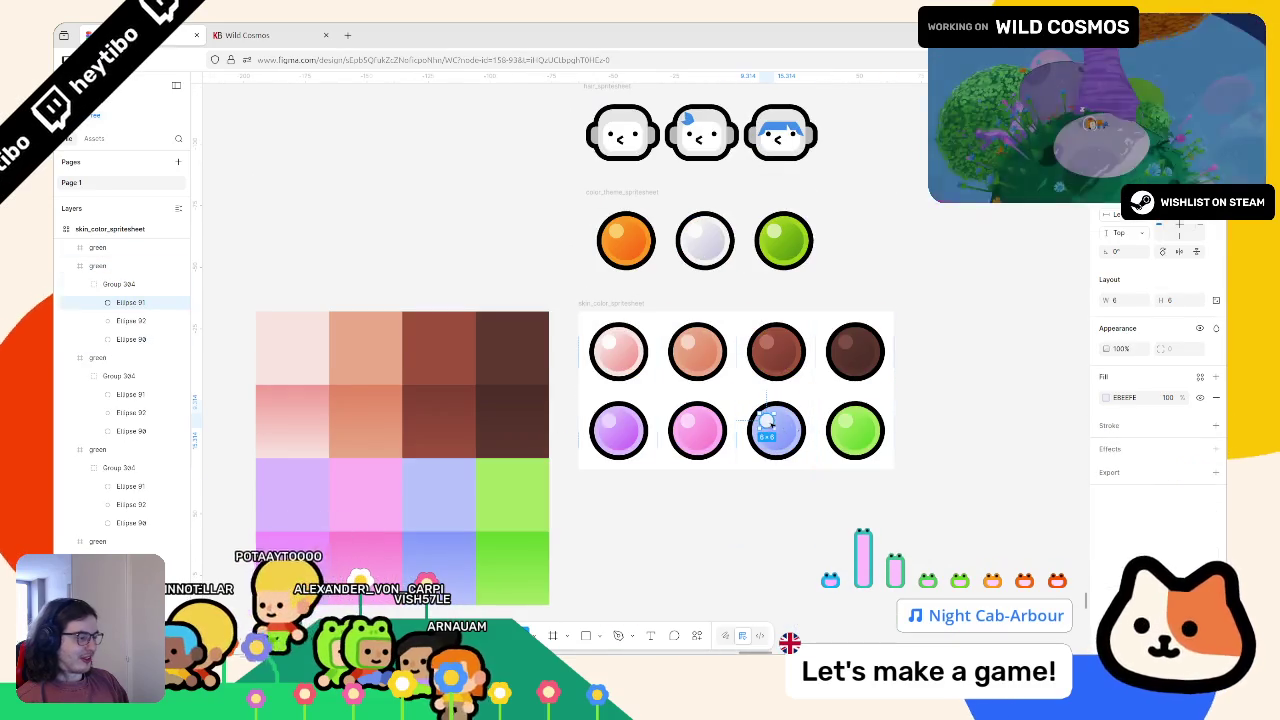
pyautogui.click(1108, 398)
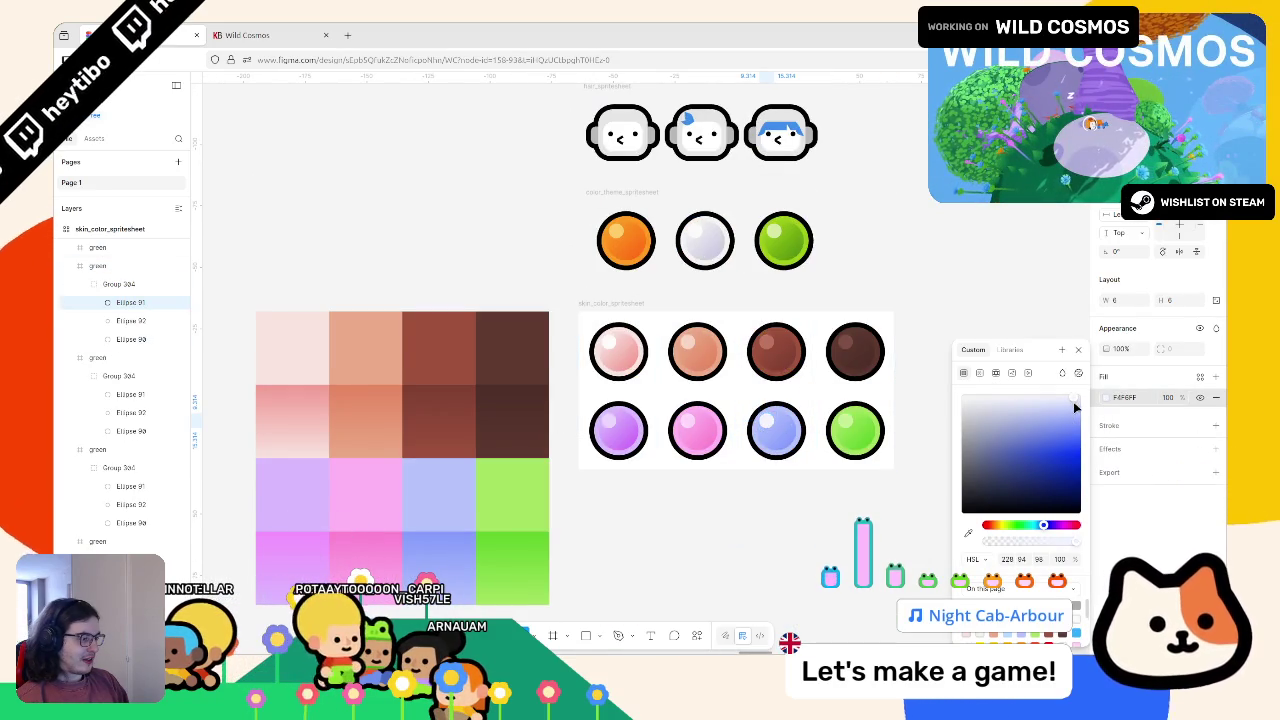
pyautogui.click(872, 511)
pyautogui.keyDown('ctrl'); pyautogui.scroll(-3, 872, 511); pyautogui.keyUp('ctrl')
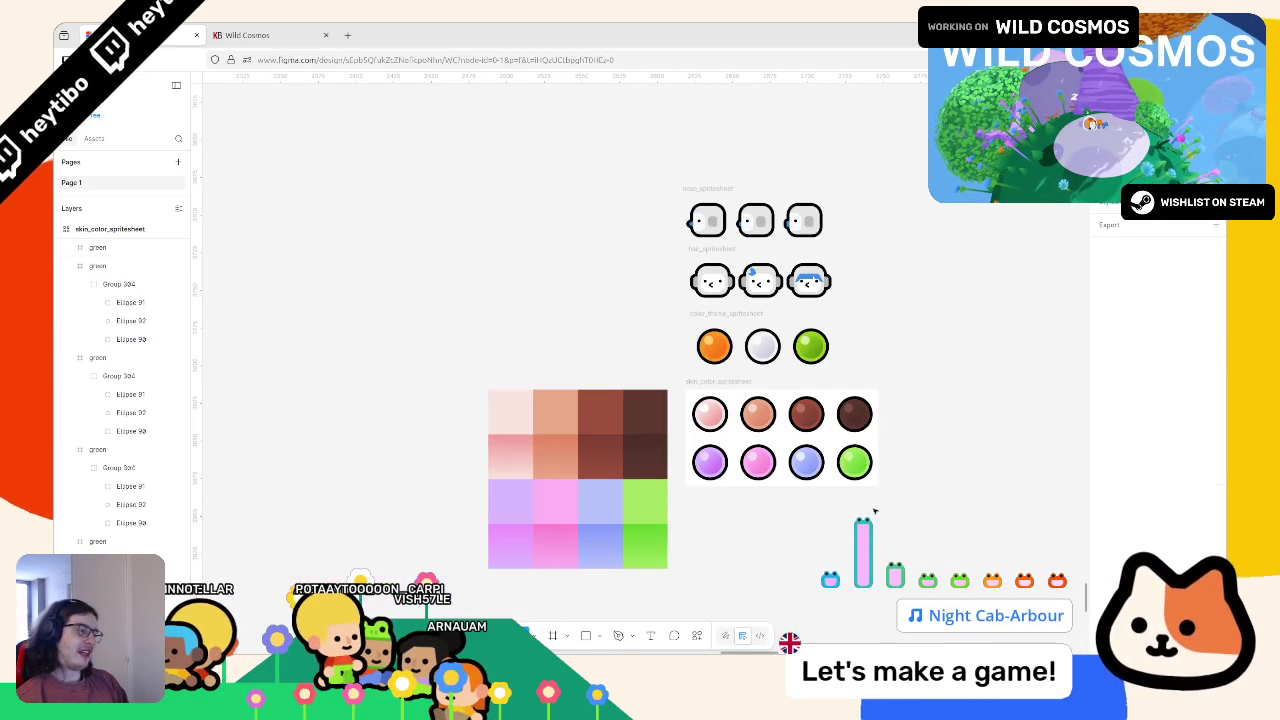
pyautogui.keyDown('ctrl'); pyautogui.scroll(3, 887, 510); pyautogui.keyUp('ctrl')
pyautogui.click(563, 306)
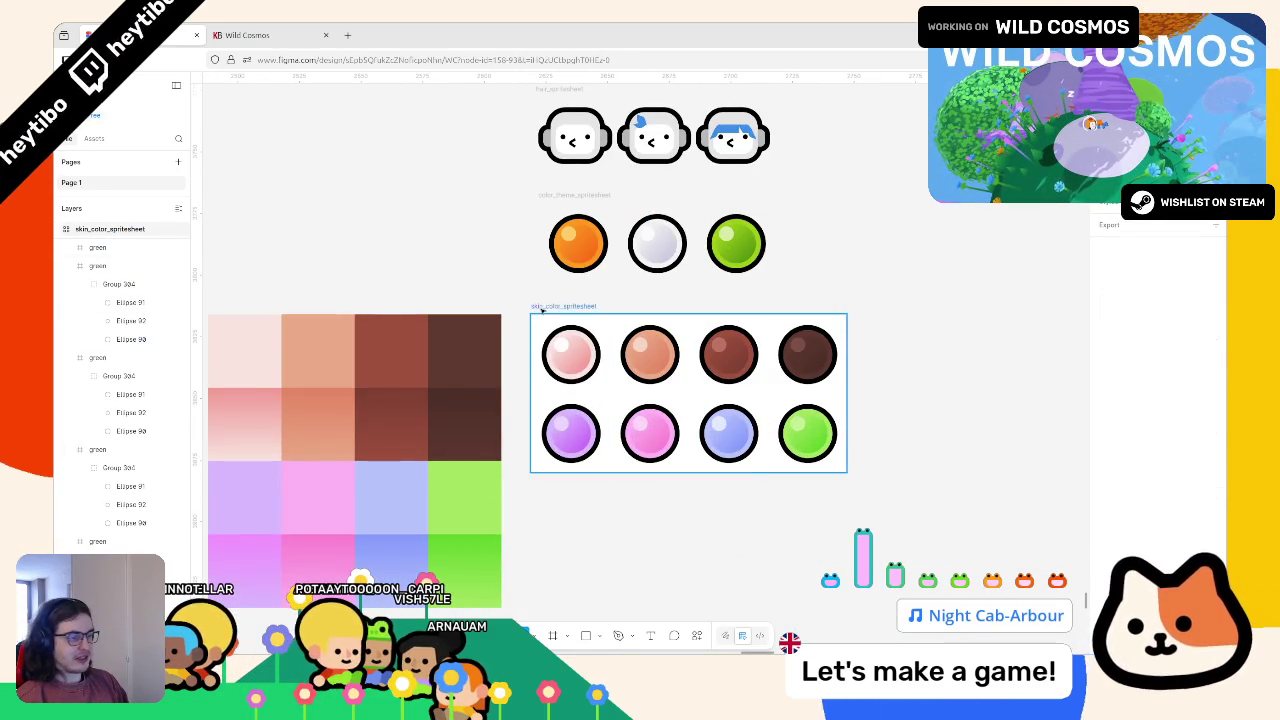
pyautogui.scroll(-1, 1157, 561)
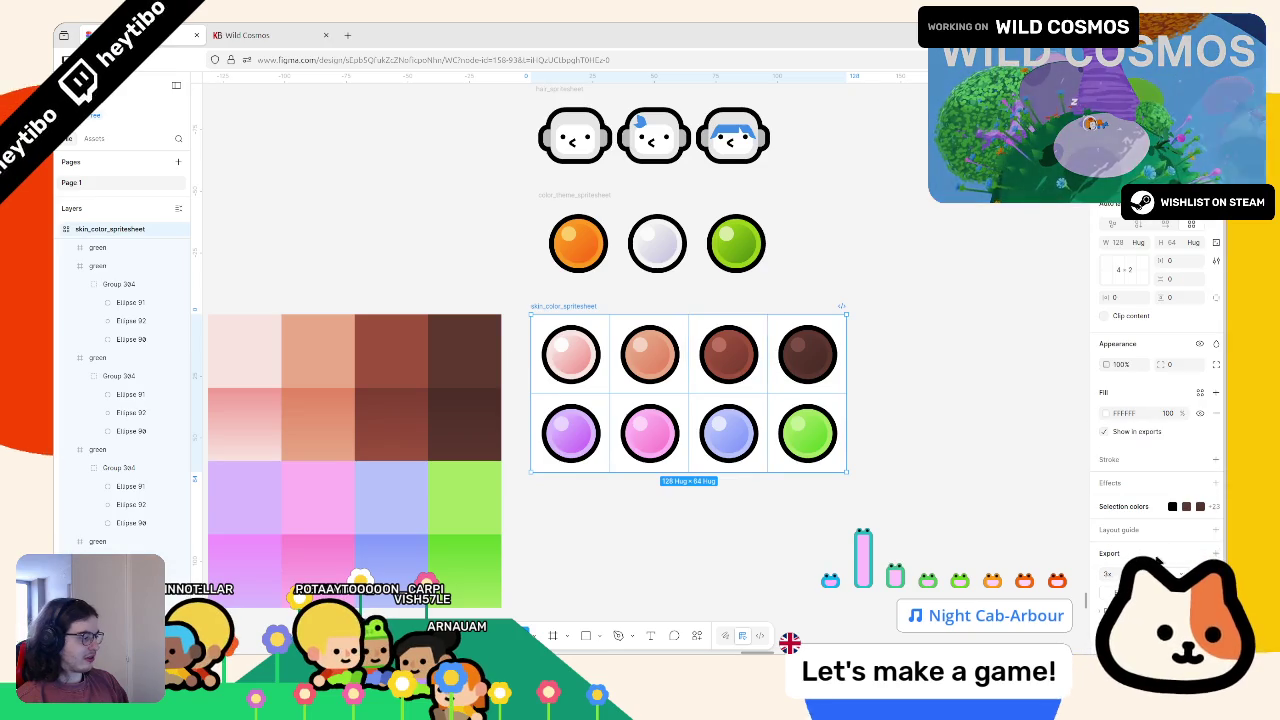
pyautogui.click(600, 199)
pyautogui.click(745, 395)
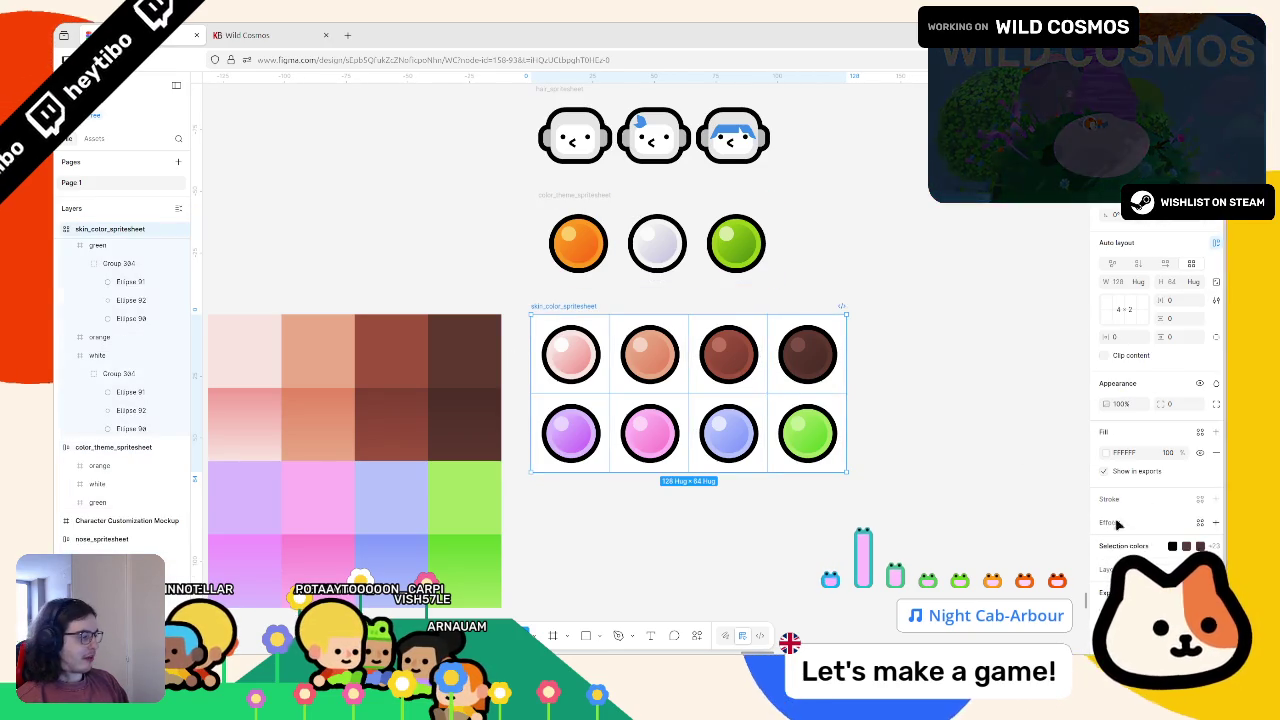
pyautogui.click(1216, 454)
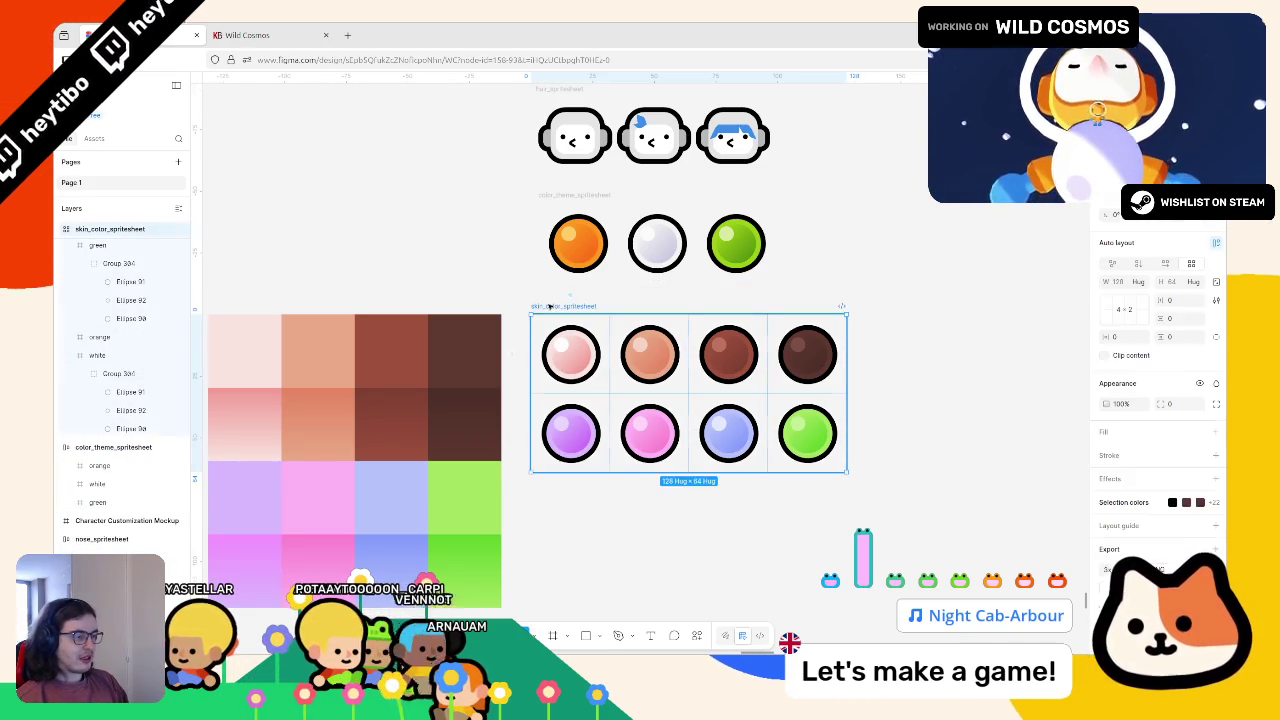
pyautogui.hotkey('alt', 'Tab')
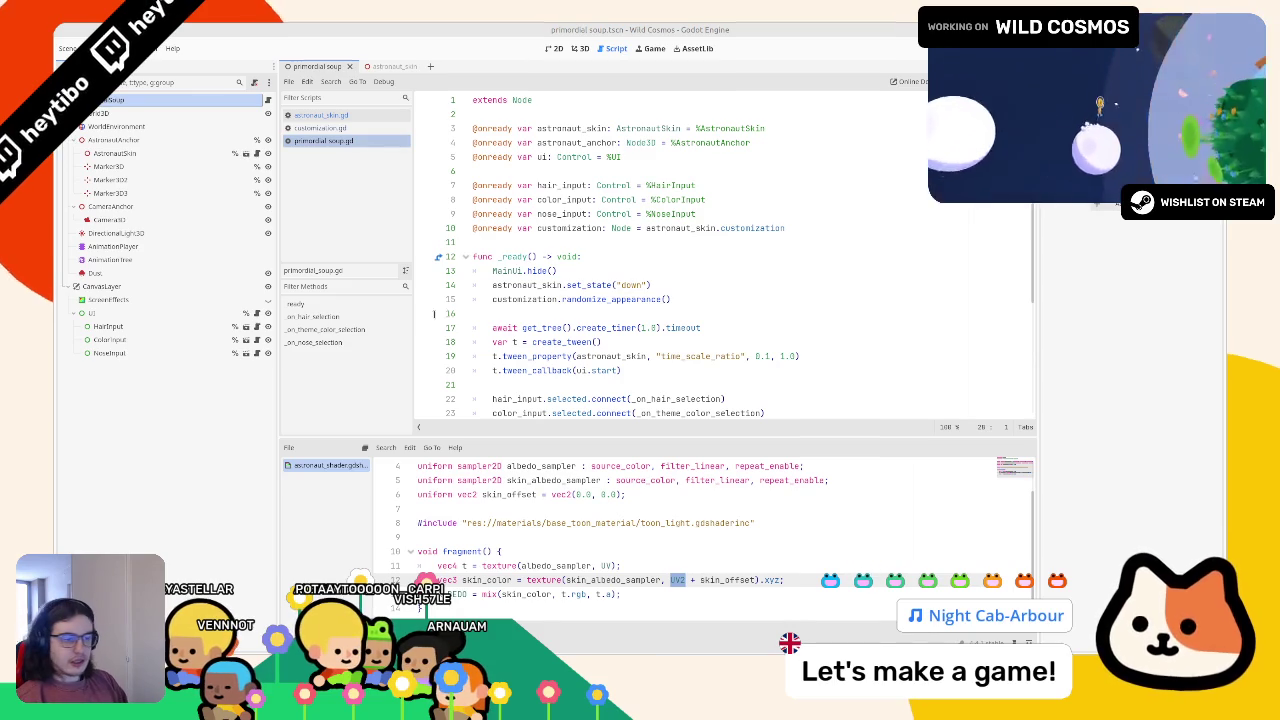
# Step: Drag skin_color_spritesheet.png into the screens/primordial_soup/bubble_input/icons folder in Godot's FileSystem
pyautogui.hotkey('alt', 'f')
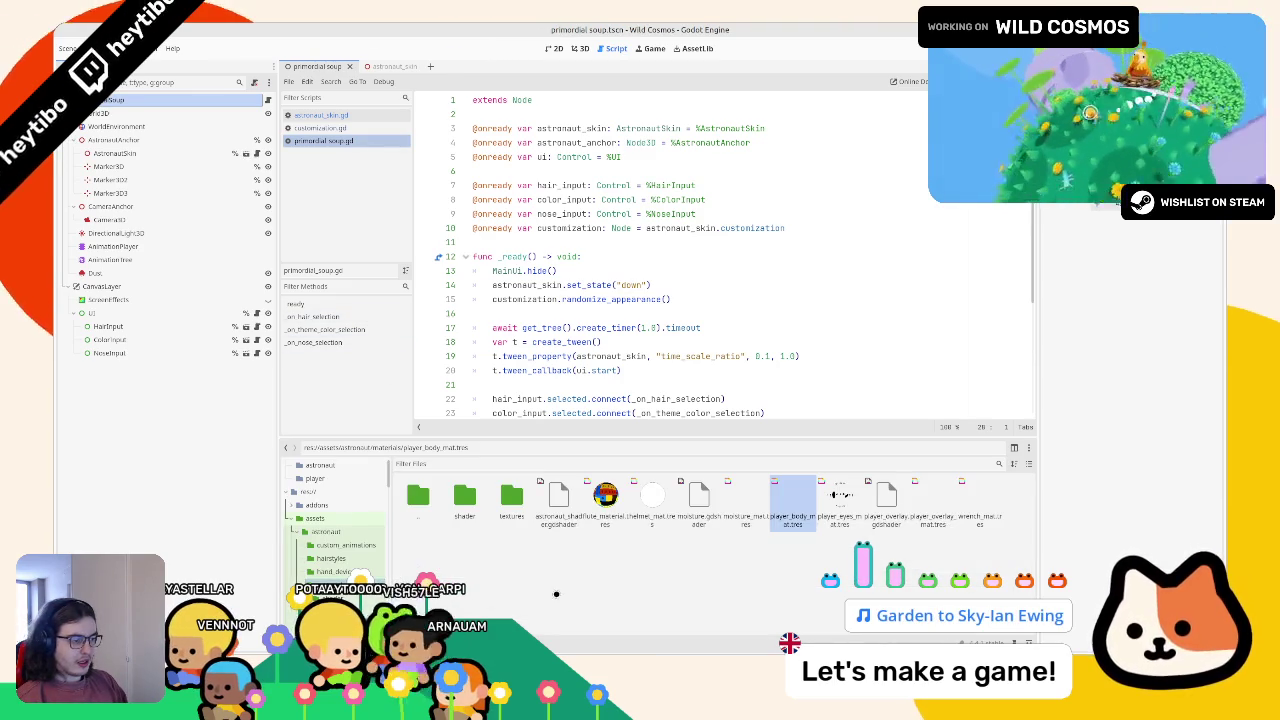
pyautogui.doubleClick(511, 497)
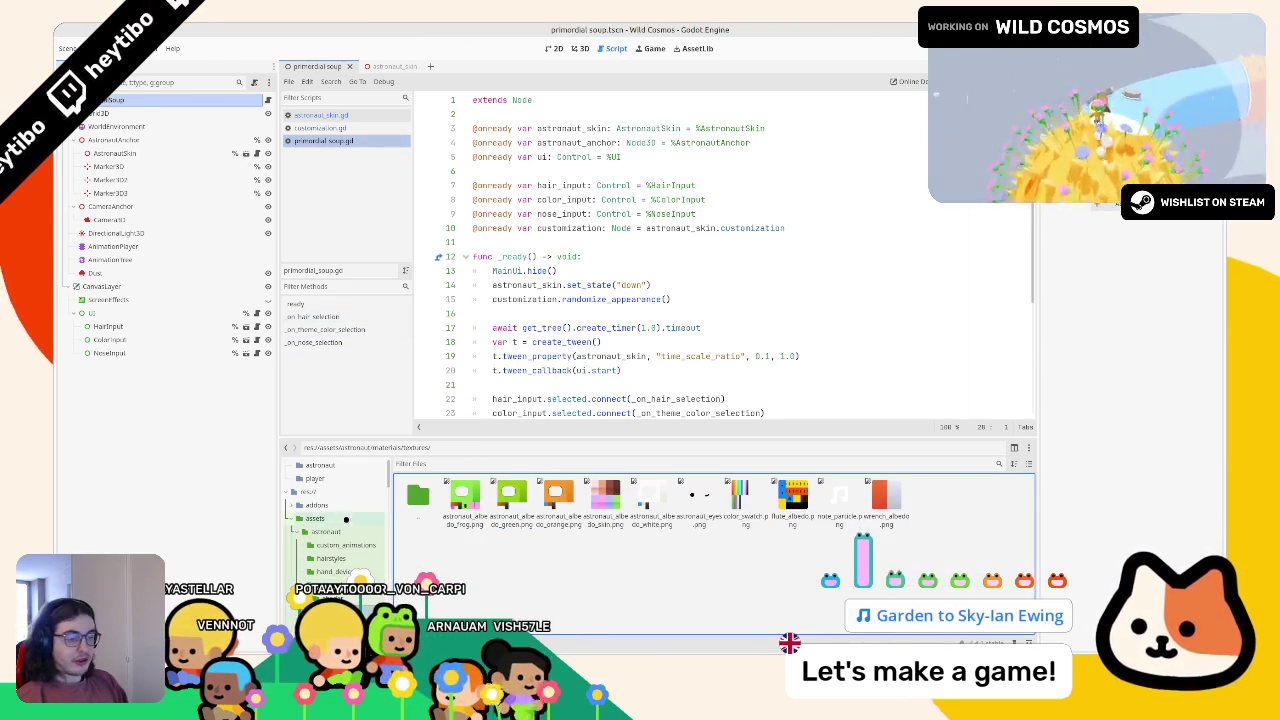
pyautogui.click(285, 519)
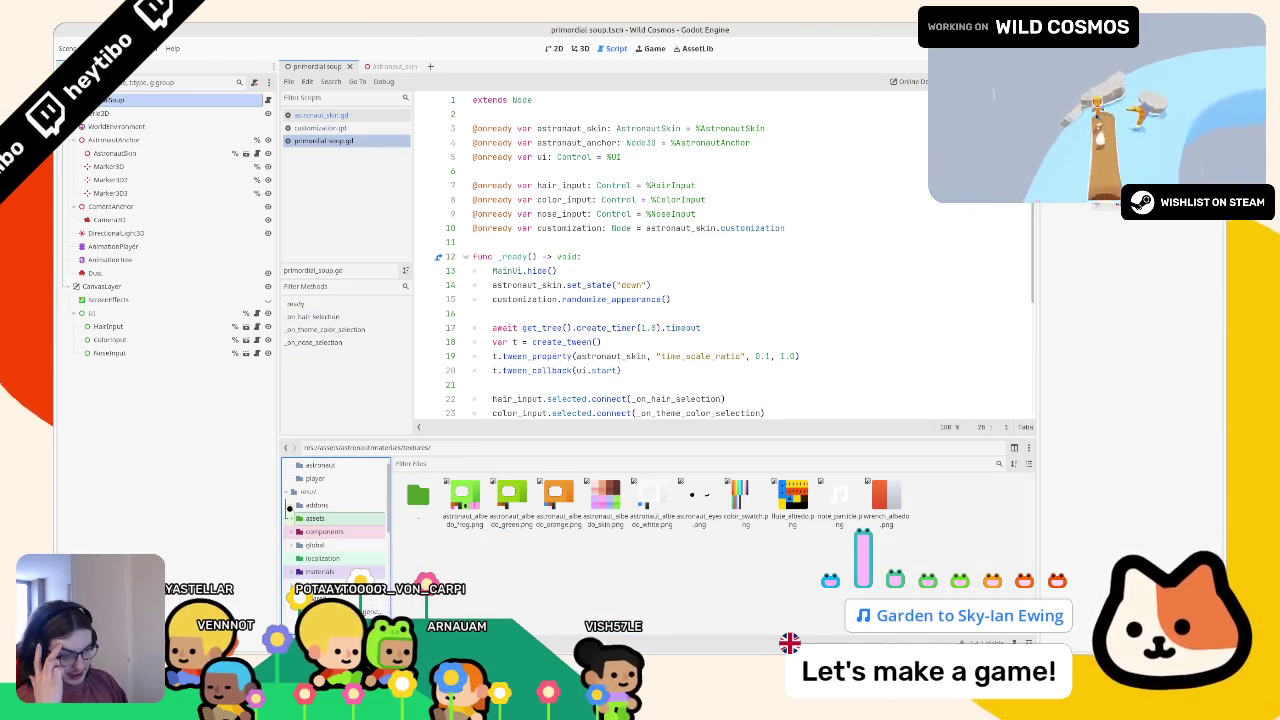
pyautogui.scroll(-2, 291, 578)
pyautogui.scroll(-1, 360, 578)
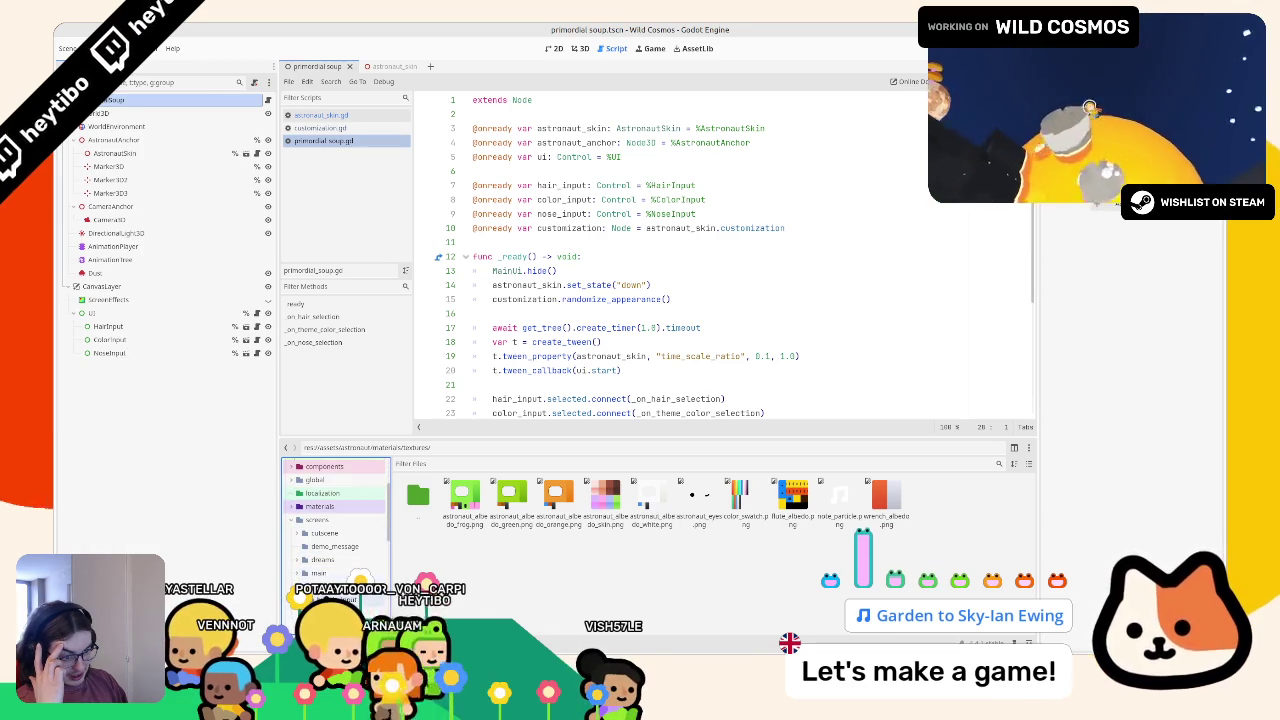
pyautogui.click(340, 586)
pyautogui.doubleClick(464, 498)
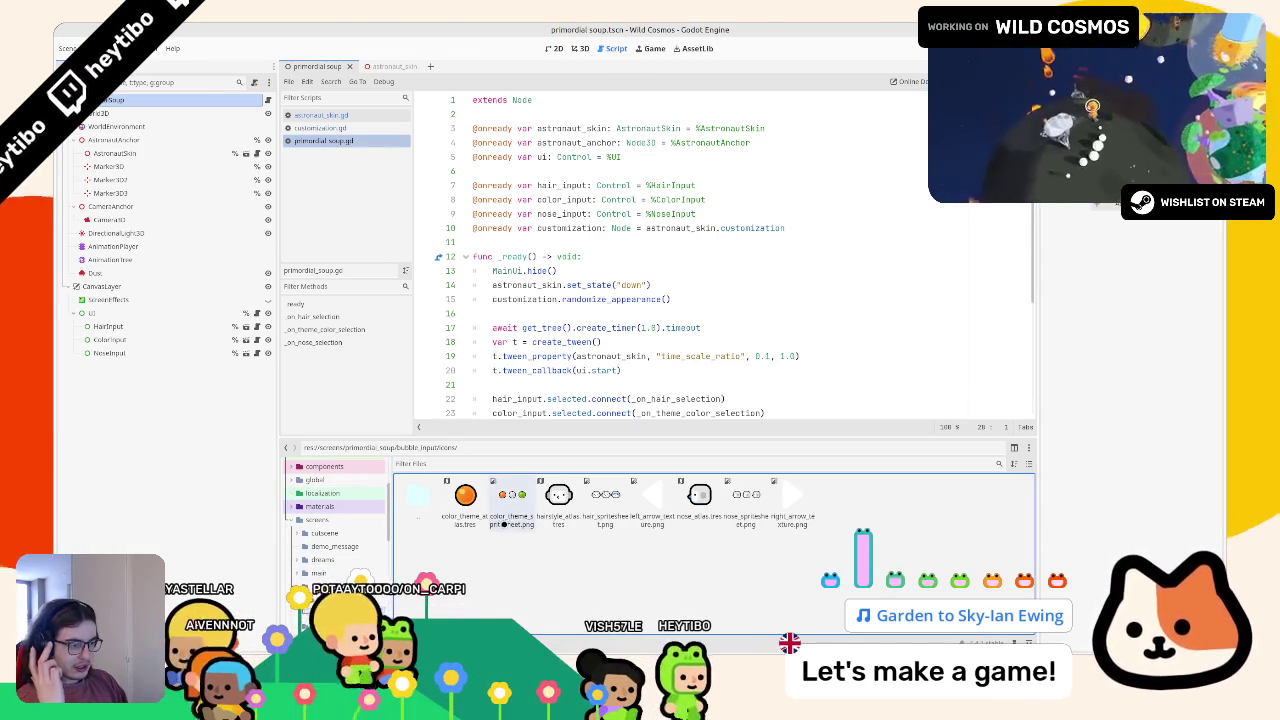
pyautogui.moveTo(511, 495); pyautogui.dragTo(664, 590)
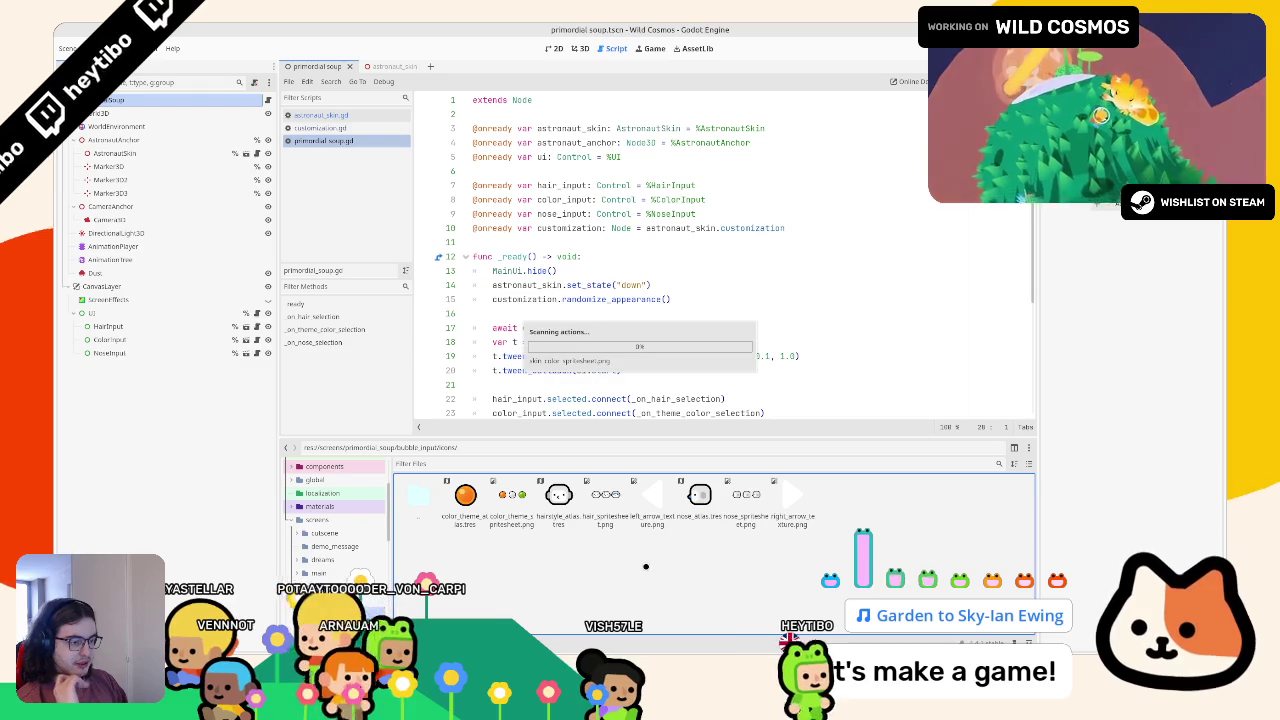
# Step: Duplicate color_theme_atlas.tres as skin_color_atlas.tres
pyautogui.rightClick(483, 505)
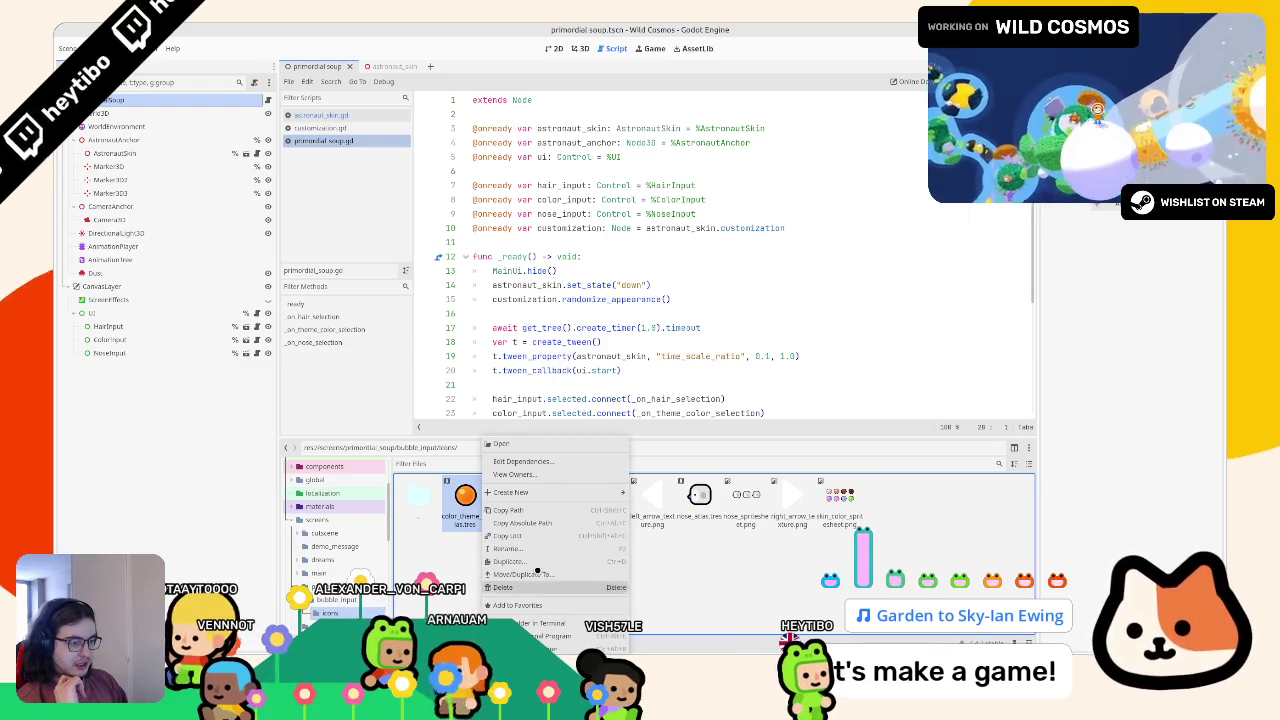
pyautogui.click(508, 561)
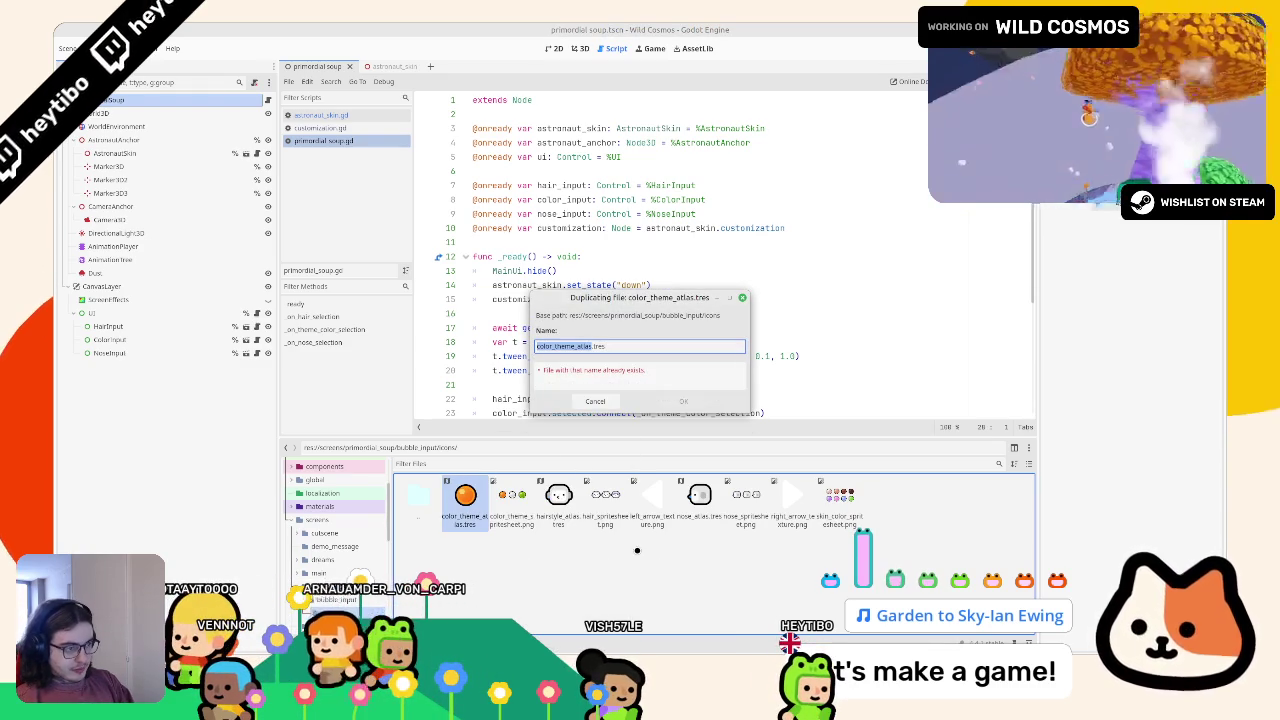
pyautogui.write('skin_co')
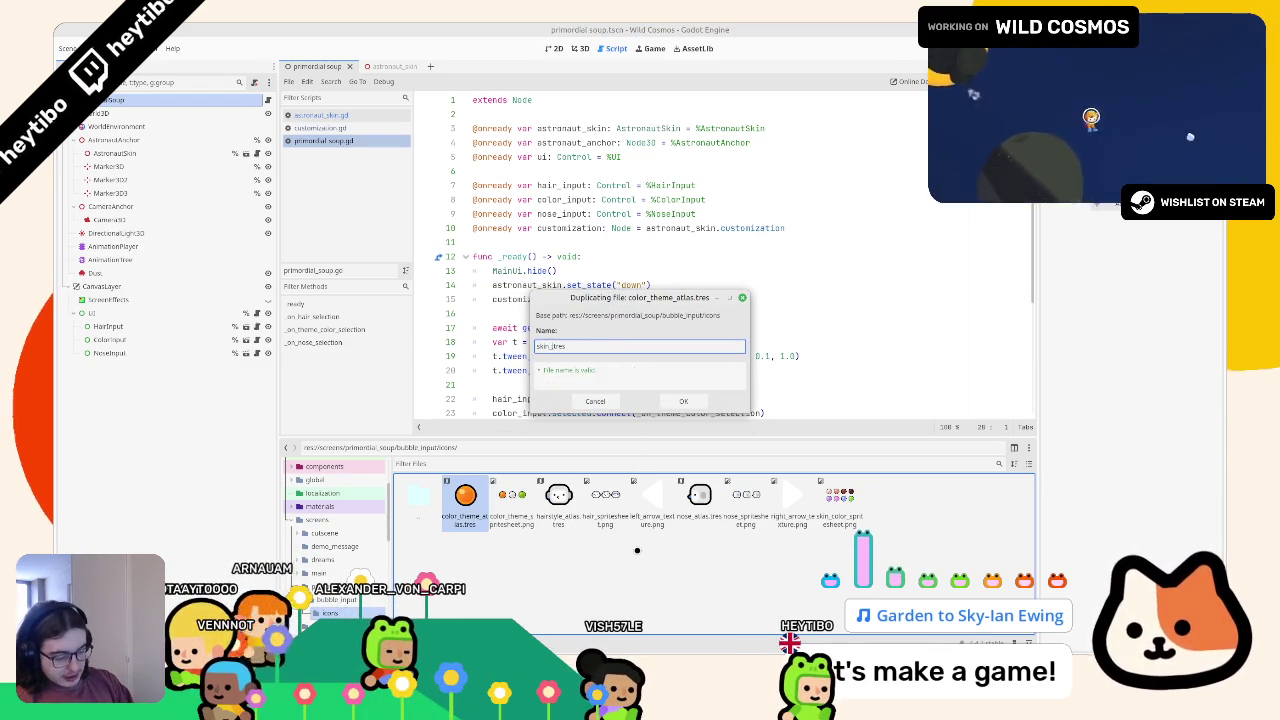
pyautogui.write('lor_atlas')
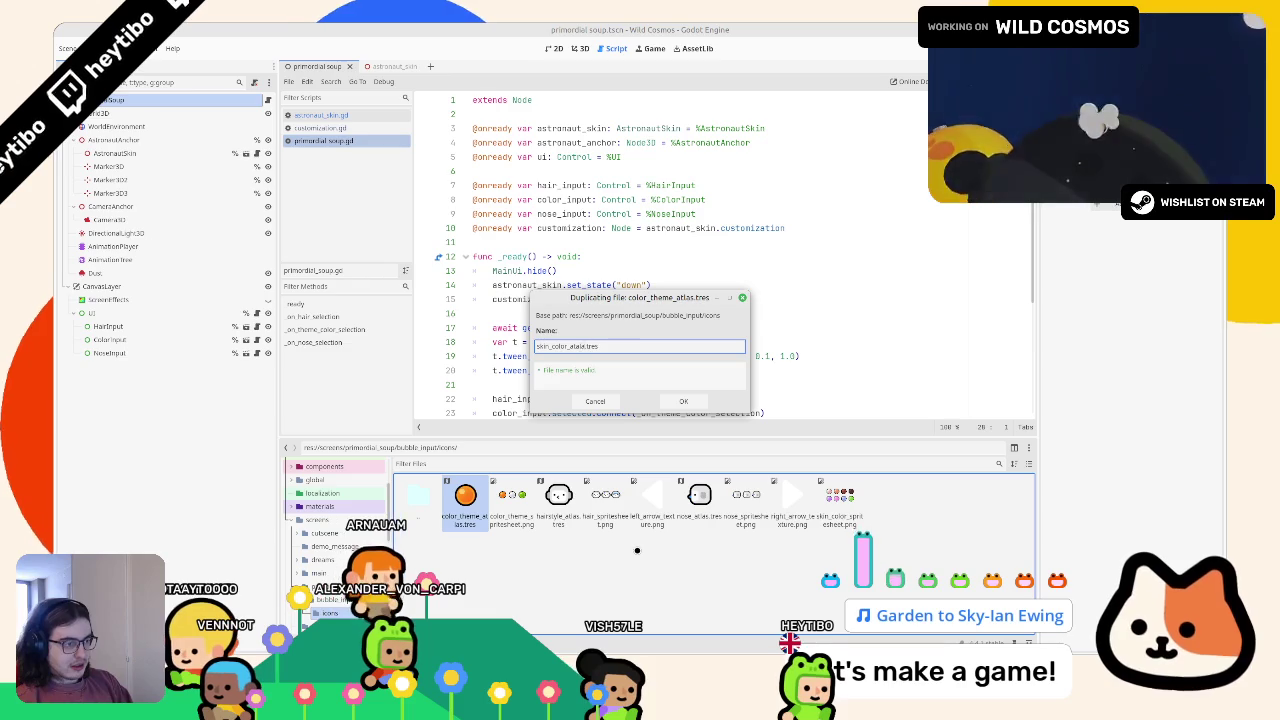
pyautogui.press('Return')
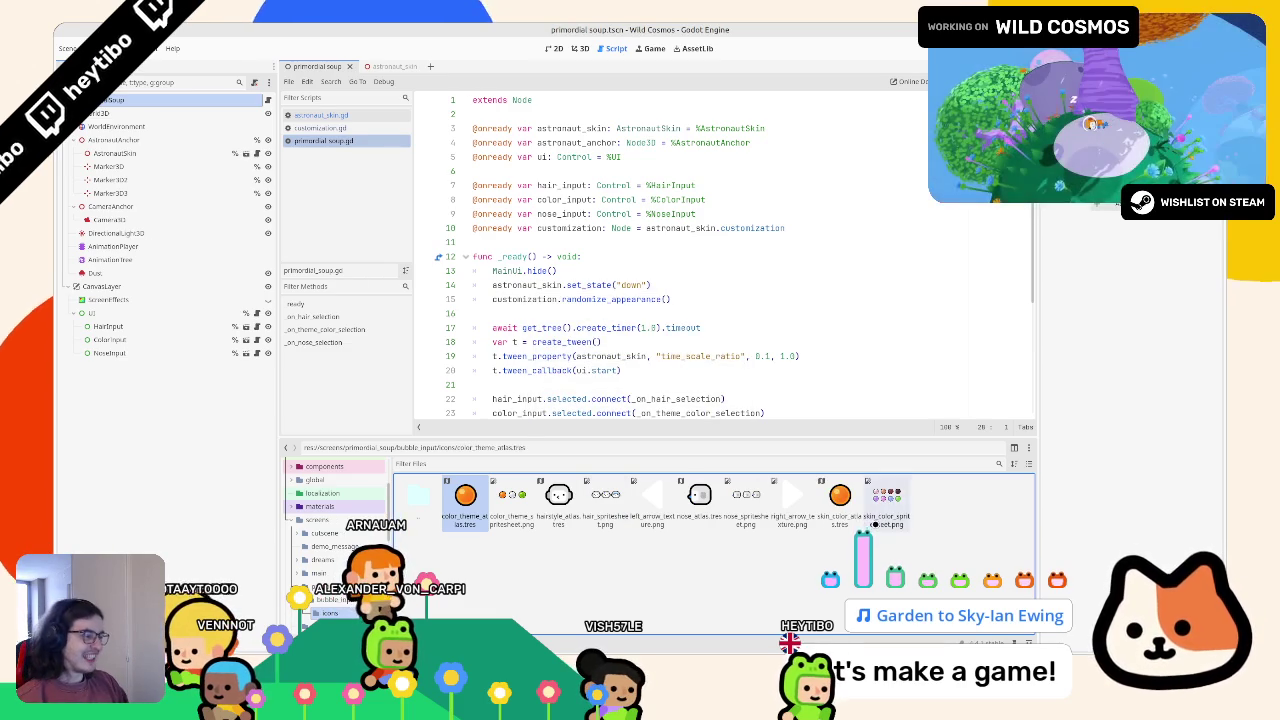
# Step: Assign skin_color_spritesheet.png as the Atlas of skin_color_atlas.tres in the Inspector
pyautogui.click(855, 506)
pyautogui.moveTo(926, 488); pyautogui.dragTo(1176, 268)
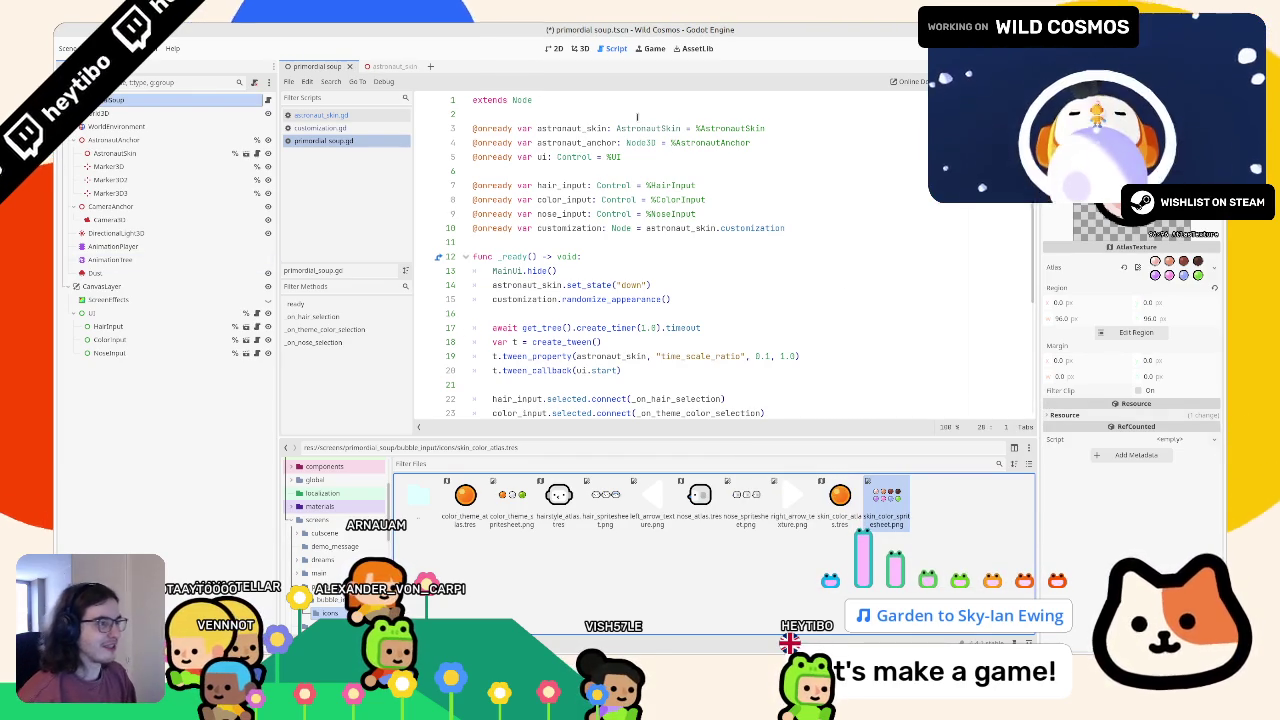
pyautogui.click(579, 48)
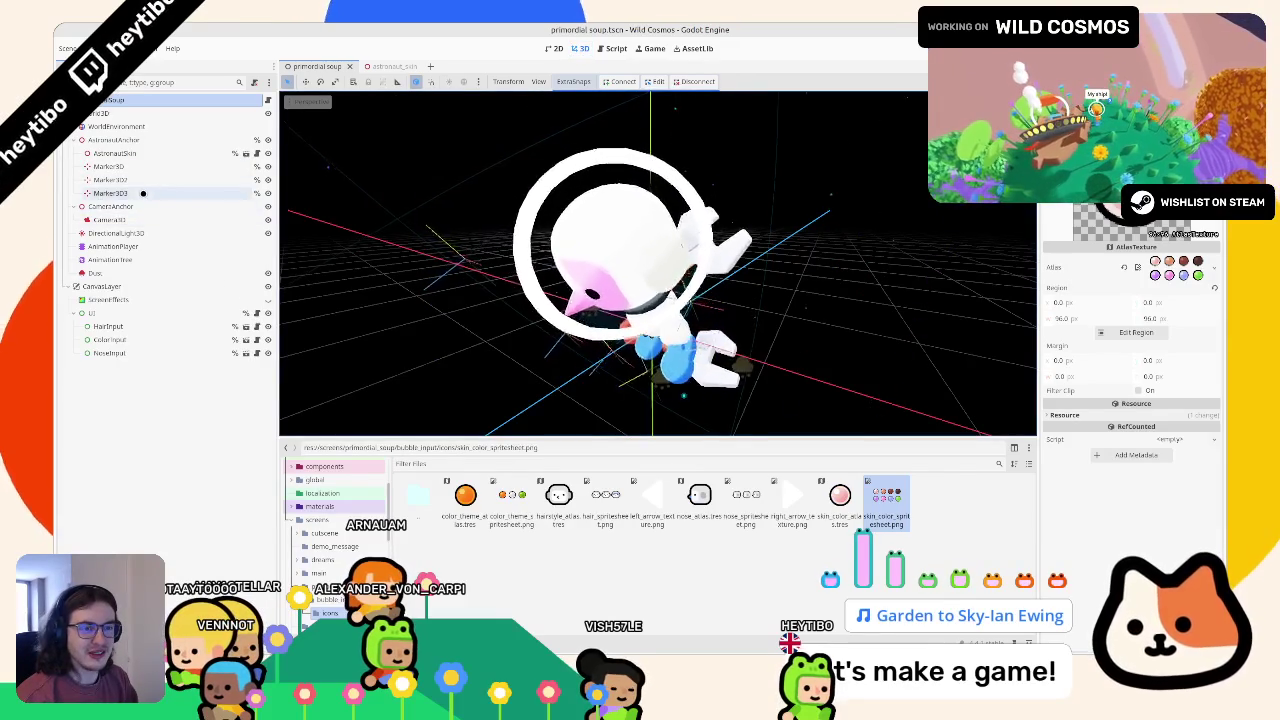
# Step: Duplicate the NoseInput bubble node and rename the copy SkinInput
pyautogui.click(108, 326)
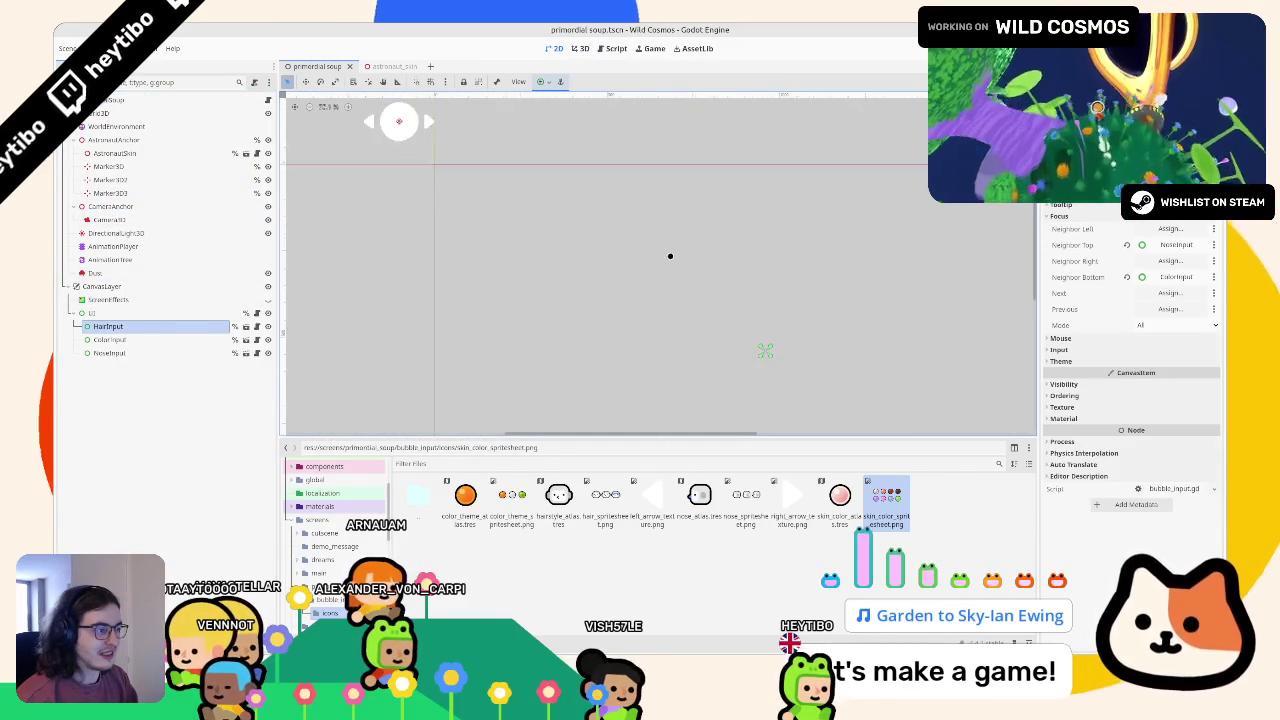
pyautogui.scroll(-1, 420, 241)
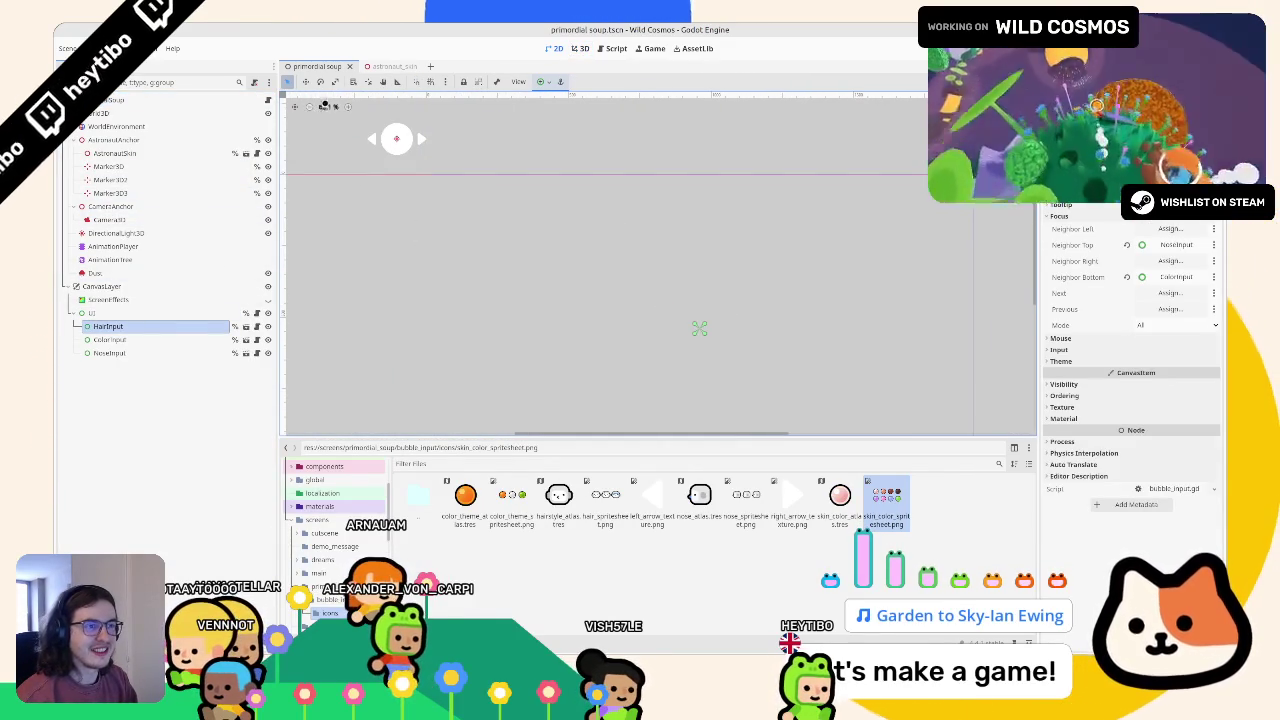
pyautogui.click(312, 84)
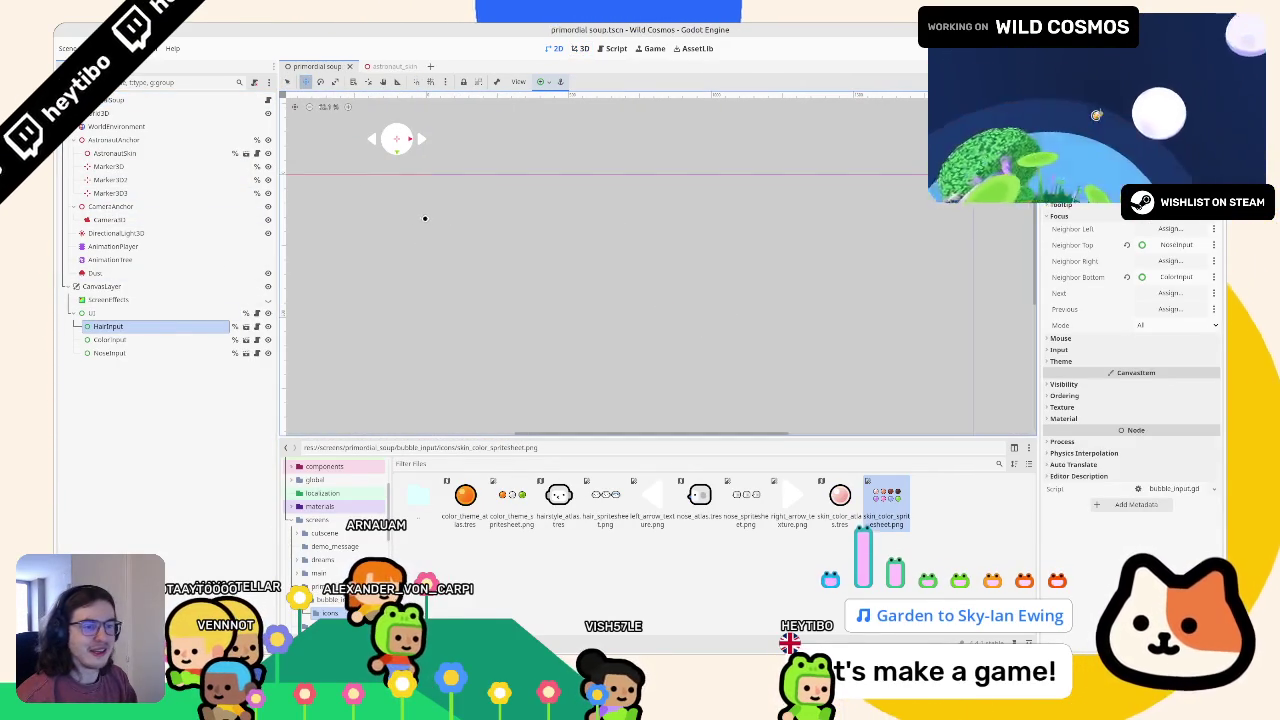
pyautogui.click(110, 353)
pyautogui.hotkey('ctrl', 'd')
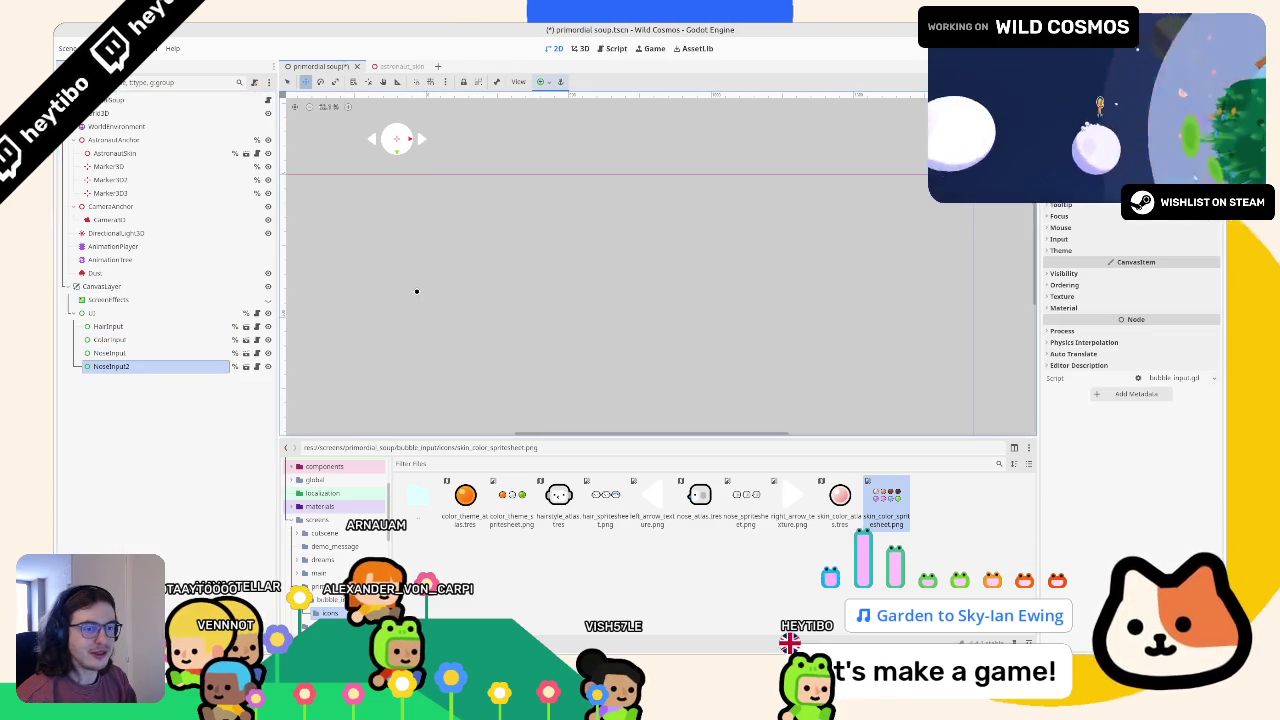
pyautogui.press('F2')
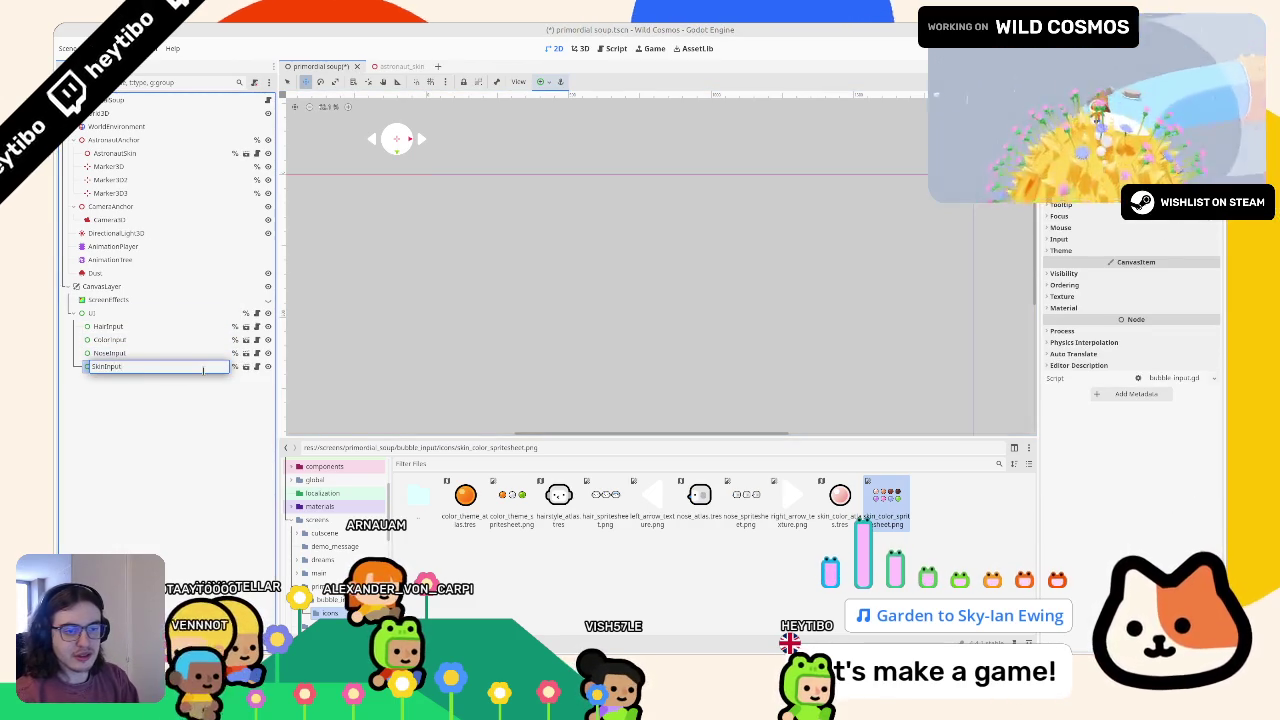
pyautogui.press('Return')
# Step: Open the UI node's ui.gd script
pyautogui.click(145, 339)
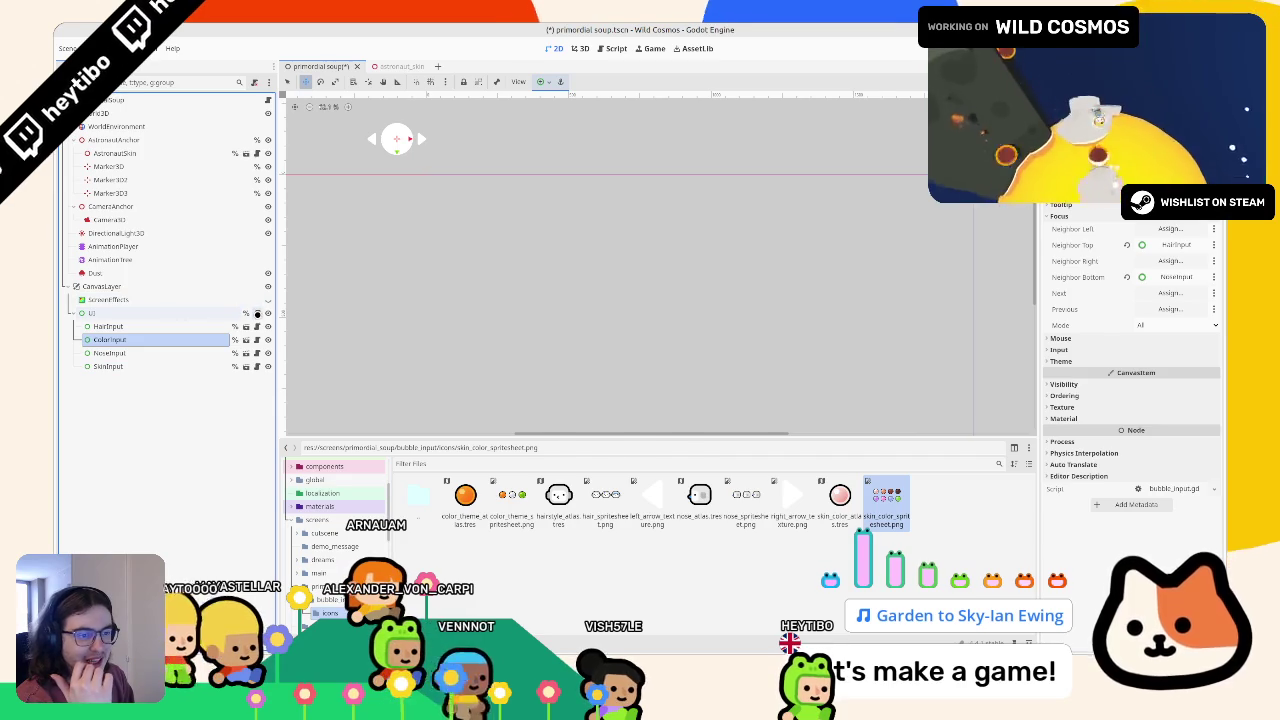
pyautogui.click(257, 313)
pyautogui.scroll(-15, 835, 245)
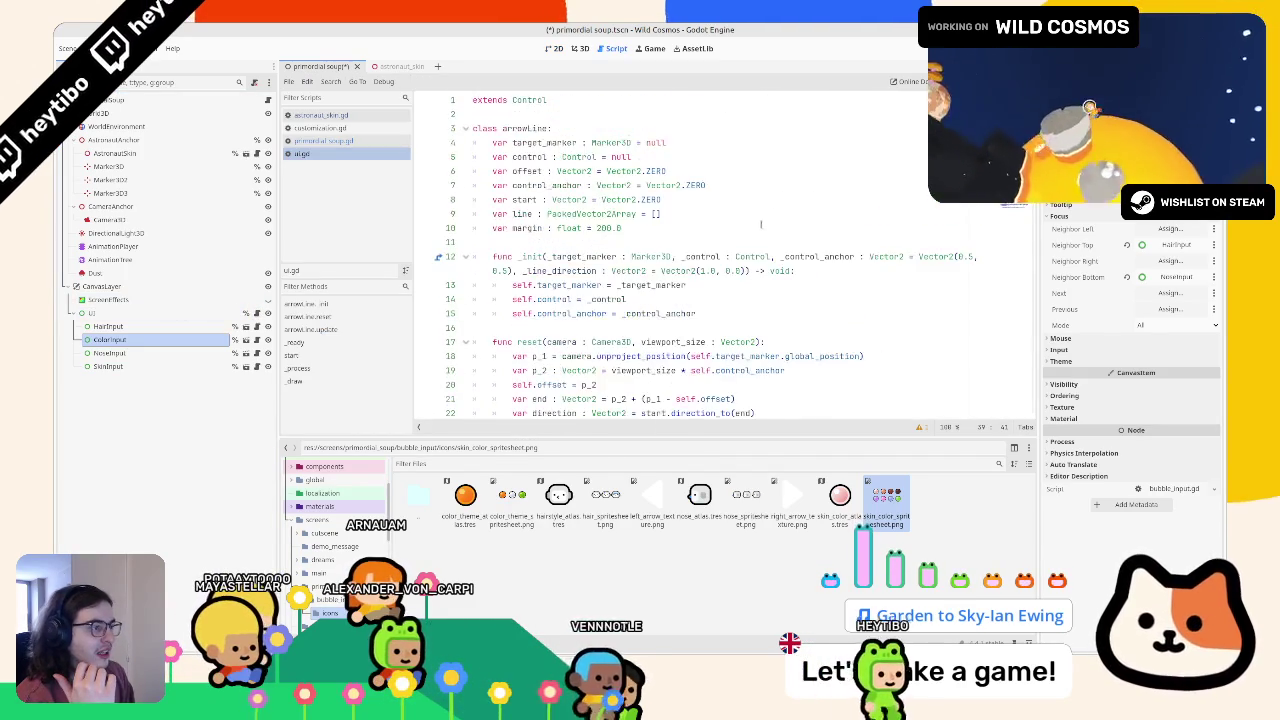
# Step: Open primordial_soup.gd and insert a blank line above the customization line
pyautogui.scroll(-3, 835, 245)
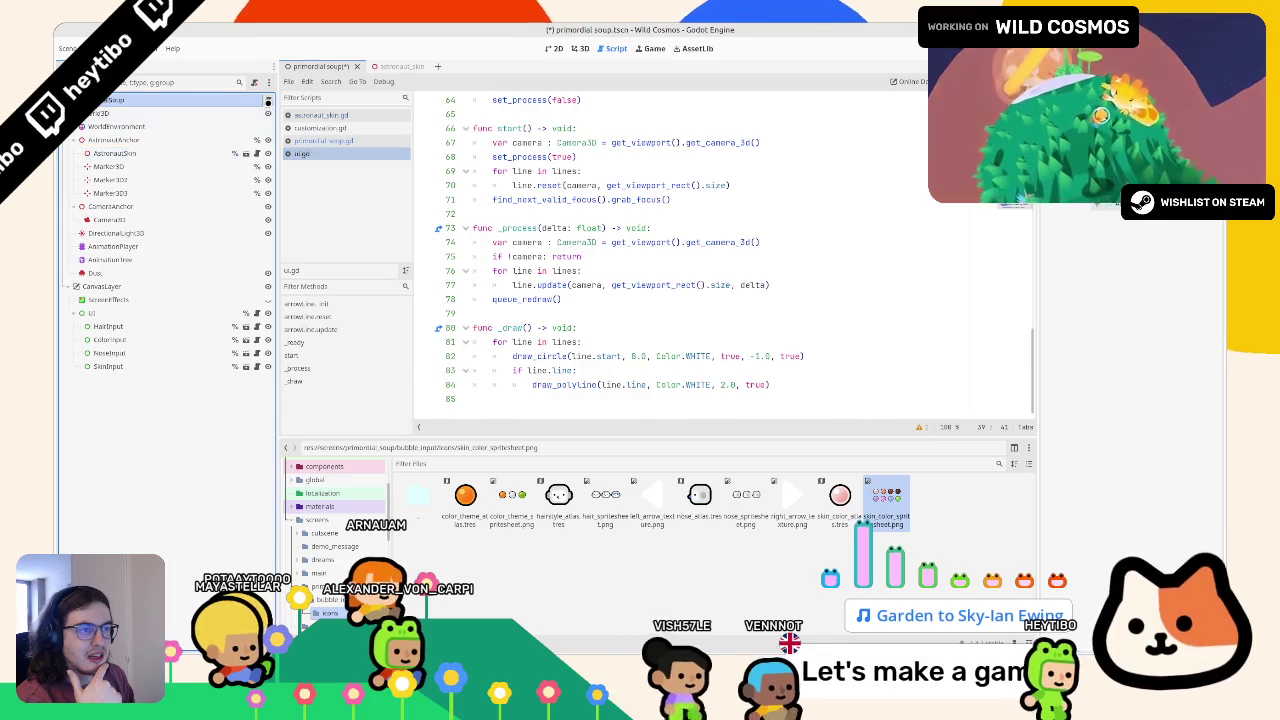
pyautogui.click(323, 140)
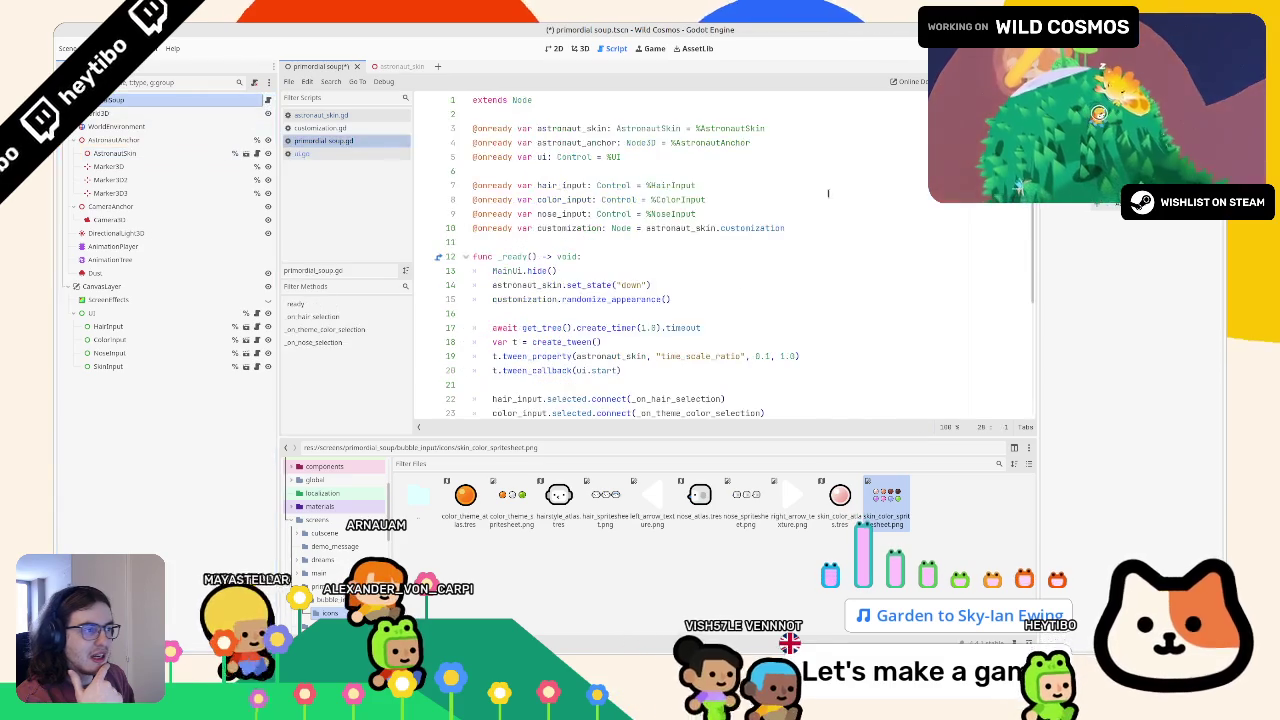
pyautogui.doubleClick(563, 213)
pyautogui.click(745, 228)
pyautogui.press('Home')
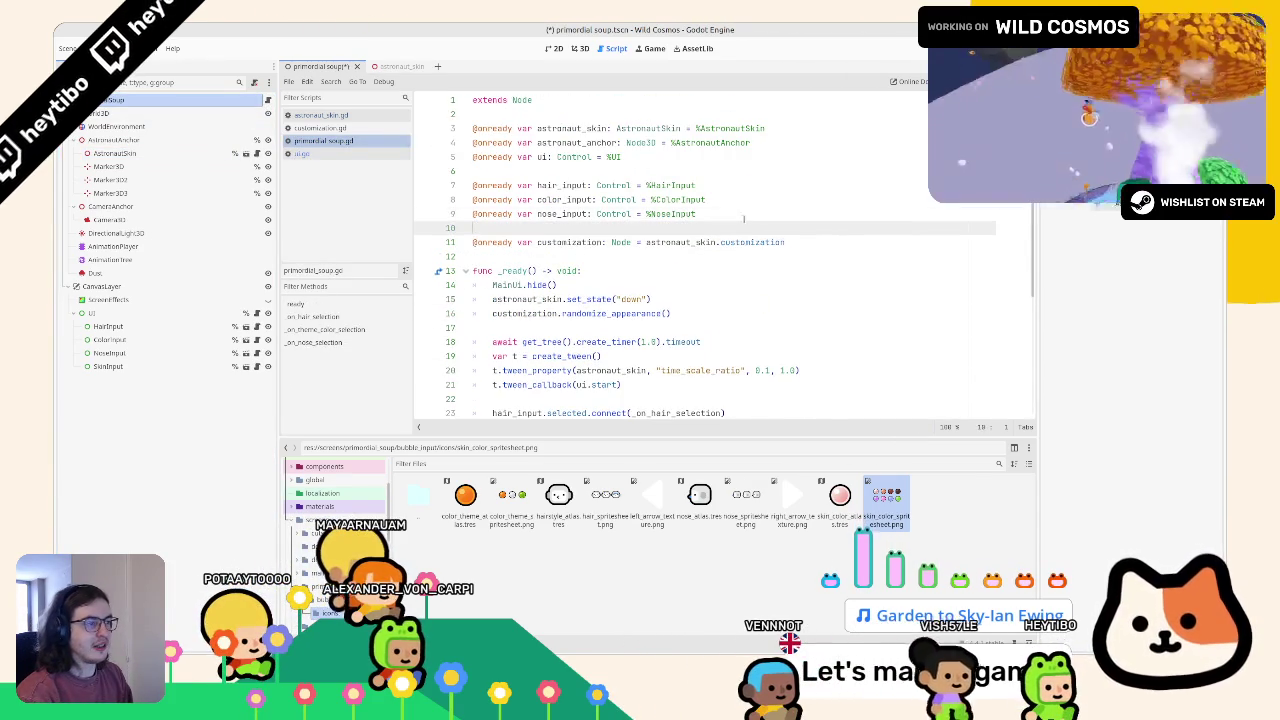
pyautogui.press('Return')
pyautogui.press('Return')
pyautogui.press('Up')
pyautogui.moveTo(118, 368); pyautogui.dragTo(520, 230)
pyautogui.click(557, 185)
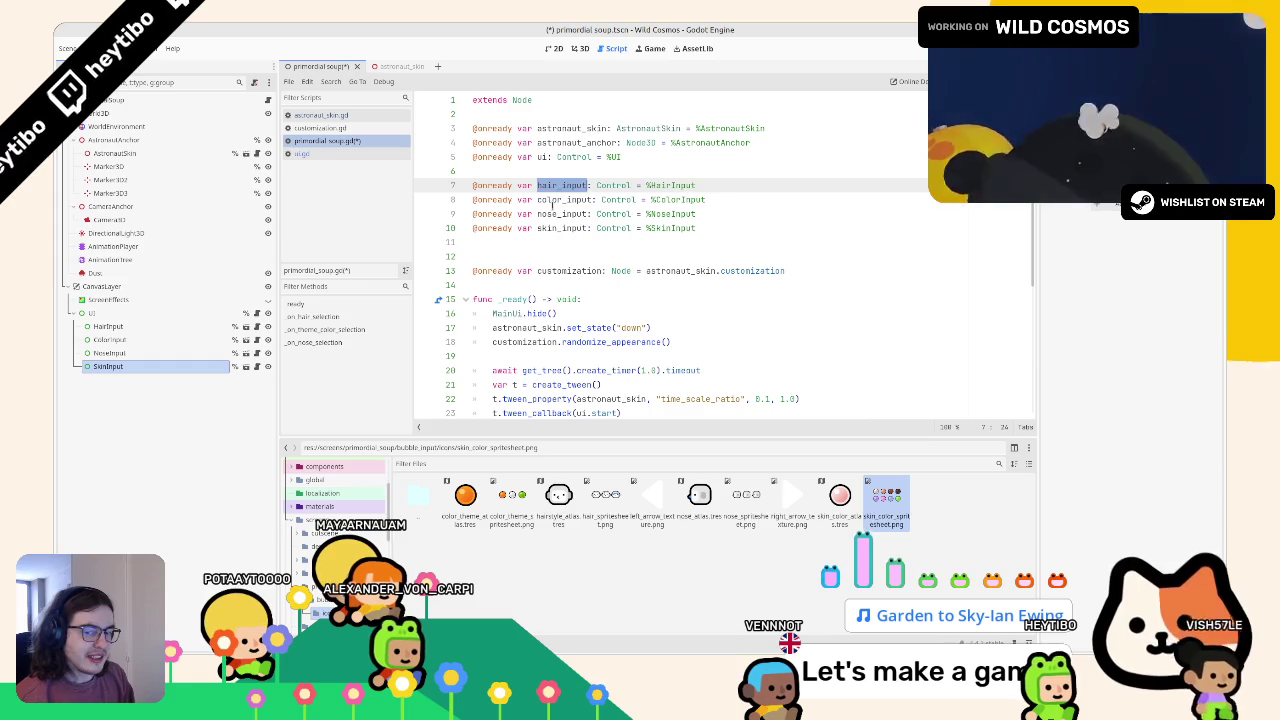
pyautogui.click(553, 228)
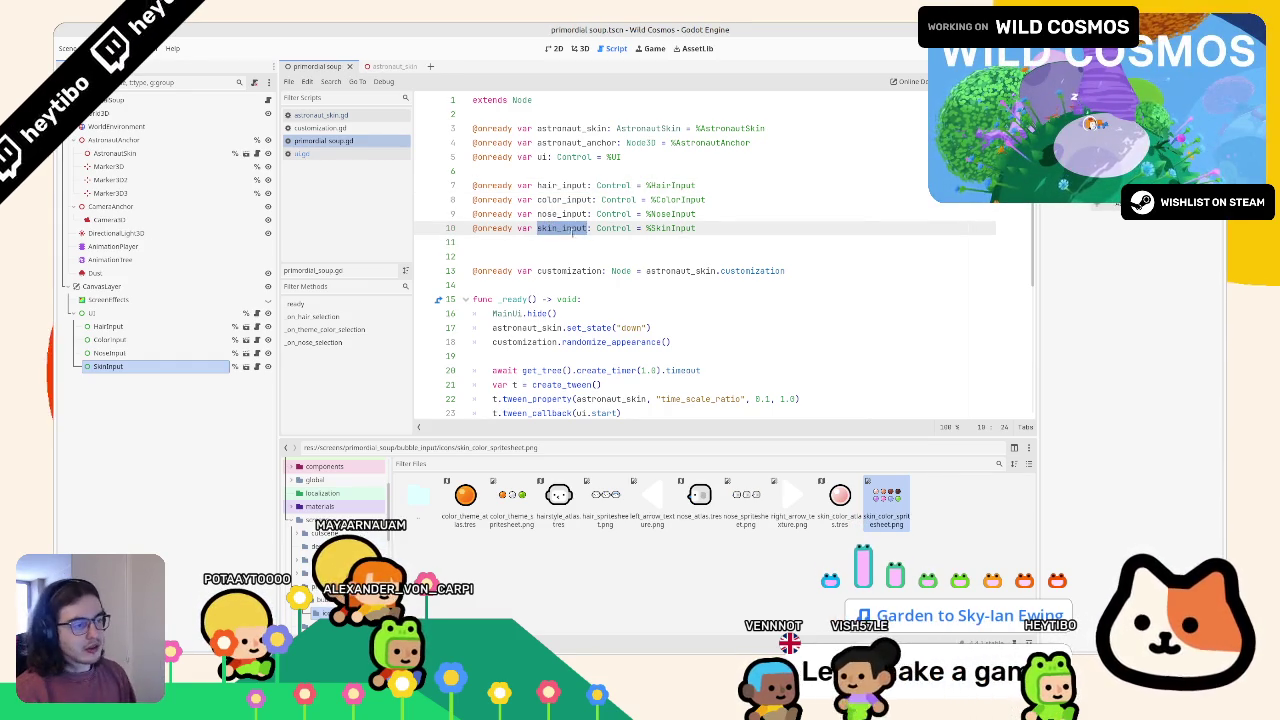
pyautogui.click(600, 241)
pyautogui.press('BackSpace')
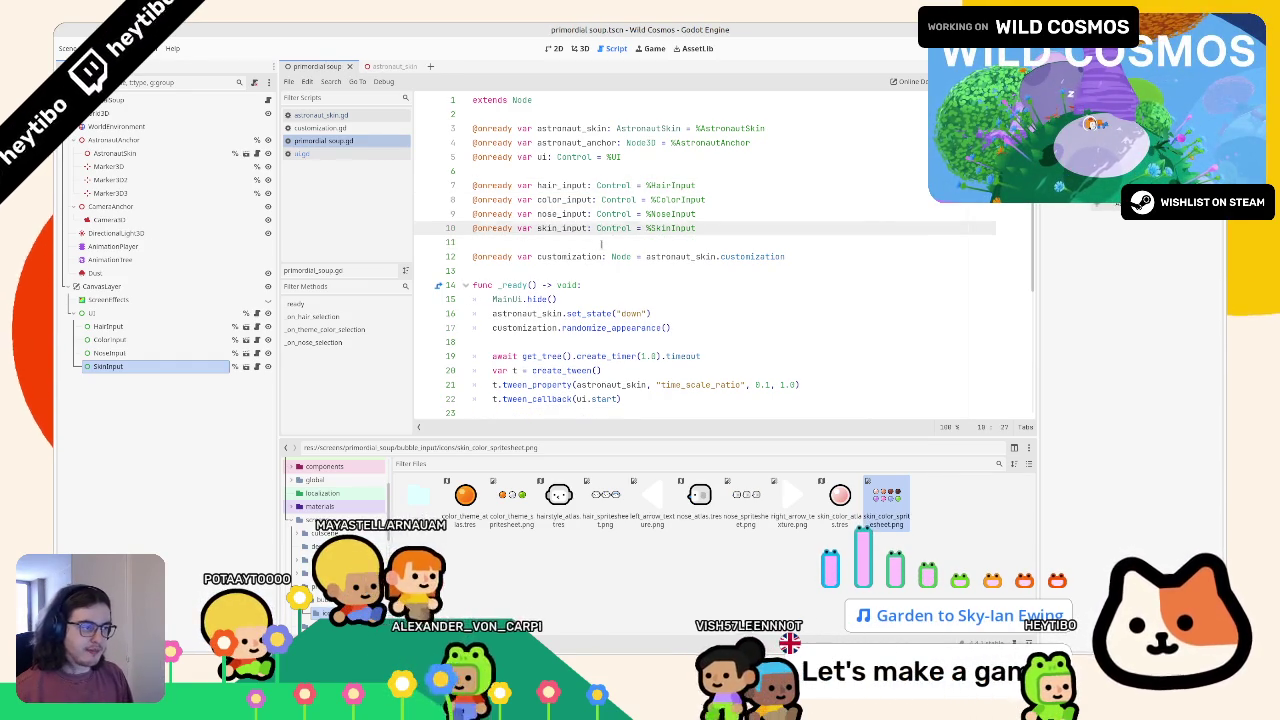
pyautogui.click(598, 242)
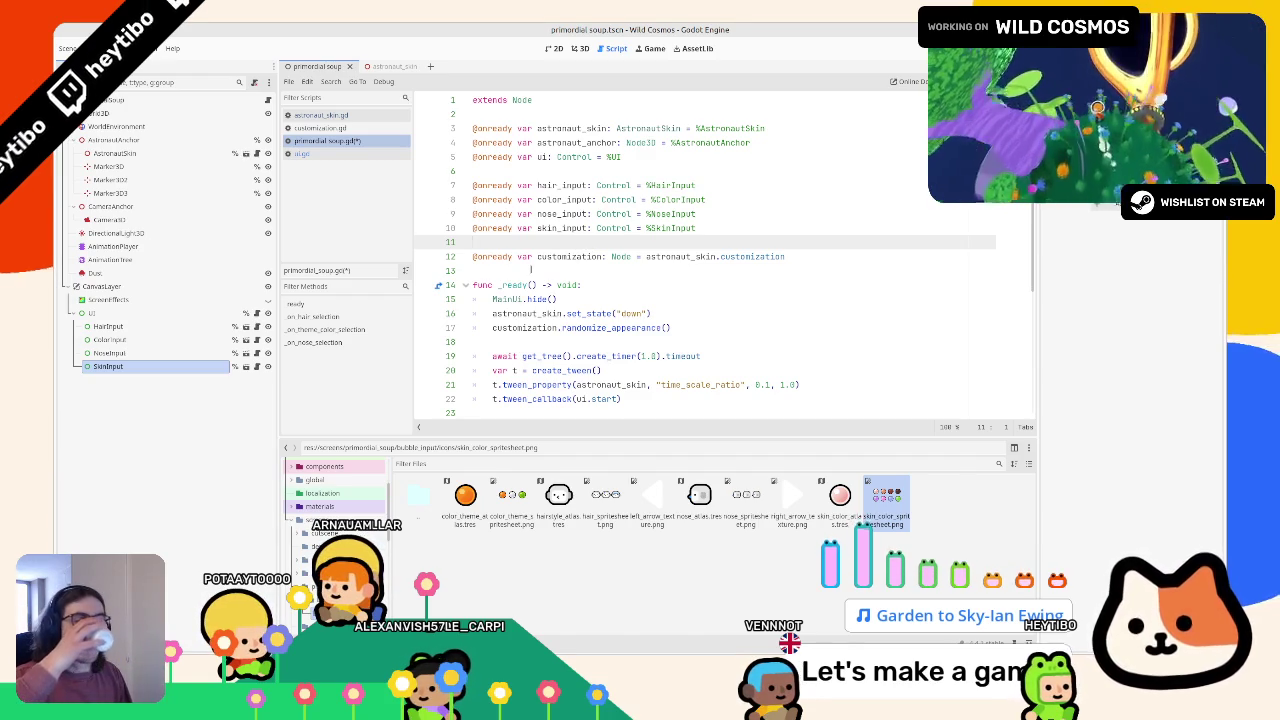
# Step: Reopen ui.gd at the HairInput arrow line entry
pyautogui.scroll(-5, 550, 262)
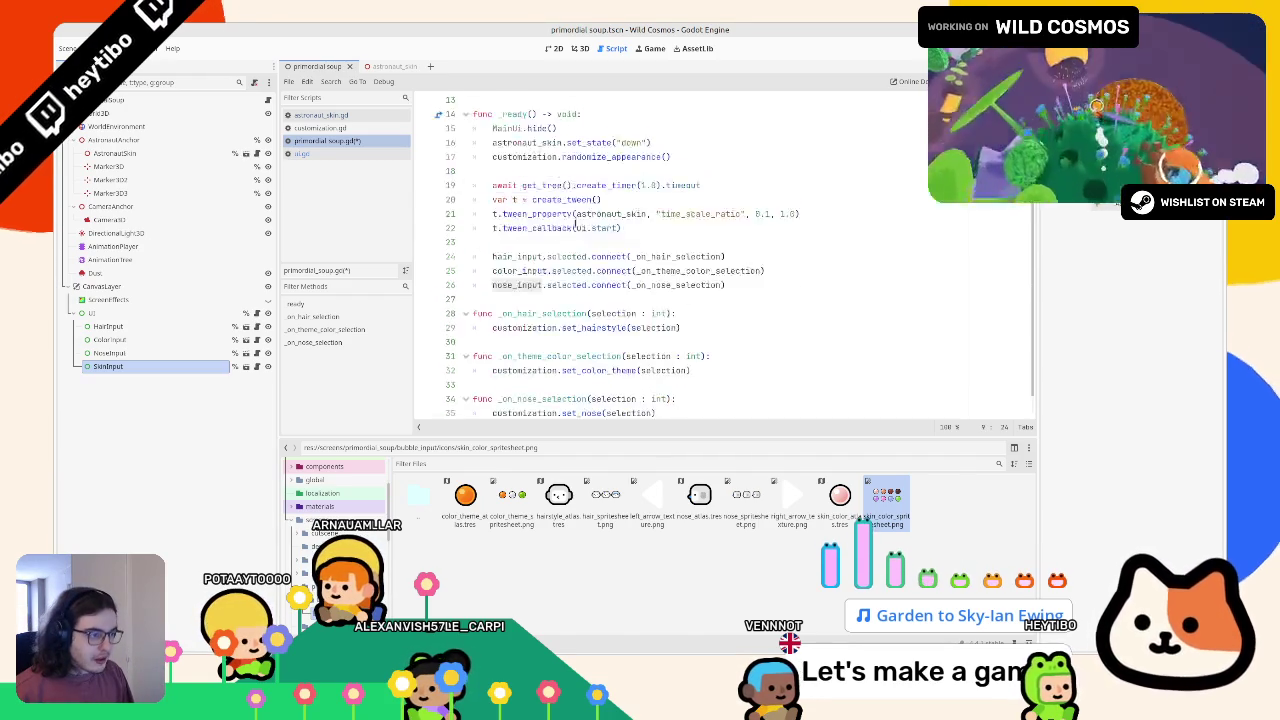
pyautogui.scroll(2, 600, 260)
pyautogui.click(256, 313)
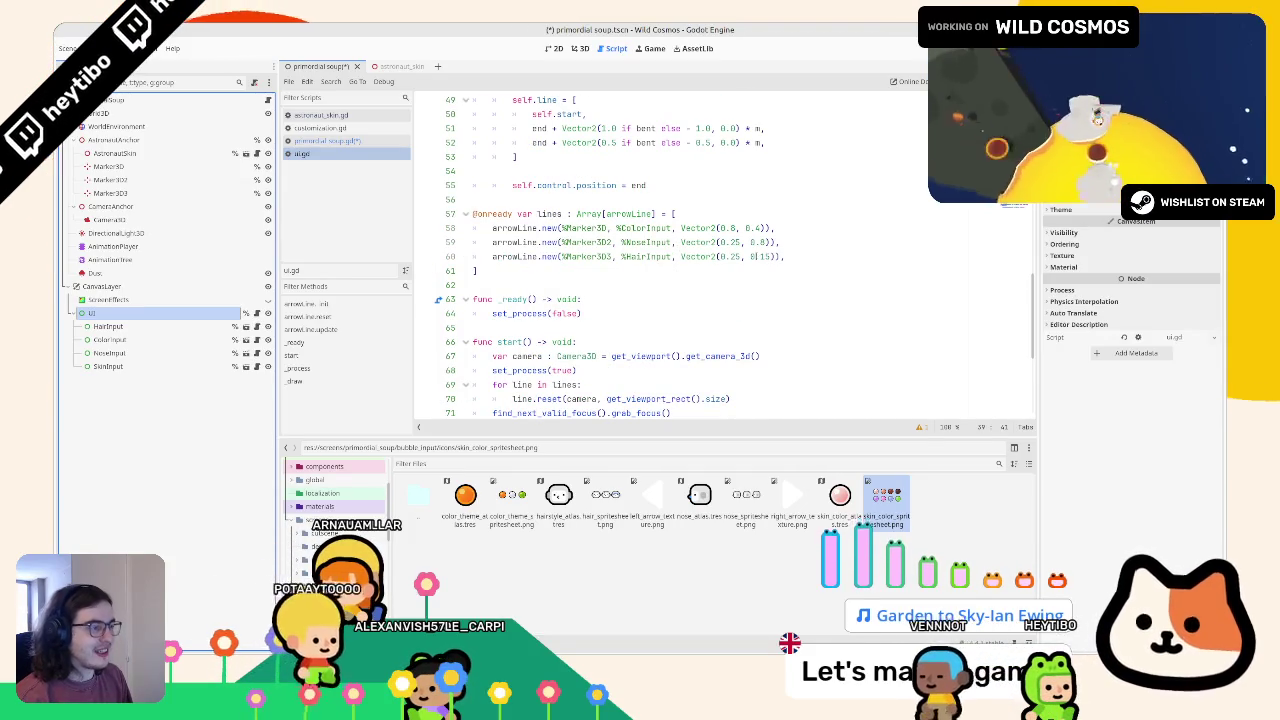
pyautogui.click(800, 257)
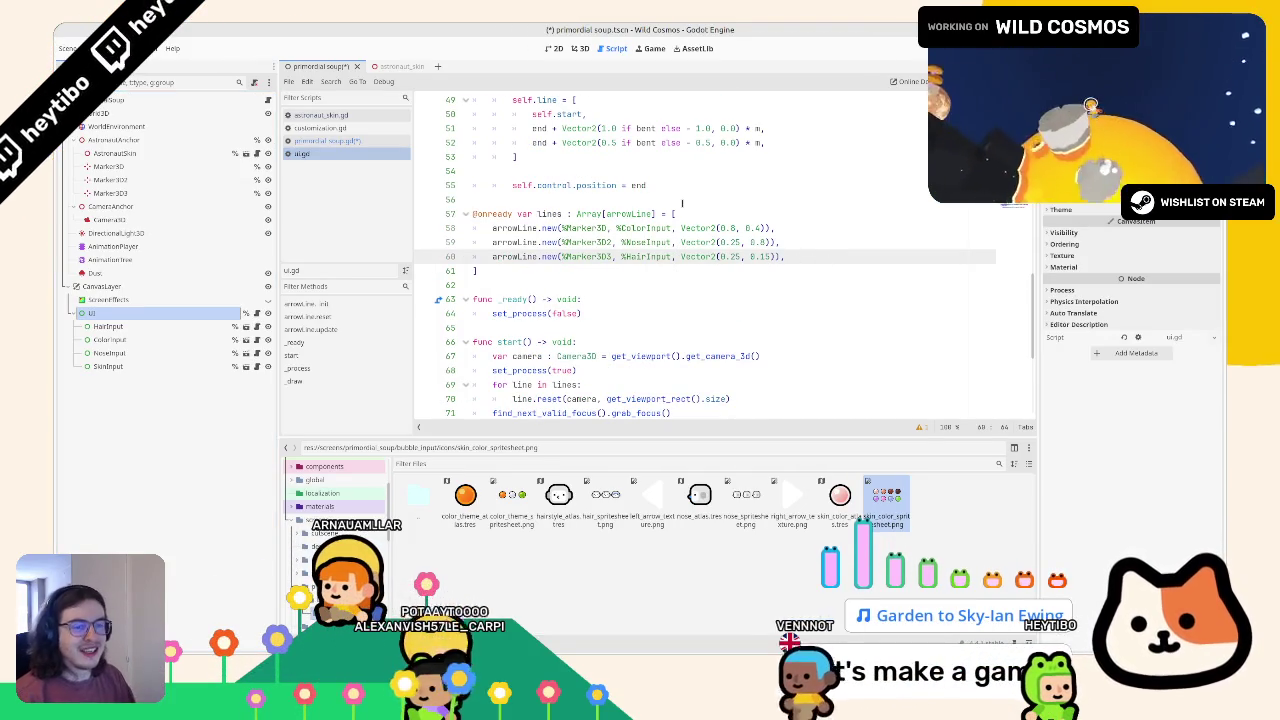
pyautogui.click(579, 48)
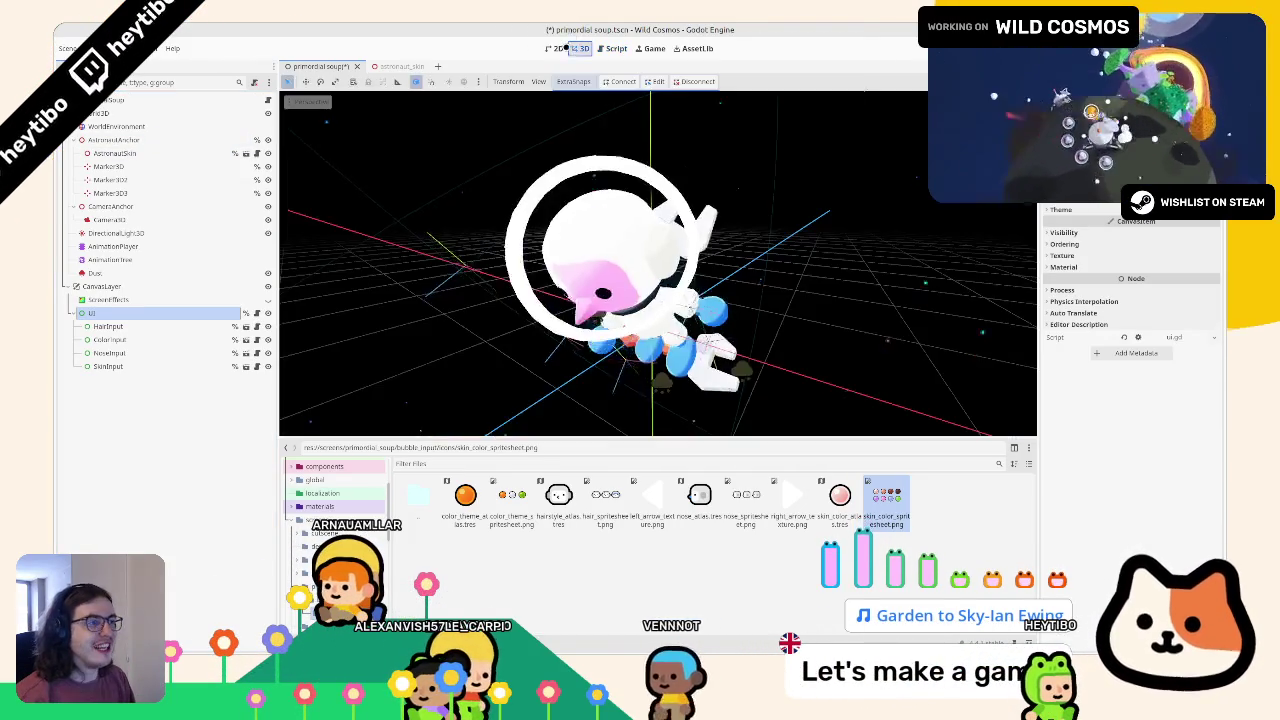
# Step: Compare where Marker3D, Marker3D2 and Marker3D3 sit on the astronaut in the 3D view
pyautogui.click(554, 48)
pyautogui.click(110, 193)
pyautogui.click(134, 166)
pyautogui.click(135, 179)
pyautogui.click(134, 166)
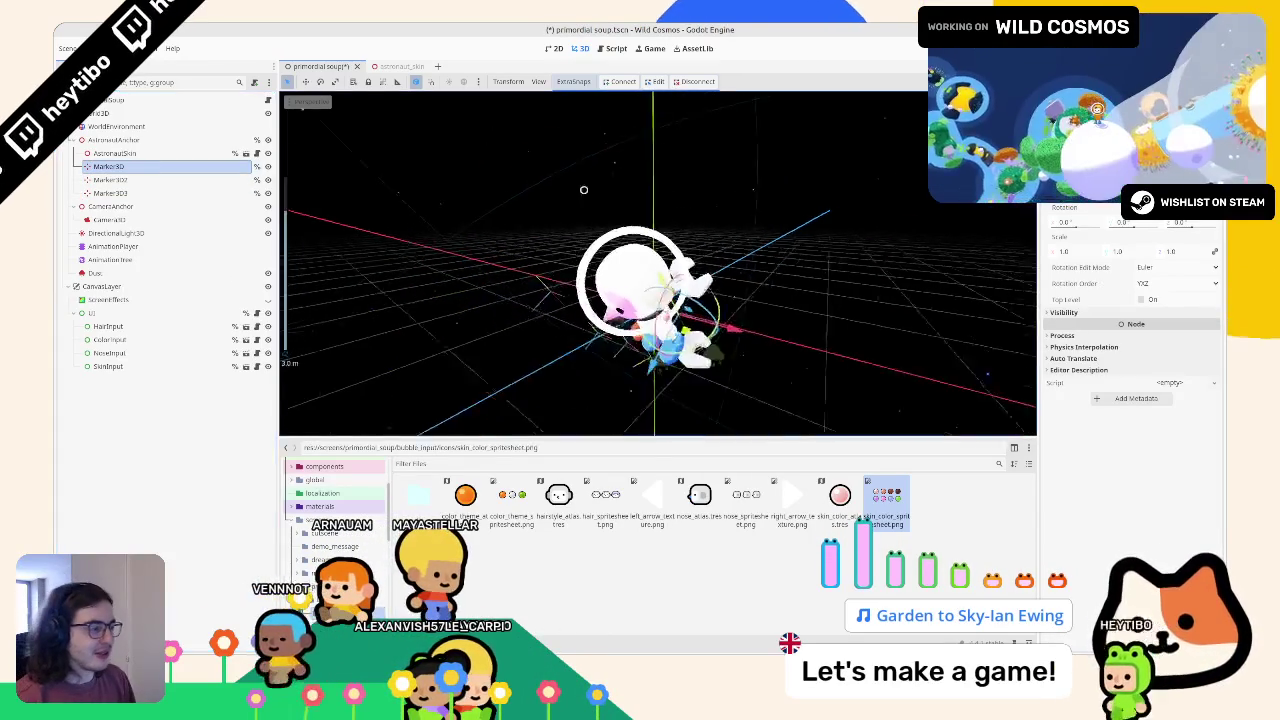
pyautogui.click(110, 179)
pyautogui.click(110, 192)
# Step: Rename Marker3D3 to HairMarker and locate the other two markers on the astronaut
pyautogui.doubleClick(110, 192)
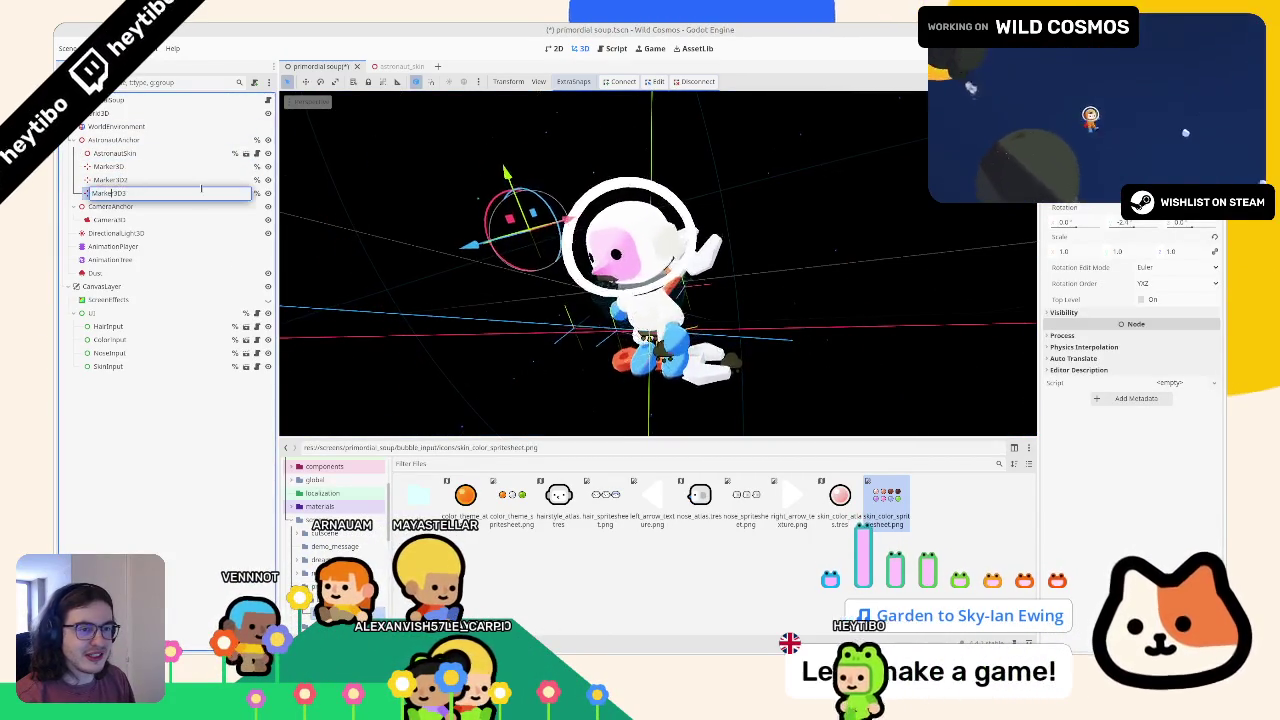
pyautogui.write('HairMarker')
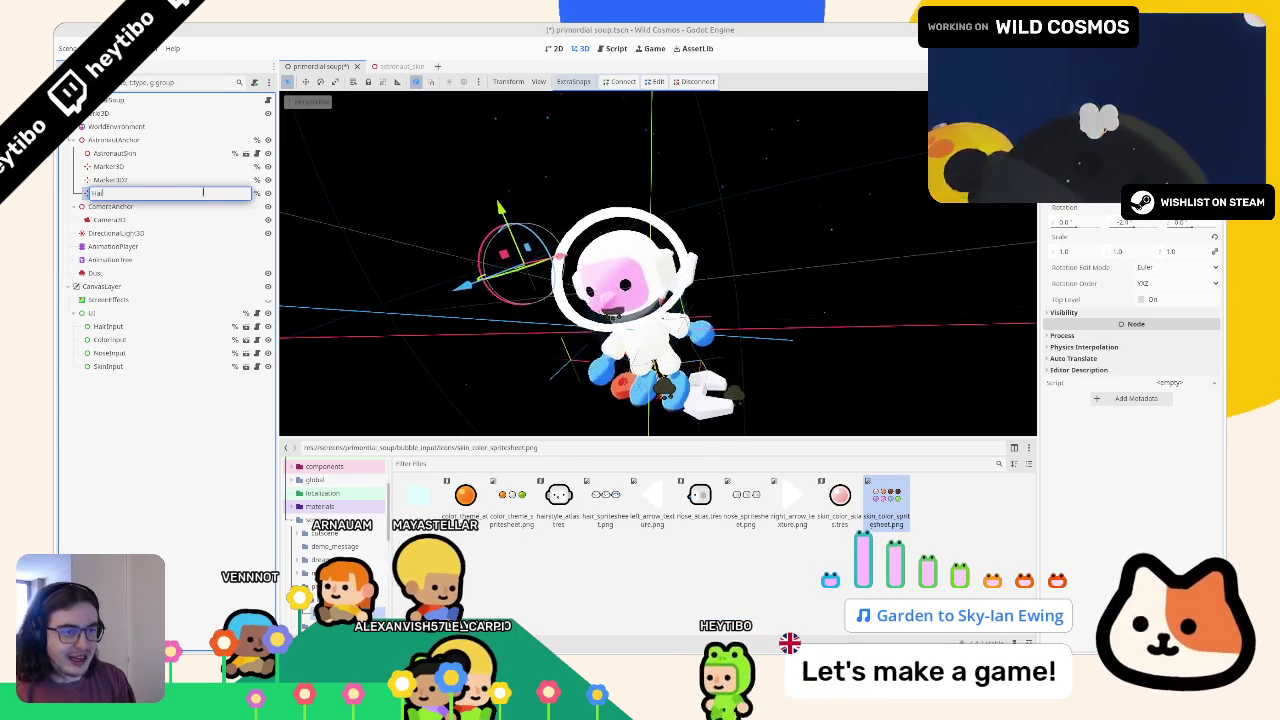
pyautogui.press('Return')
pyautogui.click(151, 167)
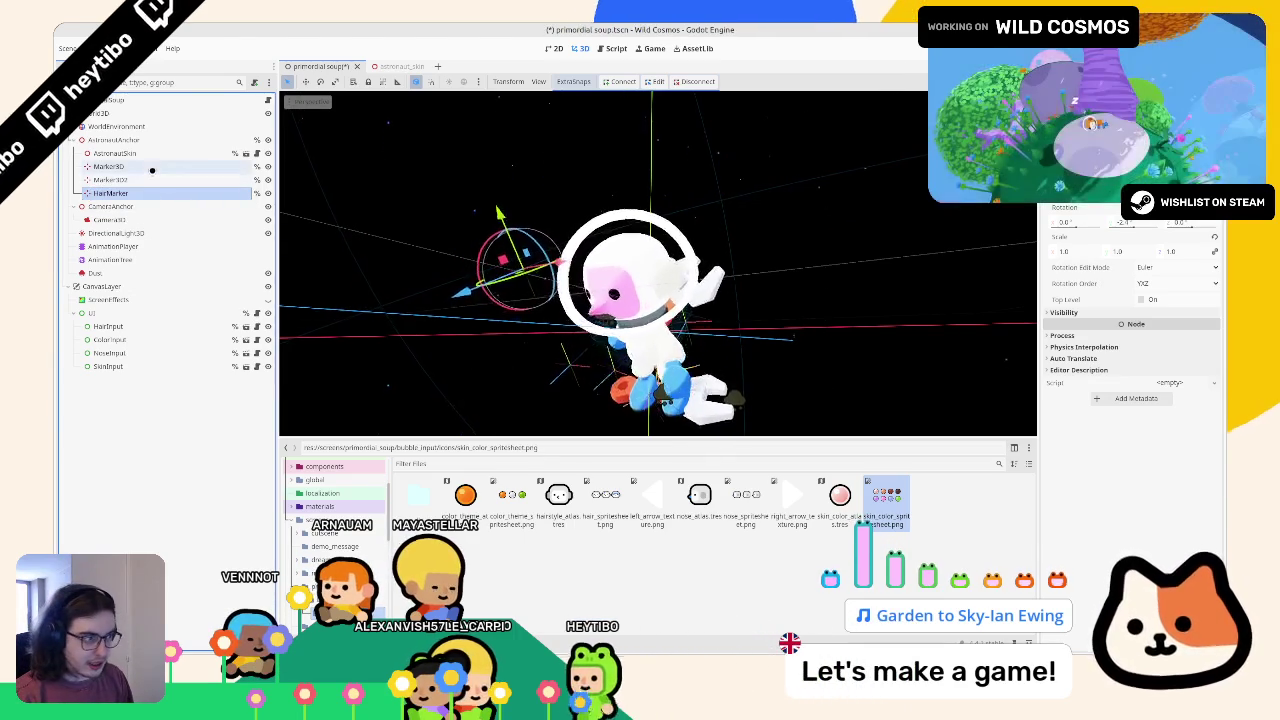
pyautogui.moveTo(537, 163); pyautogui.dragTo(590, 147)
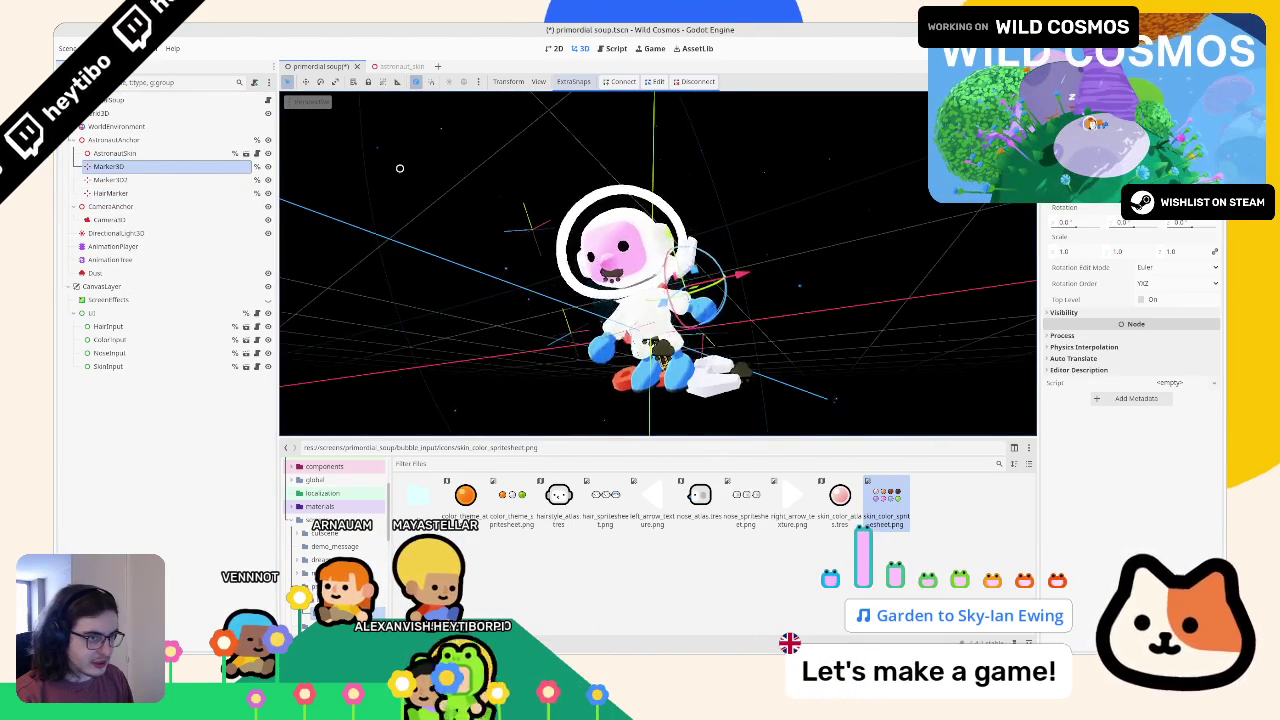
pyautogui.click(163, 179)
pyautogui.moveTo(520, 240); pyautogui.dragTo(579, 245)
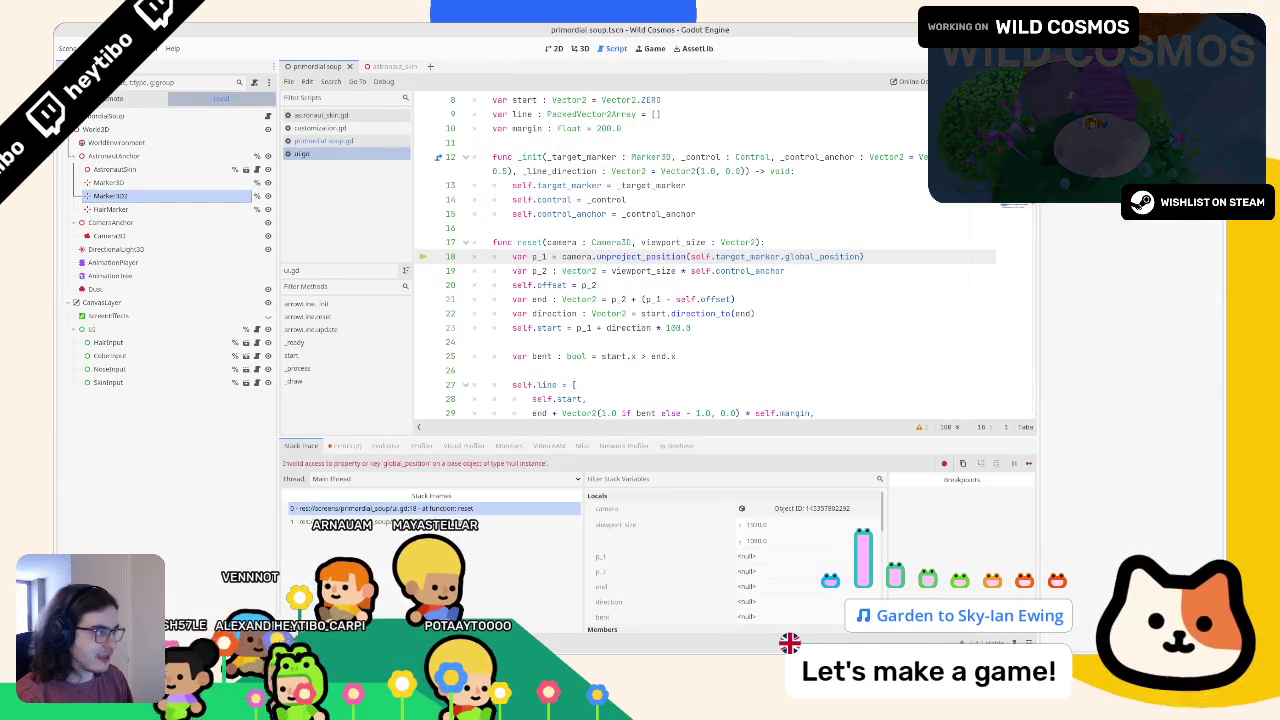
# Step: Stop the crashed debug session and return to the ui.gd script
pyautogui.press('F8')
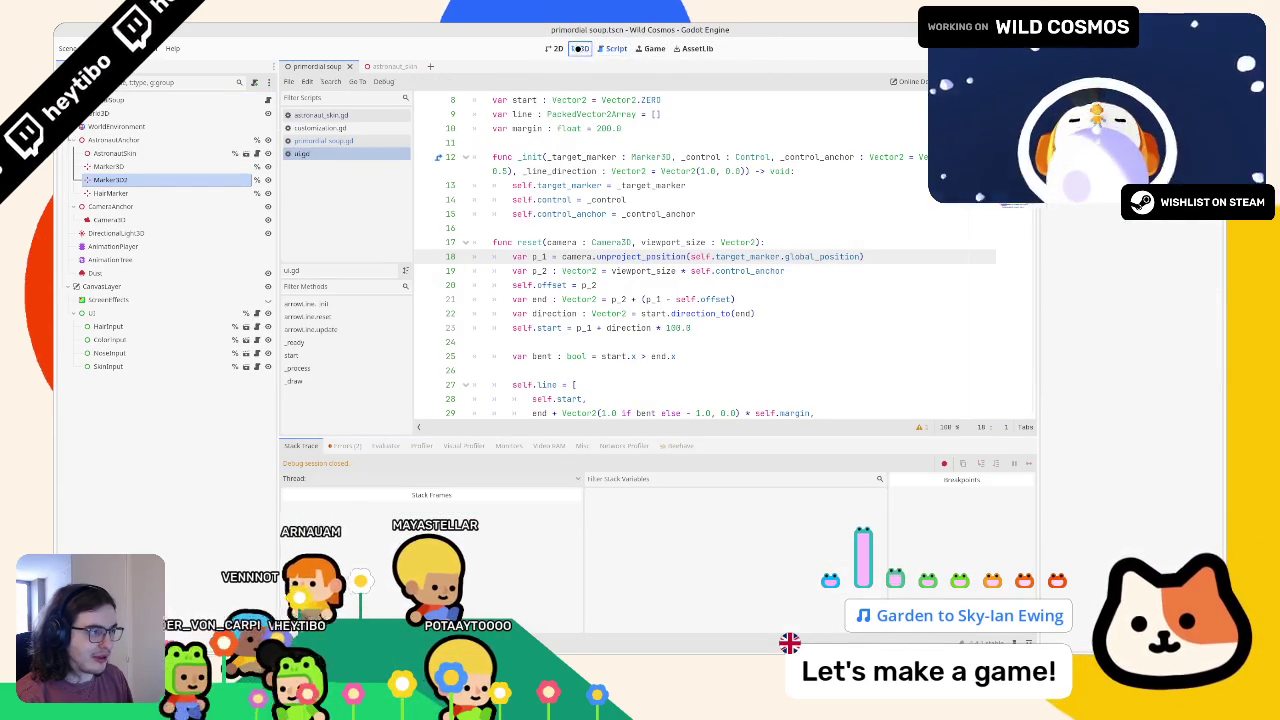
pyautogui.click(580, 48)
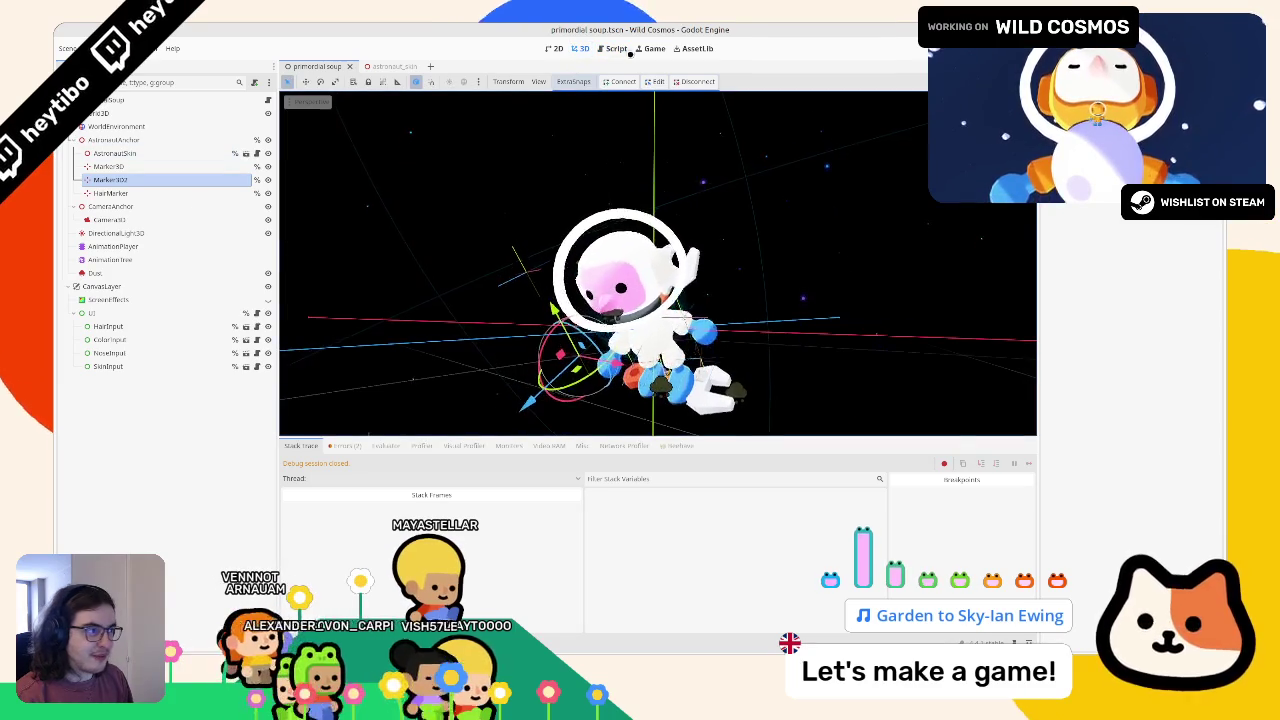
pyautogui.click(611, 48)
# Step: Find ui.gd's lines array still referencing %Marker3D, %Marker3D2 and %Marker3D3
pyautogui.scroll(3, 522, 220)
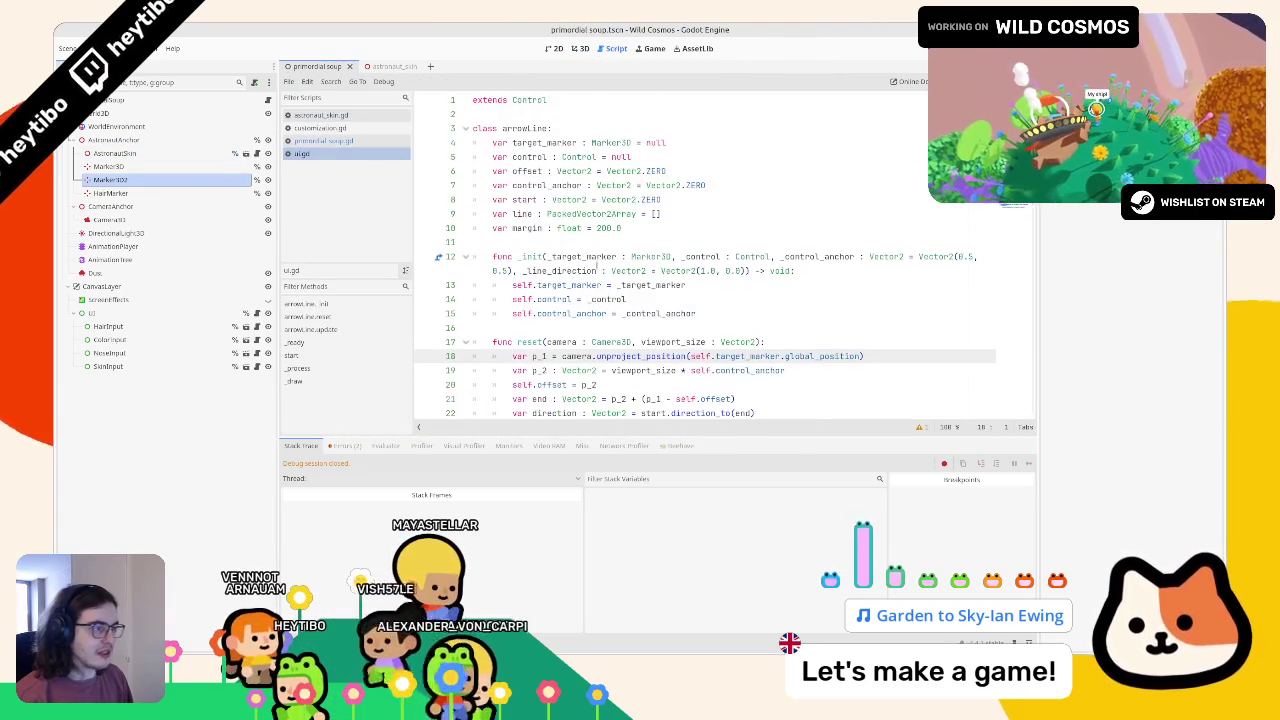
pyautogui.click(617, 256)
pyautogui.scroll(-15, 617, 257)
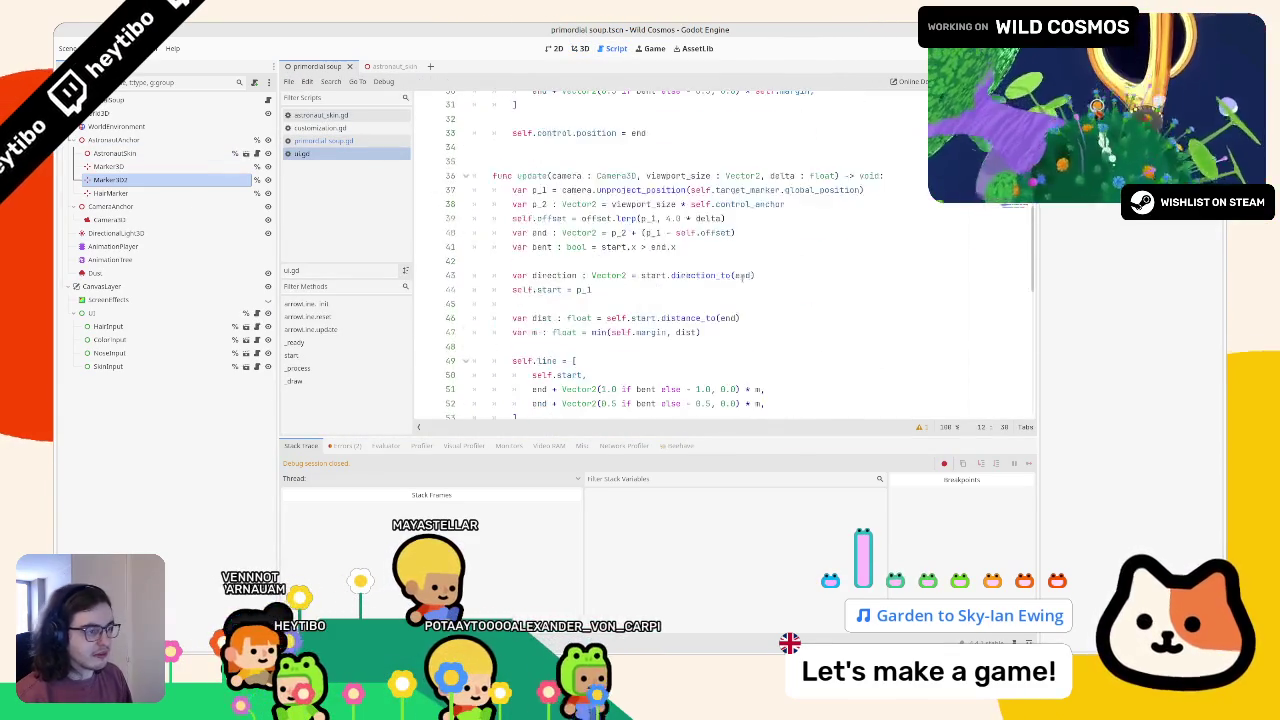
pyautogui.scroll(1, 617, 192)
pyautogui.moveTo(600, 166); pyautogui.dragTo(432, 123)
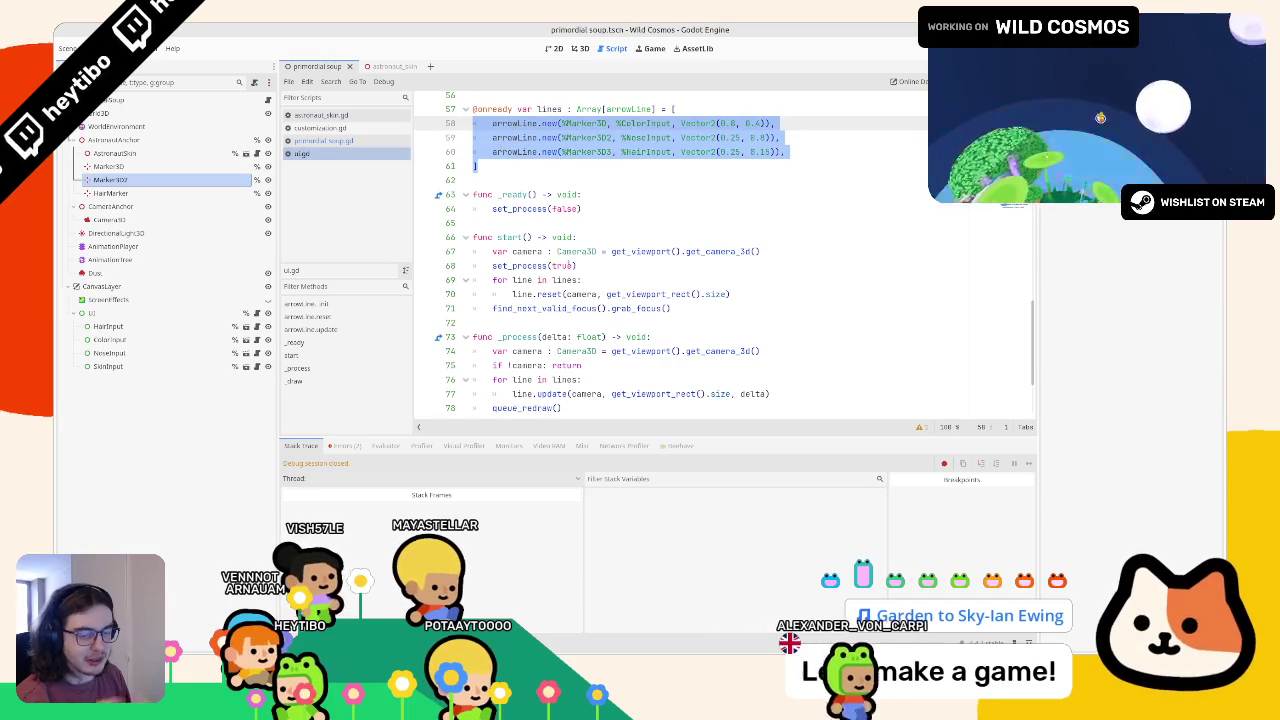
pyautogui.click(685, 196)
pyautogui.press('Up')
pyautogui.press('Up')
pyautogui.scroll(4, 600, 250)
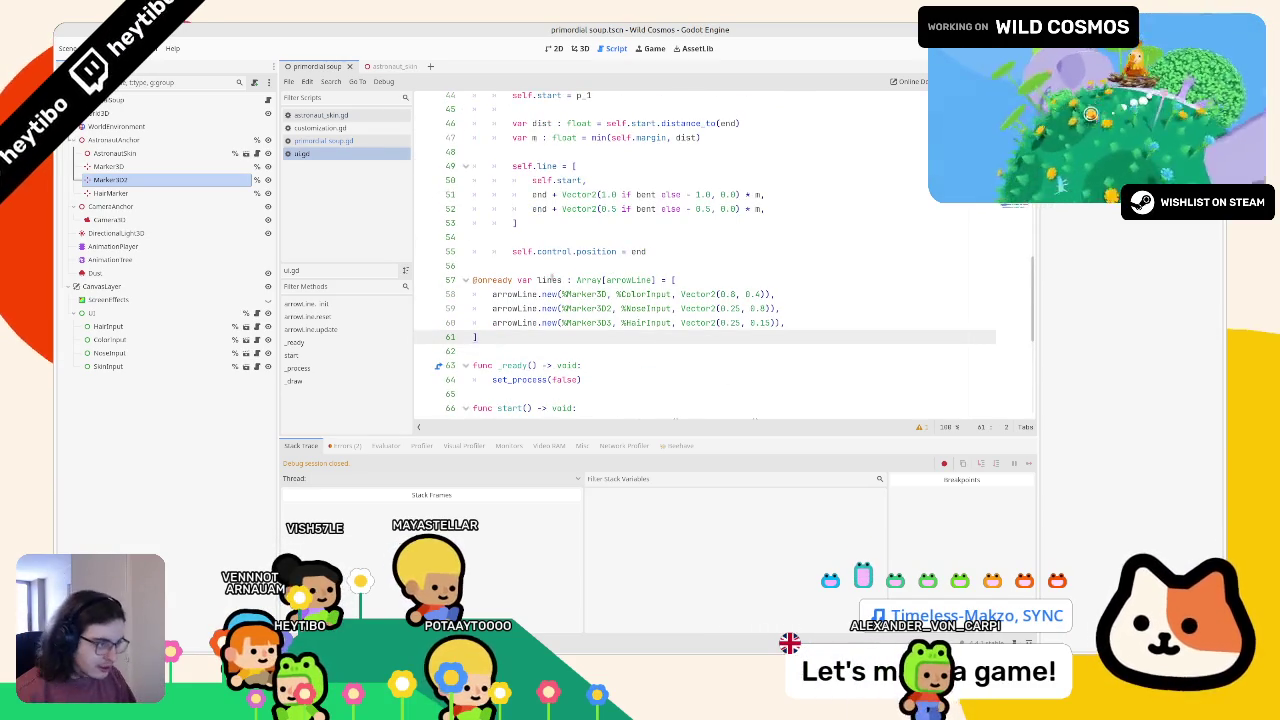
pyautogui.click(110, 192)
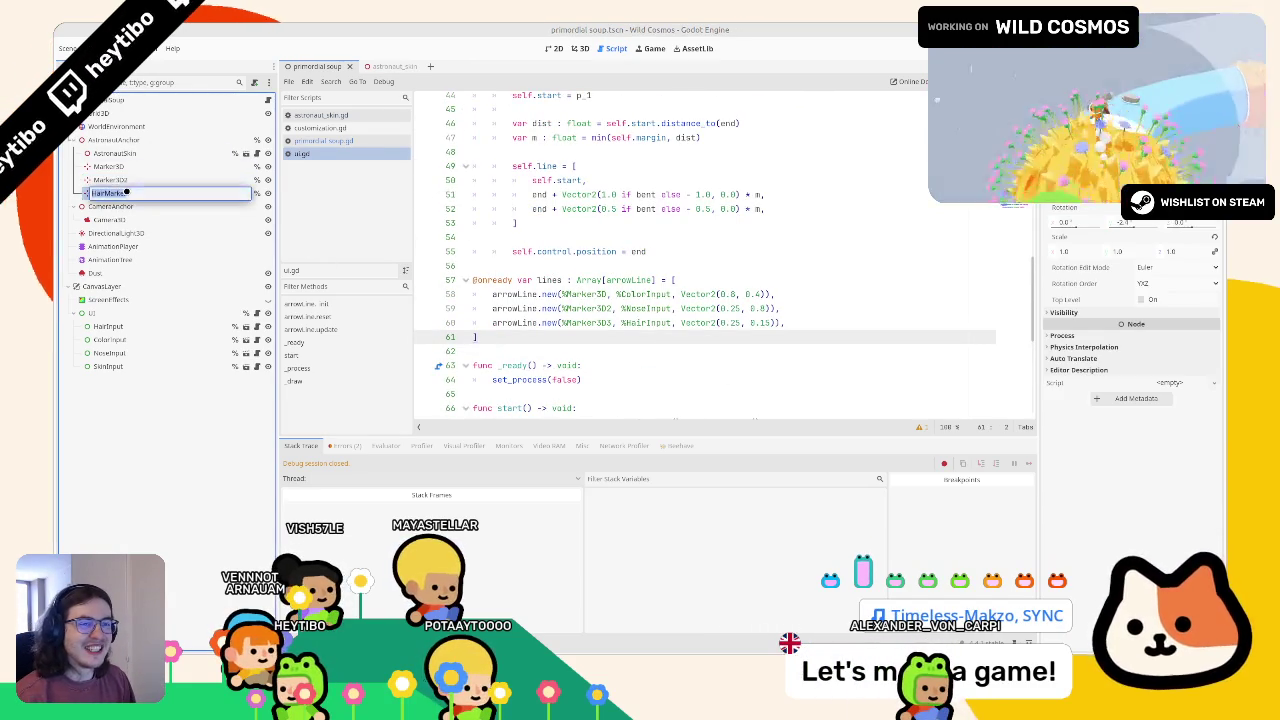
# Step: Point the third arrow line at HairMarker; rename Marker3D2 to NoseMarker and Marker3D to SuitMarker
pyautogui.click(586, 322)
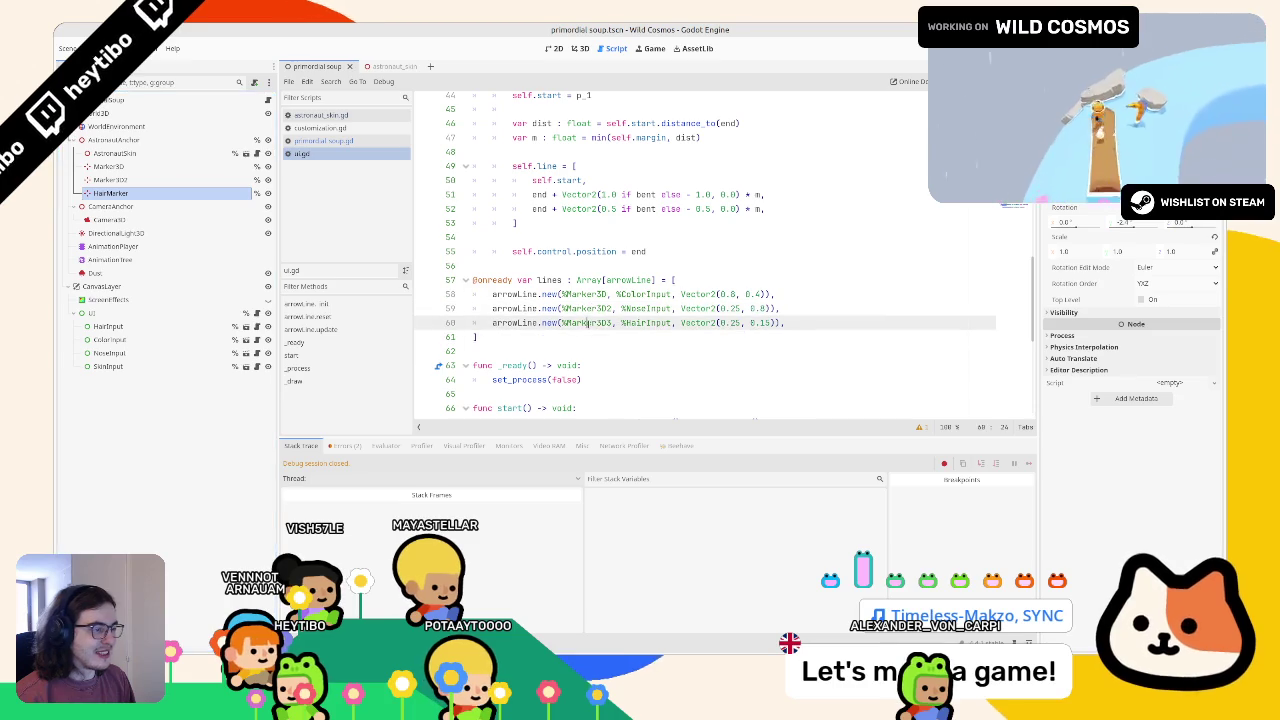
pyautogui.write('HairMarker')
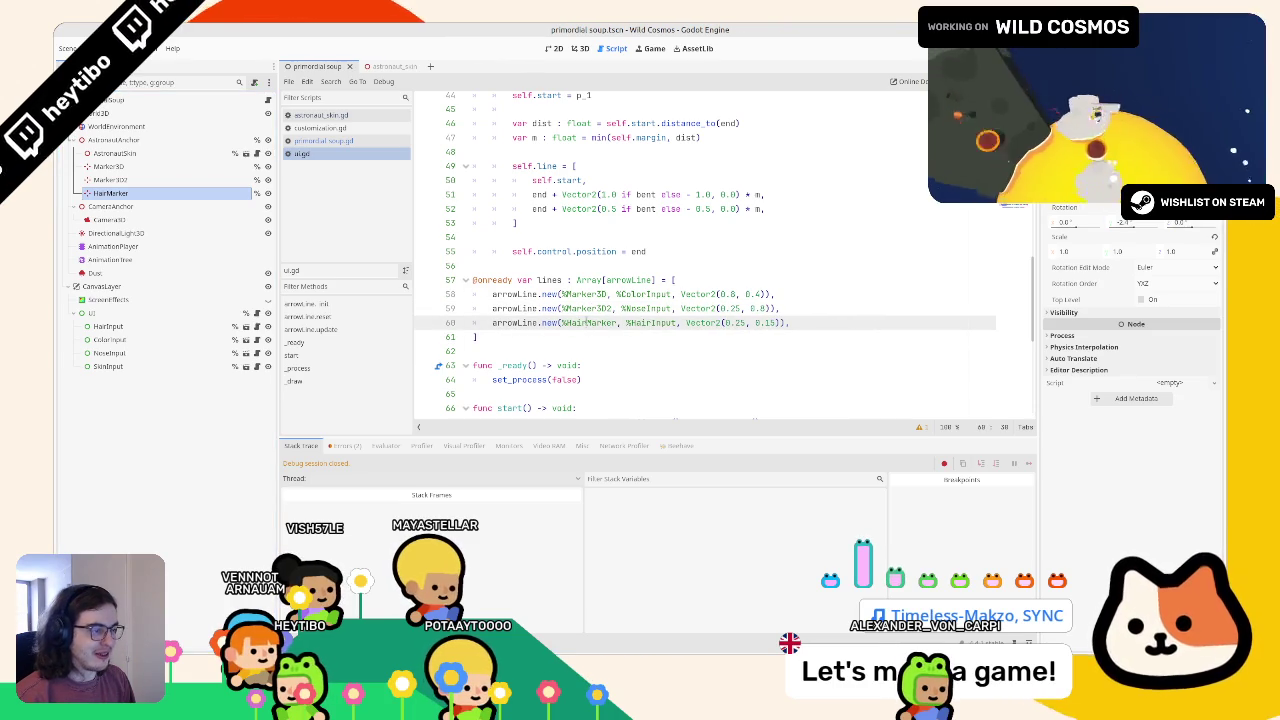
pyautogui.click(110, 179)
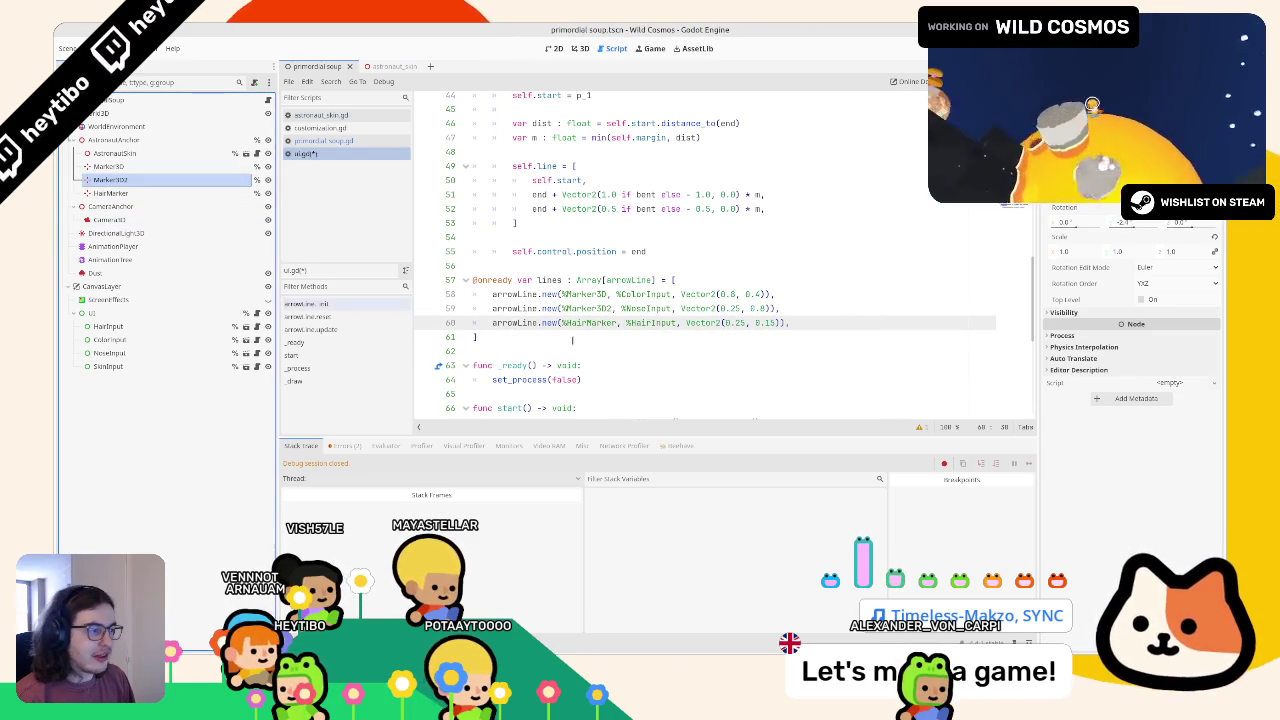
pyautogui.doubleClick(137, 180)
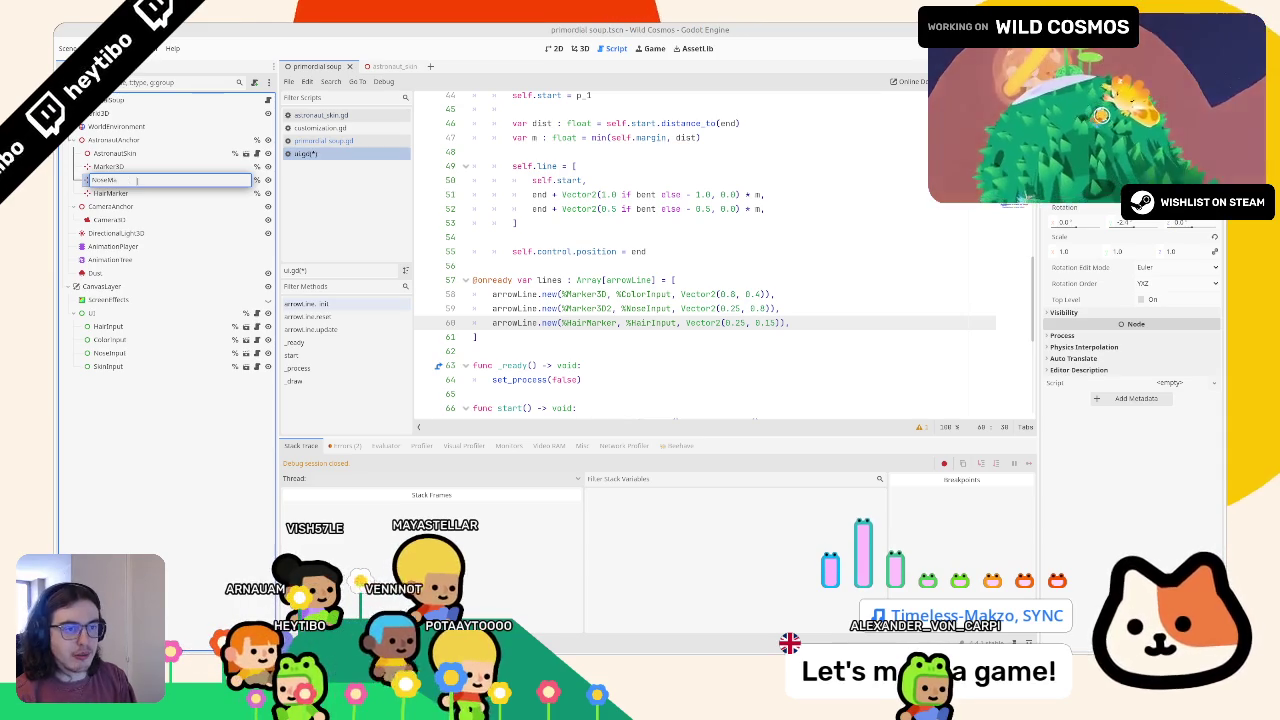
pyautogui.press('Return')
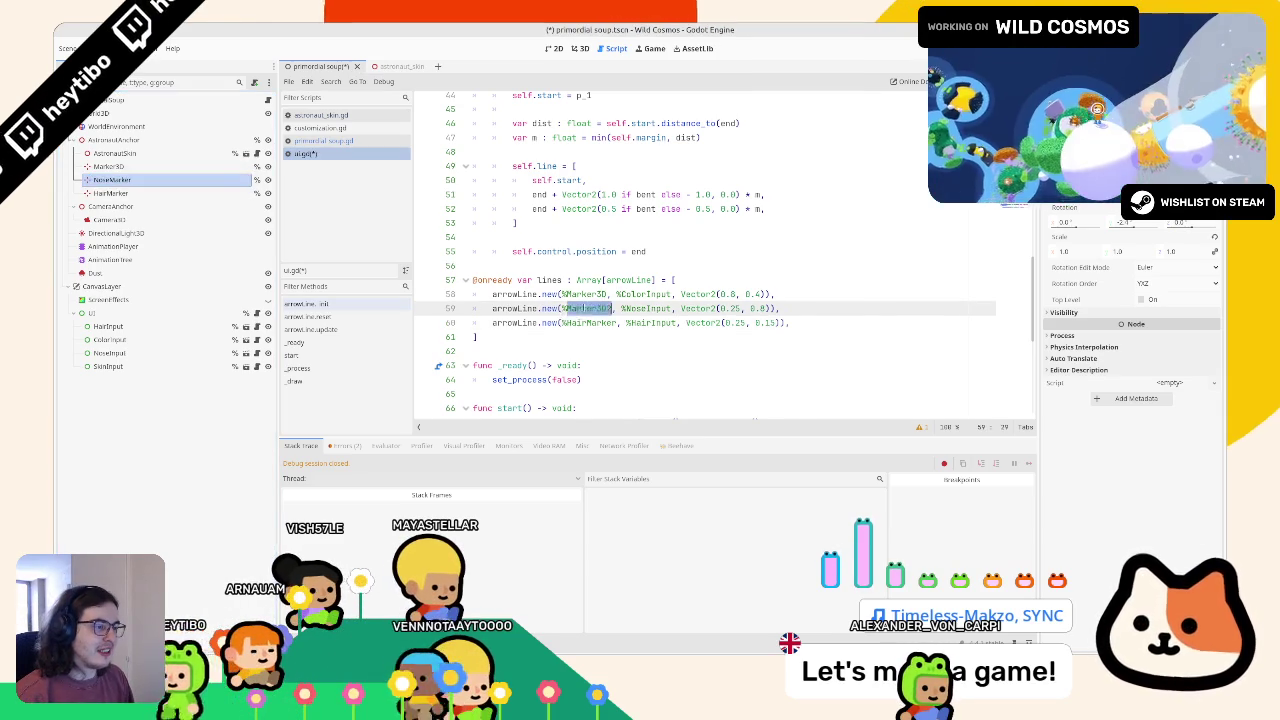
pyautogui.doubleClick(106, 166)
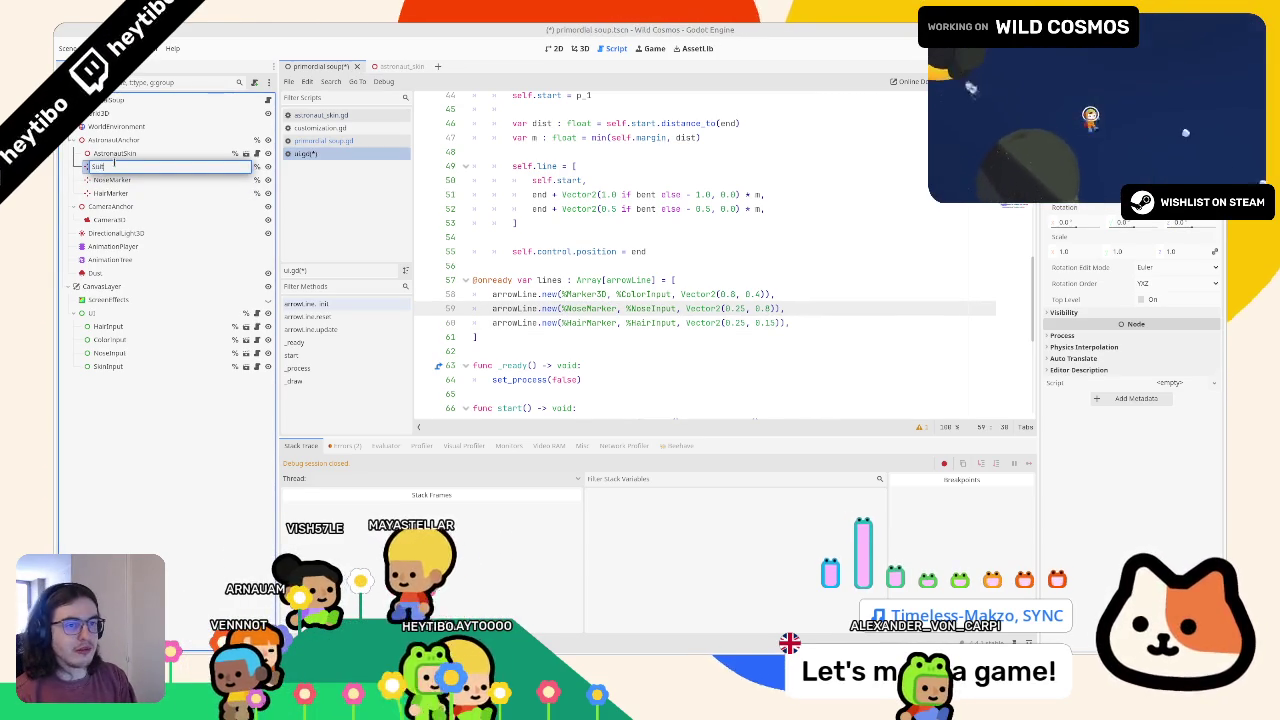
pyautogui.press('Return')
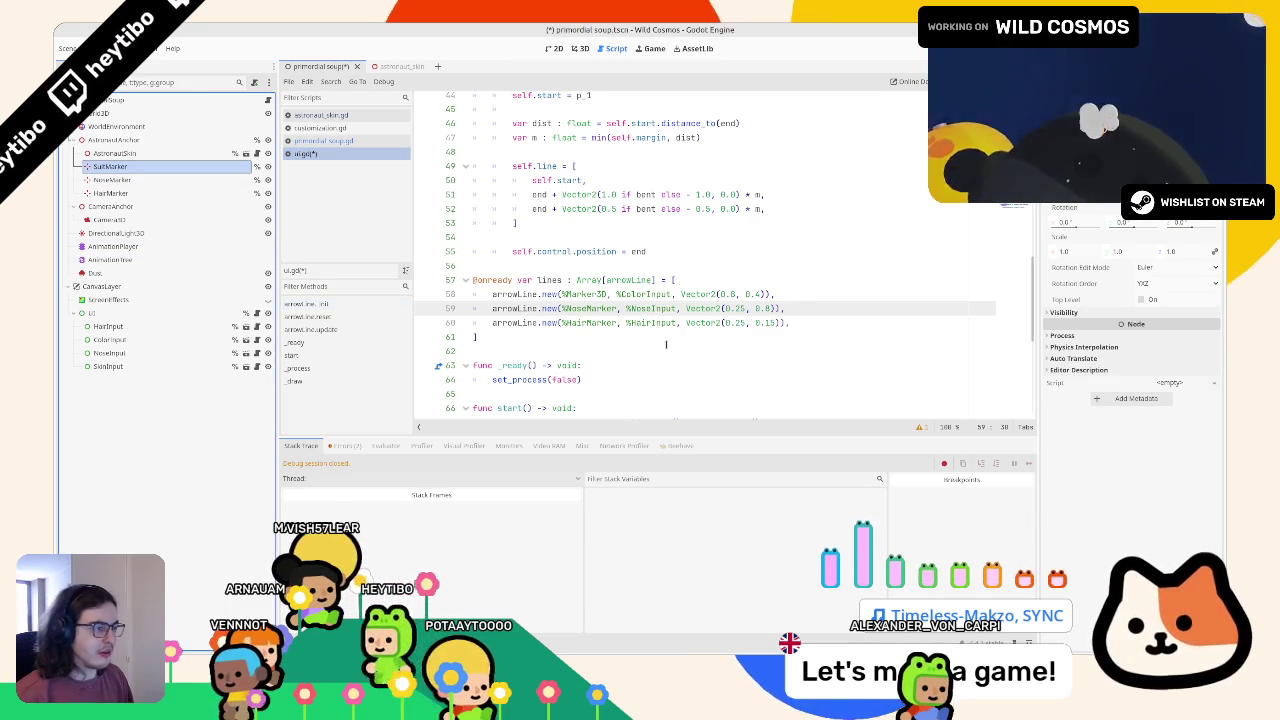
# Step: Change the line-58 reference to SuitMarker and rename ColorInput to SuitInput
pyautogui.doubleClick(596, 294)
pyautogui.write('SuitMarker')
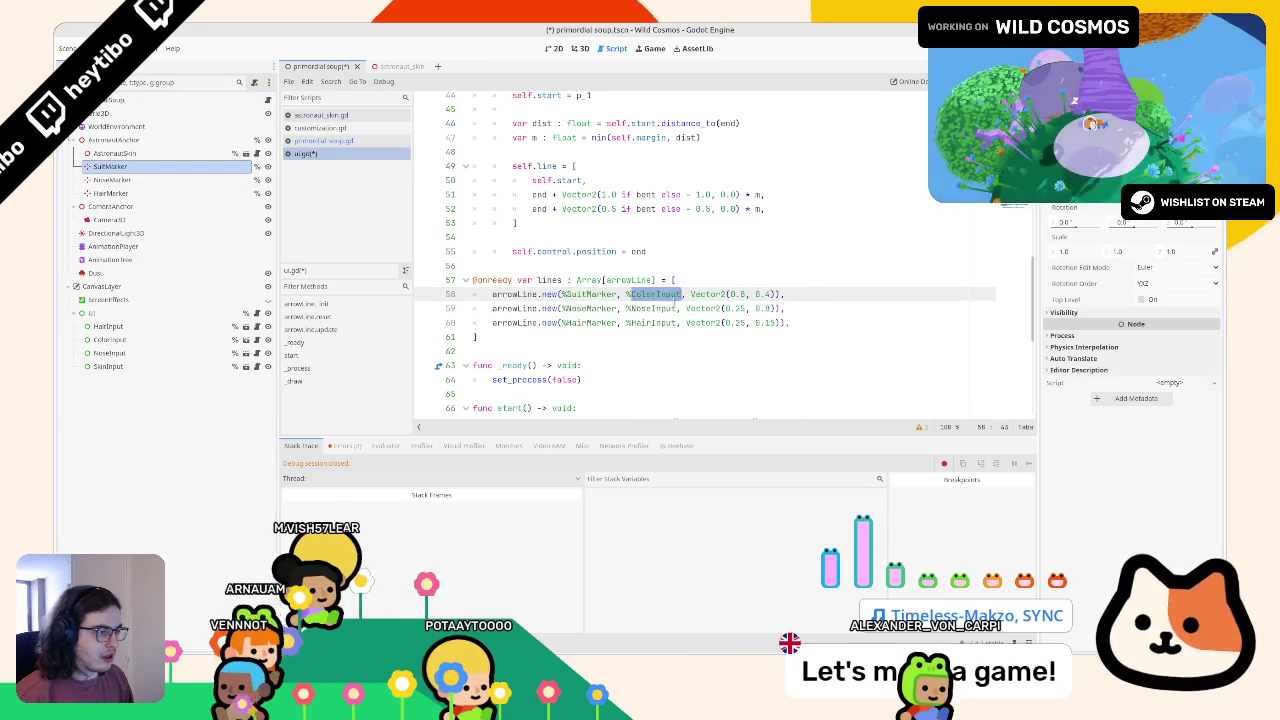
pyautogui.doubleClick(120, 341)
pyautogui.write('Suit')
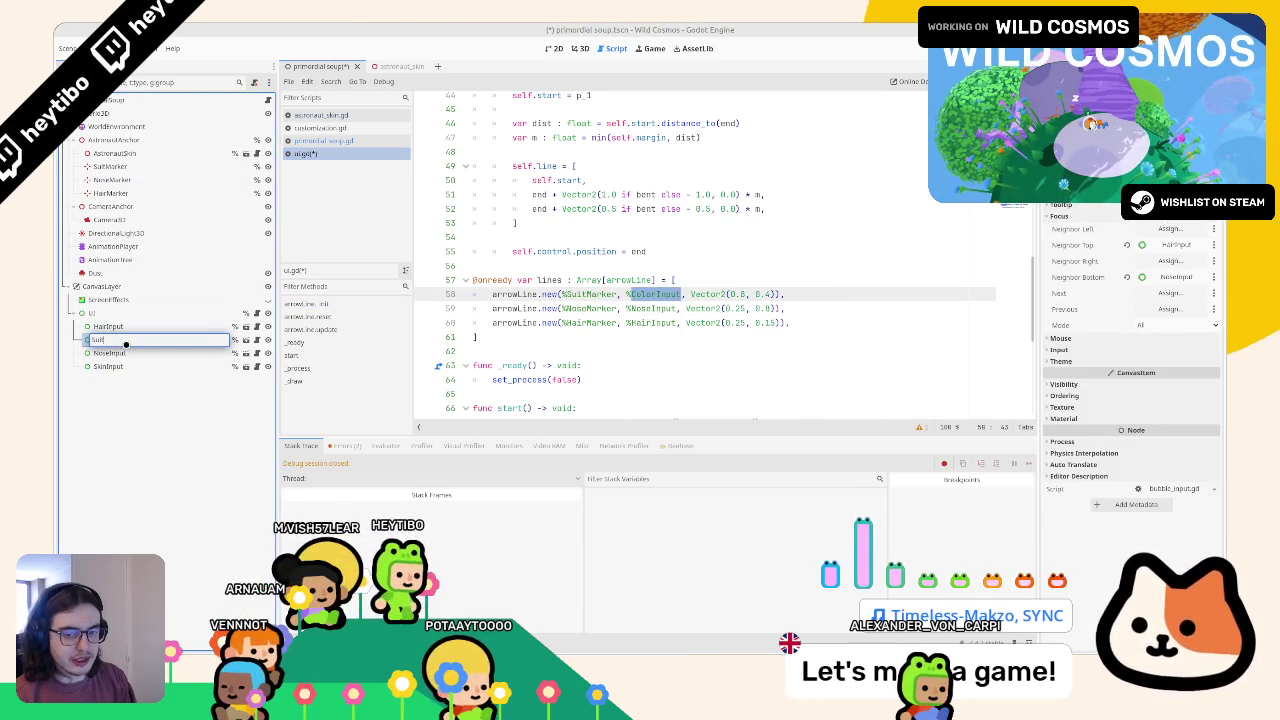
pyautogui.press('Return')
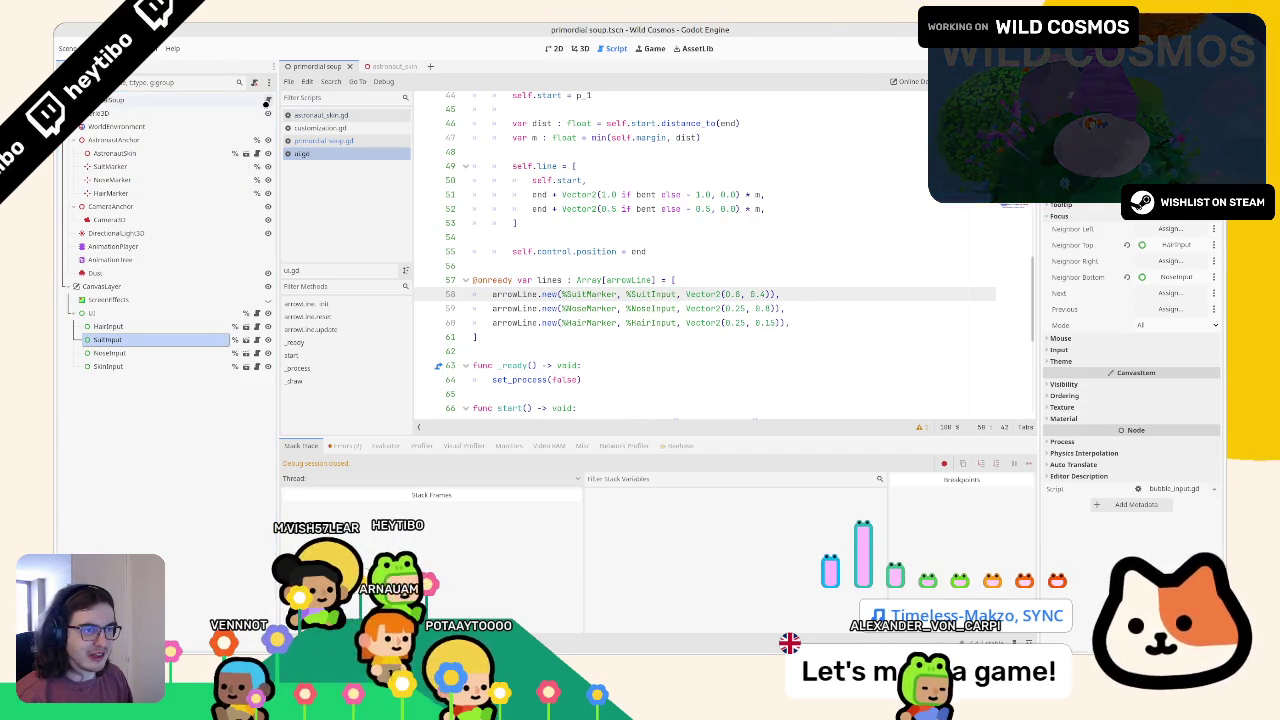
# Step: Replace primordial_soup.gd's color_input declaration with a suit_input reference to SuitInput
pyautogui.click(310, 140)
pyautogui.scroll(3, 672, 237)
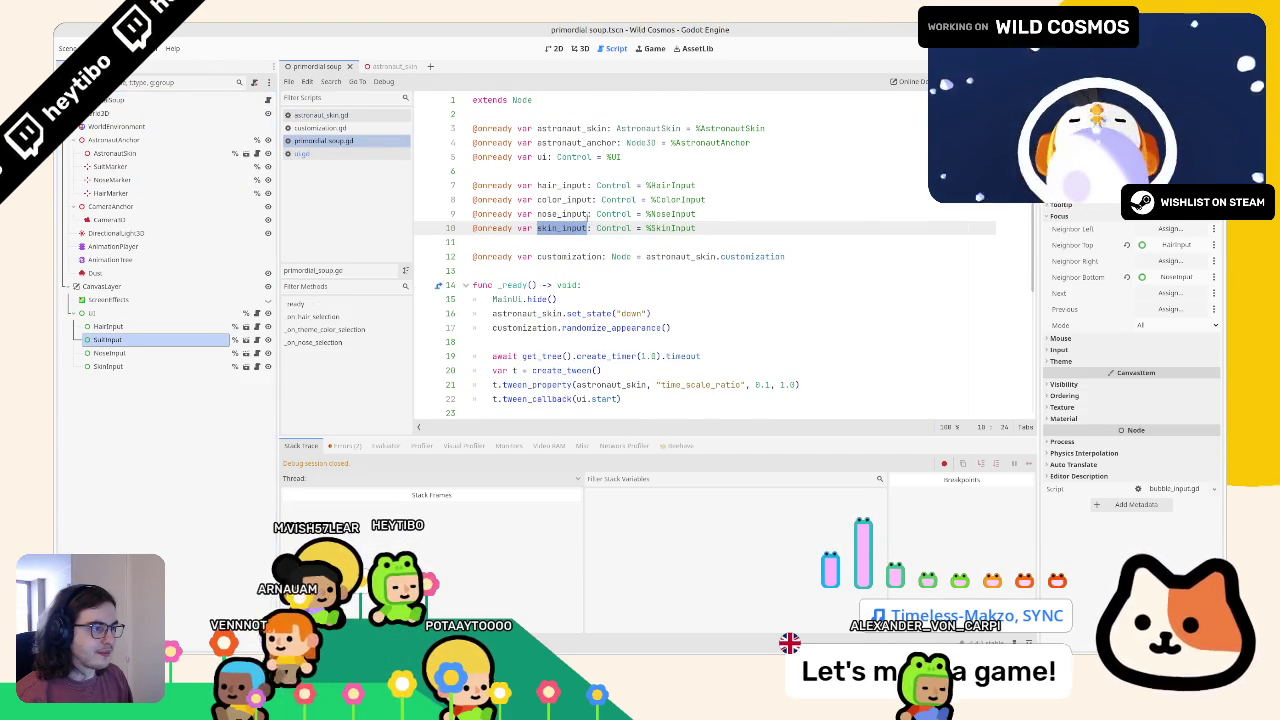
pyautogui.doubleClick(576, 185)
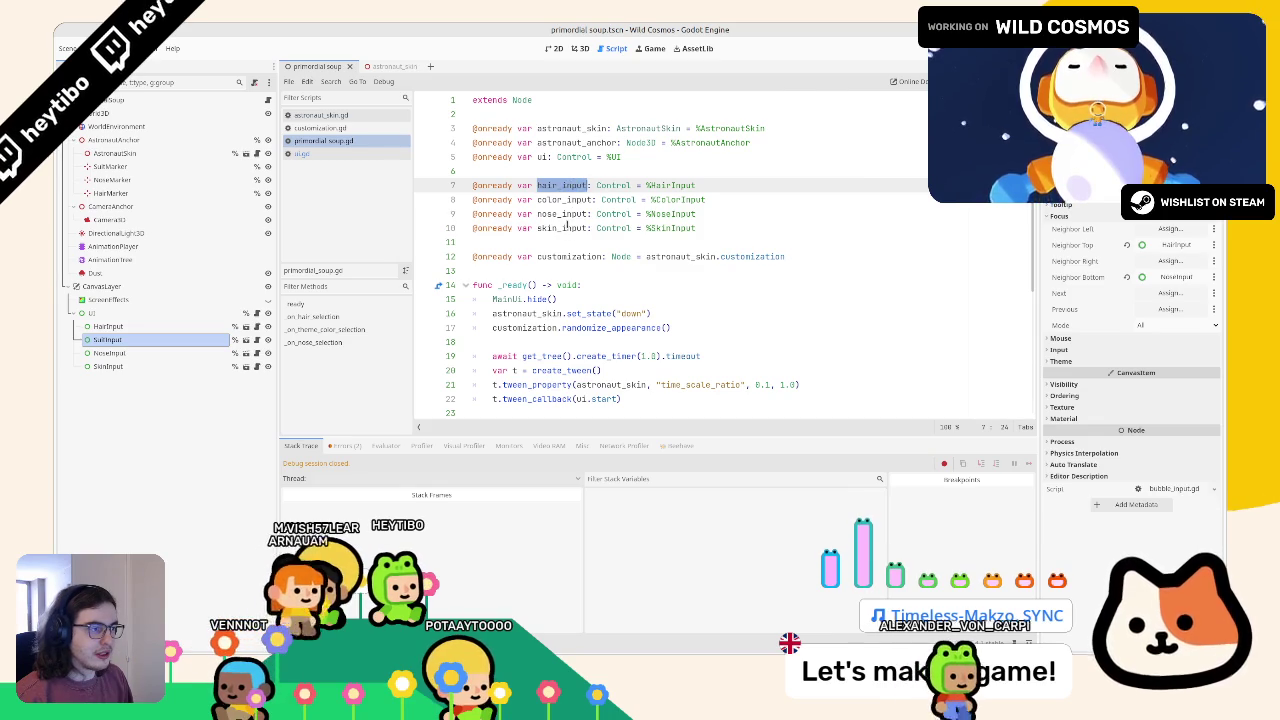
pyautogui.click(561, 199)
pyautogui.tripleClick(561, 199)
pyautogui.press('BackSpace')
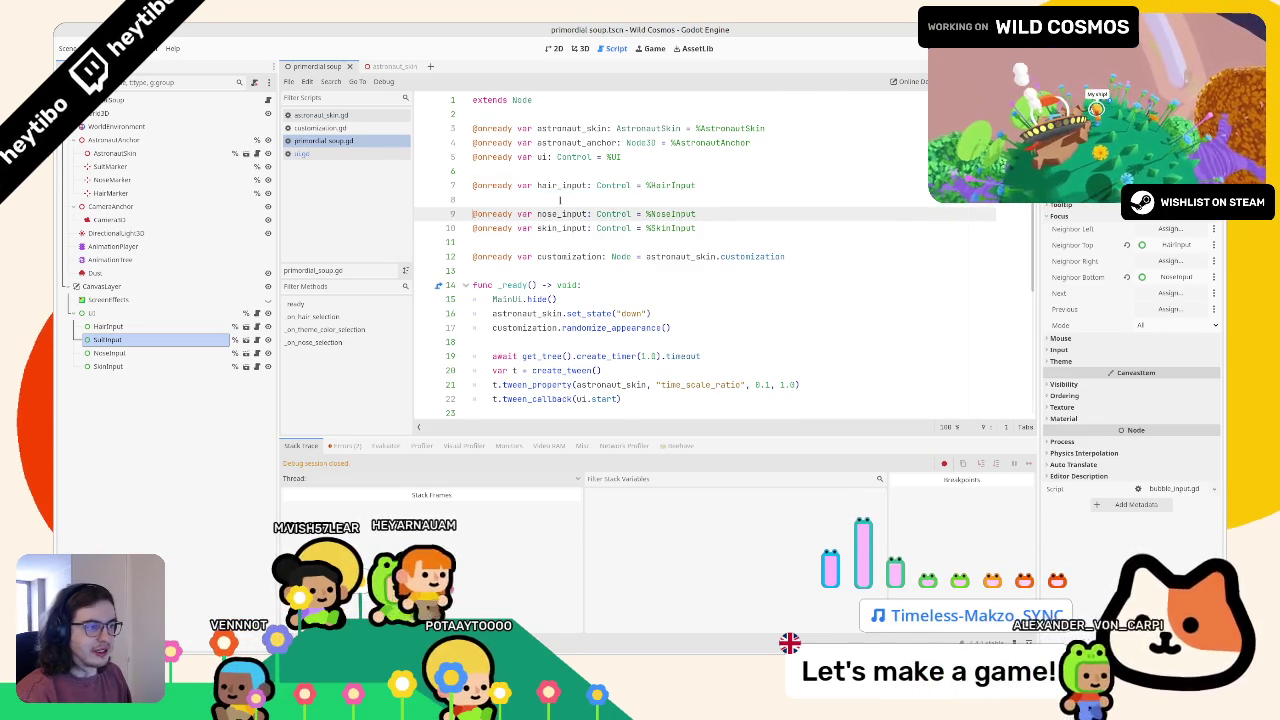
pyautogui.moveTo(107, 339); pyautogui.dragTo(579, 200)
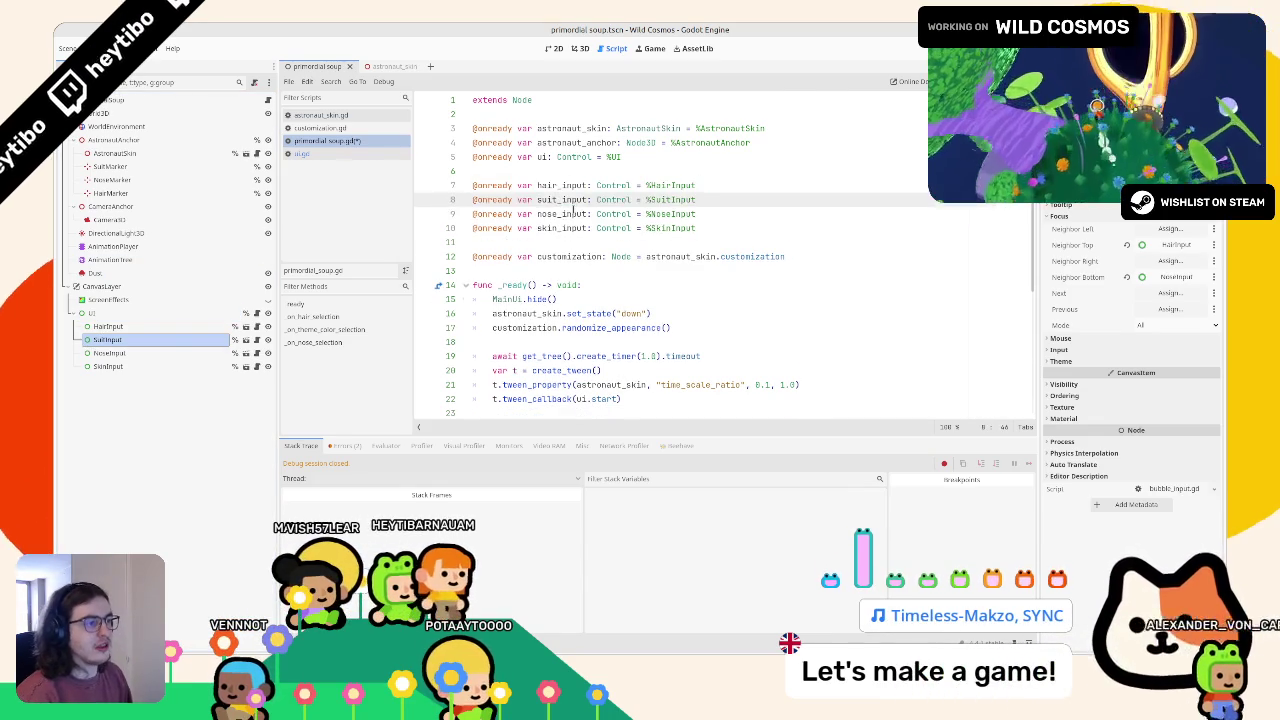
# Step: Rename the theme colour handler to _on_suit_color_selection on both lines using multiple carets
pyautogui.scroll(-3, 569, 205)
pyautogui.scroll(-2, 569, 205)
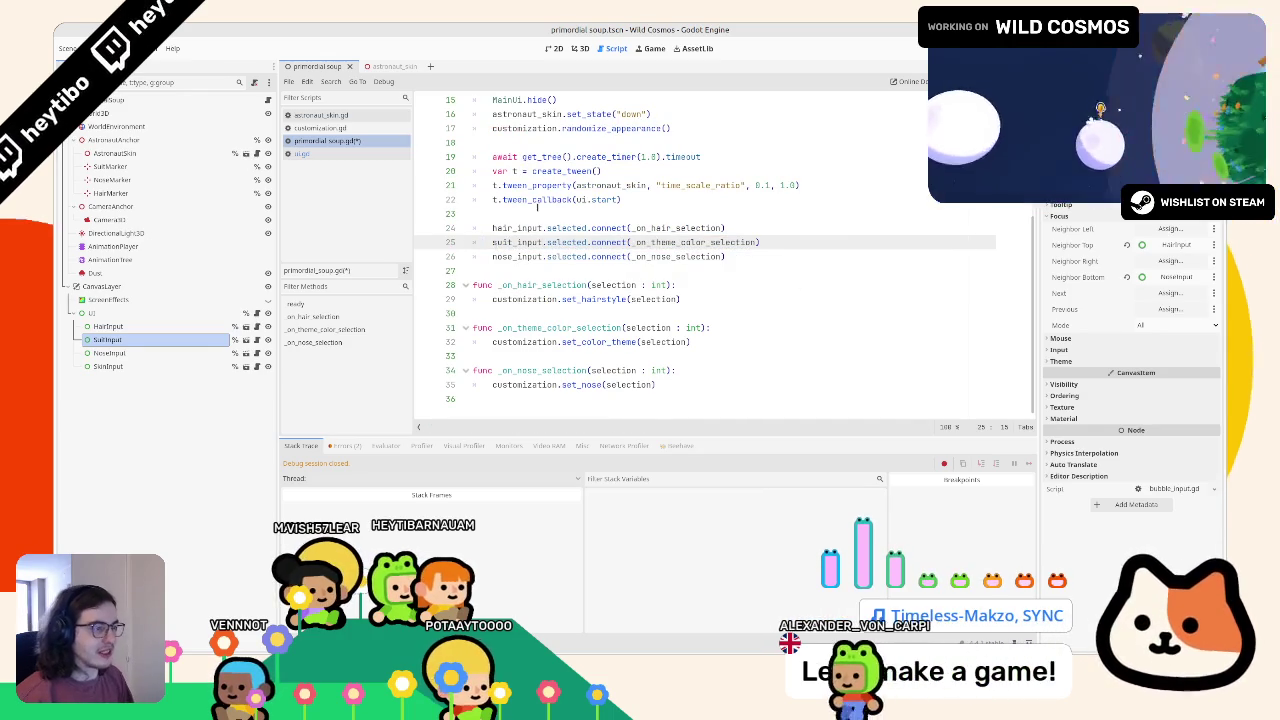
pyautogui.moveTo(630, 242); pyautogui.dragTo(759, 242)
pyautogui.doubleClick(530, 327)
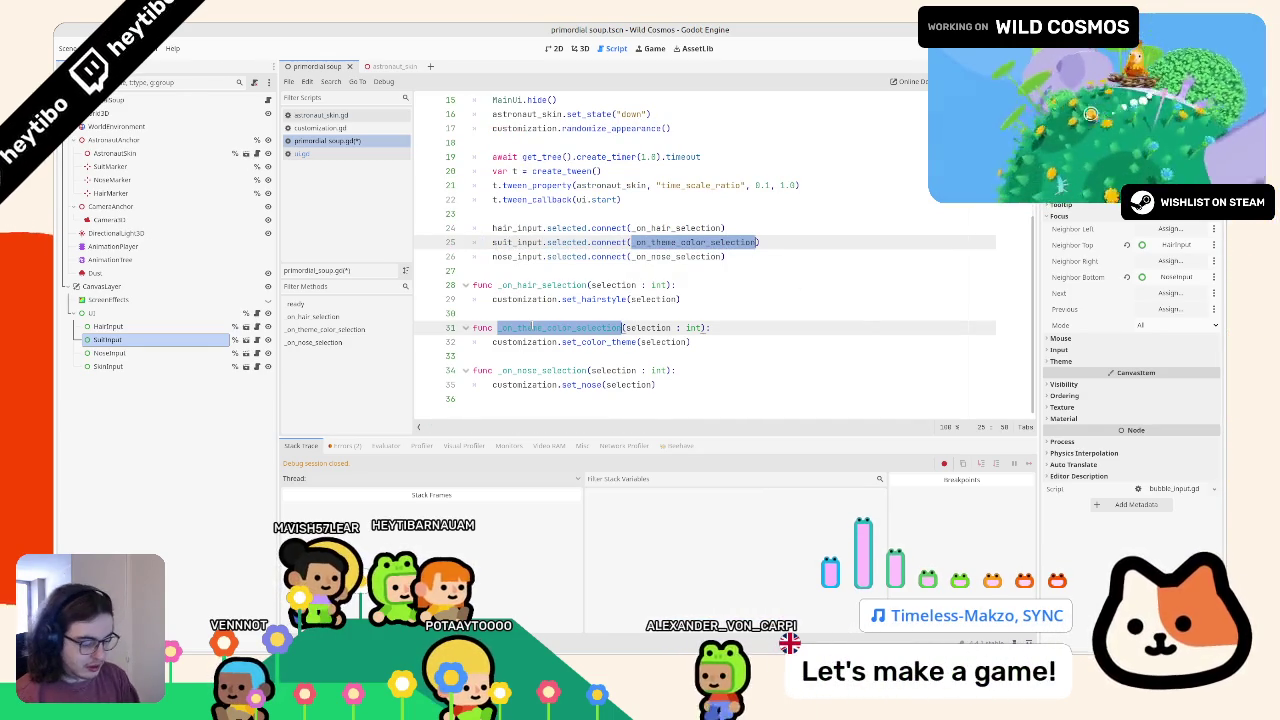
pyautogui.click(572, 299)
pyautogui.click(677, 242)
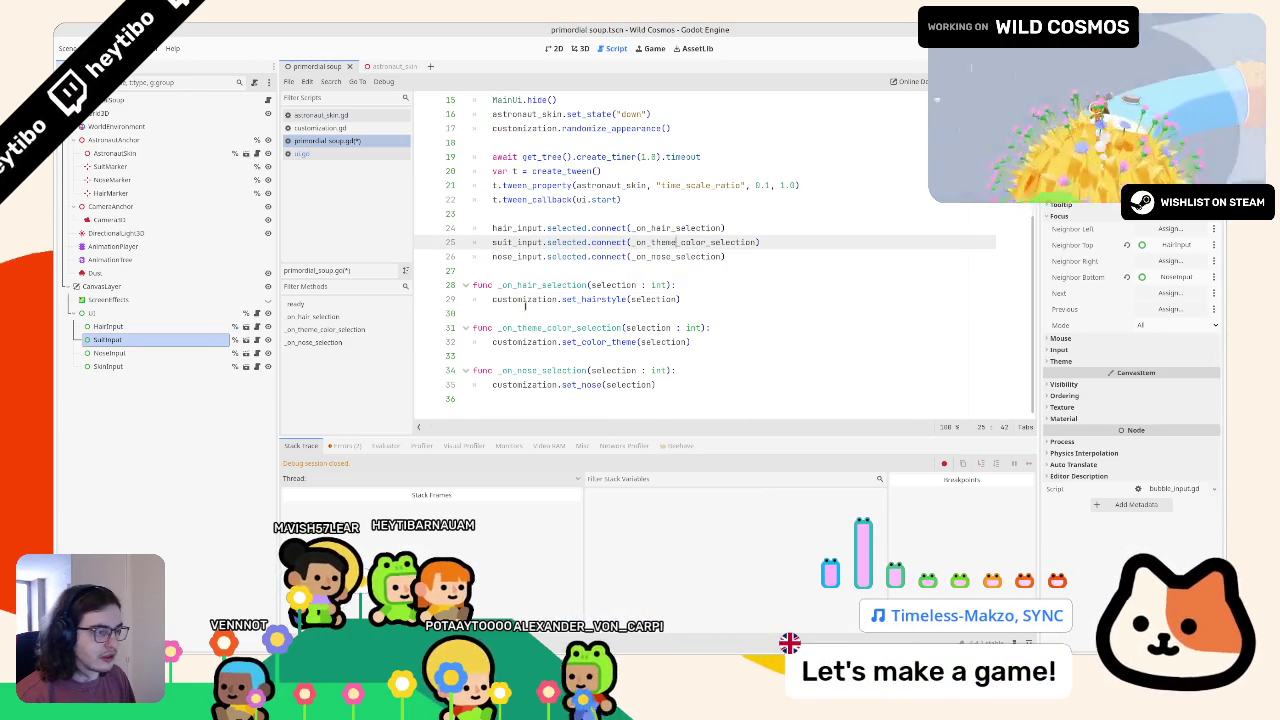
pyautogui.keyDown('alt'); pyautogui.click(541, 327); pyautogui.keyUp('alt')
pyautogui.press('Delete')
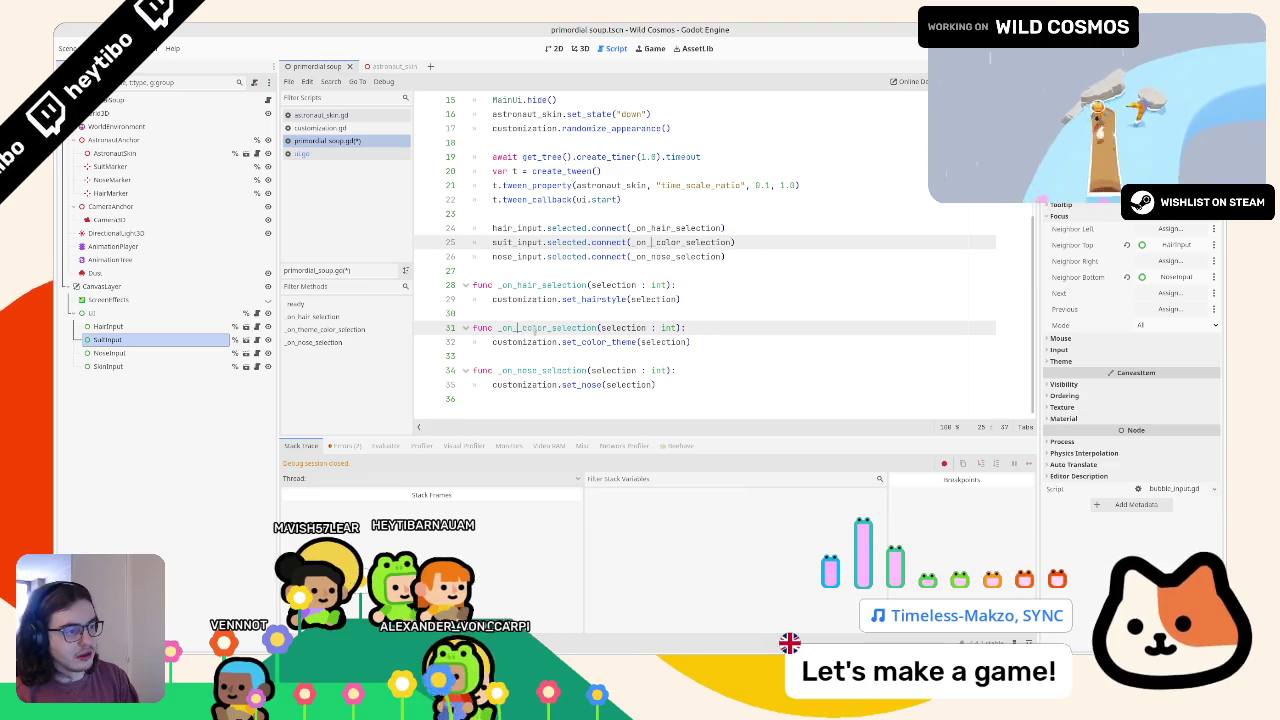
pyautogui.press('BackSpace')
pyautogui.press('BackSpace')
pyautogui.press('BackSpace')
pyautogui.write('suit')
pyautogui.click(562, 299)
pyautogui.click(550, 314)
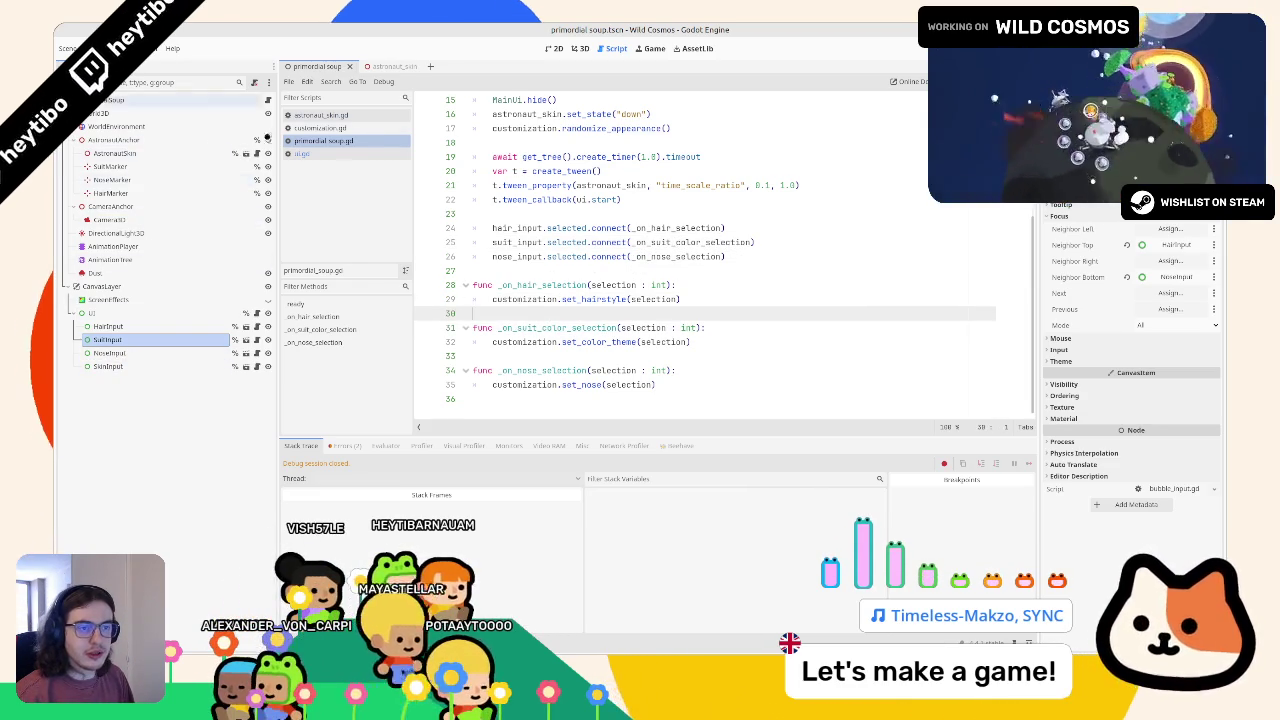
# Step: In ui.gd, duplicate the HairMarker arrow line, then undo it
pyautogui.click(255, 312)
pyautogui.hotkey('ctrl', 'shift', 'd')
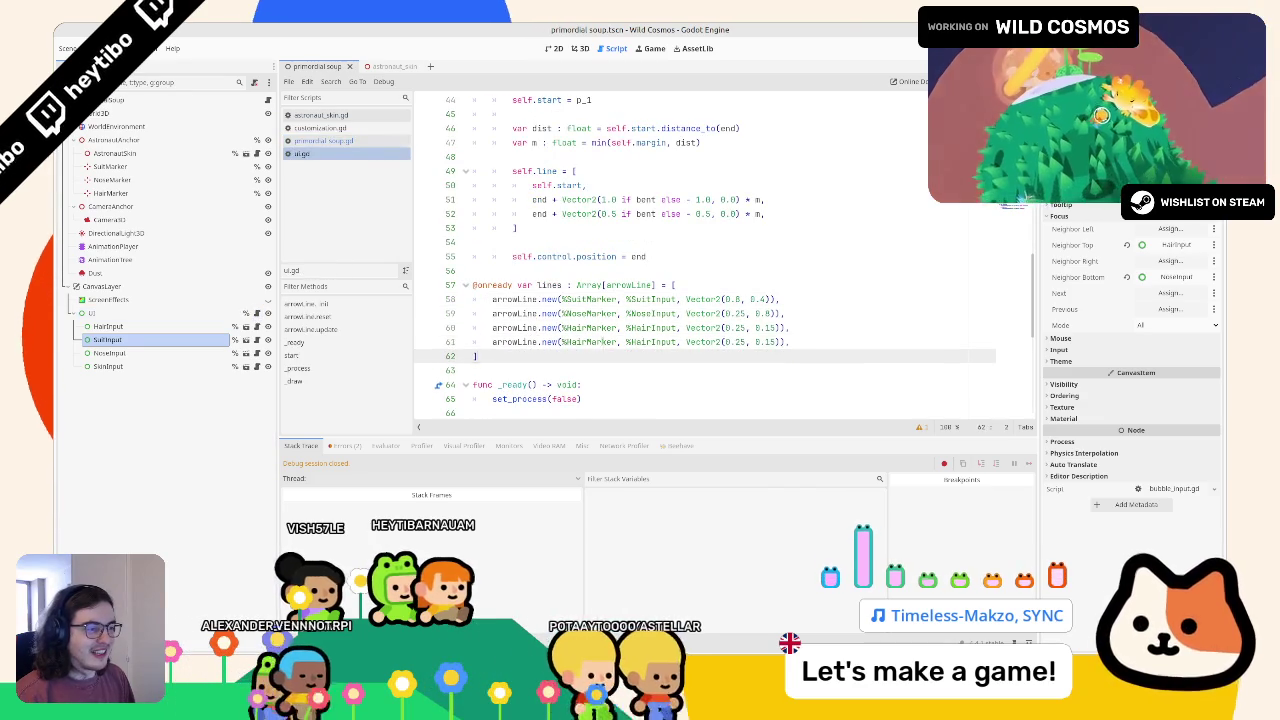
pyautogui.doubleClick(592, 342)
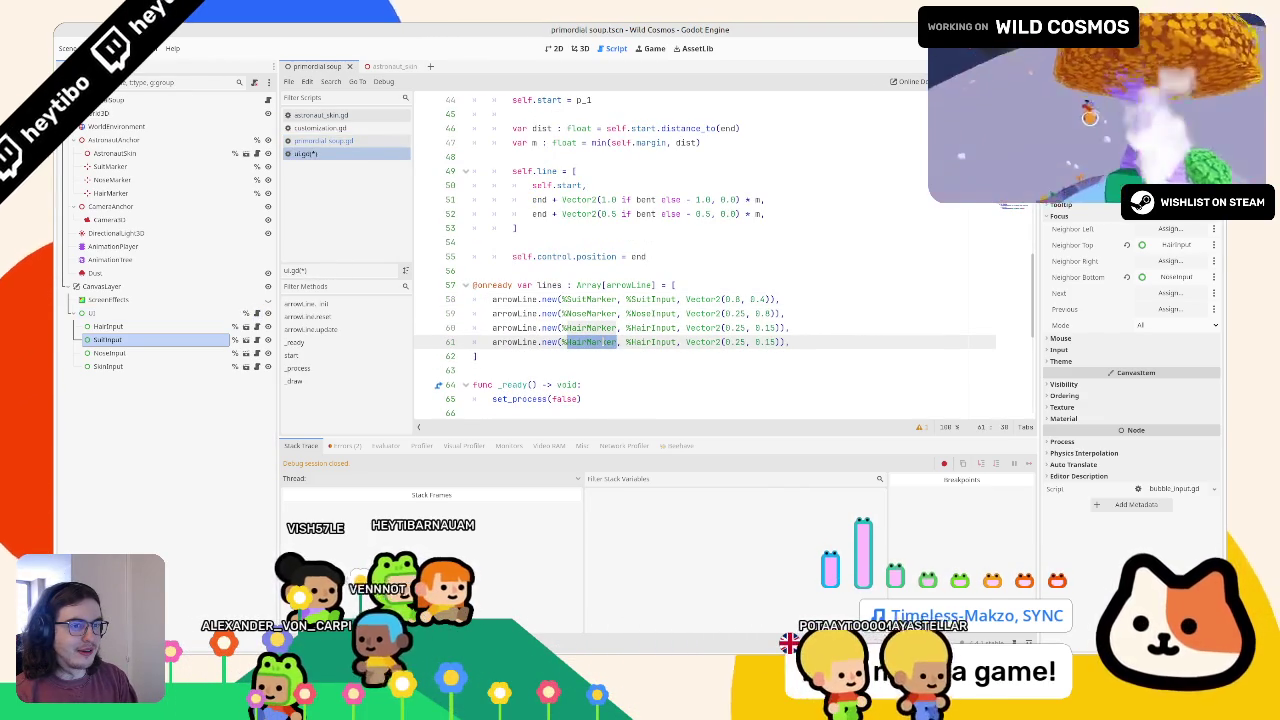
pyautogui.hotkey('ctrl', 'z')
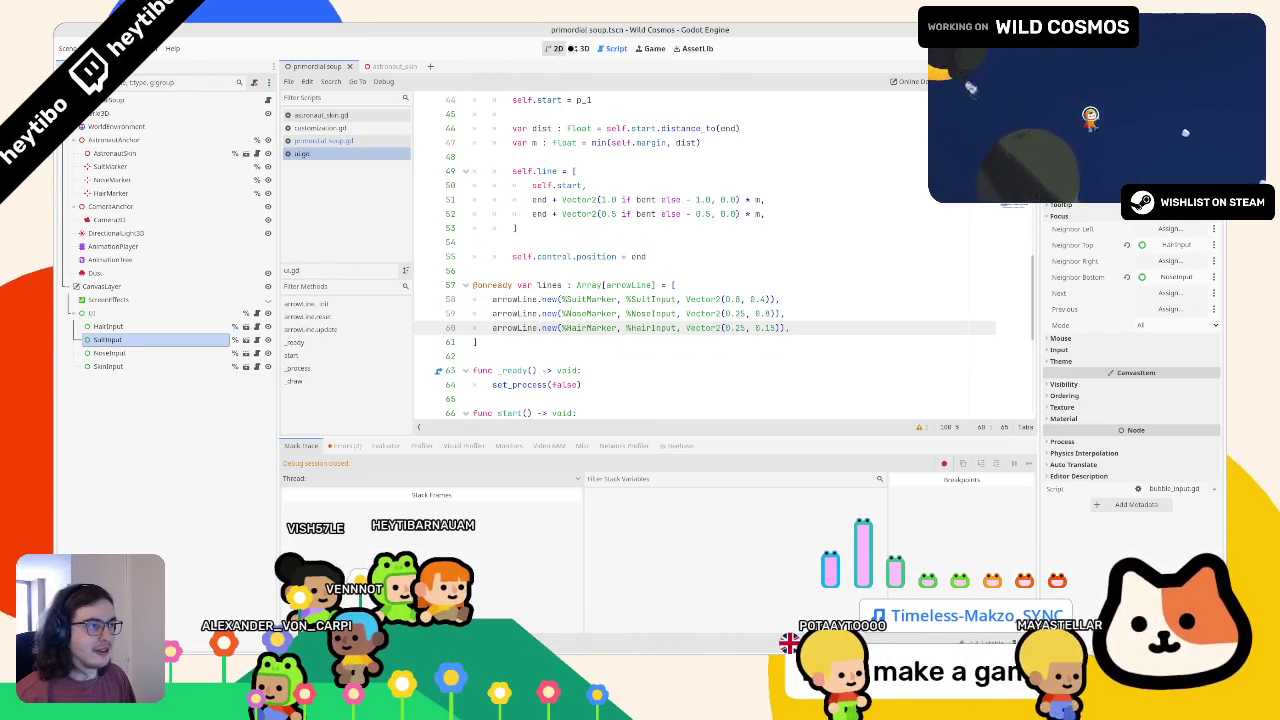
# Step: Check the HairMarker and NoseMarker positions on the astronaut in 3D, then run the game
pyautogui.hotkey('ctrl', 'F2')
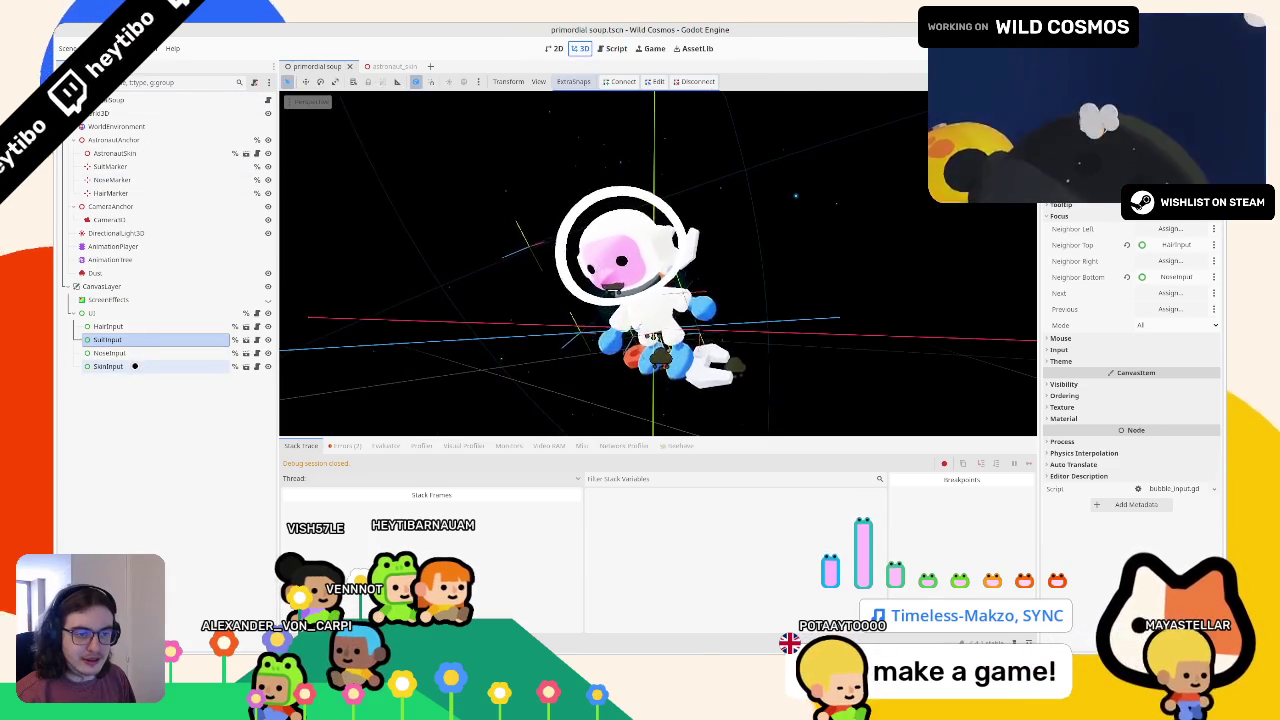
pyautogui.click(112, 193)
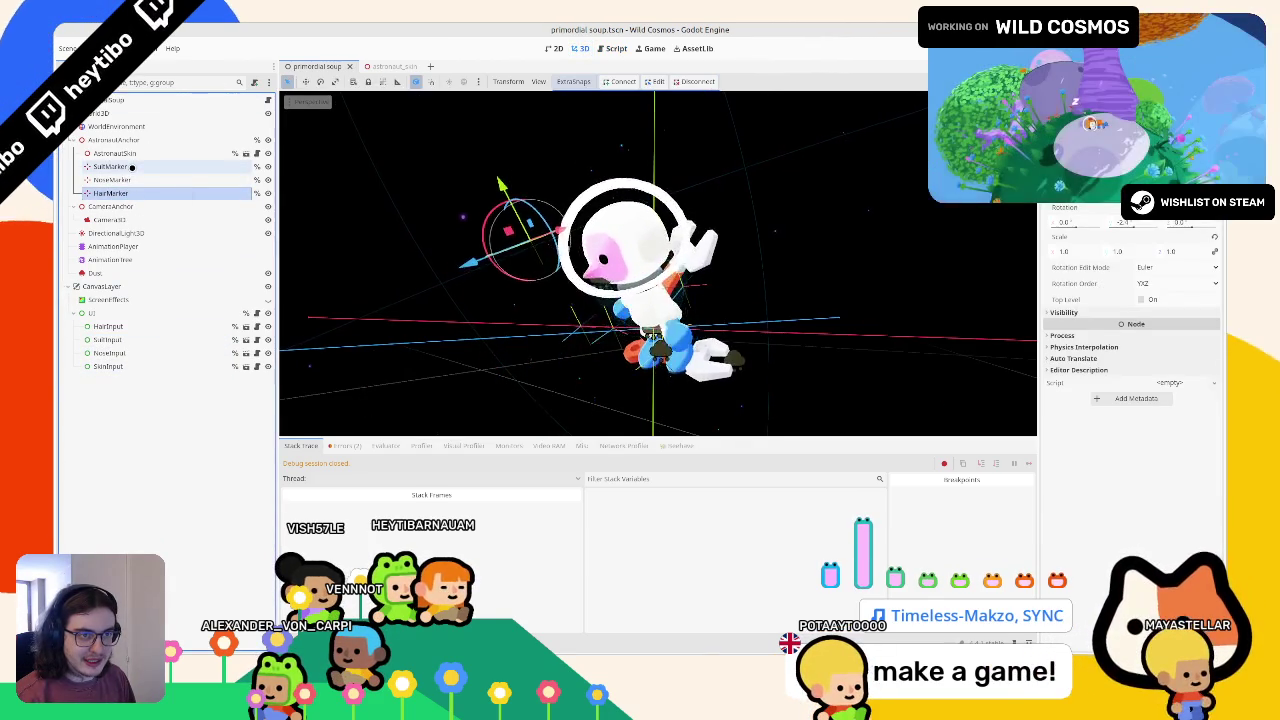
pyautogui.click(130, 179)
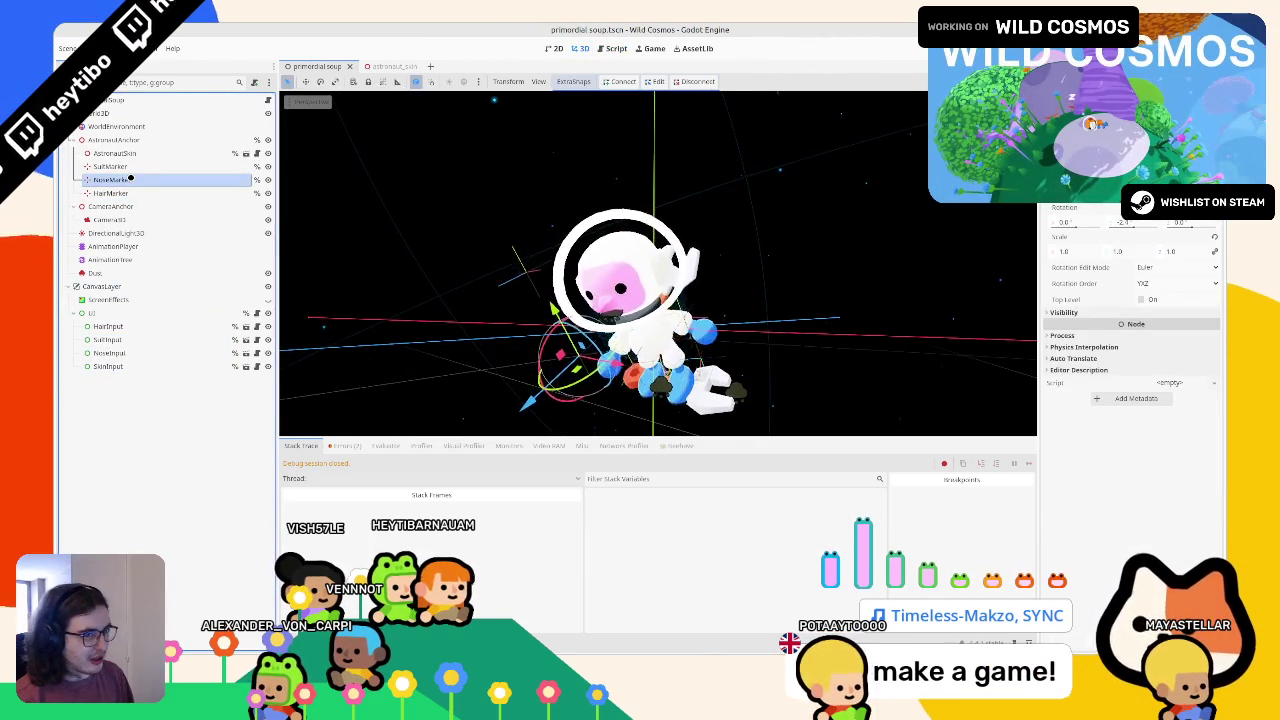
pyautogui.moveTo(590, 300); pyautogui.dragTo(605, 291)
pyautogui.press('F5')
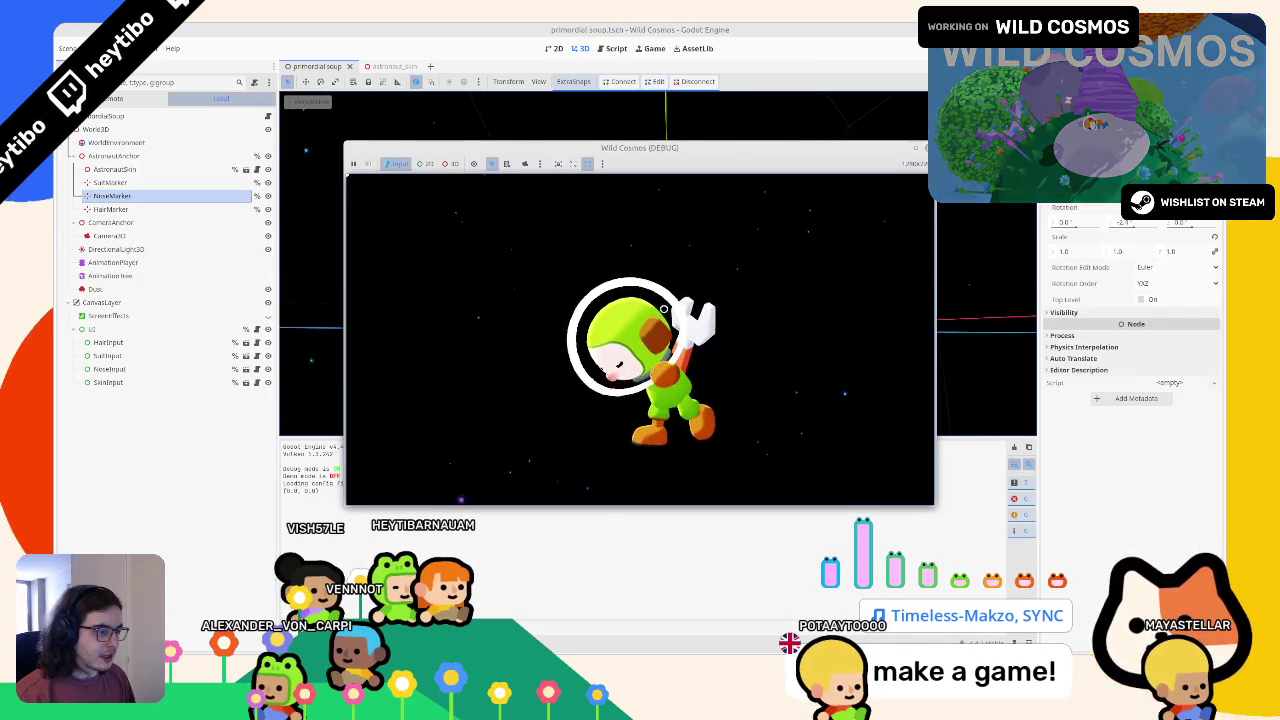
# Step: In the running Wild Cosmos, move focus down to the bottom customization bubble
pyautogui.press('Down')
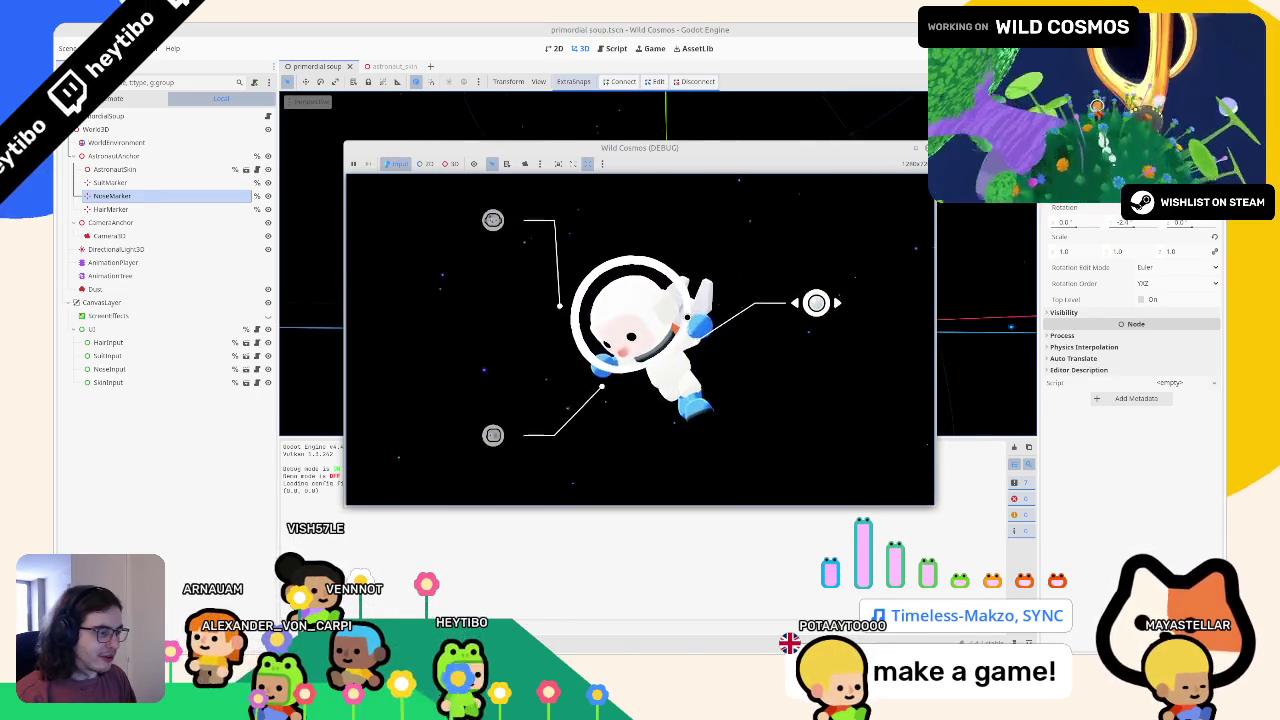
pyautogui.press('Down')
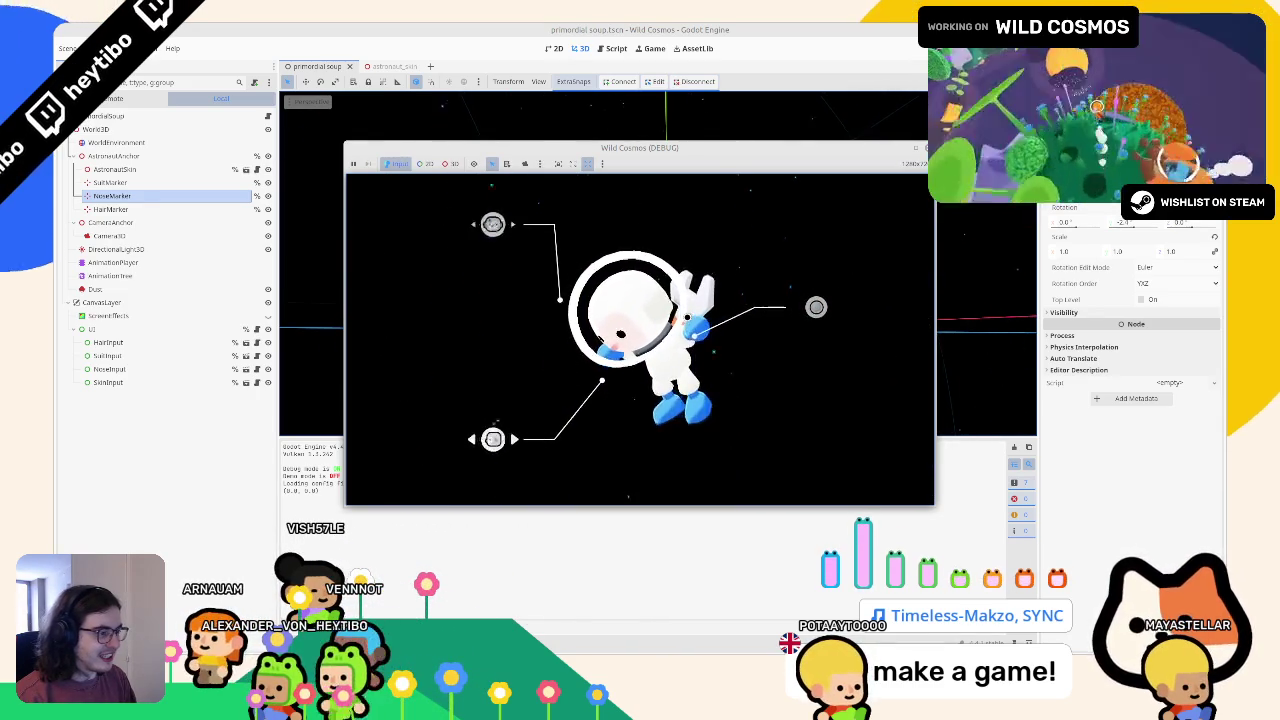
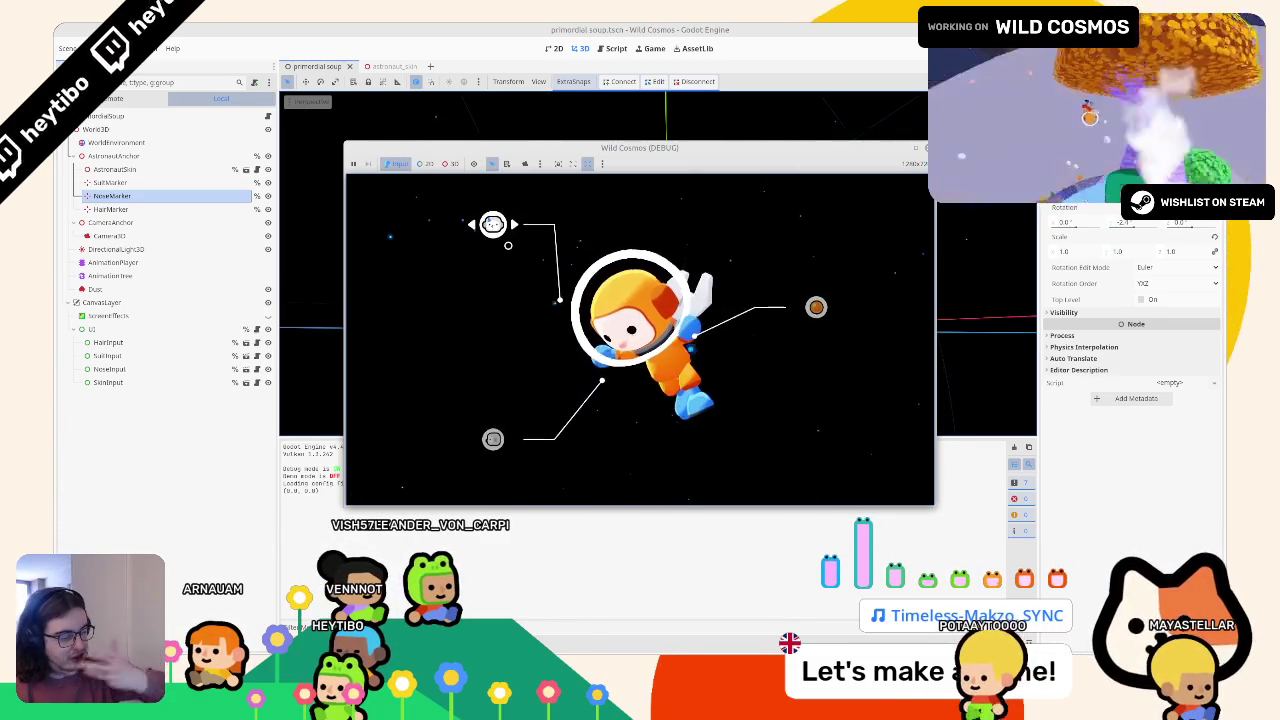
# Step: Stop the game, duplicate the NoseMarker node and save the scene
pyautogui.press('F8')
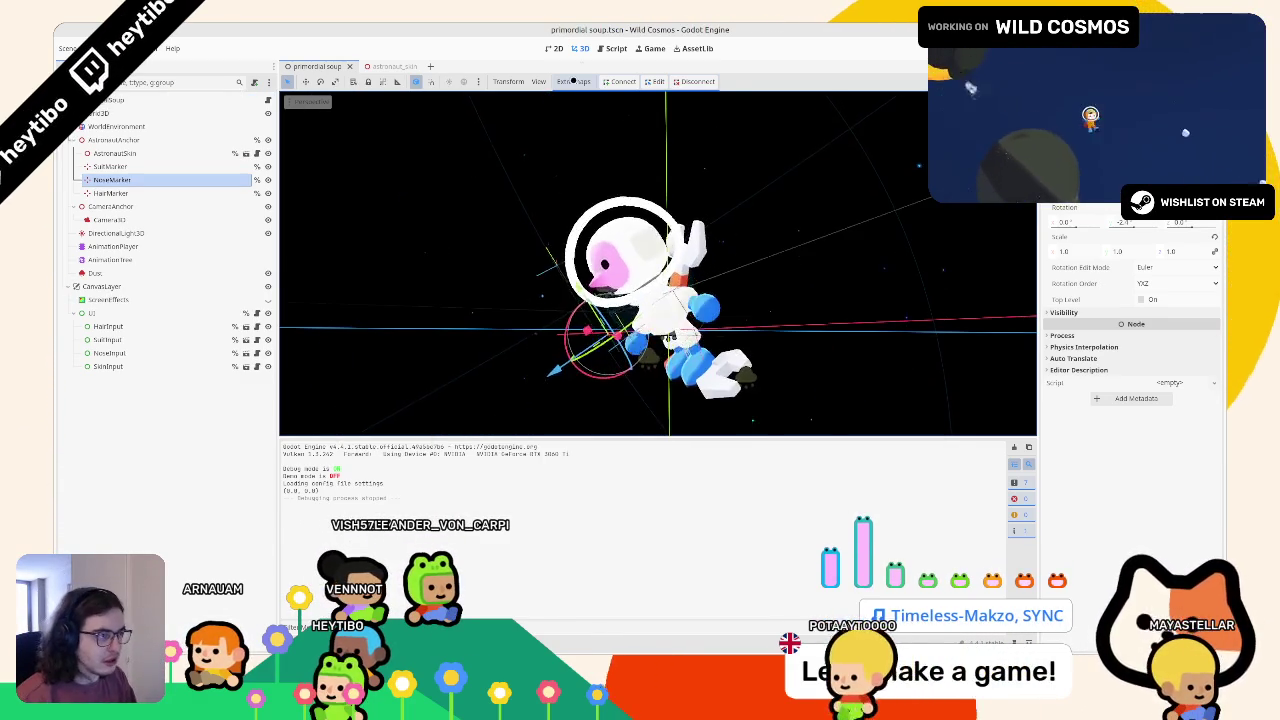
pyautogui.click(112, 179)
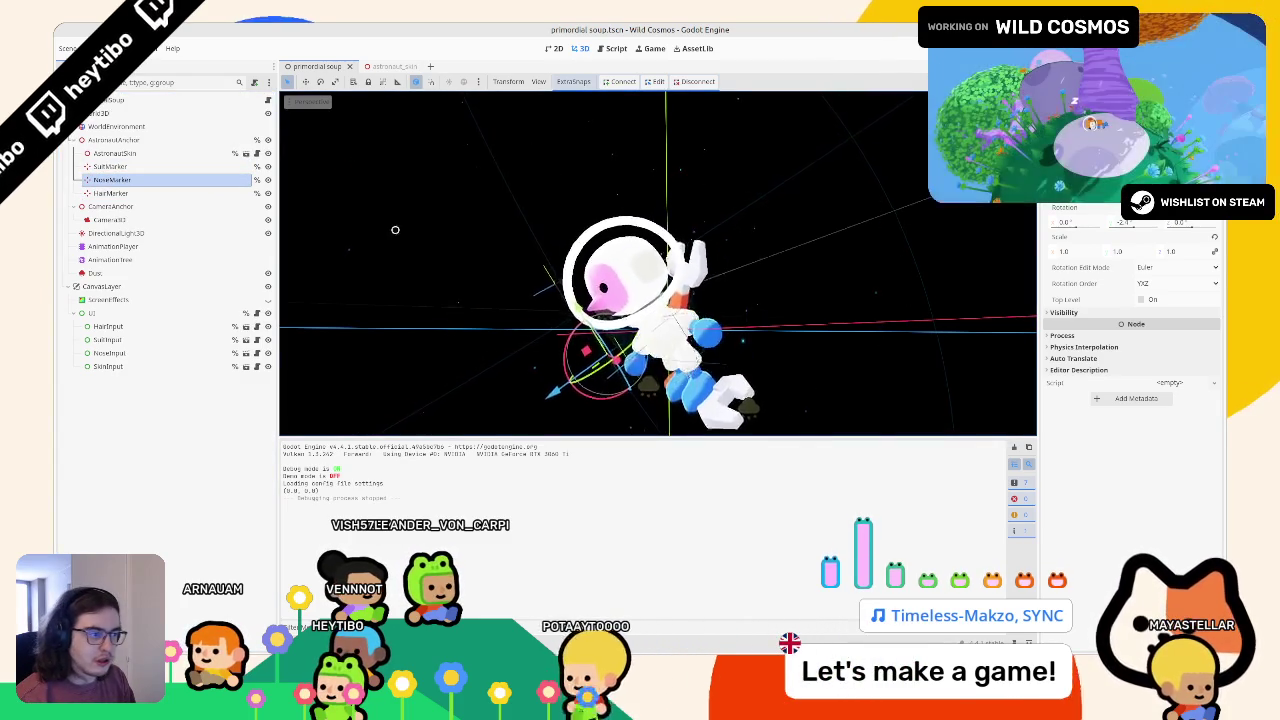
pyautogui.hotkey('ctrl', 'd')
pyautogui.moveTo(555, 263); pyautogui.dragTo(529, 297)
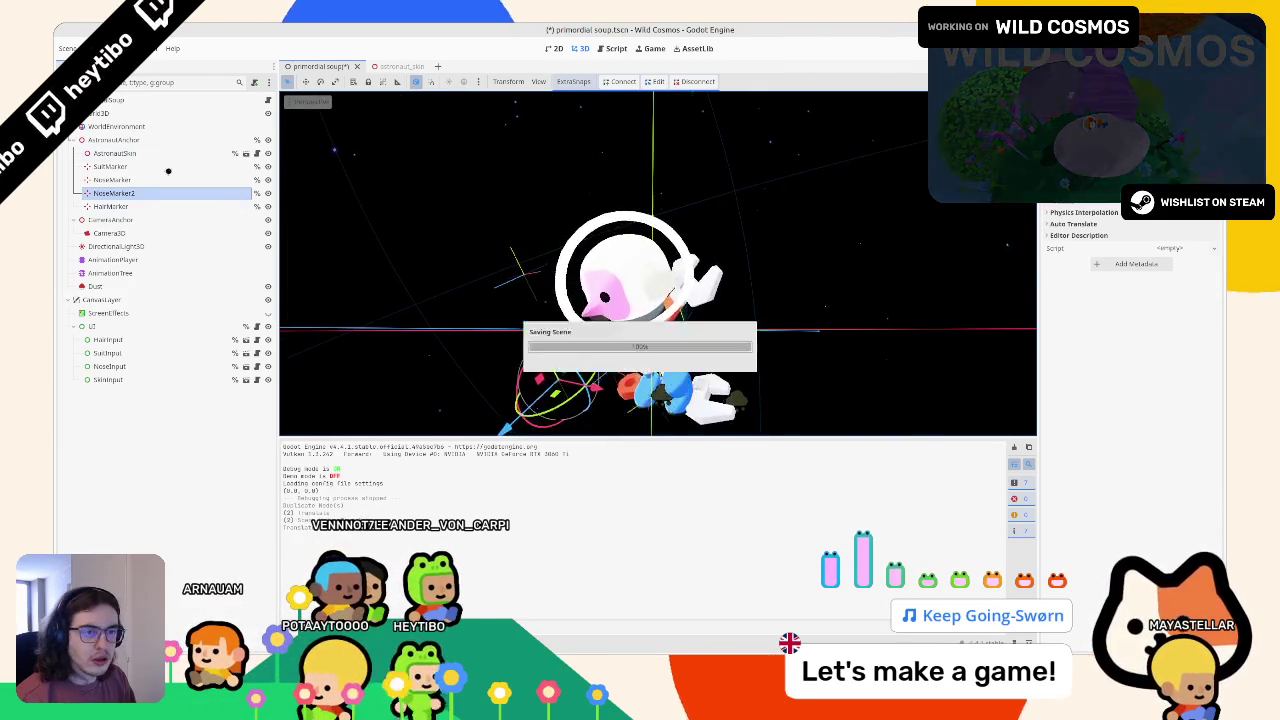
pyautogui.hotkey('ctrl', 's')
# Step: Rename the copied marker to SkinMarker and bring up the ui.gd script
pyautogui.doubleClick(140, 193)
pyautogui.write('SkinMa')
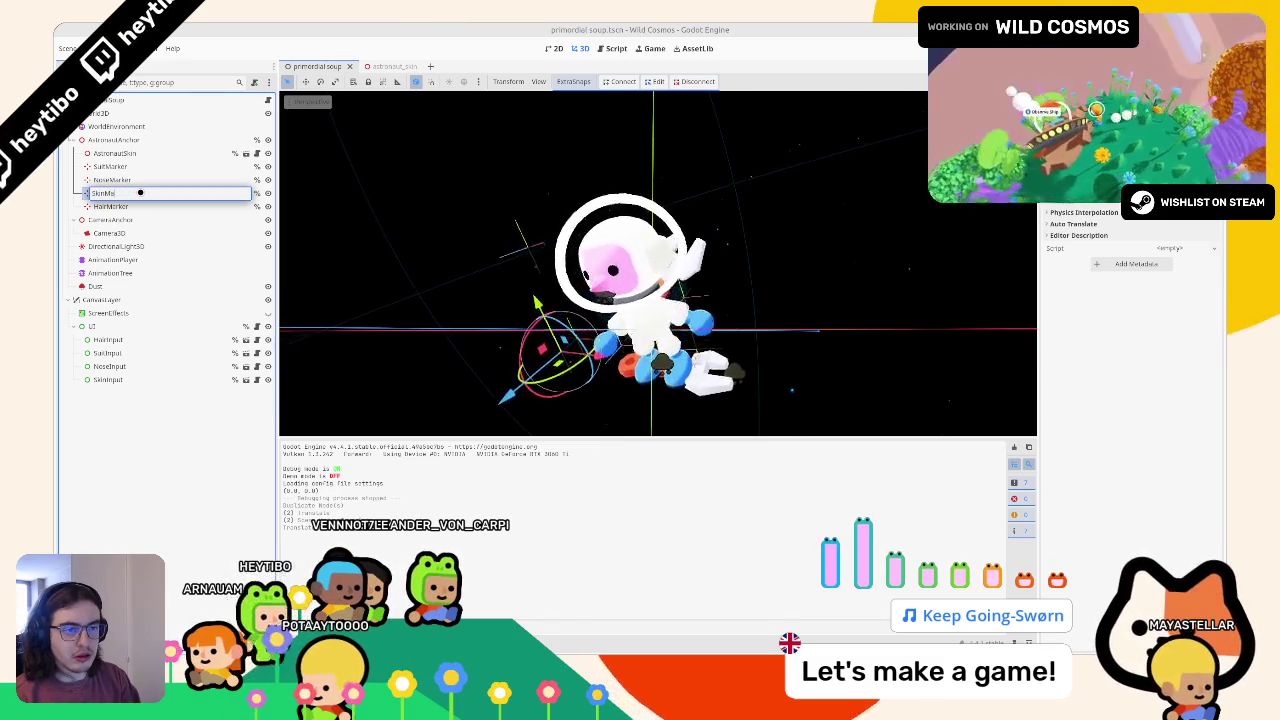
pyautogui.write('rker')
pyautogui.press('Return')
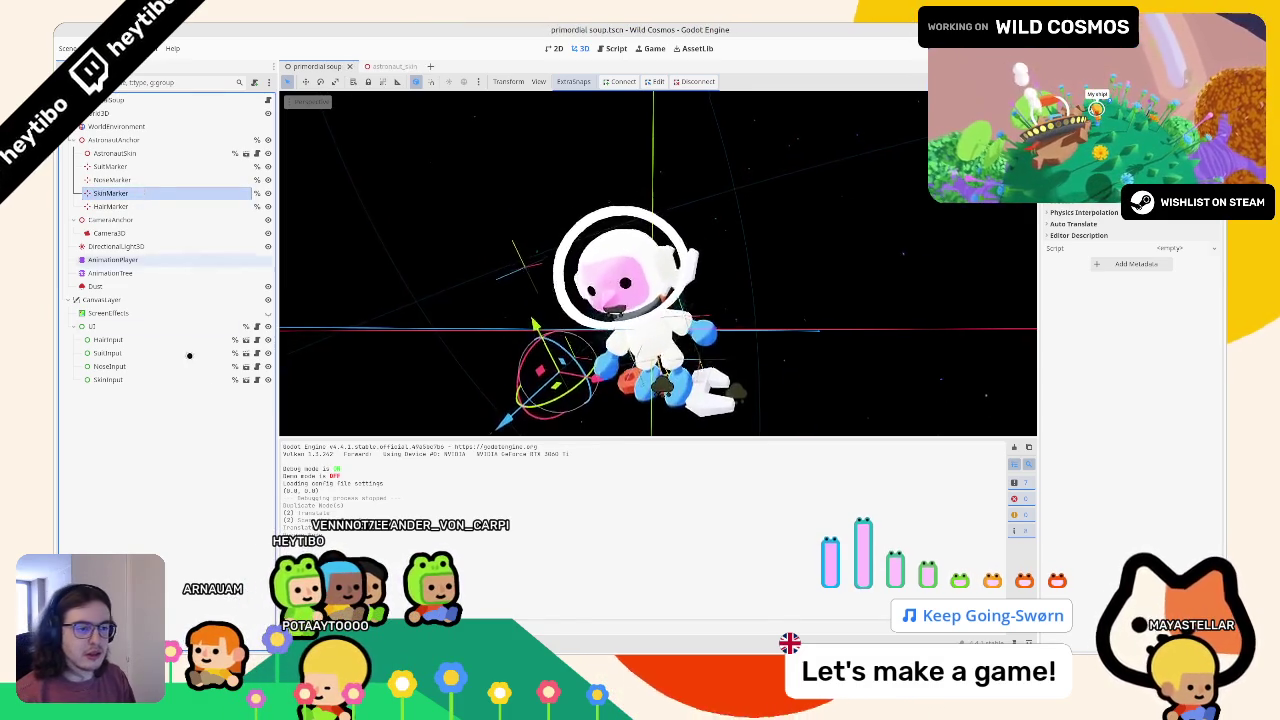
pyautogui.hotkey('ctrl', 'F3')
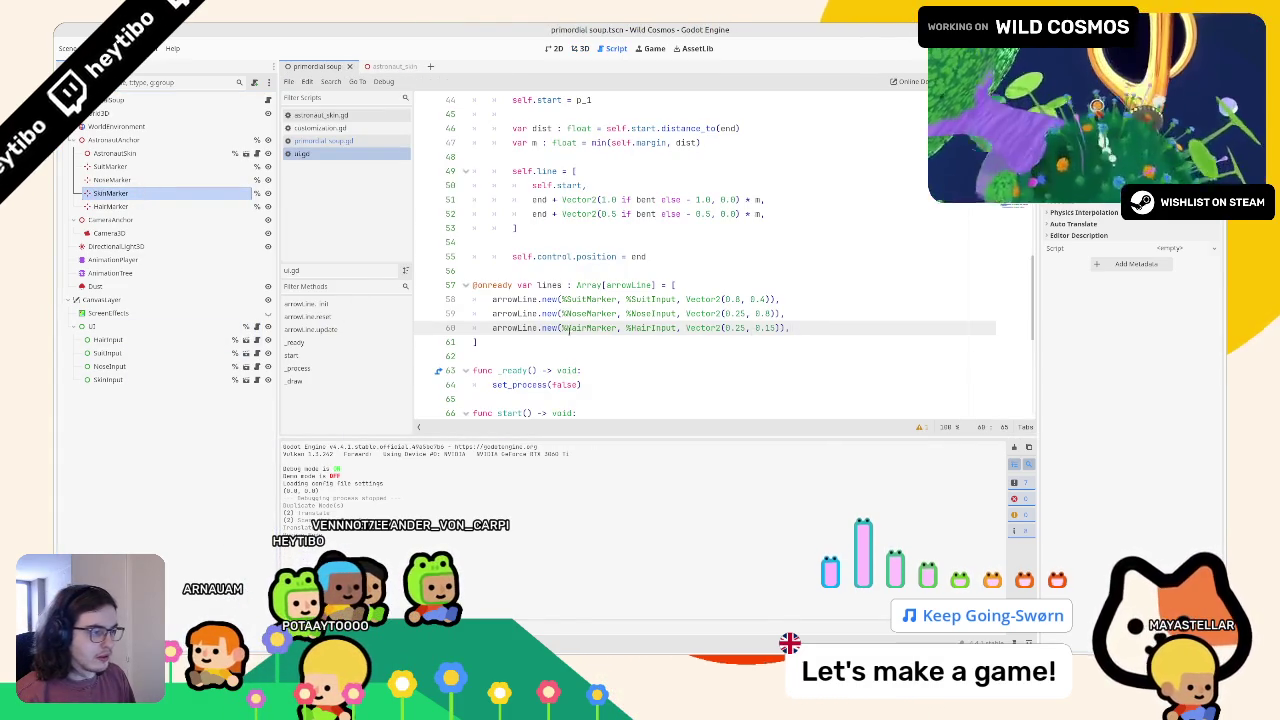
# Step: Duplicate the HairMarker arrow line and change it to %SkinMarker and %SkinInput
pyautogui.hotkey('ctrl', 'shift', 'd')
pyautogui.doubleClick(590, 342)
pyautogui.write('SkinMarker')
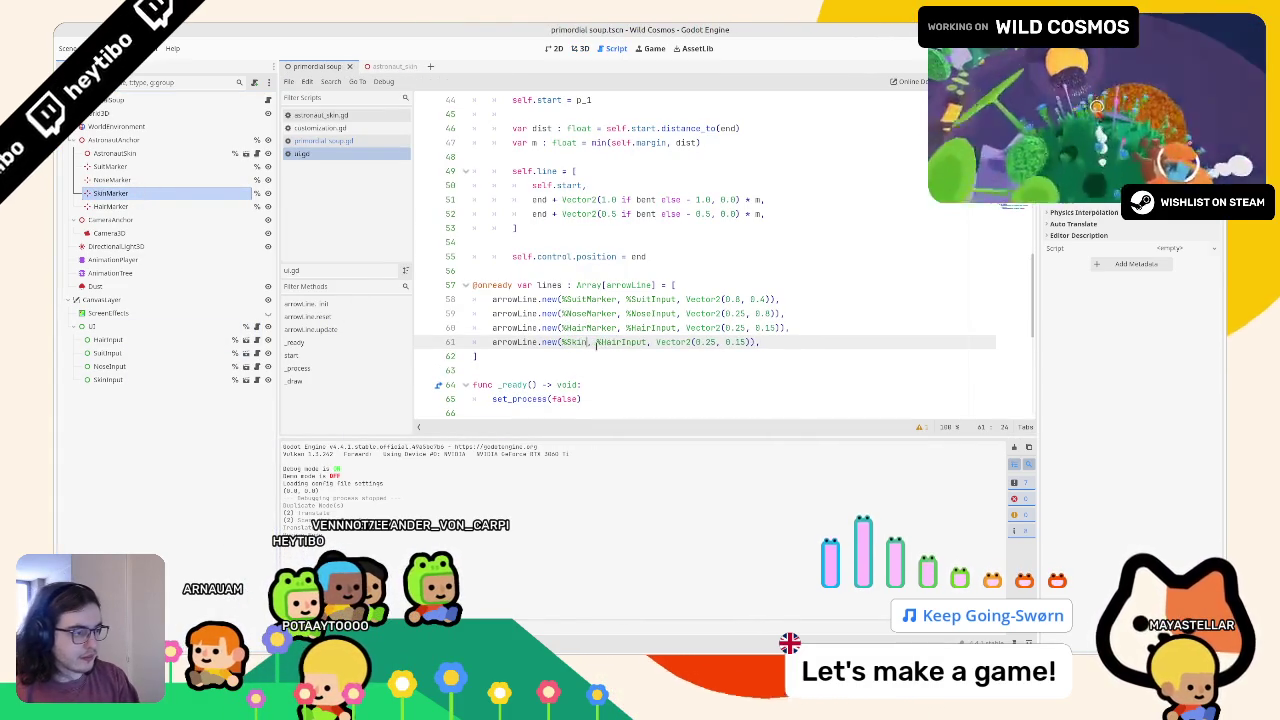
pyautogui.hotkey('ctrl', 'Right')
pyautogui.hotkey('ctrl', 'Right')
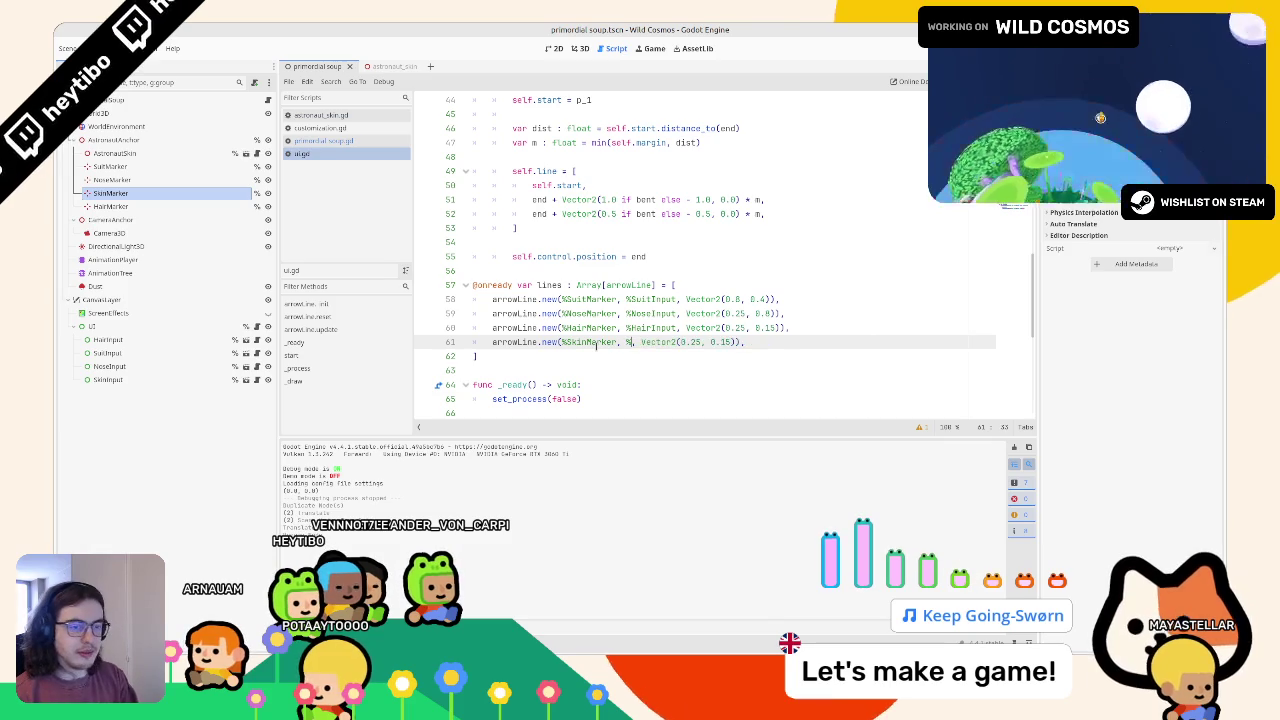
pyautogui.hotkey('ctrl', 'BackSpace')
pyautogui.write('SkinInput')
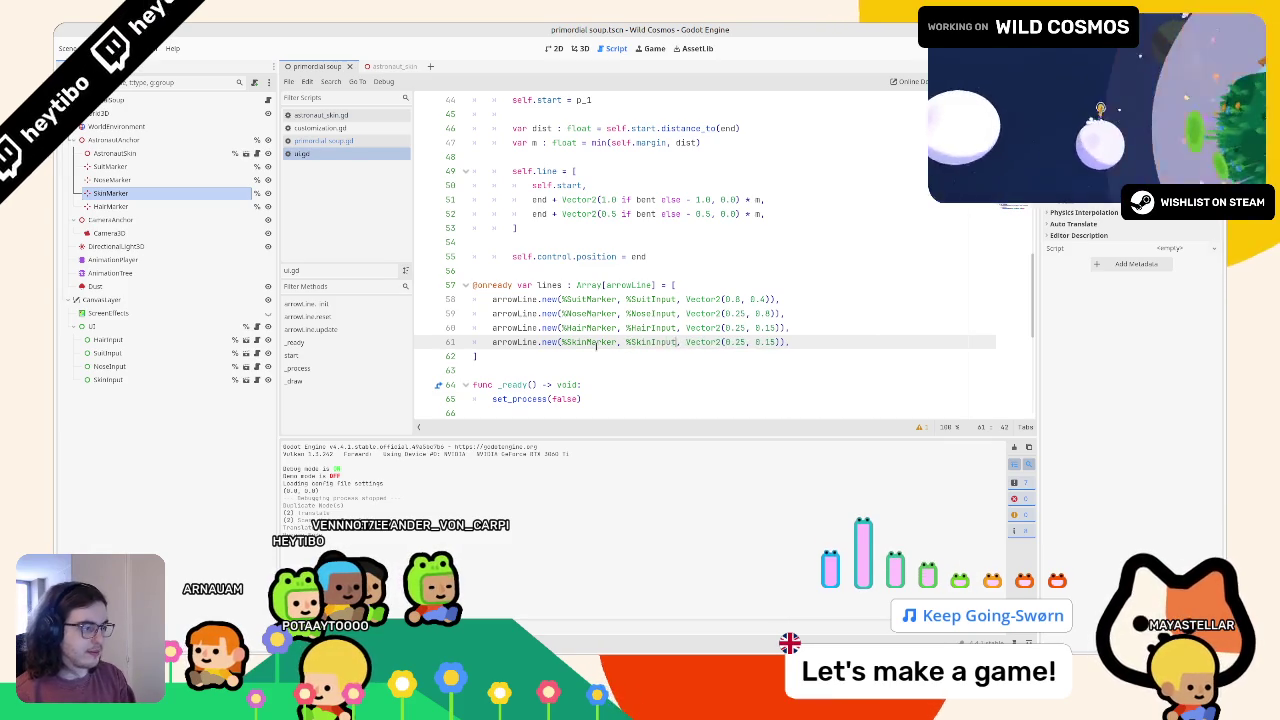
pyautogui.moveTo(725, 299); pyautogui.dragTo(758, 356)
pyautogui.tripleClick(758, 342)
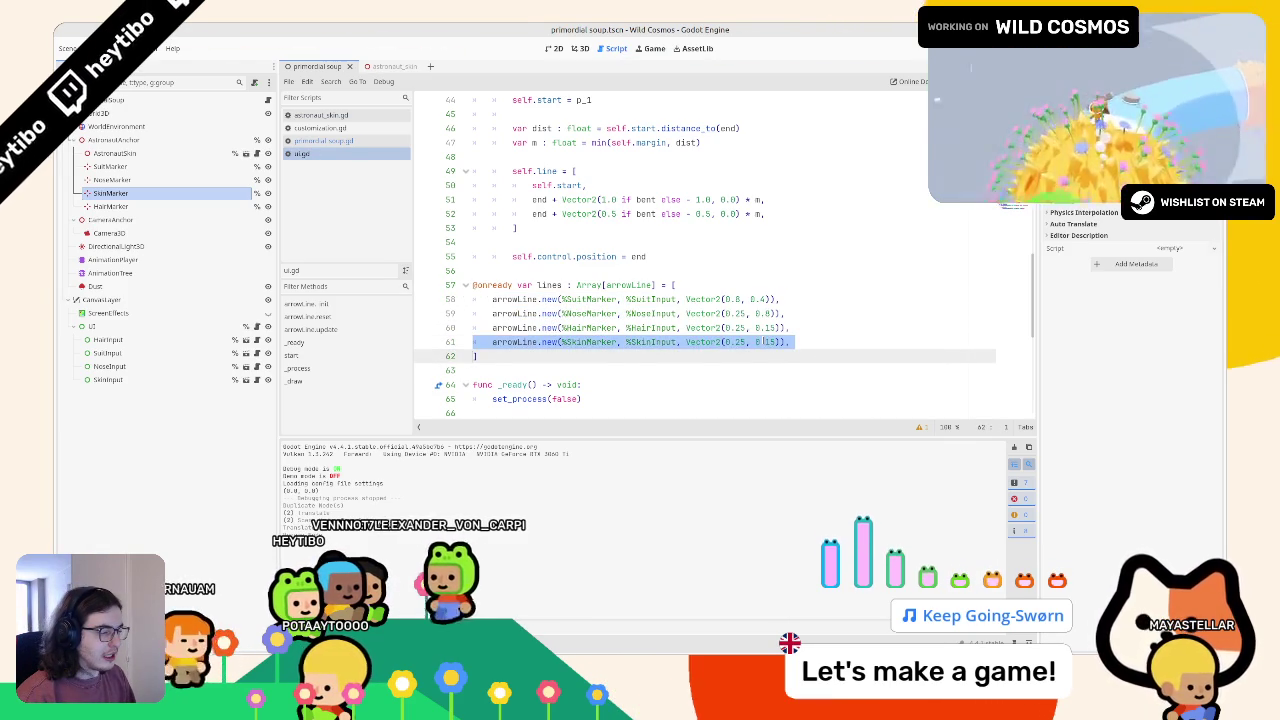
pyautogui.doubleClick(757, 342)
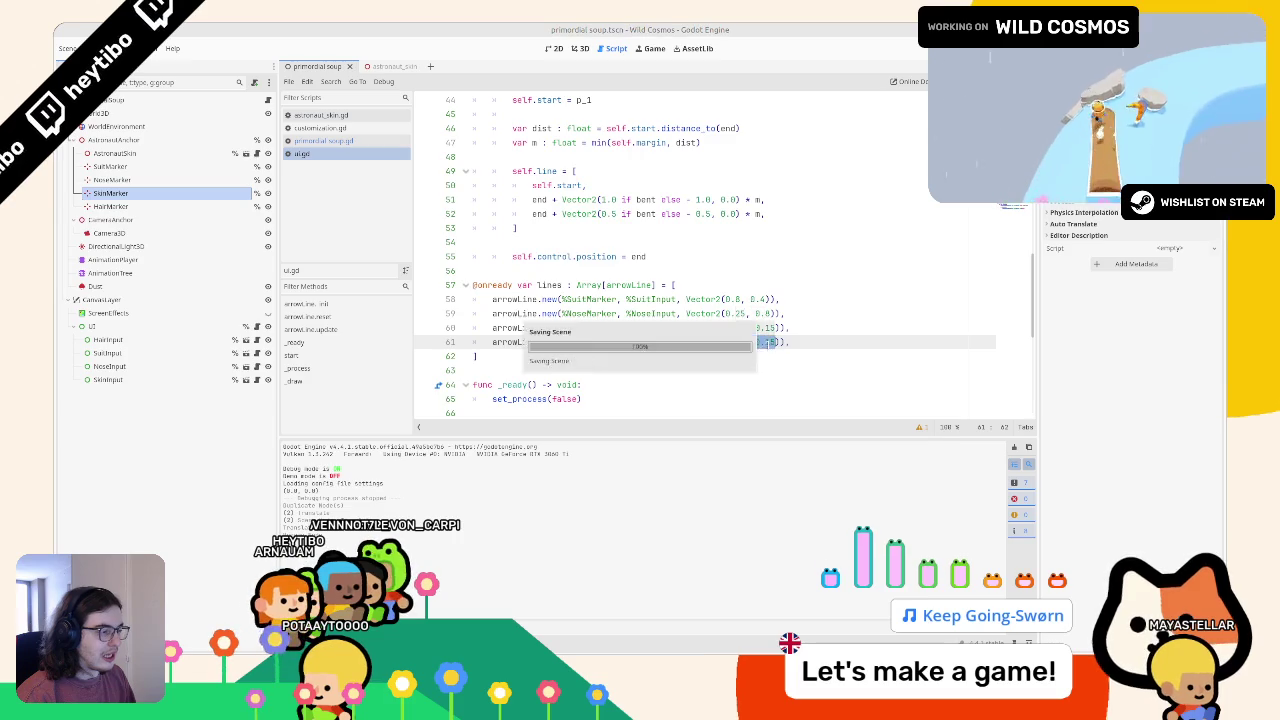
# Step: Run and stop the game twice to check the new arrow, then return to 3D
pyautogui.press('F5')
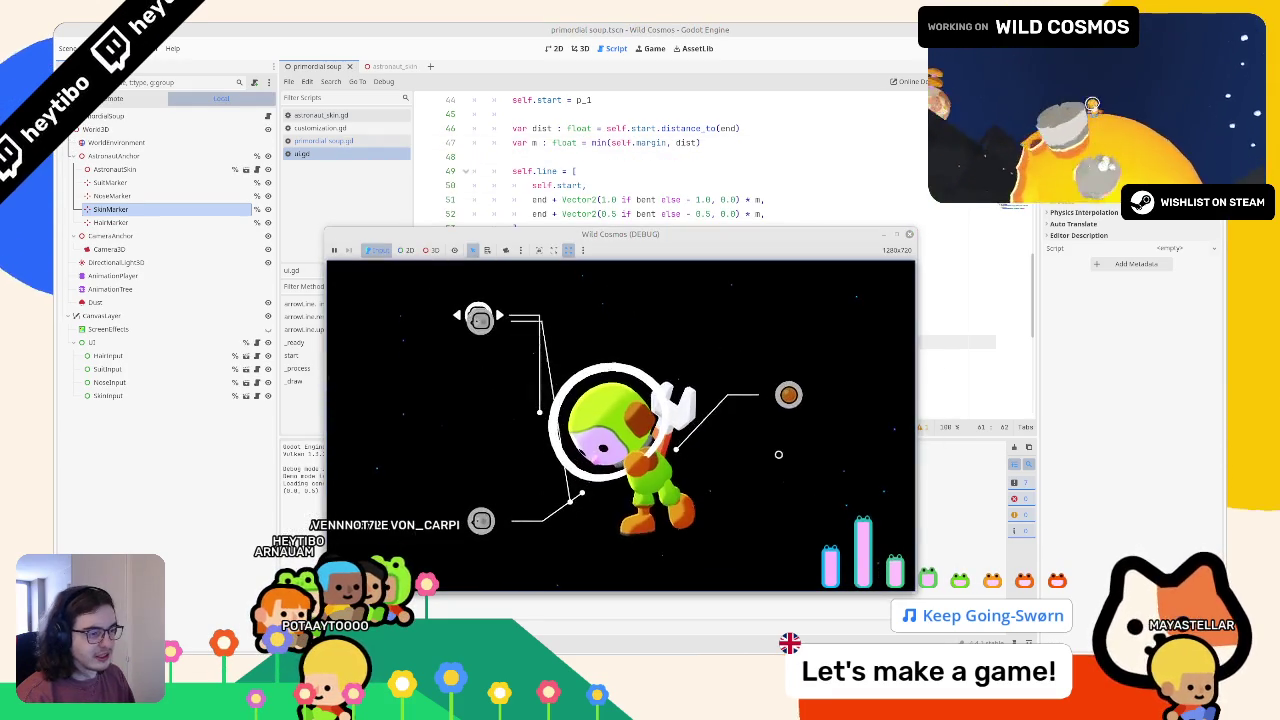
pyautogui.press('F8')
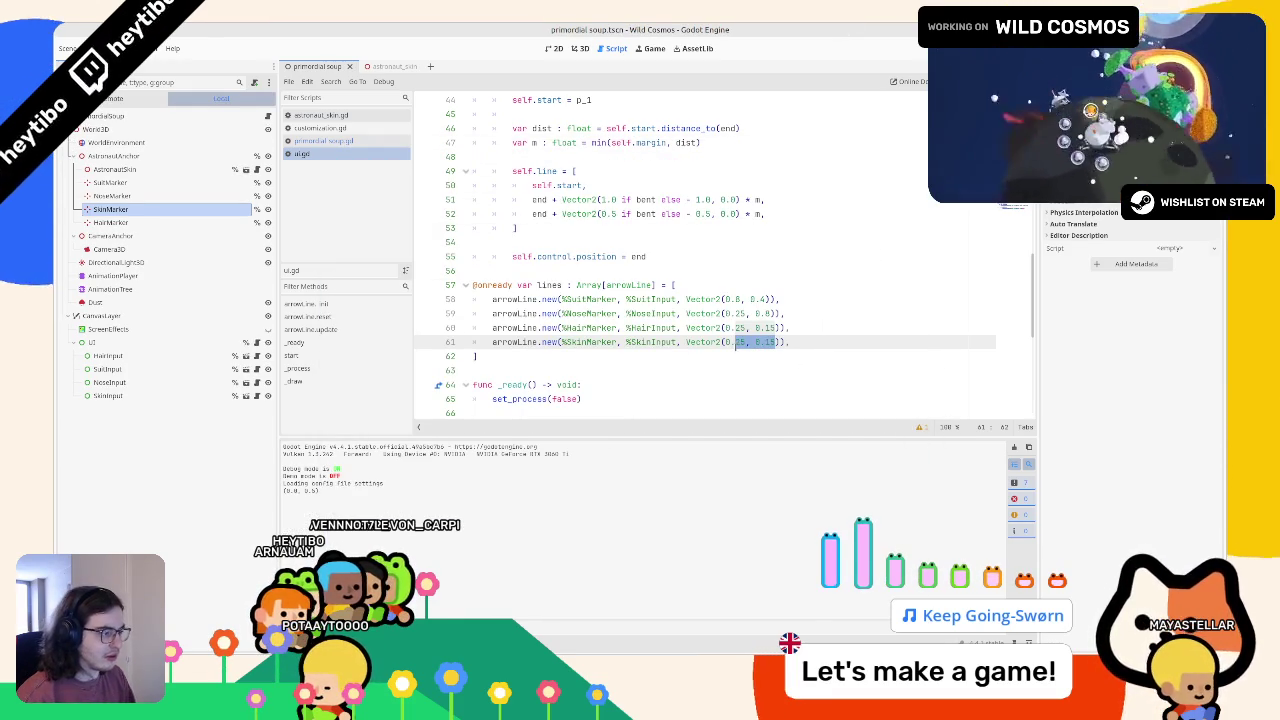
pyautogui.press('F5')
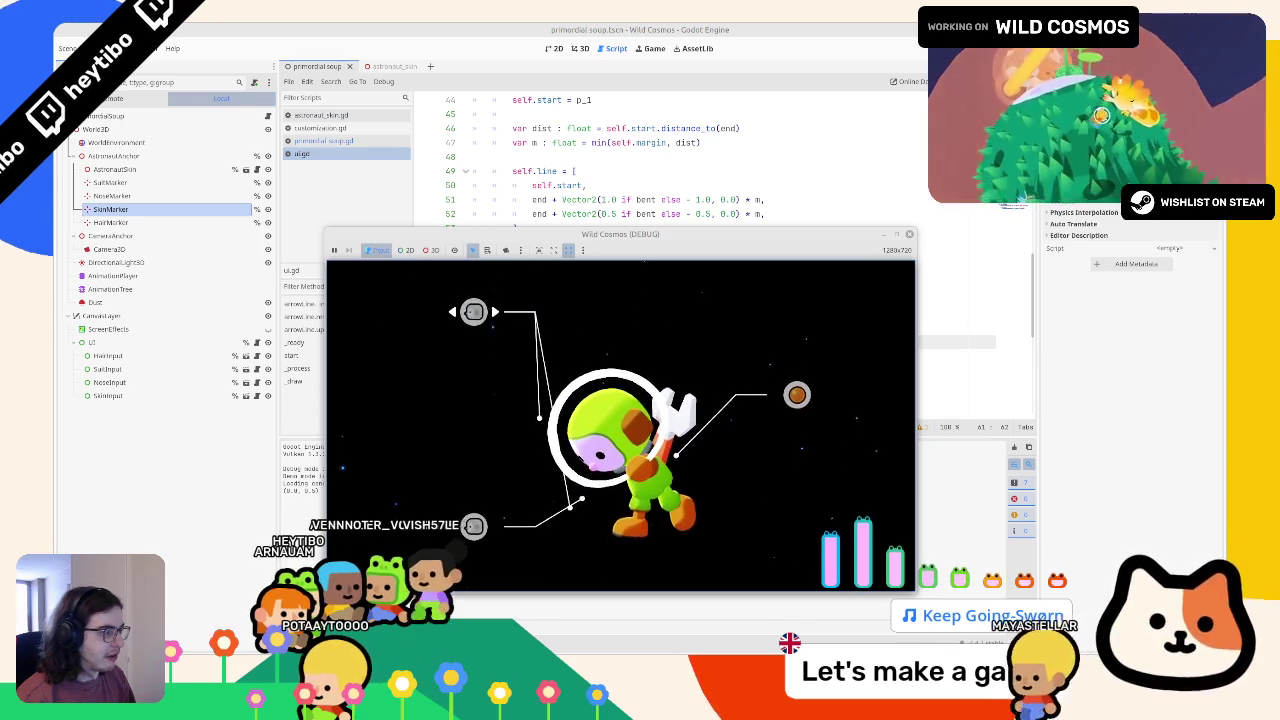
pyautogui.press('F8')
pyautogui.click(580, 48)
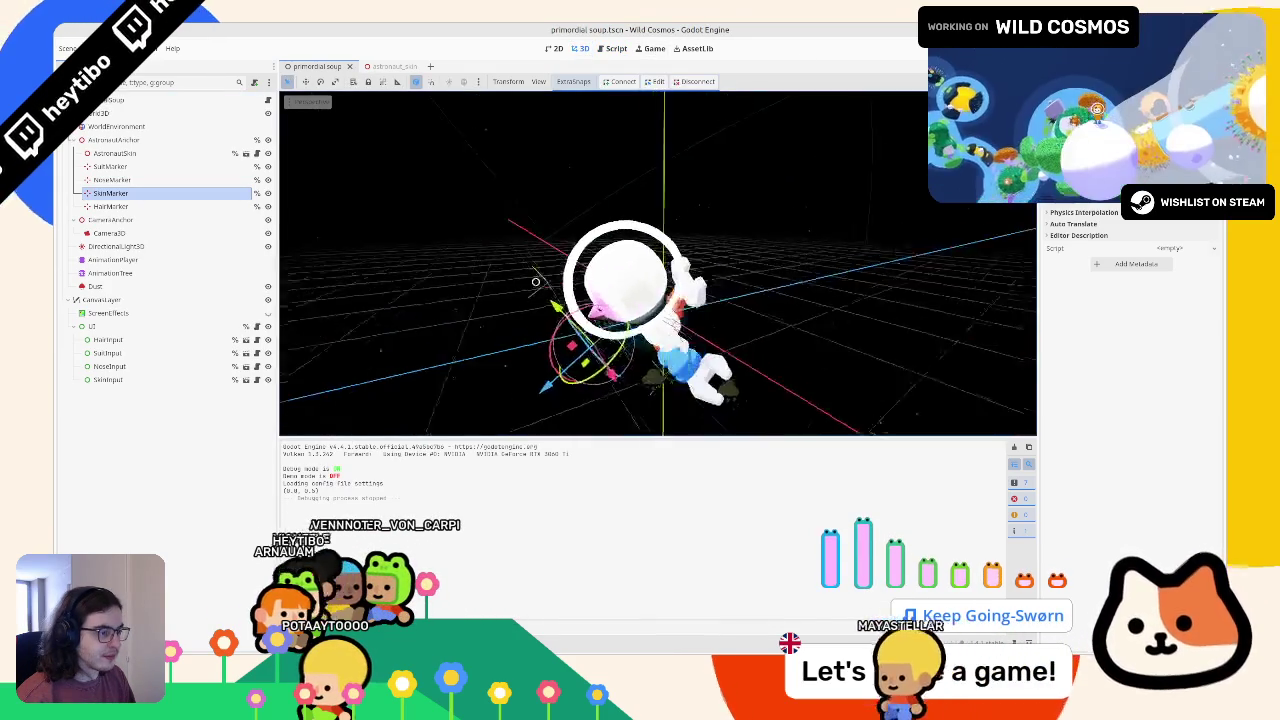
# Step: Select SkinMarker and raise it higher on the astronaut
pyautogui.moveTo(535, 336)
pyautogui.mouseDown()
pyautogui.moveTo(516, 412)
pyautogui.moveTo(535, 390)
pyautogui.mouseUp()
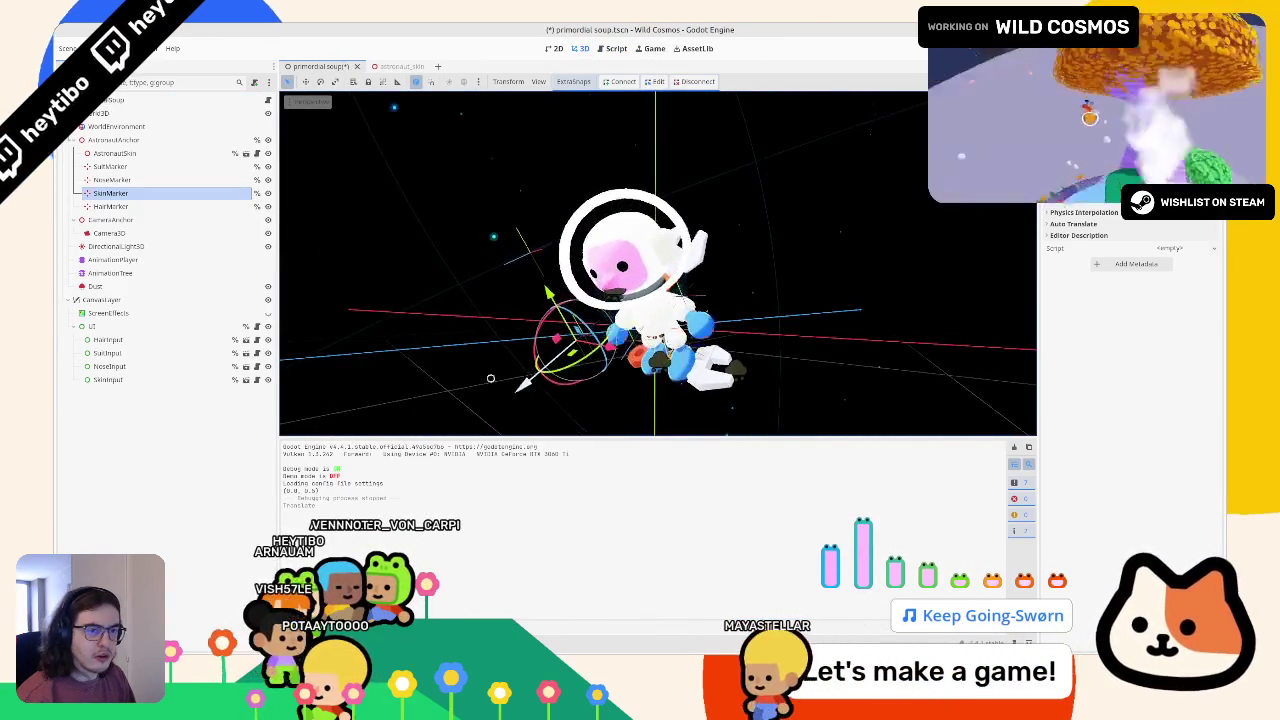
pyautogui.click(145, 180)
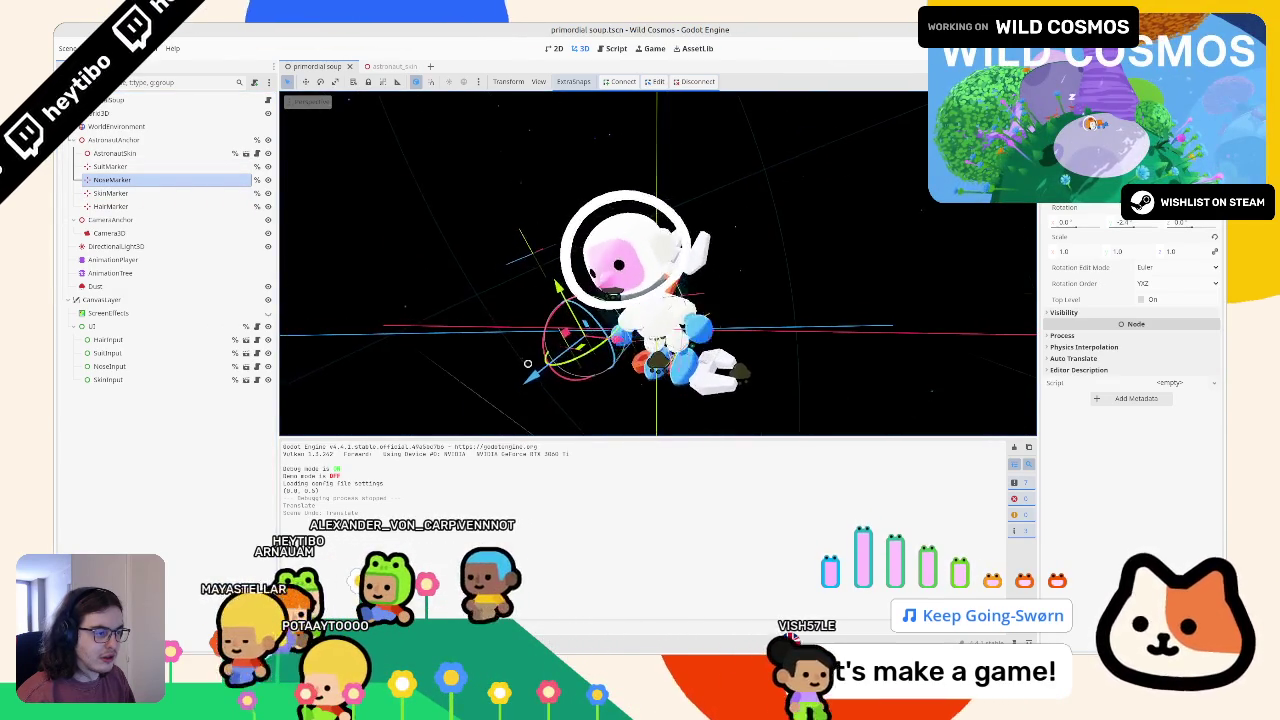
pyautogui.press('Down')
pyautogui.moveTo(530, 381)
pyautogui.mouseDown()
pyautogui.moveTo(529, 240)
pyautogui.moveTo(533, 258)
pyautogui.mouseUp()
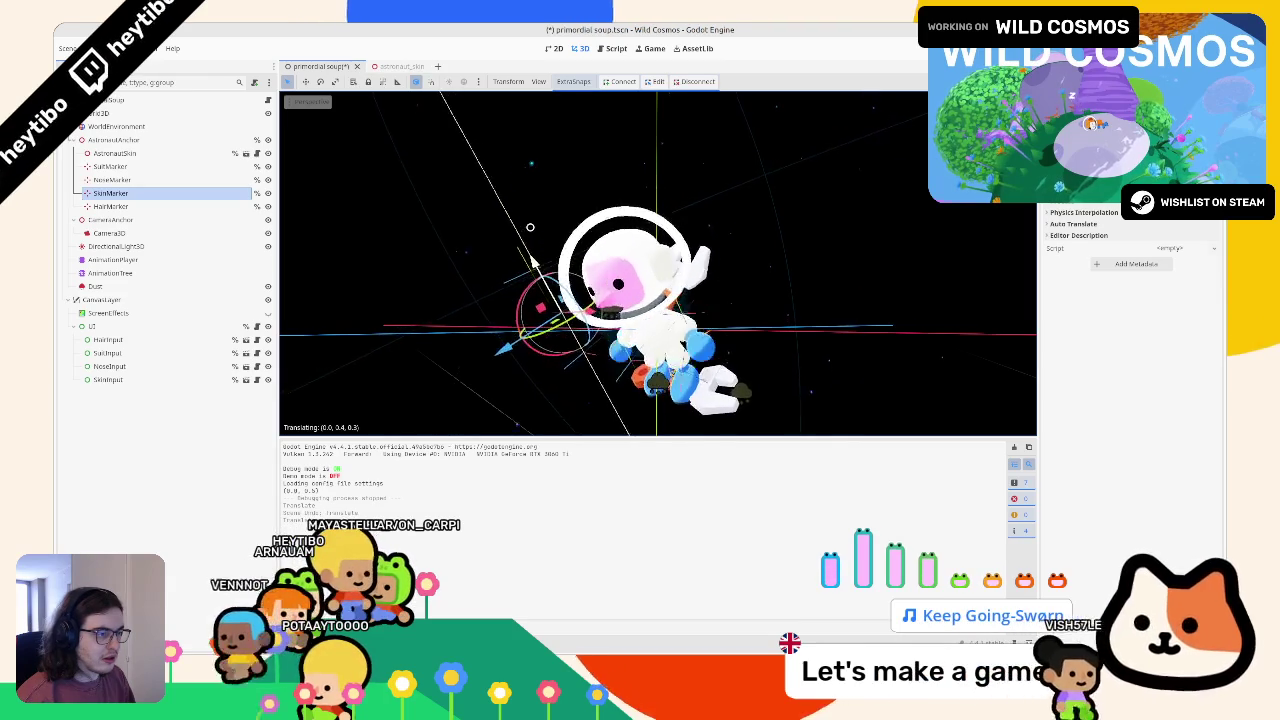
# Step: Run the game, move its window aside, and rotate the astronaut to check the marker lines
pyautogui.press('F5')
pyautogui.rightClick(656, 148)
pyautogui.click(702, 231)
pyautogui.moveTo(826, 149)
pyautogui.mouseDown()
pyautogui.moveTo(826, 228)
pyautogui.moveTo(880, 280)
pyautogui.moveTo(957, 310)
pyautogui.mouseUp()
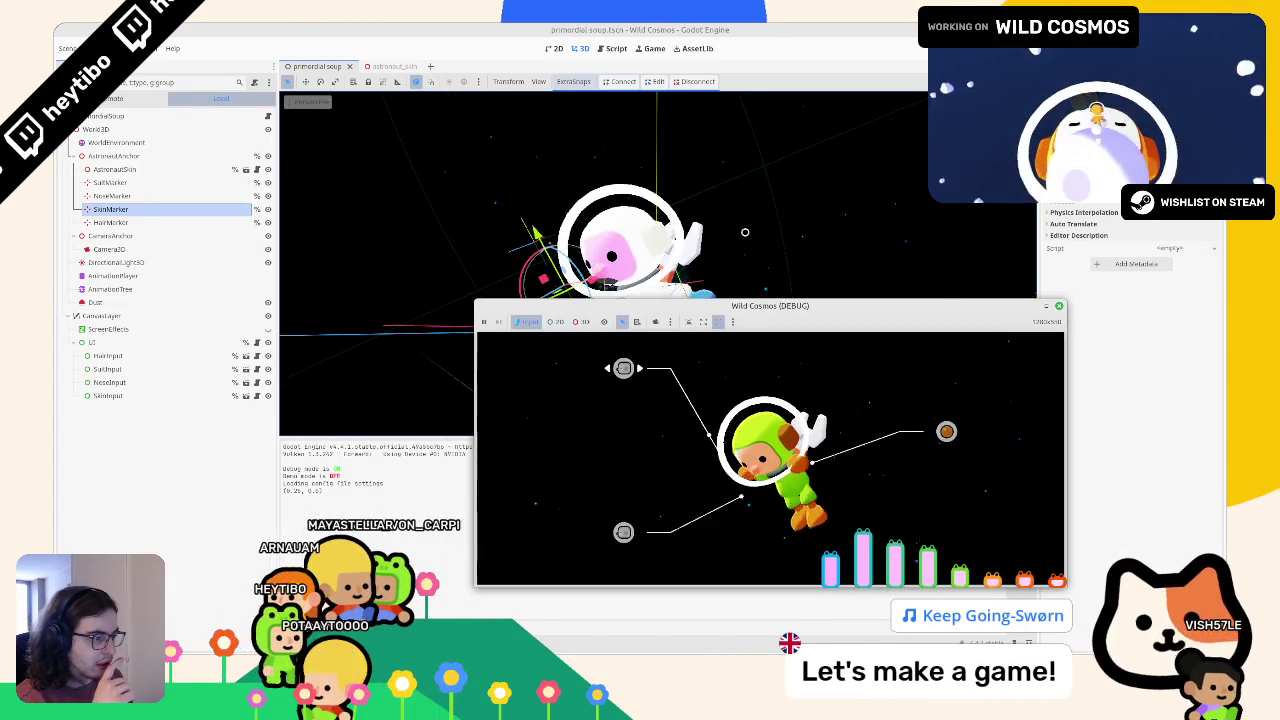
pyautogui.scroll(3, 640, 131)
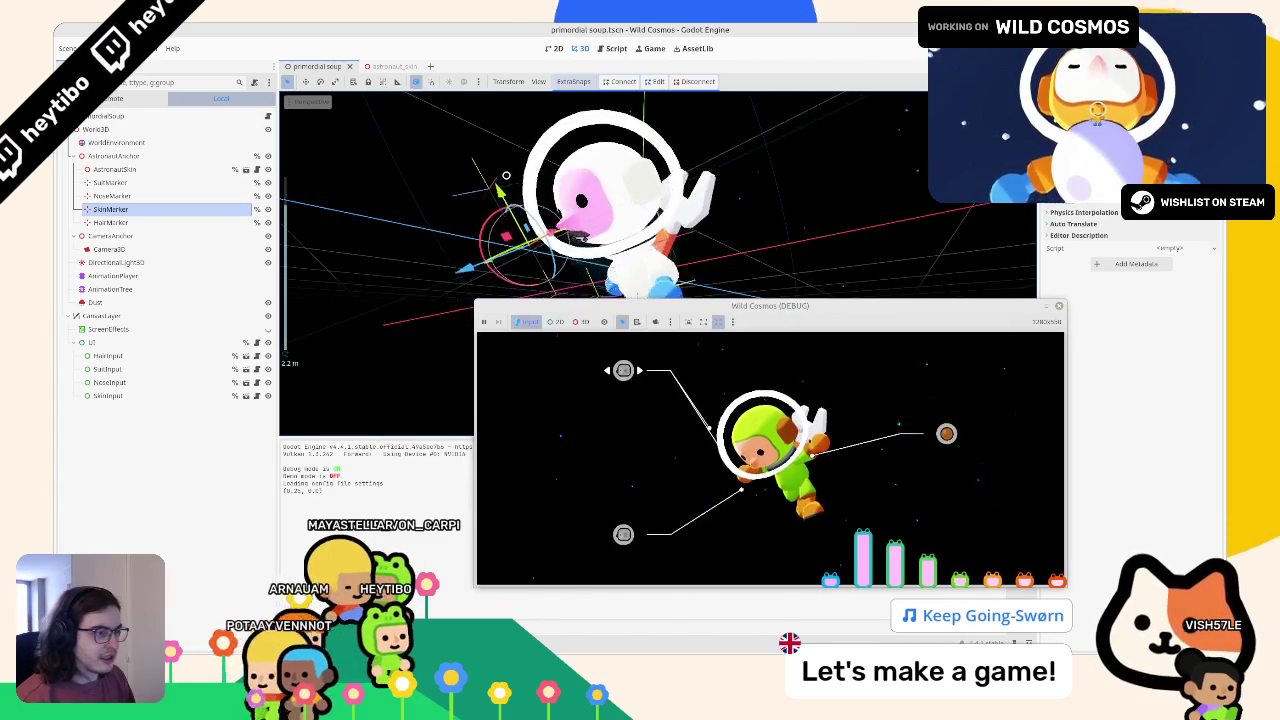
pyautogui.moveTo(462, 277)
pyautogui.mouseDown()
pyautogui.moveTo(379, 298)
pyautogui.moveTo(421, 309)
pyautogui.mouseUp()
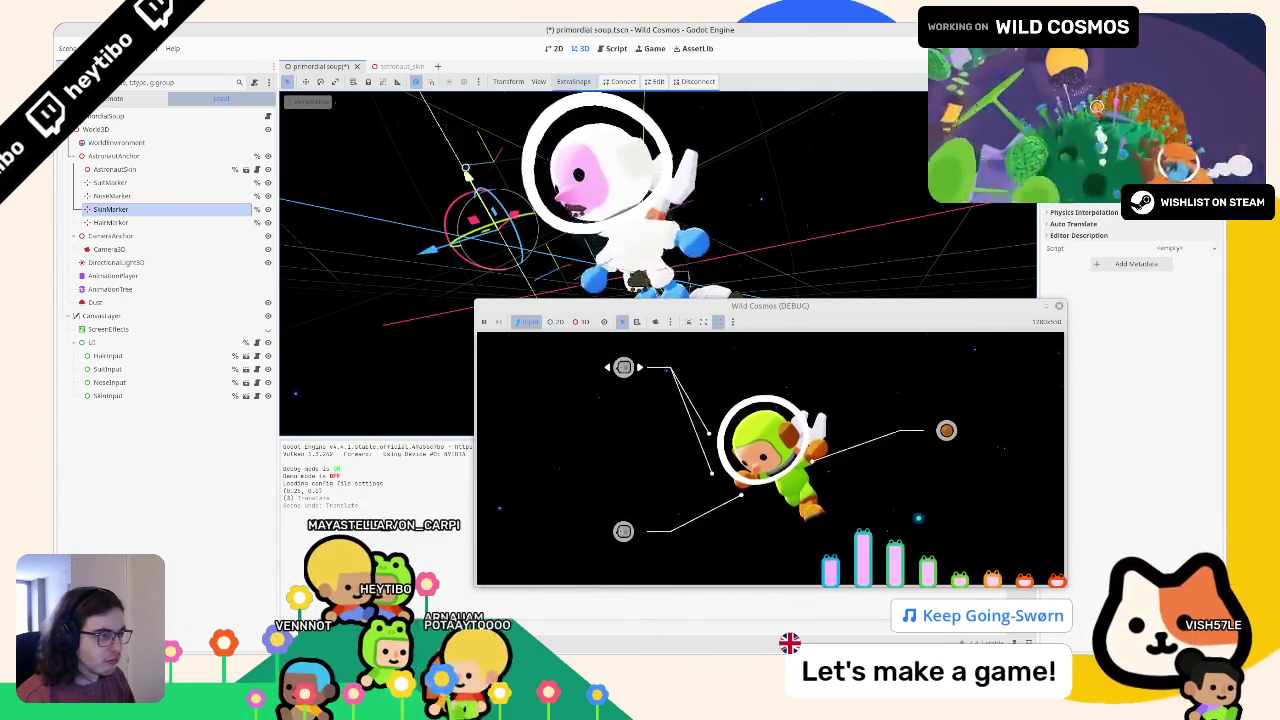
pyautogui.moveTo(452, 210); pyautogui.dragTo(466, 254)
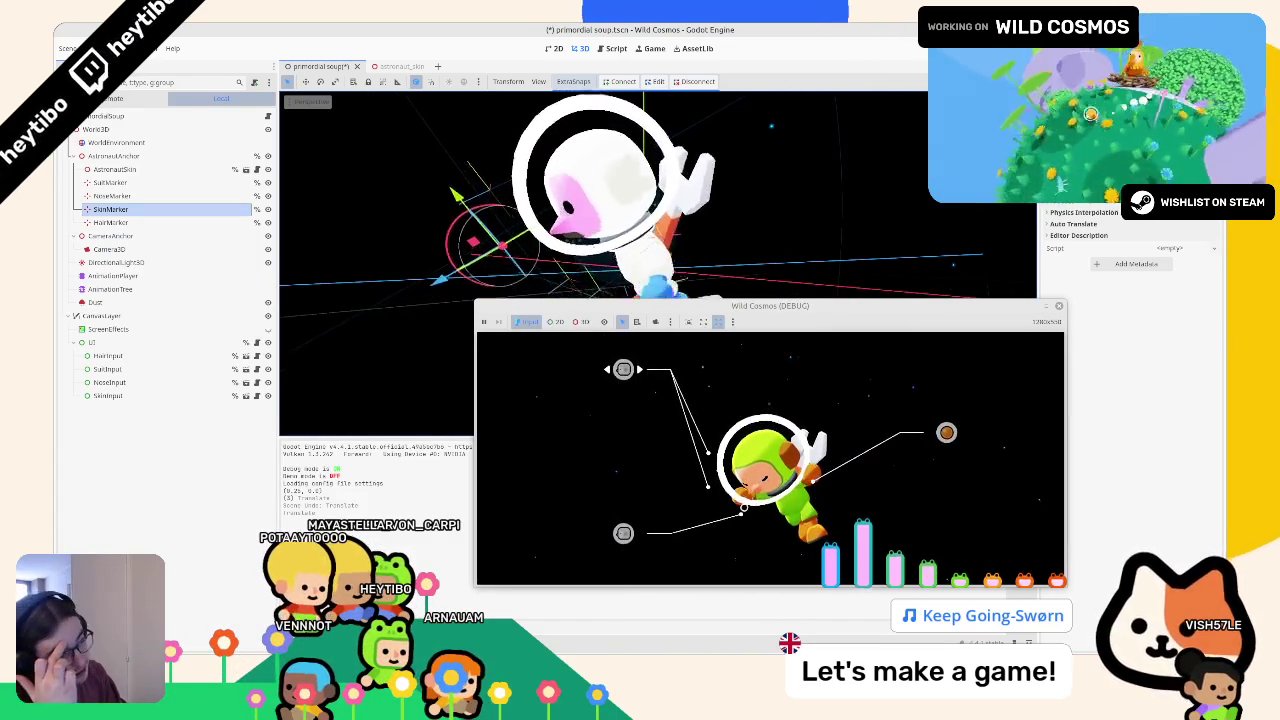
pyautogui.click(604, 50)
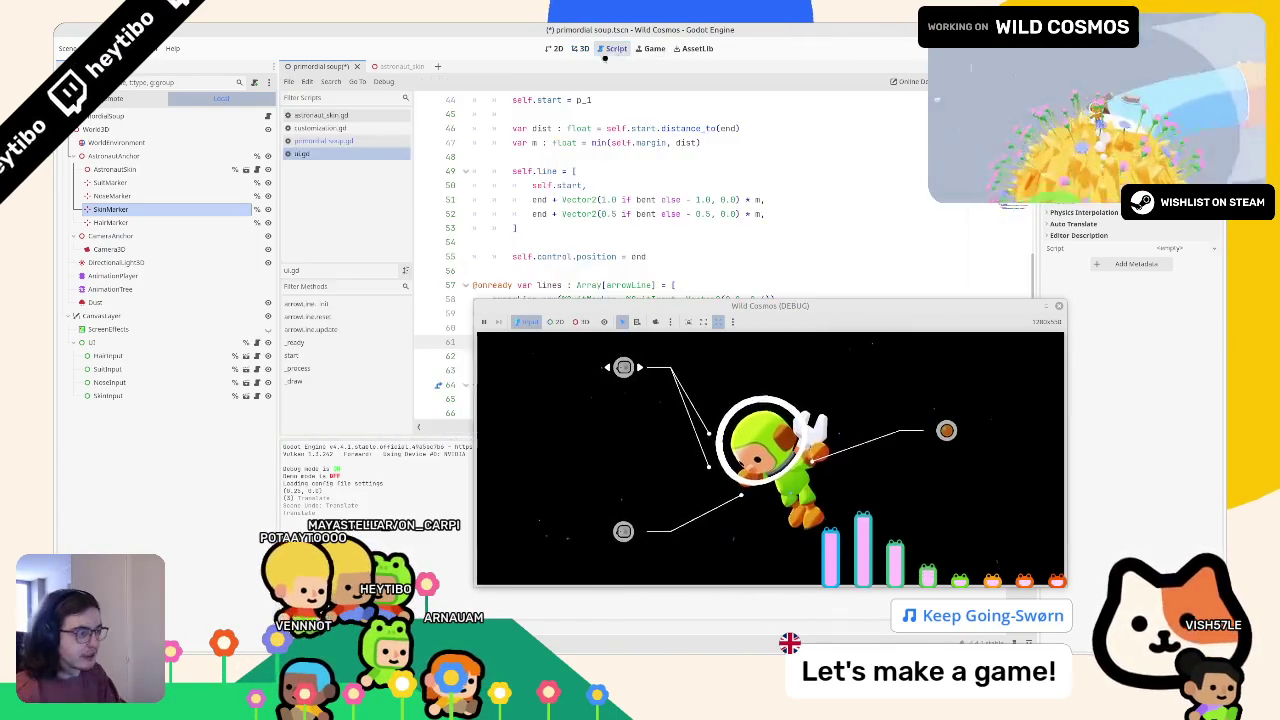
pyautogui.click(1058, 308)
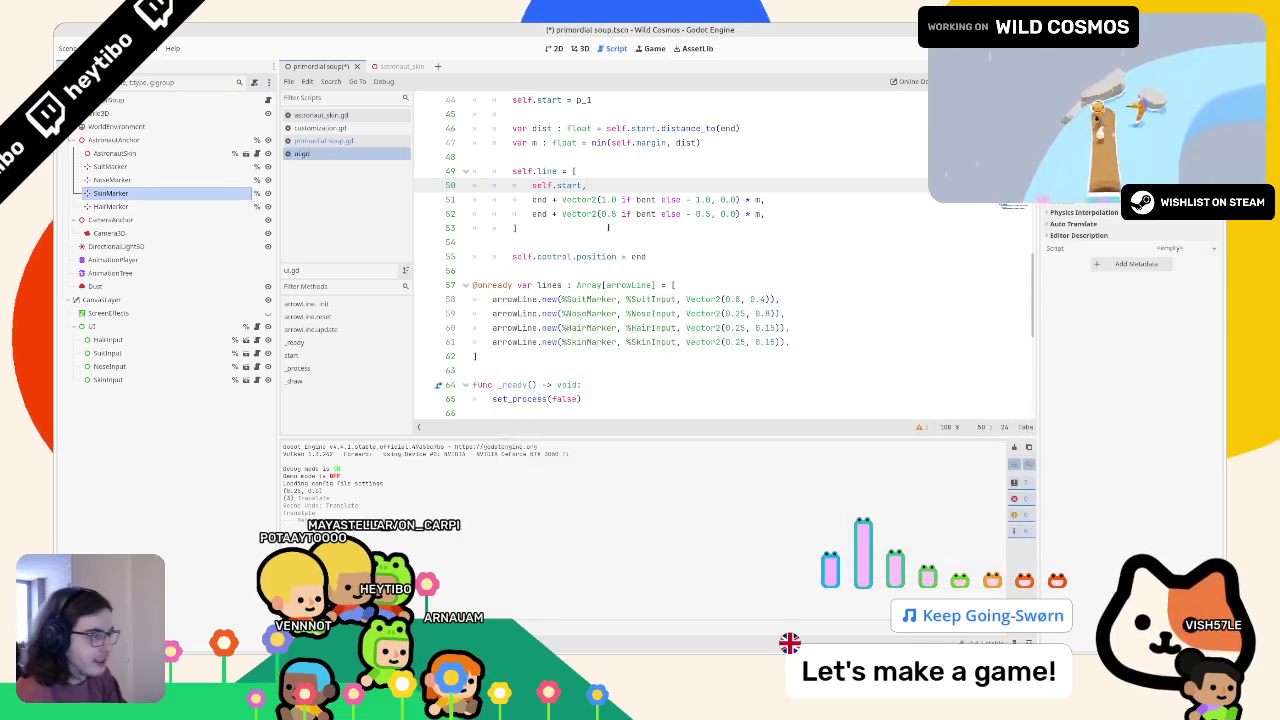
pyautogui.scroll(-1, 717, 232)
pyautogui.click(746, 299)
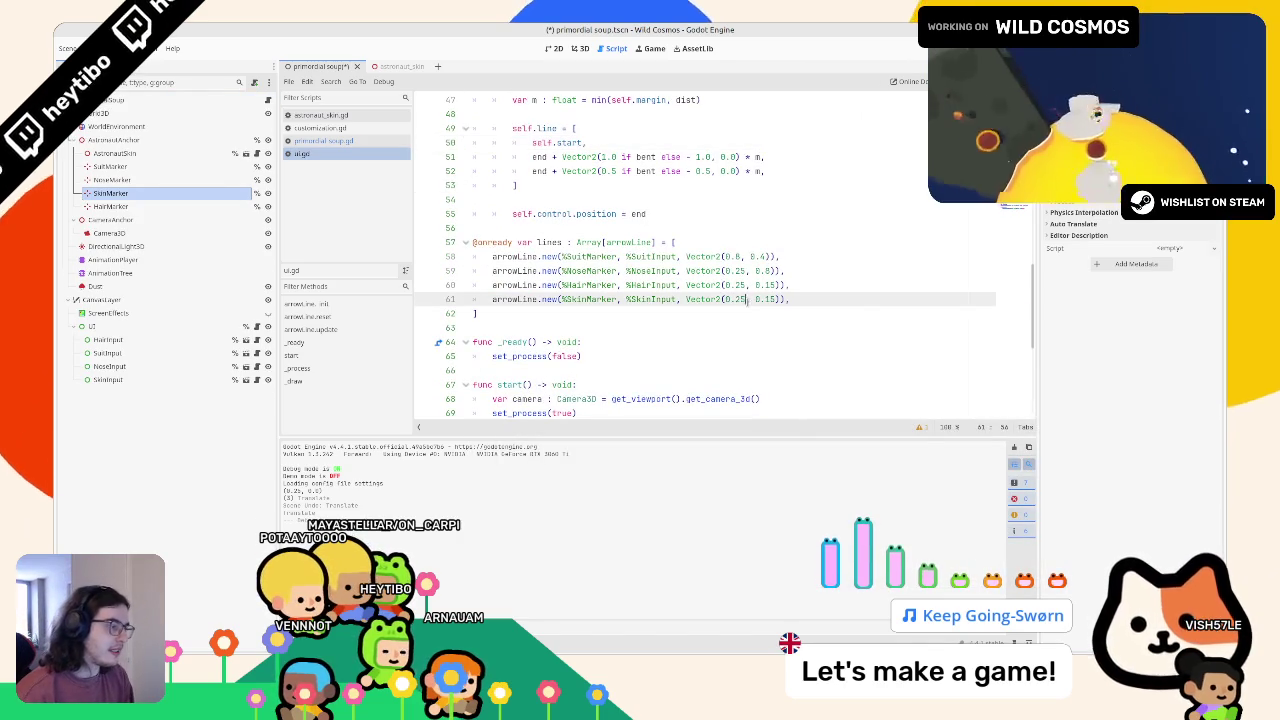
pyautogui.write('2')
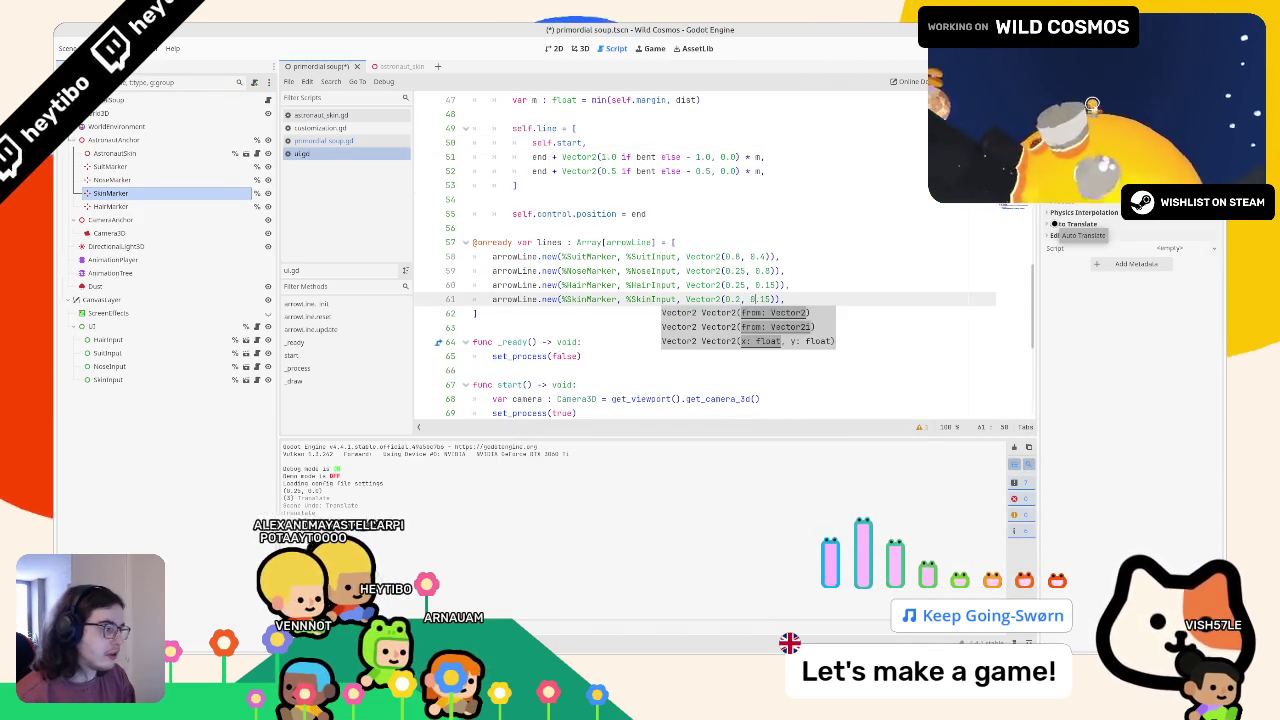
pyautogui.press('F5')
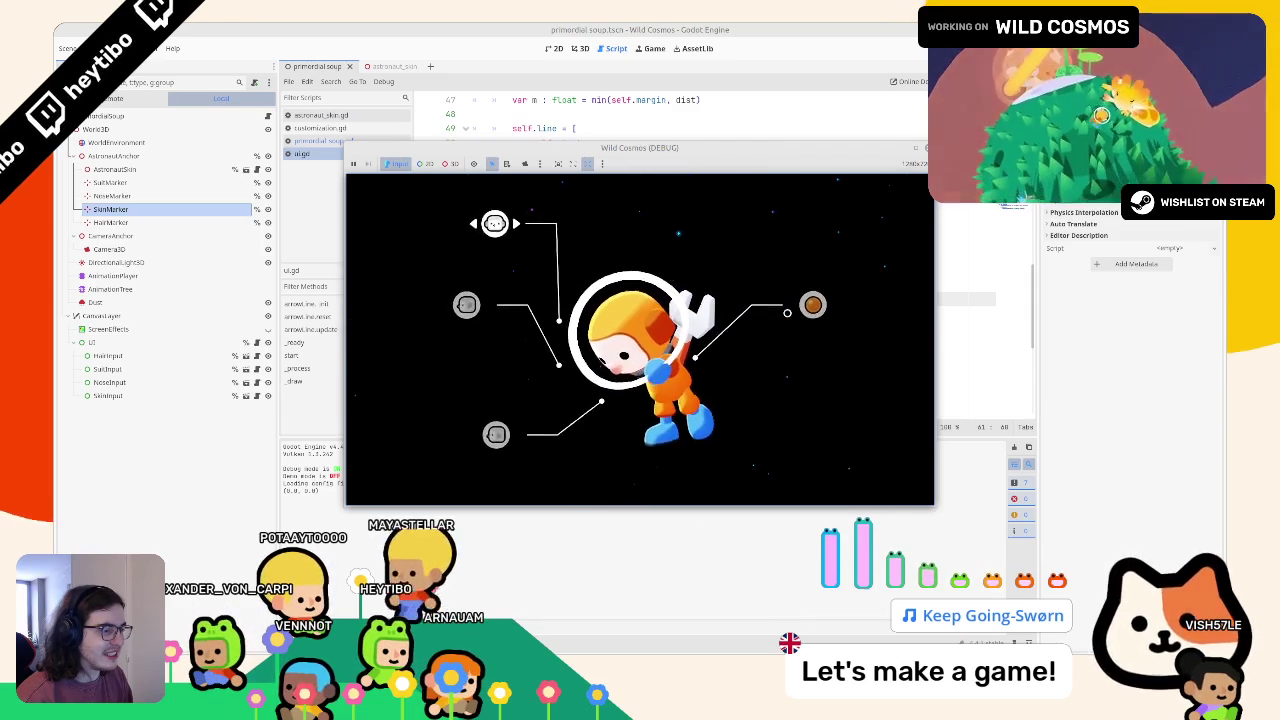
pyautogui.click(915, 150)
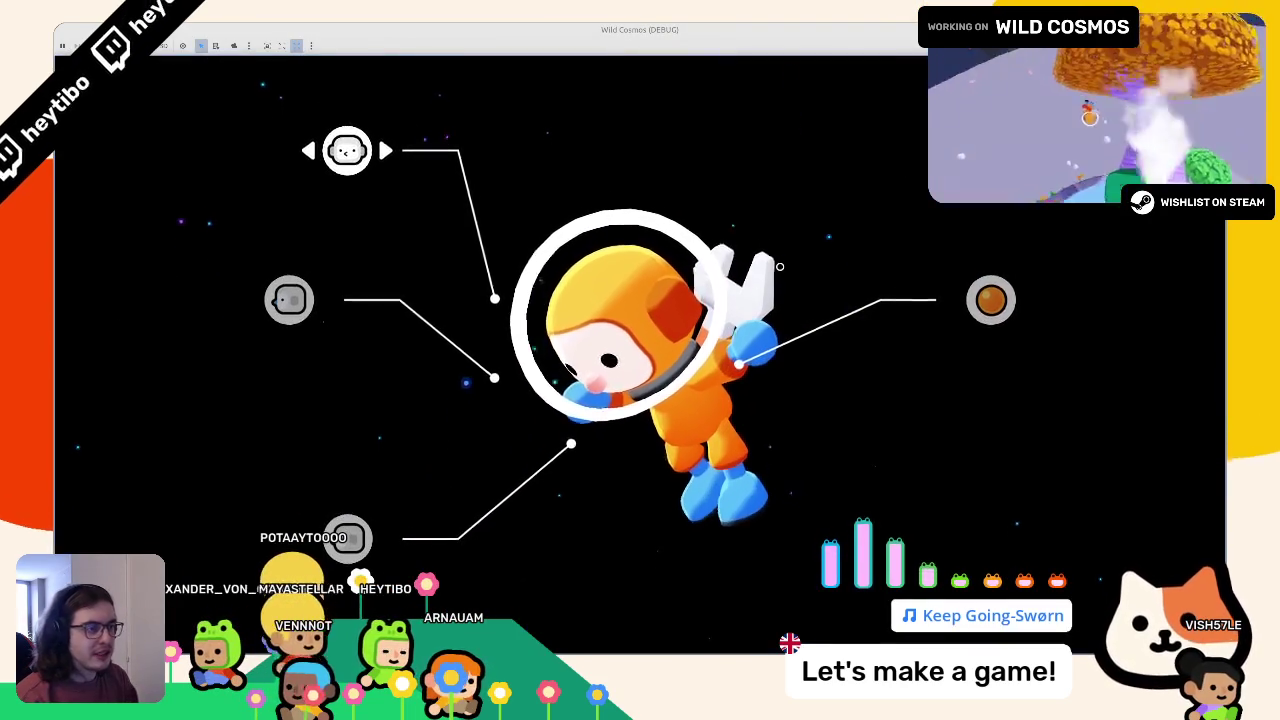
pyautogui.hotkey('alt', 'Tab')
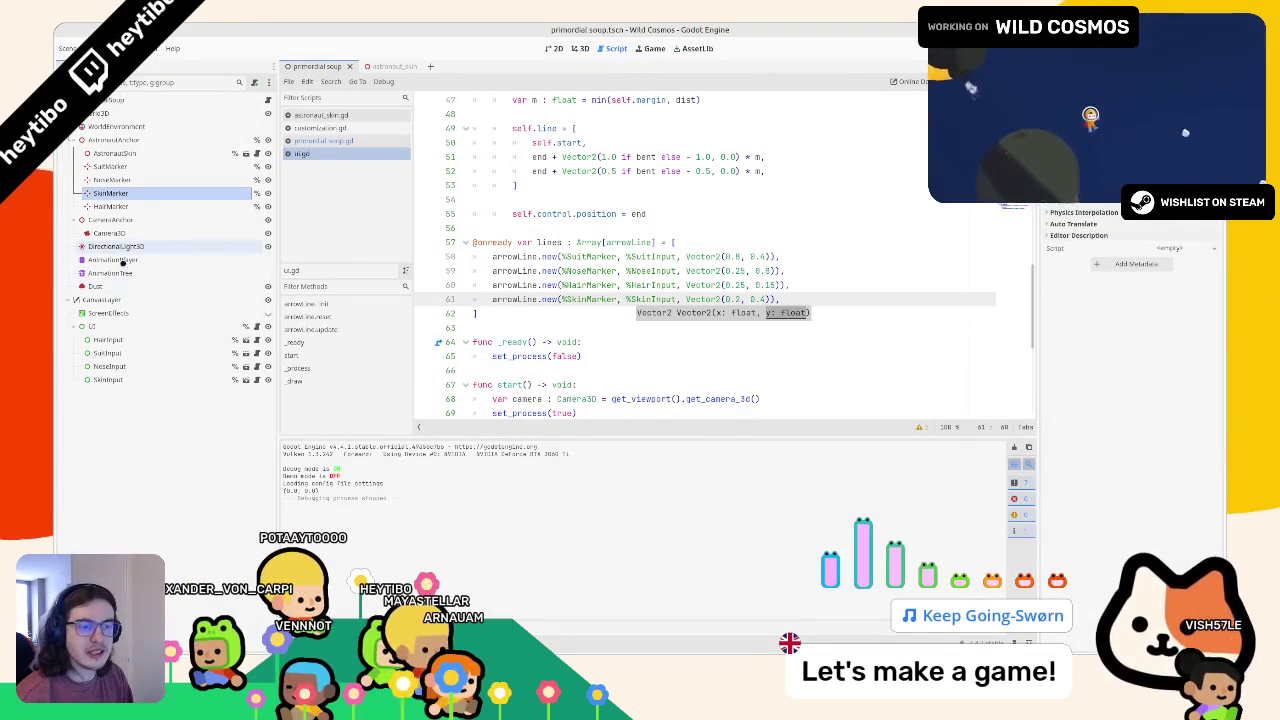
pyautogui.click(118, 366)
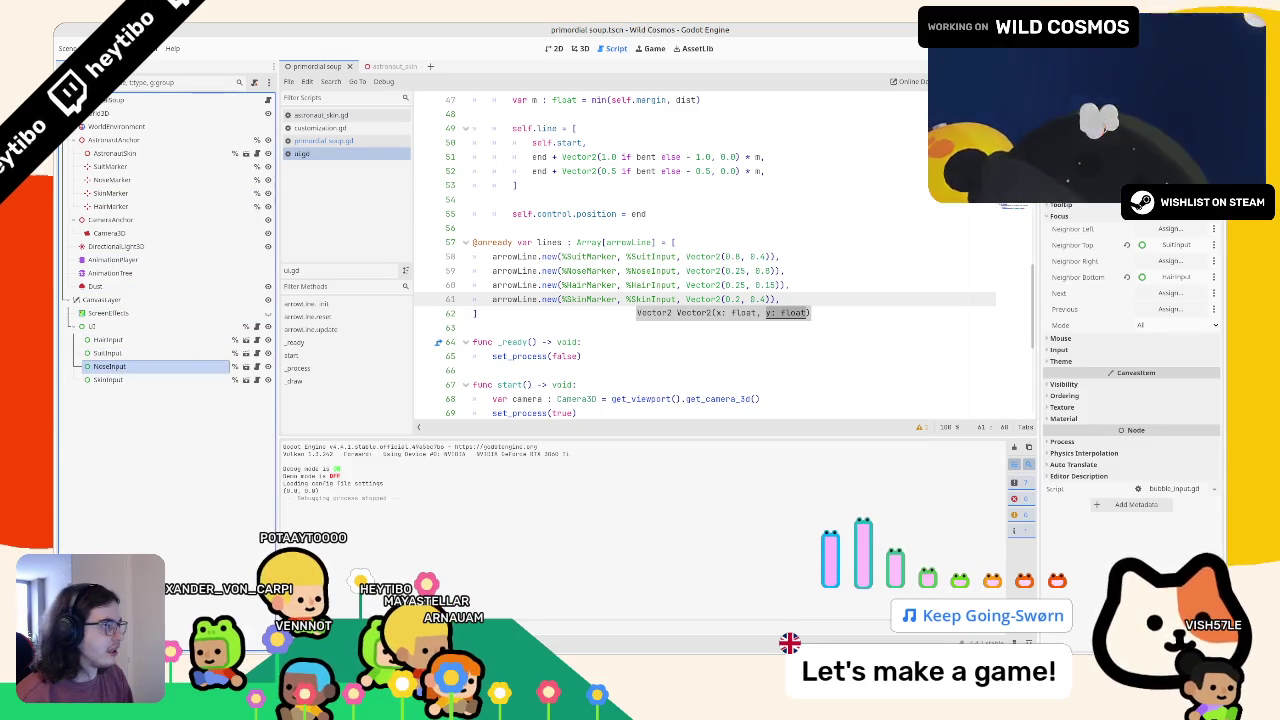
pyautogui.click(108, 379)
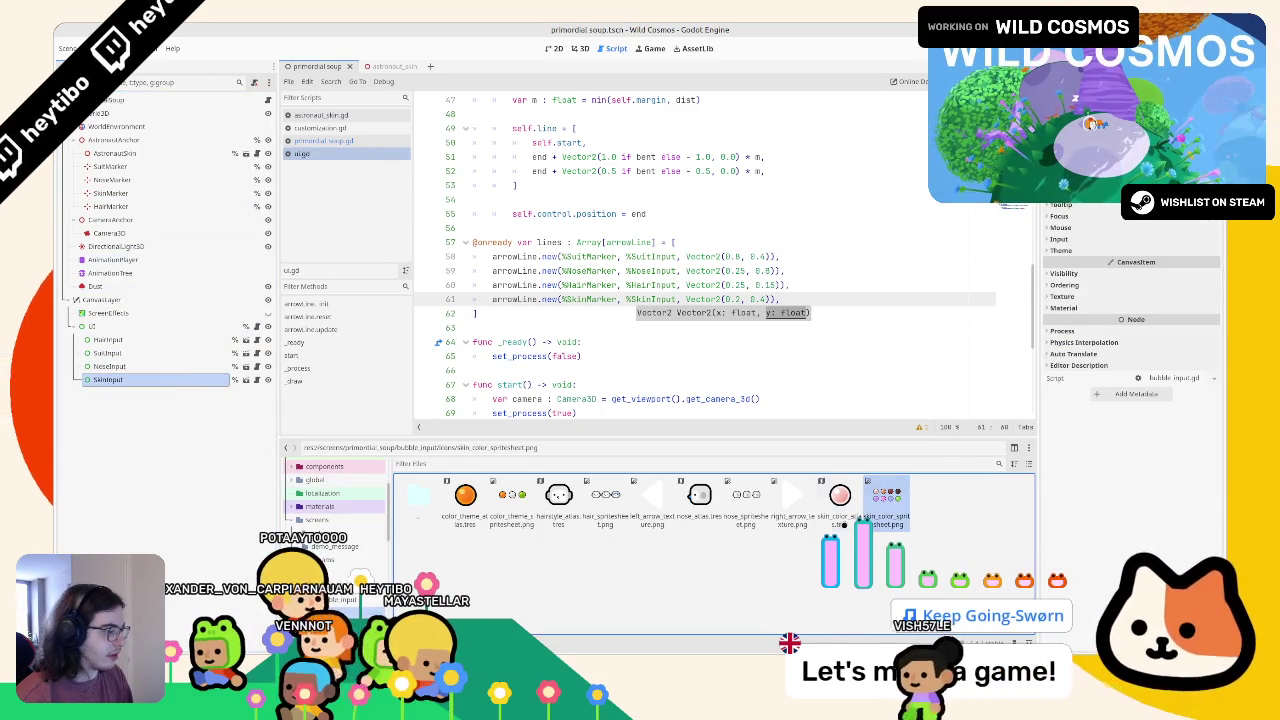
pyautogui.click(840, 496)
pyautogui.press('F5')
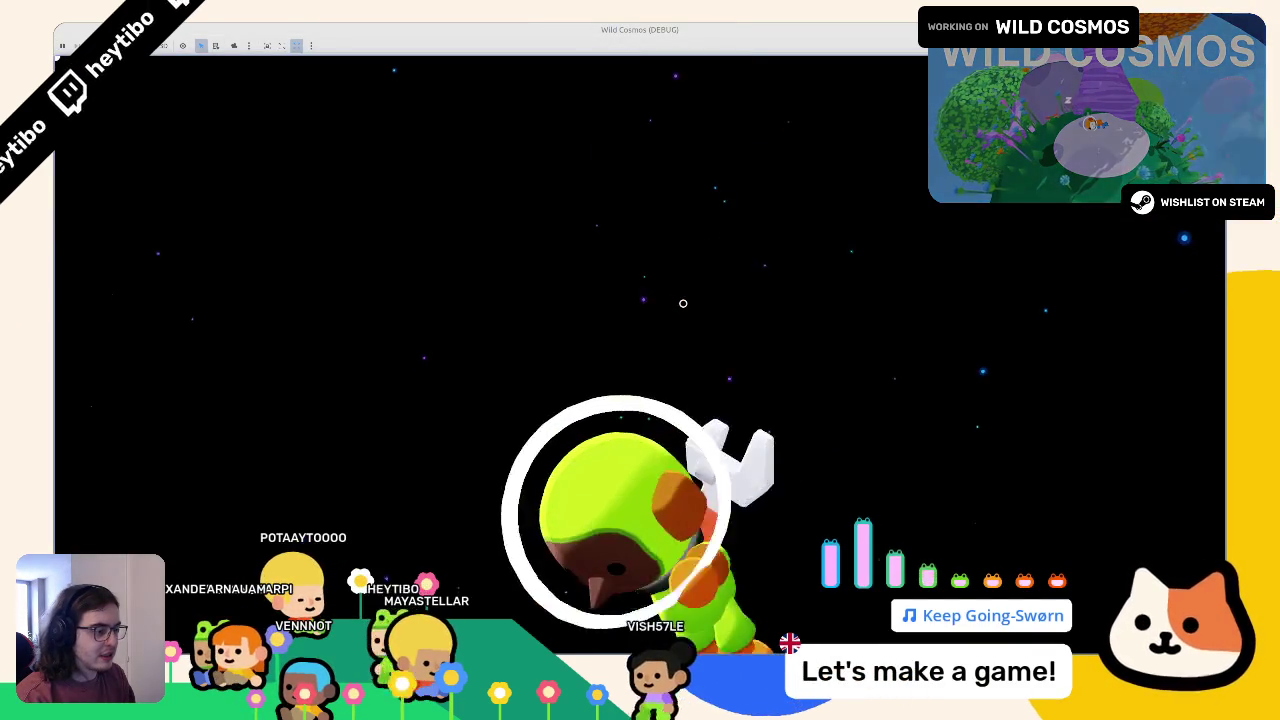
pyautogui.press('Down')
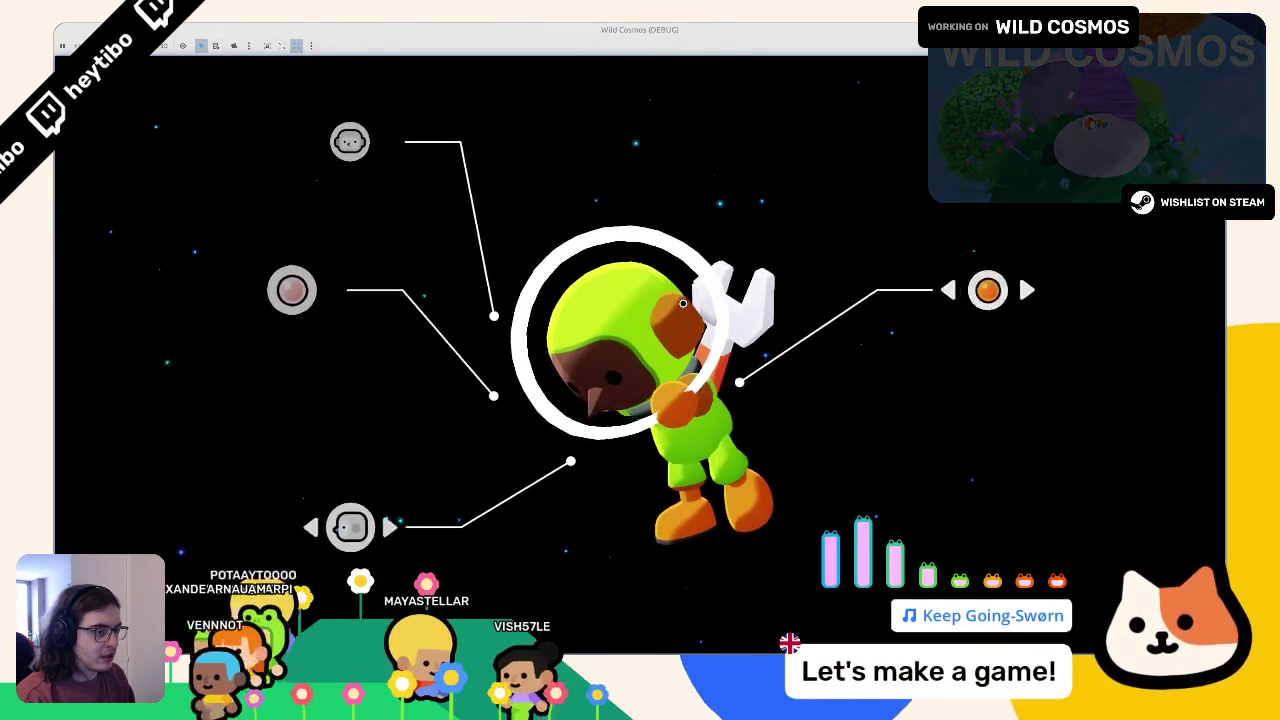
pyautogui.press('Up')
pyautogui.press('Down')
pyautogui.press('Right')
pyautogui.press('Left')
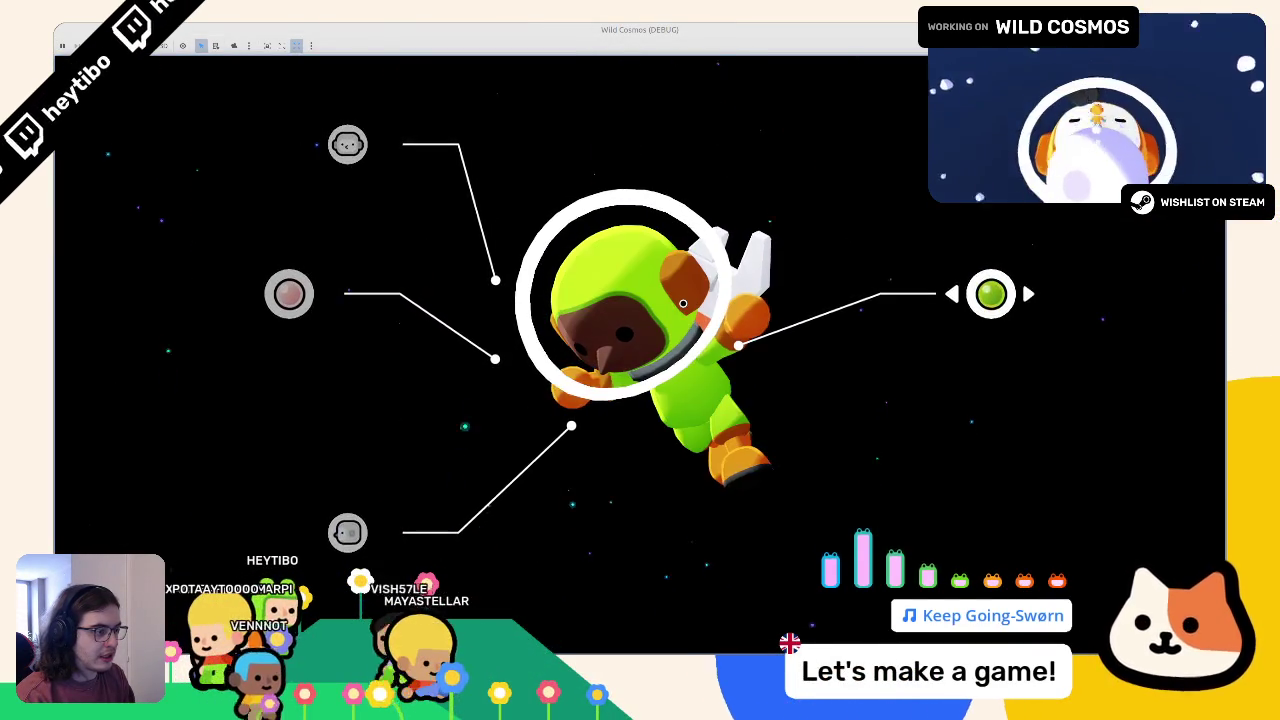
pyautogui.press('Down')
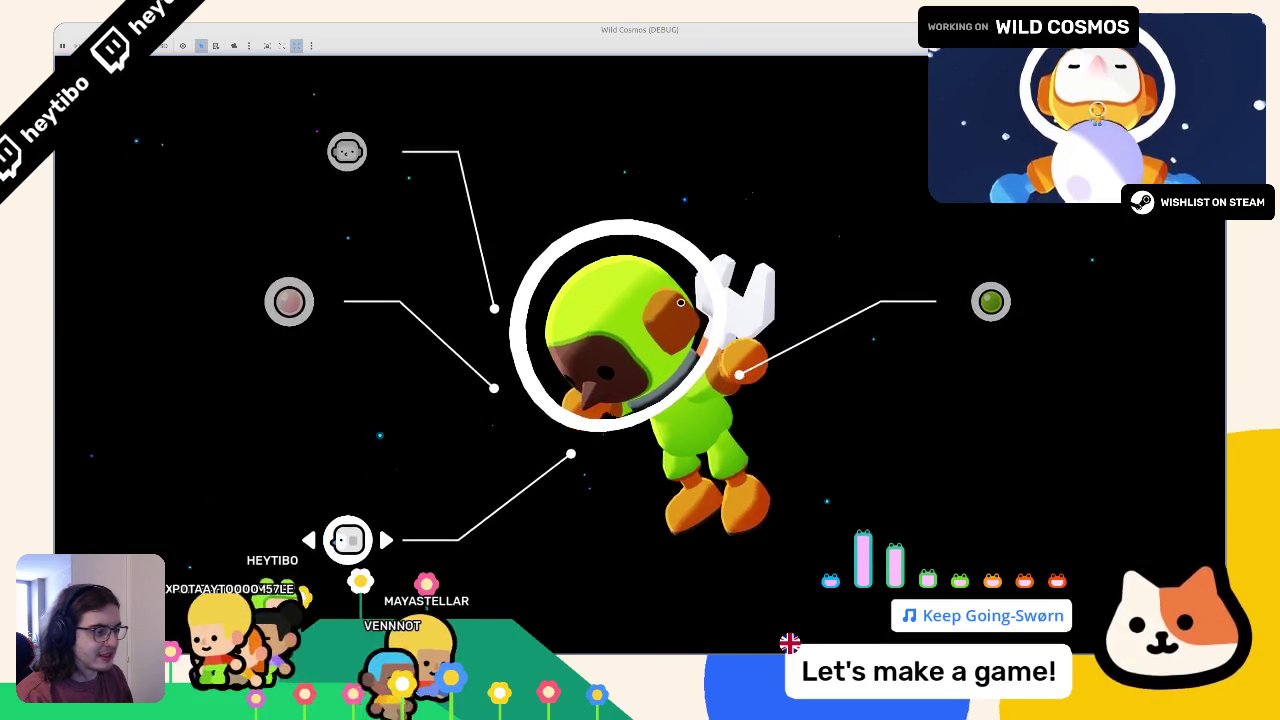
pyautogui.press('Escape')
pyautogui.click(146, 367)
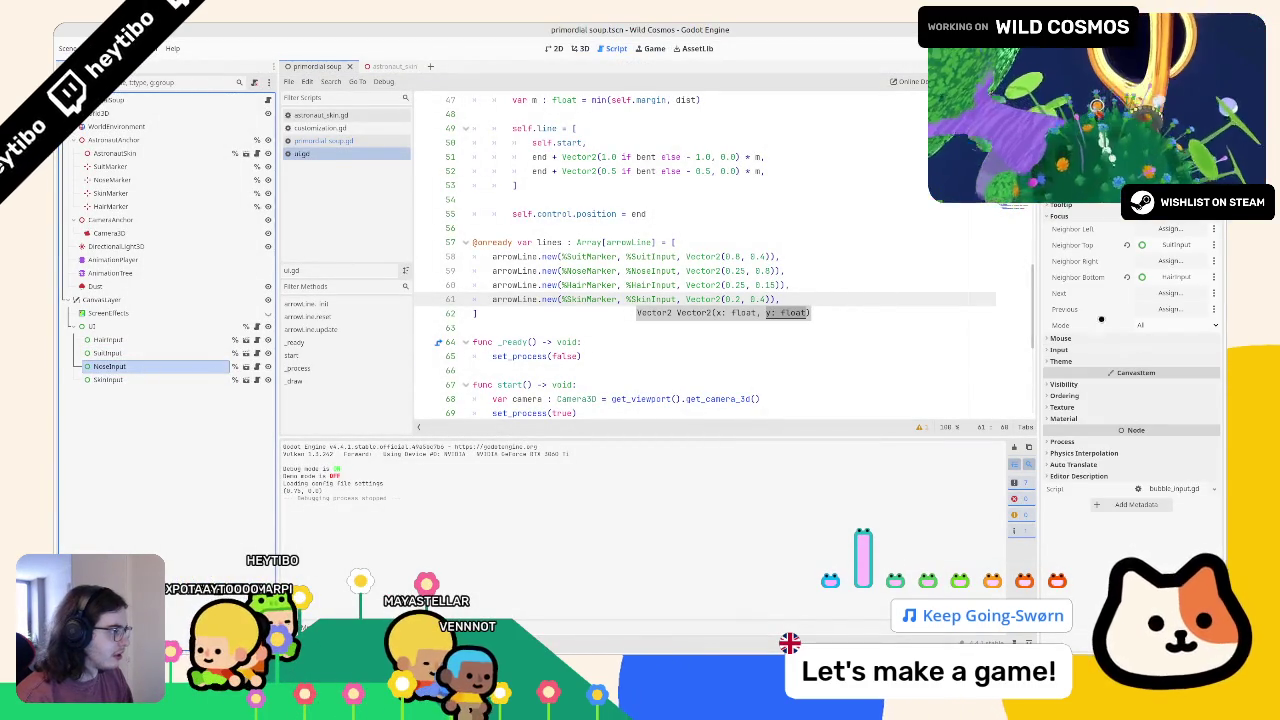
# Step: Set NoseInput's bottom focus neighbour to SkinInput and SkinInput's top neighbour to NoseInput
pyautogui.click(1172, 277)
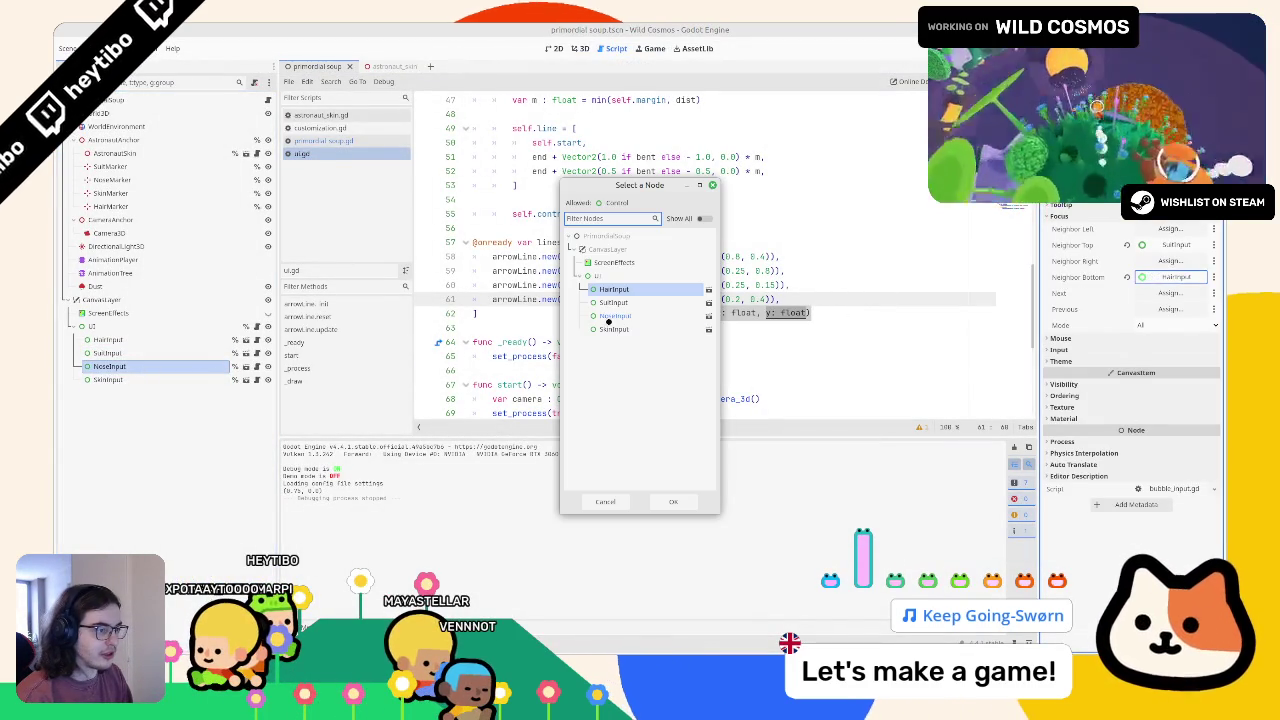
pyautogui.doubleClick(680, 329)
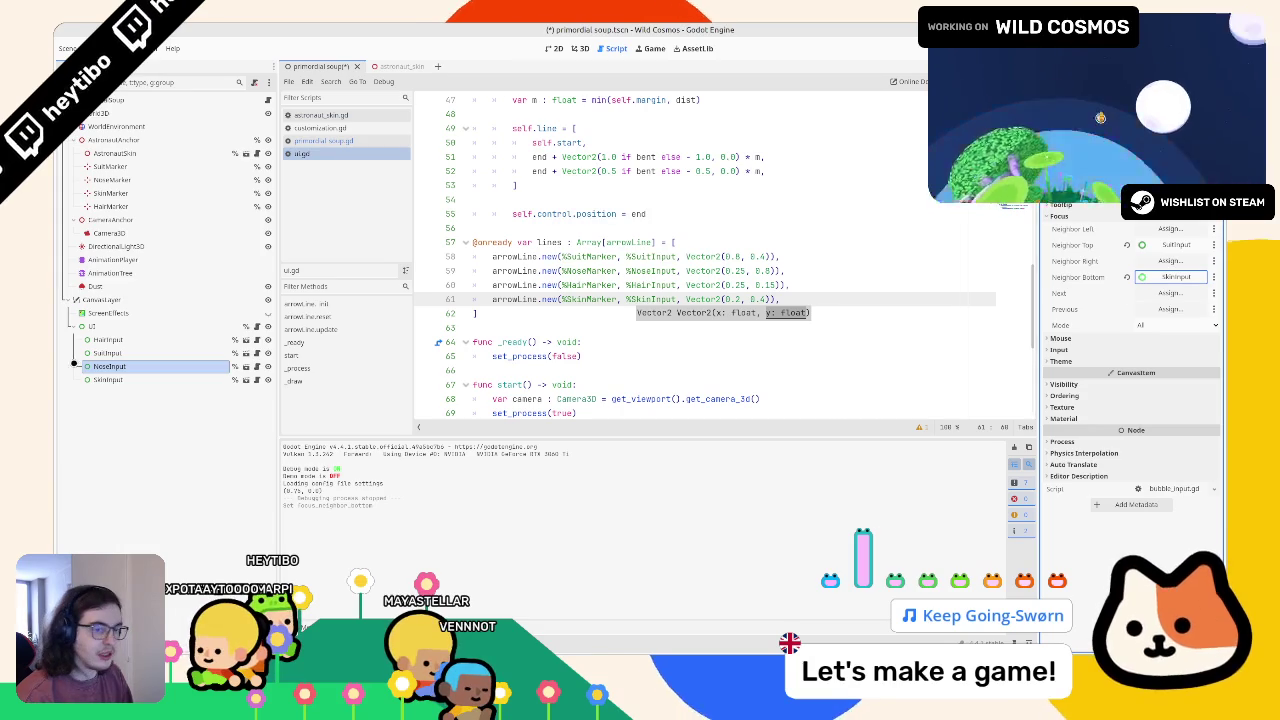
pyautogui.click(97, 379)
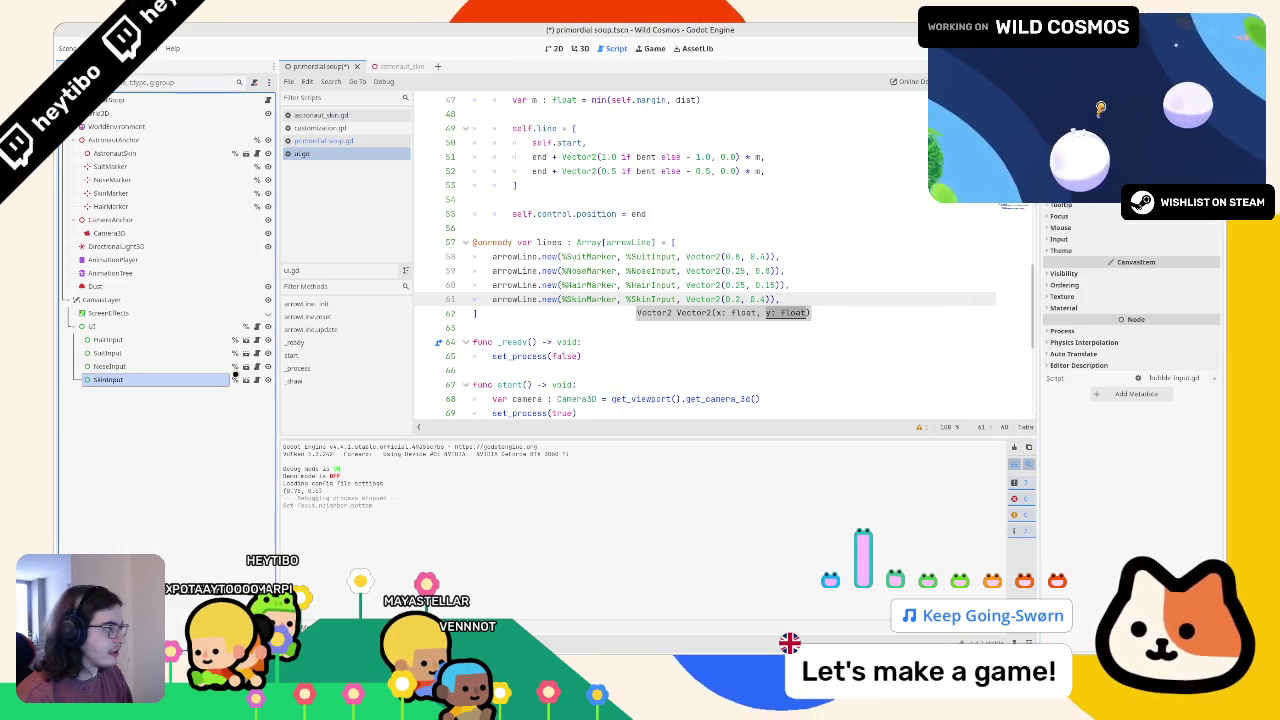
pyautogui.click(1079, 215)
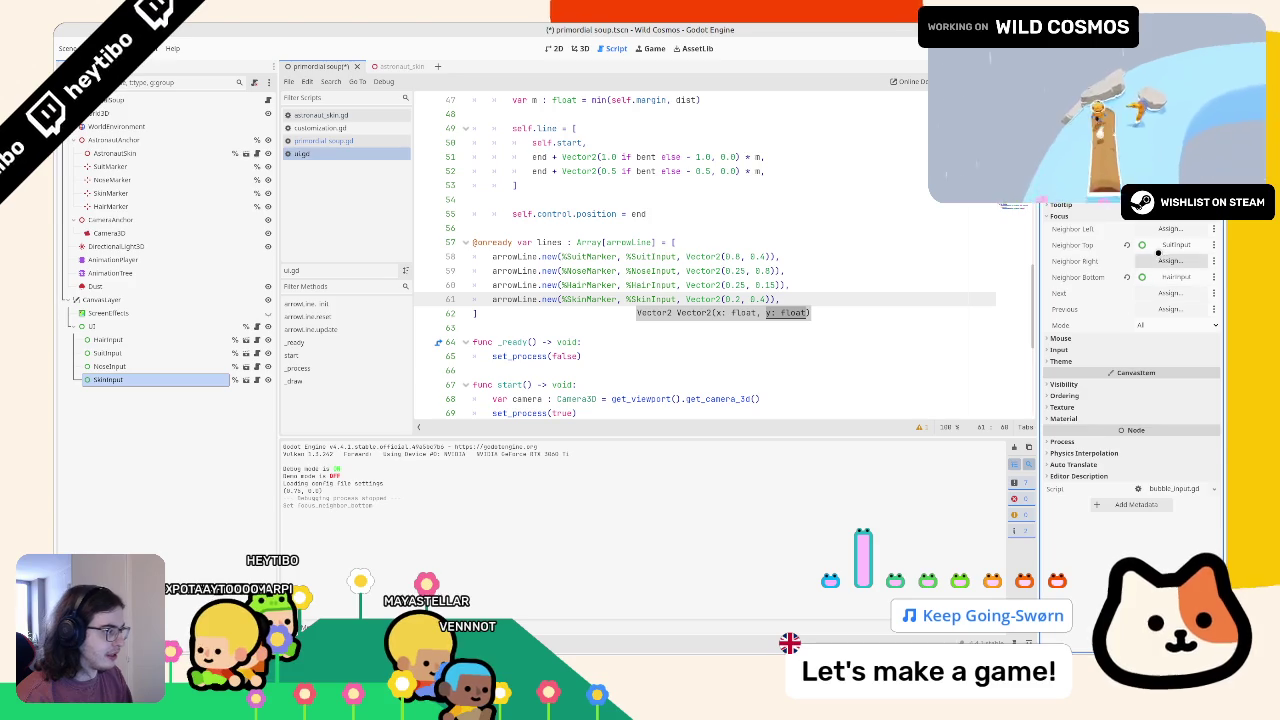
pyautogui.click(1165, 244)
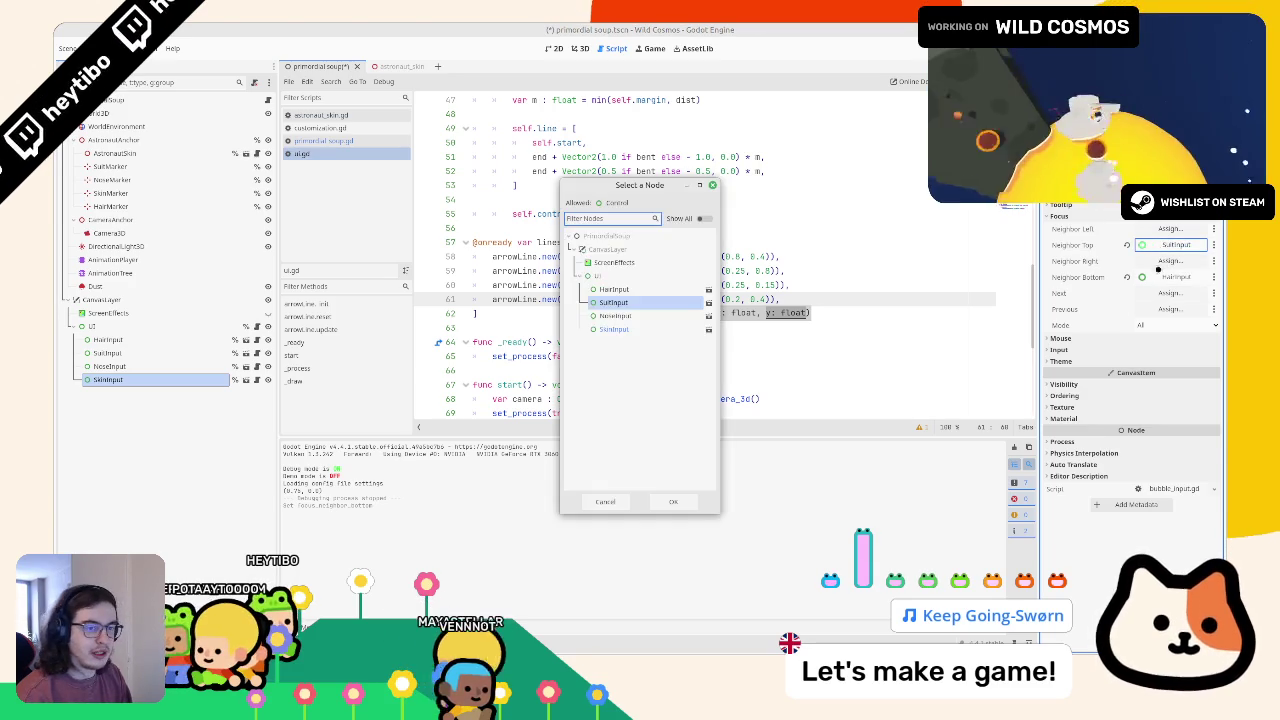
pyautogui.doubleClick(627, 316)
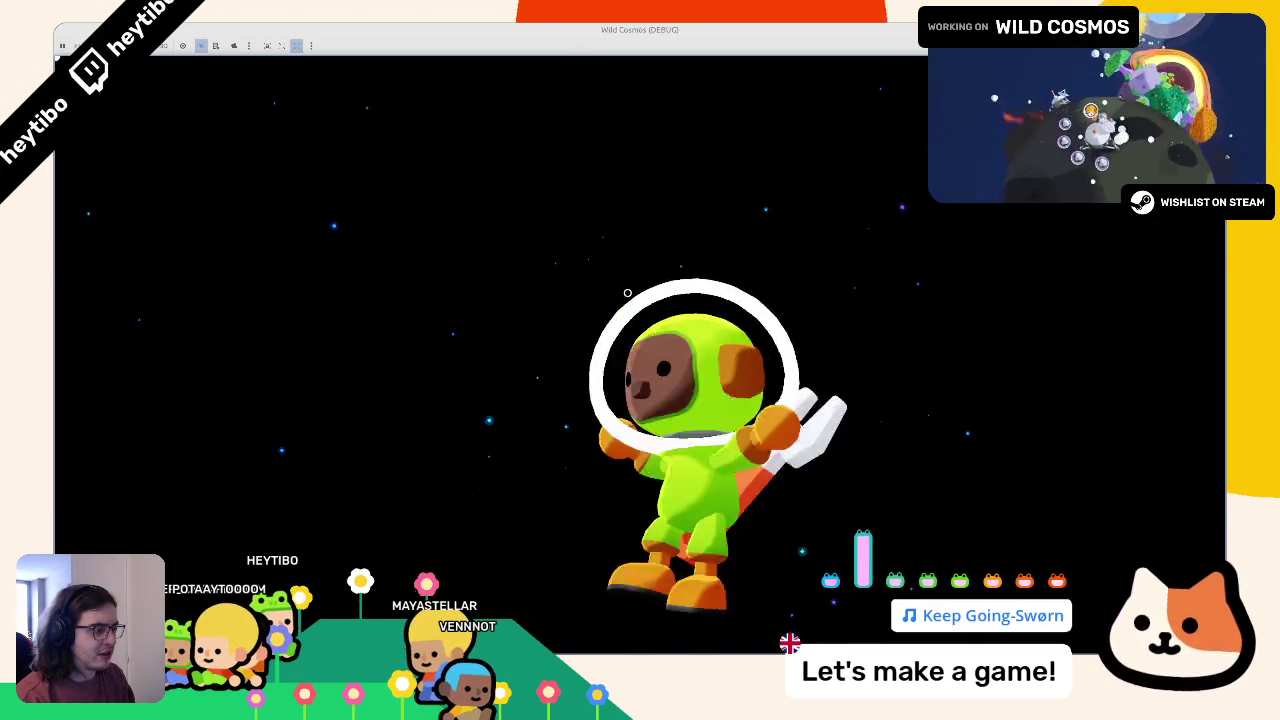
# Step: Move focus around the four options with the arrow keys and set the skin to dark brown
pyautogui.press('Right')
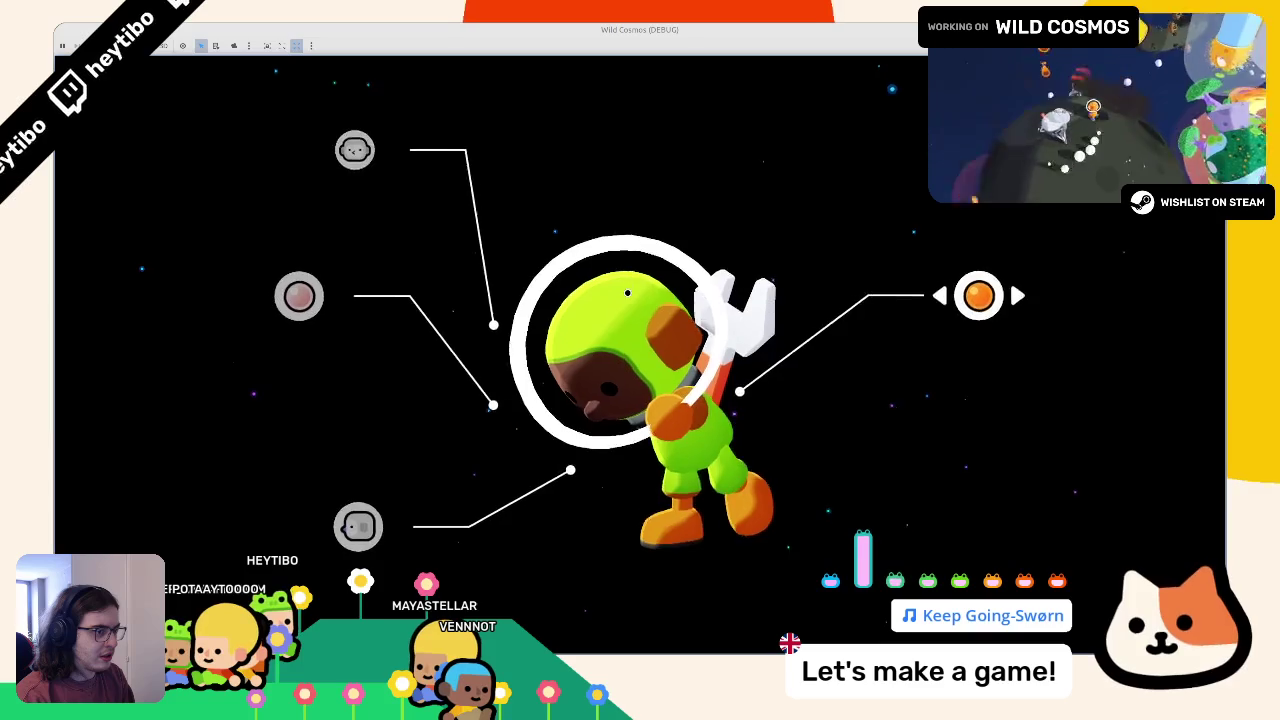
pyautogui.press('Down')
pyautogui.press('Left')
pyautogui.press('Right')
pyautogui.press('Up')
pyautogui.press('Down')
pyautogui.press('Left')
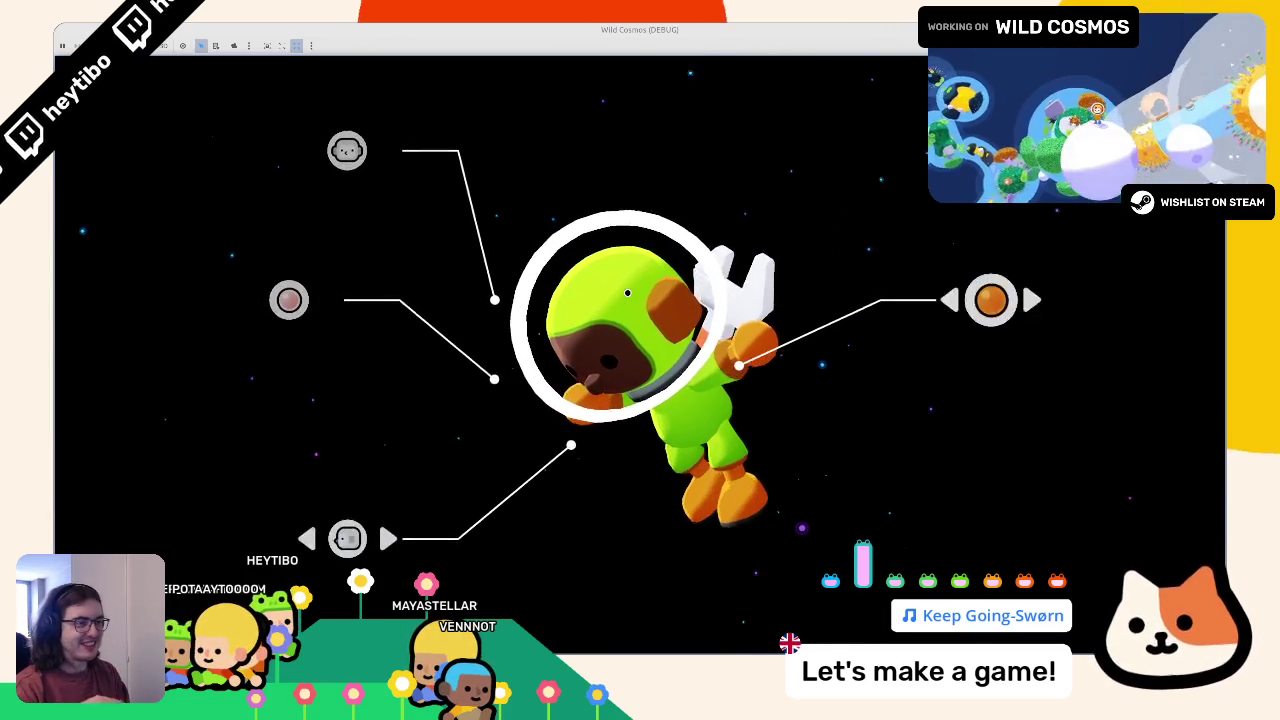
pyautogui.press('Up')
pyautogui.press('Right')
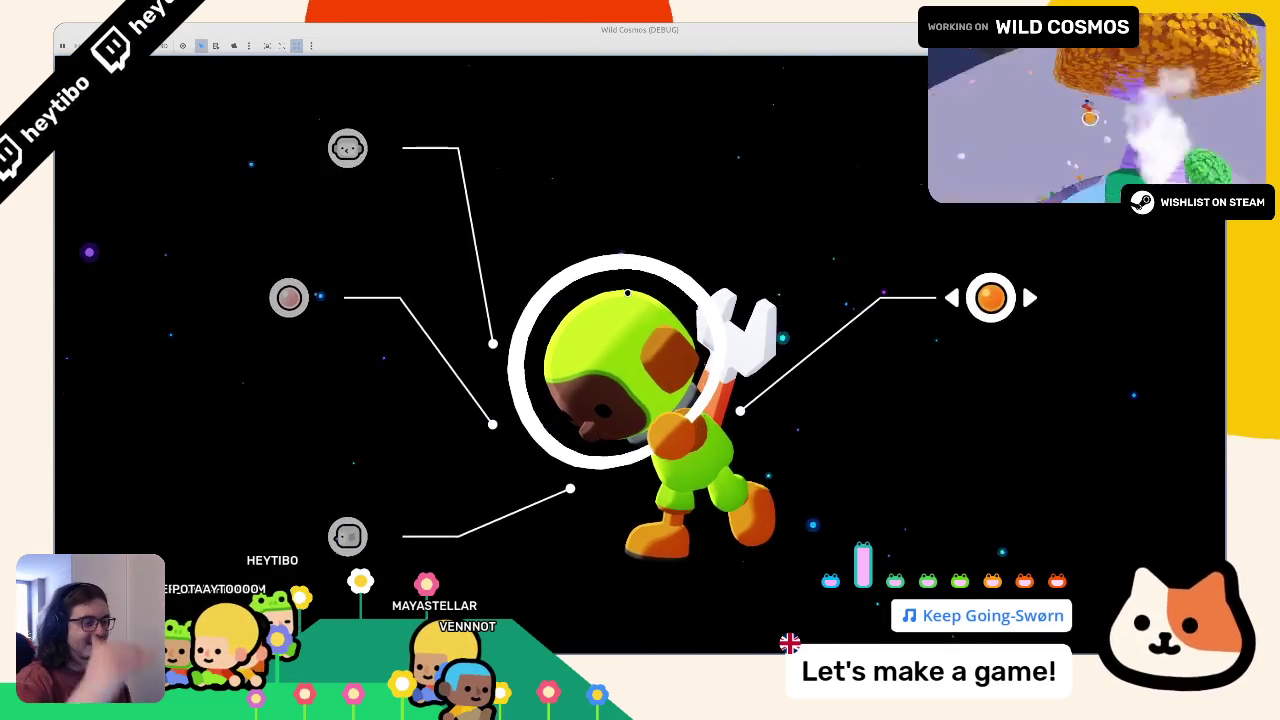
pyautogui.press('Down')
pyautogui.press('Left')
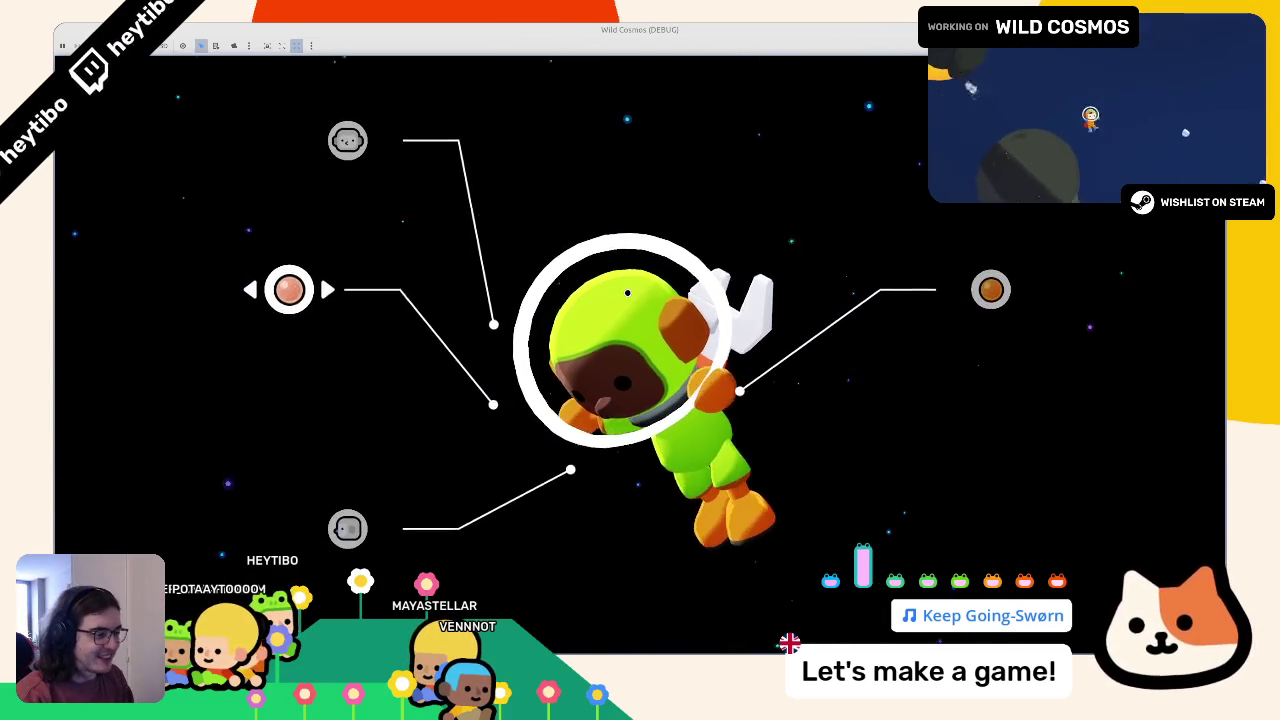
pyautogui.press('Right')
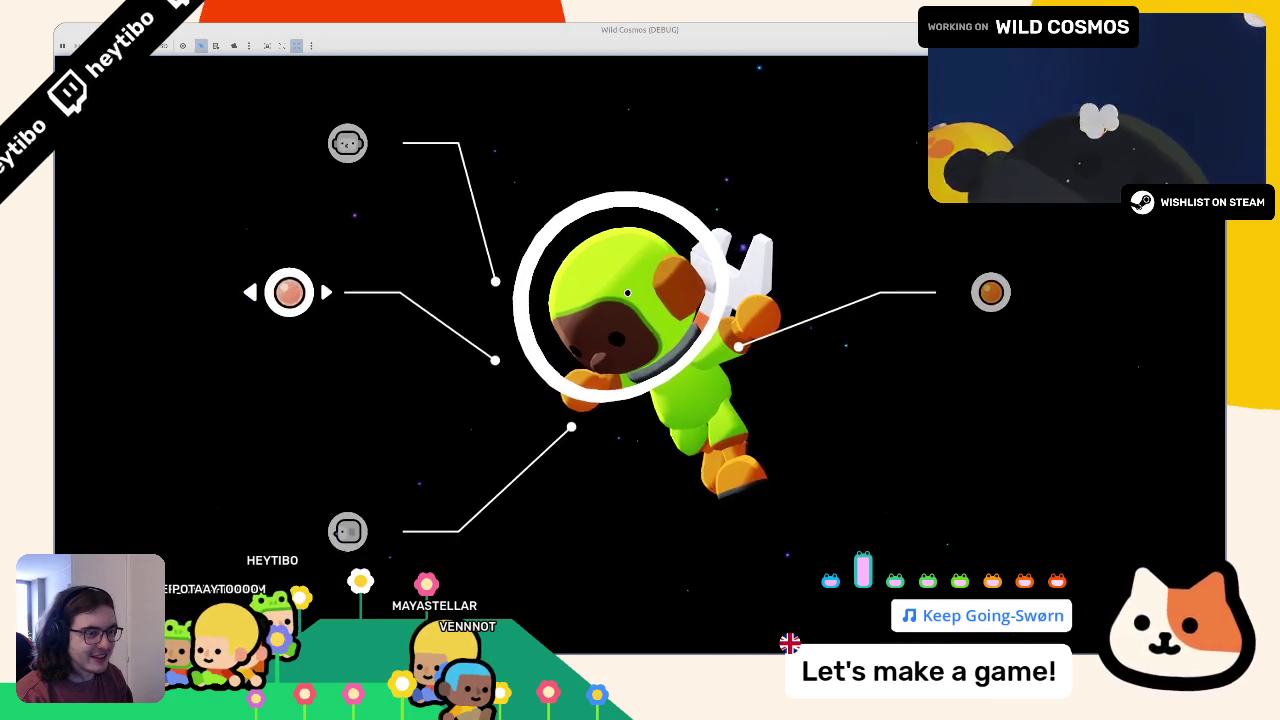
# Step: Restore the game window to a smaller size and inspect NoseInput's focus neighbours
pyautogui.moveTo(580, 30)
pyautogui.mouseDown()
pyautogui.moveTo(580, 94)
pyautogui.moveTo(597, 108)
pyautogui.mouseUp()
pyautogui.rightClick(597, 108)
pyautogui.click(612, 221)
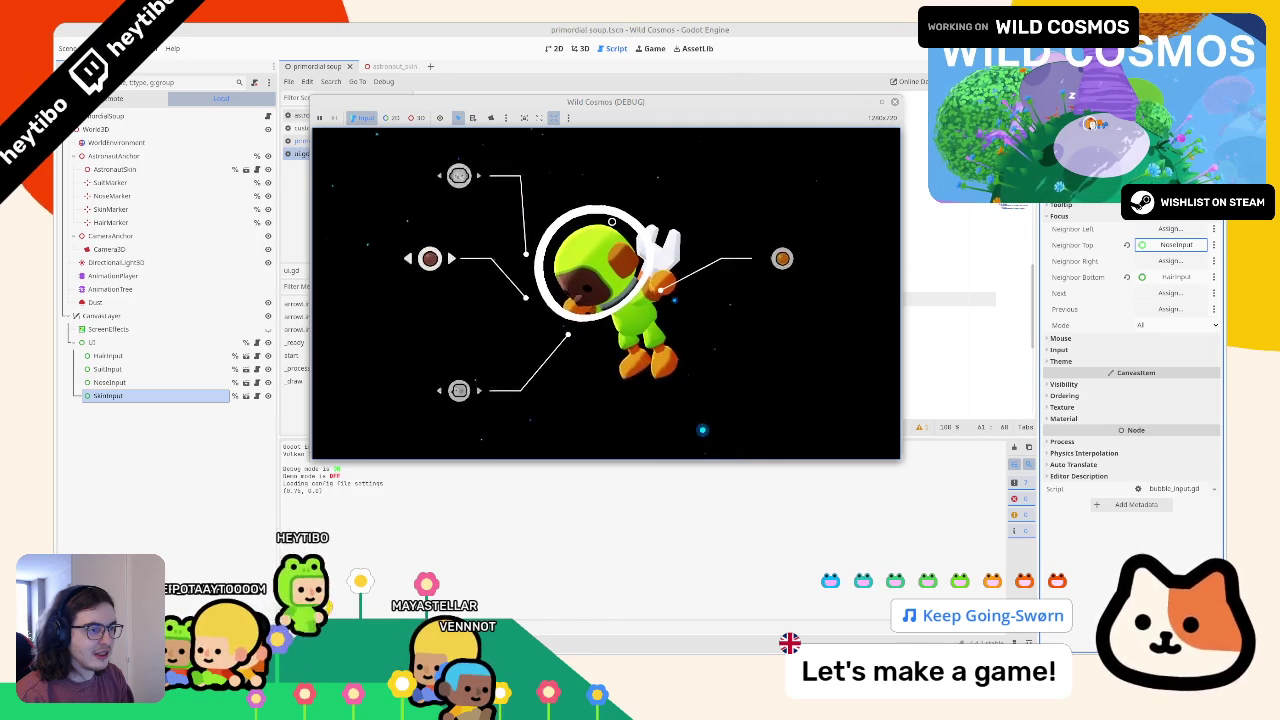
pyautogui.press('Up')
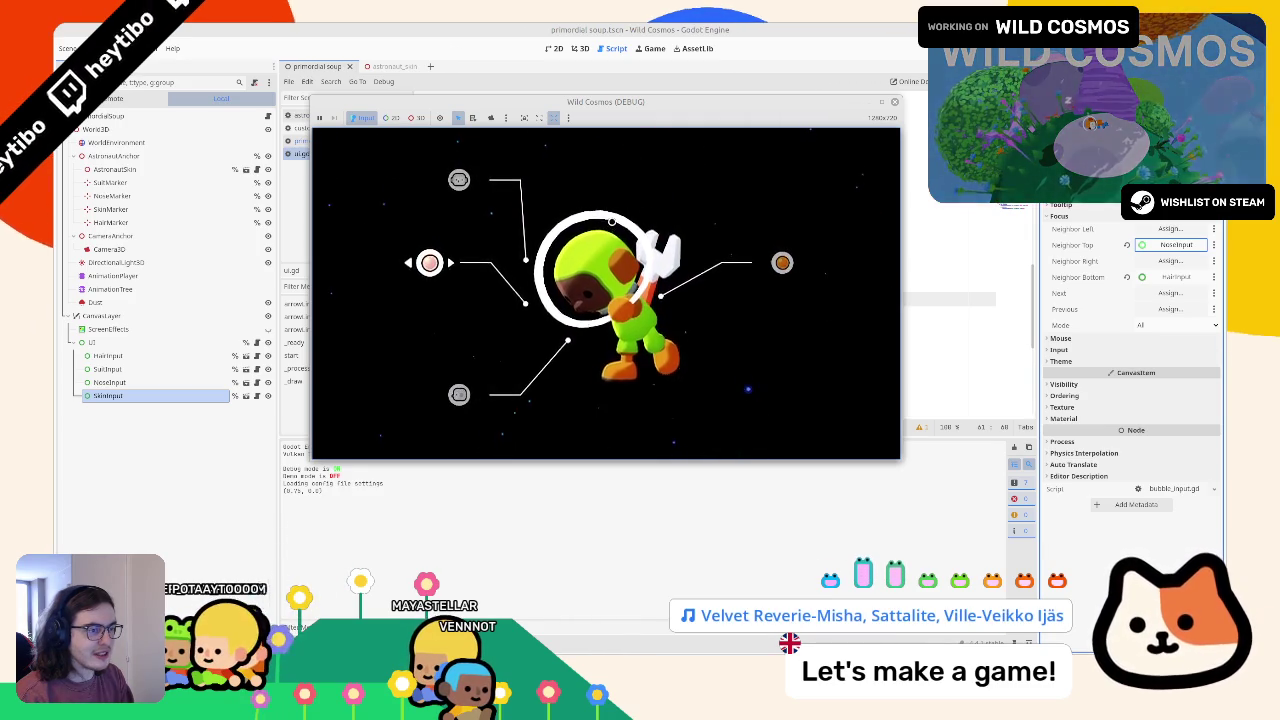
pyautogui.click(142, 383)
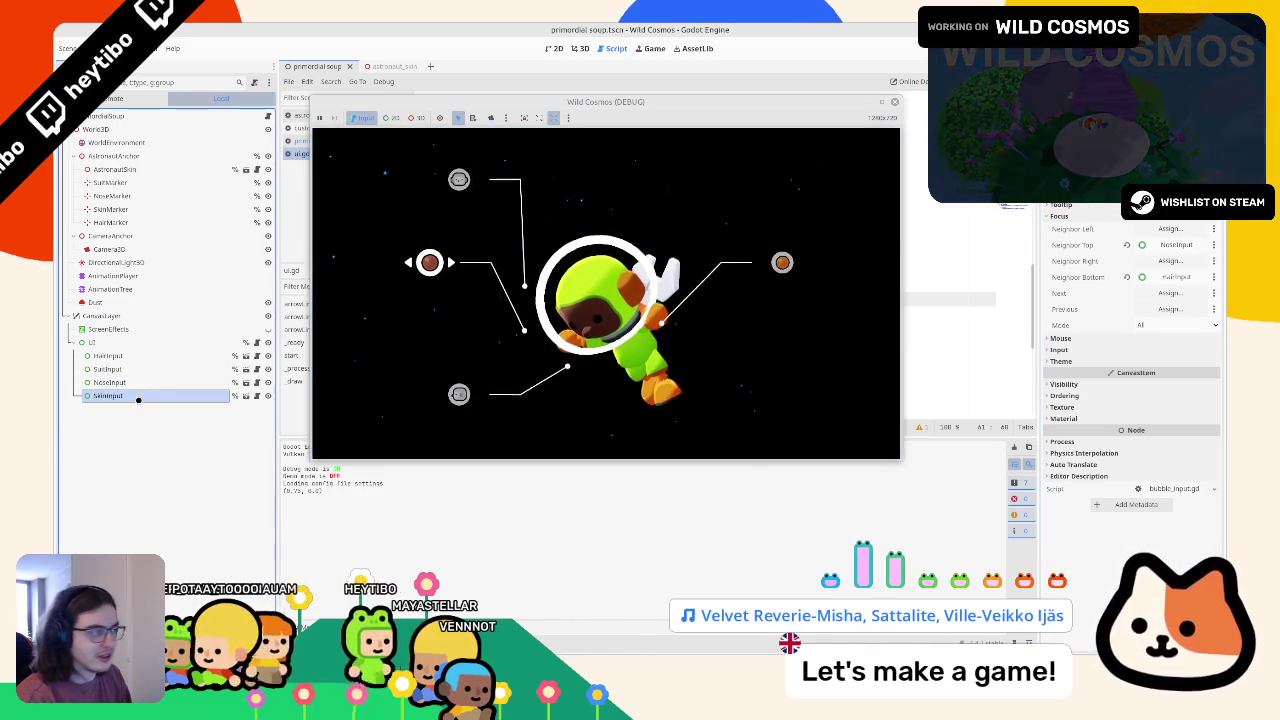
pyautogui.scroll(5, 1132, 400)
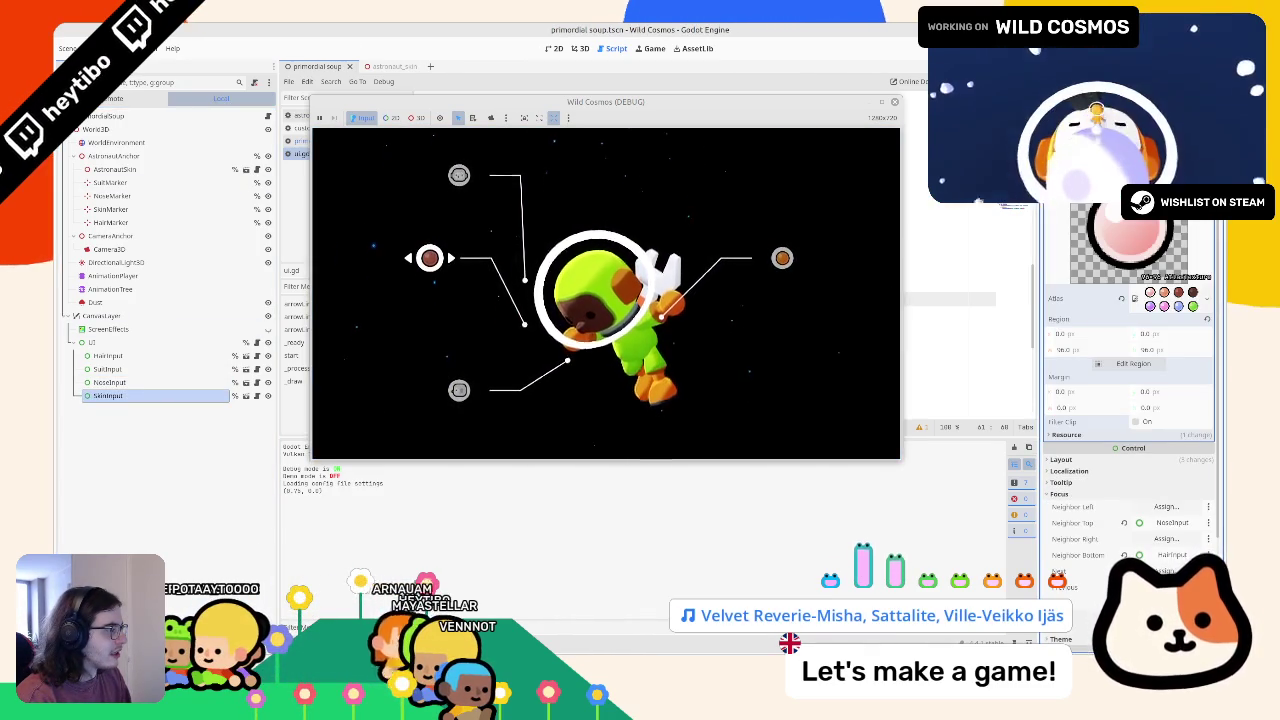
pyautogui.scroll(-5, 1132, 380)
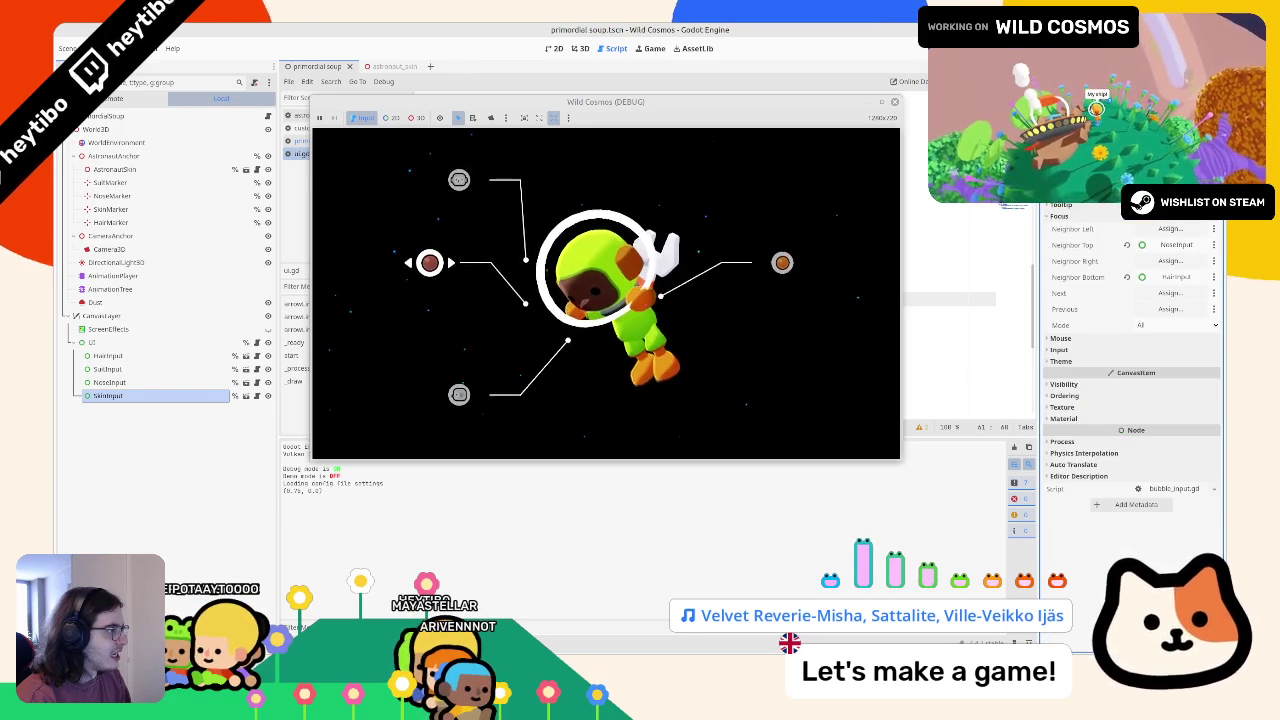
# Step: Stop the running game and switch over to Figma
pyautogui.press('F8')
pyautogui.hotkey('ctrl', 'F2')
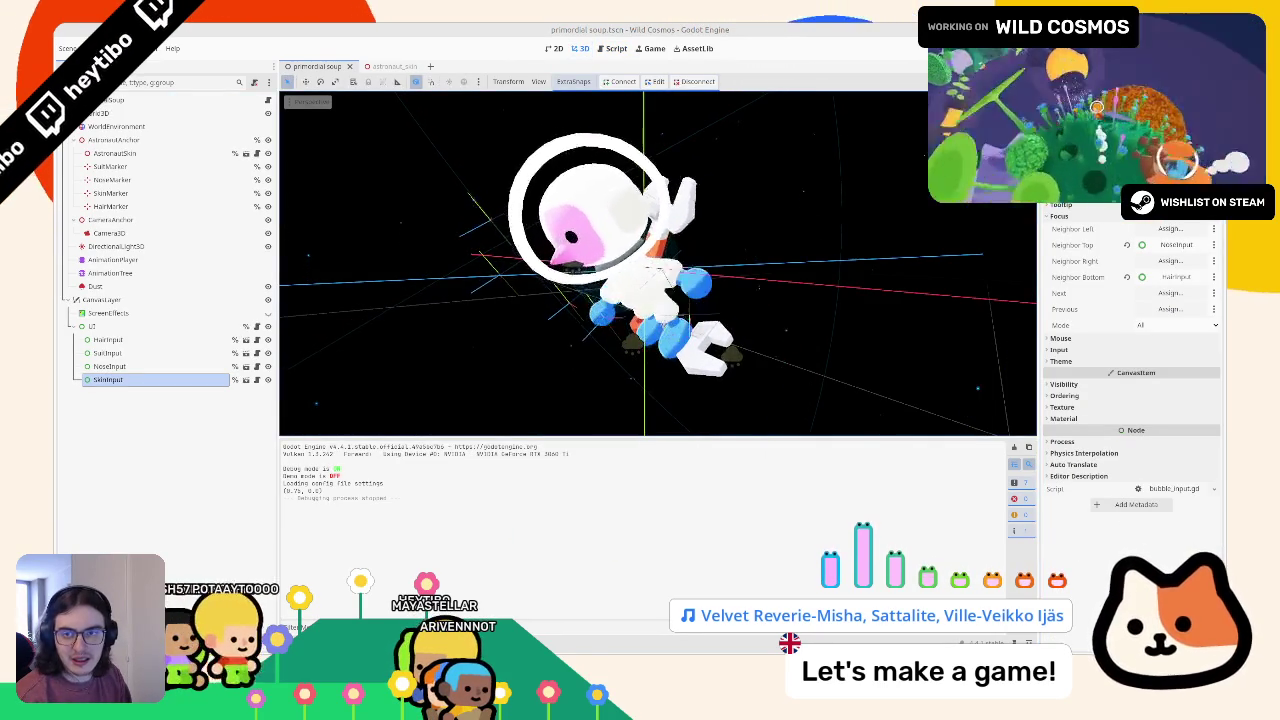
pyautogui.hotkey('alt', 'Tab')
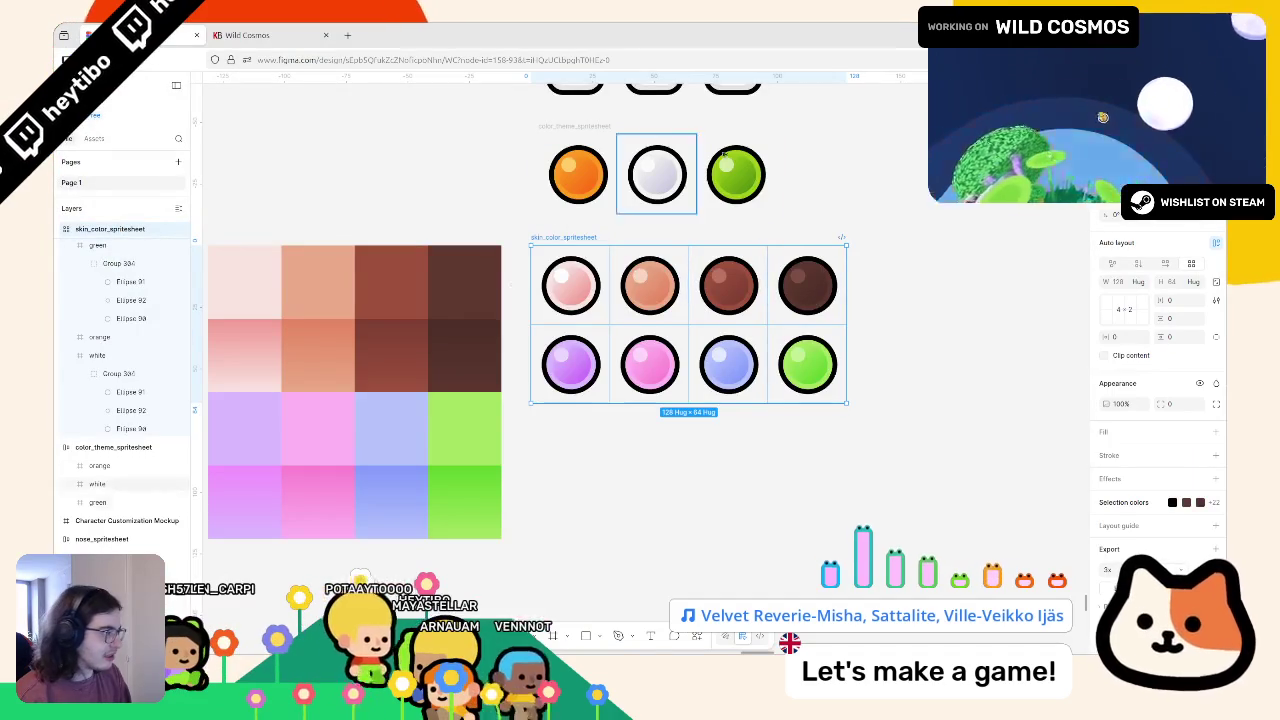
# Step: Change skin_color_spritesheet's auto layout from wrap to horizontal and export it as PNG
pyautogui.click(1160, 263)
pyautogui.press('Escape')
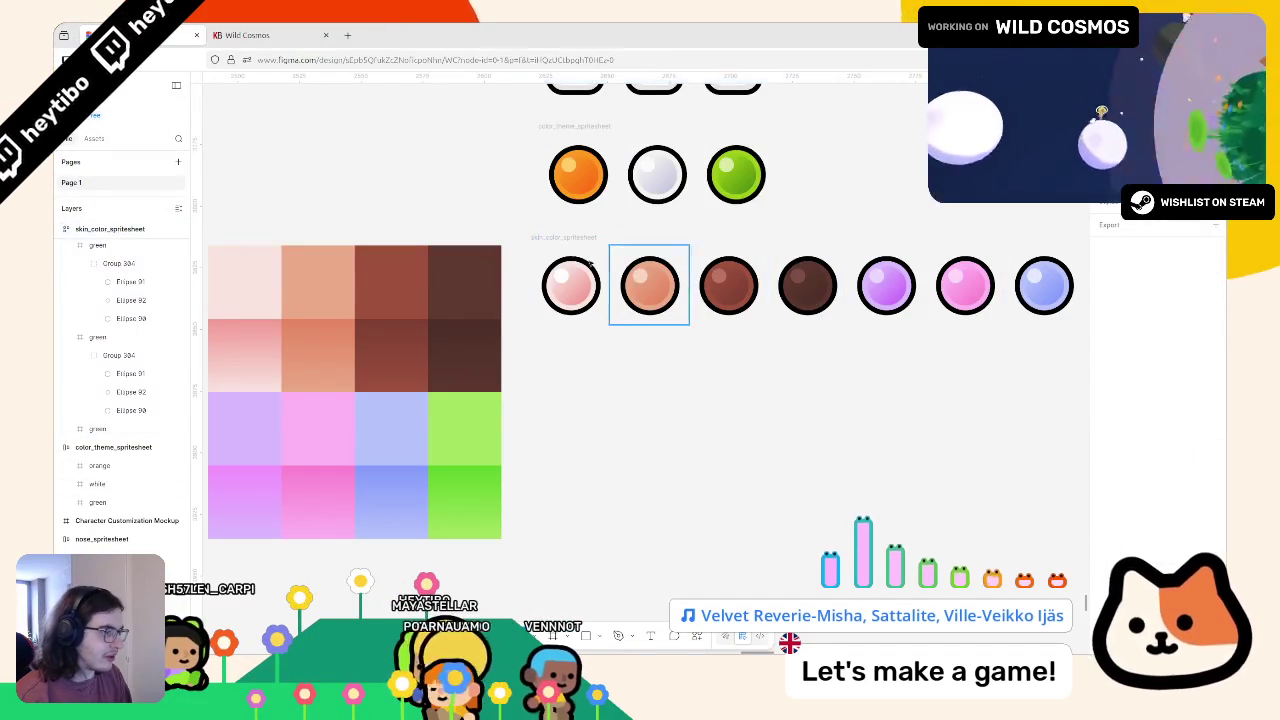
pyautogui.click(562, 244)
pyautogui.keyDown('ctrl'); pyautogui.scroll(-3, 834, 329); pyautogui.keyUp('ctrl')
pyautogui.hscroll(3, 846, 388)
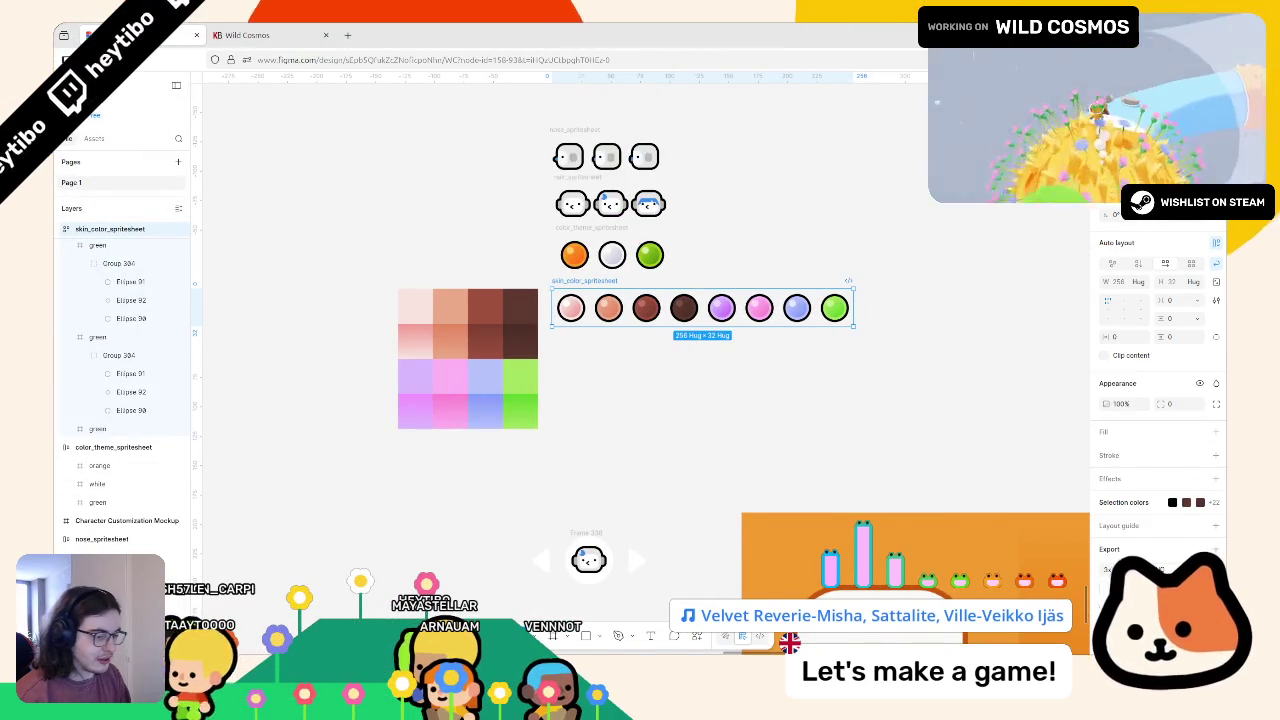
pyautogui.moveTo(560, 660)
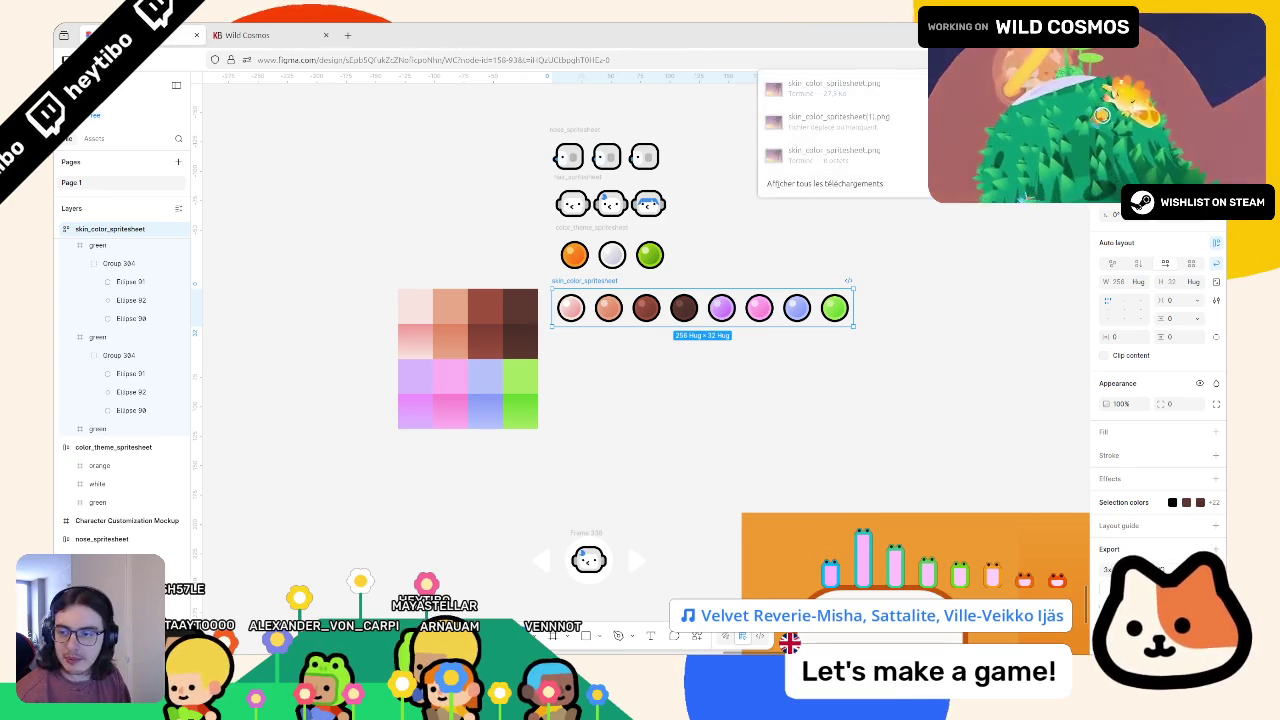
pyautogui.hotkey('alt', 'Tab')
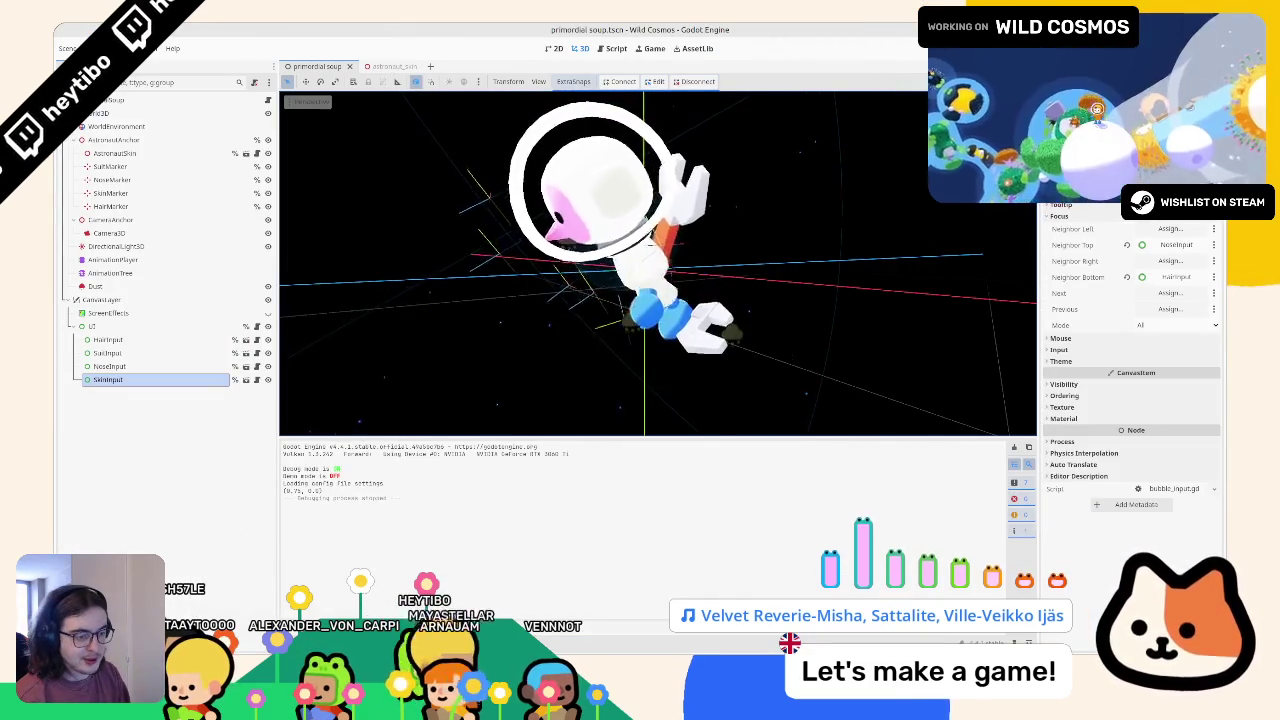
# Step: Show skin_color_atlas.tres in the FileSystem dock and save and run the game
pyautogui.hotkey('alt', 'f')
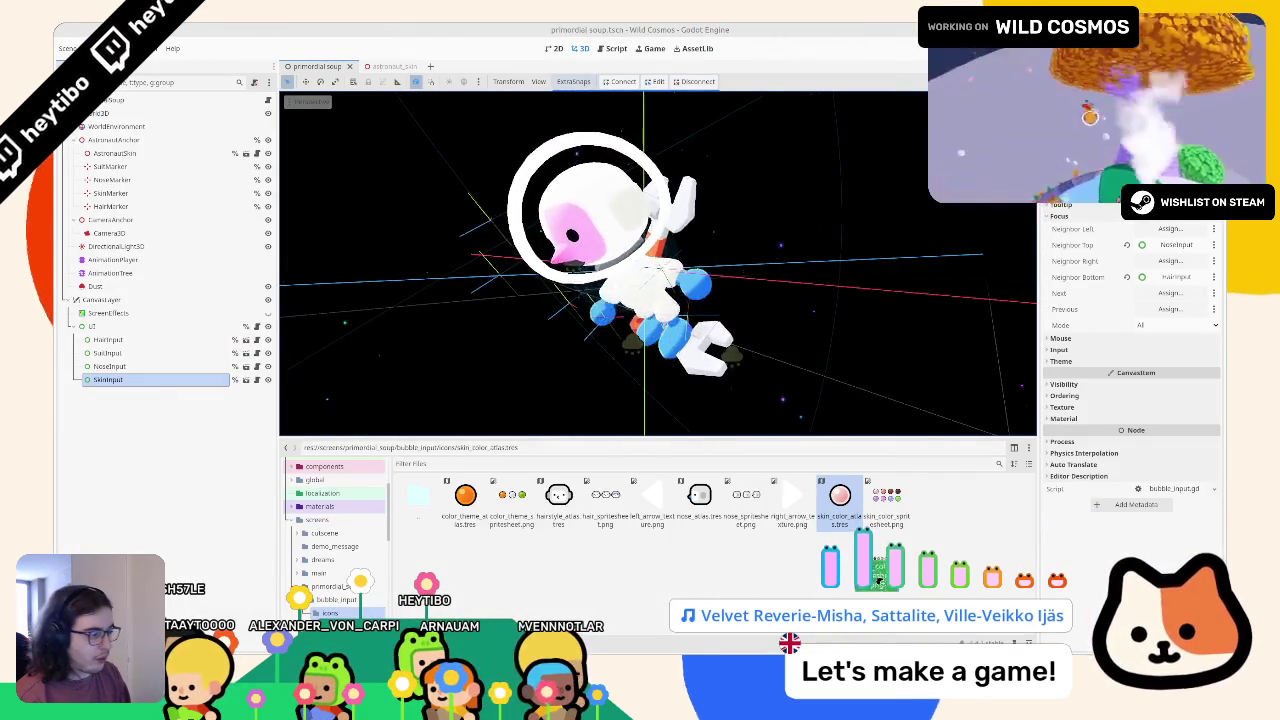
pyautogui.press('F6')
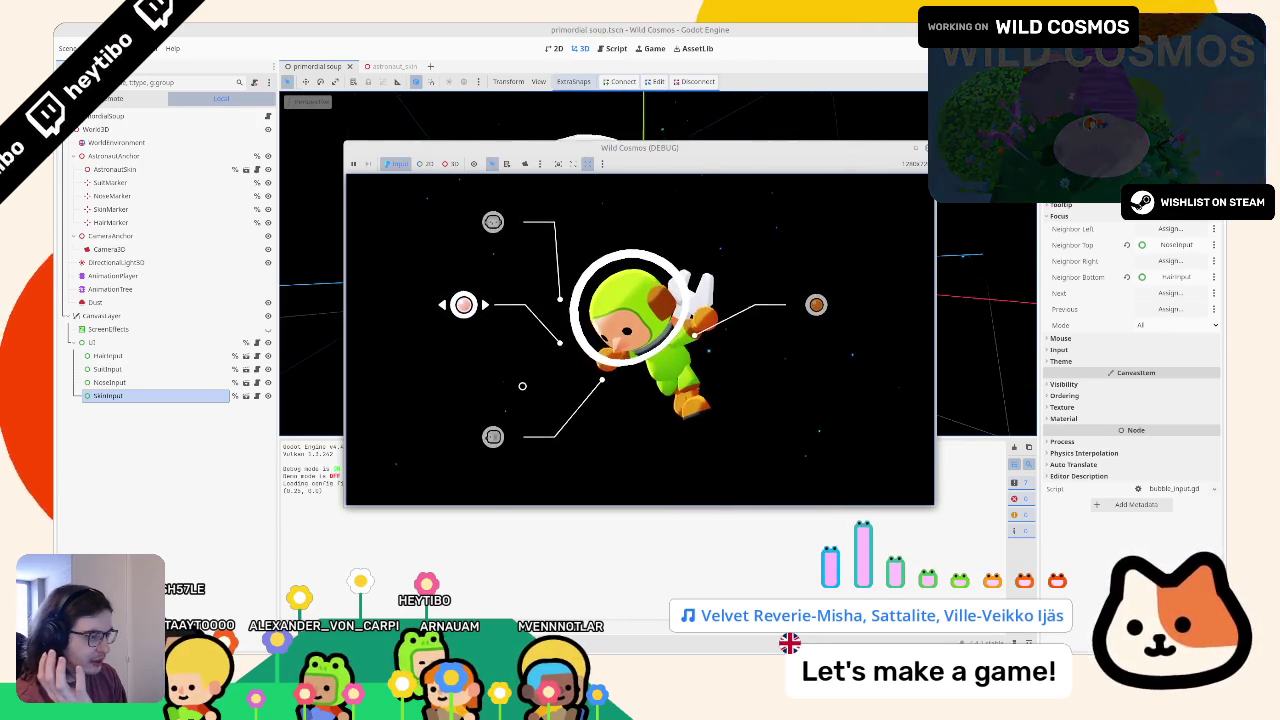
# Step: Maximise the game window and cycle the skin colours forward and back to purple
pyautogui.press('Right')
pyautogui.press('Right')
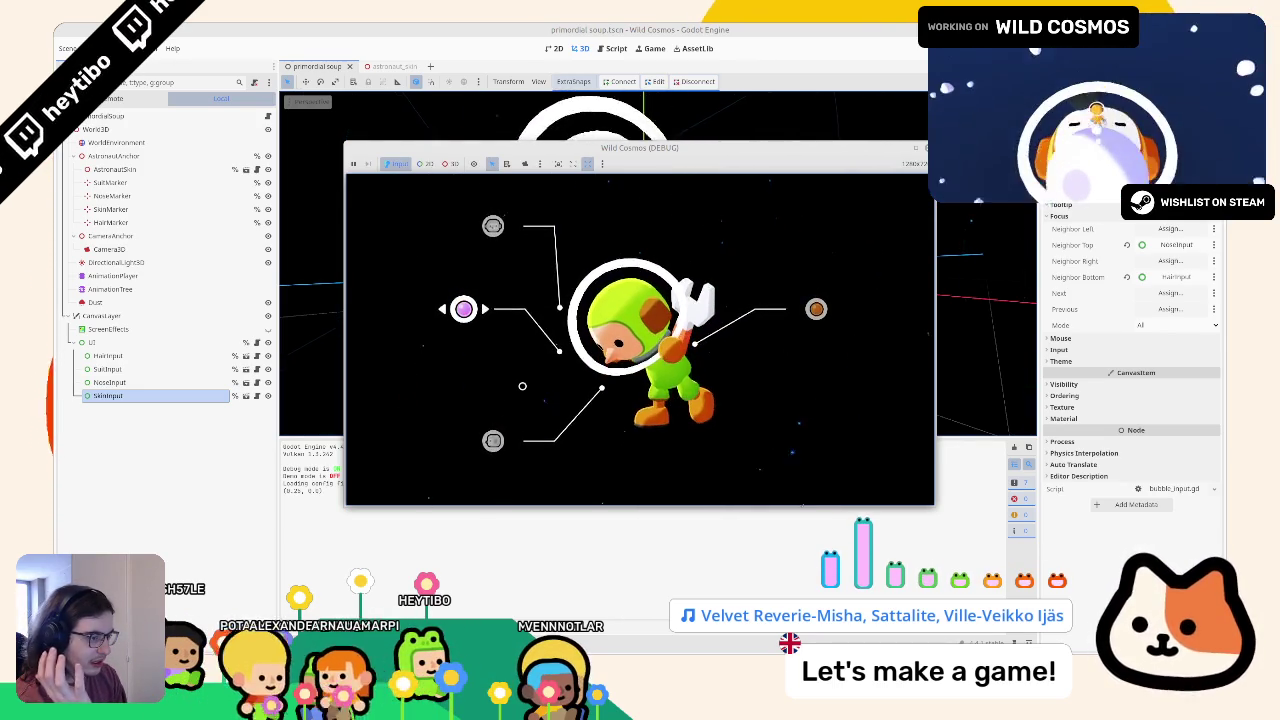
pyautogui.press('Right')
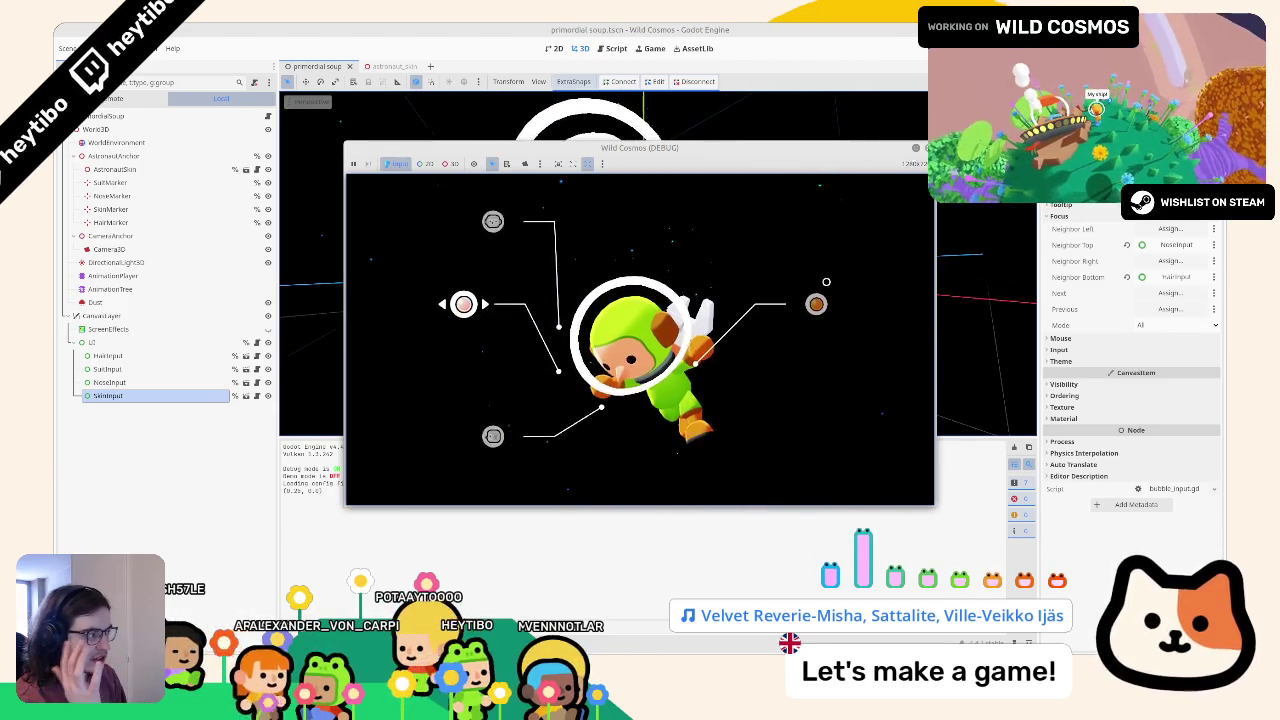
pyautogui.press('super+Up')
pyautogui.press('Right')
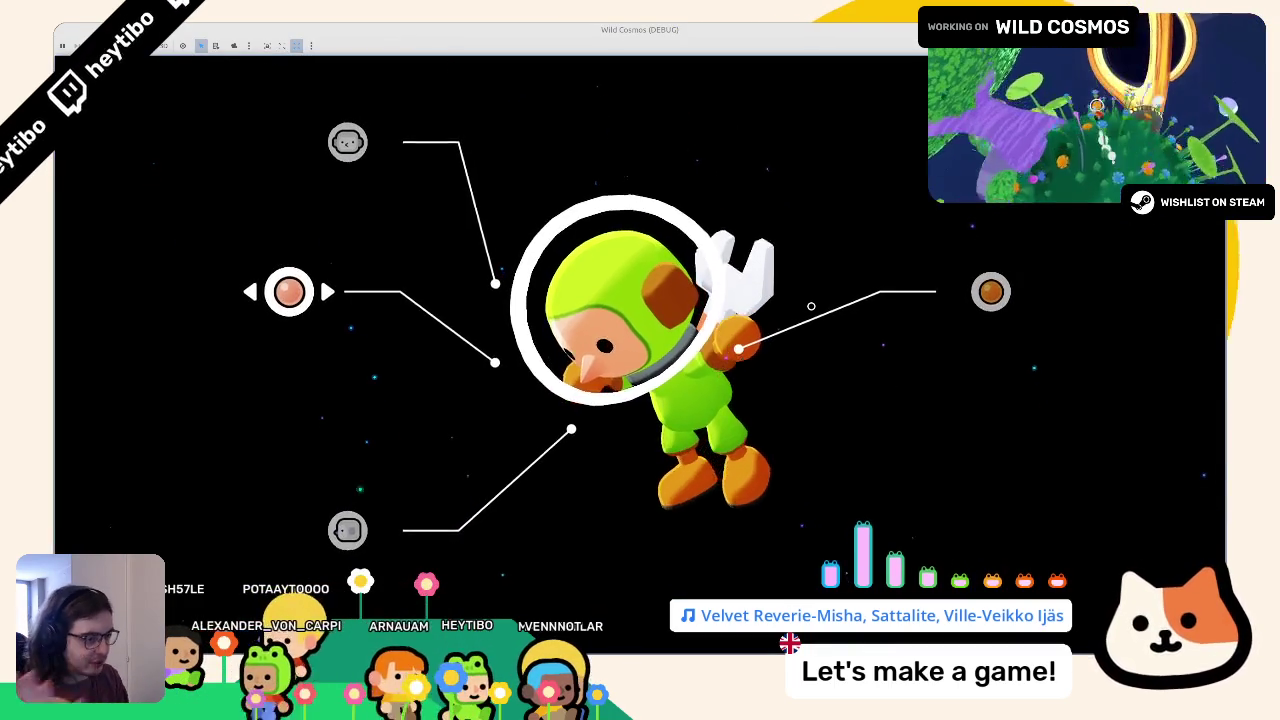
pyautogui.press('Right')
pyautogui.press('Right')
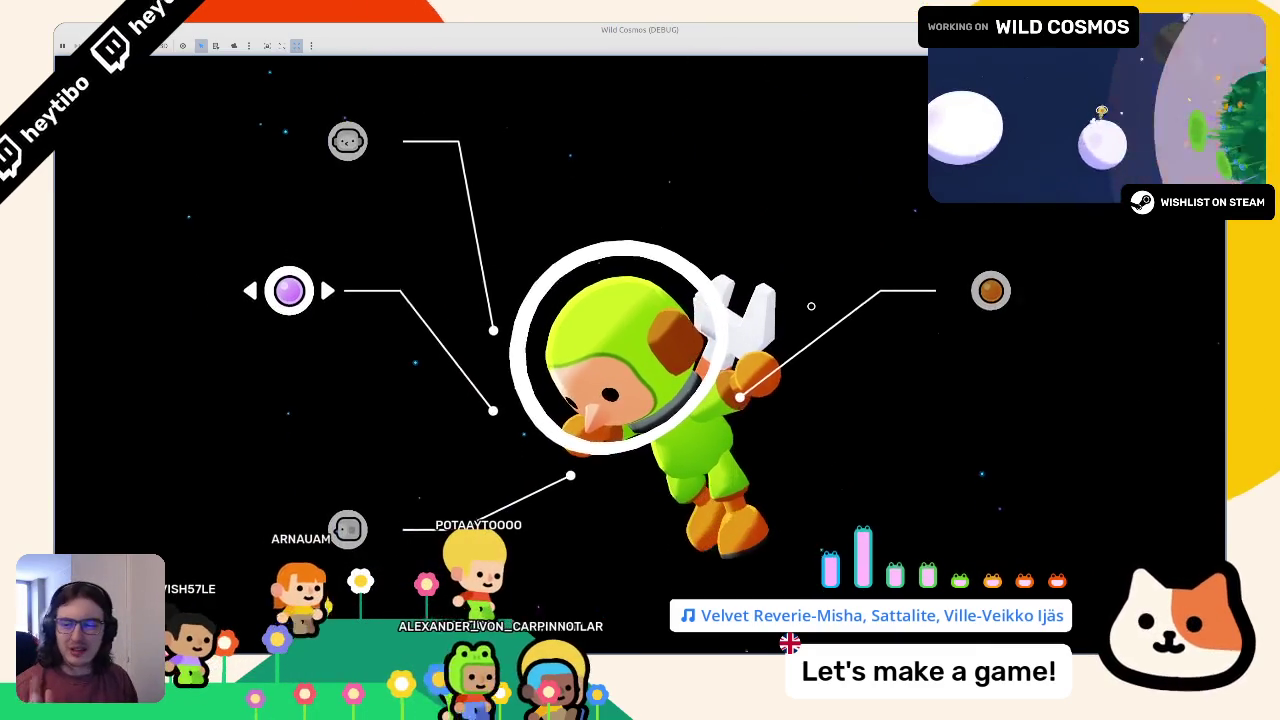
pyautogui.press('Right')
pyautogui.press('Right')
pyautogui.press('Right')
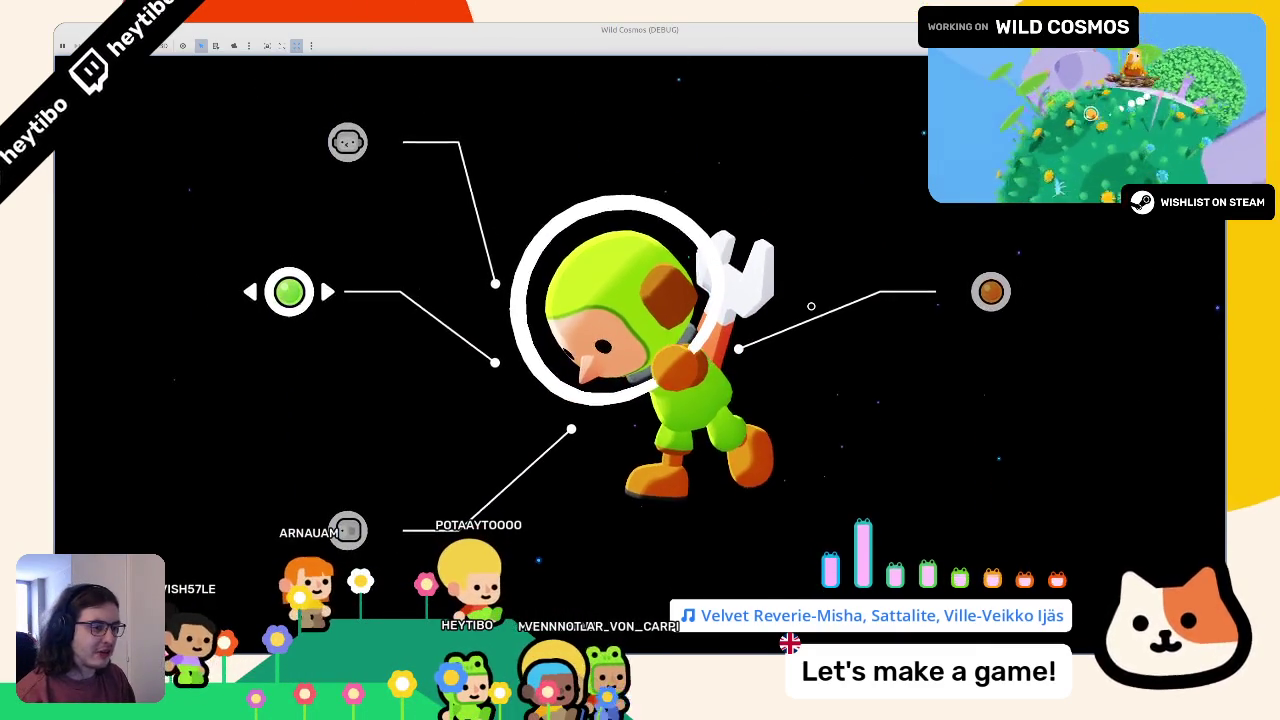
pyautogui.press('Right')
pyautogui.press('Right')
pyautogui.press('Right')
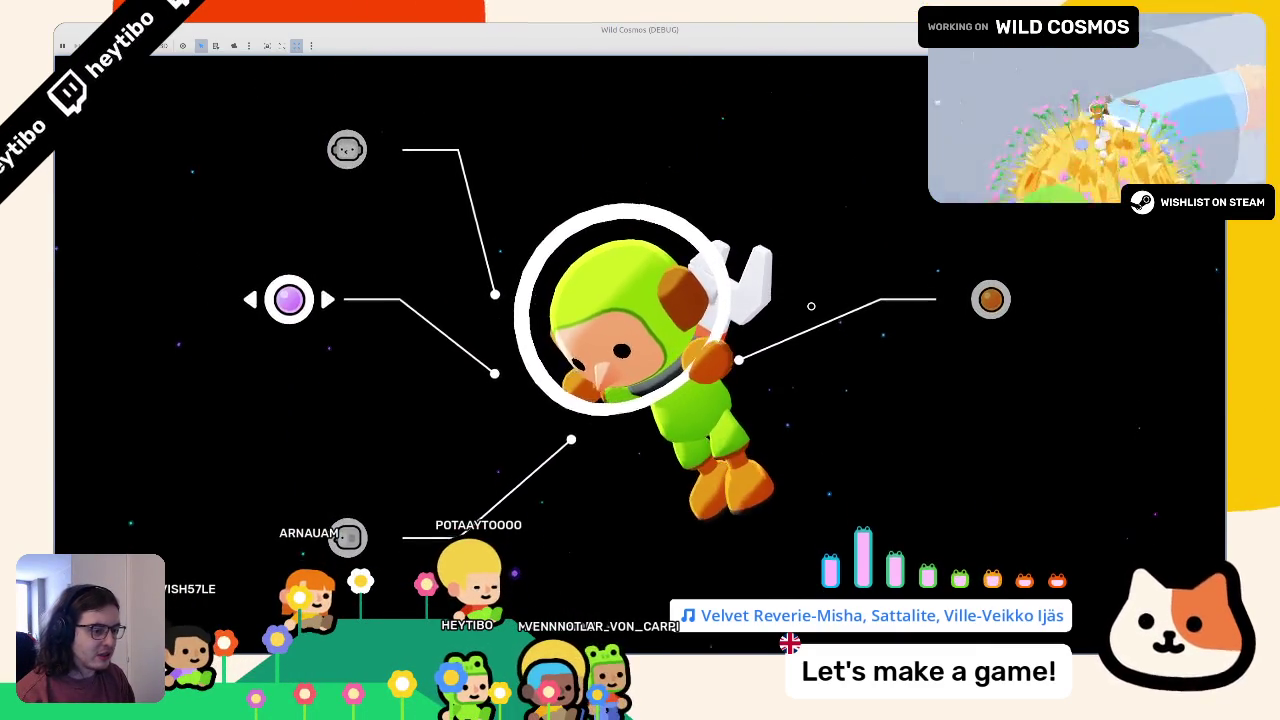
pyautogui.press('Left')
pyautogui.press('Left')
pyautogui.press('Left')
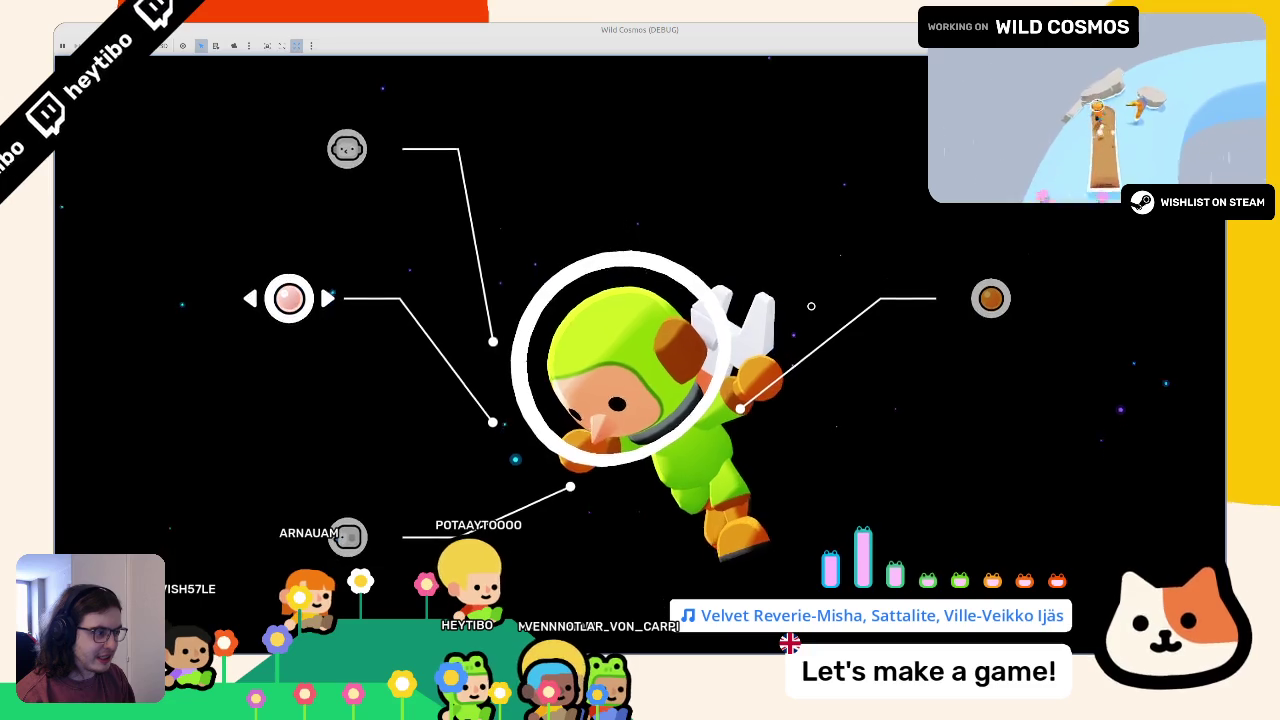
pyautogui.press('Left')
pyautogui.press('Left')
pyautogui.press('Left')
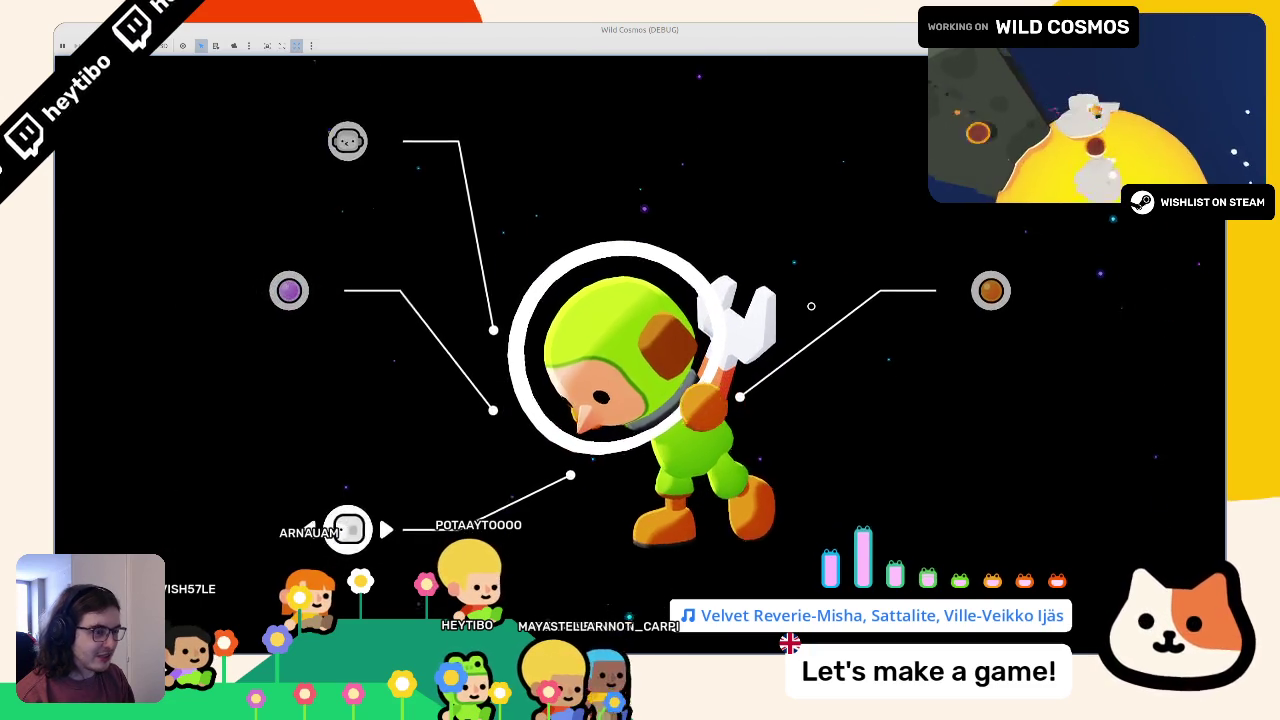
# Step: Cycle the suit colours through white to orange, then stop the game
pyautogui.press('Up')
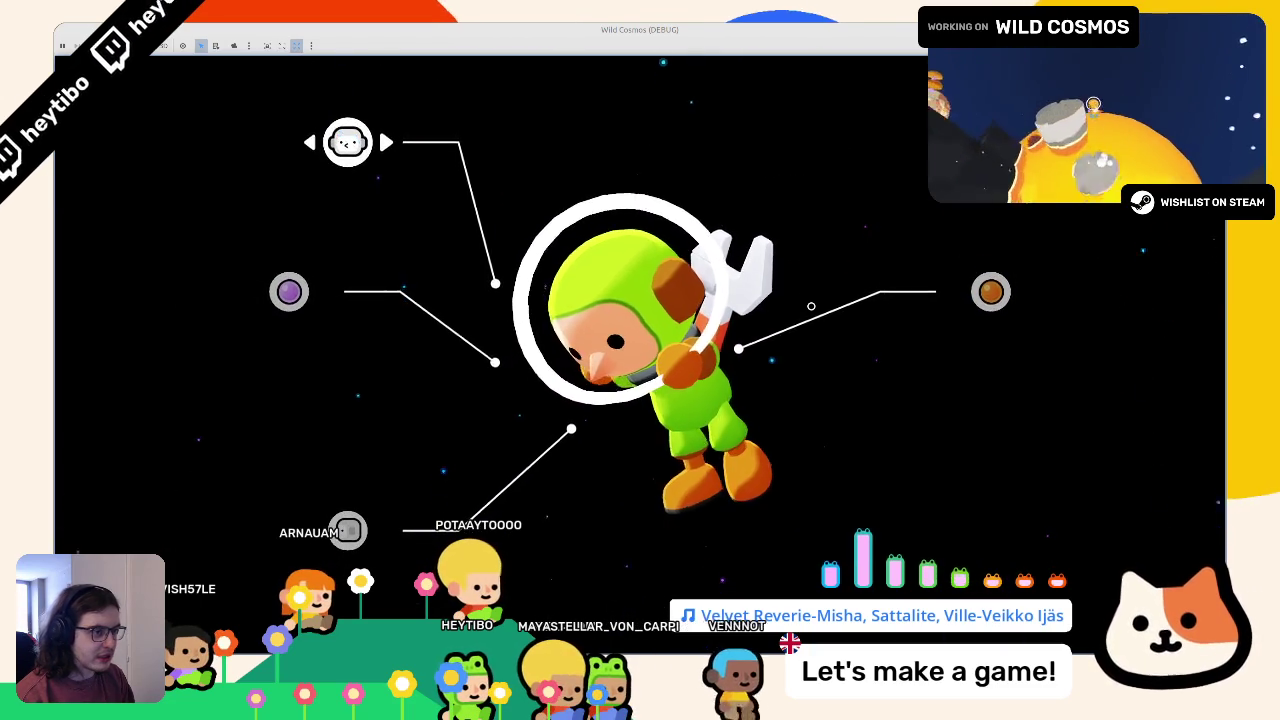
pyautogui.press('Right')
pyautogui.press('Right')
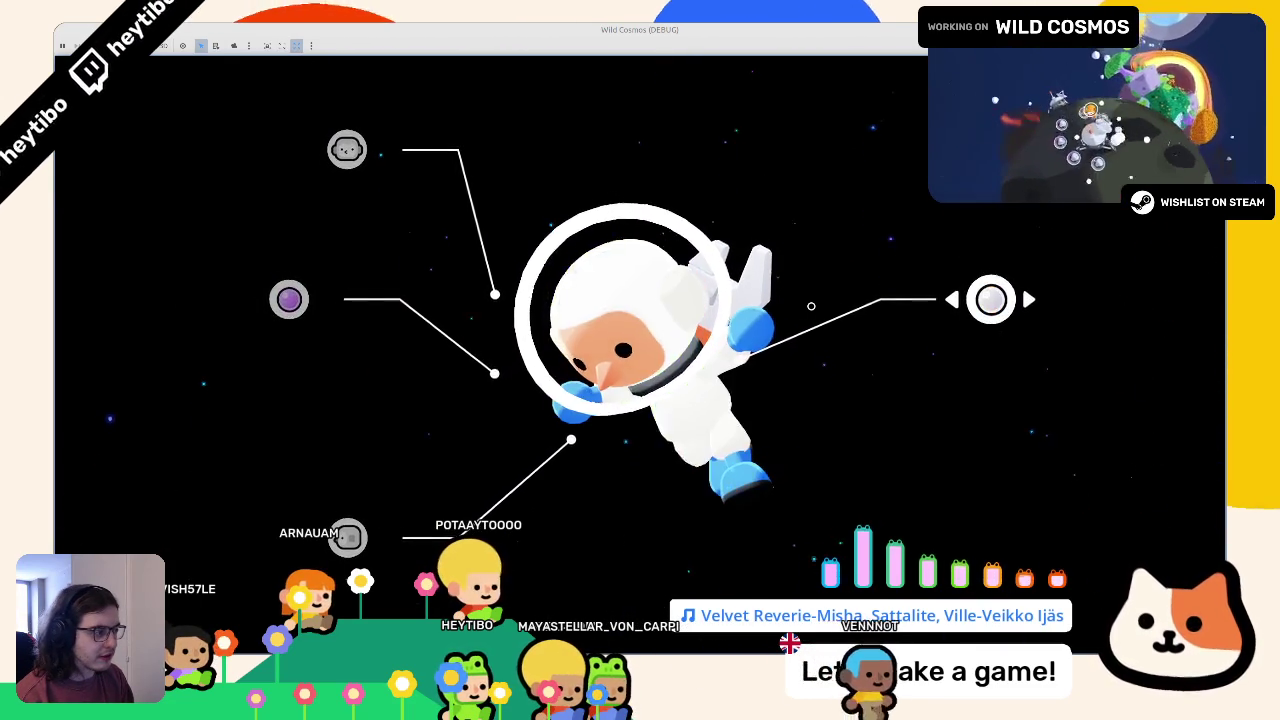
pyautogui.press('Right')
pyautogui.press('Left')
pyautogui.press('Down')
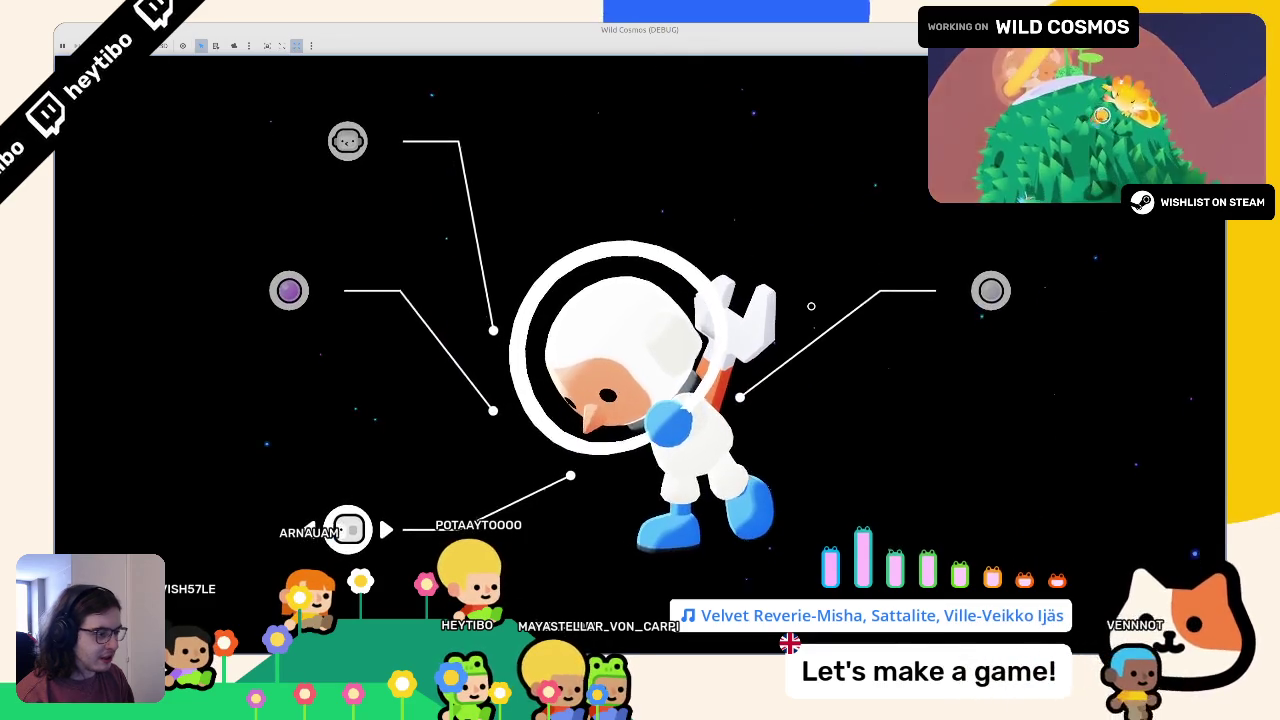
pyautogui.press('Right')
pyautogui.press('Right')
pyautogui.press('Right')
pyautogui.press('Left')
pyautogui.press('Left')
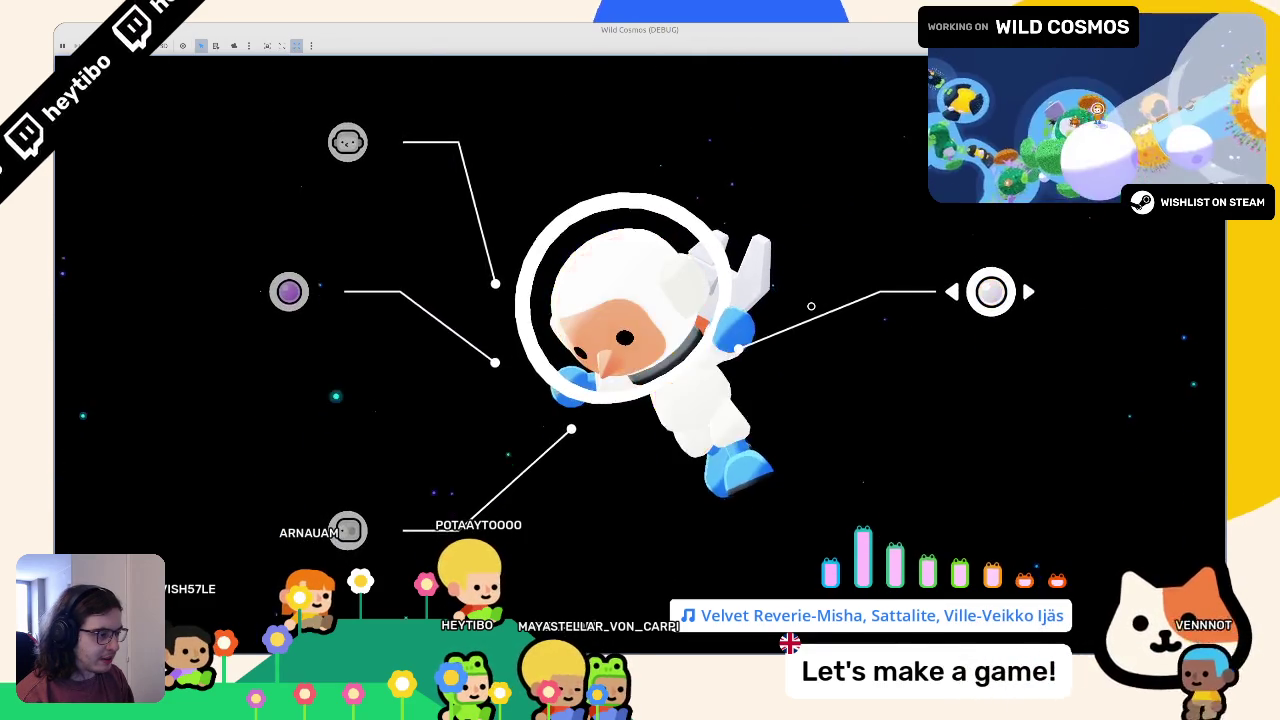
pyautogui.press('Left')
pyautogui.press('Right')
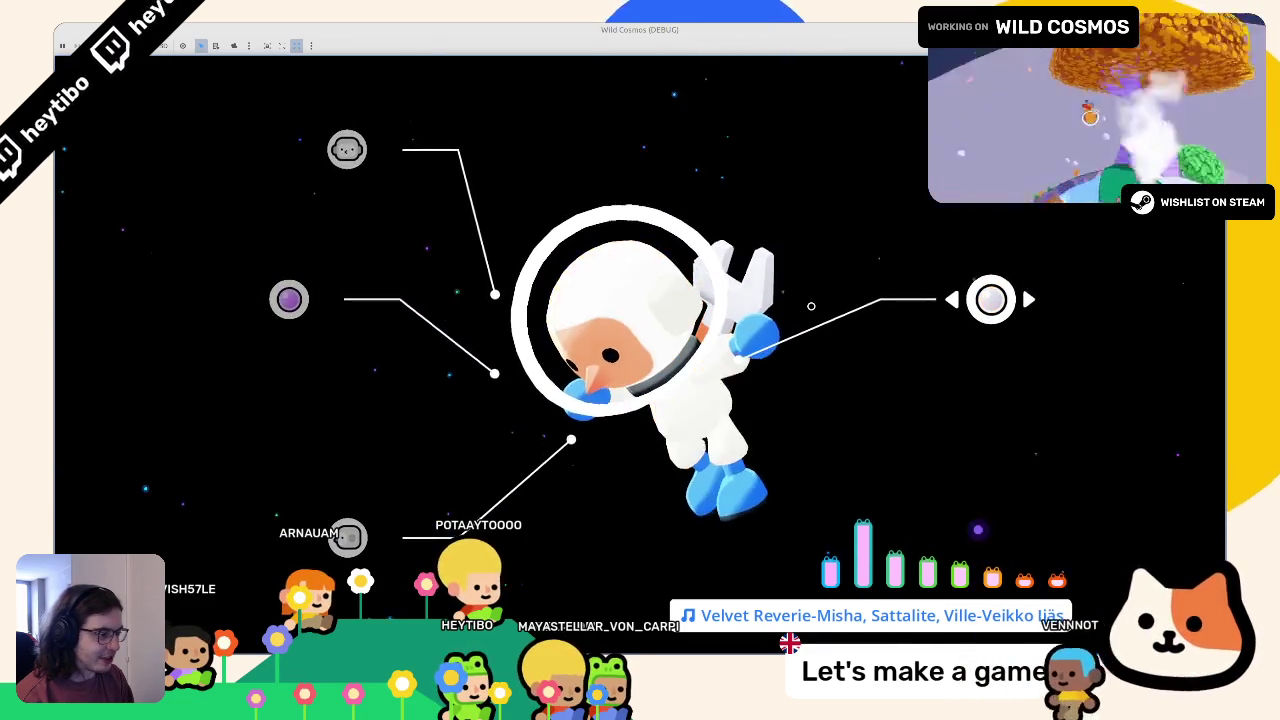
pyautogui.press('Right')
pyautogui.press('Right')
pyautogui.press('Up')
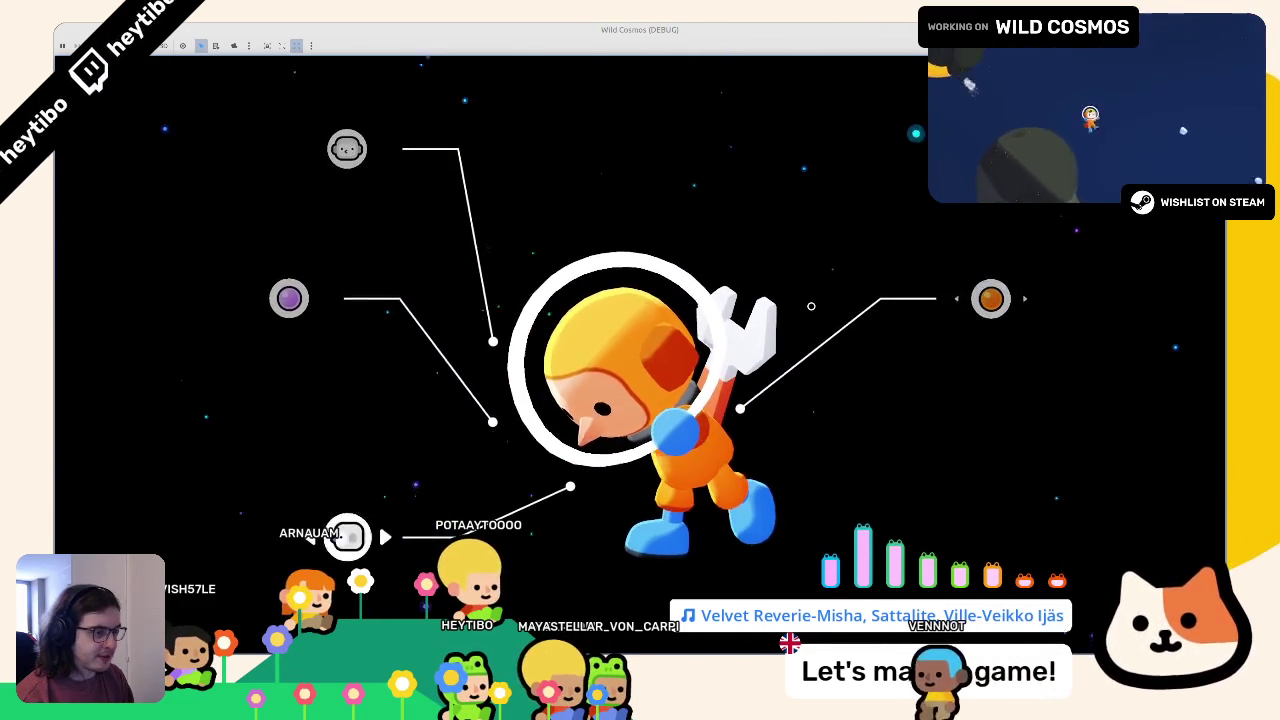
pyautogui.press('Right')
pyautogui.press('Right')
pyautogui.press('Right')
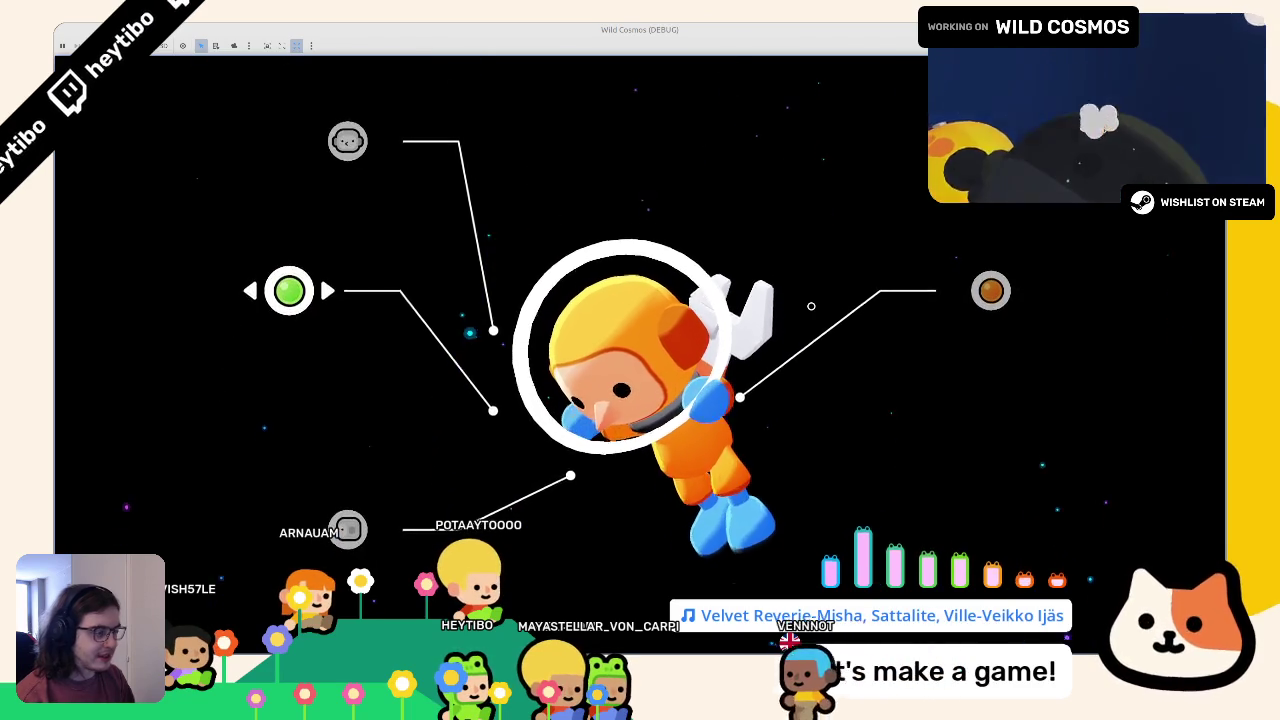
pyautogui.press('F8')
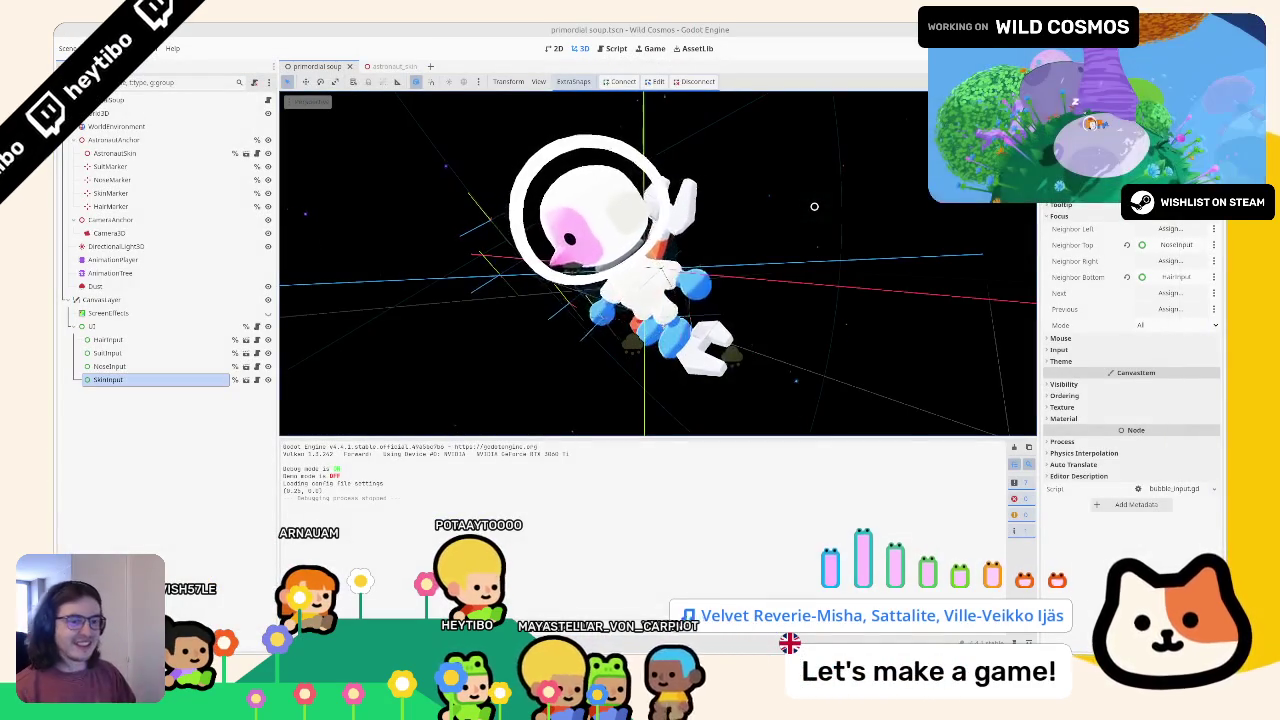
# Step: Add a connect line wiring skin_input to _on_skin_selection in primordial_soup.gd
pyautogui.hotkey('ctrl', 'F3')
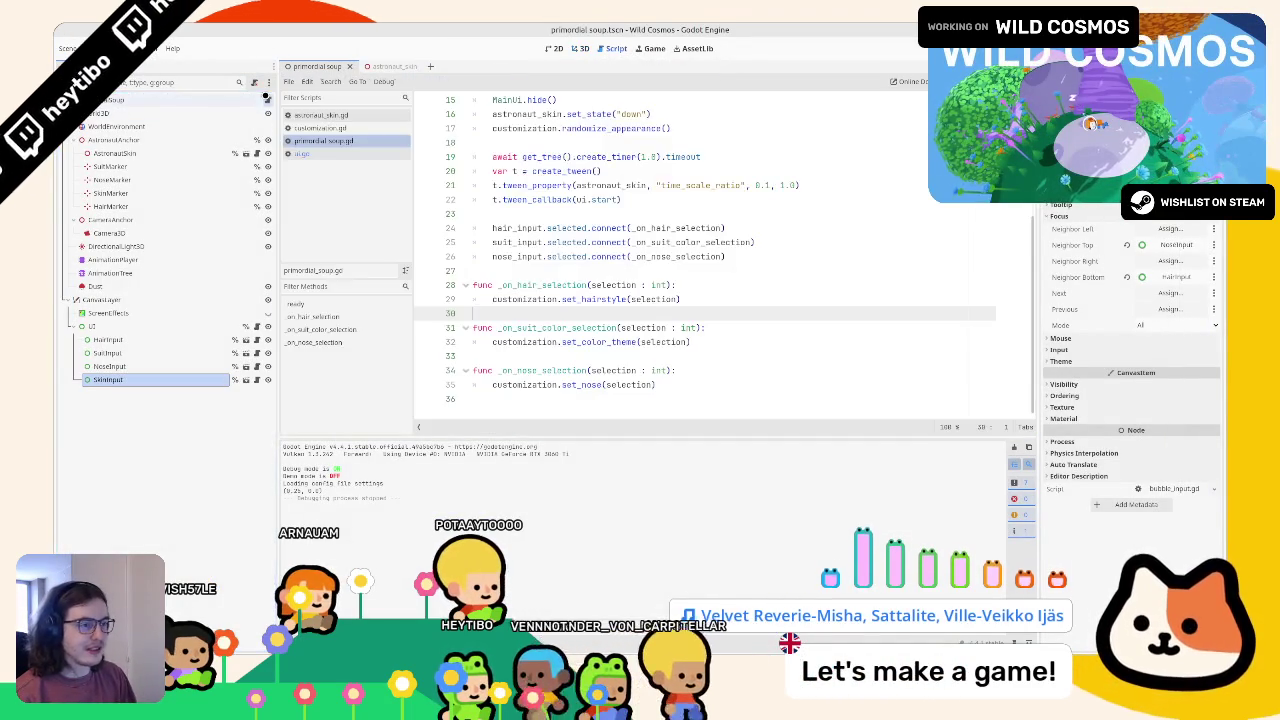
pyautogui.click(530, 271)
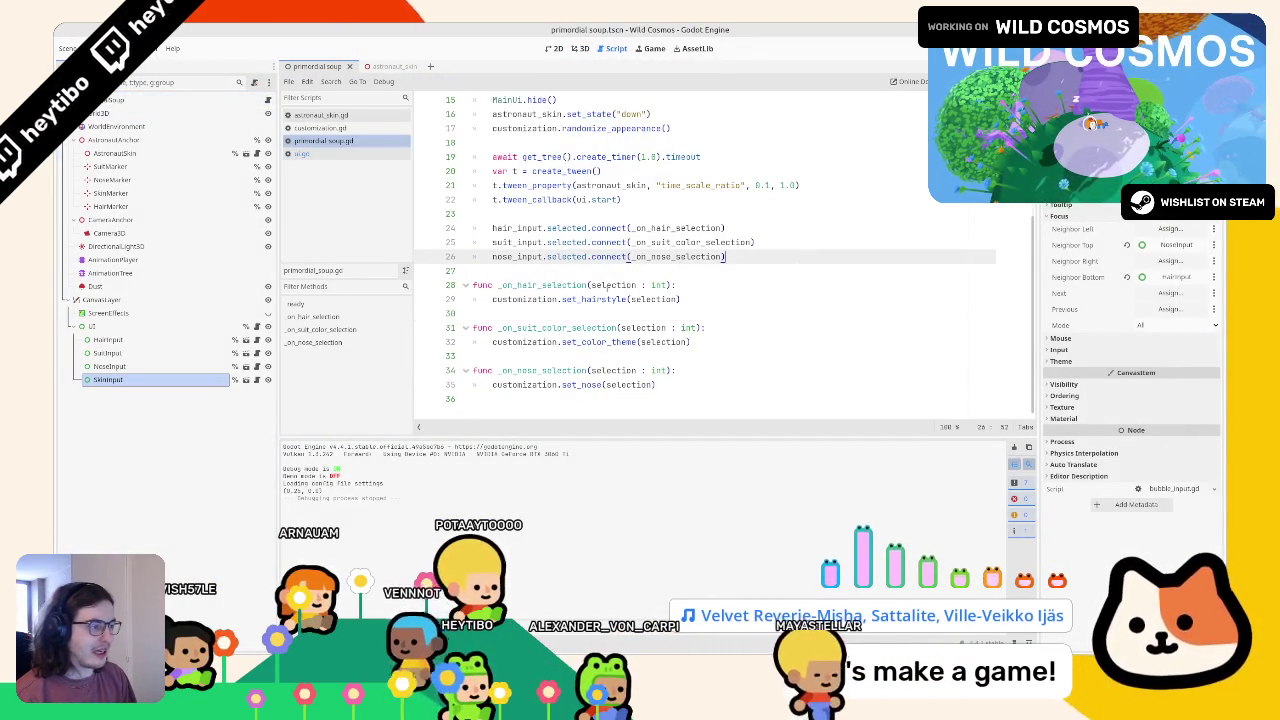
pyautogui.write('nose_input.selected.connect(_on_nose_selection)')
pyautogui.doubleClick(530, 271)
pyautogui.write('skin_input')
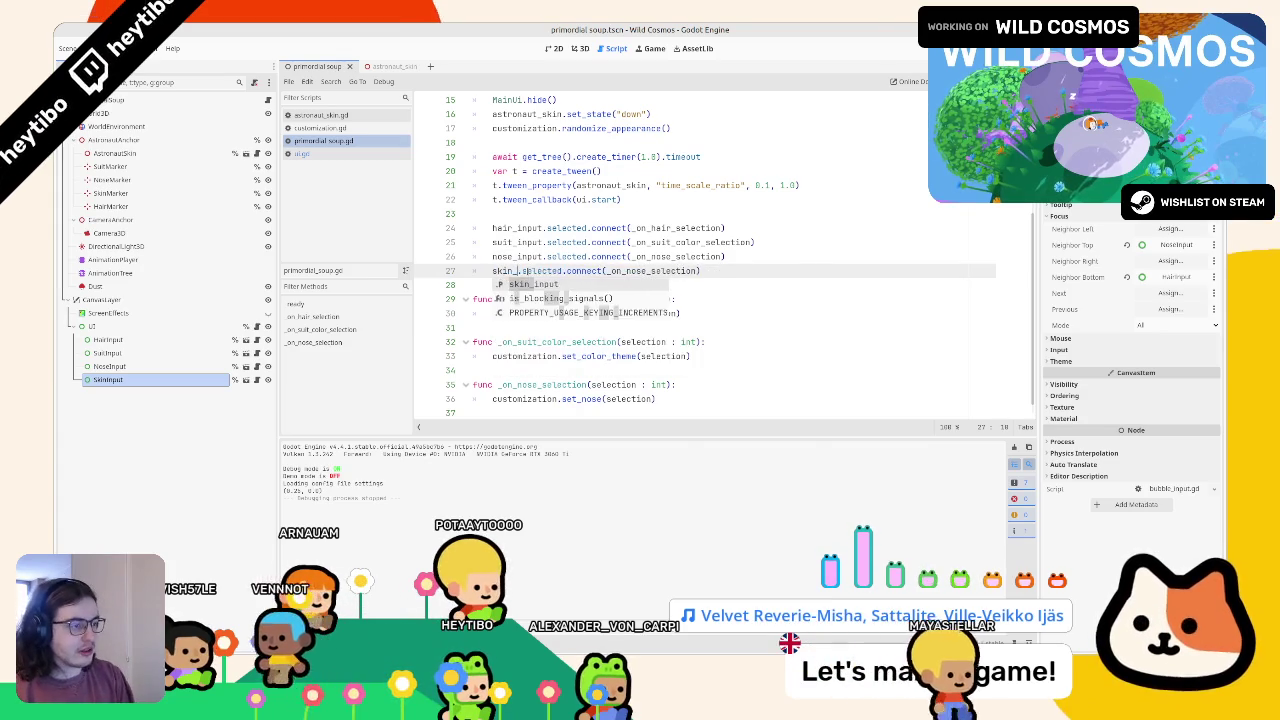
pyautogui.doubleClick(661, 271)
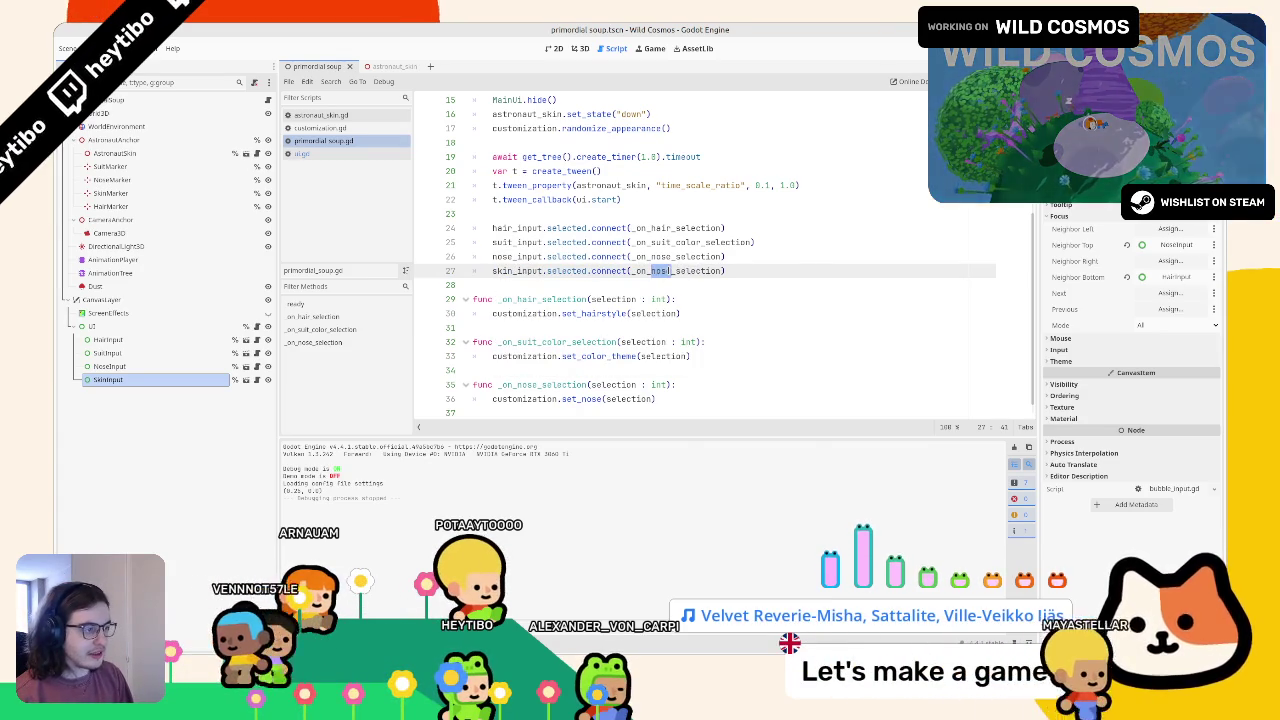
pyautogui.write('kin')
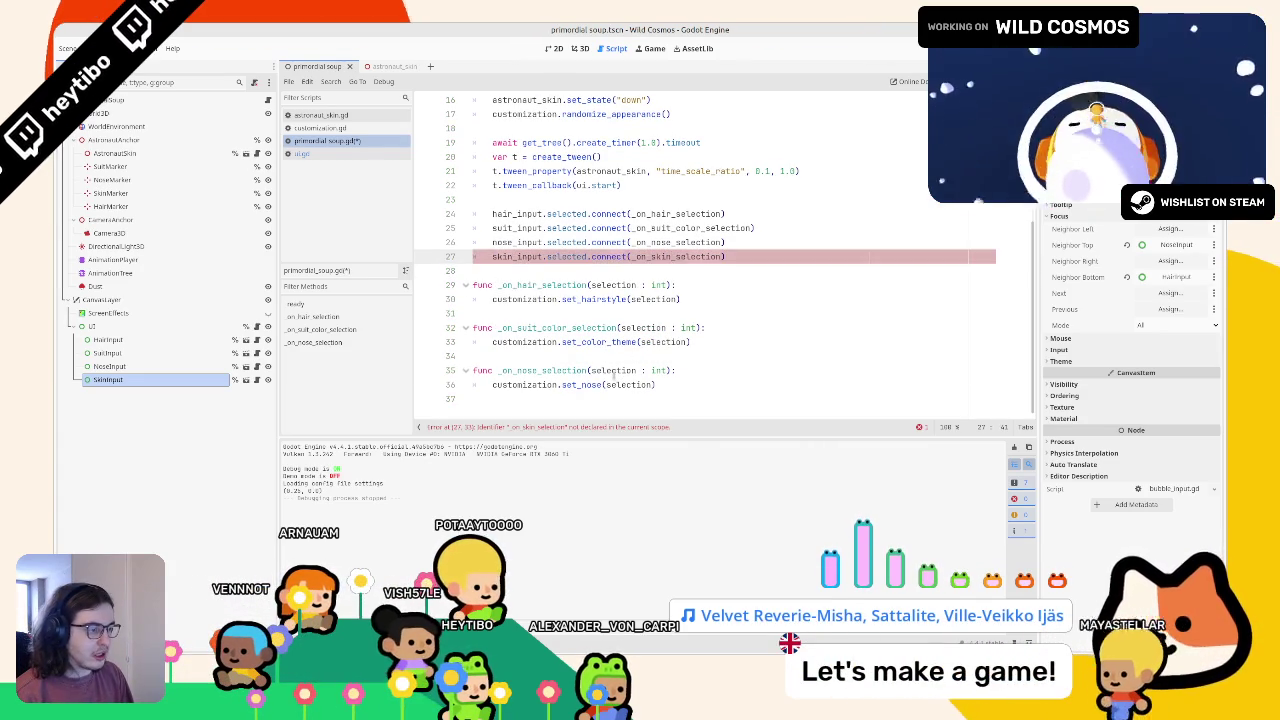
# Step: Add an _on_skin_selection handler calling customization.set_skin_color, then run the game
pyautogui.click(586, 408)
pyautogui.press('Return')
pyautogui.hotkey('ctrl', 'v')
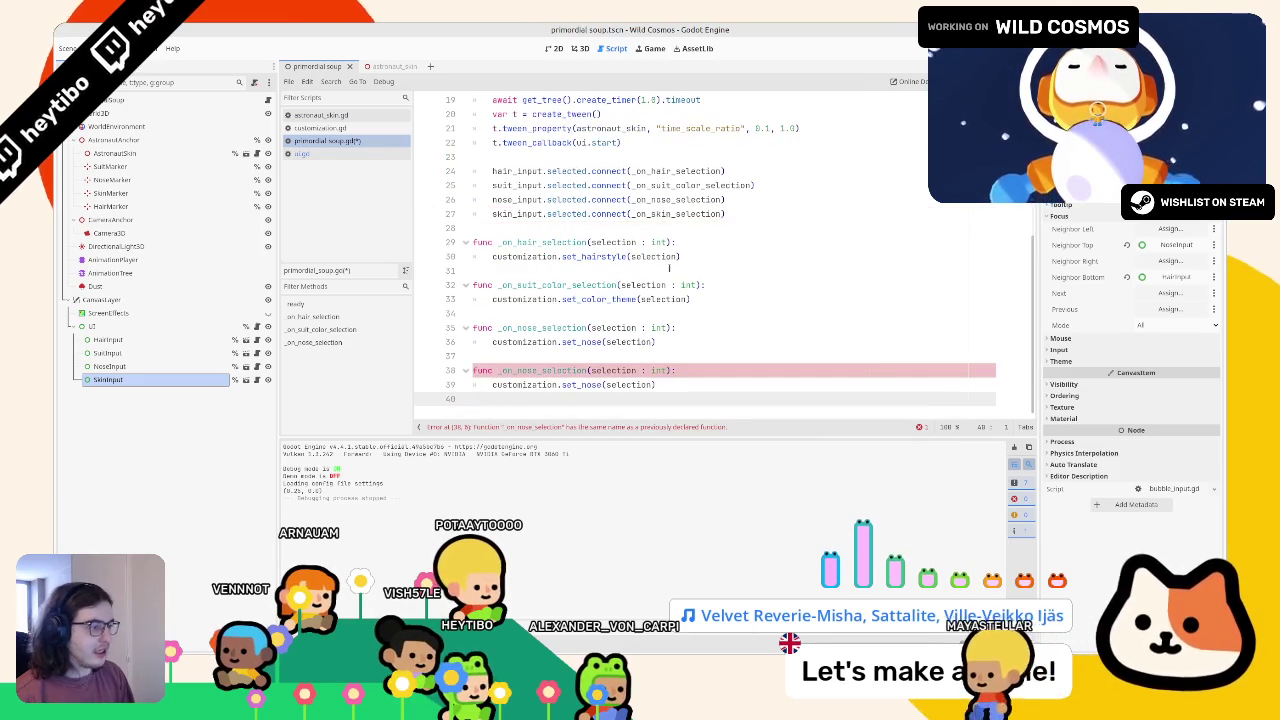
pyautogui.doubleClick(551, 370)
pyautogui.write('_on_skin_selection')
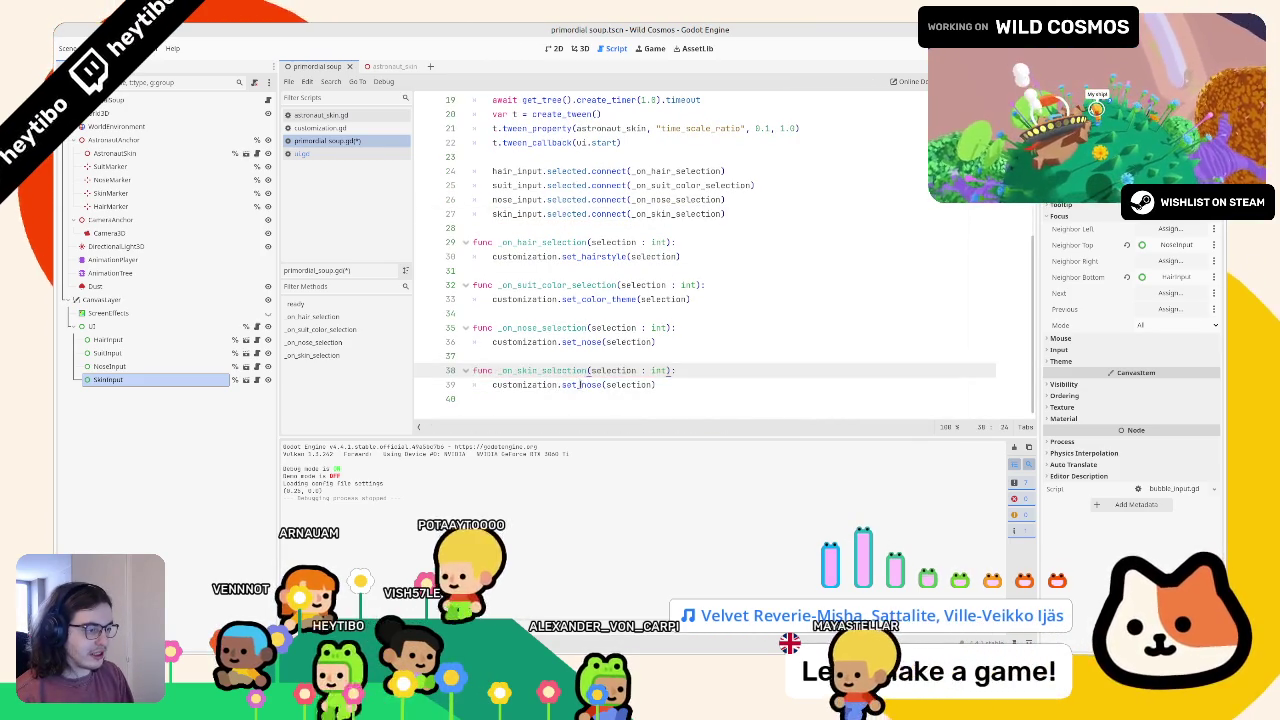
pyautogui.moveTo(601, 385); pyautogui.dragTo(579, 385)
pyautogui.press('BackSpace')
pyautogui.write('_skin')
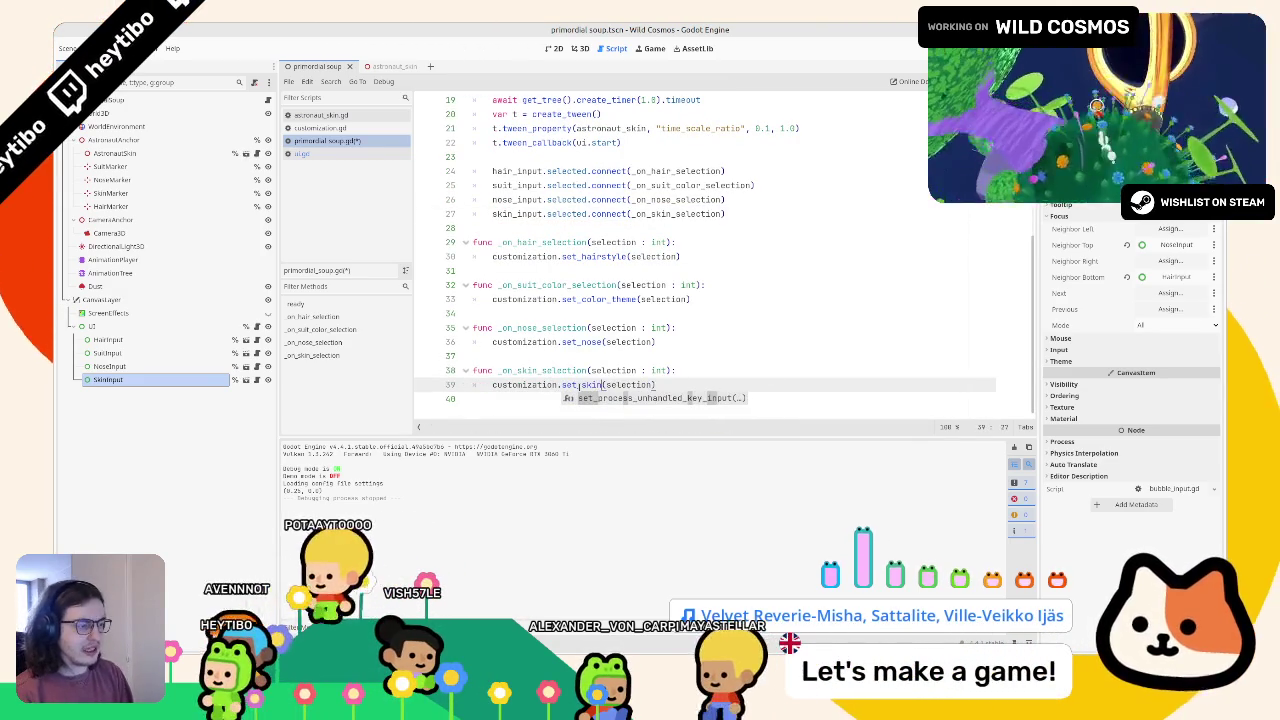
pyautogui.click(316, 129)
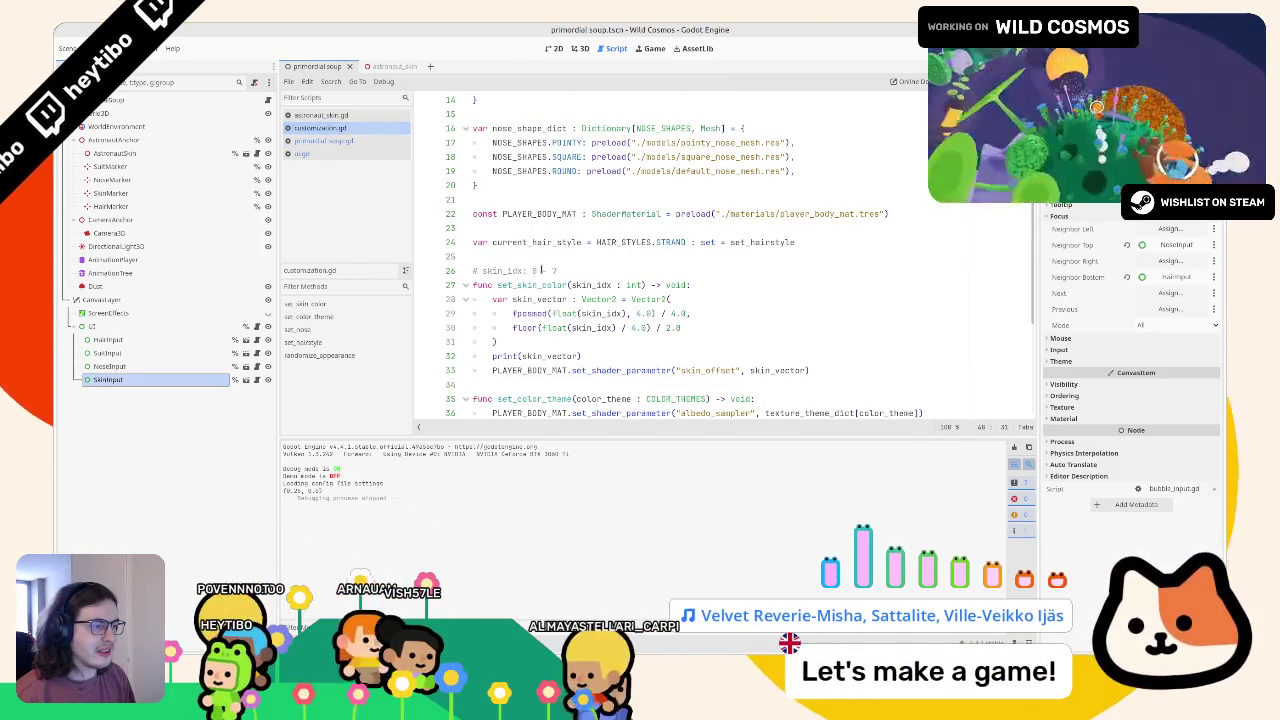
pyautogui.click(316, 141)
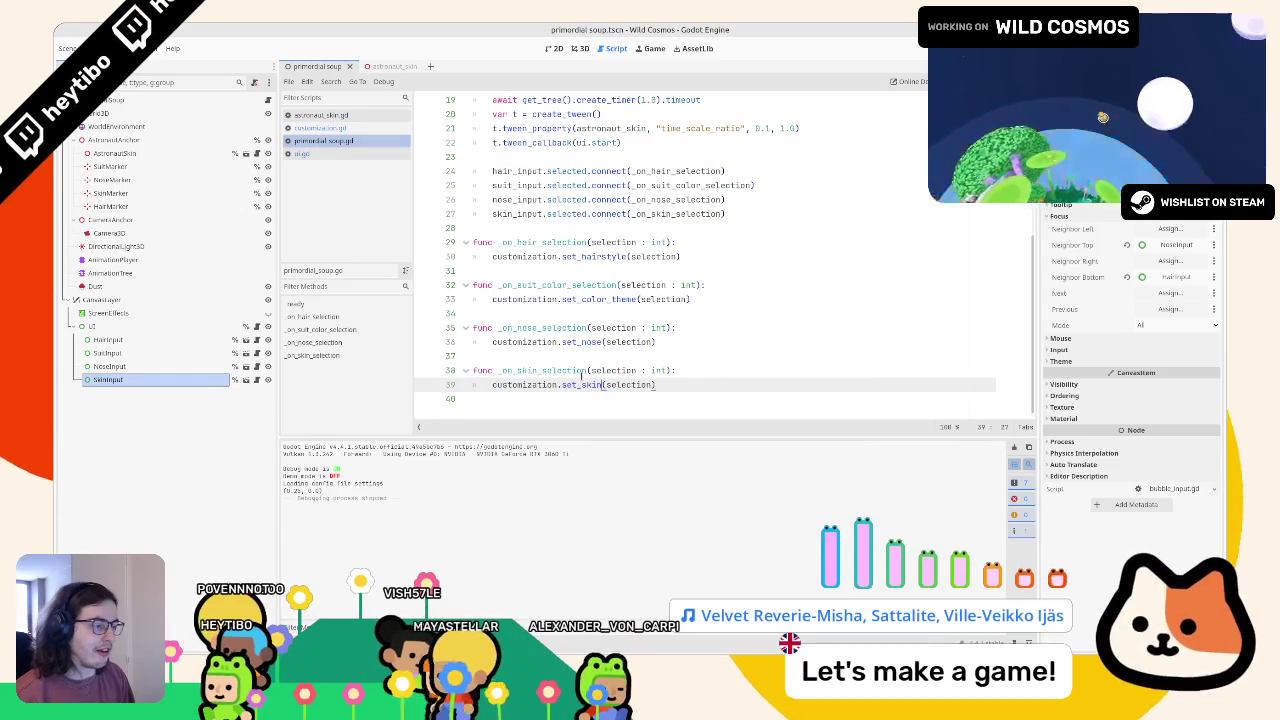
pyautogui.write('_color')
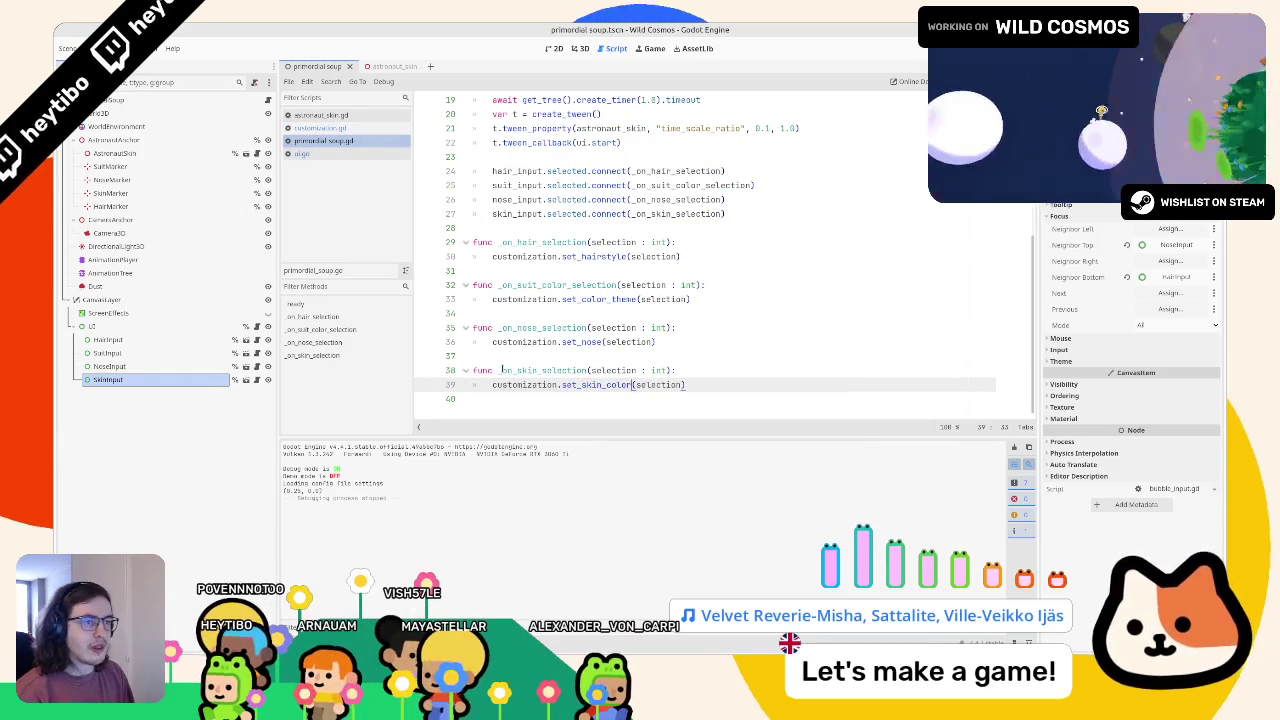
pyautogui.press('F5')
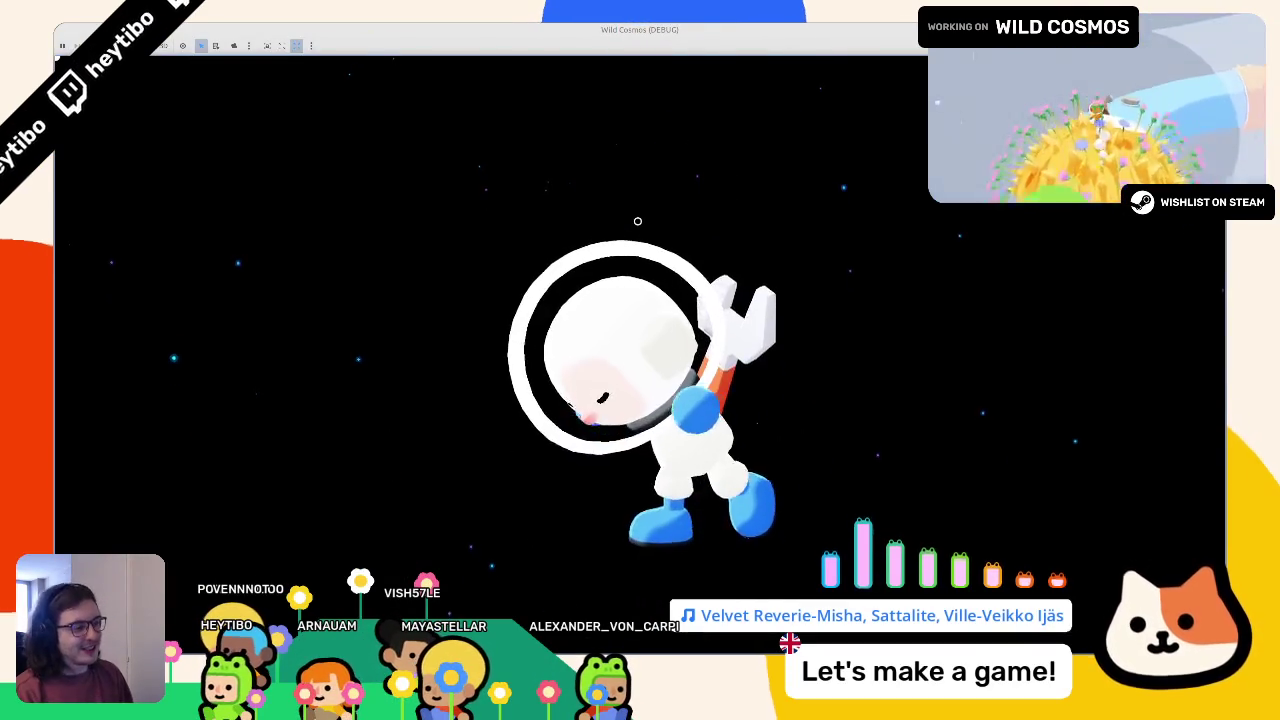
# Step: Cycle the astronaut's face colour from blue onward and try other options, then stop the game
pyautogui.press('Down')
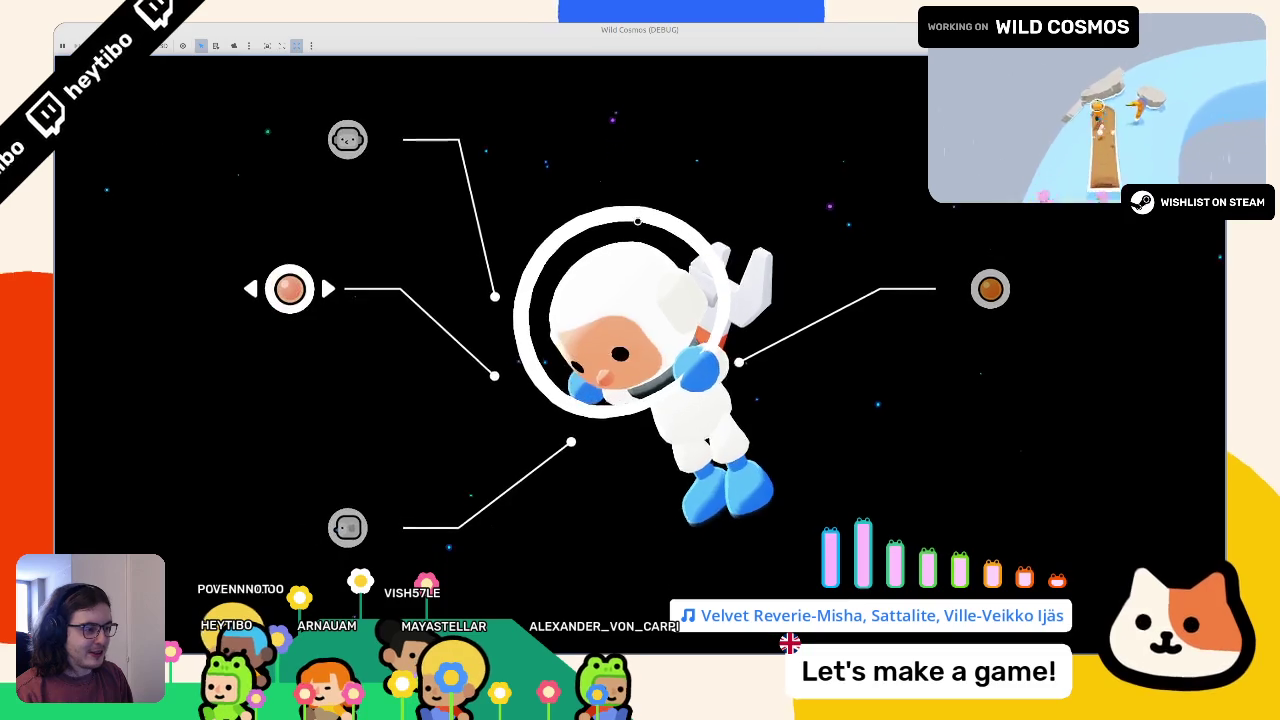
pyautogui.press('Right')
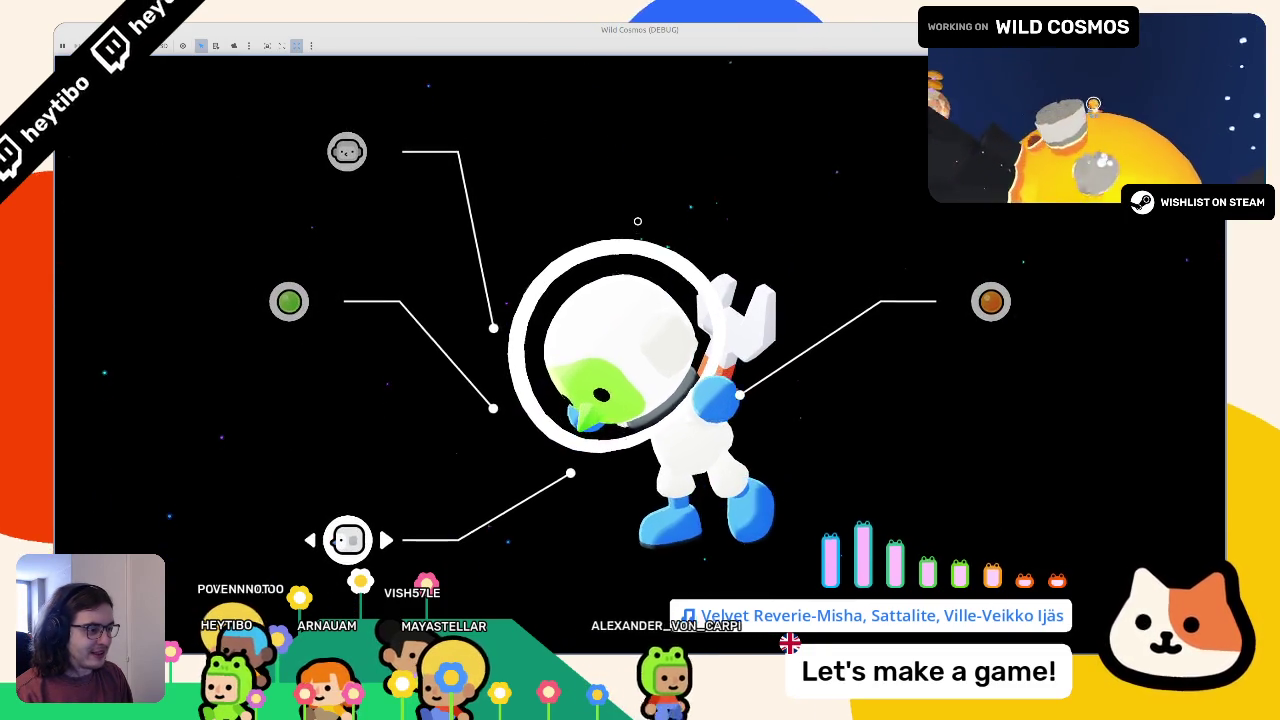
pyautogui.press('Down')
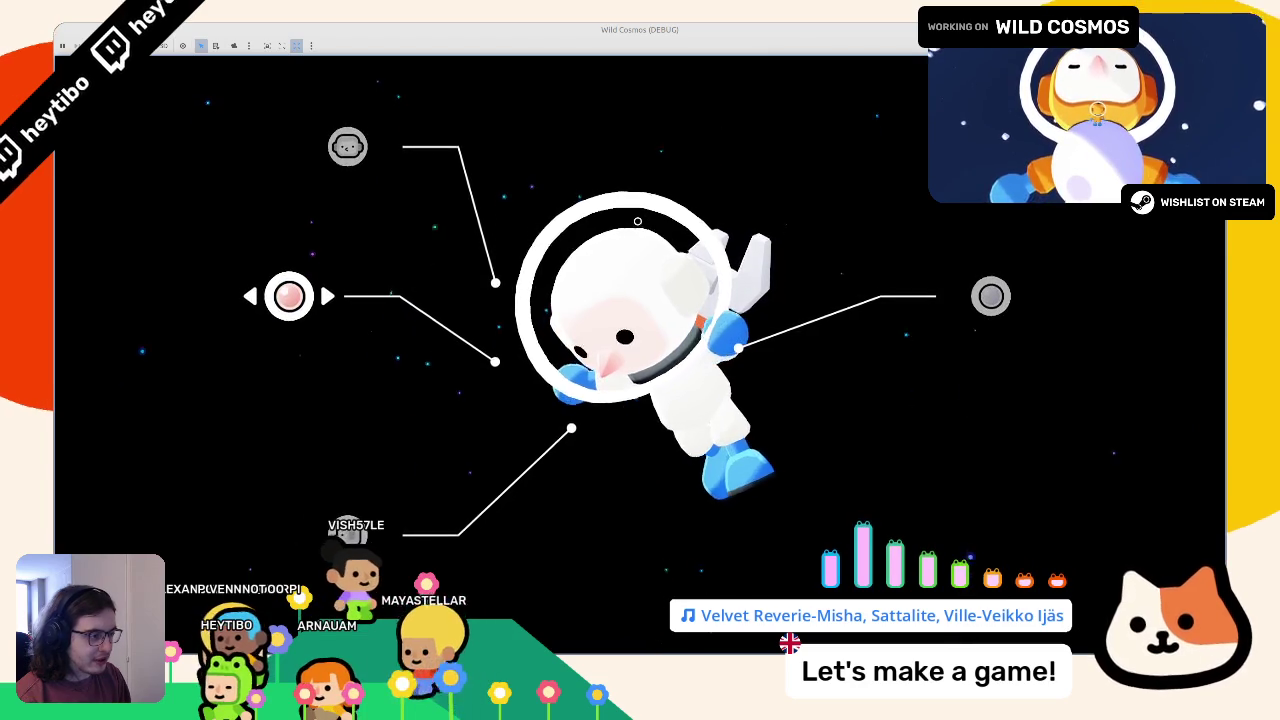
pyautogui.press('Right')
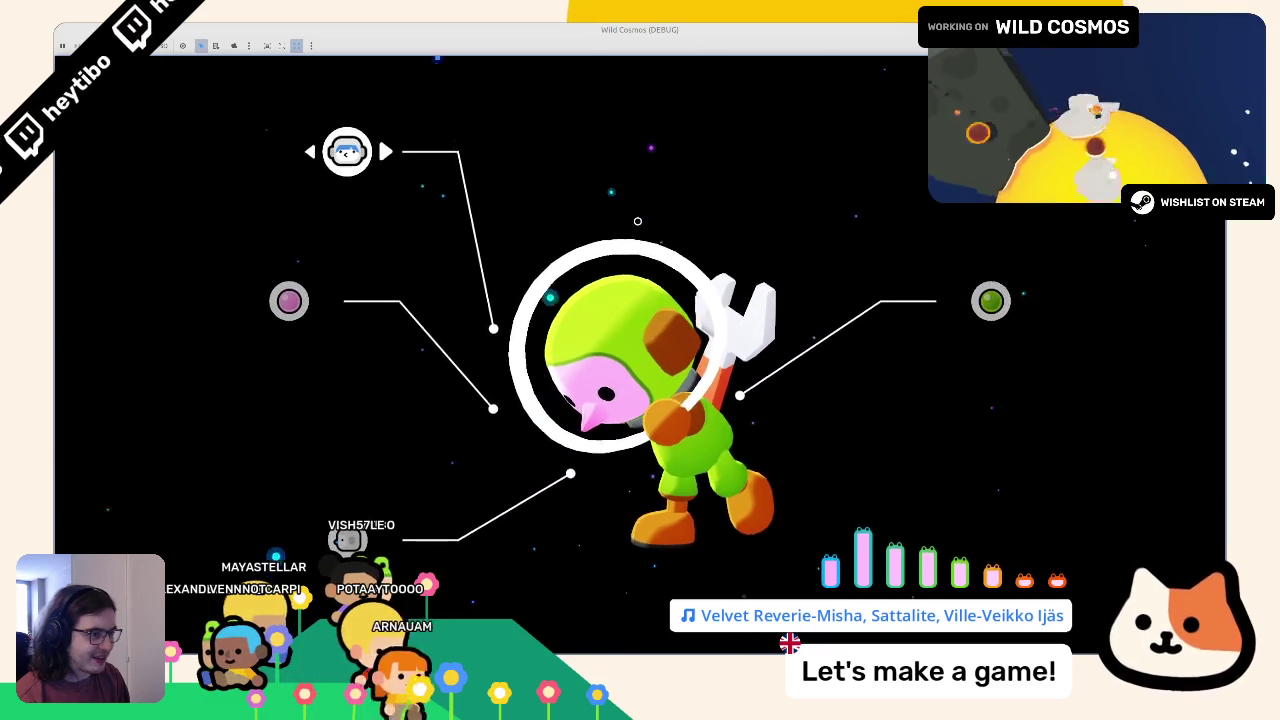
pyautogui.press('Up')
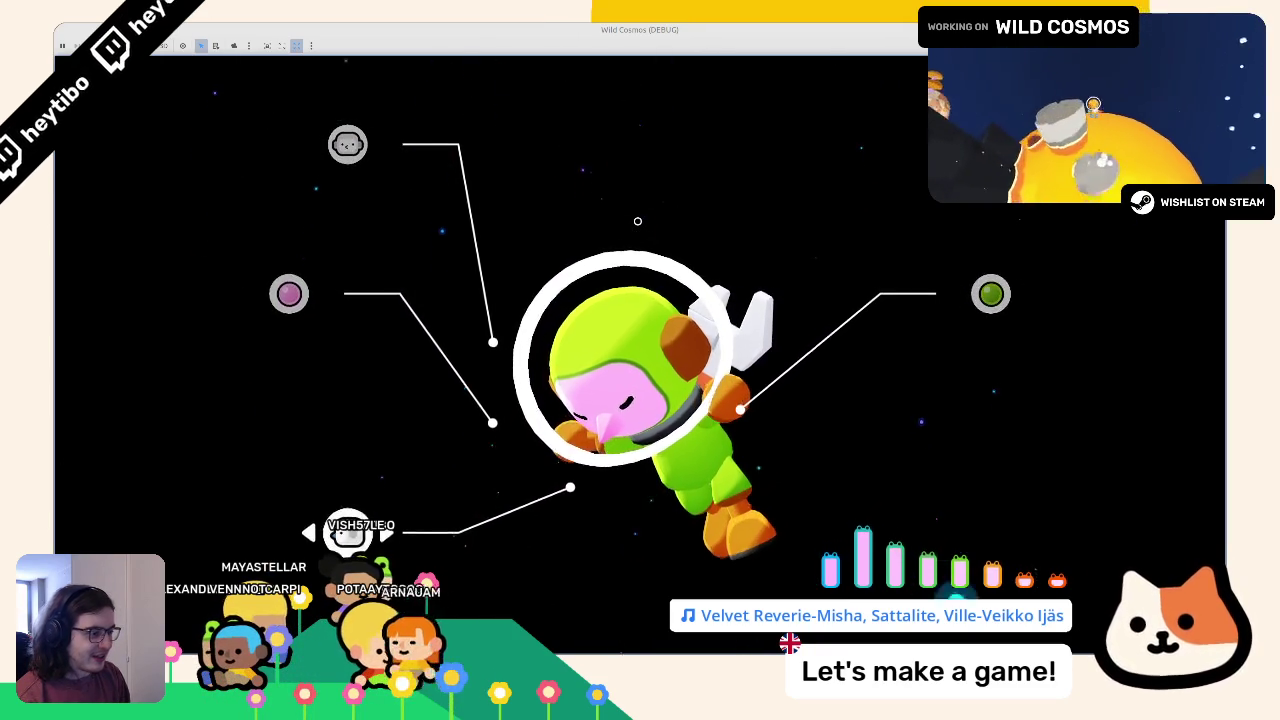
pyautogui.press('Right')
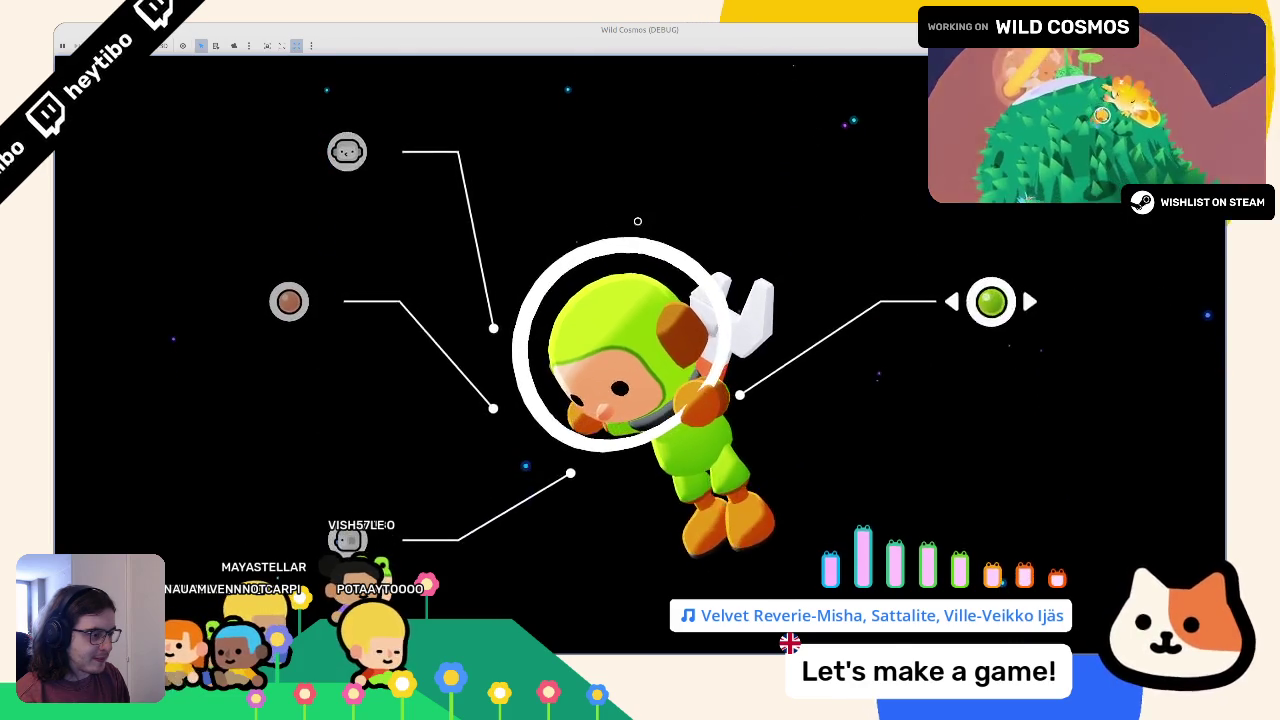
pyautogui.press('Up')
pyautogui.press('Down')
pyautogui.press('Right')
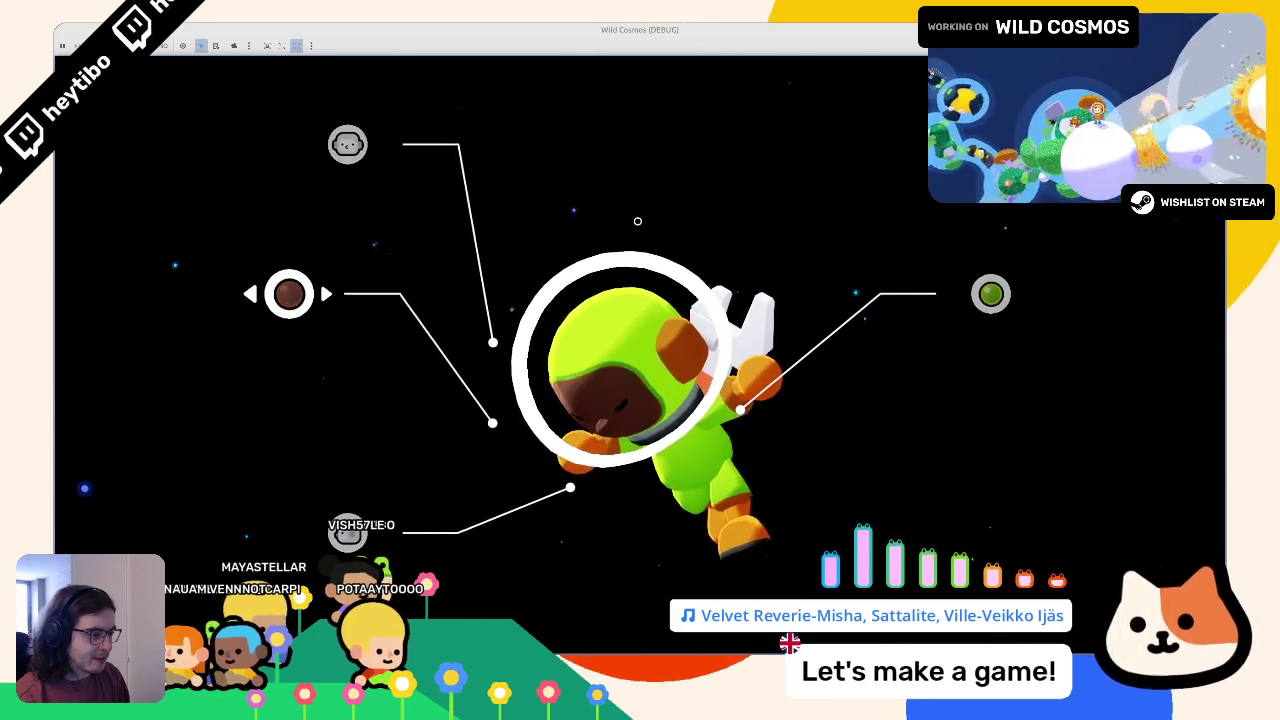
pyautogui.press('Right')
pyautogui.press('Right')
pyautogui.press('Right')
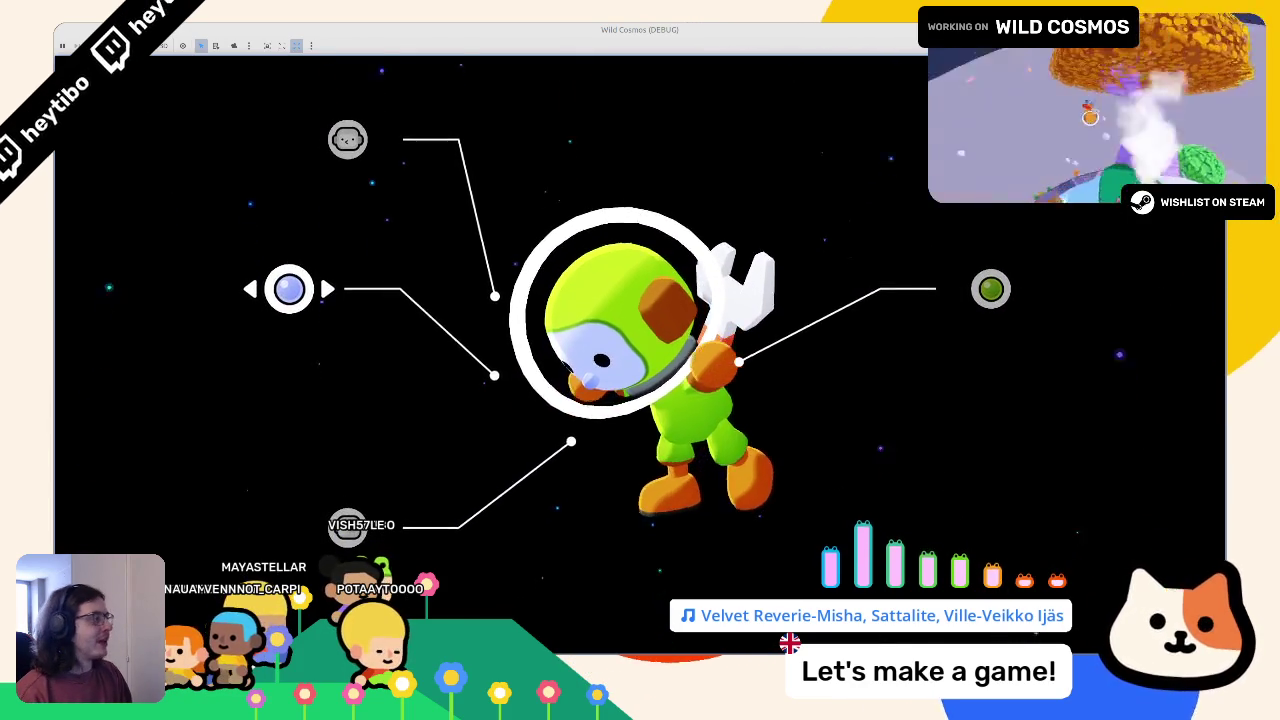
pyautogui.press('F8')
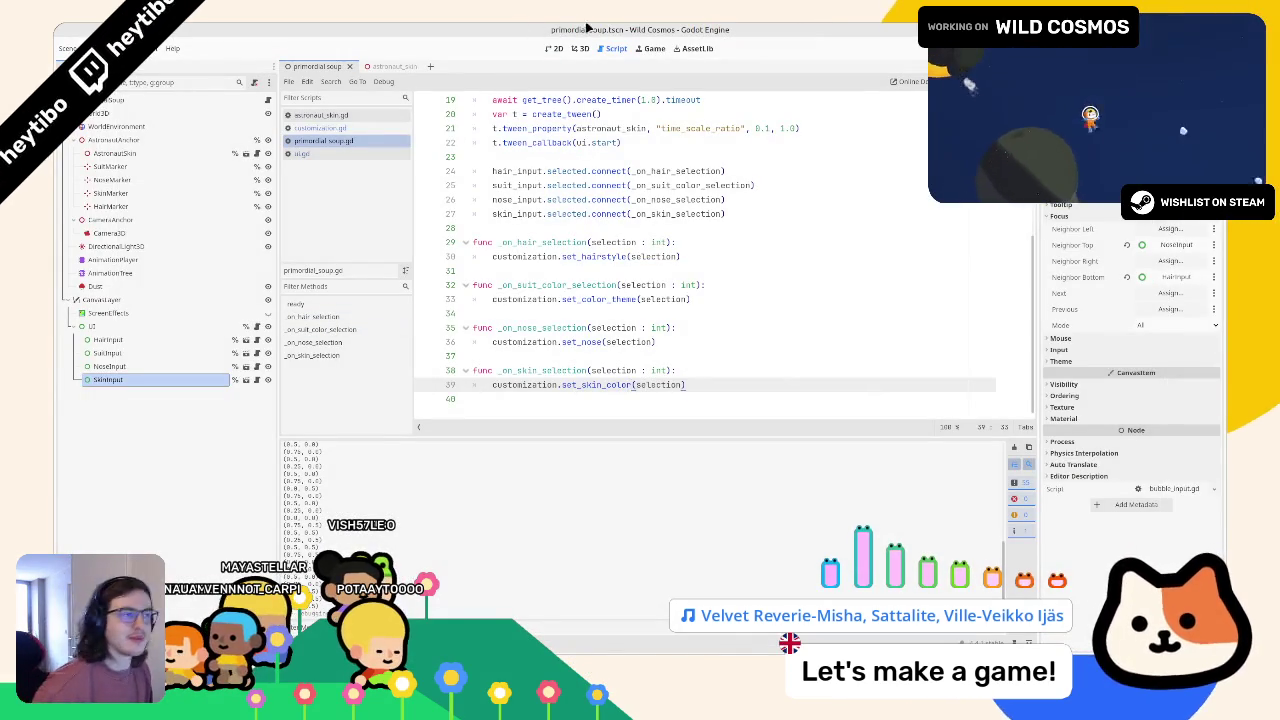
# Step: Delete the print(skin_vector) line from set_skin_color in customization.gd, then bring Figma forward
pyautogui.click(580, 48)
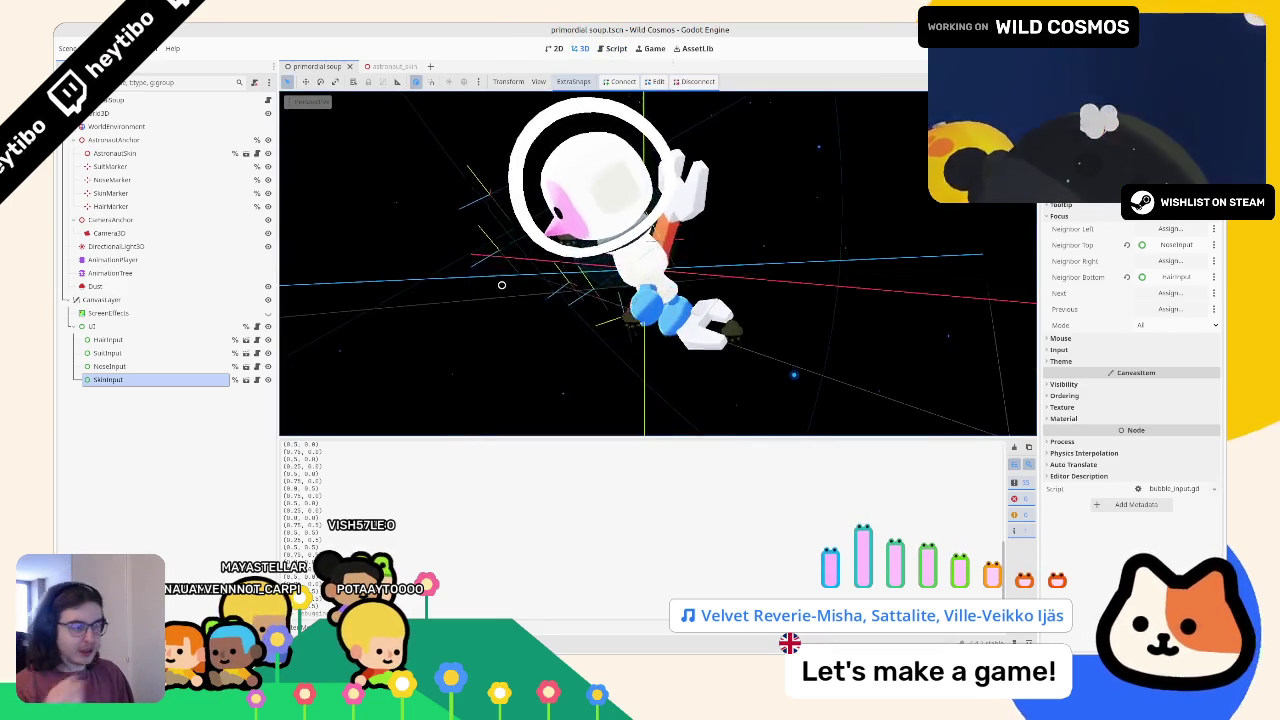
pyautogui.click(616, 48)
pyautogui.press('F12')
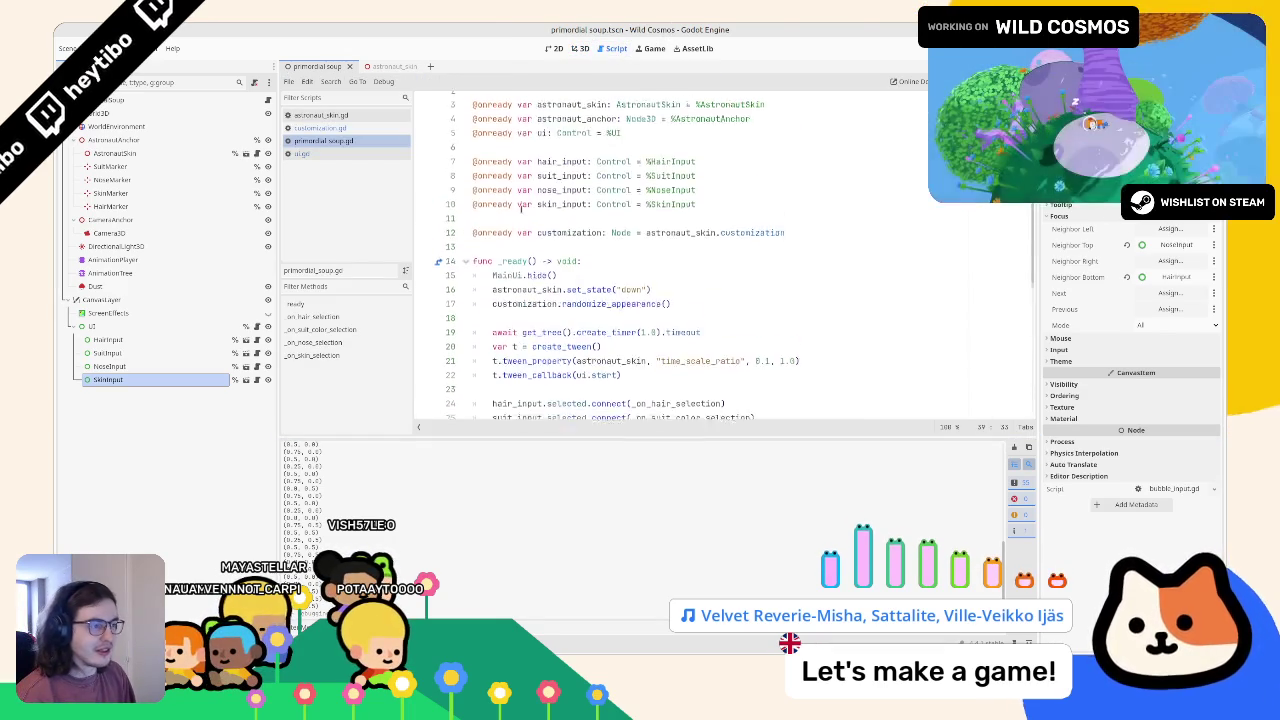
pyautogui.scroll(-1, 496, 205)
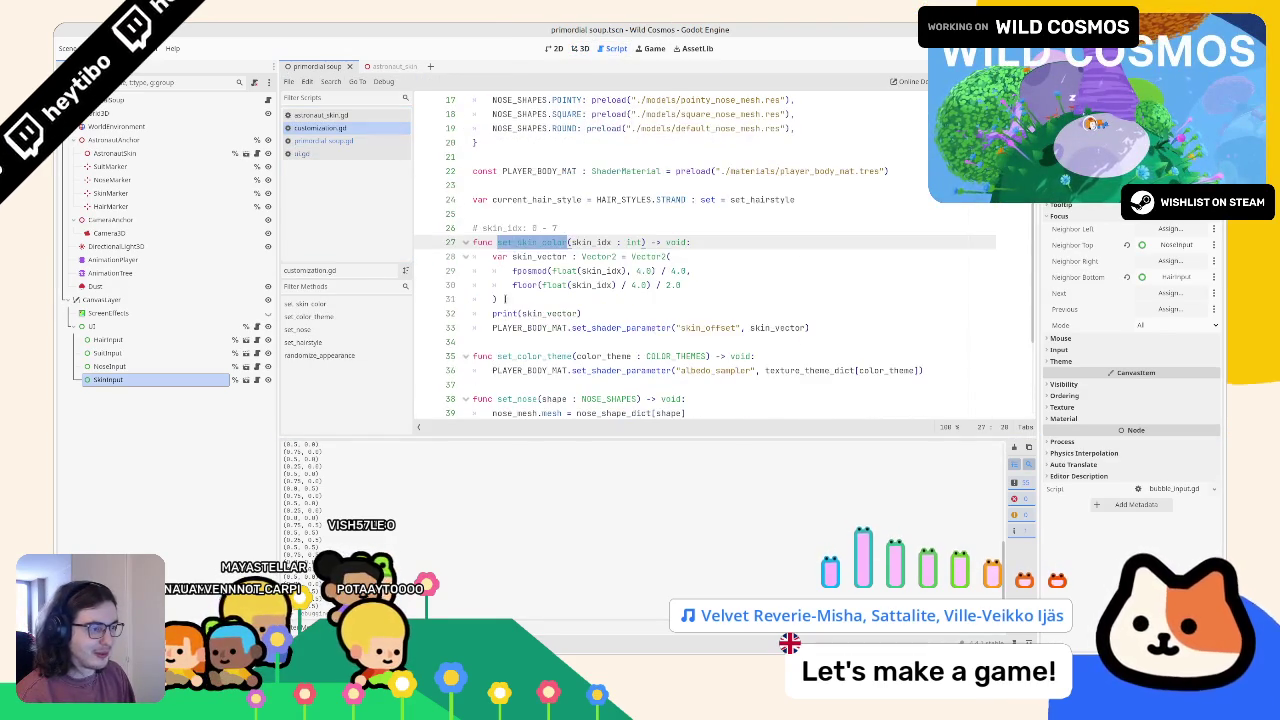
pyautogui.tripleClick(506, 314)
pyautogui.press('BackSpace')
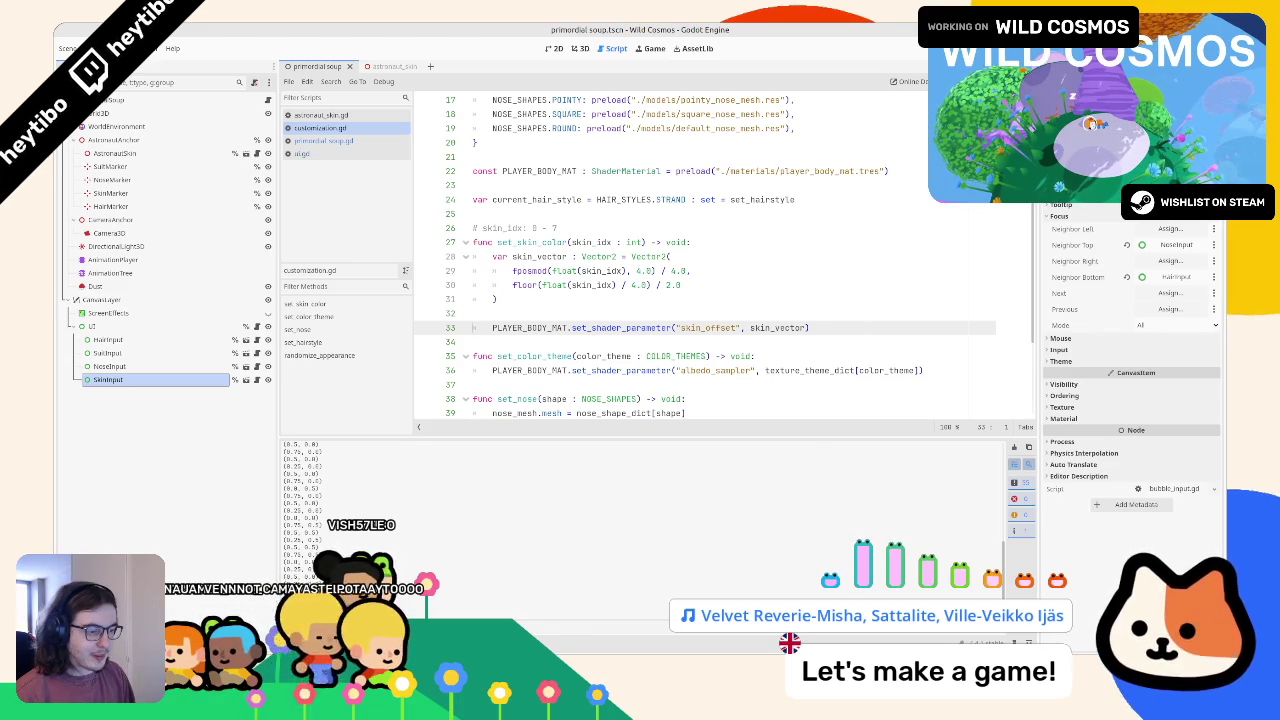
pyautogui.hotkey('alt', 'Tab')
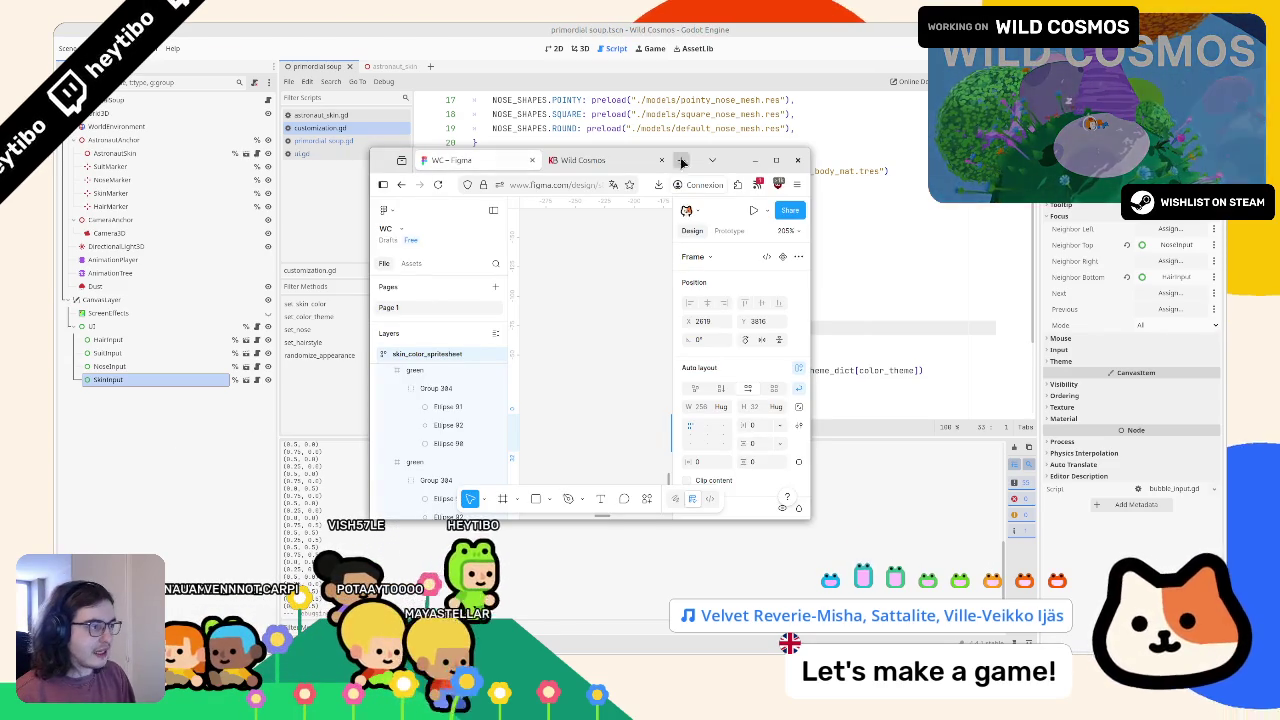
# Step: Leave Figma and return to the customization.gd script in Godot
pyautogui.hotkey('alt', 'Tab')
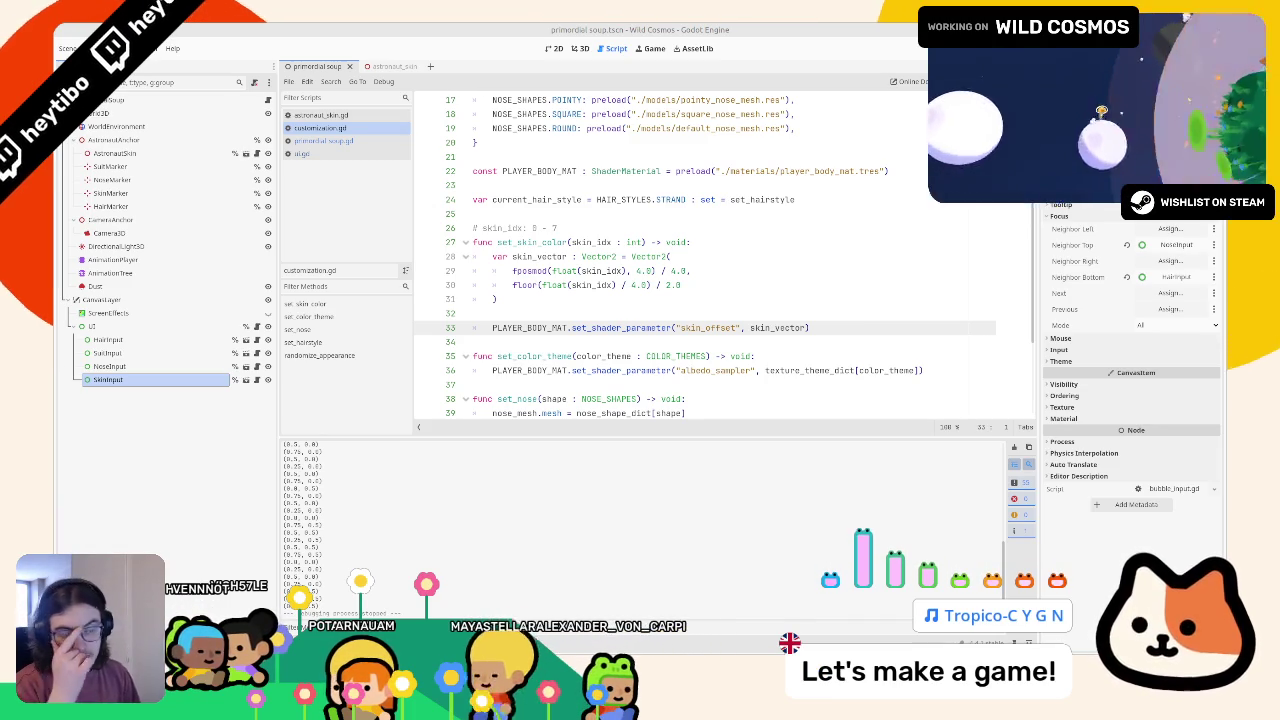
# Step: From the 3D view, run the Wild Cosmos project with F5 to test customization
pyautogui.click(576, 271)
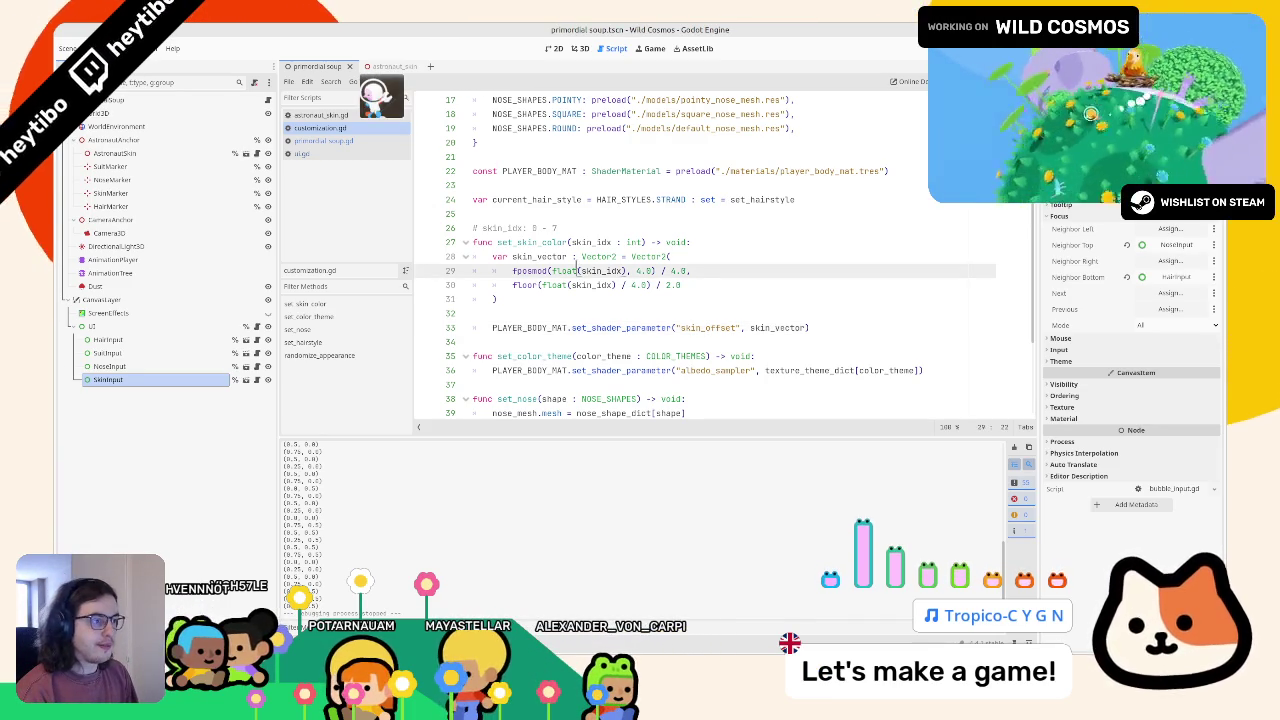
pyautogui.click(572, 48)
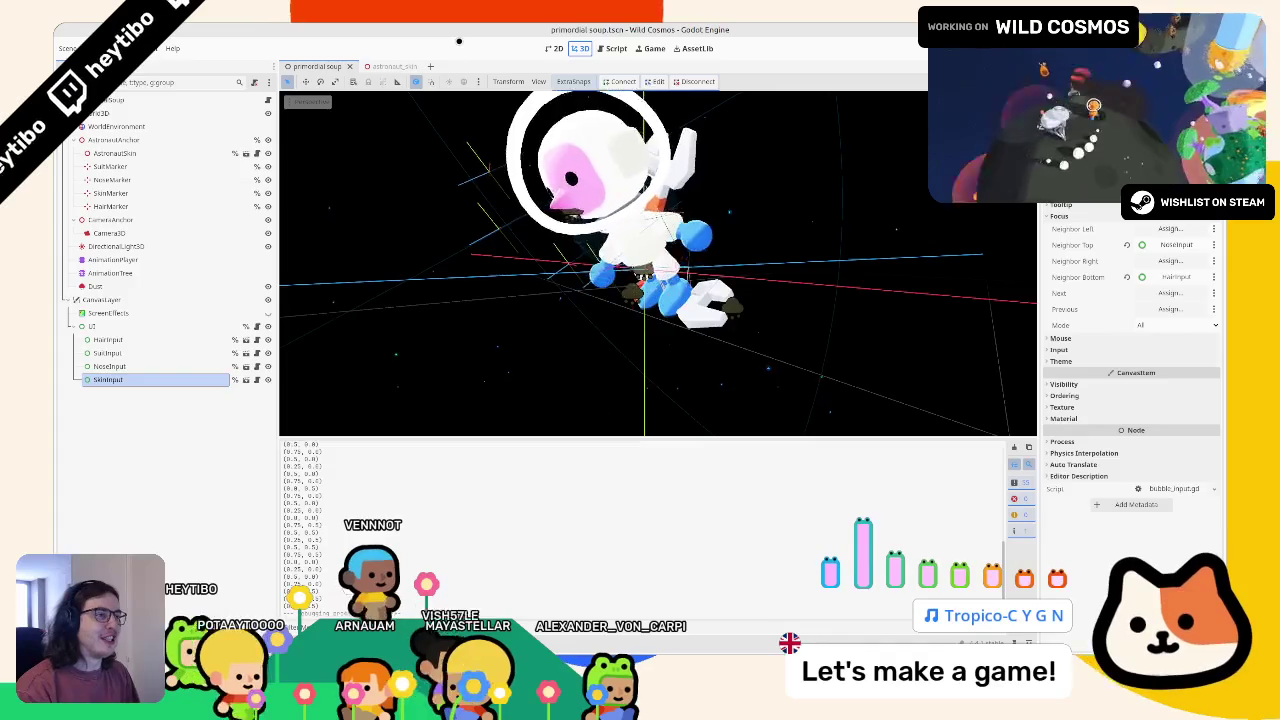
pyautogui.press('F5')
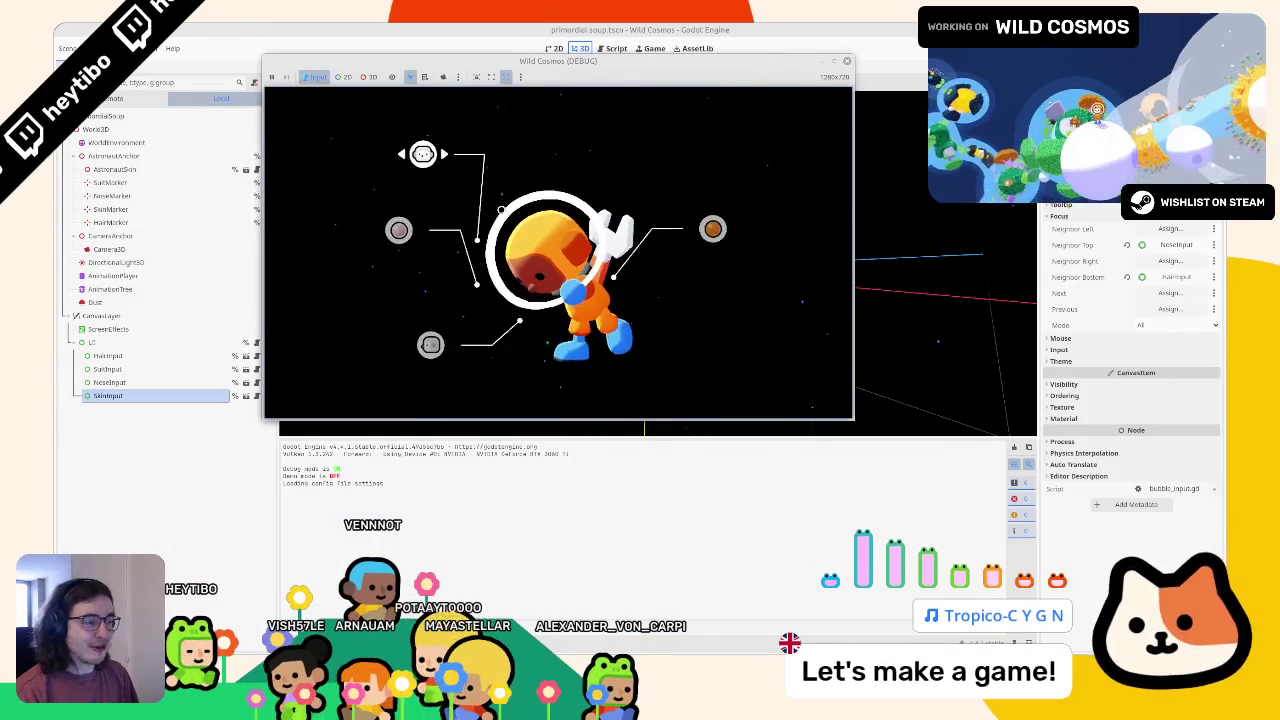
# Step: Maximize the game window, change the suit from orange through green to white, and cycle face colours
pyautogui.press('super+Up')
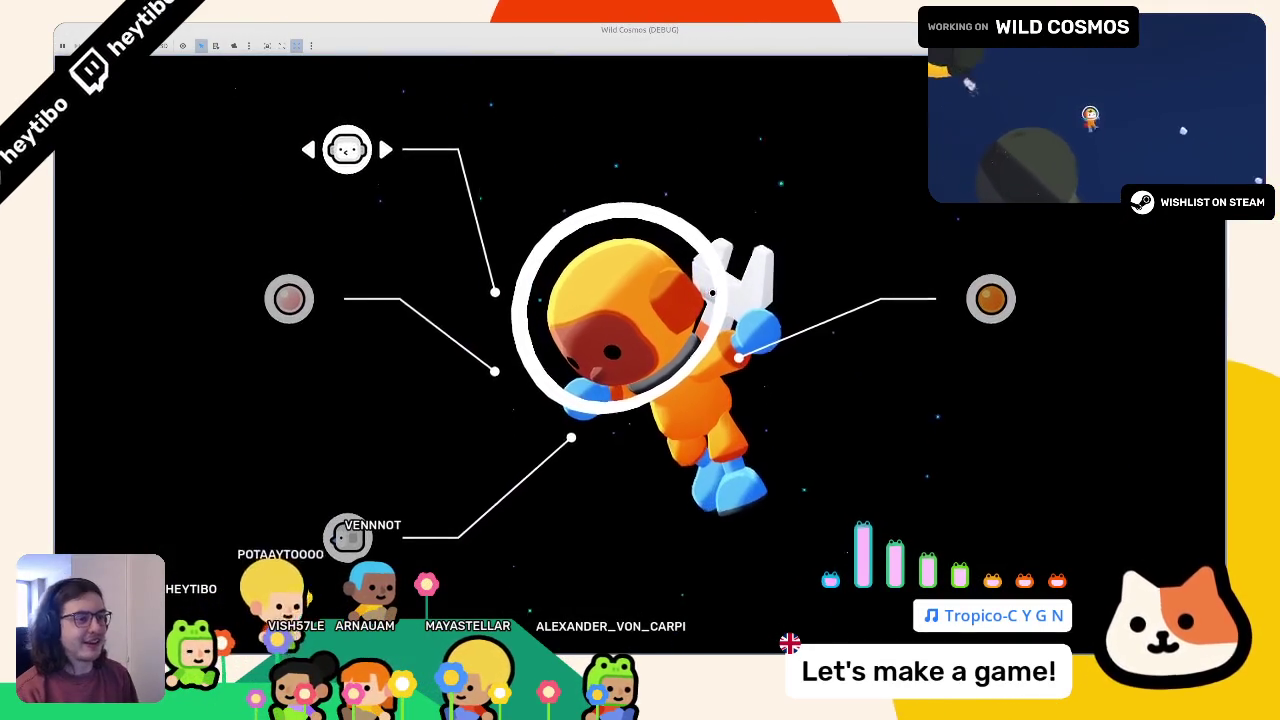
pyautogui.press('Right')
pyautogui.press('Right')
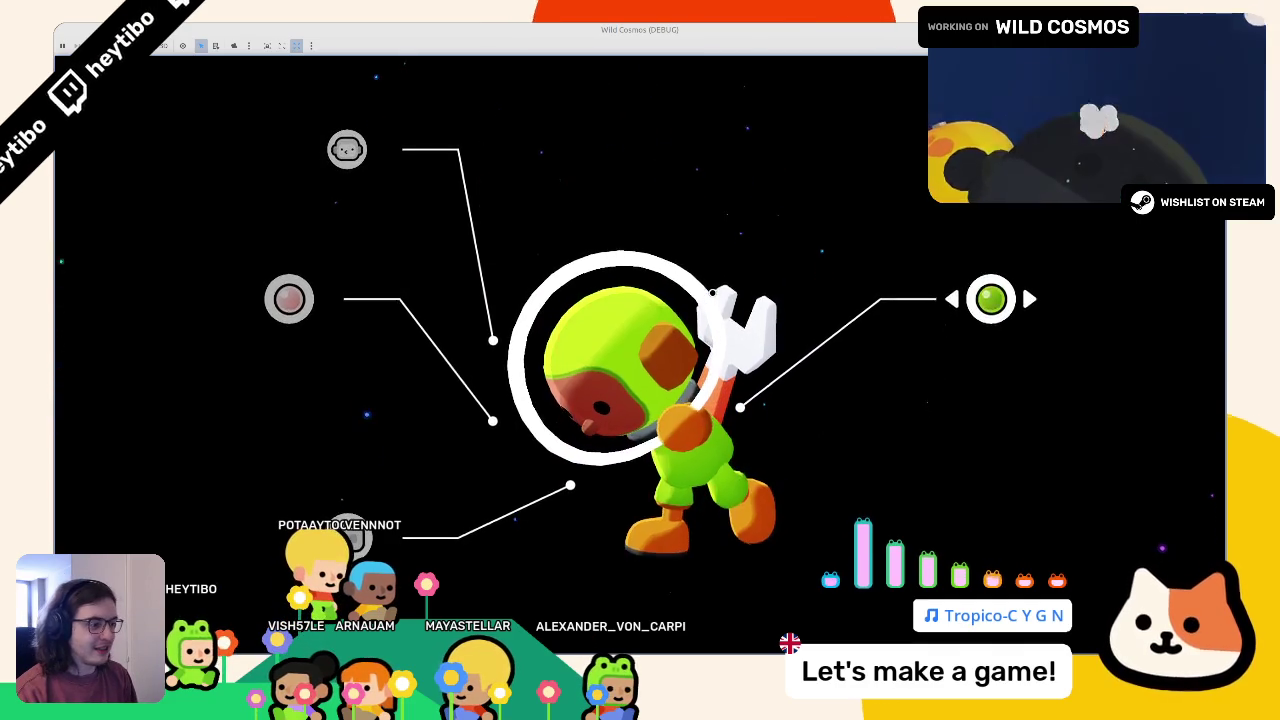
pyautogui.press('Right')
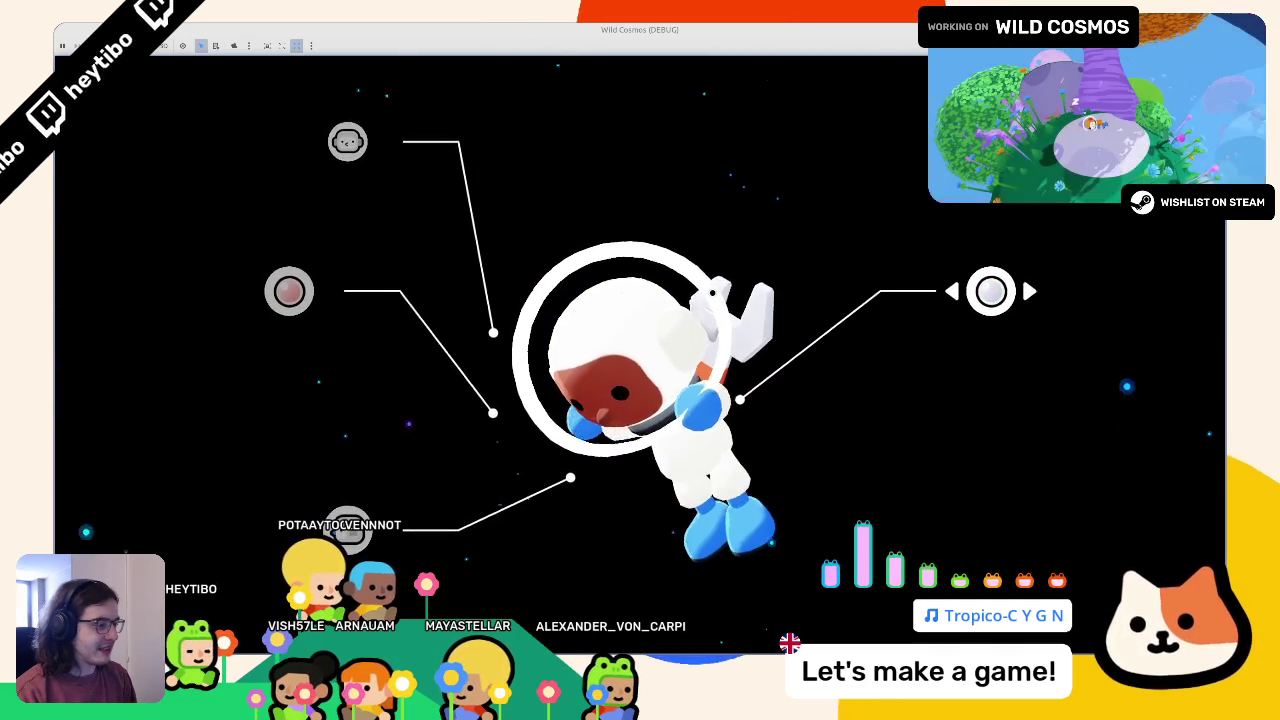
pyautogui.press('Right')
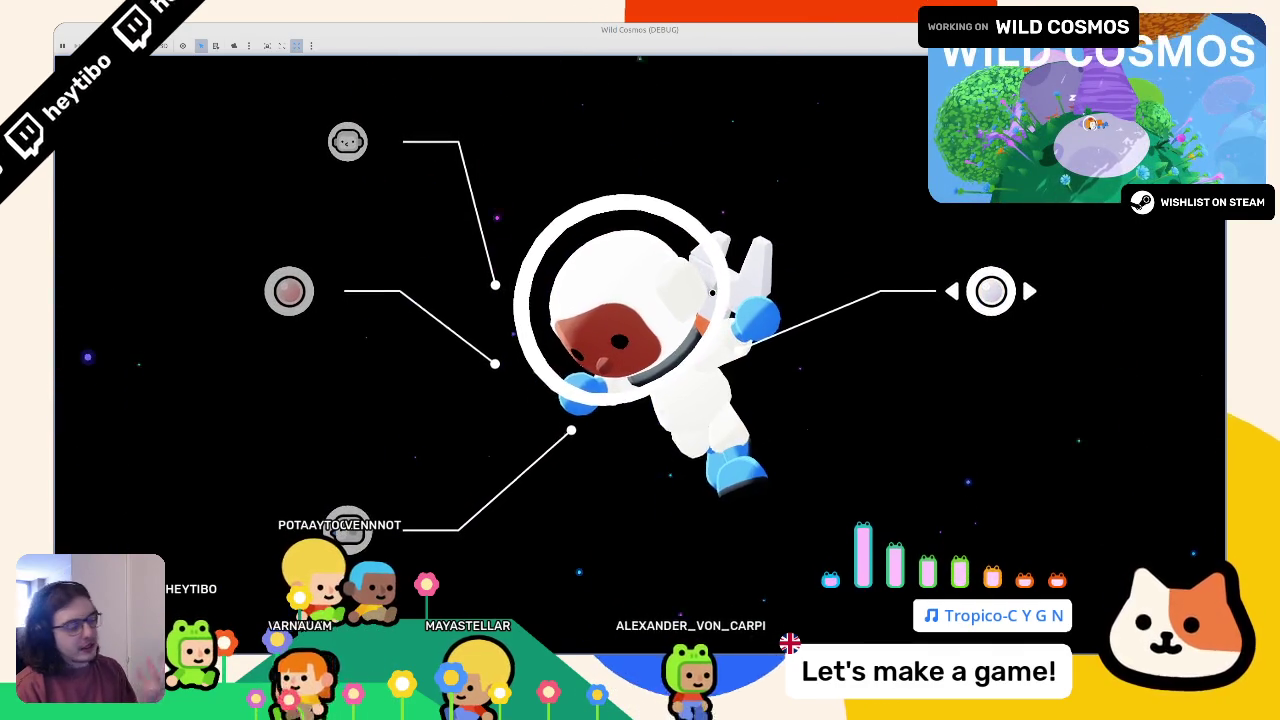
pyautogui.press('Up')
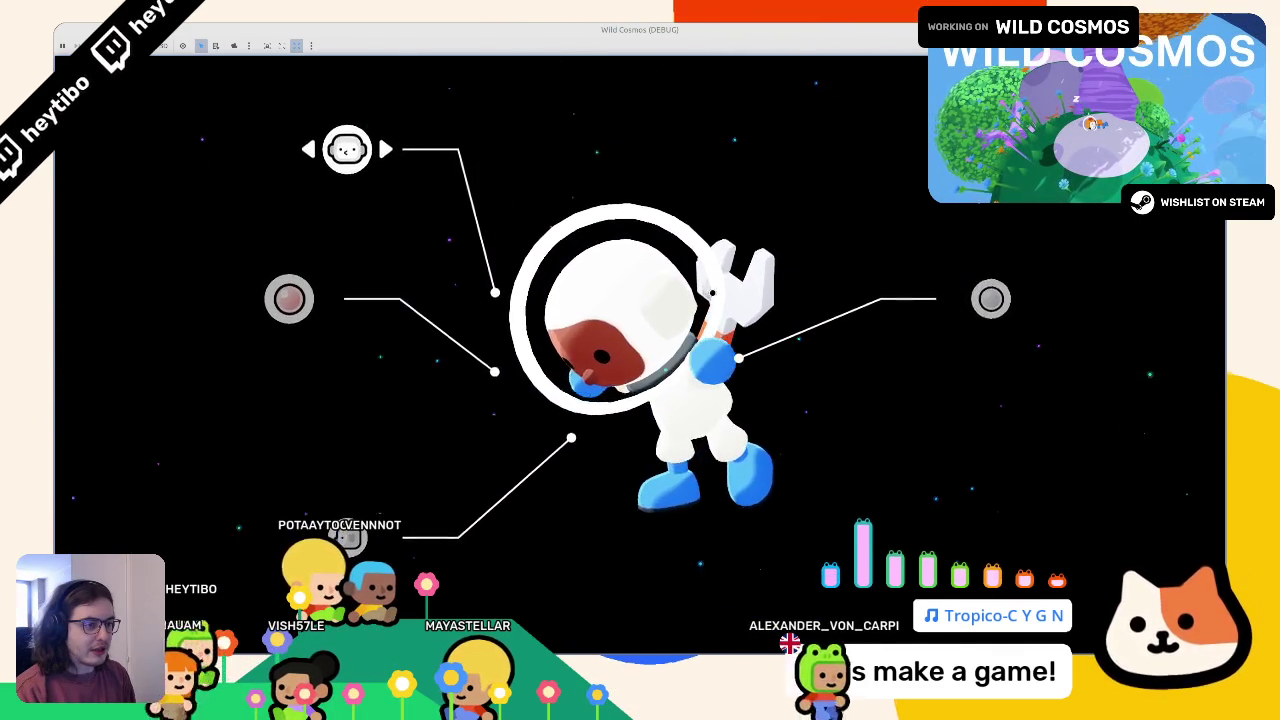
pyautogui.press('Up')
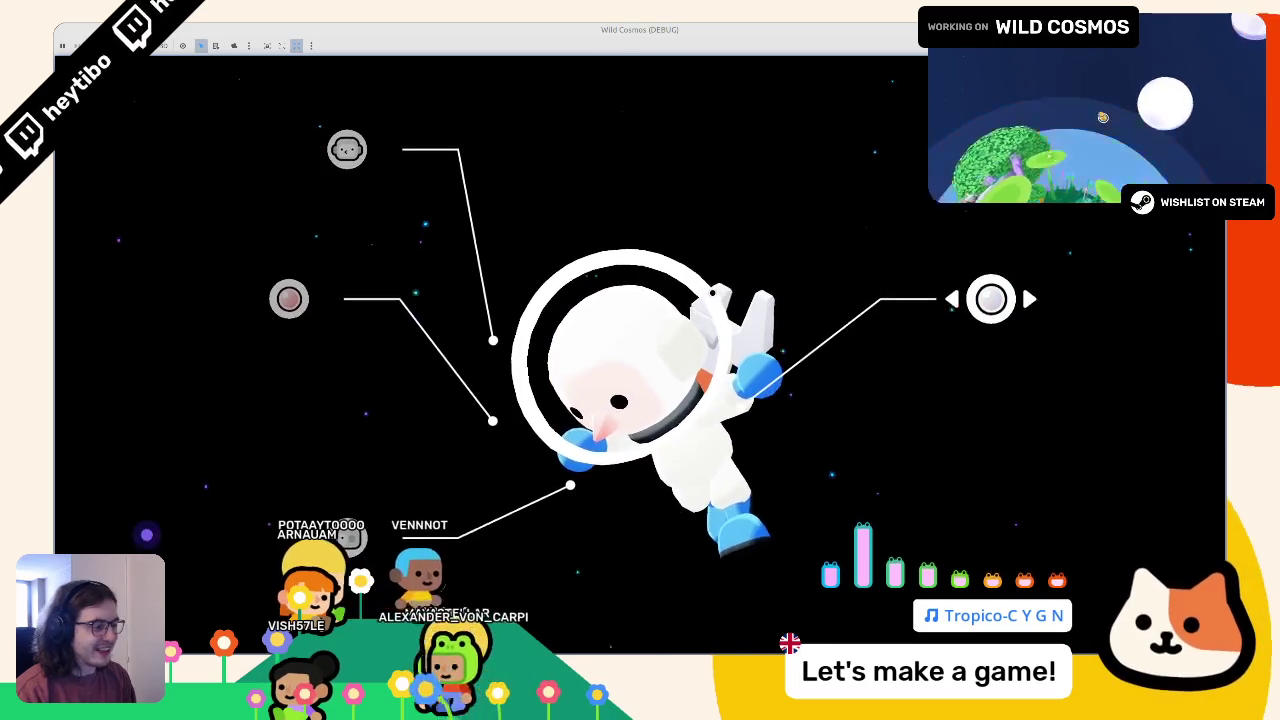
pyautogui.press('Left')
pyautogui.press('Right')
pyautogui.press('Right')
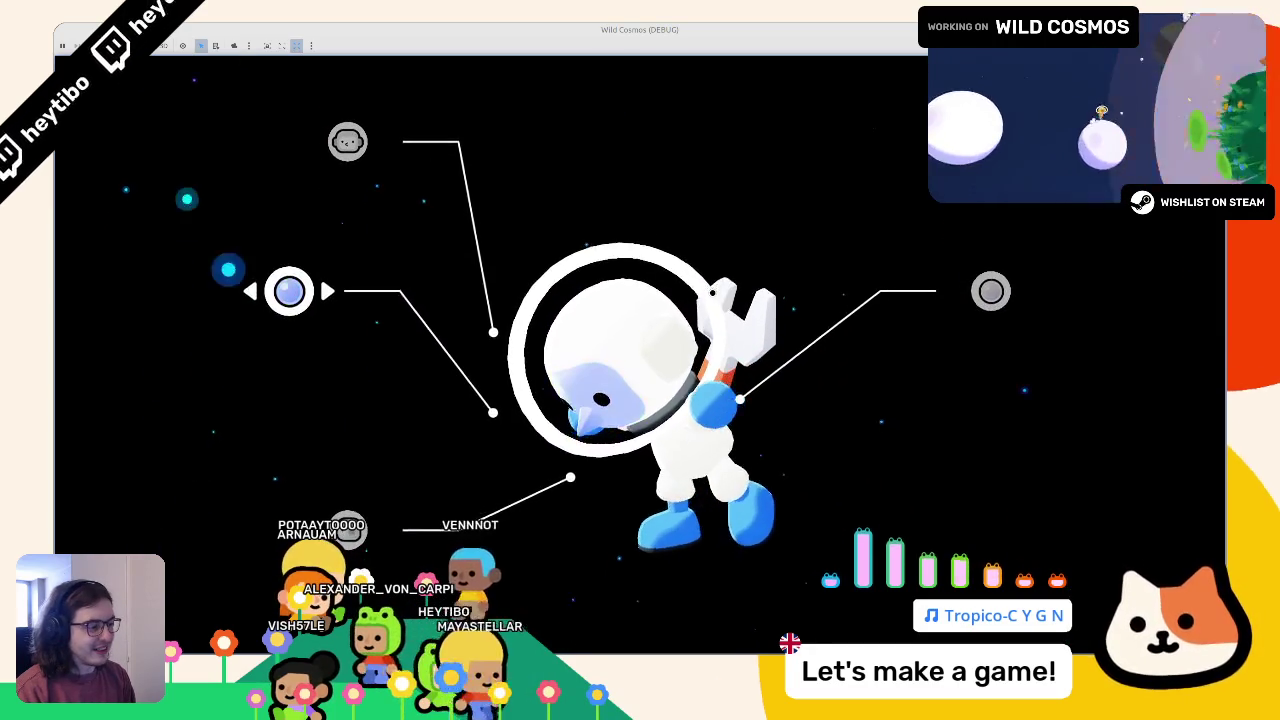
pyautogui.press('Left')
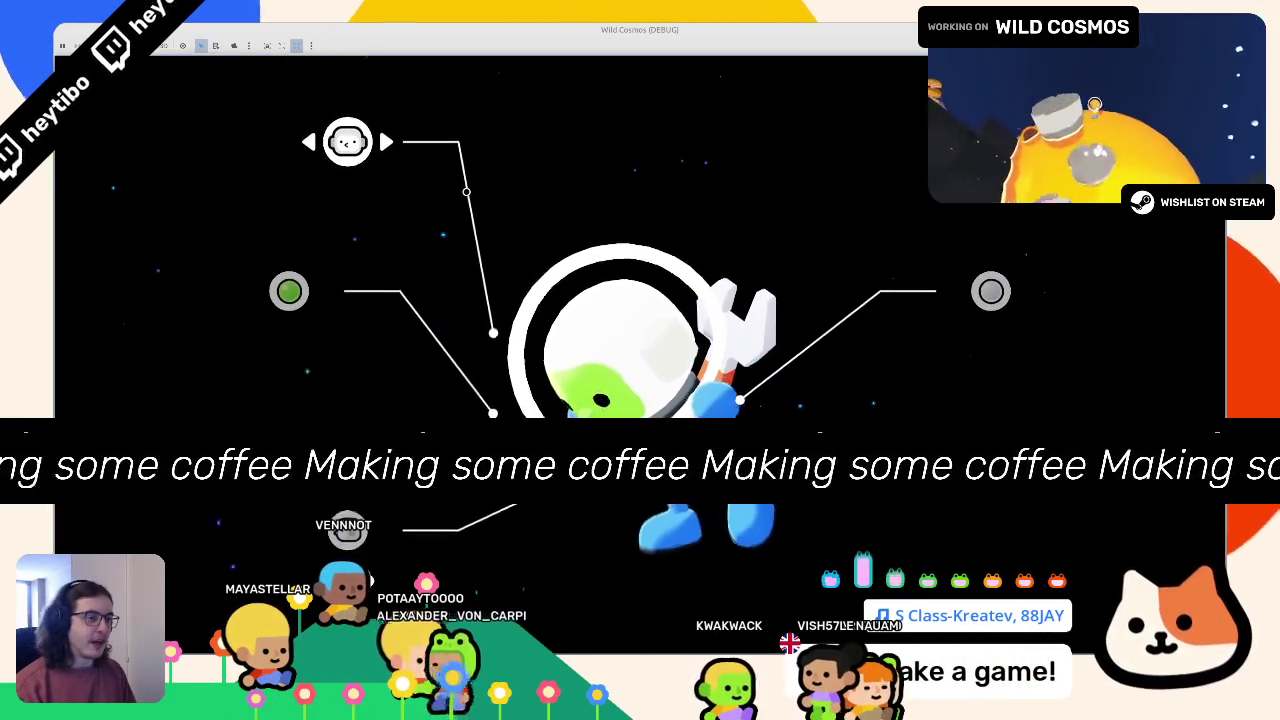
# Step: Stop the running game with F8 and switch to astronaut_v3.blend in Blender
pyautogui.press('F8')
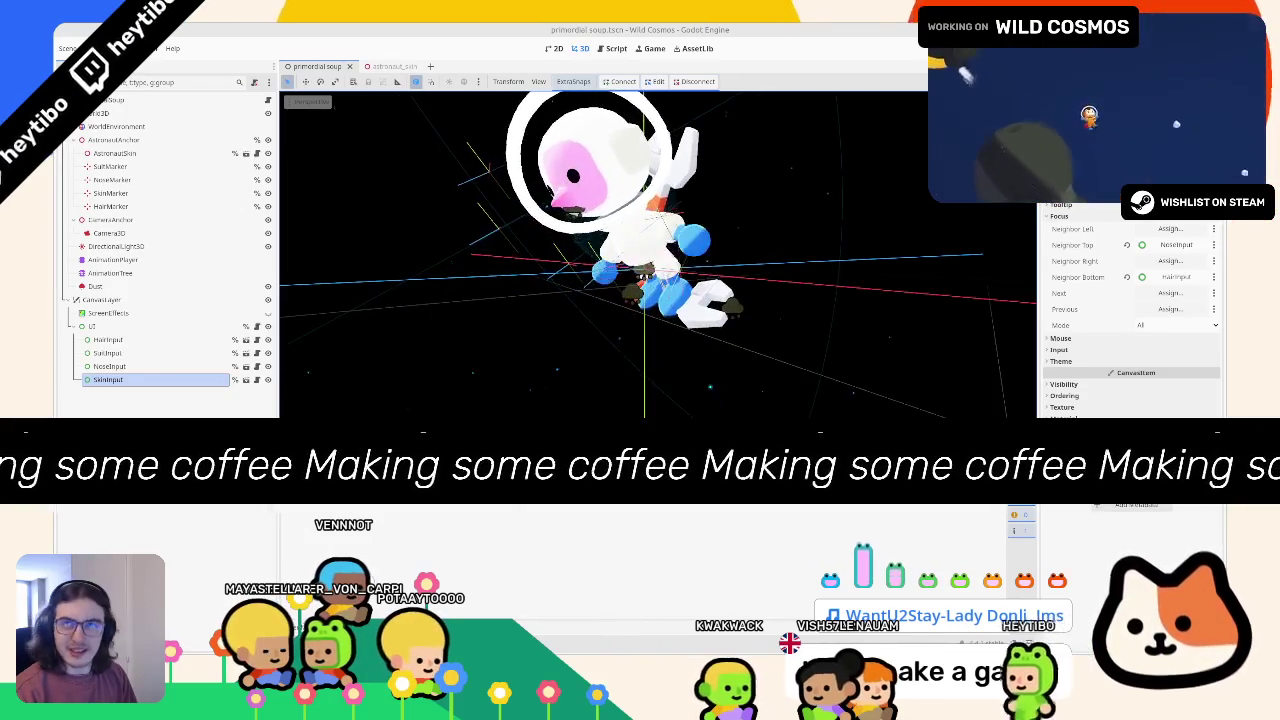
pyautogui.hotkey('alt', 'Tab')
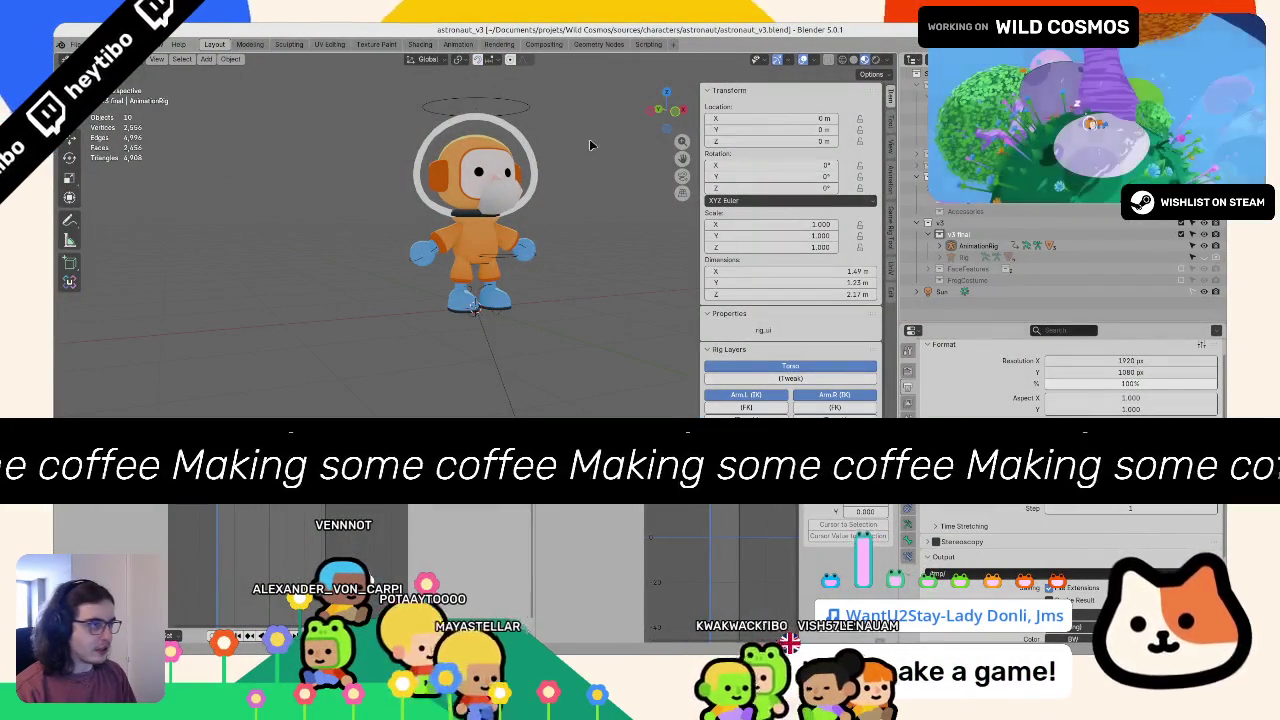
pyautogui.press('n')
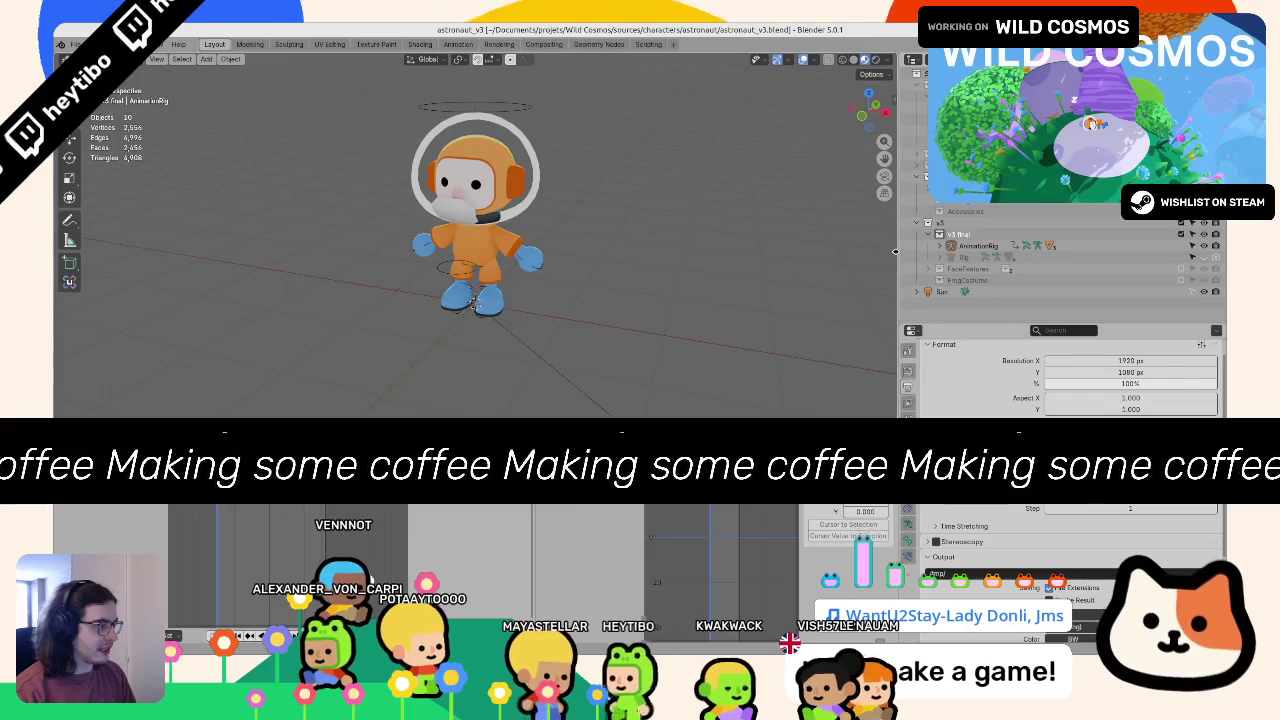
pyautogui.moveTo(897, 254); pyautogui.dragTo(764, 256)
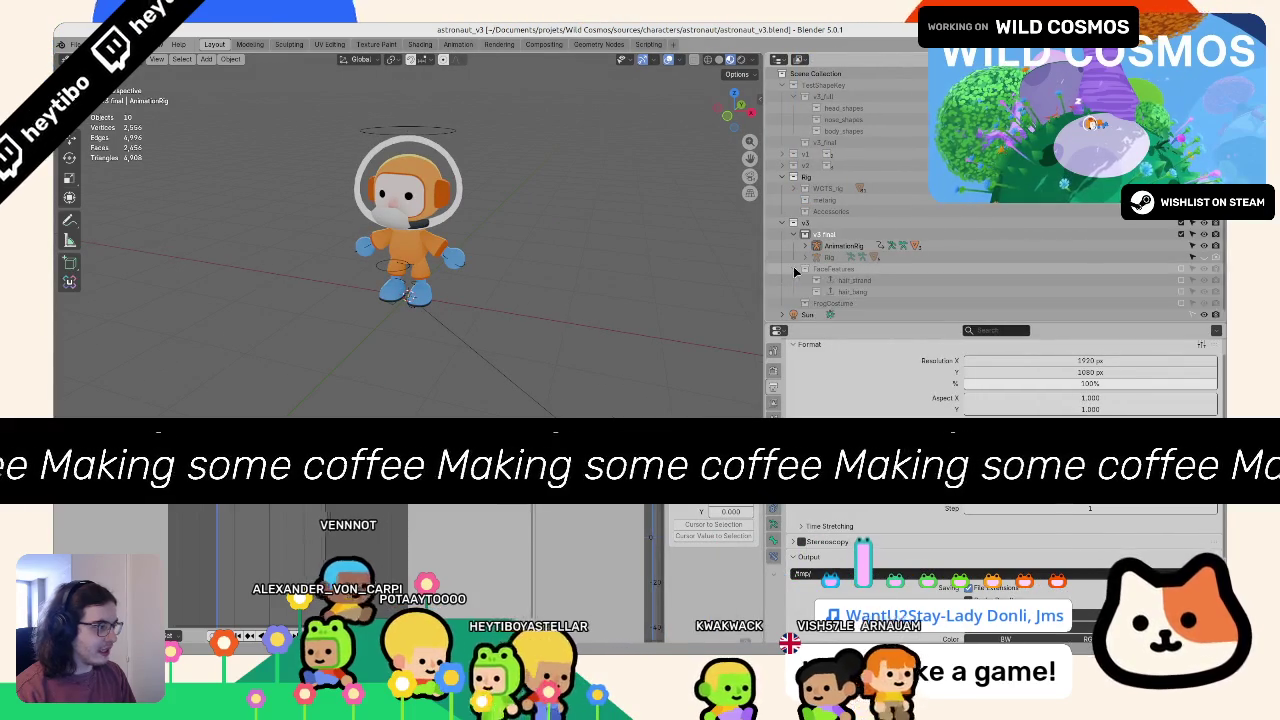
pyautogui.click(1181, 269)
pyautogui.click(1181, 303)
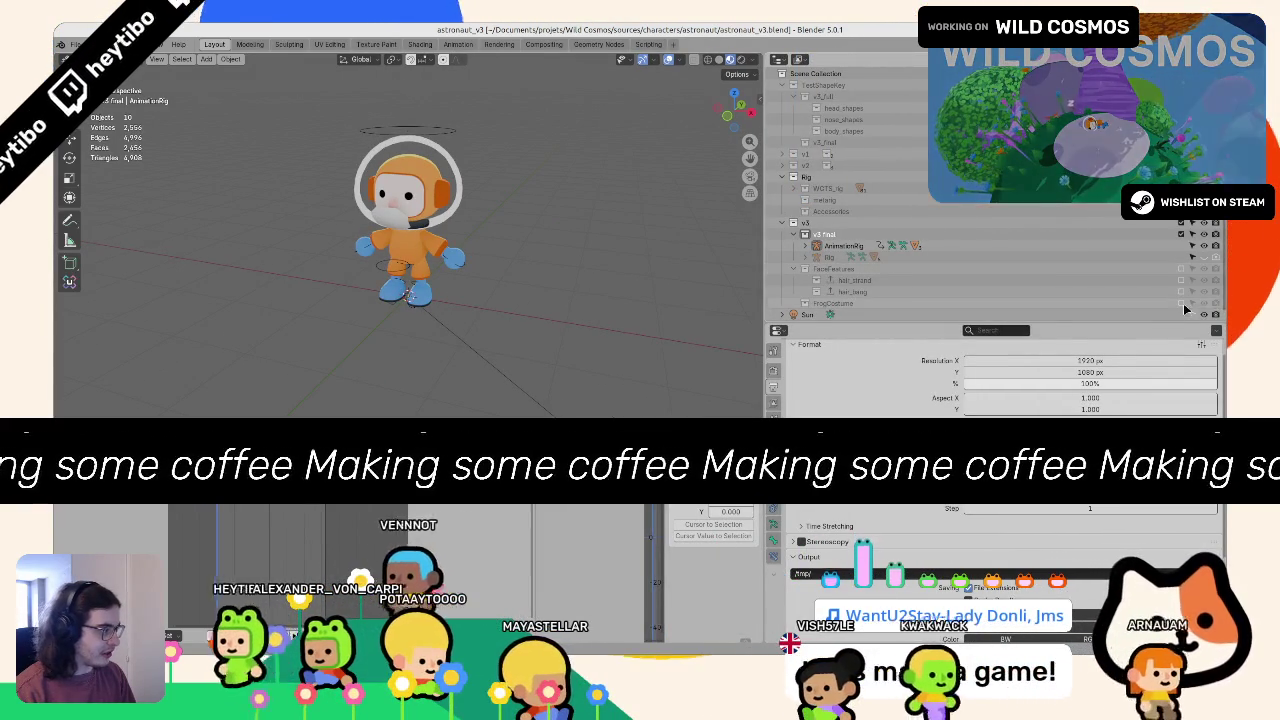
pyautogui.click(795, 303)
pyautogui.scroll(-3, 796, 292)
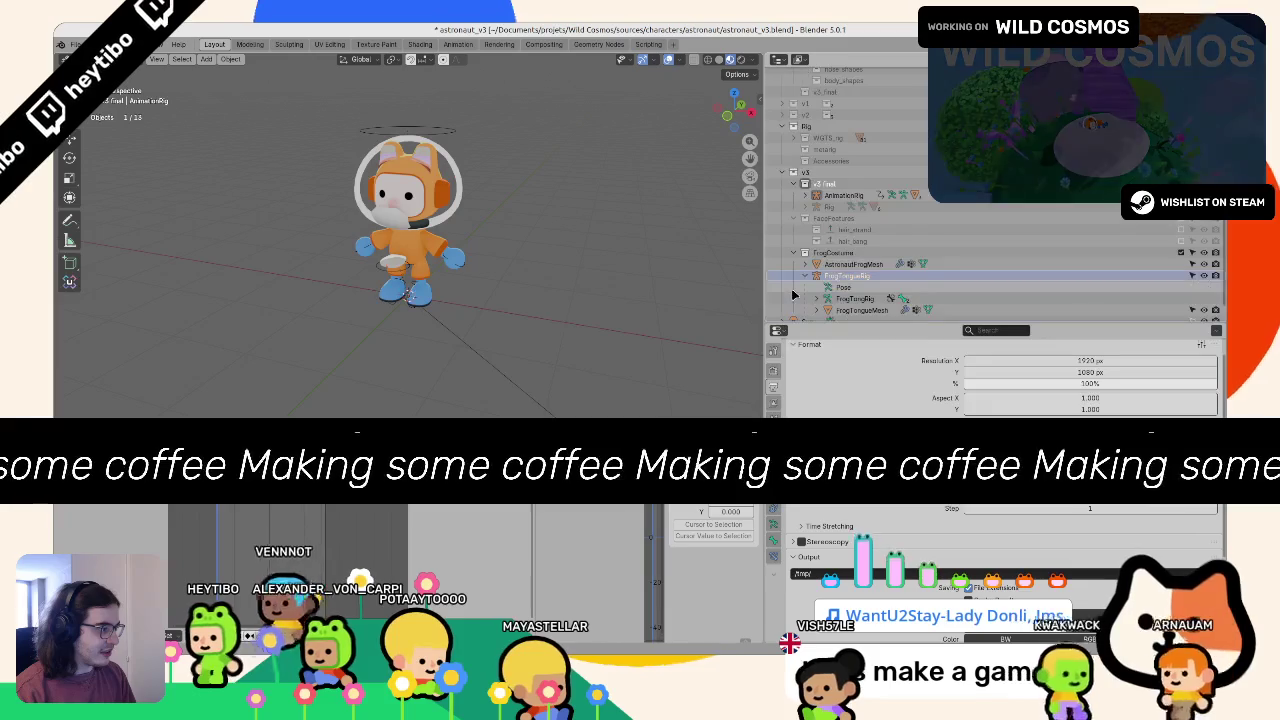
pyautogui.click(845, 264)
pyautogui.click(805, 264)
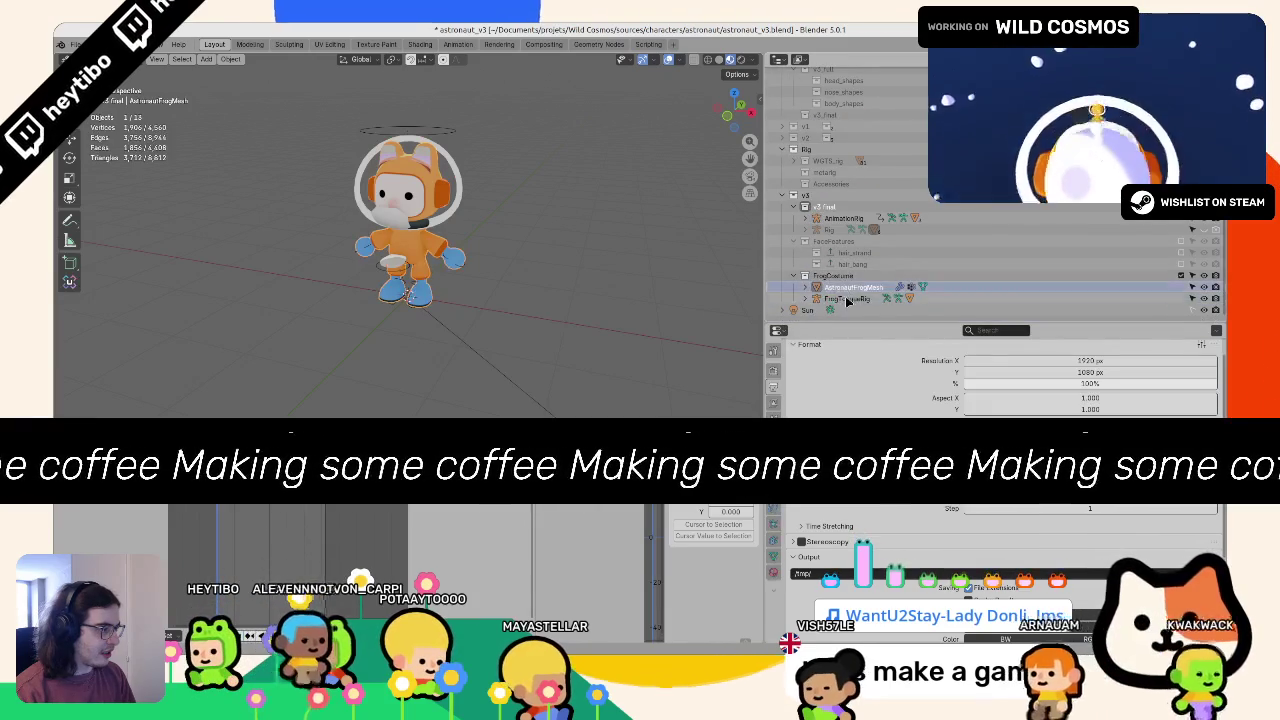
pyautogui.moveTo(705, 303); pyautogui.dragTo(447, 278)
pyautogui.moveTo(283, 297)
pyautogui.mouseDown()
pyautogui.moveTo(215, 323)
pyautogui.moveTo(420, 318)
pyautogui.moveTo(462, 270)
pyautogui.mouseUp()
pyautogui.click(468, 266)
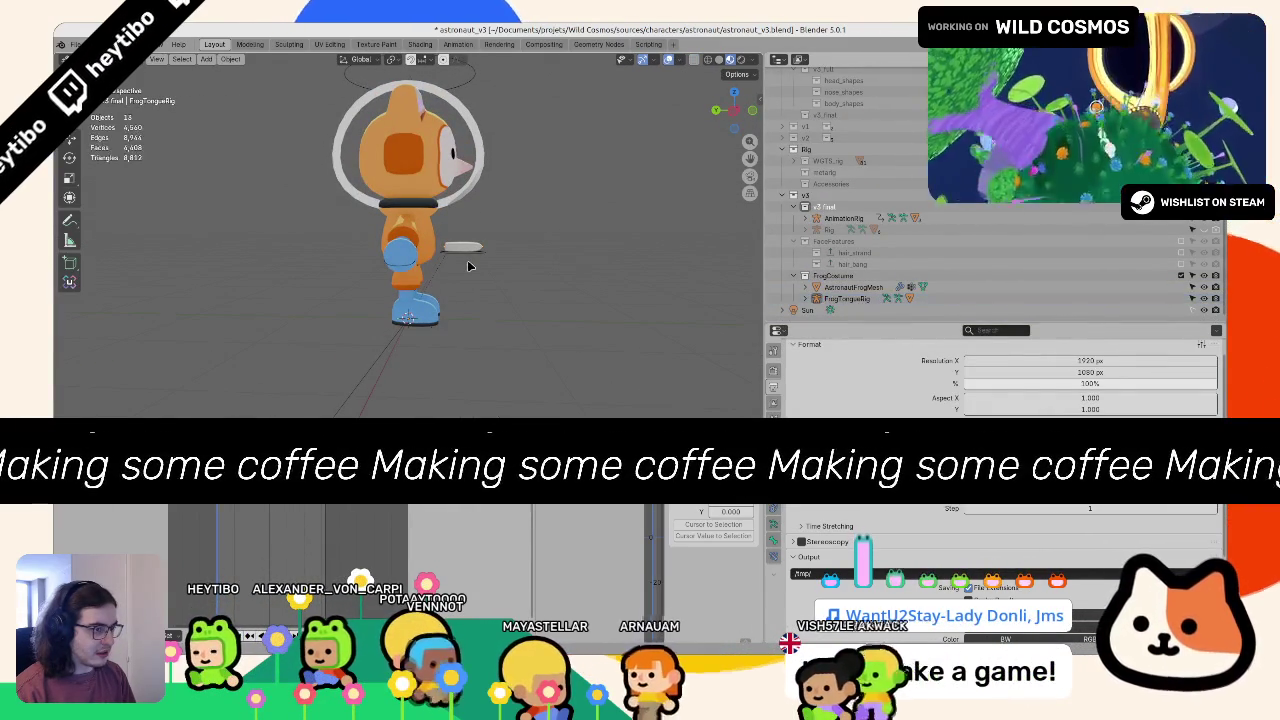
pyautogui.moveTo(524, 272); pyautogui.dragTo(457, 294)
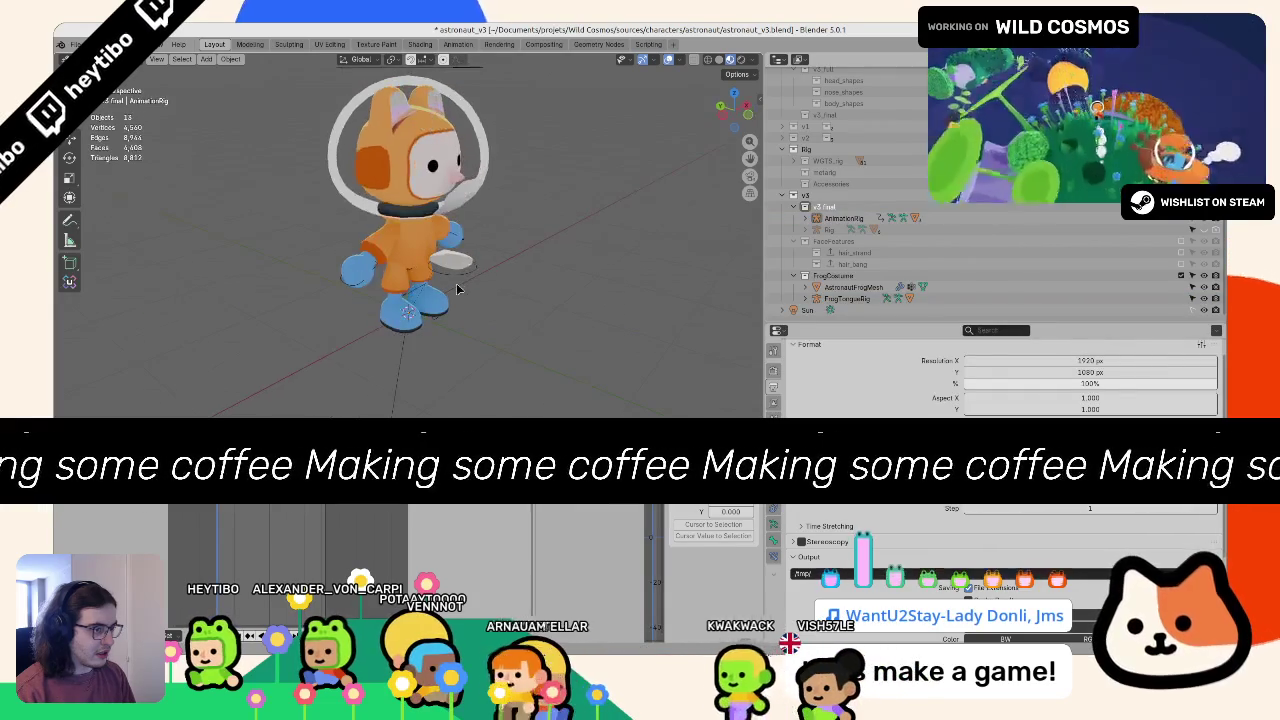
pyautogui.click(470, 268)
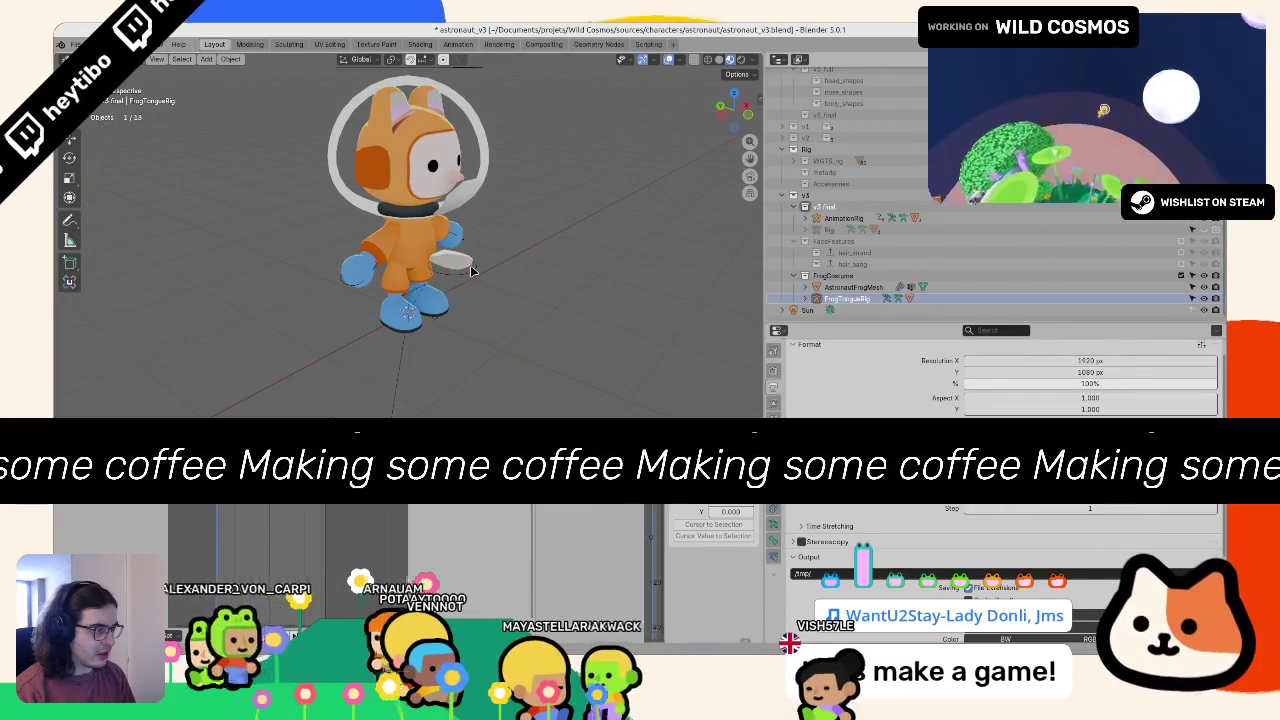
pyautogui.hotkey('alt', 'h')
pyautogui.hotkey('ctrl', 'z')
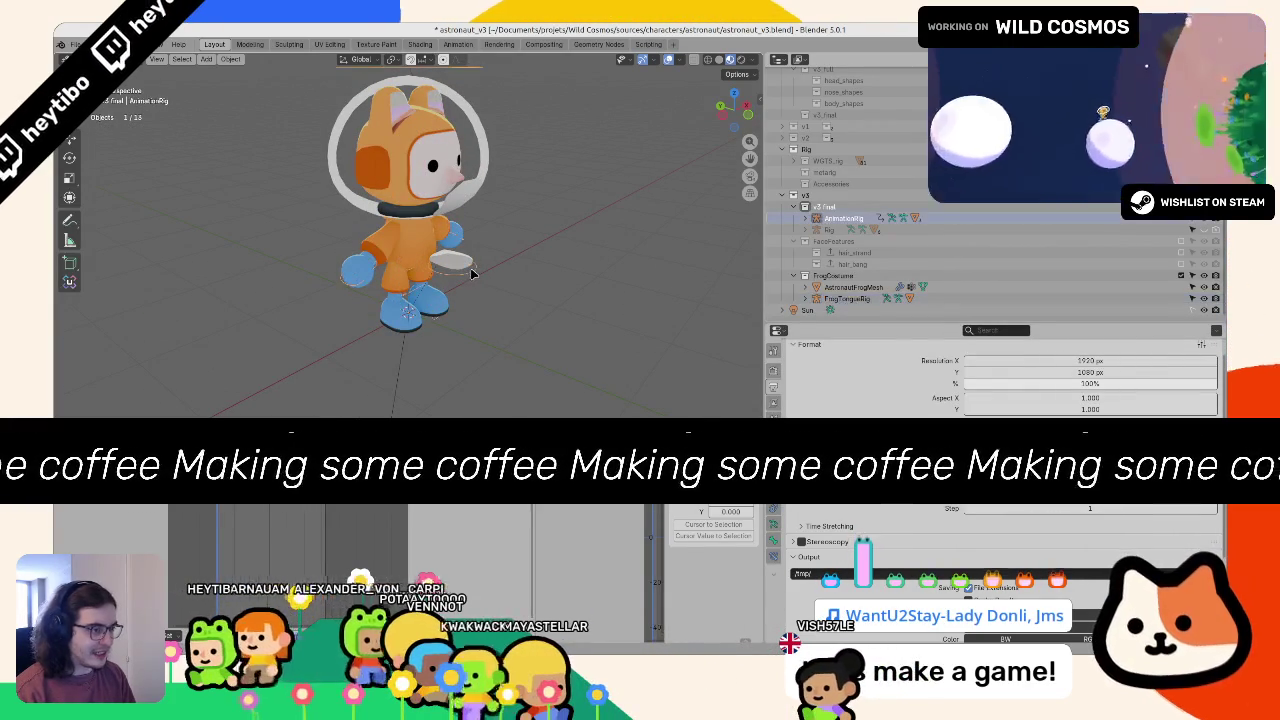
pyautogui.click(471, 270)
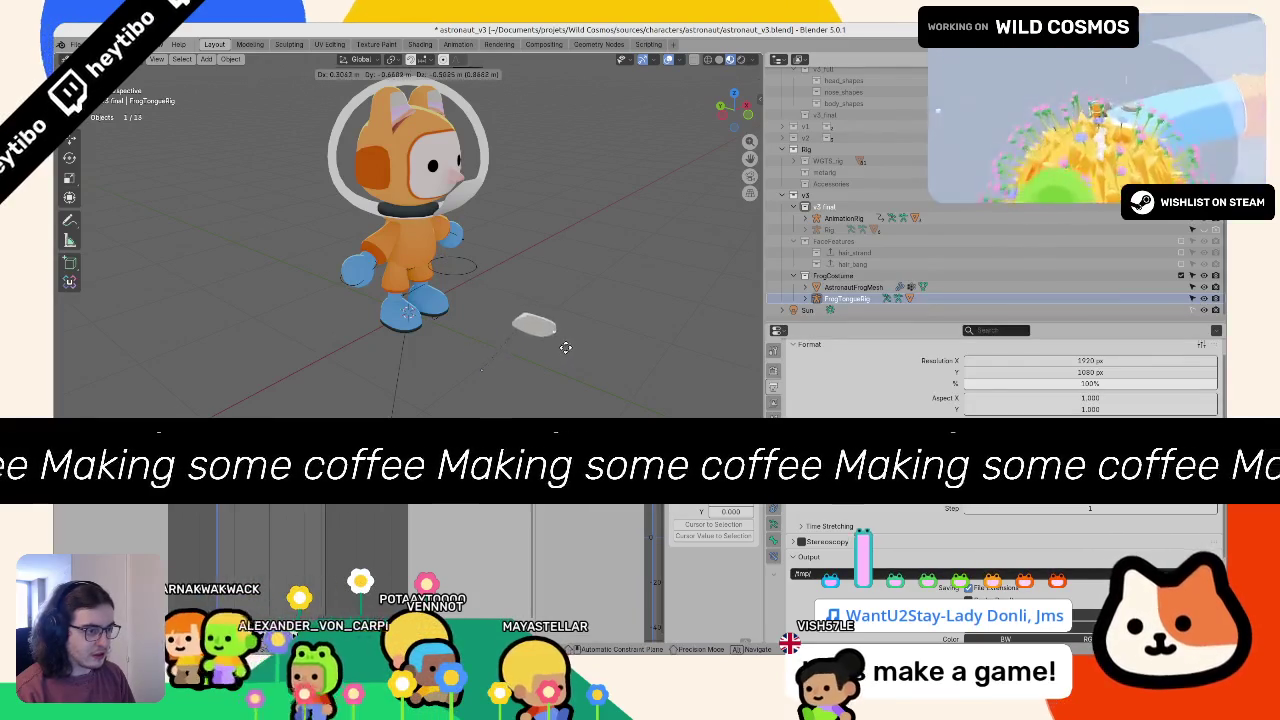
pyautogui.hotkey('ctrl', 'Tab')
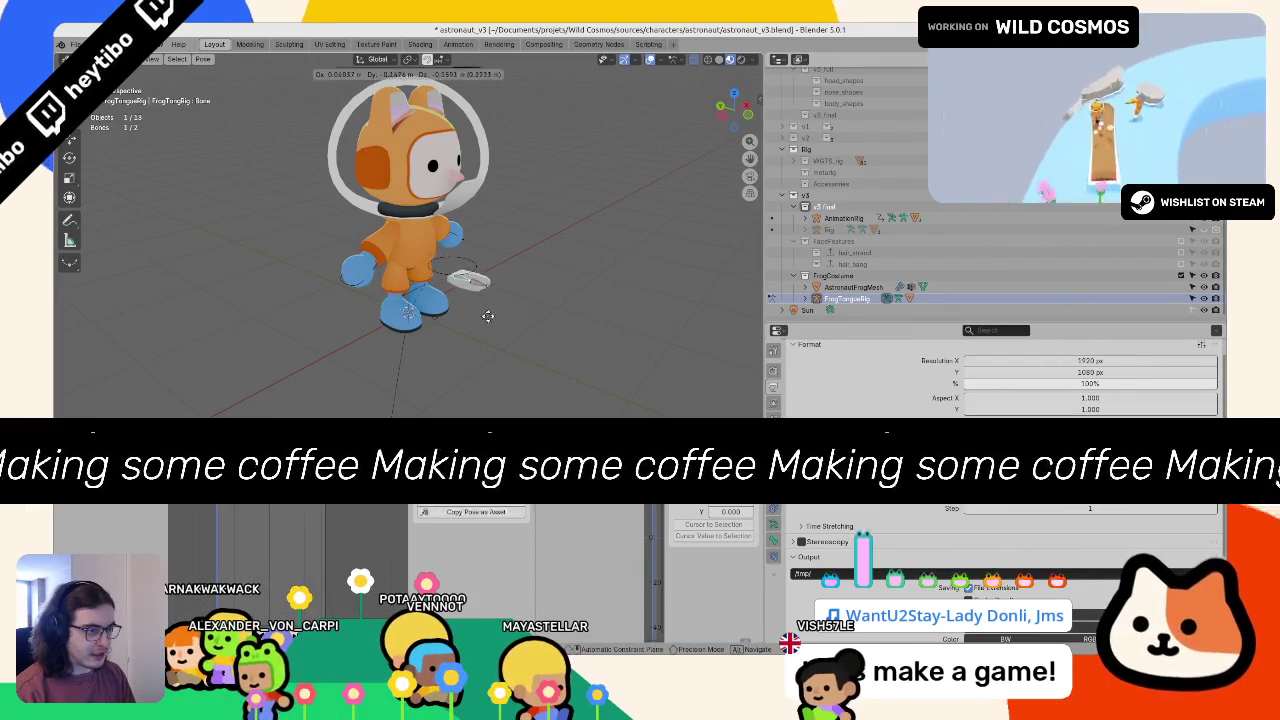
pyautogui.hotkey('ctrl', 'Tab')
pyautogui.click(455, 265)
pyautogui.press('g')
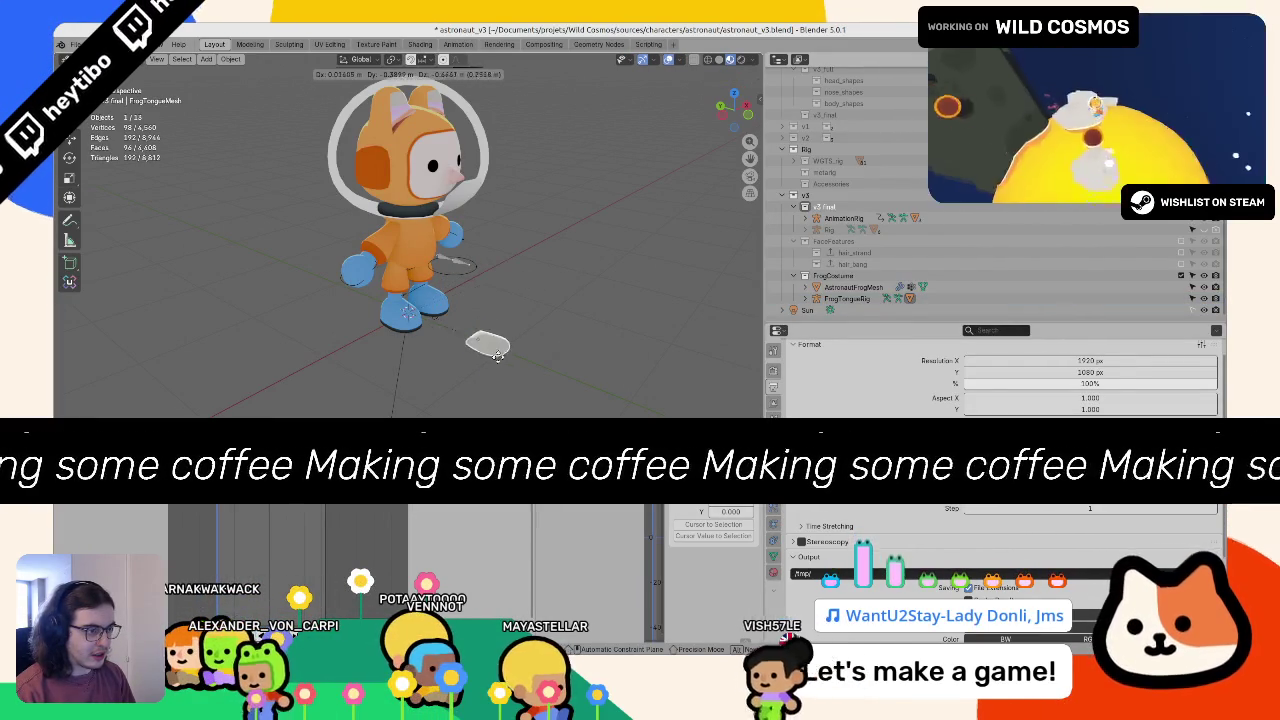
pyautogui.rightClick(469, 330)
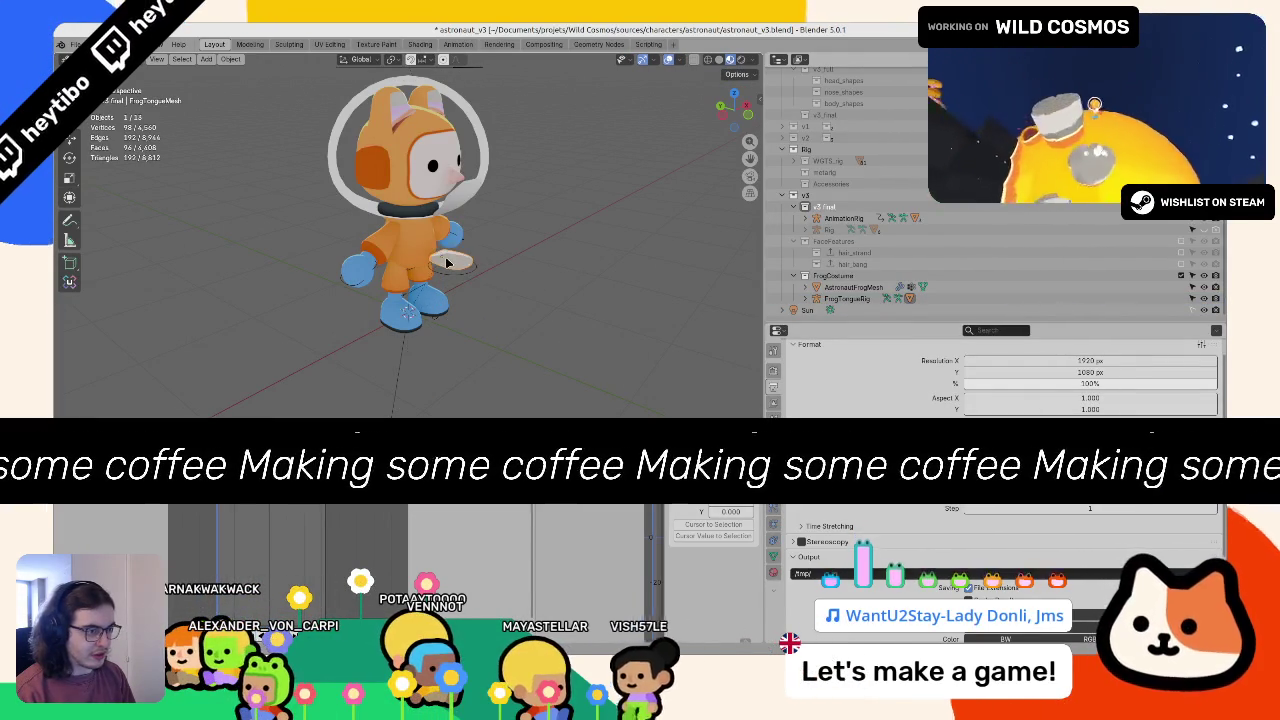
pyautogui.click(846, 298)
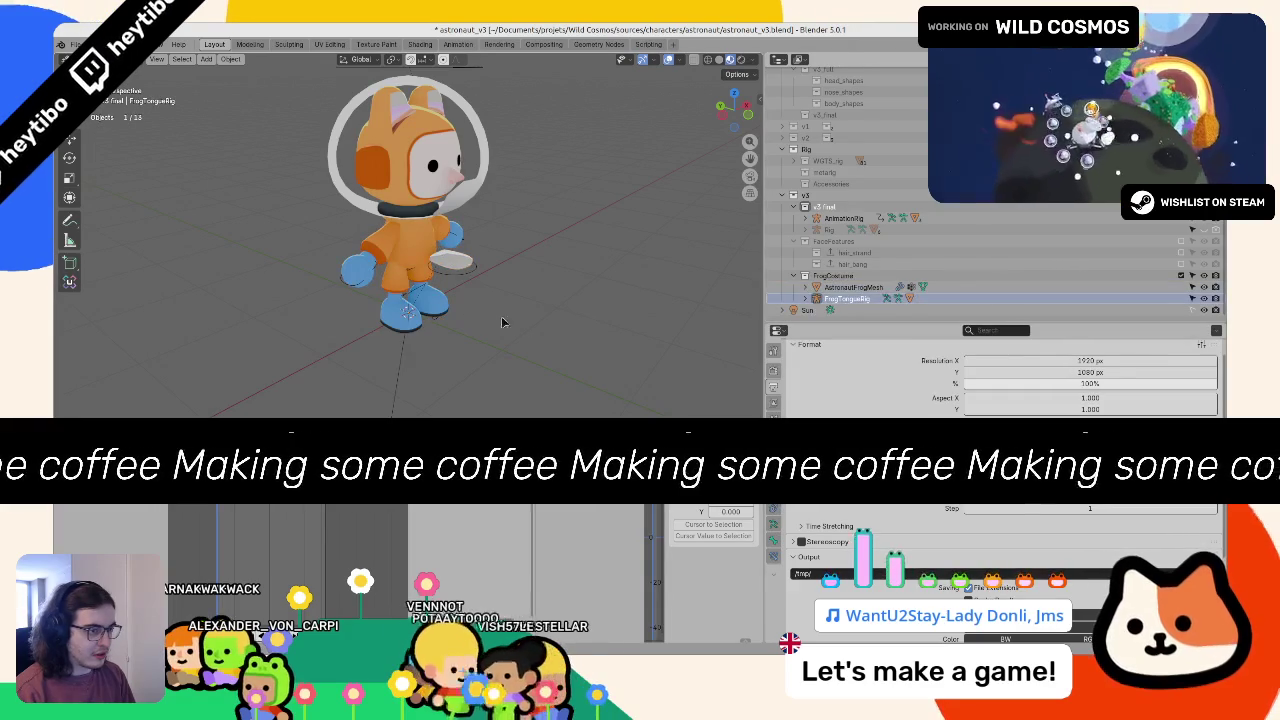
pyautogui.press('g')
pyautogui.rightClick(596, 335)
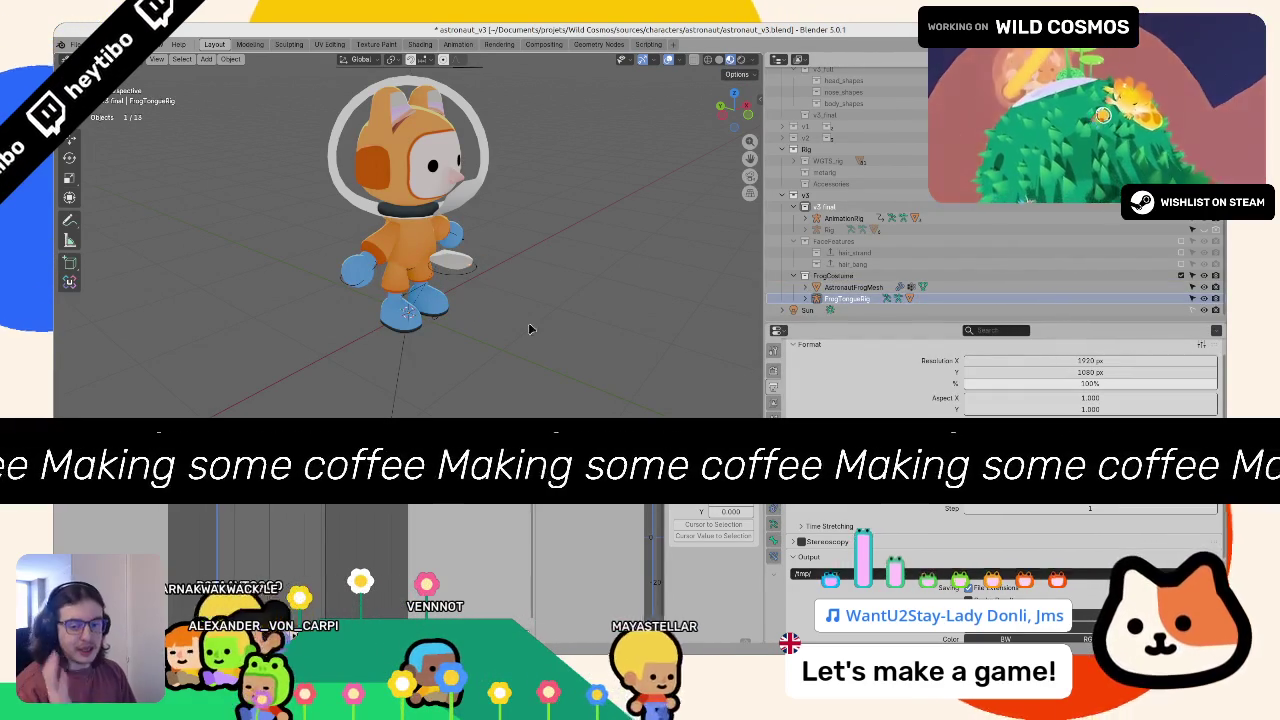
pyautogui.press('r')
pyautogui.rightClick(466, 250)
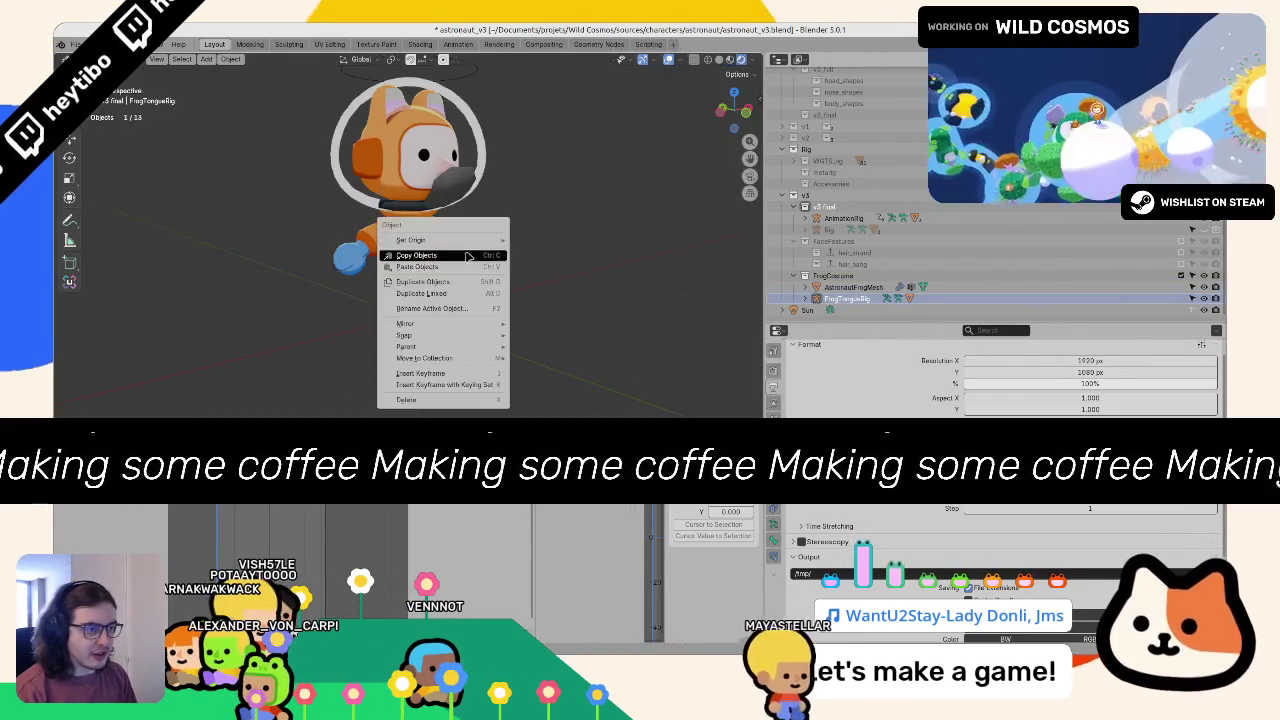
# Step: Raise the character along Z to 1.0117 m
pyautogui.hotkey('ctrl', 'z')
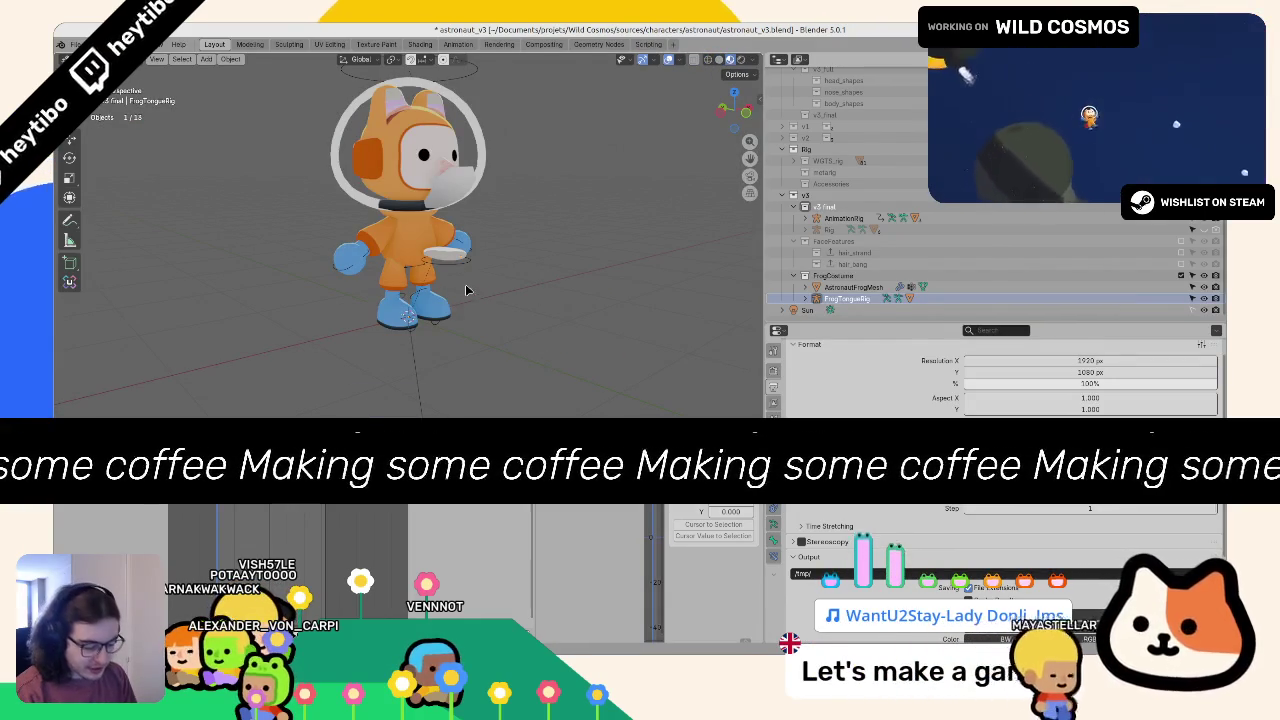
pyautogui.press('g')
pyautogui.press('z')
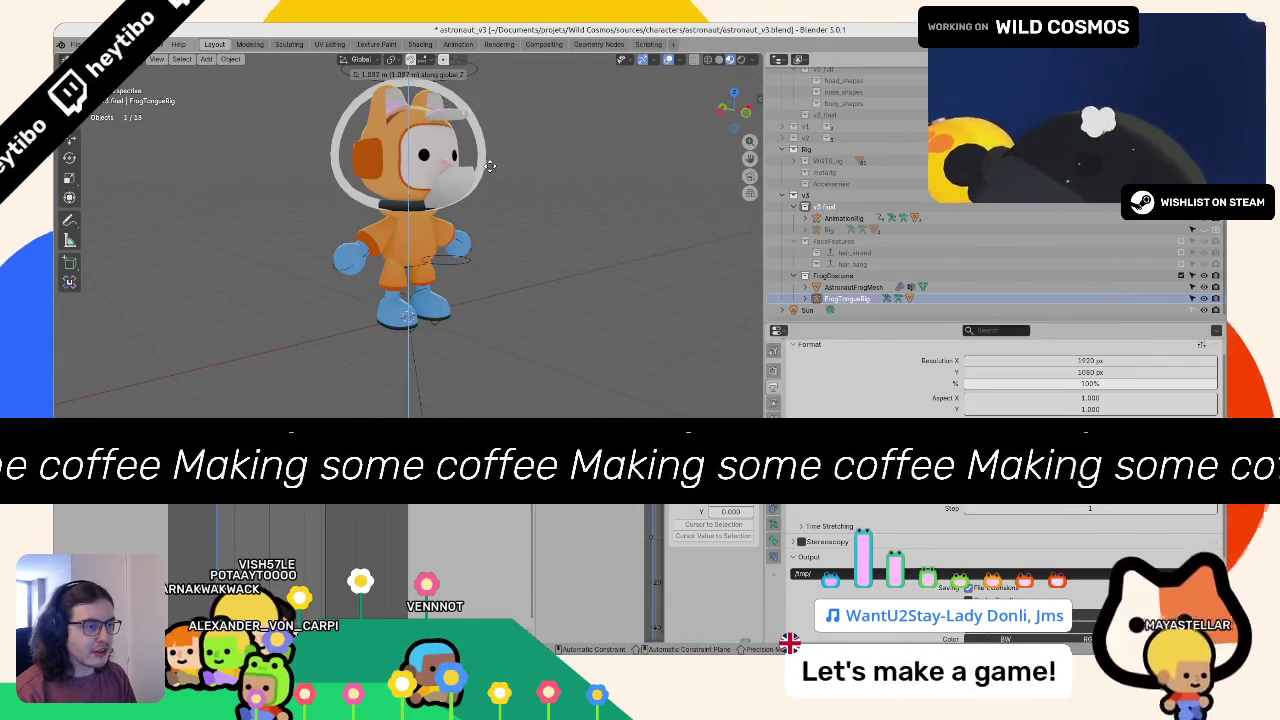
pyautogui.click(489, 170)
pyautogui.moveTo(489, 168); pyautogui.dragTo(451, 193)
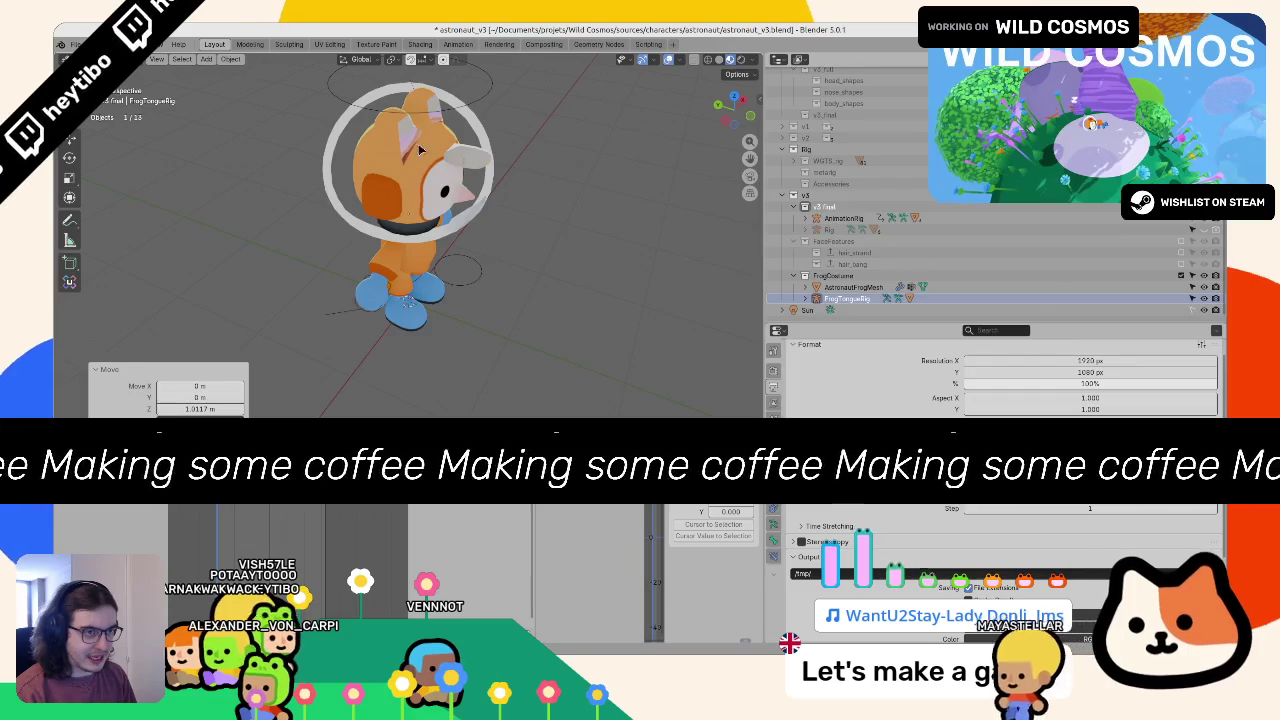
# Step: Reopen astronaut_v3.blend from File > Open Recent
pyautogui.click(76, 44)
pyautogui.moveTo(130, 80)
pyautogui.click(250, 81)
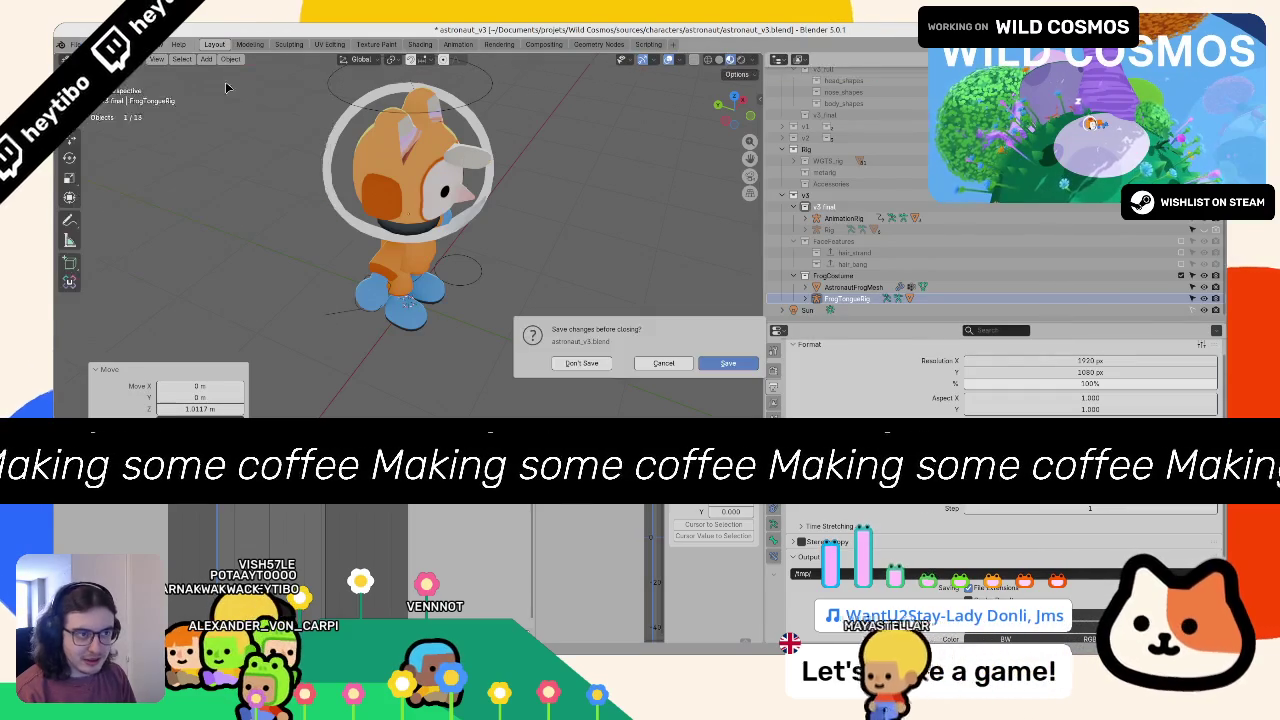
# Step: Reload without saving, include the FaceFeatures collection, and select hair_strand then BangRig
pyautogui.click(585, 360)
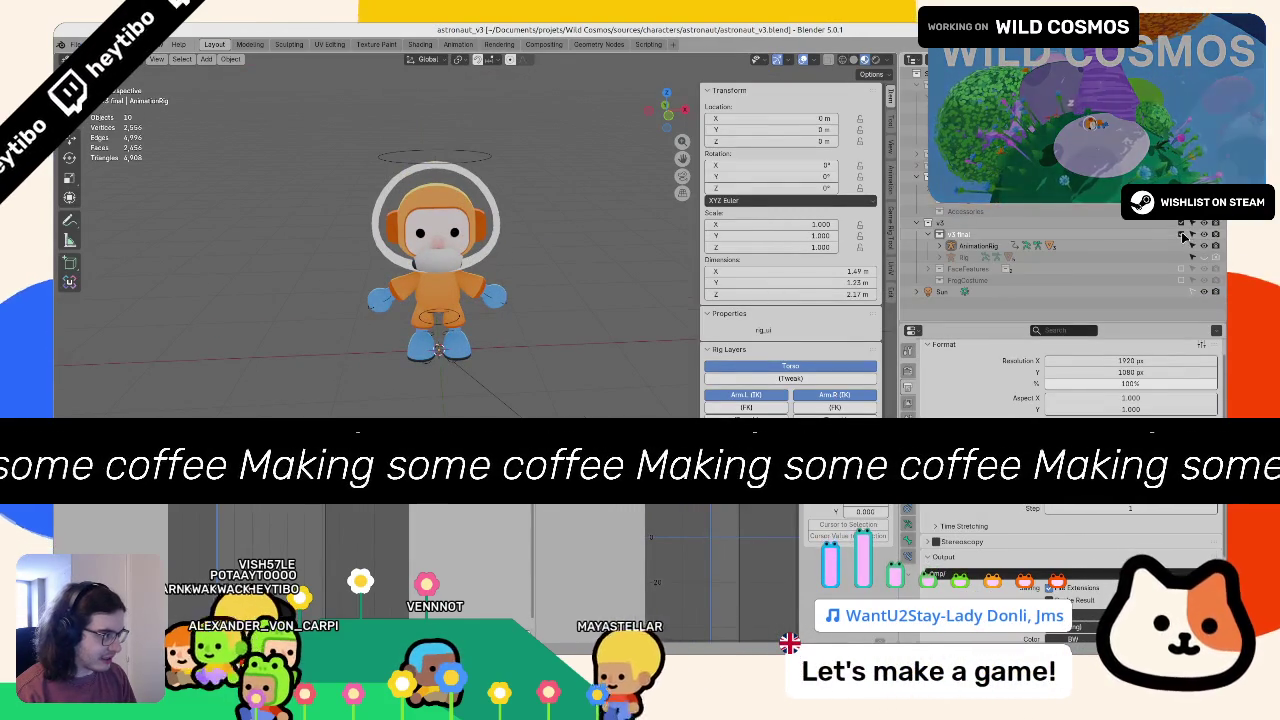
pyautogui.click(1181, 269)
pyautogui.click(927, 269)
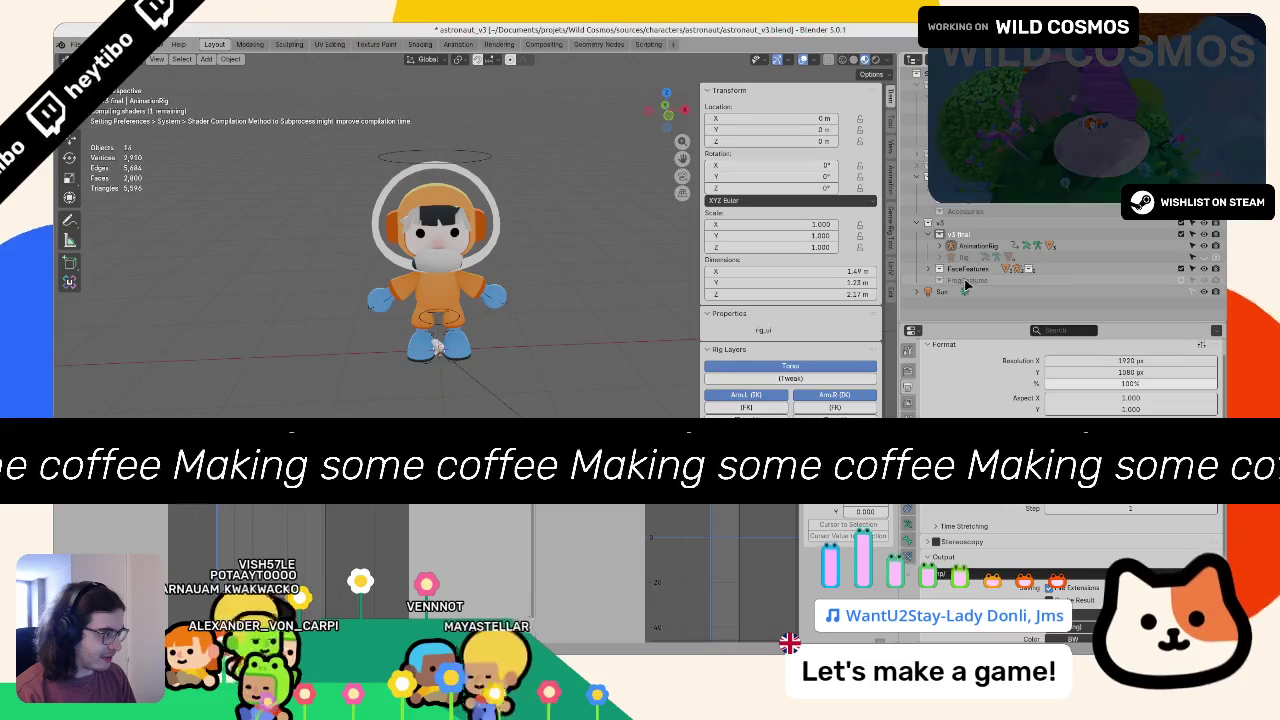
pyautogui.scroll(-1, 960, 275)
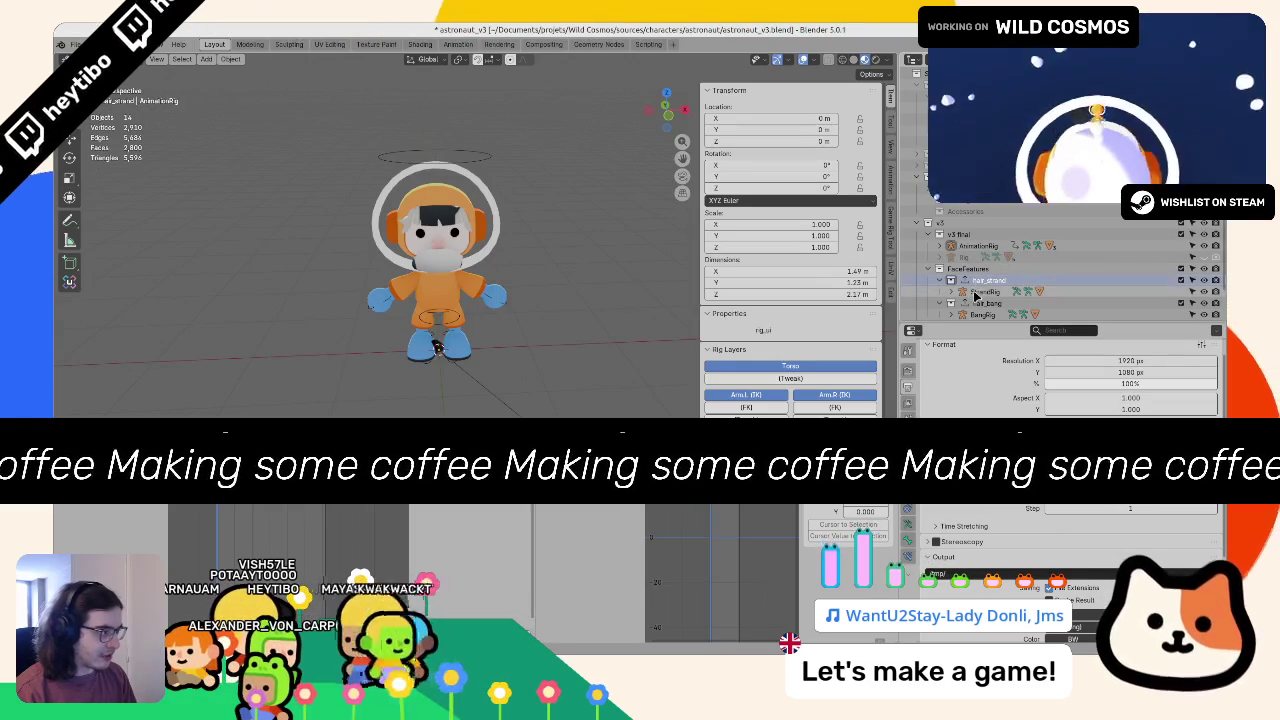
pyautogui.click(985, 257)
pyautogui.scroll(-1, 988, 294)
pyautogui.click(988, 289)
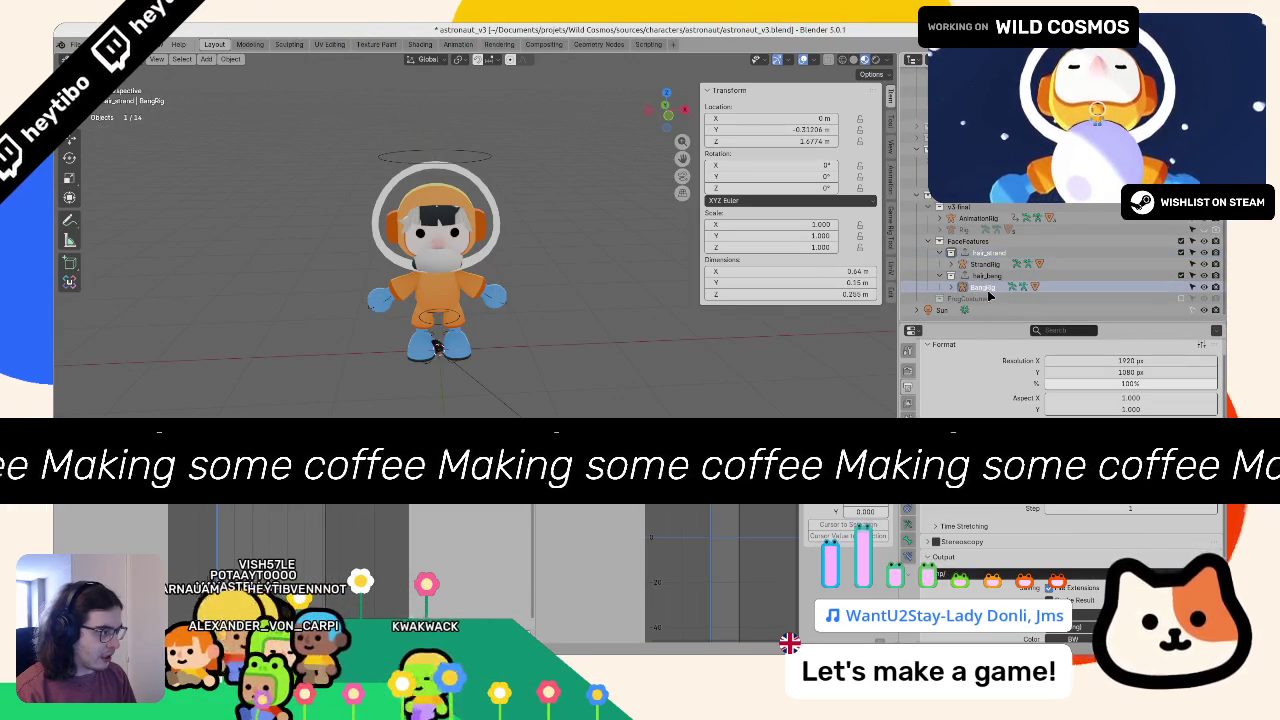
# Step: Cancel a trial move of BangRig, switch to Solid shading, and select the helmet
pyautogui.press('g')
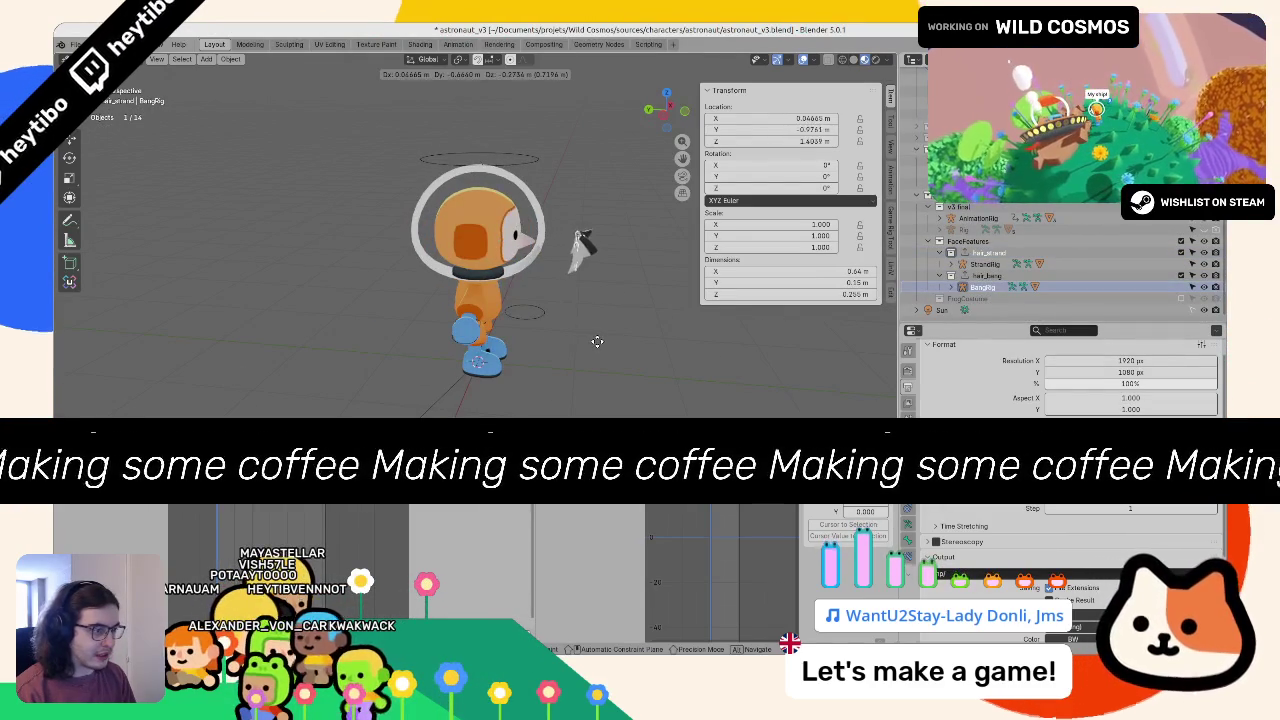
pyautogui.press('Escape')
pyautogui.scroll(3, 407, 293)
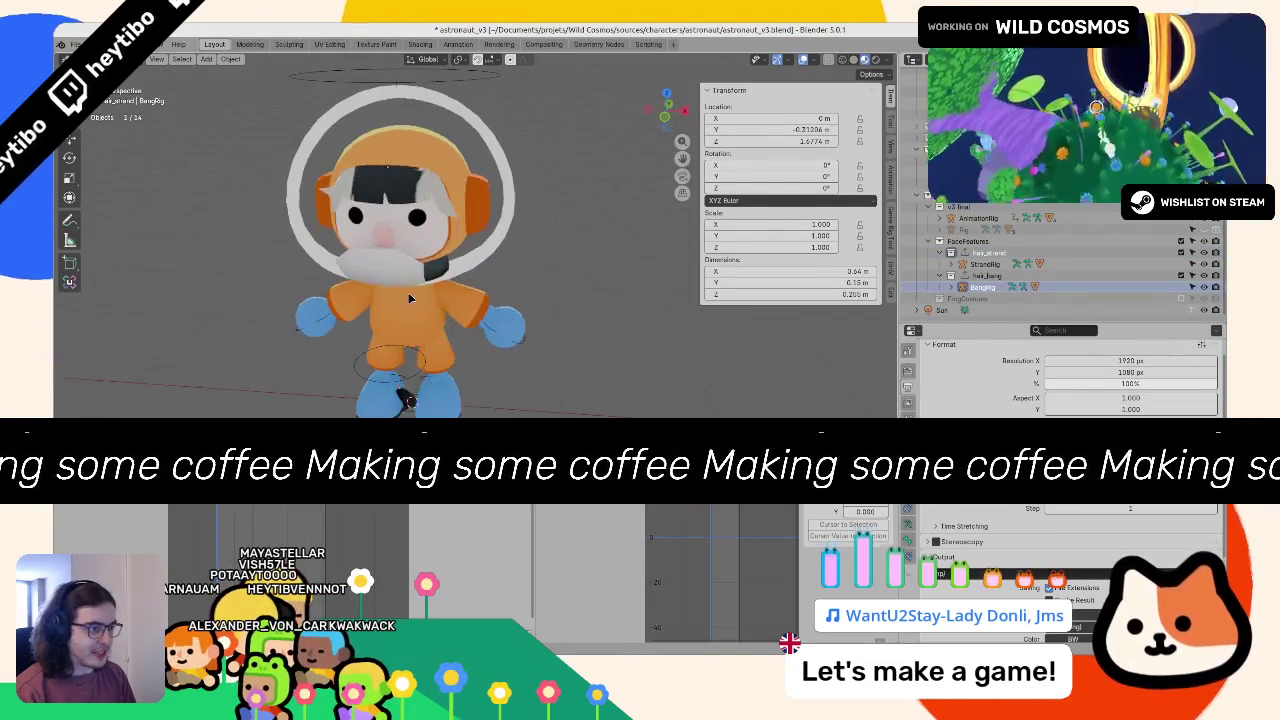
pyautogui.press('z')
pyautogui.click(558, 306)
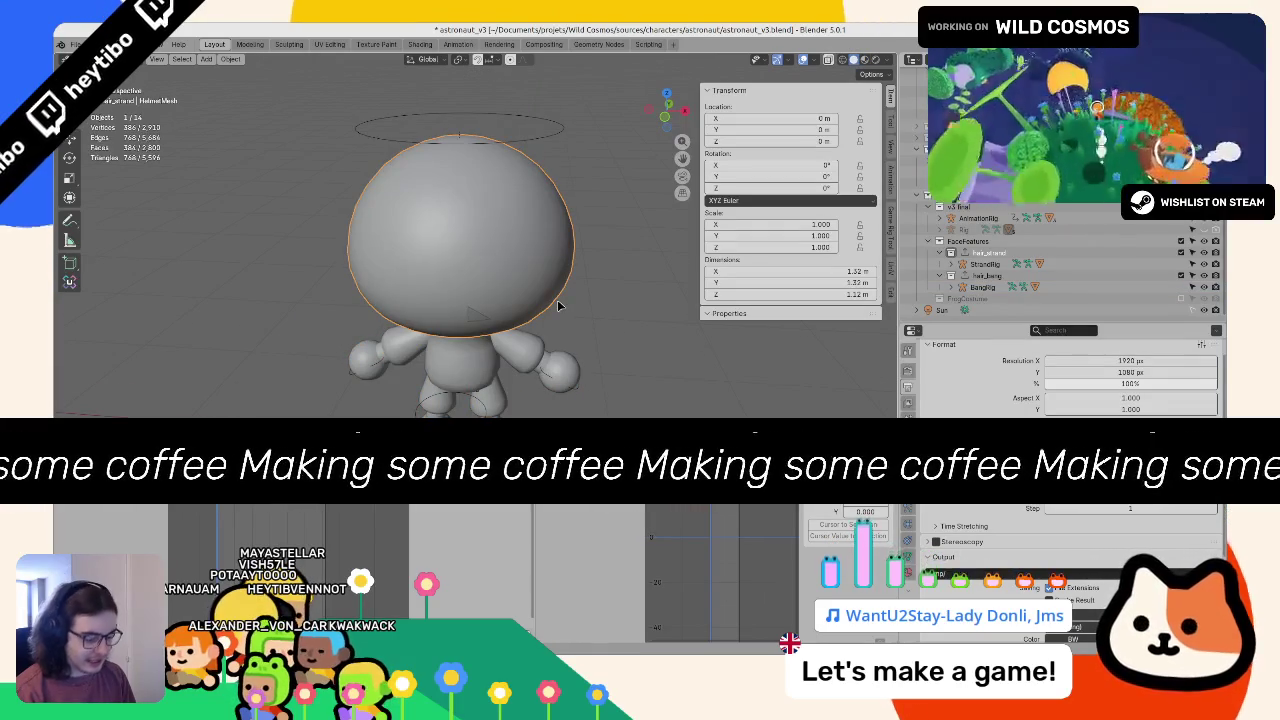
# Step: Hide the helmet and exclude hair_bang while keeping hair_strand included
pyautogui.press('h')
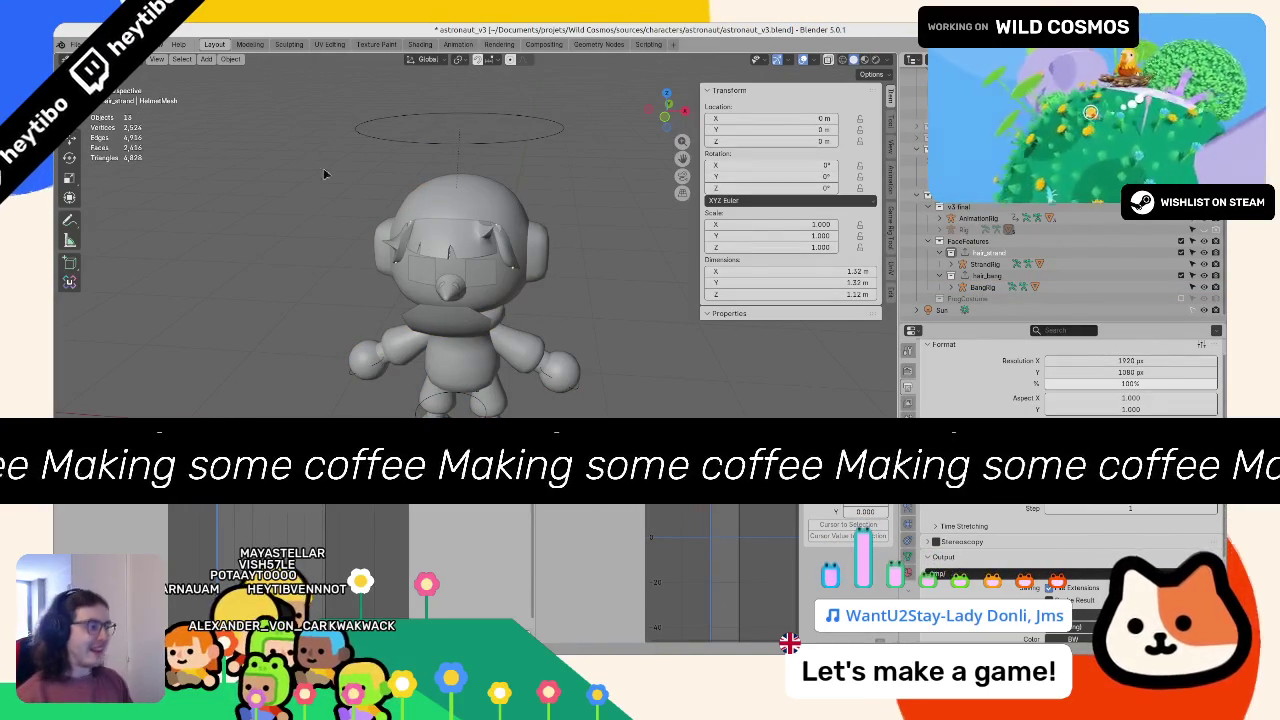
pyautogui.click(1181, 252)
pyautogui.click(1181, 275)
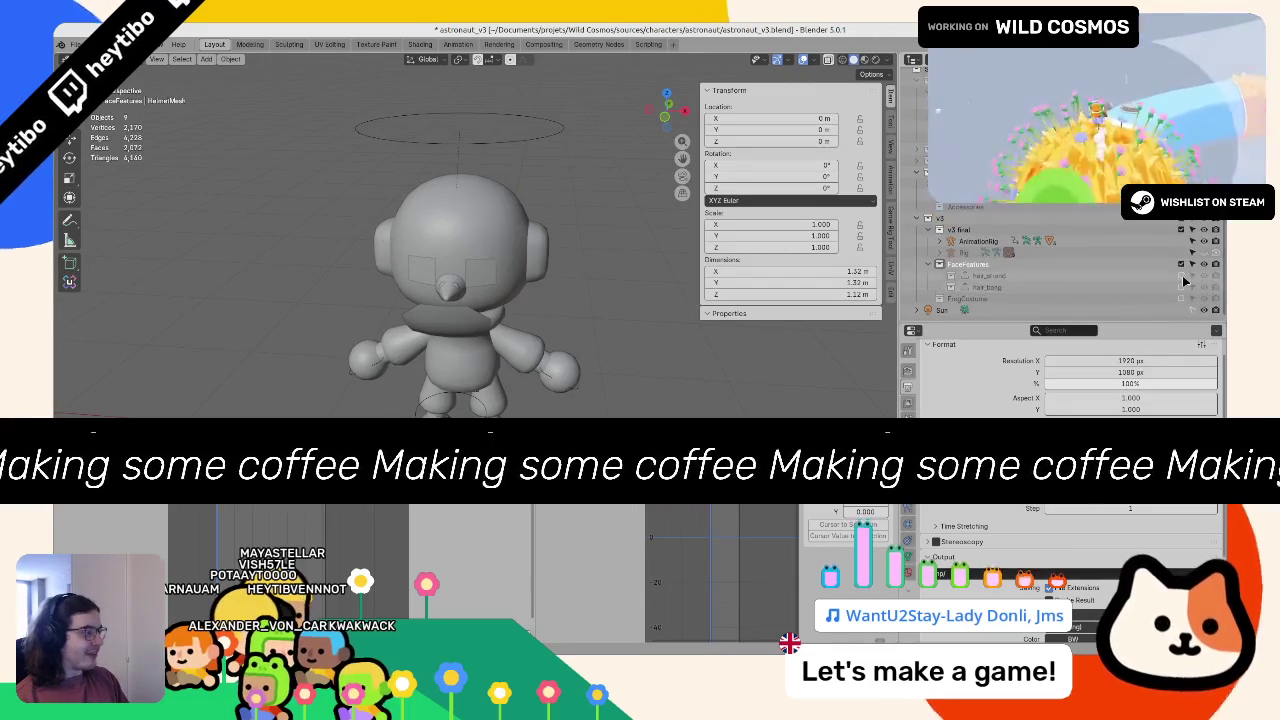
pyautogui.moveTo(541, 272); pyautogui.dragTo(600, 280)
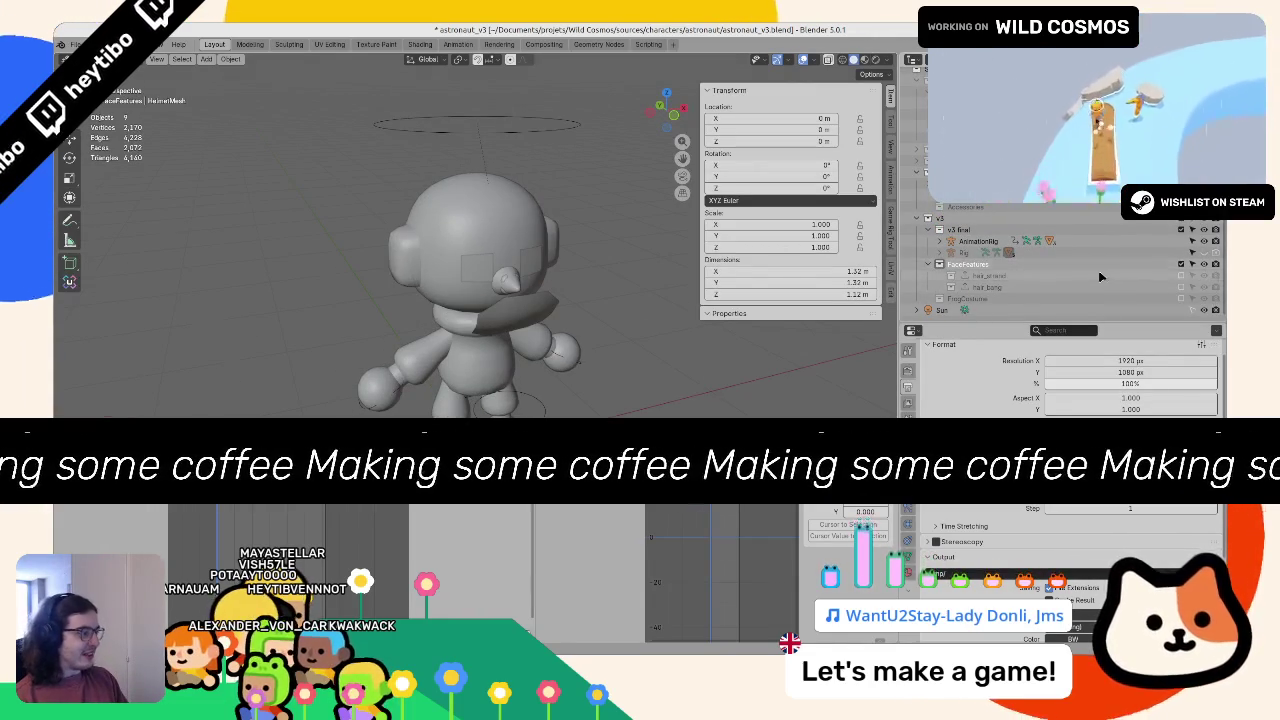
pyautogui.click(1181, 275)
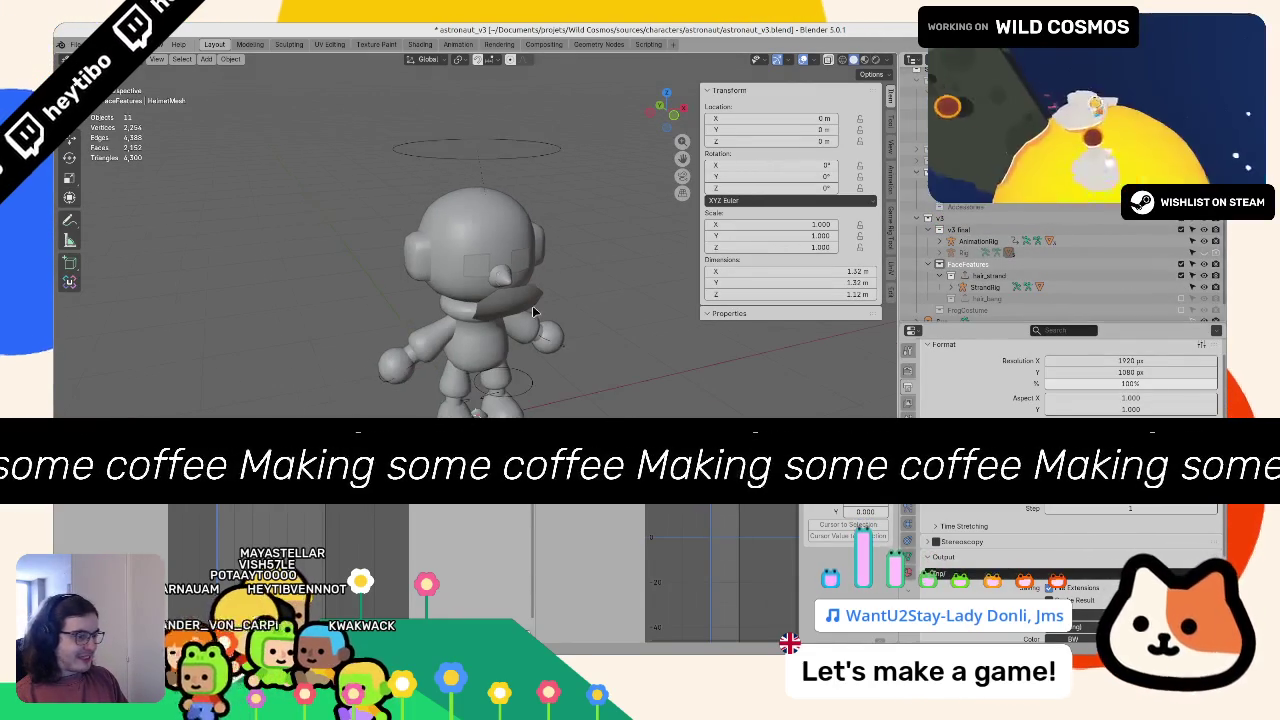
# Step: Hide the sidebar, select StrandRig, then select AnimationRig from the front view
pyautogui.press('n')
pyautogui.click(985, 287)
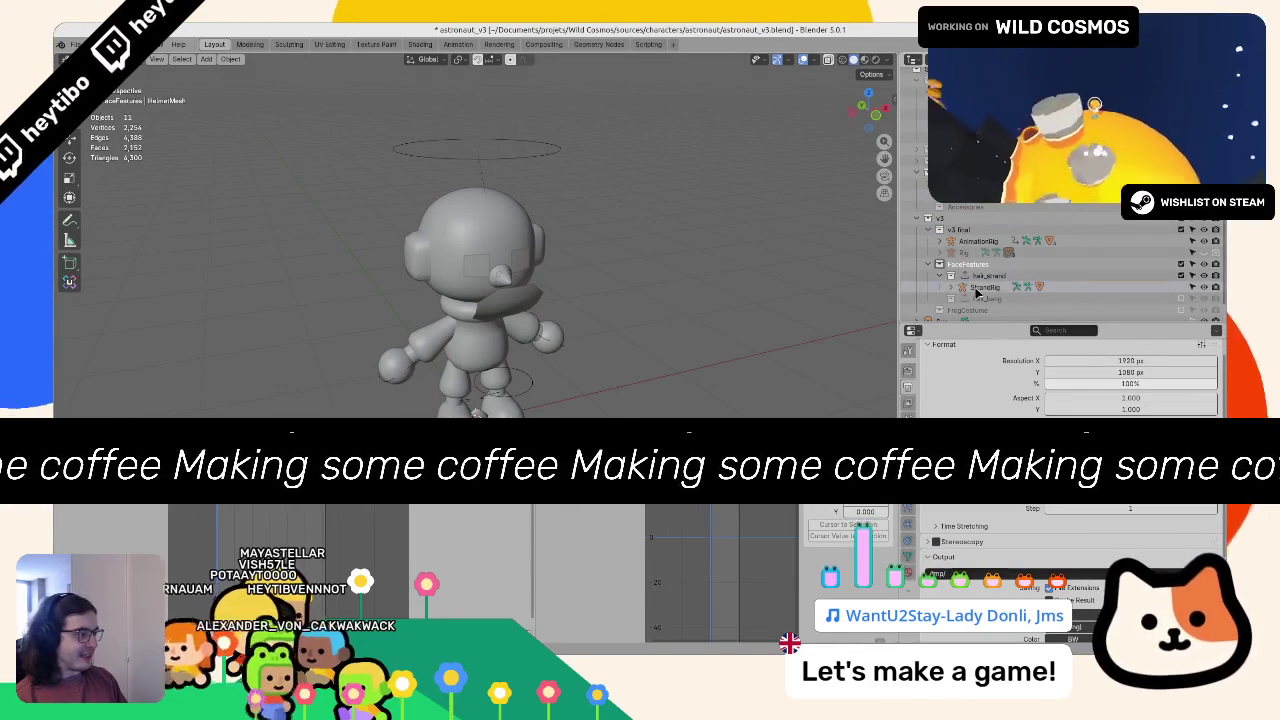
pyautogui.press('g')
pyautogui.rightClick(496, 313)
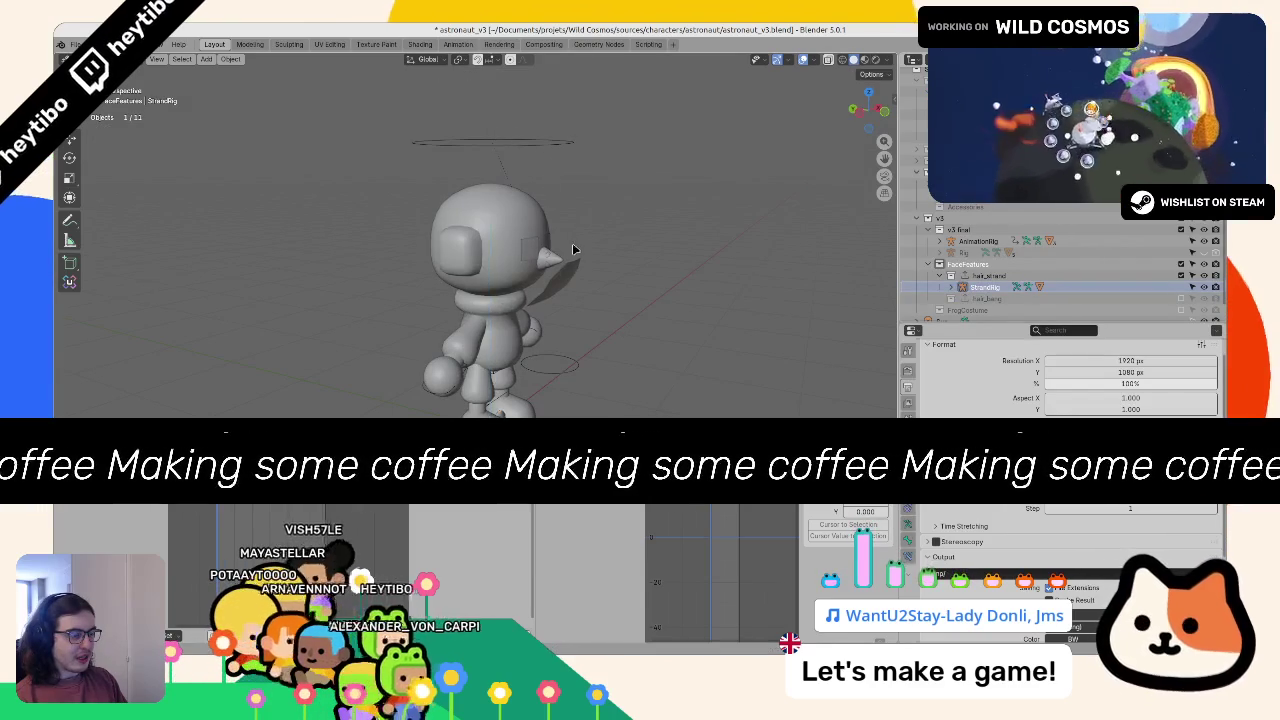
pyautogui.press('KP_1')
pyautogui.click(508, 160)
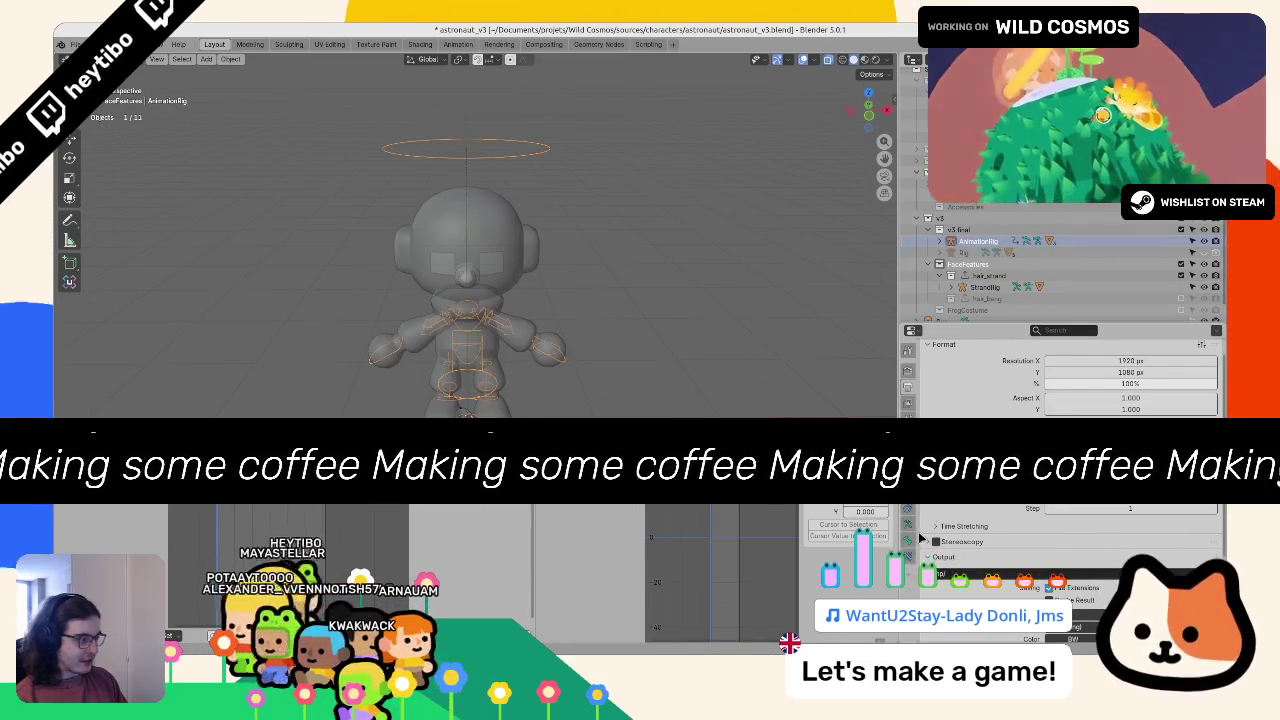
# Step: Make the rig's DEF bone collection visible and select the StrandRig
pyautogui.click(908, 508)
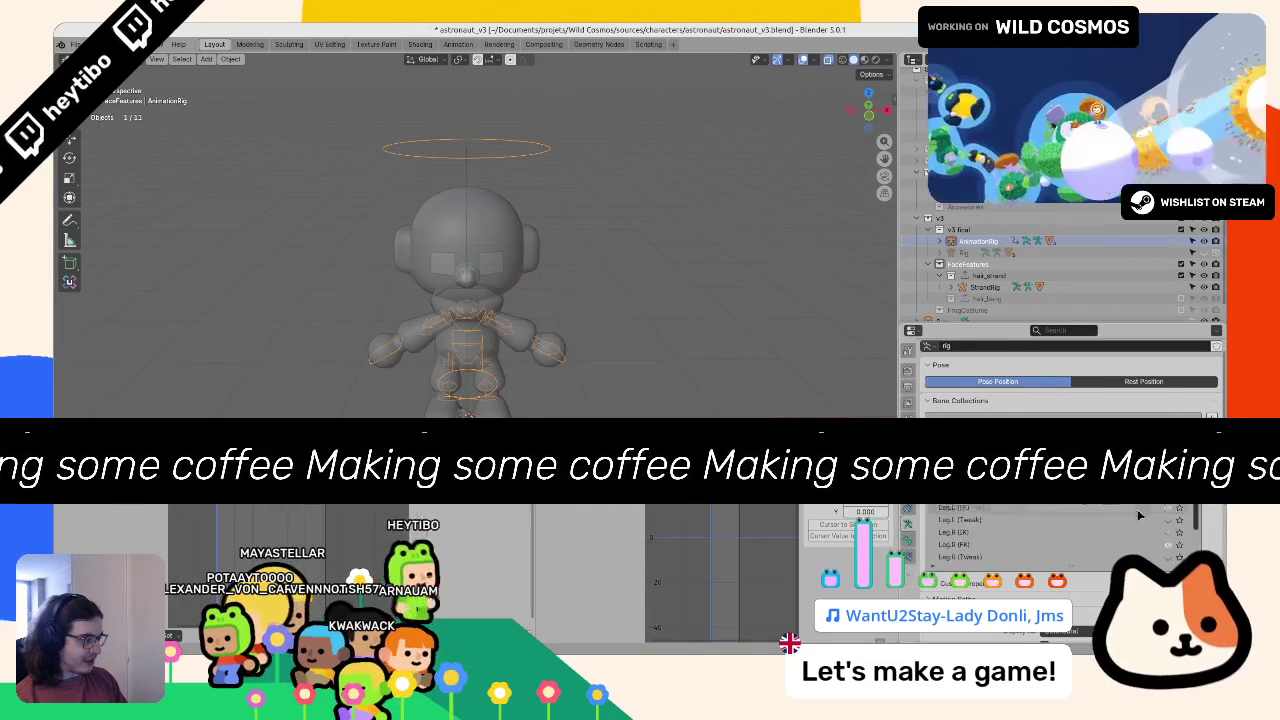
pyautogui.scroll(-4, 1165, 540)
pyautogui.click(1168, 556)
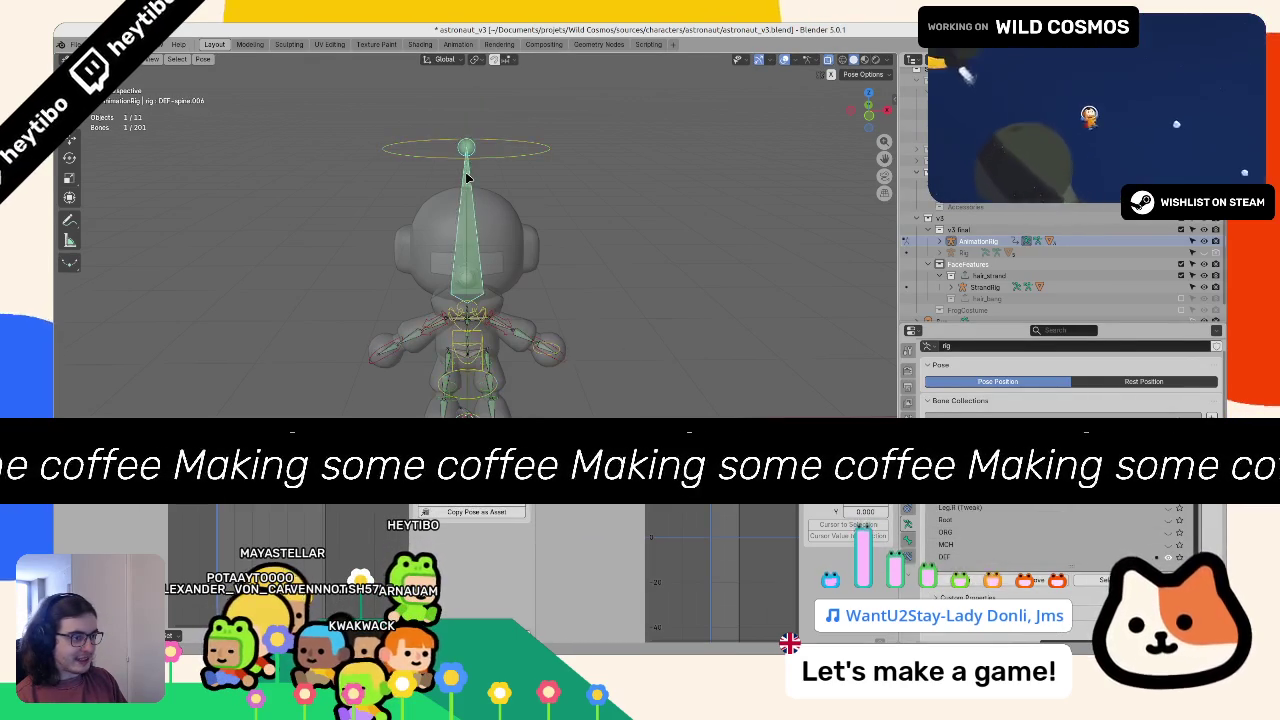
pyautogui.moveTo(363, 370)
pyautogui.mouseDown()
pyautogui.moveTo(579, 288)
pyautogui.moveTo(610, 340)
pyautogui.mouseUp()
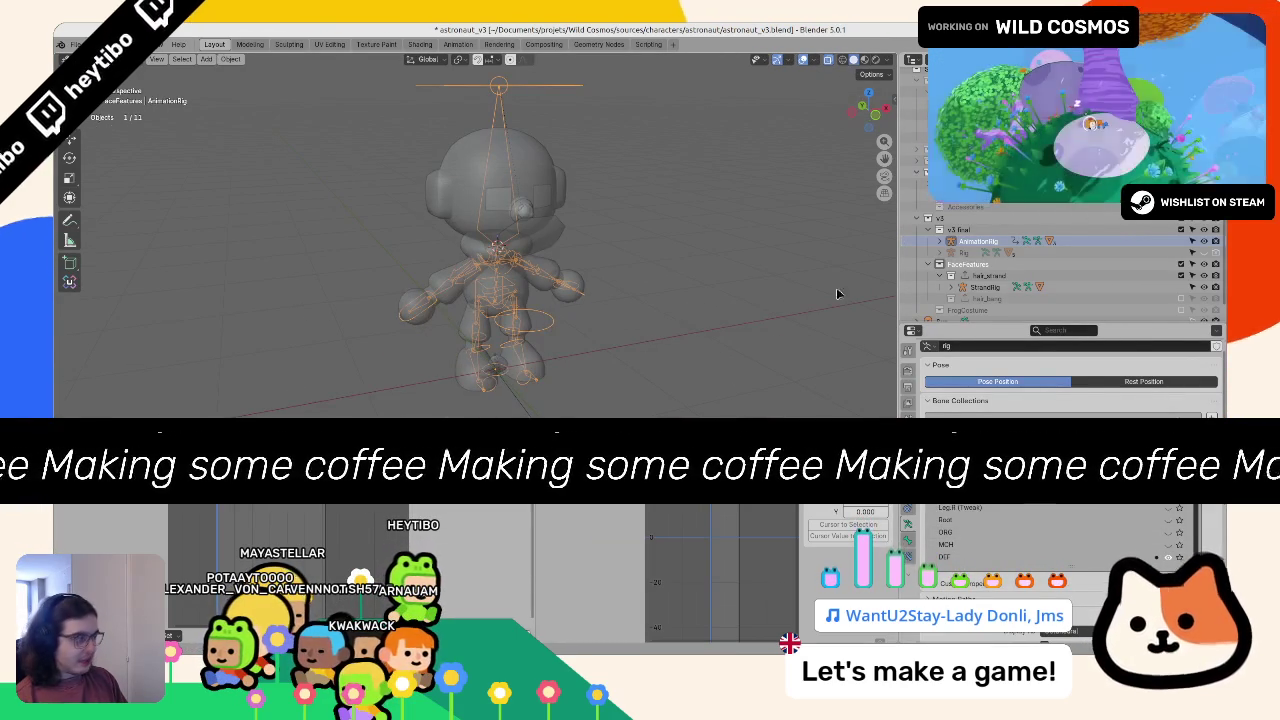
pyautogui.click(618, 362)
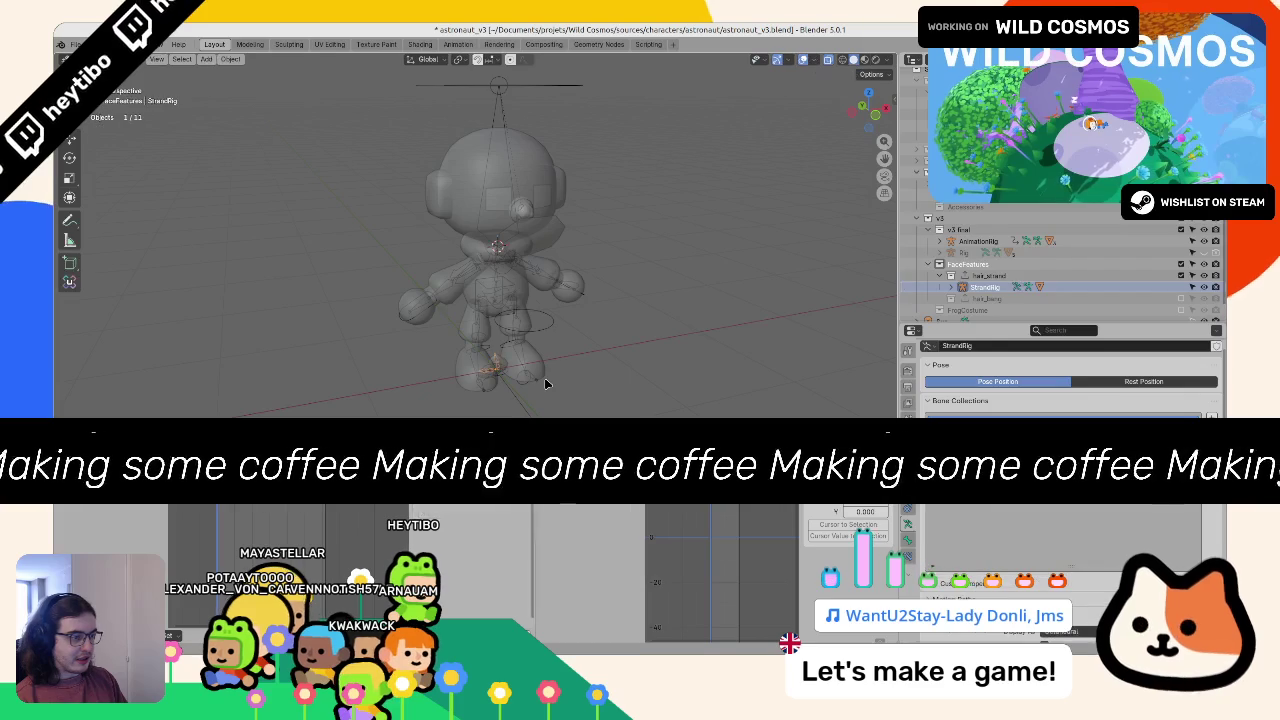
pyautogui.scroll(-3, 544, 378)
pyautogui.scroll(2, 543, 259)
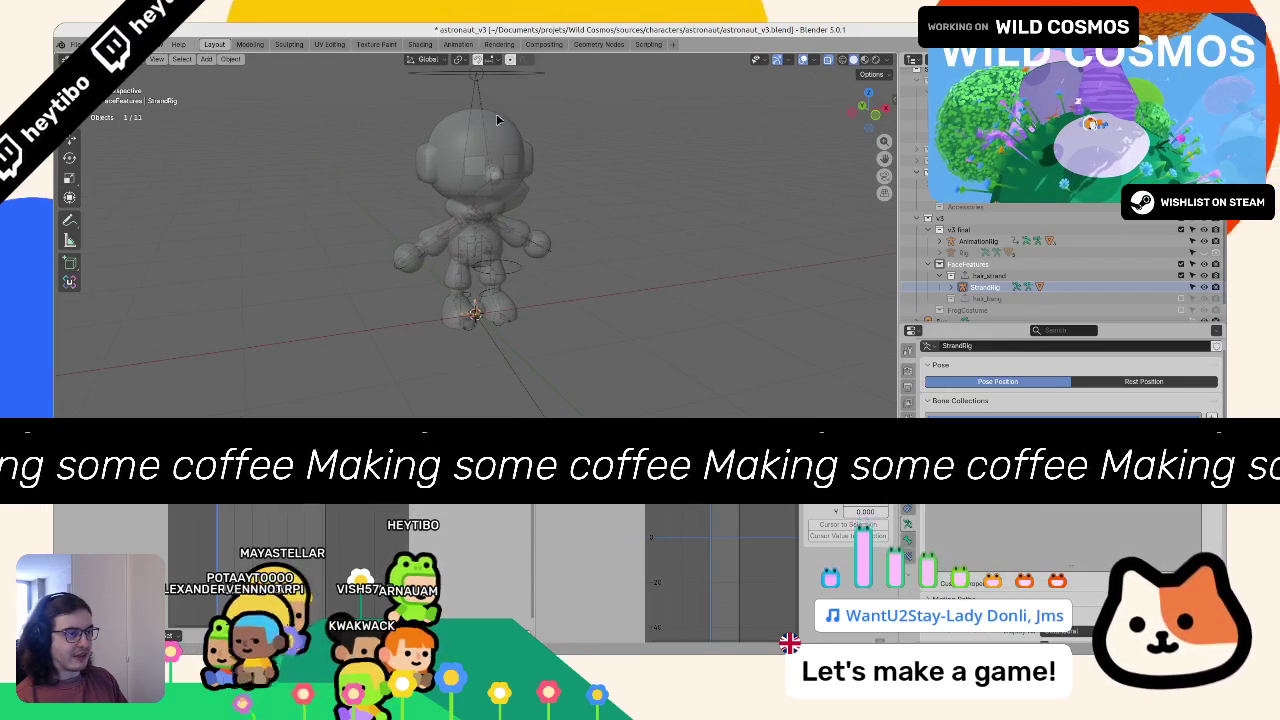
# Step: Check AnimationRig in edit and pose modes, then put StrandRig into pose mode
pyautogui.click(481, 92)
pyautogui.press('Tab')
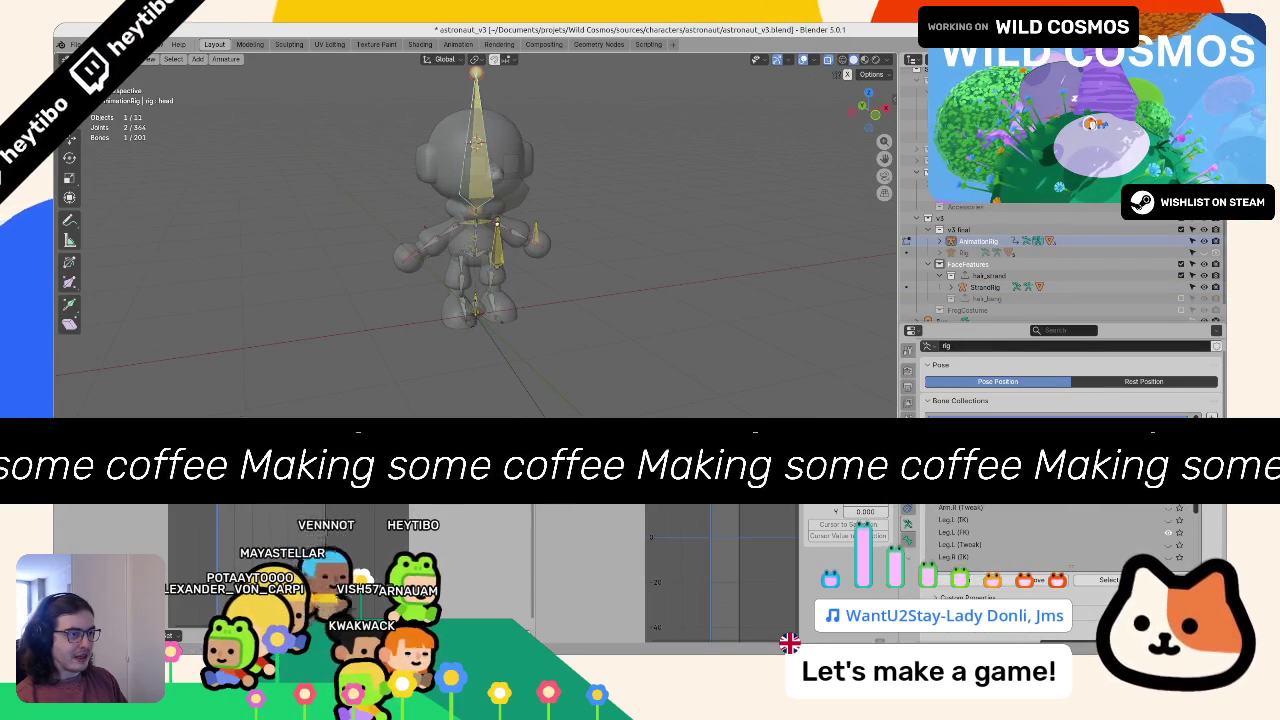
pyautogui.press('Tab')
pyautogui.hotkey('ctrl', 'Tab')
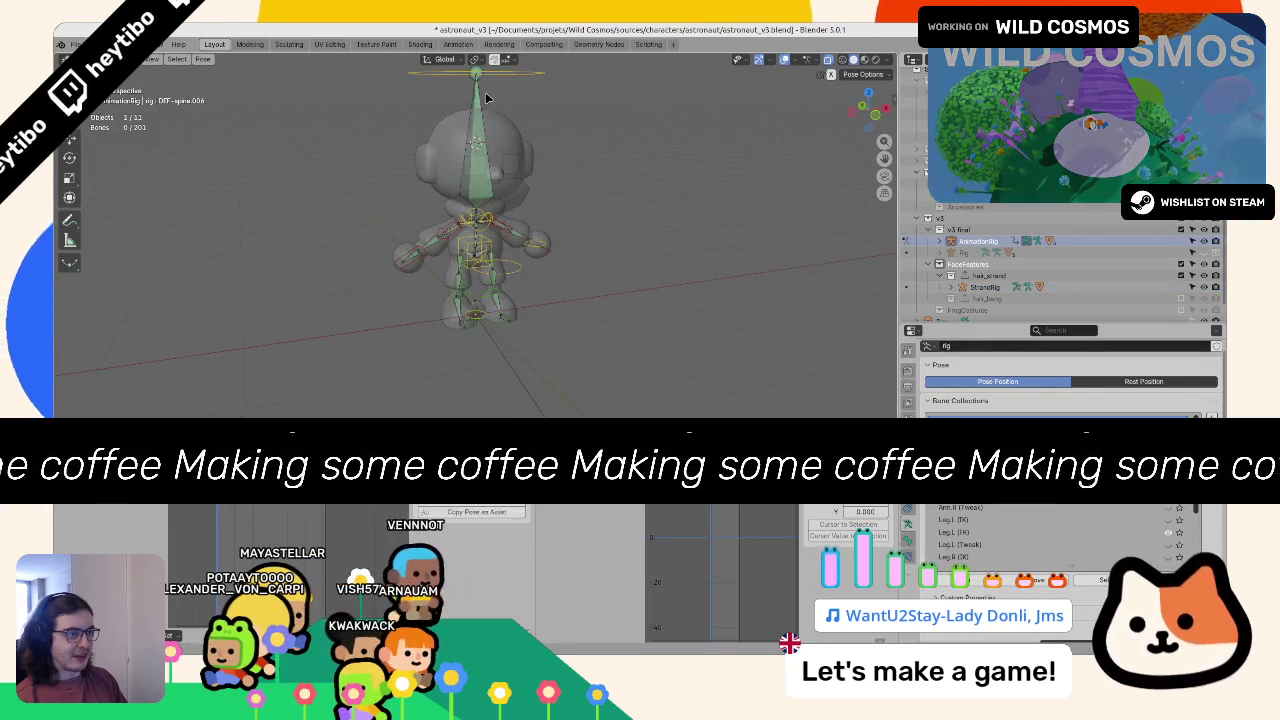
pyautogui.hotkey('ctrl', 'Tab')
pyautogui.click(492, 302)
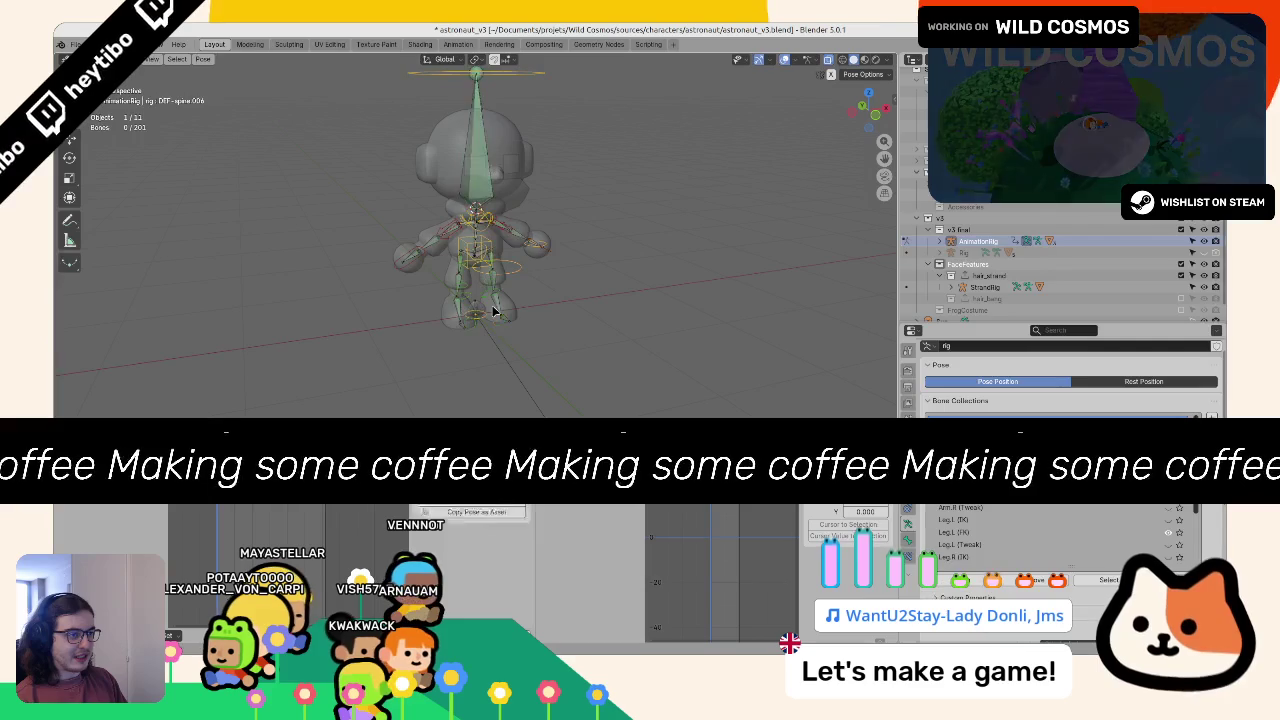
pyautogui.scroll(2, 627, 320)
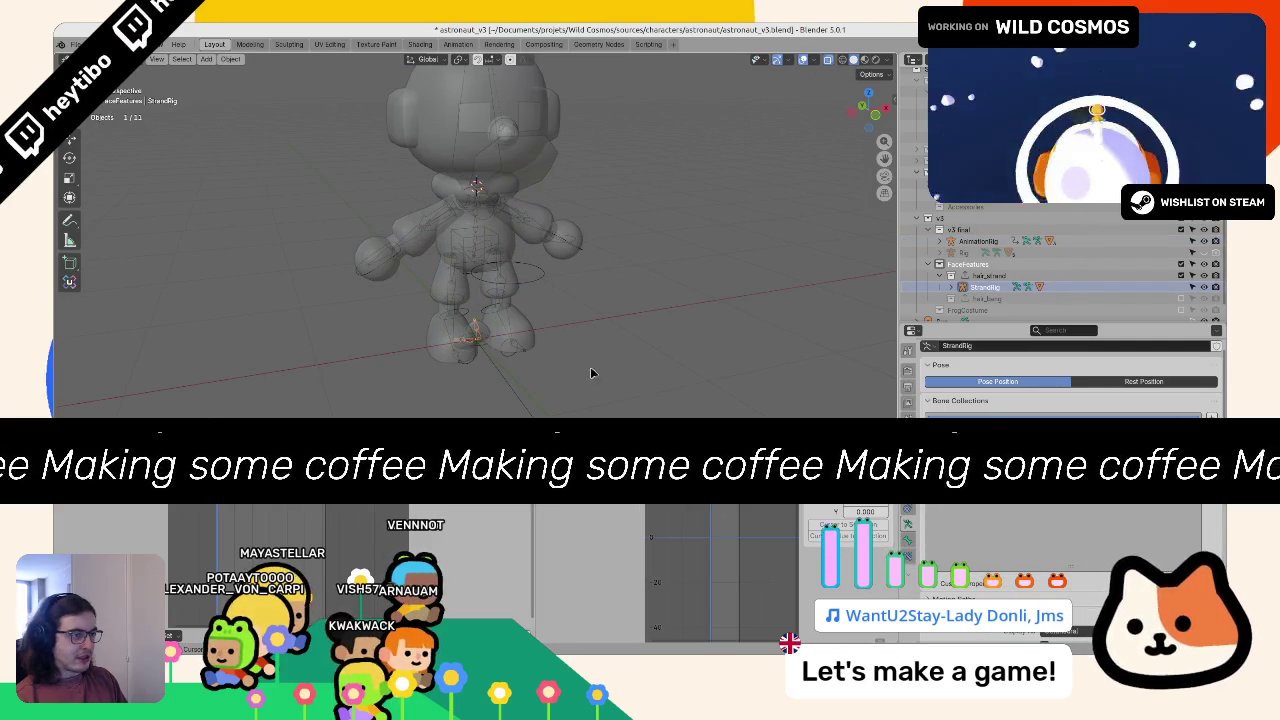
pyautogui.hotkey('ctrl', 'Tab')
pyautogui.scroll(5, 677, 354)
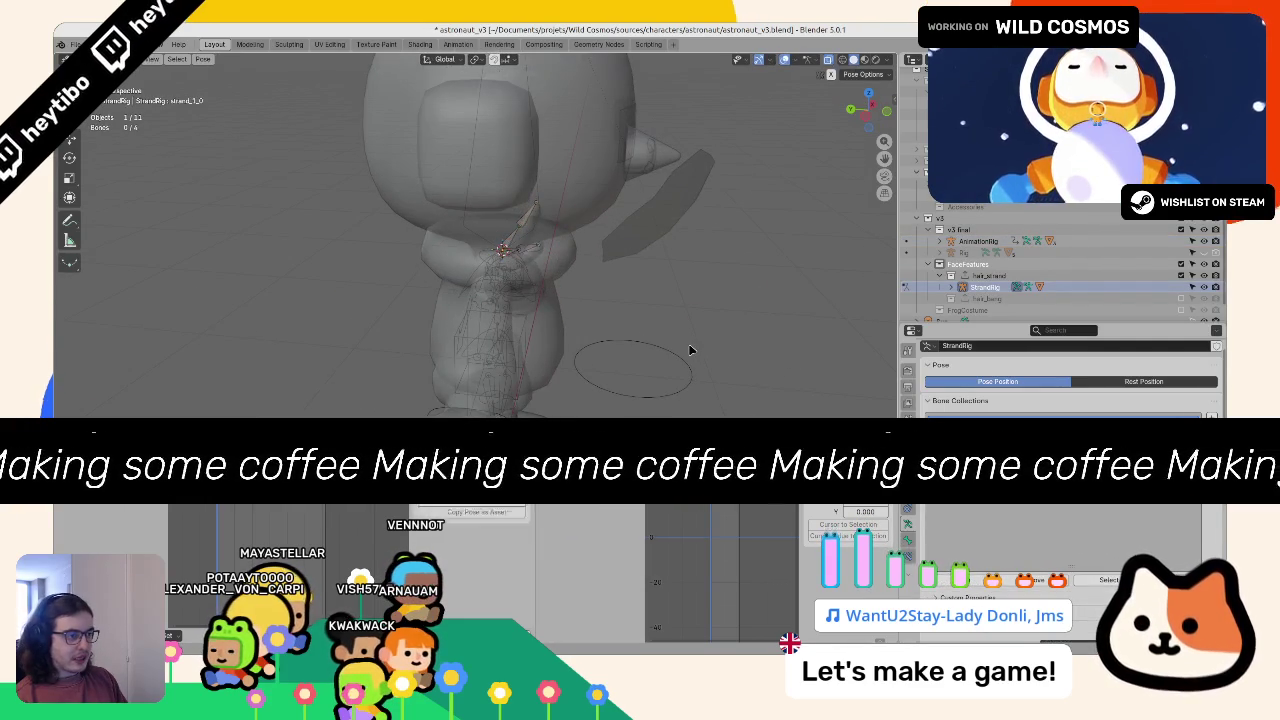
# Step: From top view, move the StrandRig bones -0.6 m along Y in Edit Mode
pyautogui.press('KP_7')
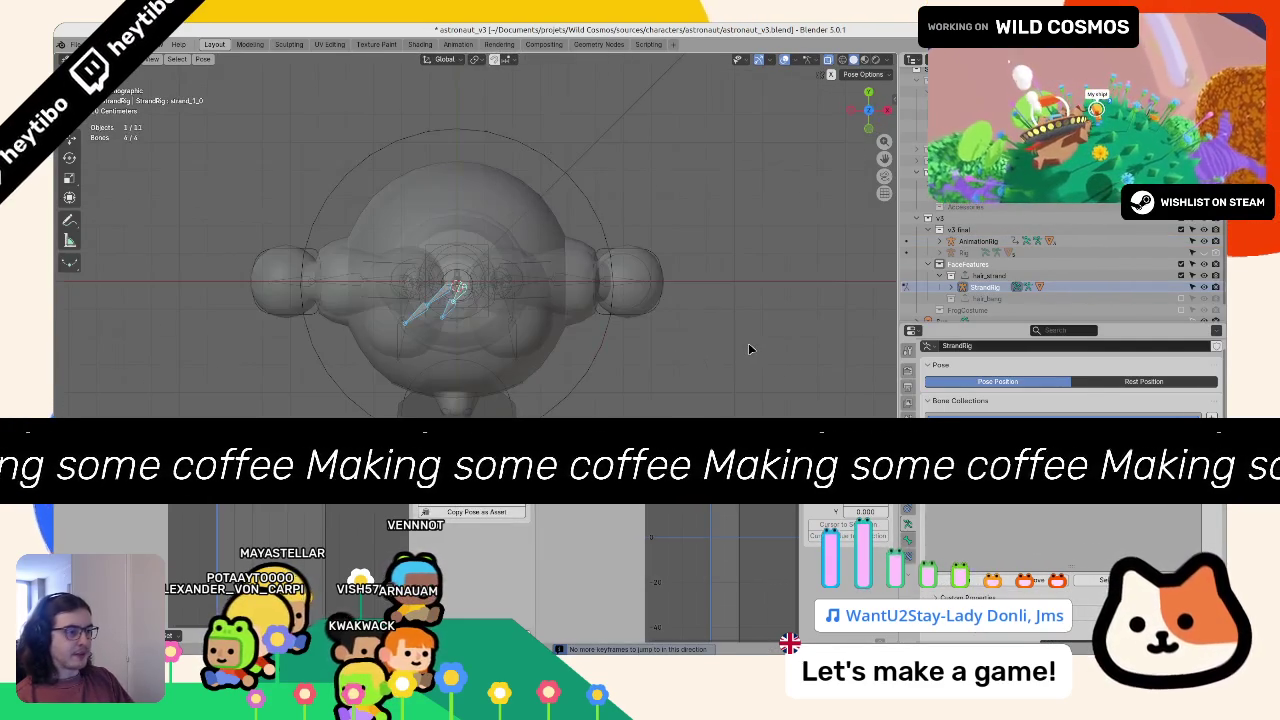
pyautogui.press('Tab')
pyautogui.press('g')
pyautogui.press('y')
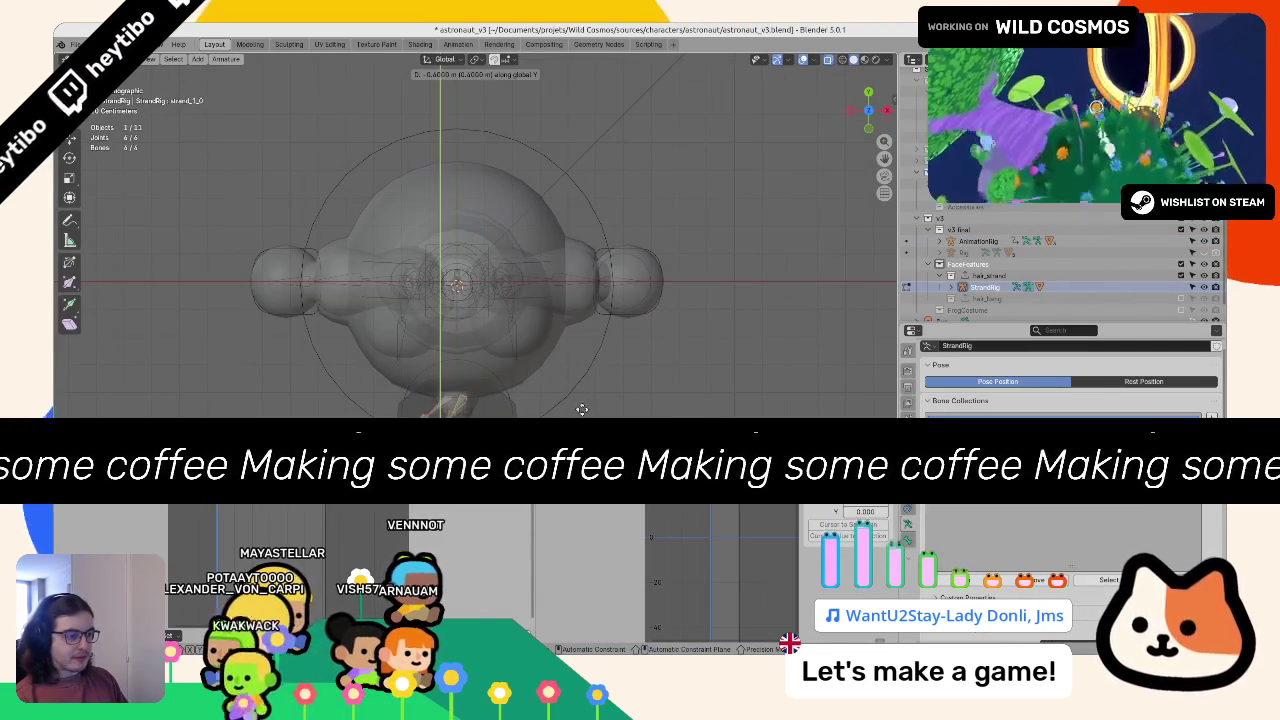
pyautogui.click(581, 405)
pyautogui.press('KP_1')
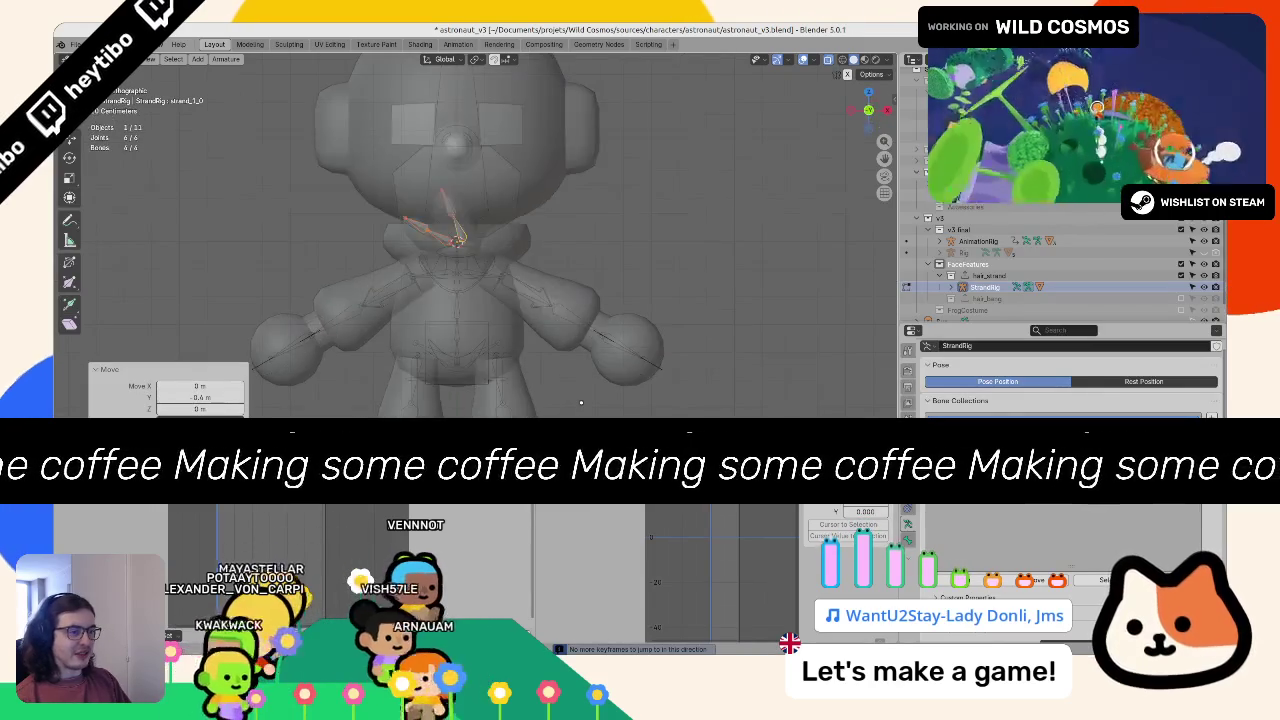
pyautogui.hotkey('alt', 'z')
pyautogui.scroll(-1, 552, 396)
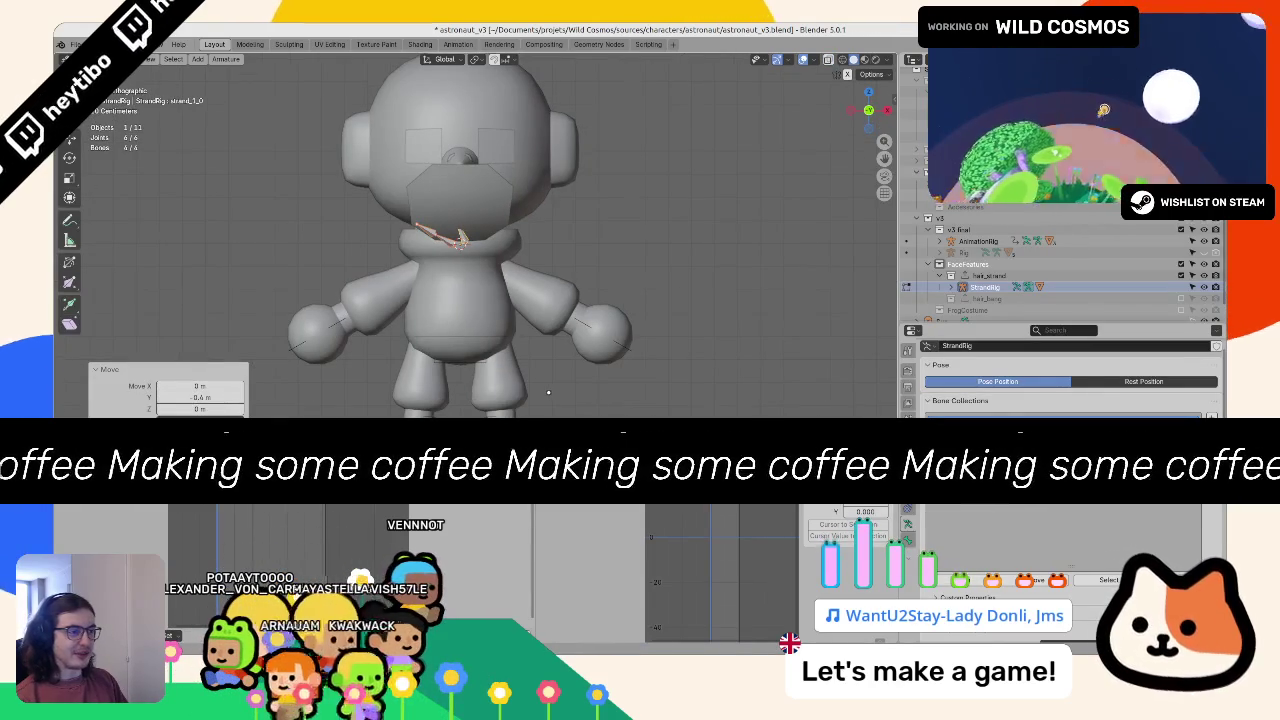
pyautogui.hotkey('ctrl', 'z')
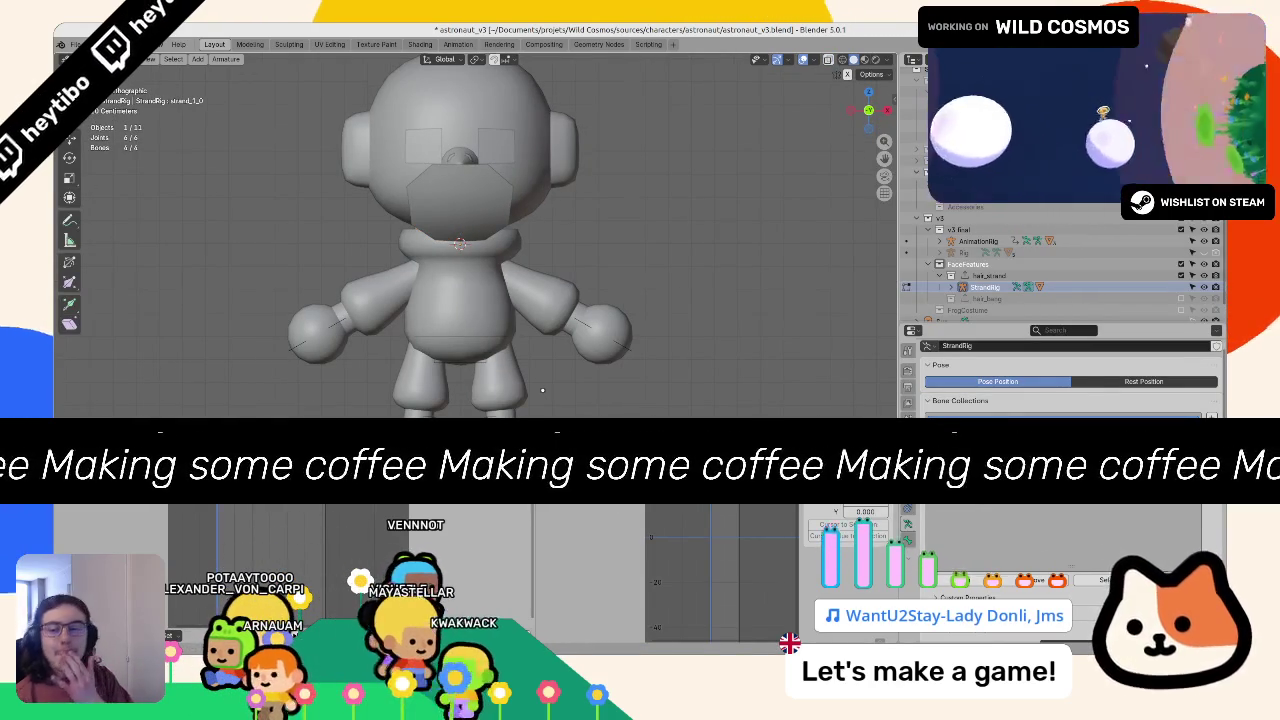
# Step: Inspect the moved strand, then return StrandRig to Object Mode with see-through back on
pyautogui.moveTo(545, 354); pyautogui.dragTo(660, 331)
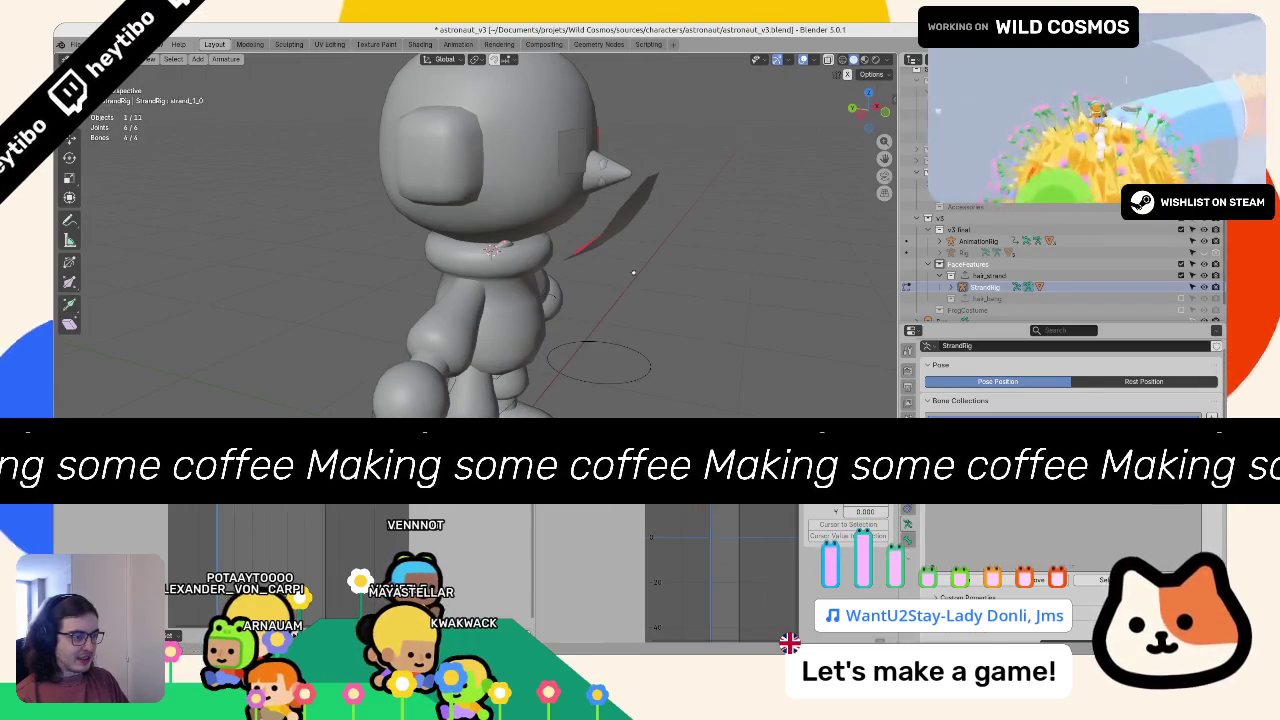
pyautogui.moveTo(631, 269); pyautogui.dragTo(625, 294)
pyautogui.press('Tab')
pyautogui.hotkey('alt', 'z')
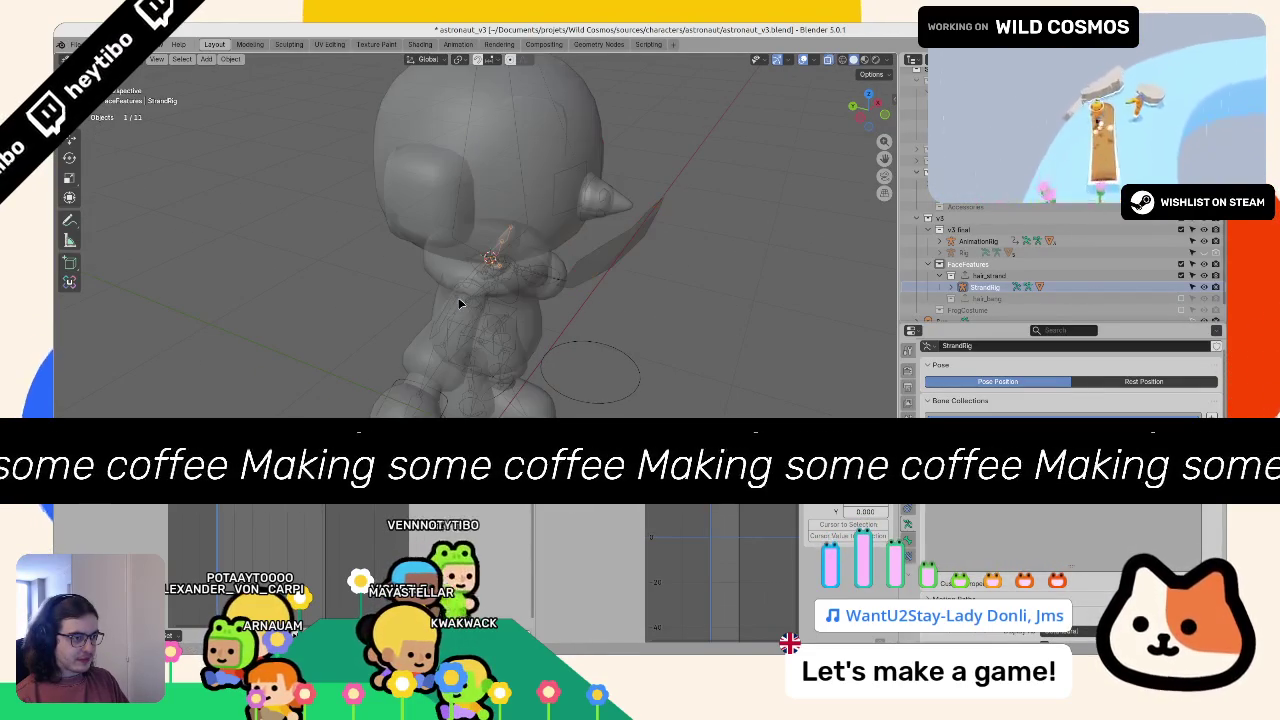
pyautogui.moveTo(460, 303); pyautogui.dragTo(496, 271)
pyautogui.scroll(-3, 473, 283)
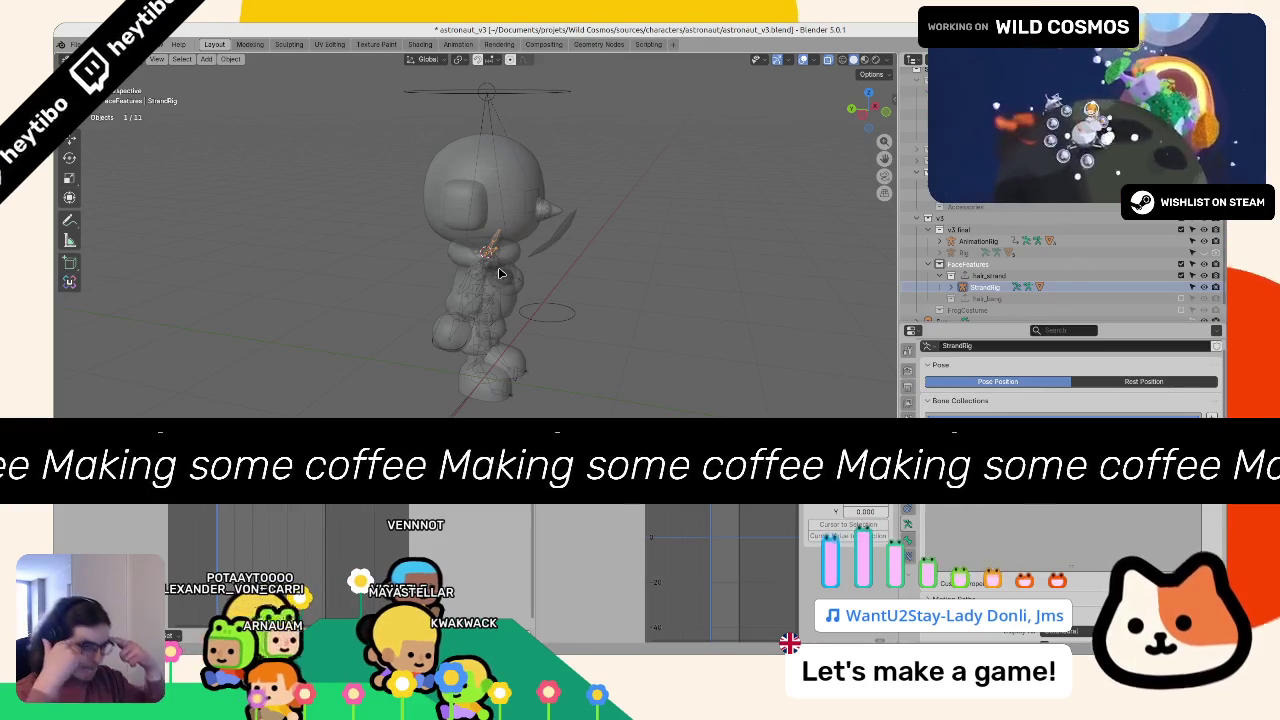
# Step: Move StrandRig 0.32075 m along Y and check it in front view
pyautogui.hotkey('shift', 'a')
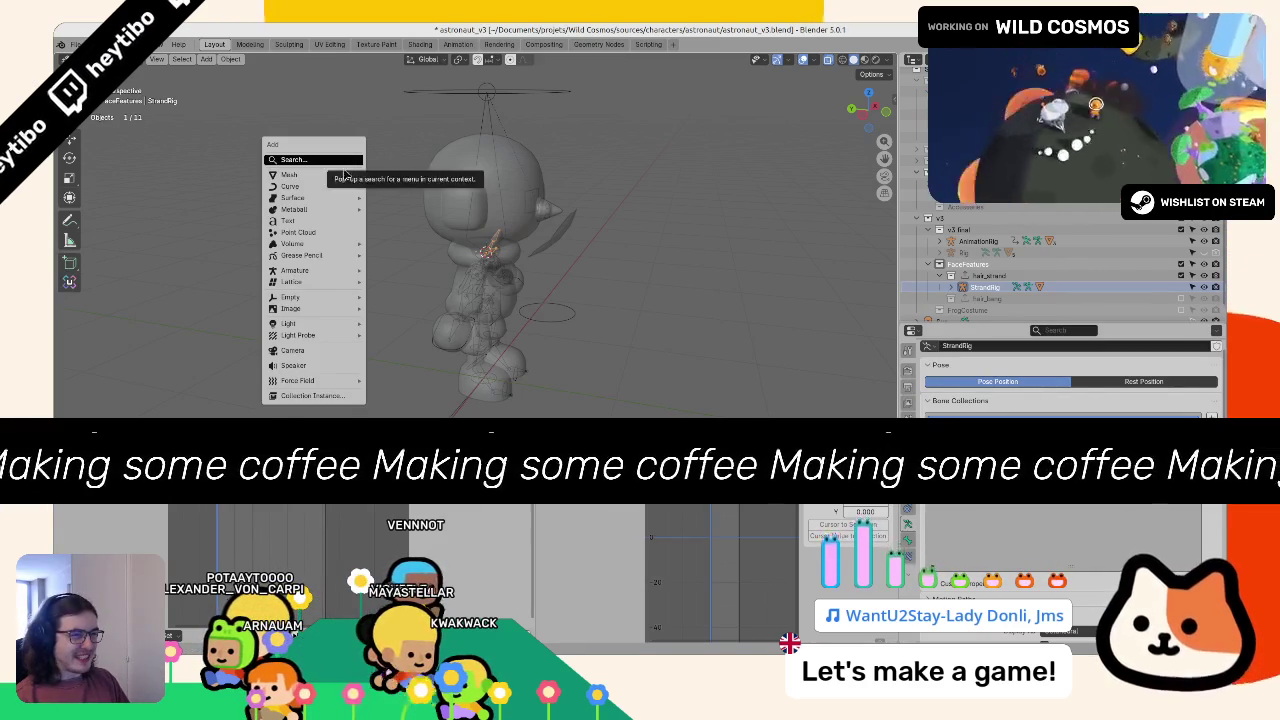
pyautogui.moveTo(338, 190)
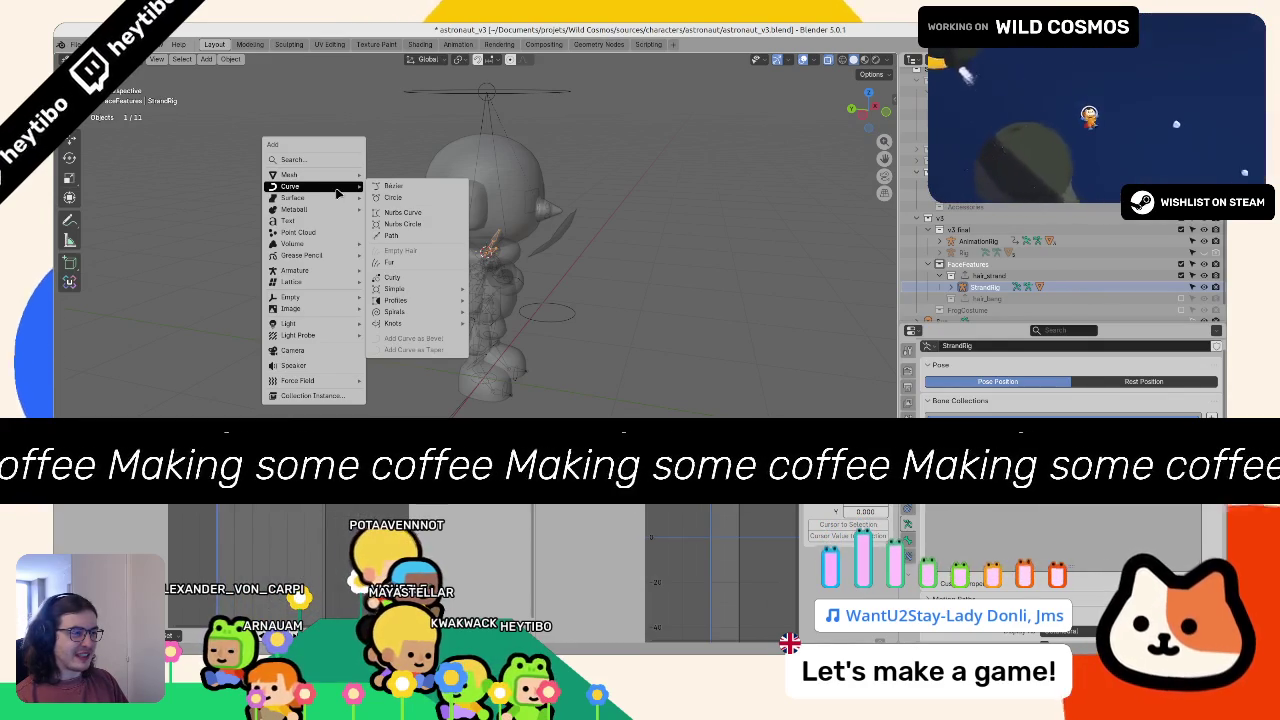
pyautogui.press('Escape')
pyautogui.scroll(5, 401, 175)
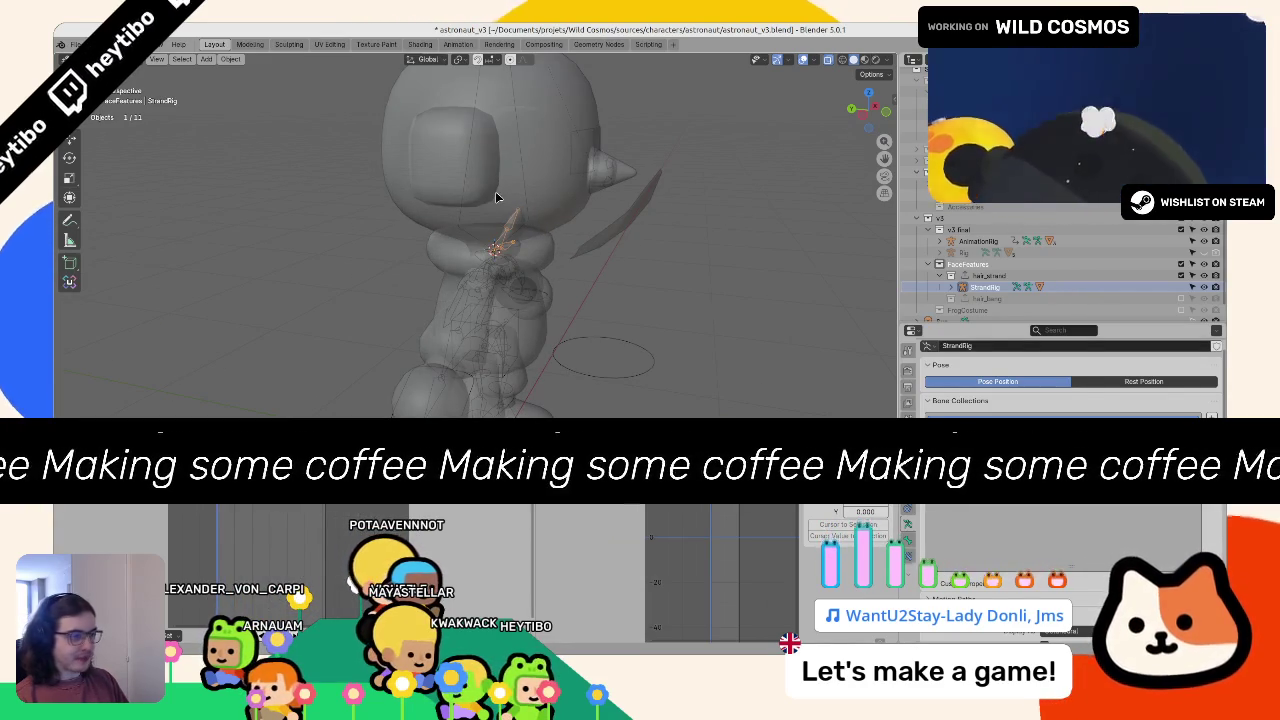
pyautogui.press('g')
pyautogui.press('y')
pyautogui.click(588, 251)
pyautogui.press('KP_1')
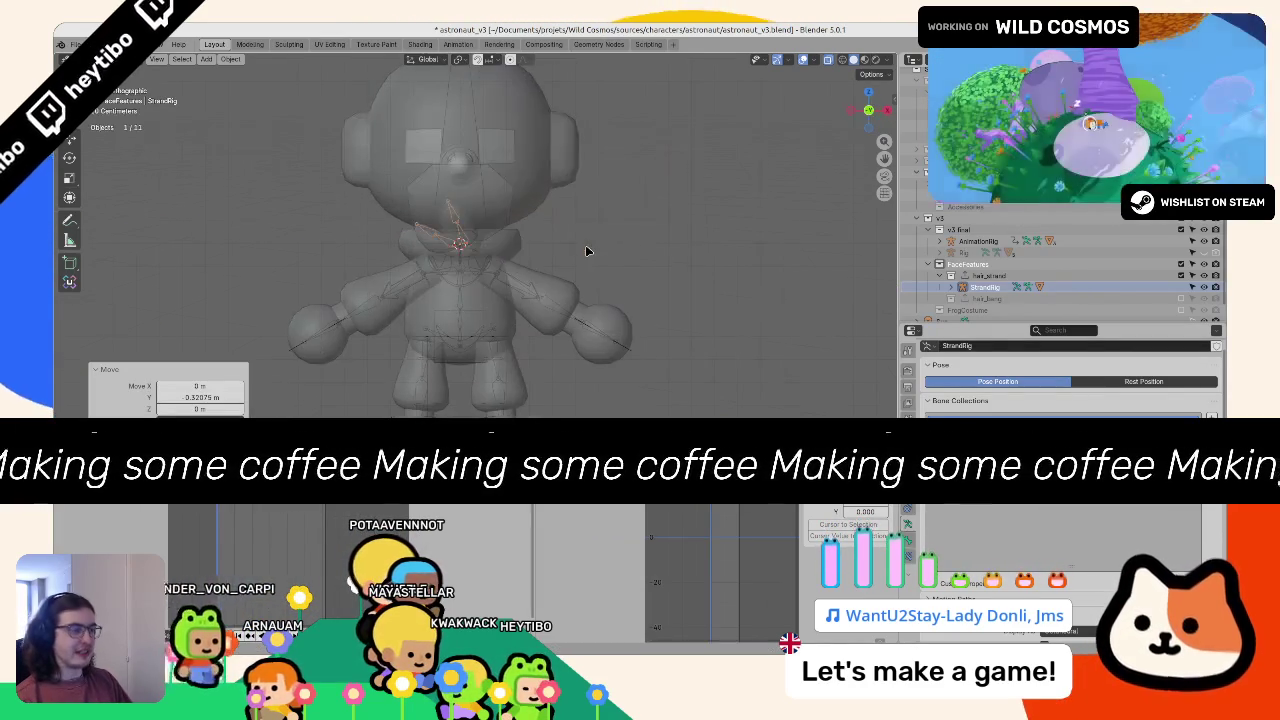
# Step: Raise StrandRig along Z to the top of the astronaut's head and switch to Material Preview
pyautogui.scroll(3, 537, 240)
pyautogui.press('g')
pyautogui.press('z')
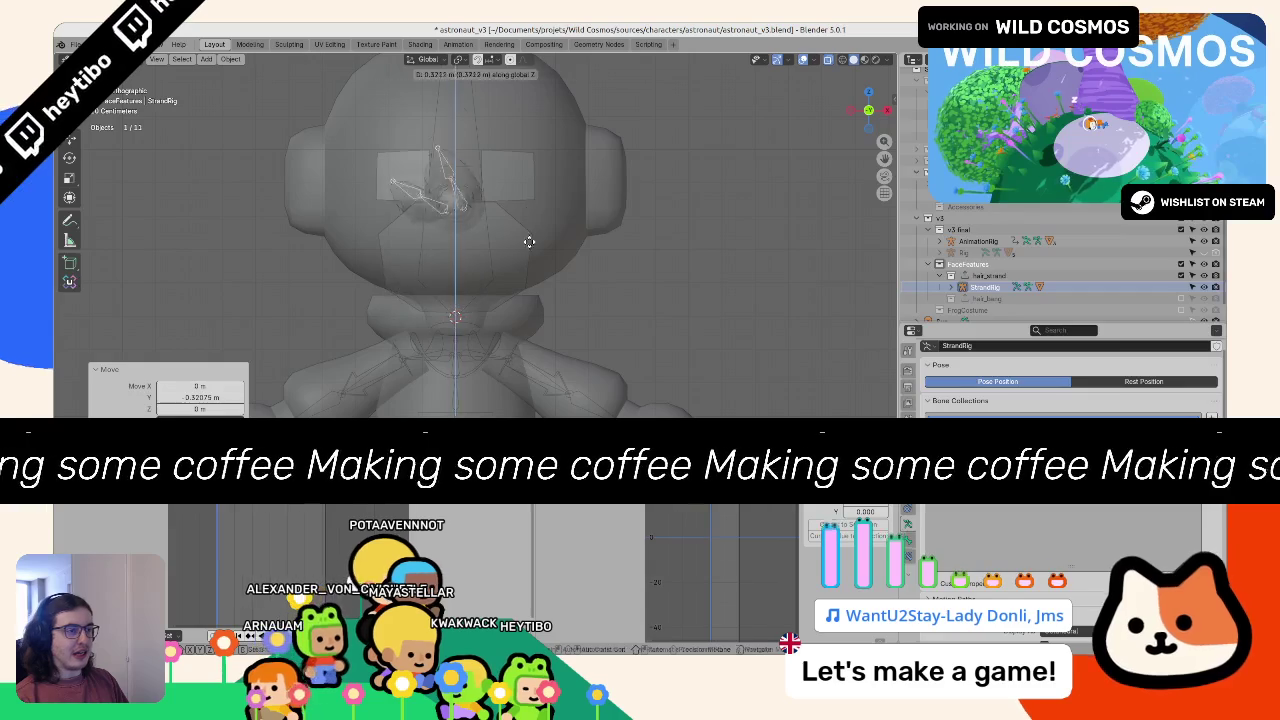
pyautogui.click(531, 220)
pyautogui.scroll(3, 531, 220)
pyautogui.press('z')
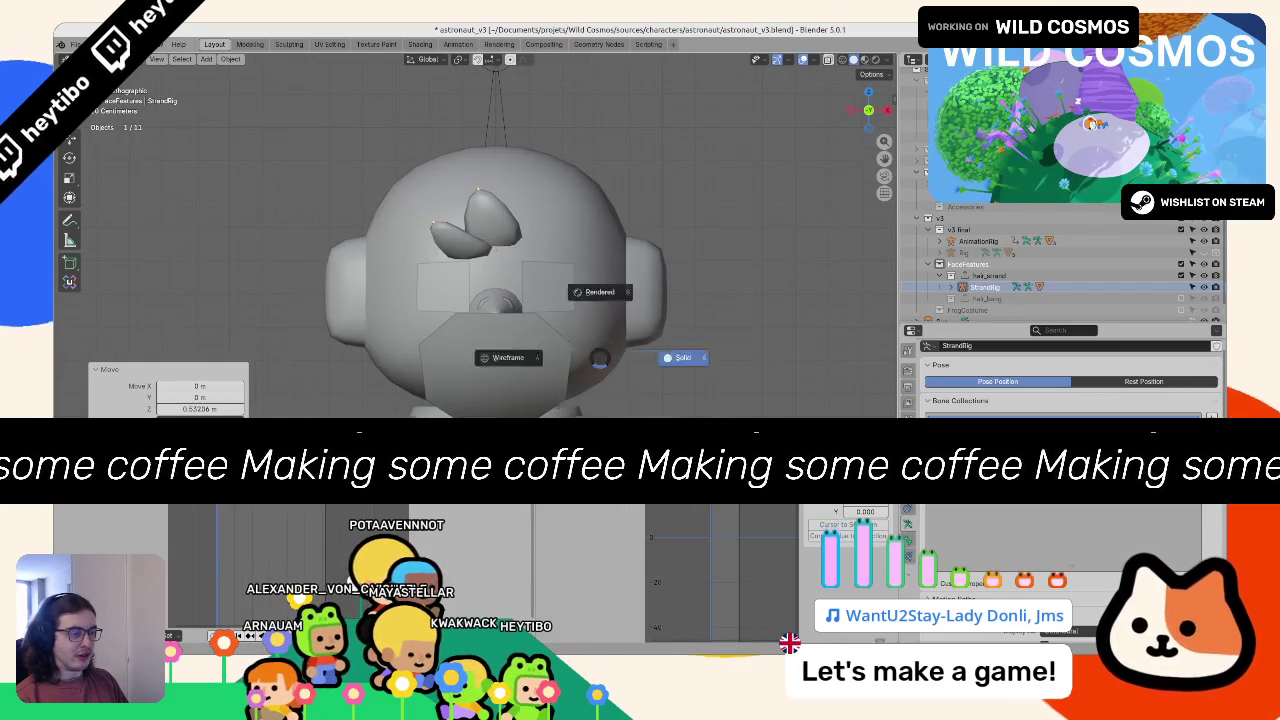
# Step: Nudge the hair strand twice along the Y axis to fine-tune its position
pyautogui.press('g')
pyautogui.press('y')
pyautogui.press('Return')
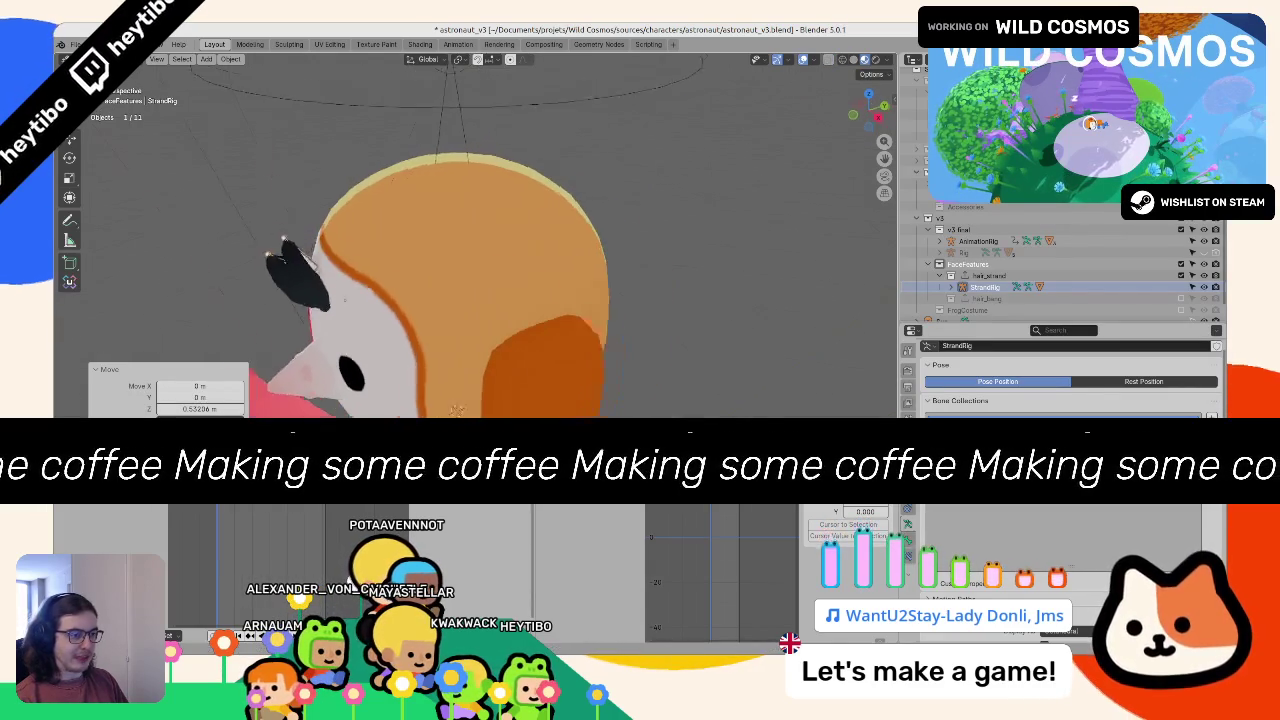
pyautogui.press('g')
pyautogui.press('y')
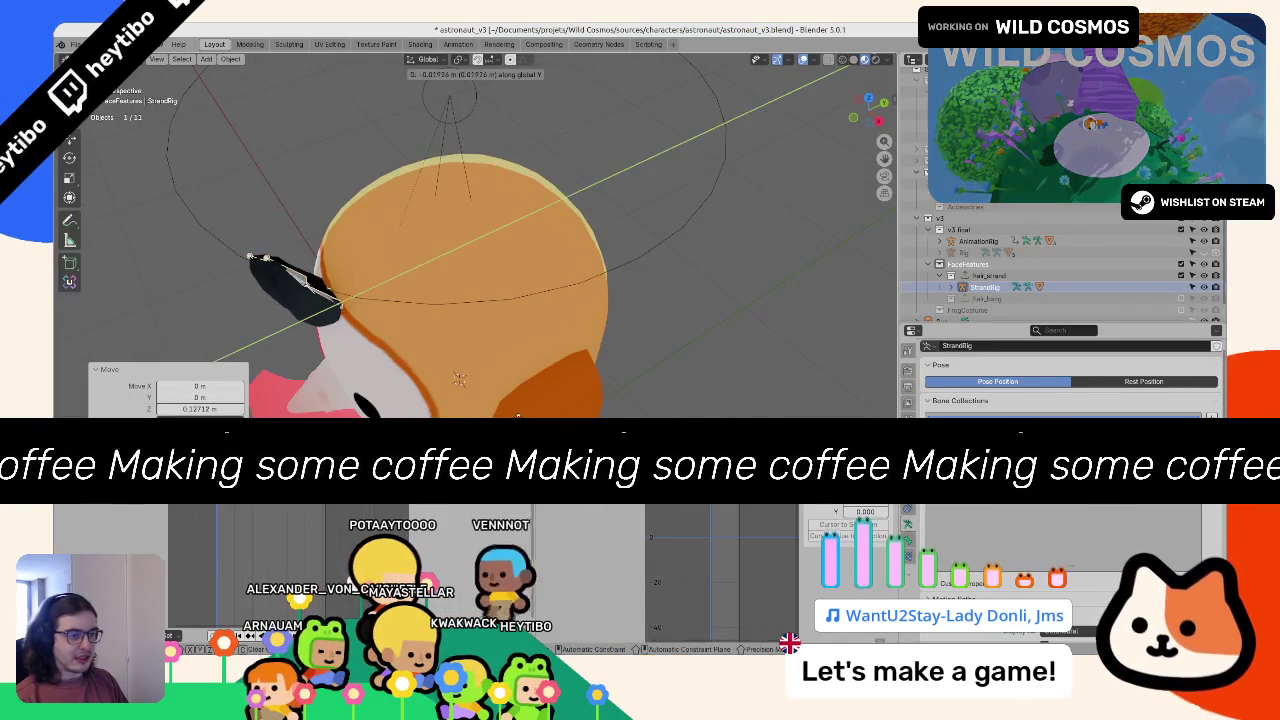
pyautogui.press('Return')
# Step: From the top view, rotate the strand 0.321° around Z, then deselect it
pyautogui.moveTo(540, 362); pyautogui.dragTo(662, 370)
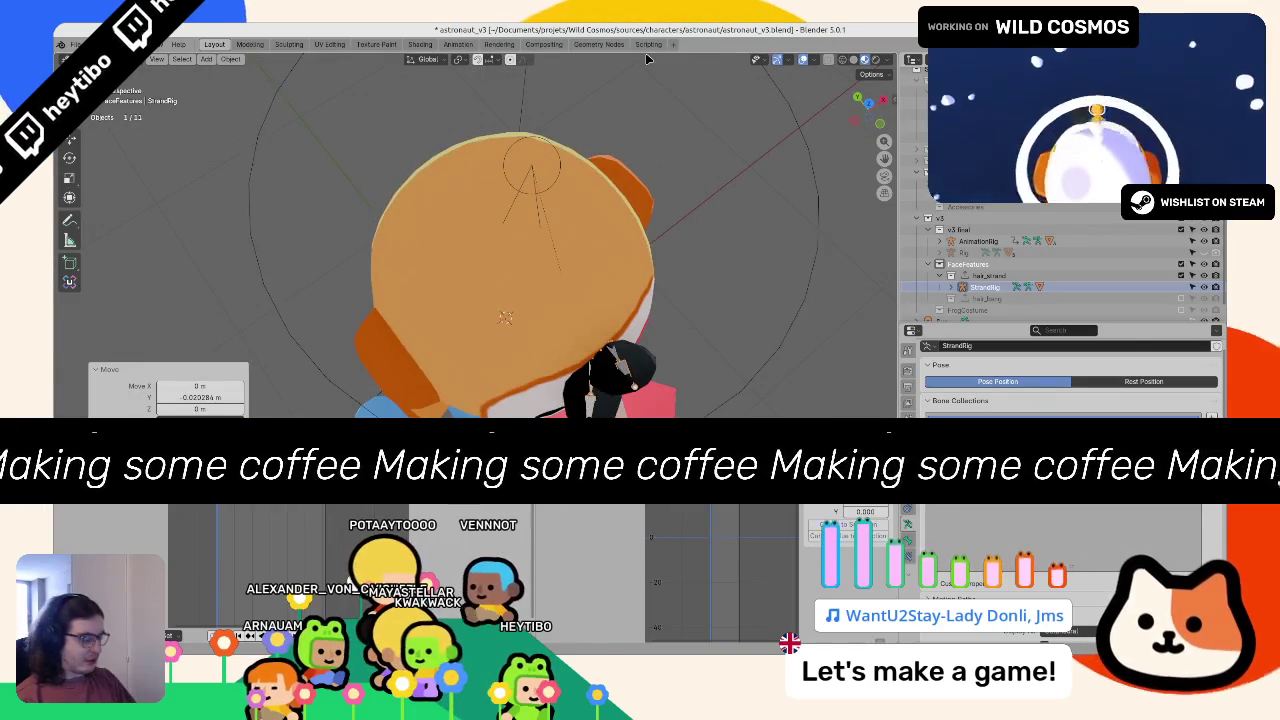
pyautogui.press('KP_7')
pyautogui.press('g')
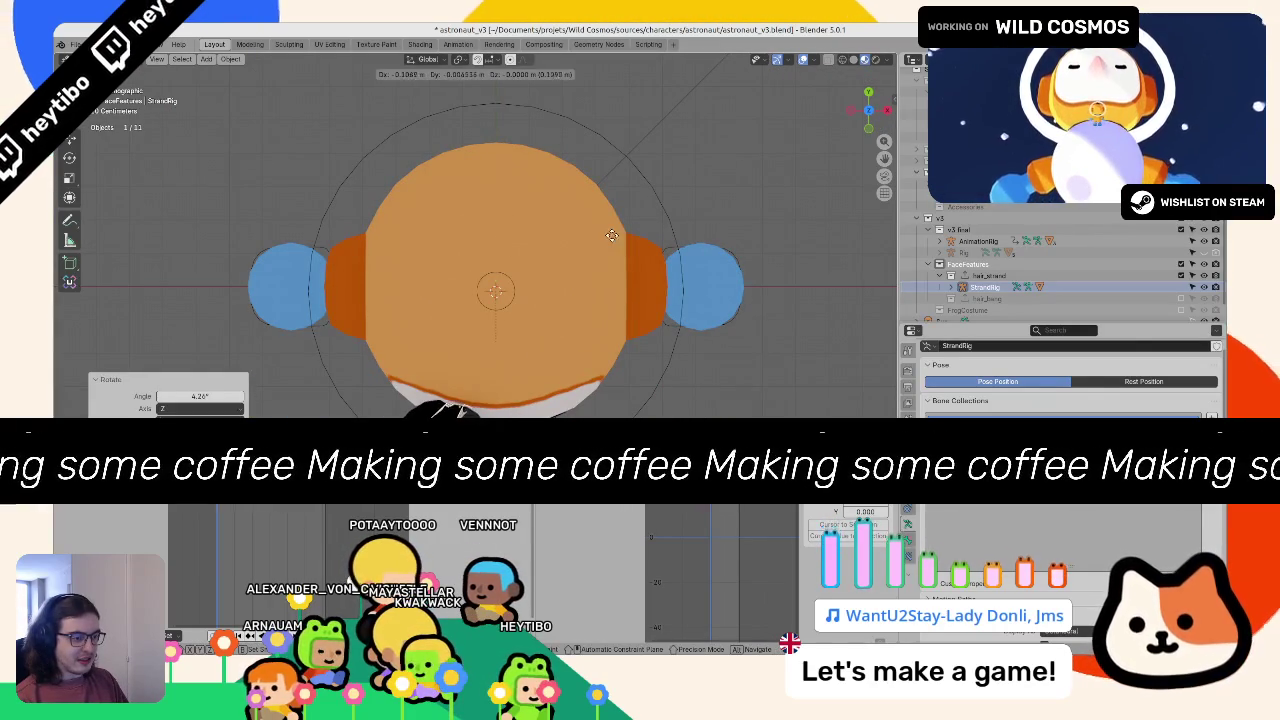
pyautogui.press('r')
pyautogui.click(648, 242)
pyautogui.moveTo(648, 242)
pyautogui.mouseDown()
pyautogui.moveTo(623, 228)
pyautogui.moveTo(600, 147)
pyautogui.moveTo(618, 169)
pyautogui.moveTo(523, 216)
pyautogui.moveTo(370, 175)
pyautogui.mouseUp()
pyautogui.click(370, 175)
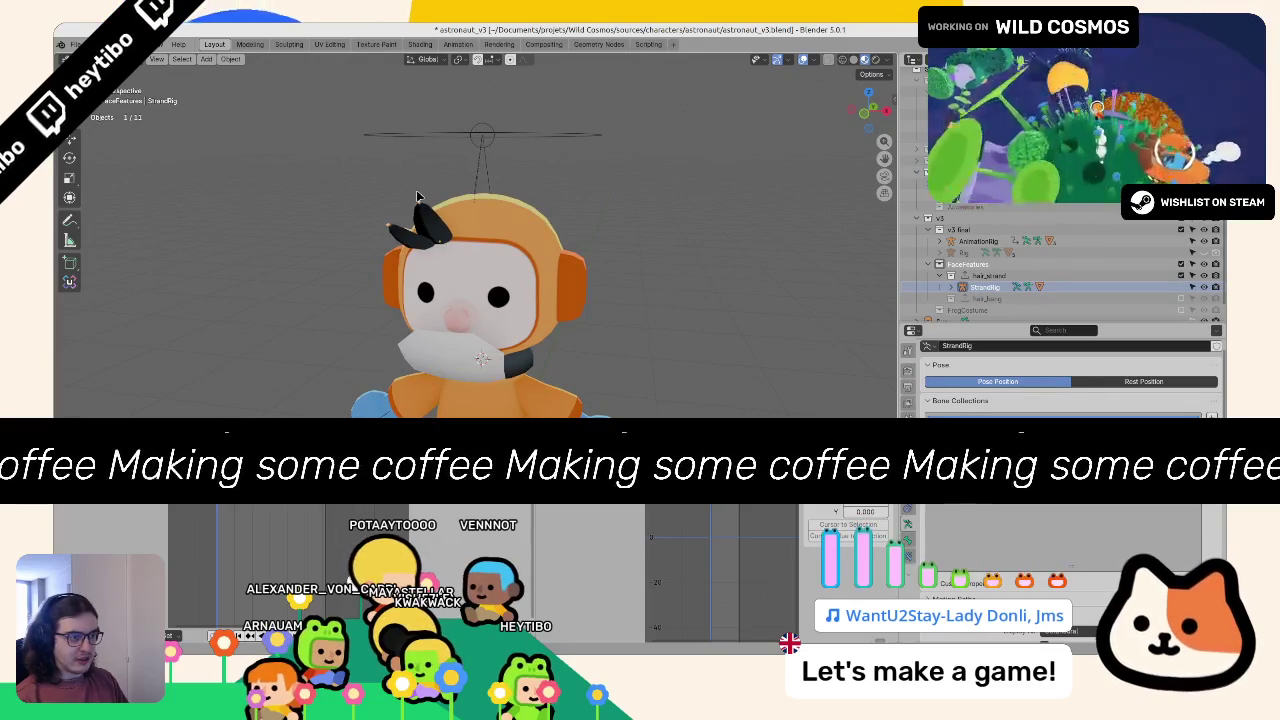
pyautogui.moveTo(418, 196)
pyautogui.mouseDown()
pyautogui.moveTo(404, 178)
pyautogui.moveTo(429, 170)
pyautogui.mouseUp()
pyautogui.press('KP_1')
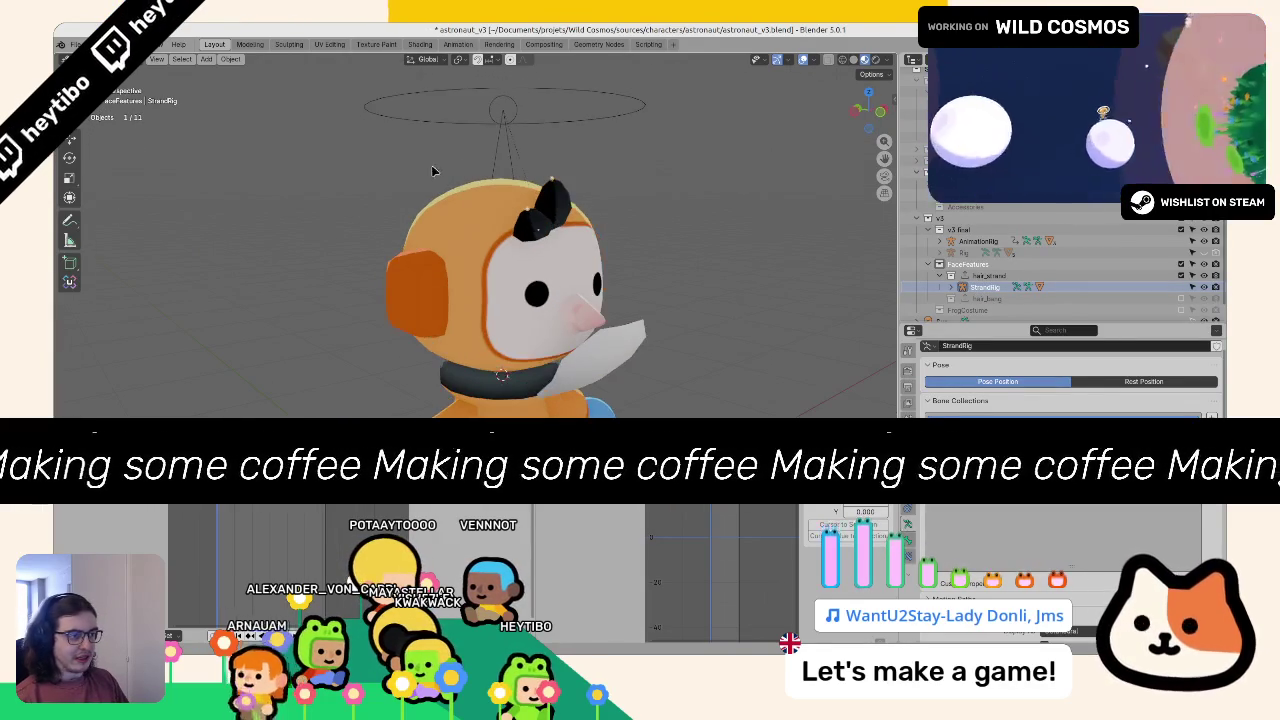
# Step: Set Origin to 3D Cursor for StrandRig, then the hair-strand mesh, and reselect StrandRig
pyautogui.press('F3')
pyautogui.write('set orig')
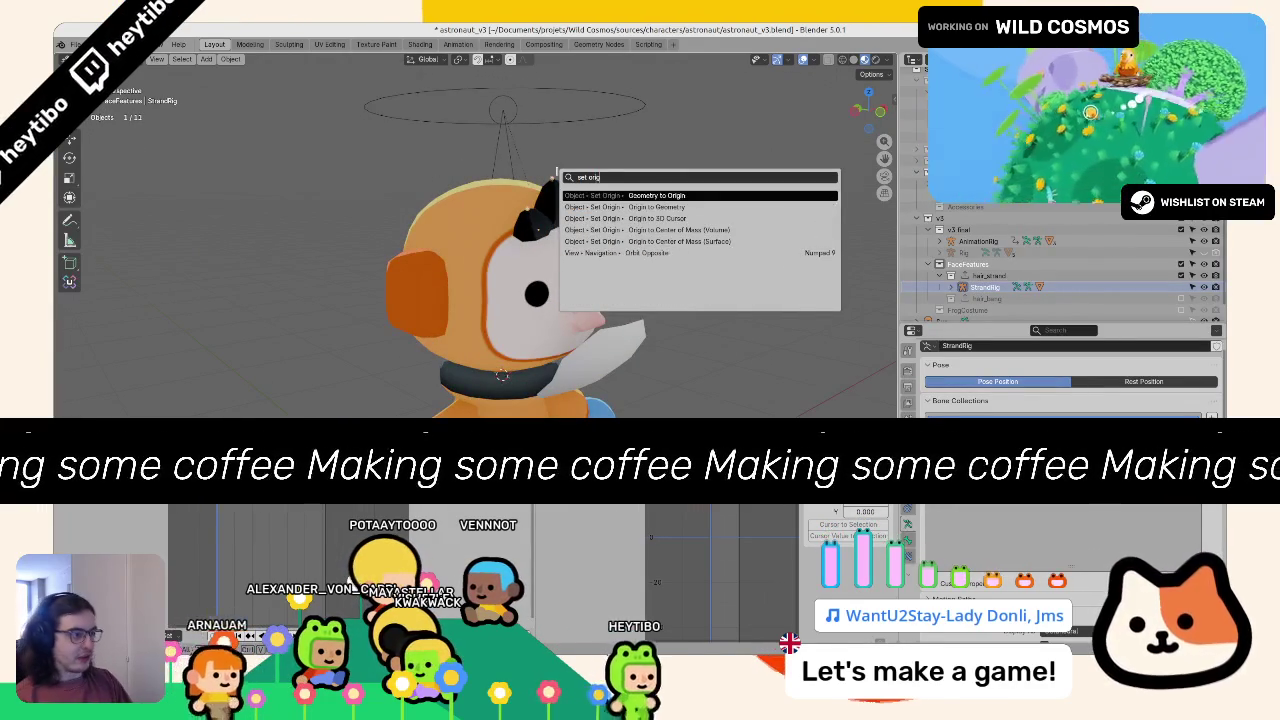
pyautogui.press('Down')
pyautogui.press('Down')
pyautogui.press('Return')
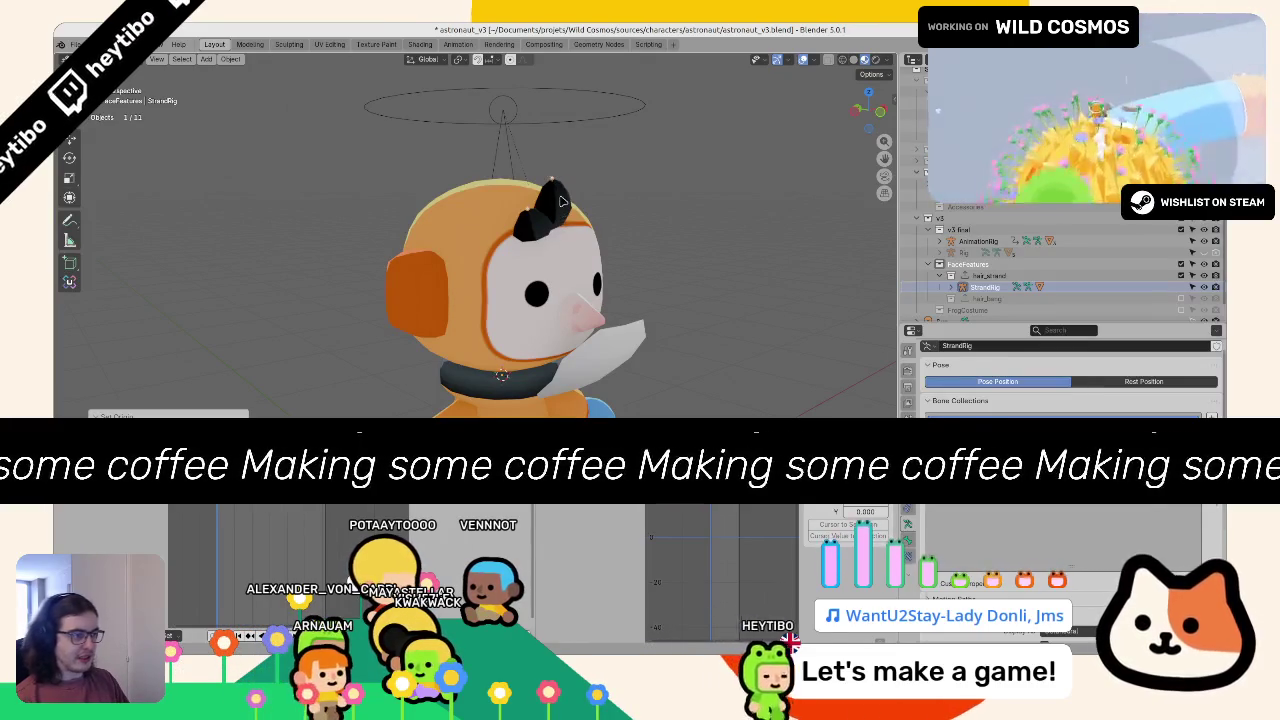
pyautogui.click(562, 203)
pyautogui.press('F3')
pyautogui.press('Return')
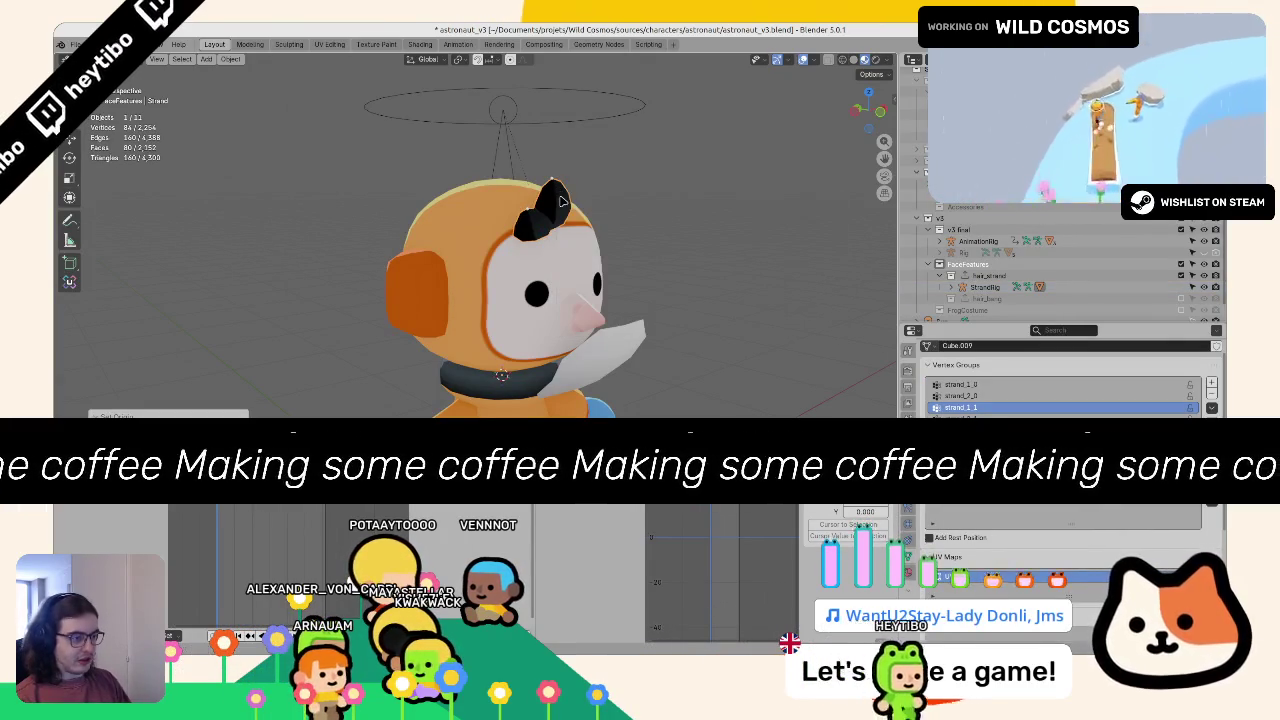
pyautogui.click(556, 176)
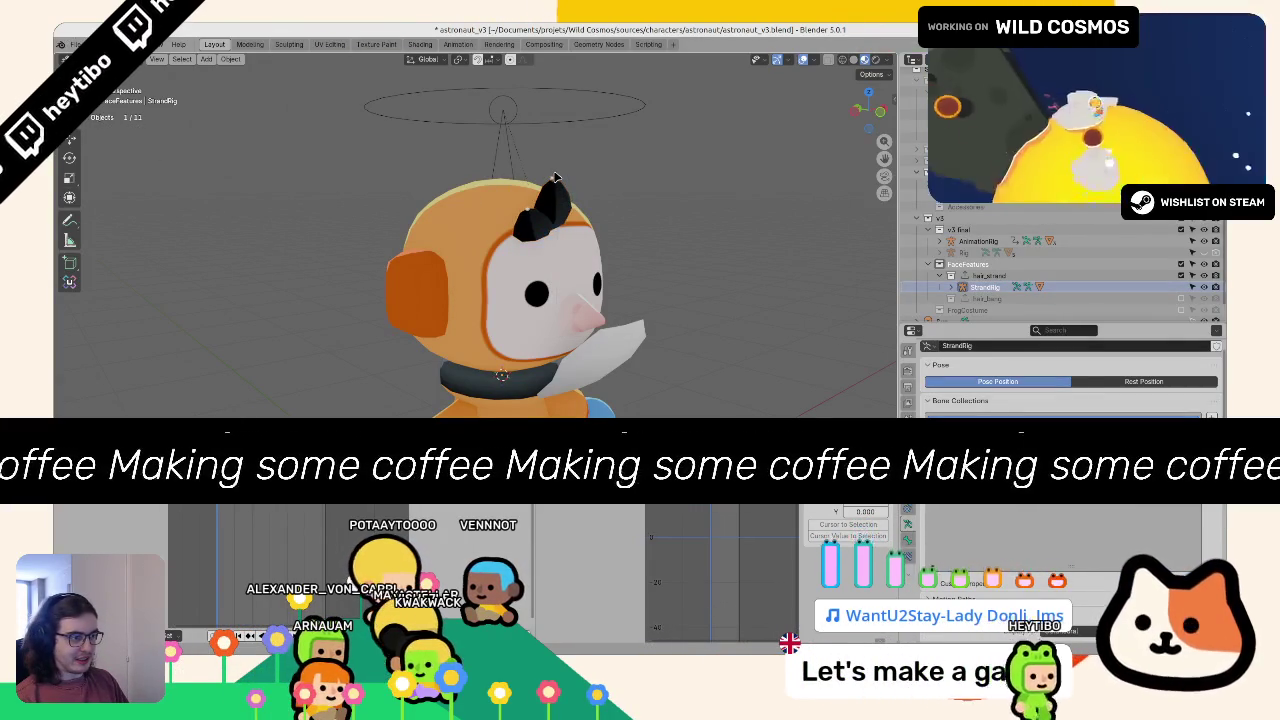
pyautogui.scroll(-5, 611, 208)
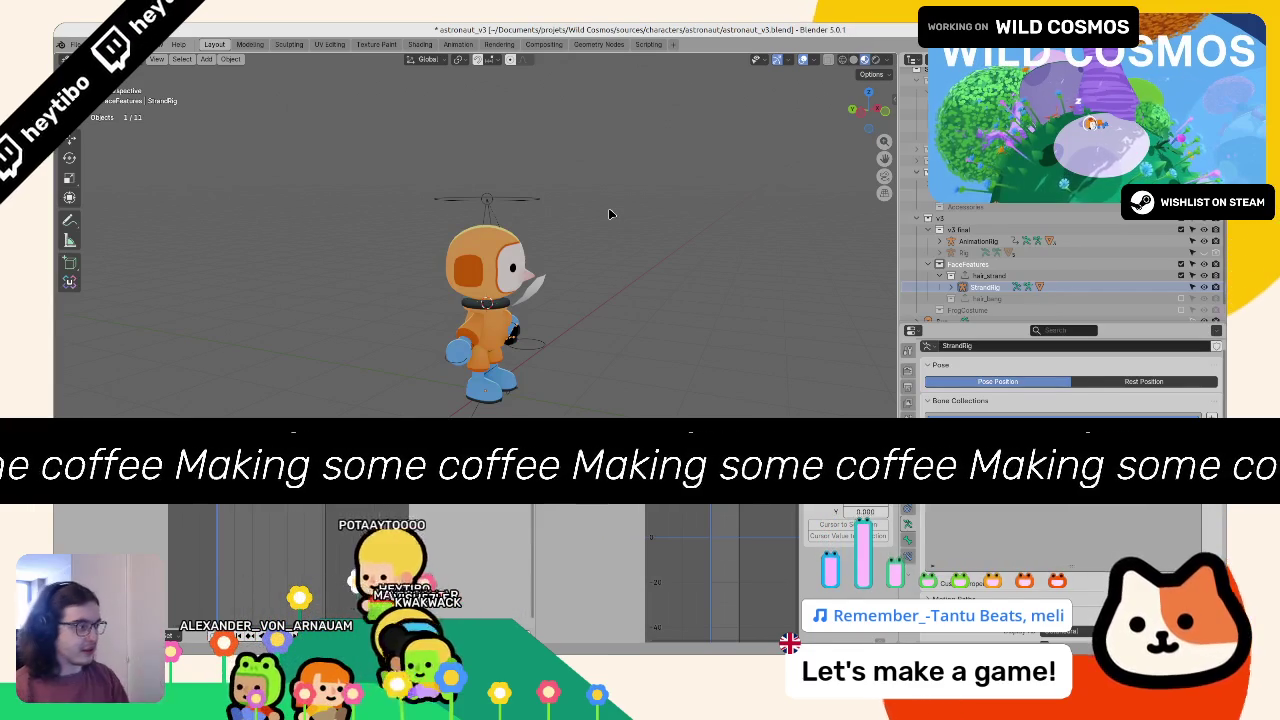
# Step: Include hair_bang, exclude hair_strand in the Outliner, and make BangRig the active object
pyautogui.moveTo(700, 290)
pyautogui.mouseDown()
pyautogui.moveTo(629, 284)
pyautogui.moveTo(594, 323)
pyautogui.mouseUp()
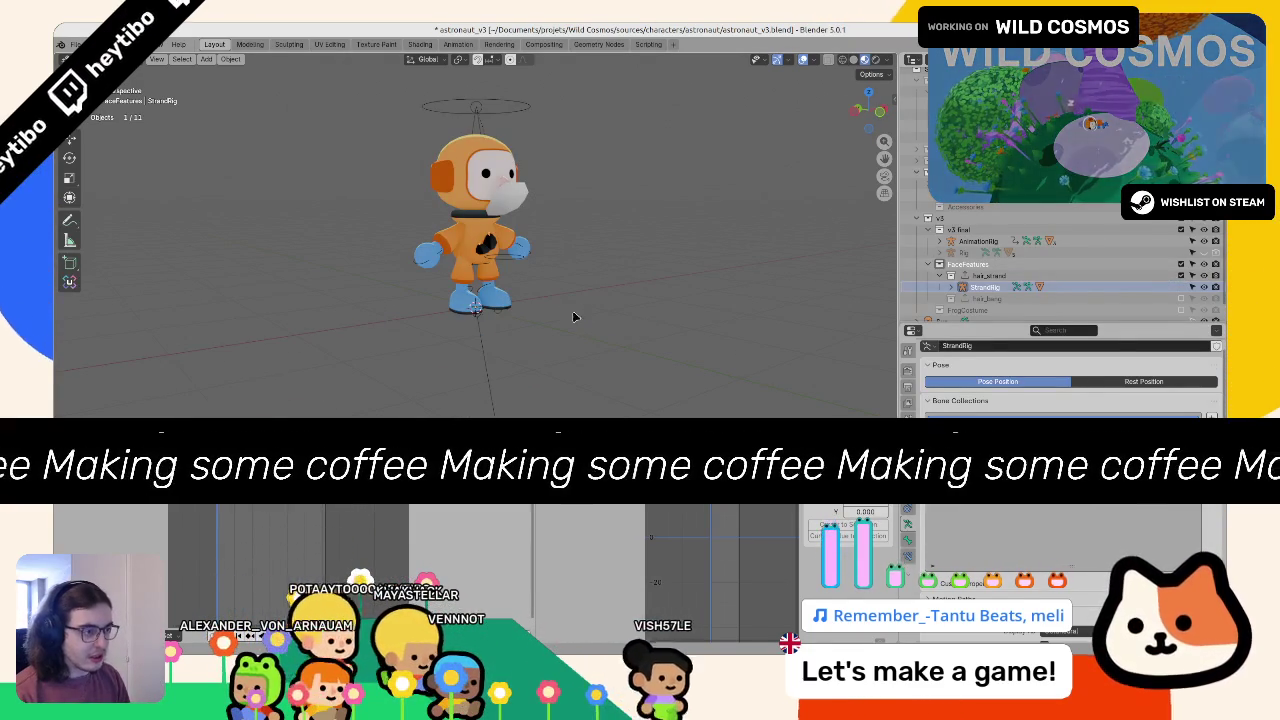
pyautogui.hotkey('ctrl', 'Tab')
pyautogui.scroll(2, 534, 293)
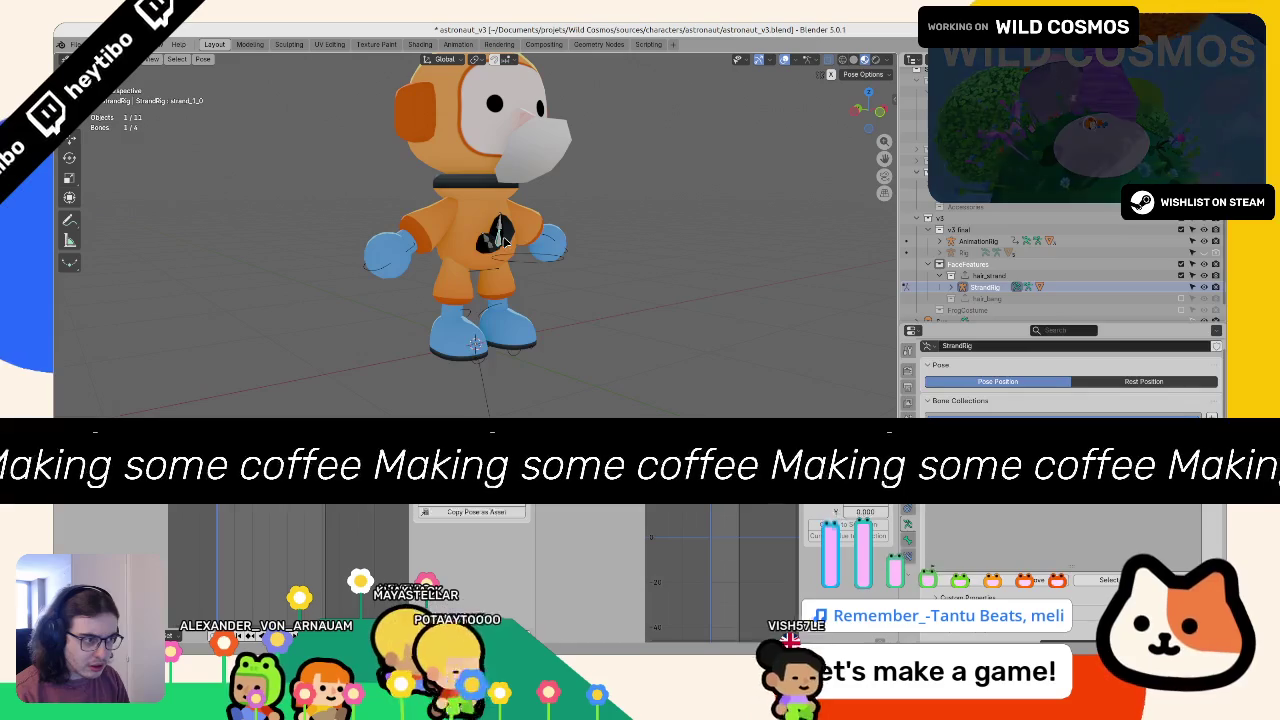
pyautogui.hotkey('ctrl', 'Tab')
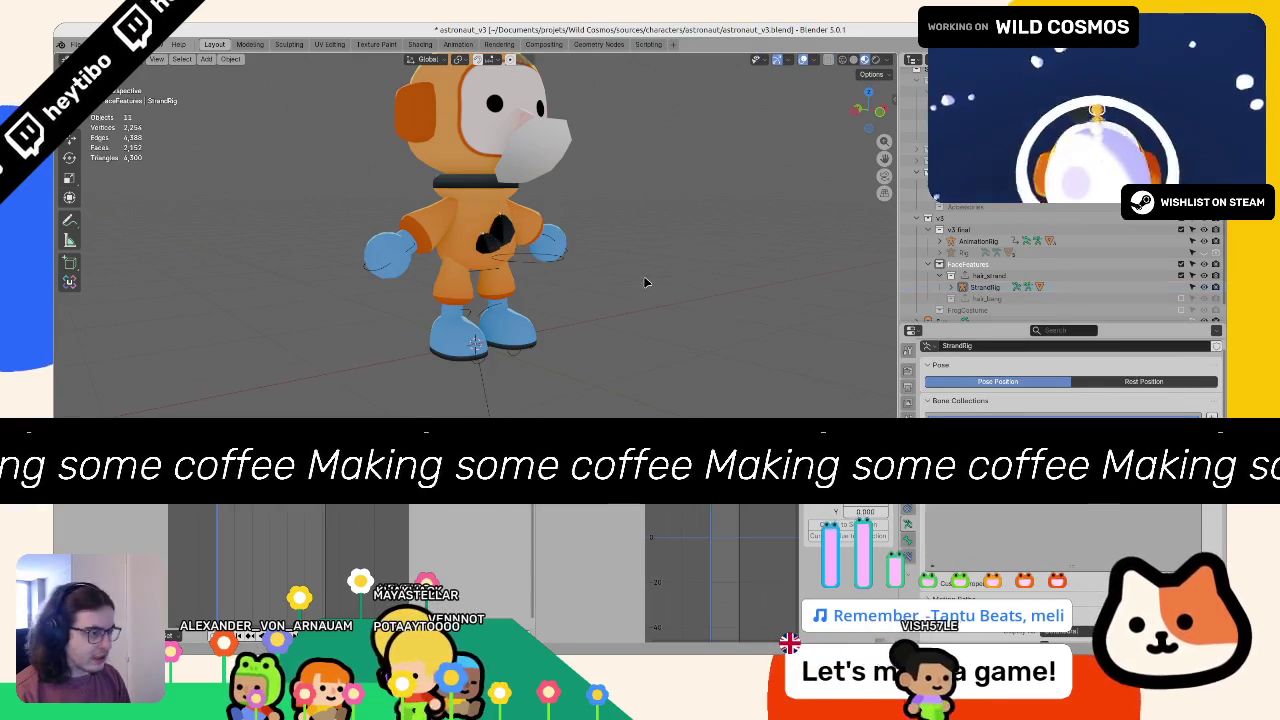
pyautogui.moveTo(503, 236); pyautogui.dragTo(560, 250)
pyautogui.click(1181, 298)
pyautogui.click(1181, 275)
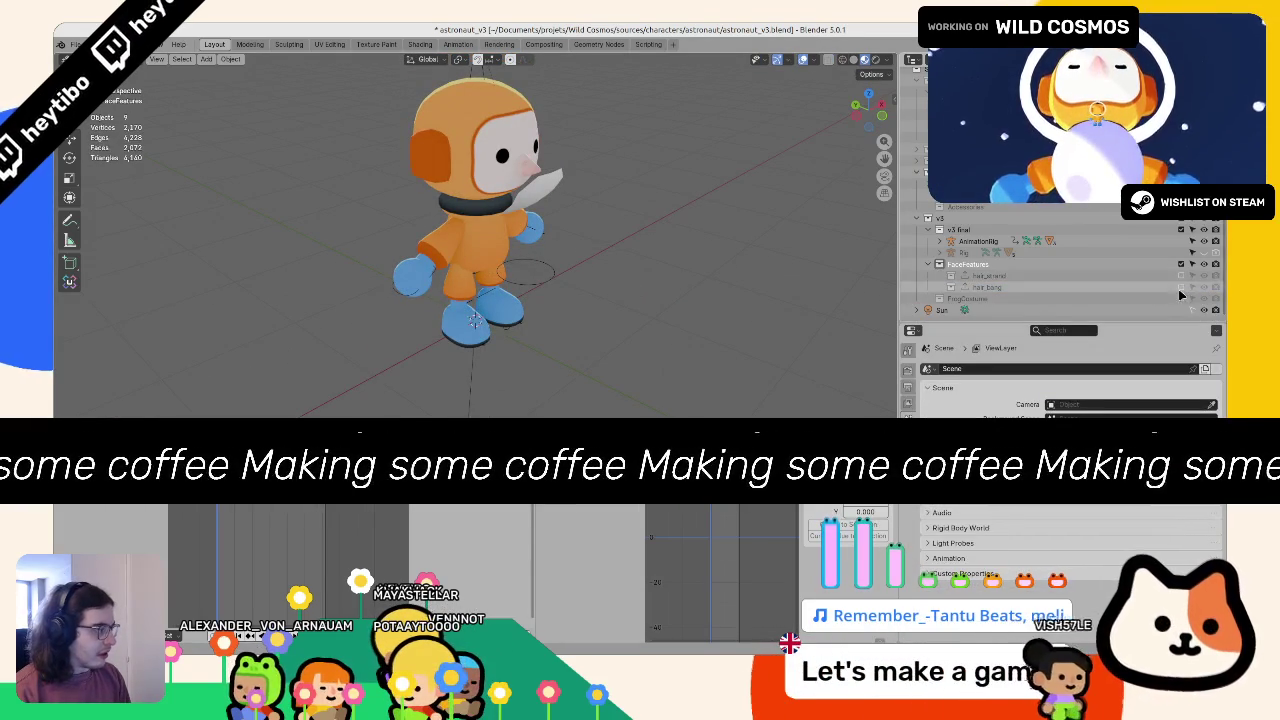
pyautogui.click(1013, 298)
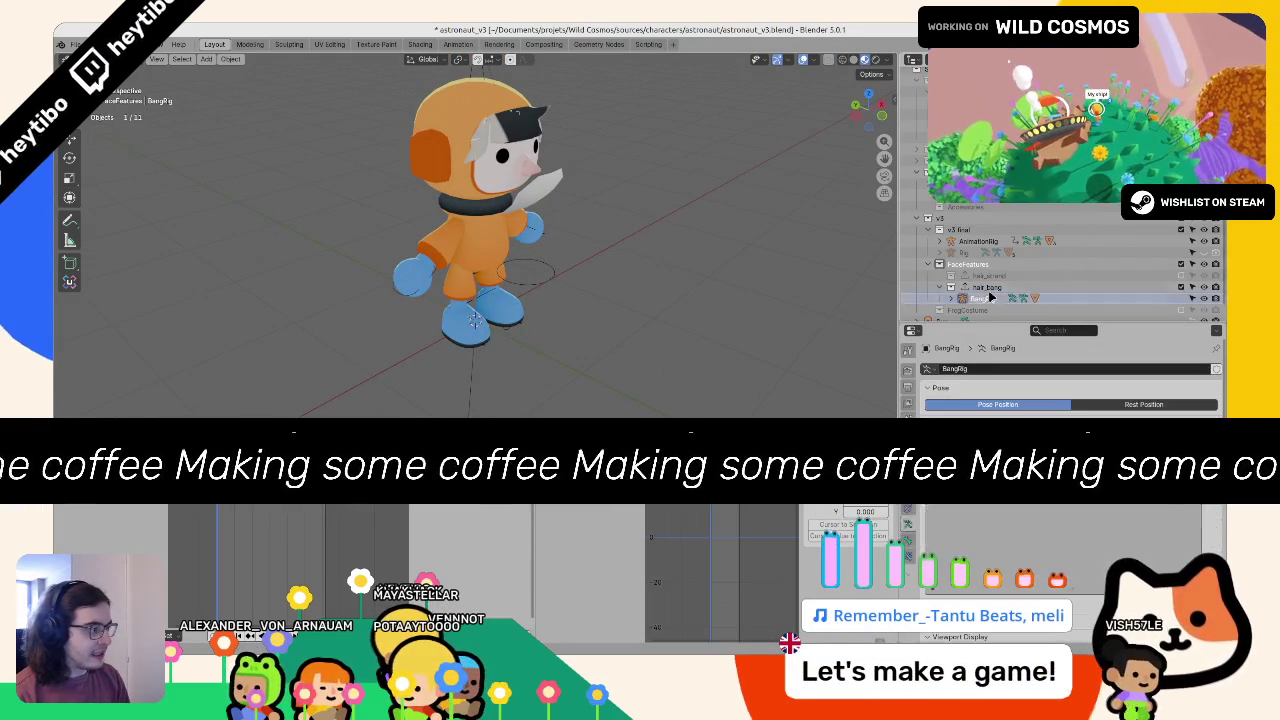
# Step: Frame BangRig in side view and check the rig in wireframe, then Material Preview
pyautogui.press('KP_Decimal')
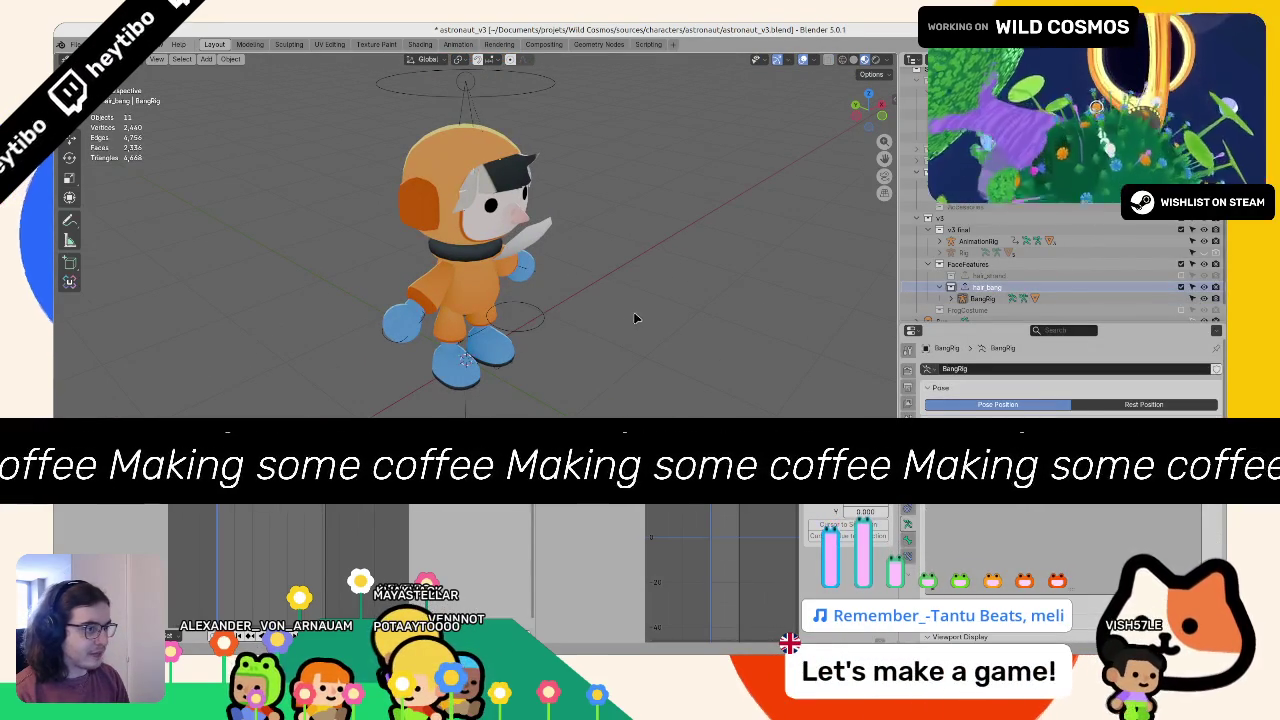
pyautogui.moveTo(666, 286)
pyautogui.mouseDown()
pyautogui.moveTo(427, 271)
pyautogui.moveTo(550, 319)
pyautogui.mouseUp()
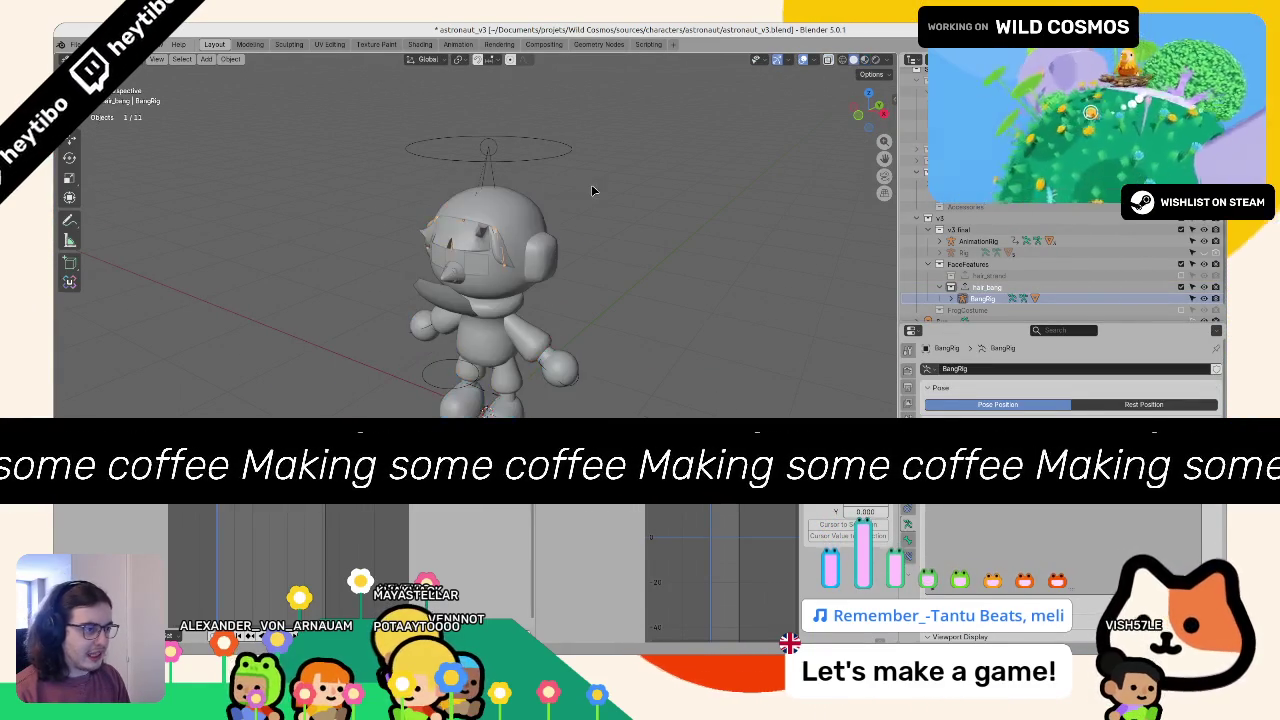
pyautogui.press('KP_3')
pyautogui.press('KP_Decimal')
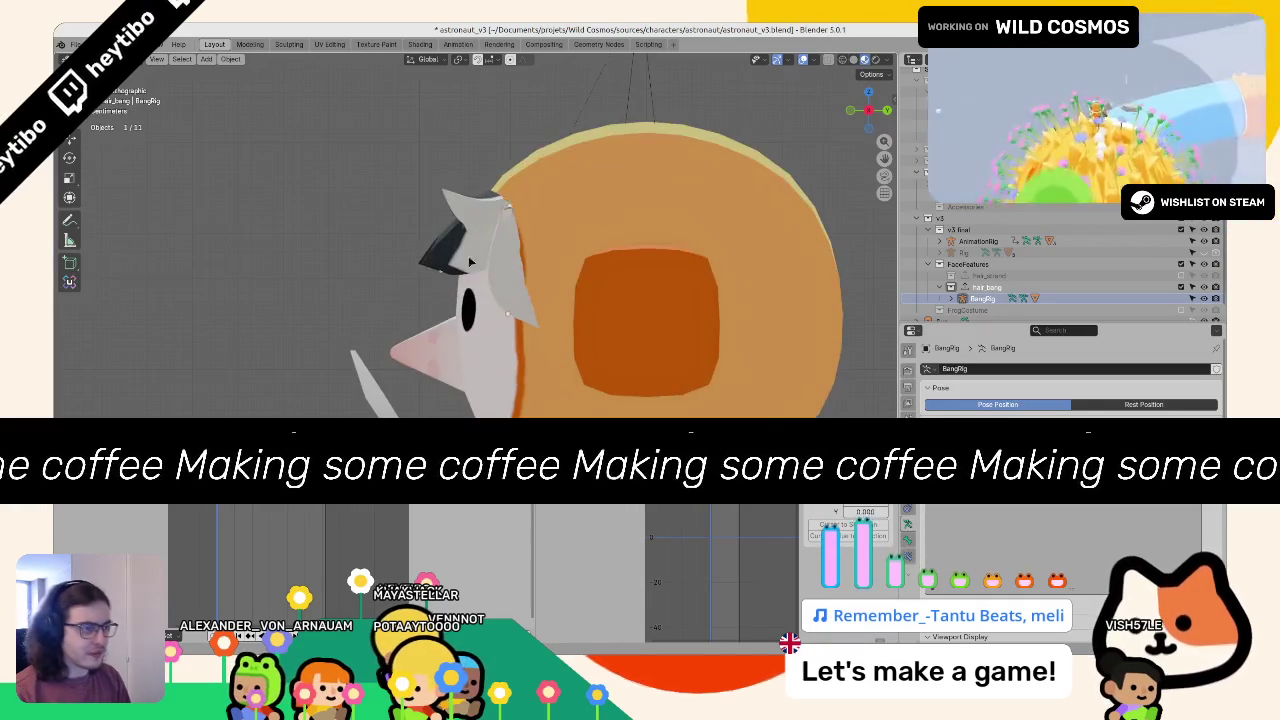
pyautogui.press('g')
pyautogui.rightClick(357, 293)
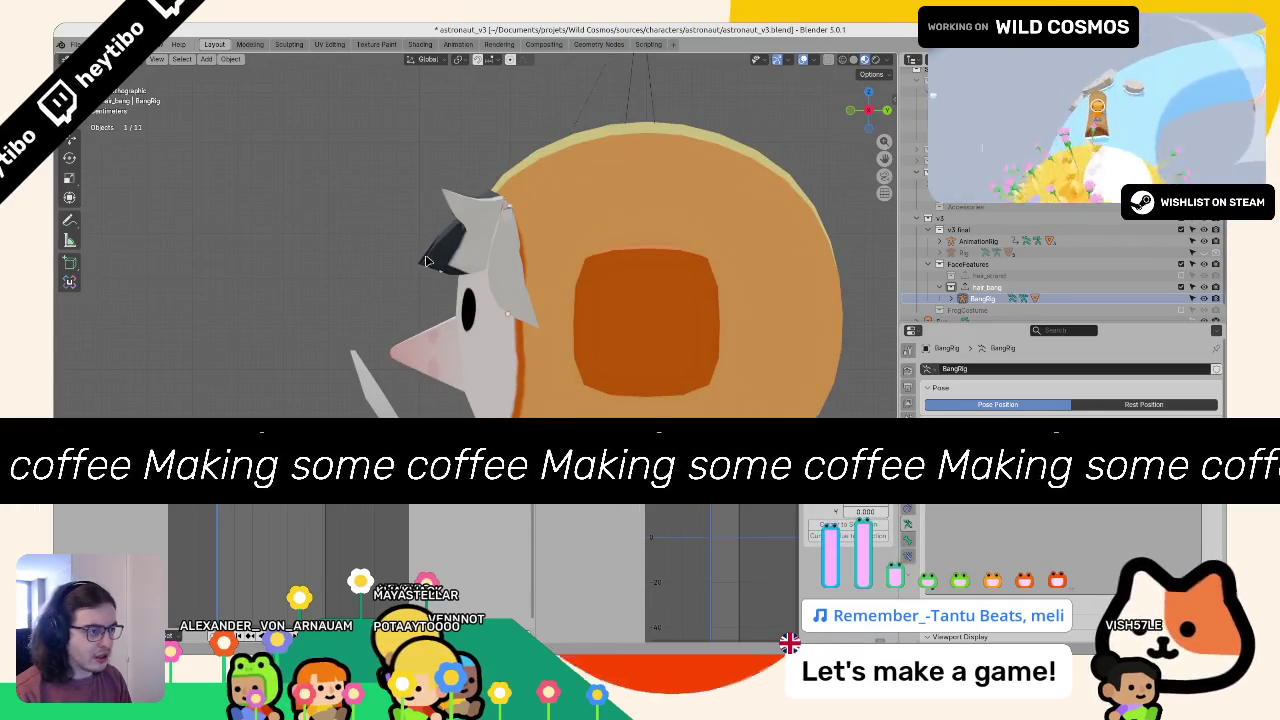
pyautogui.click(980, 298)
pyautogui.press('KP_5')
pyautogui.hotkey('shift', 'z')
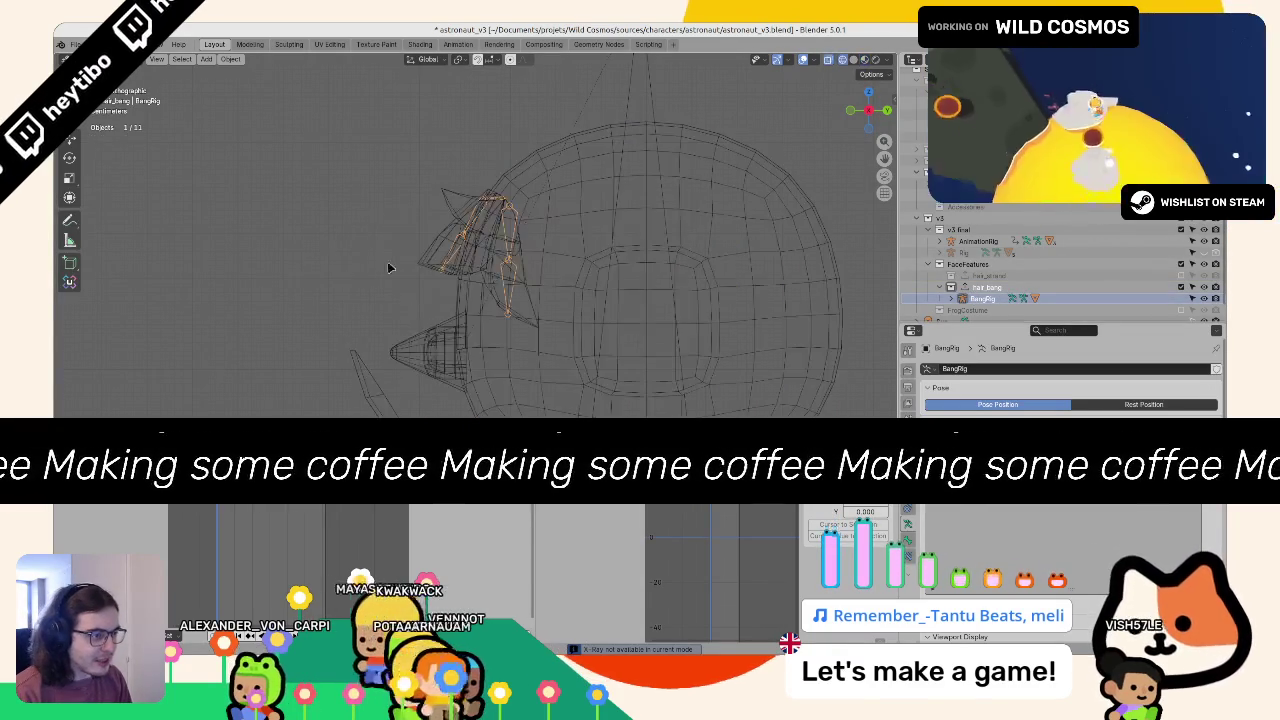
pyautogui.press('KP_5')
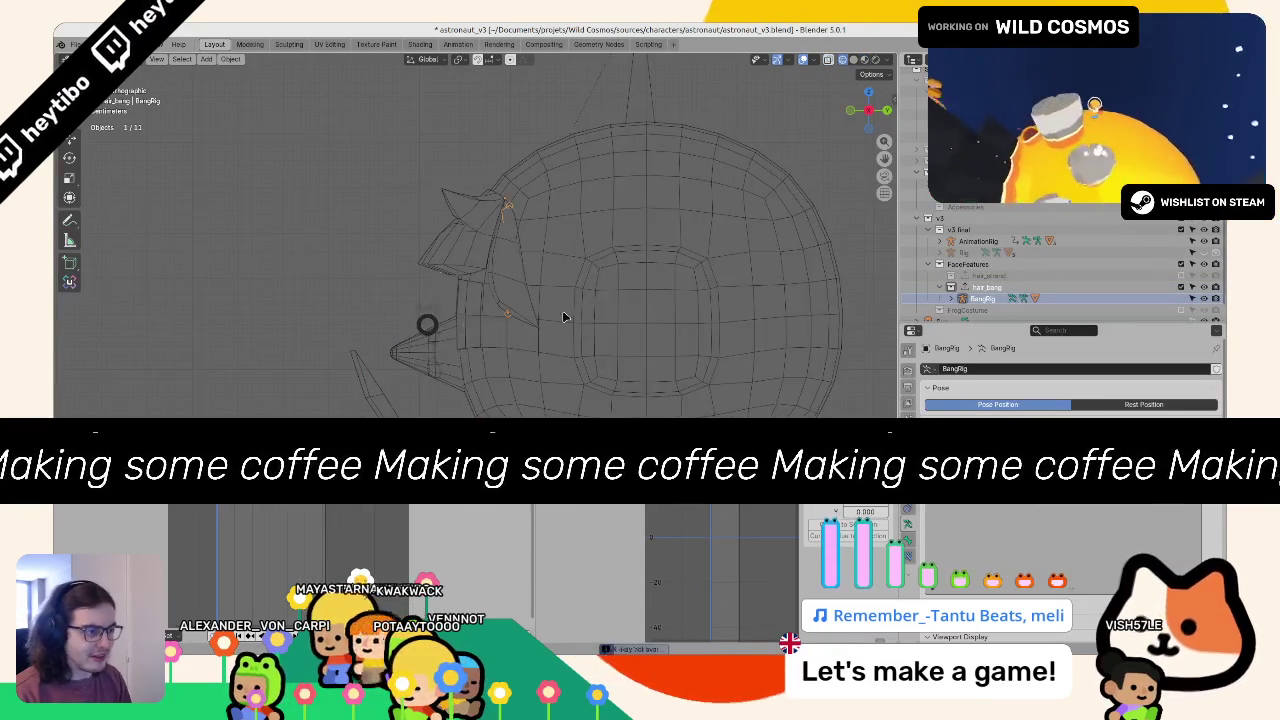
pyautogui.hotkey('shift', 'z')
pyautogui.press('z')
pyautogui.press('g')
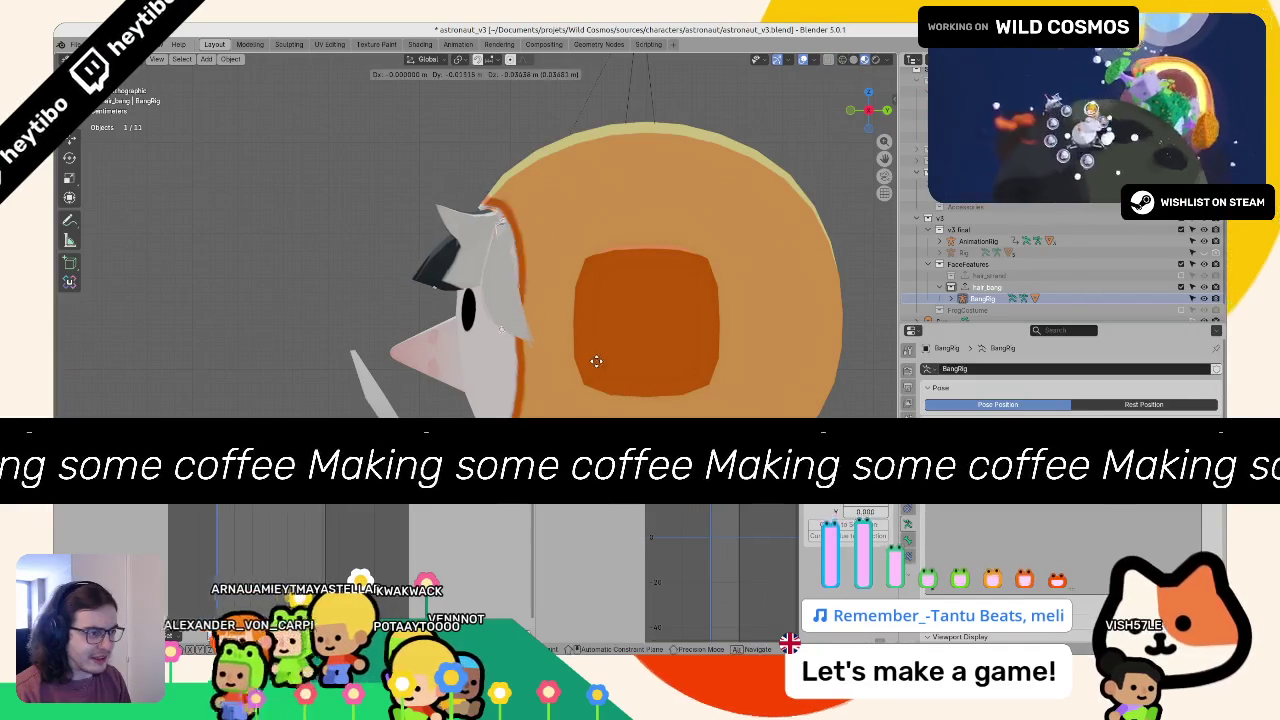
pyautogui.rightClick(602, 350)
# Step: Shift the hair bang slightly along global Y
pyautogui.moveTo(537, 333)
pyautogui.mouseDown()
pyautogui.moveTo(670, 338)
pyautogui.moveTo(577, 390)
pyautogui.mouseUp()
pyautogui.press('g')
pyautogui.press('y')
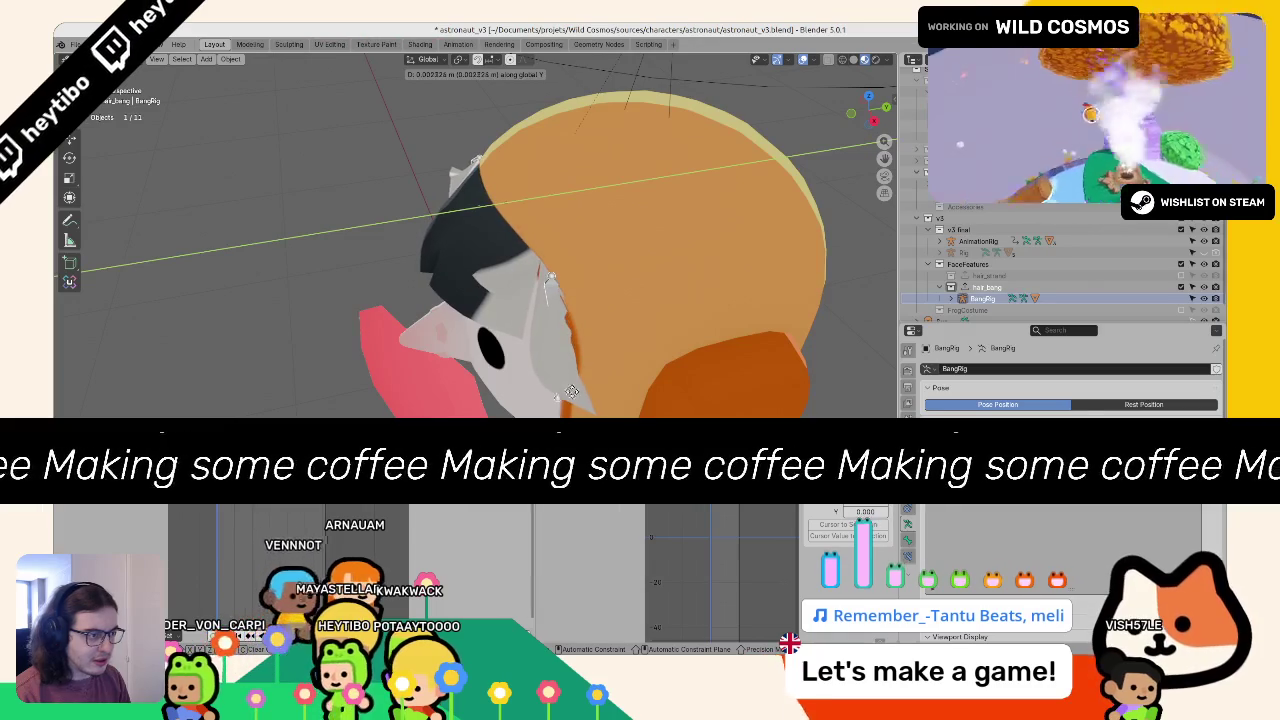
pyautogui.click(549, 398)
pyautogui.press('g')
pyautogui.press('z')
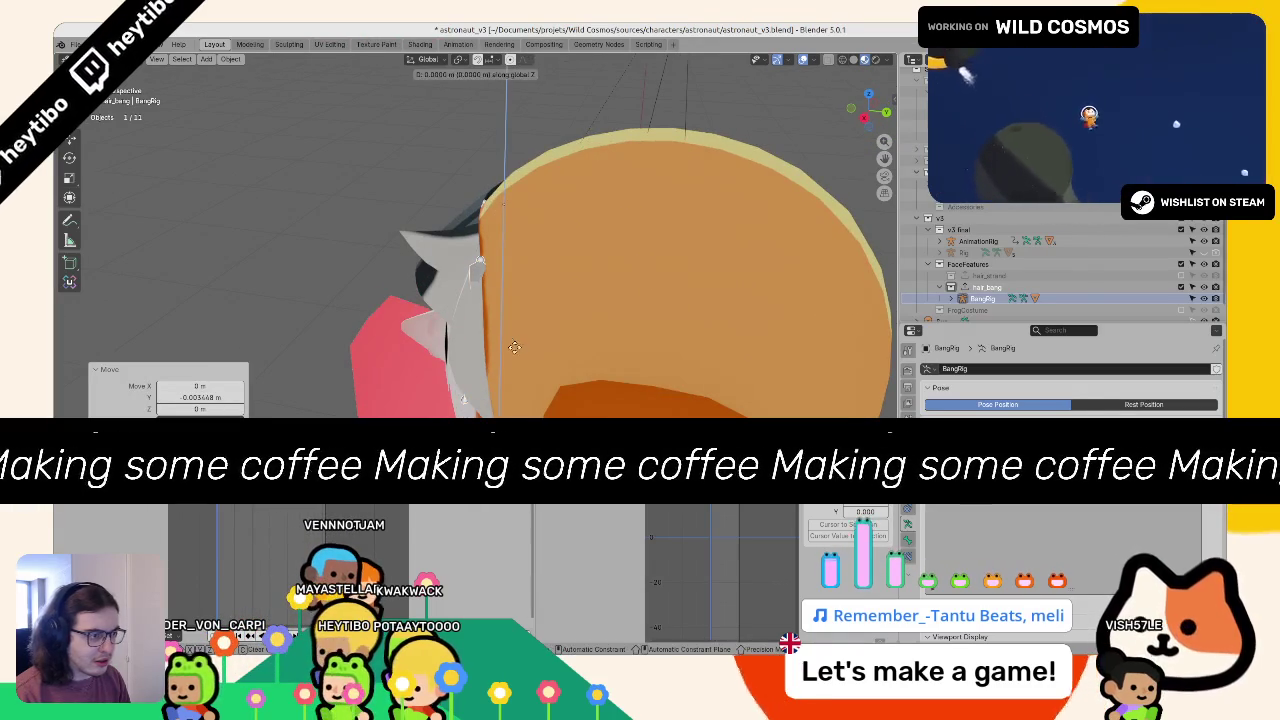
pyautogui.press('Escape')
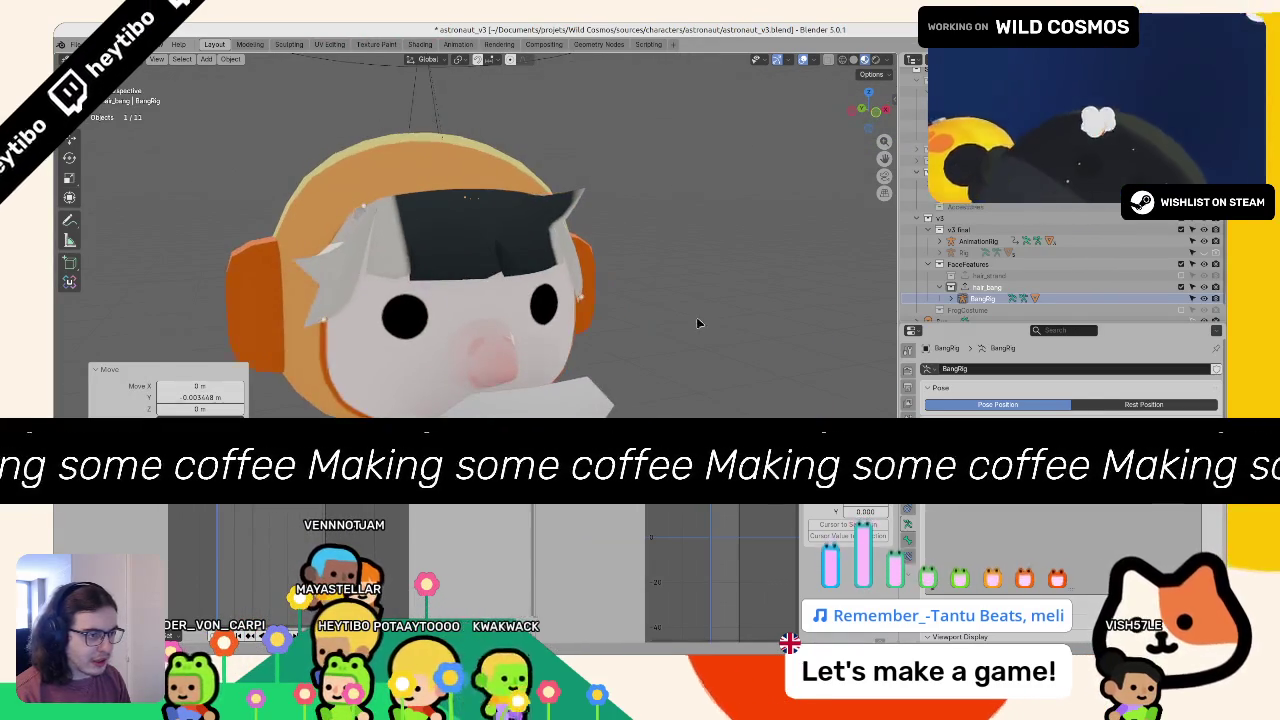
# Step: Inspect the animation rig's head bone from the side and front views
pyautogui.moveTo(641, 351)
pyautogui.mouseDown()
pyautogui.moveTo(651, 89)
pyautogui.moveTo(635, 338)
pyautogui.moveTo(496, 330)
pyautogui.moveTo(555, 338)
pyautogui.moveTo(257, 386)
pyautogui.moveTo(379, 356)
pyautogui.moveTo(415, 175)
pyautogui.mouseUp()
pyautogui.click(415, 168)
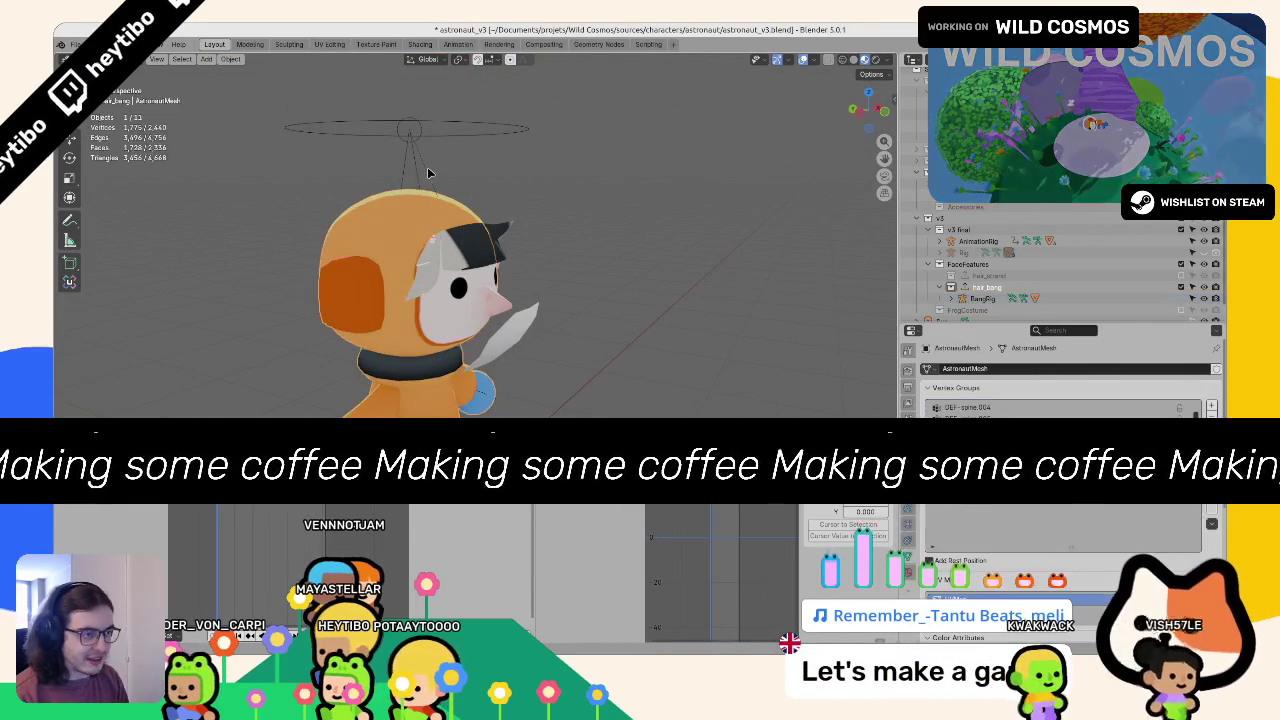
pyautogui.click(415, 168)
pyautogui.press('ctrl+KP_3')
pyautogui.press('KP_1')
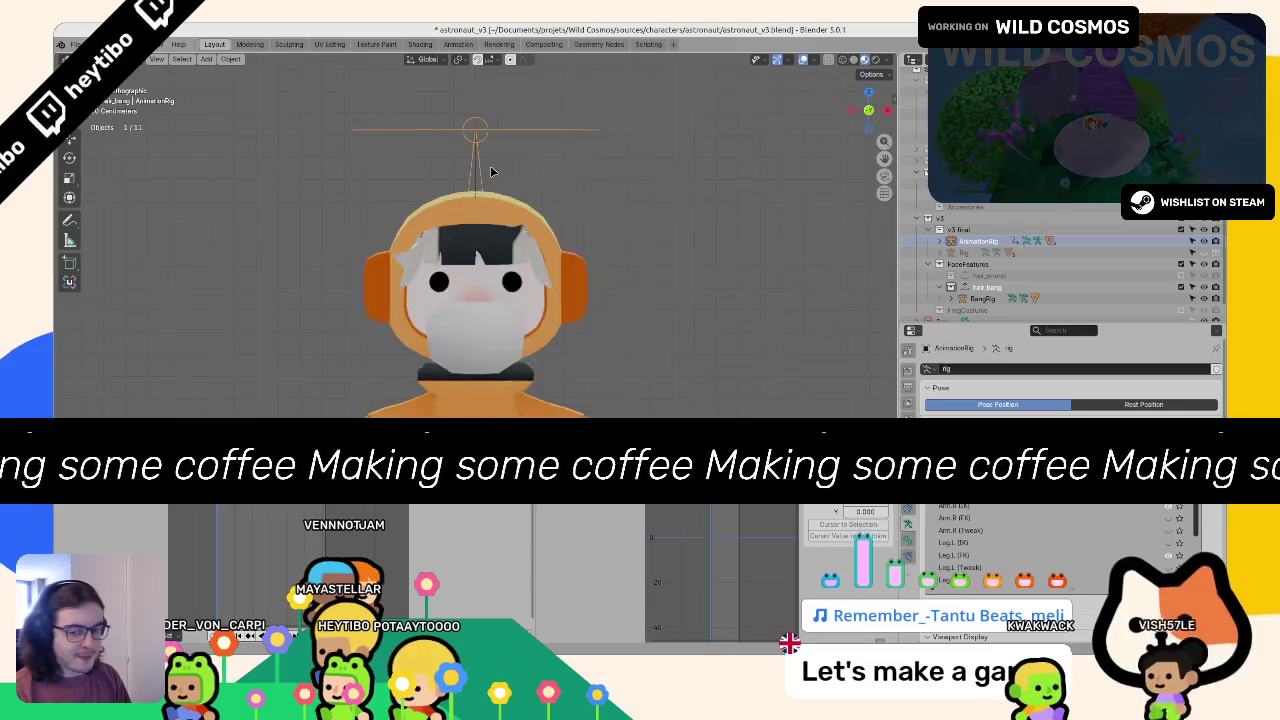
pyautogui.press('KP_3')
pyautogui.press('a')
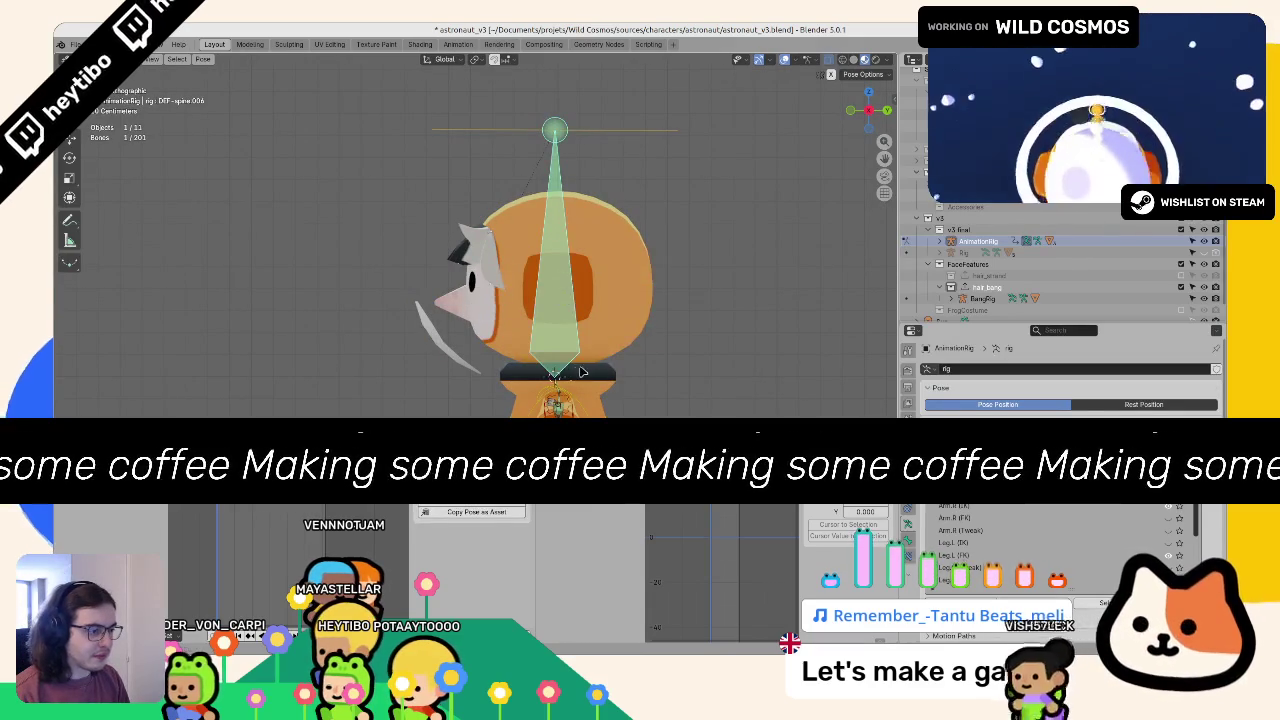
pyautogui.click(343, 346)
pyautogui.press('KP_1')
pyautogui.press('KP_5')
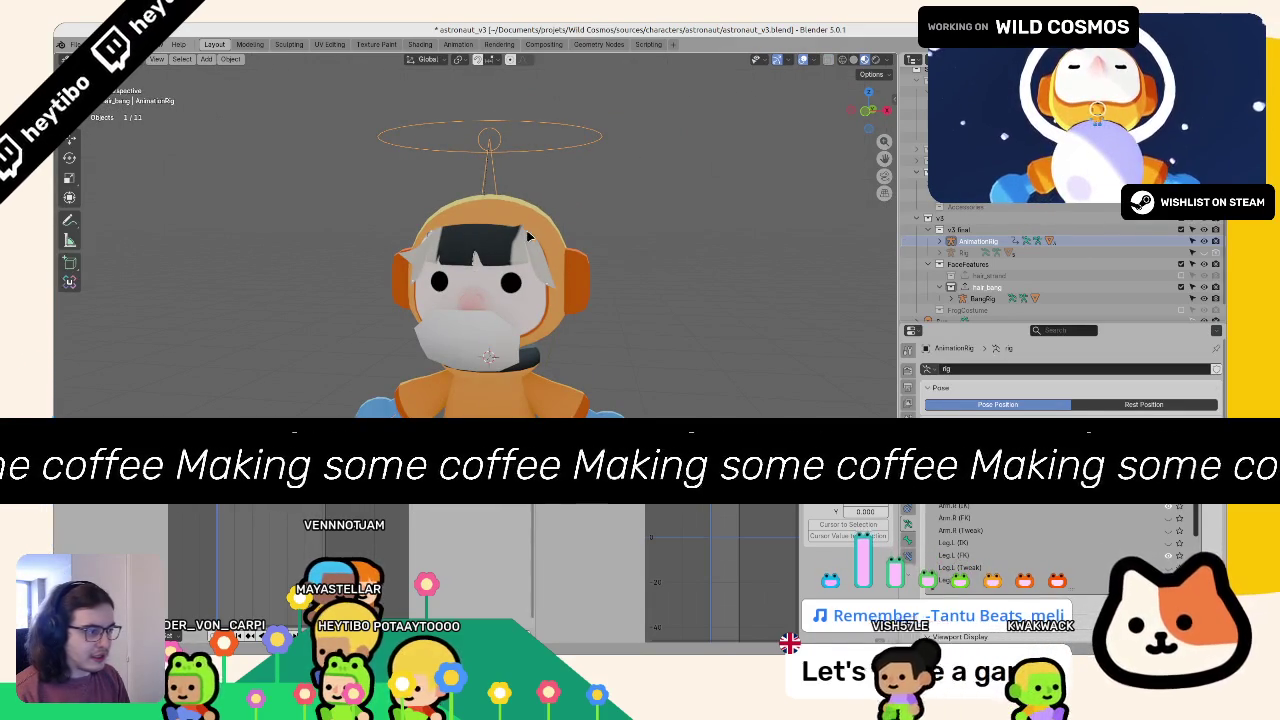
# Step: Set BangRig's origin to the 3D cursor using the F3 'origin' search
pyautogui.click(948, 300)
pyautogui.press('KP_4')
pyautogui.press('KP_4')
pyautogui.press('KP_4')
pyautogui.press('F3')
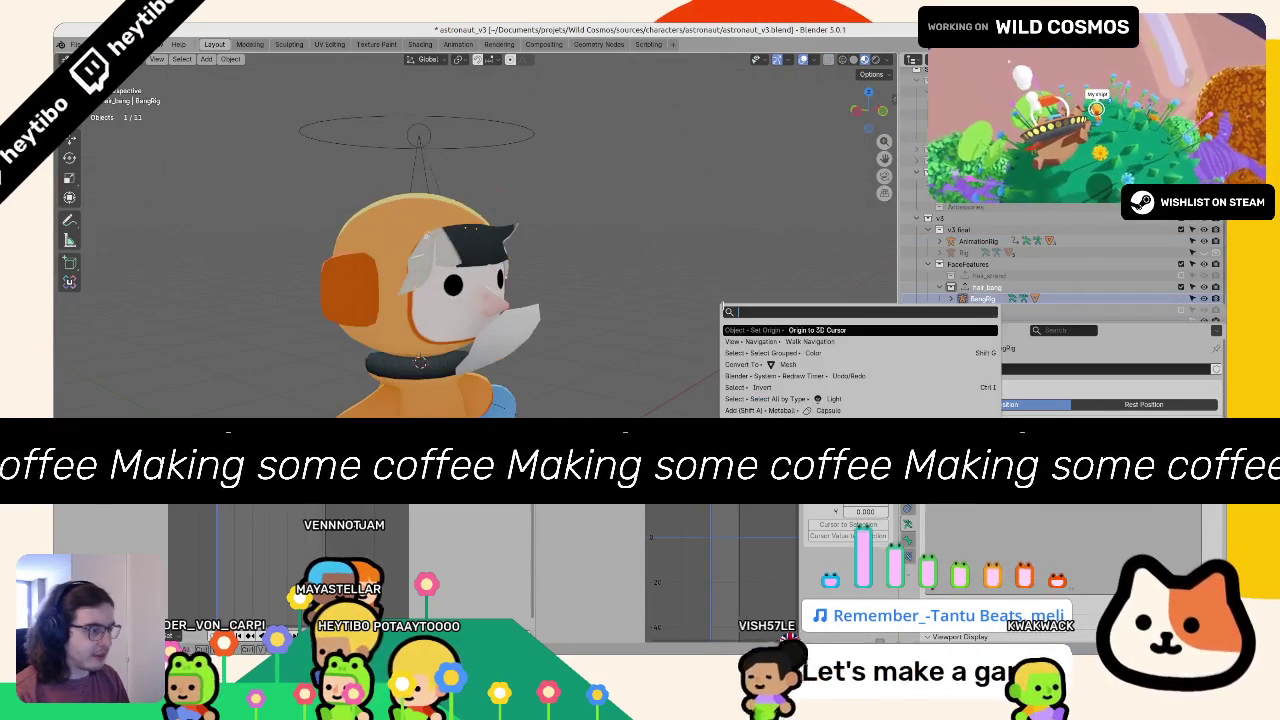
pyautogui.write('set origin')
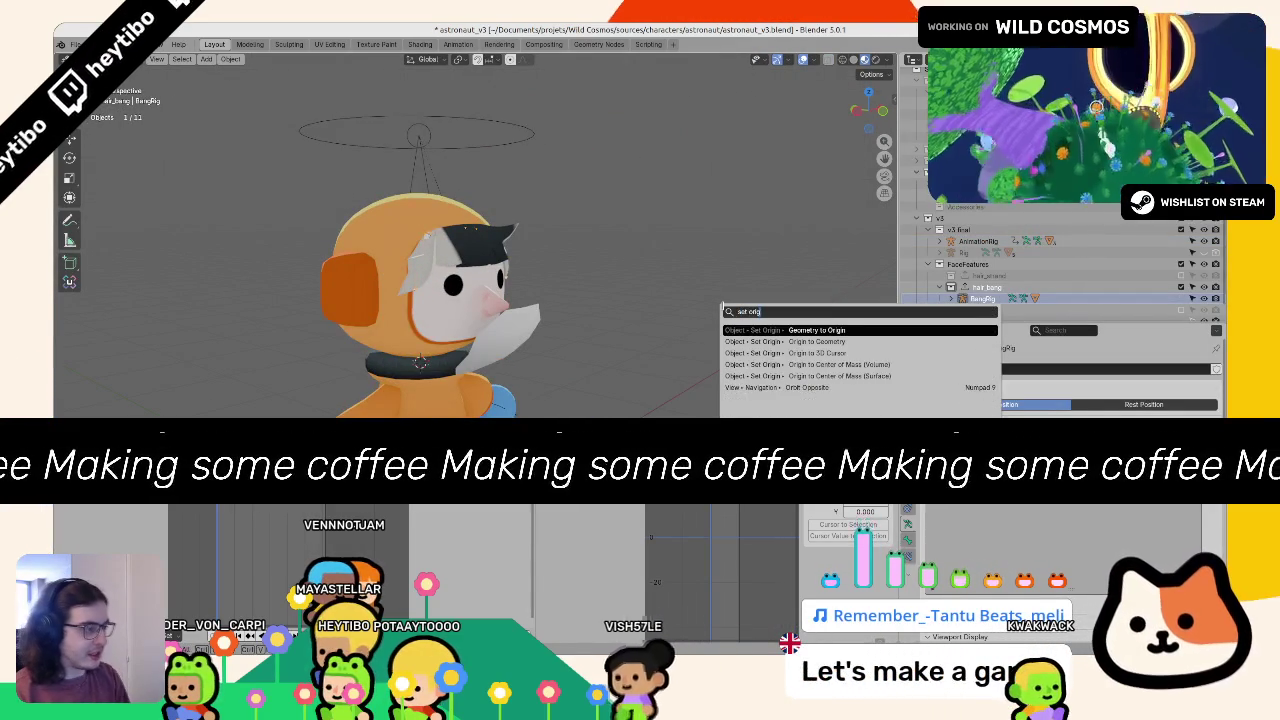
pyautogui.press('Down')
pyautogui.press('Down')
pyautogui.press('Return')
pyautogui.click(468, 246)
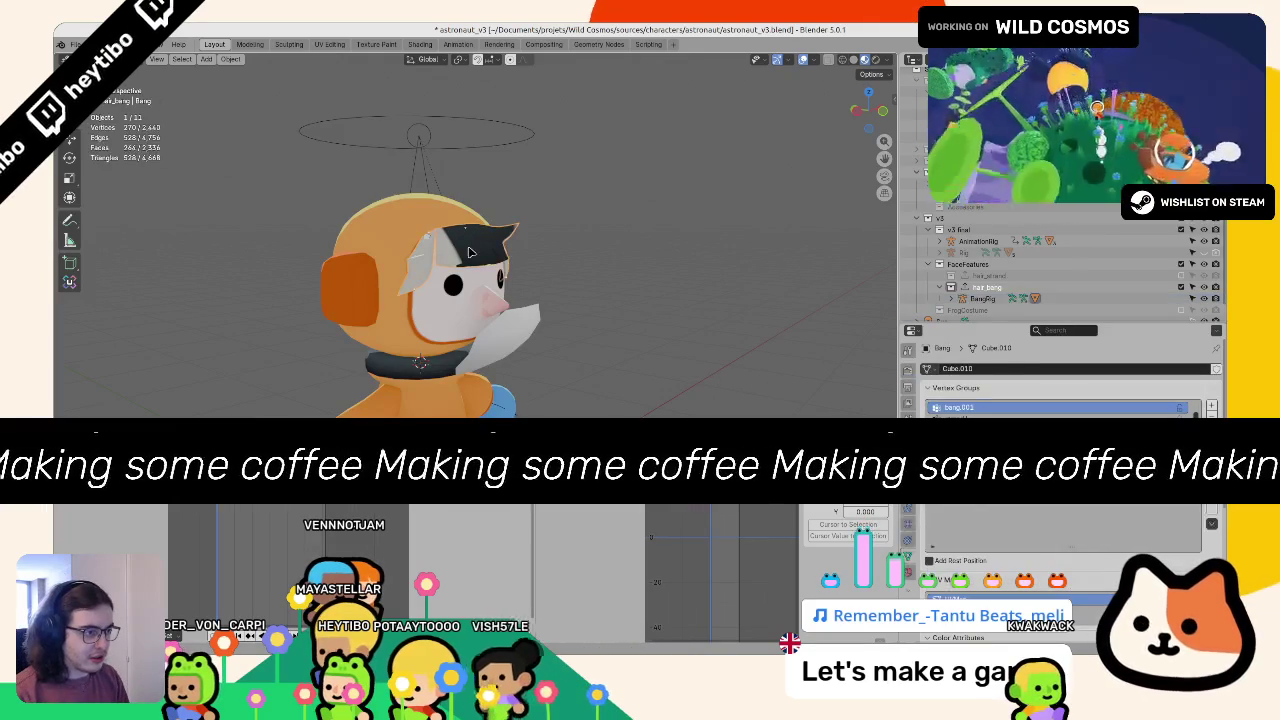
pyautogui.press('KP_4')
pyautogui.press('KP_4')
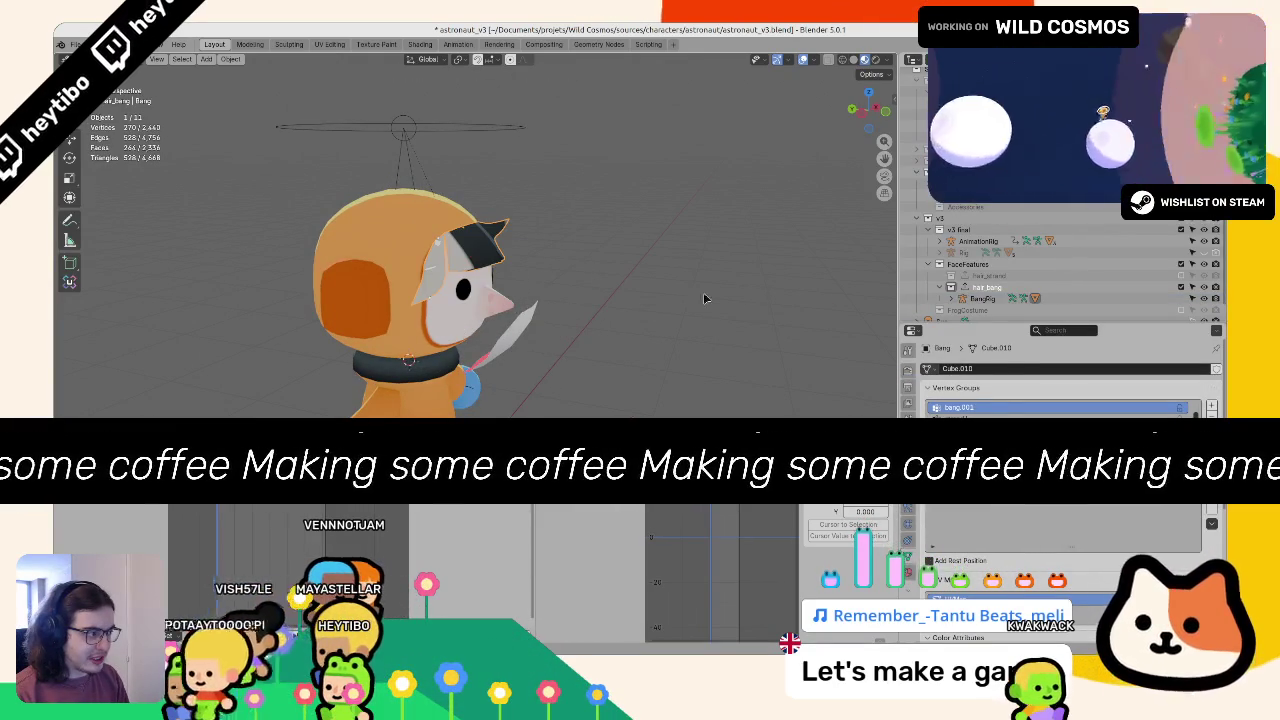
# Step: Rotate the BangRig bone in Pose mode, then return to Object mode
pyautogui.click(982, 298)
pyautogui.hotkey('ctrl', 'Tab')
pyautogui.press('r')
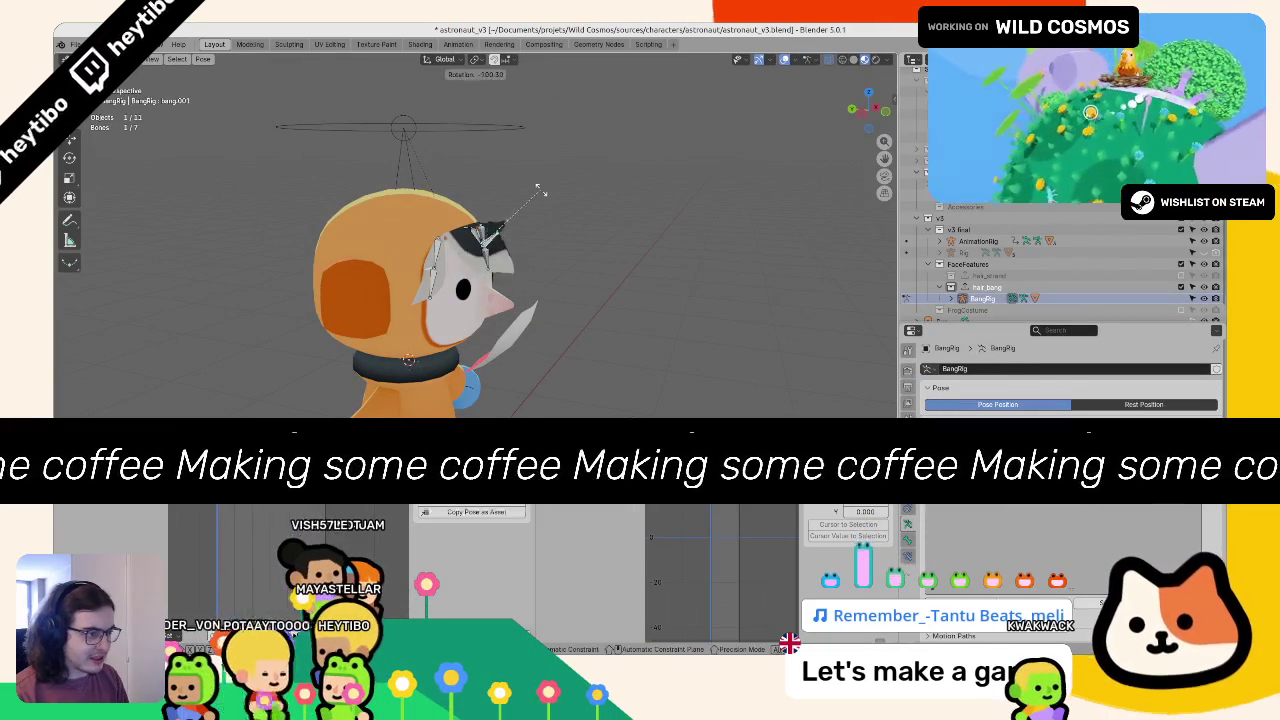
pyautogui.click(563, 274)
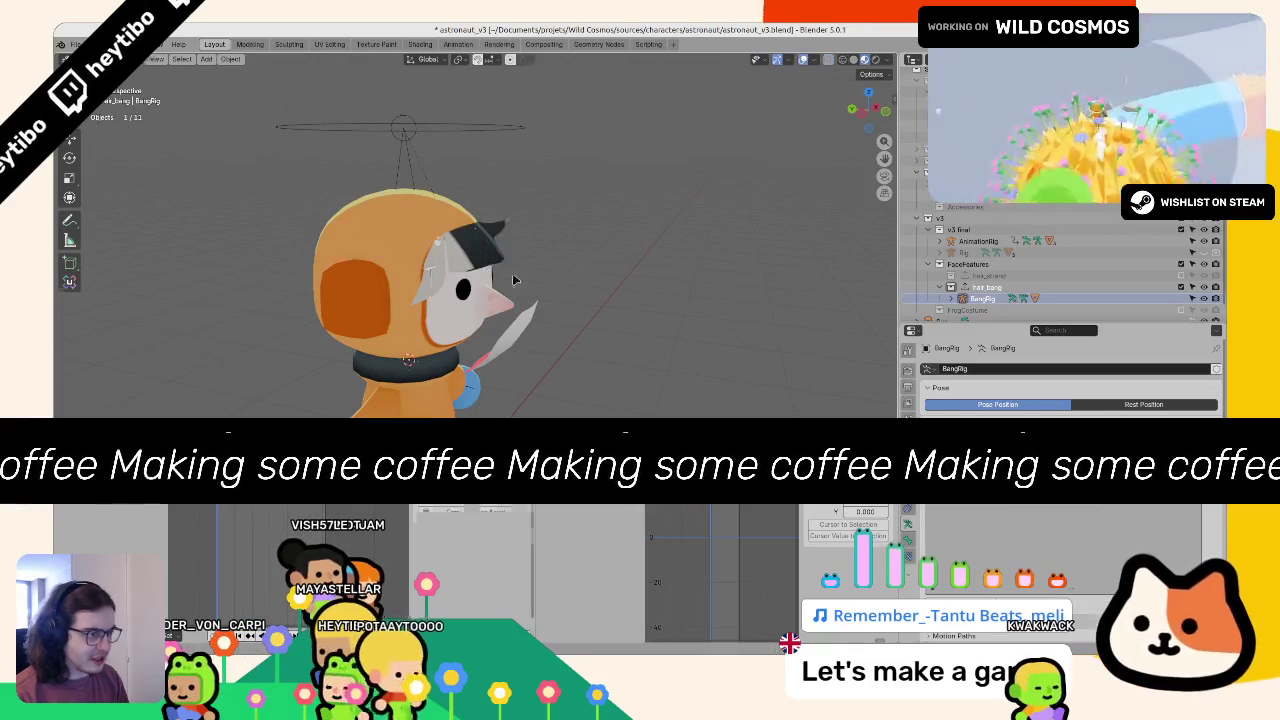
pyautogui.press('KP_1')
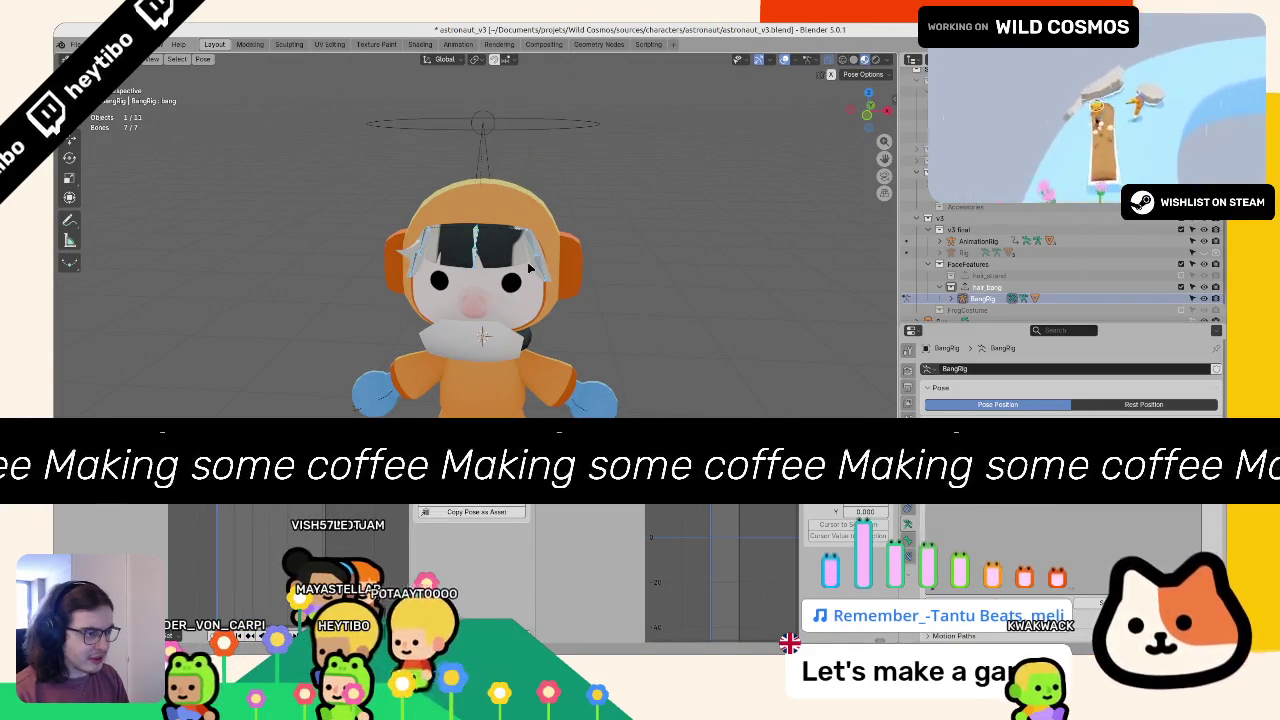
pyautogui.hotkey('ctrl', 'Tab')
# Step: Save astronaut_v3.blend
pyautogui.scroll(-4, 560, 280)
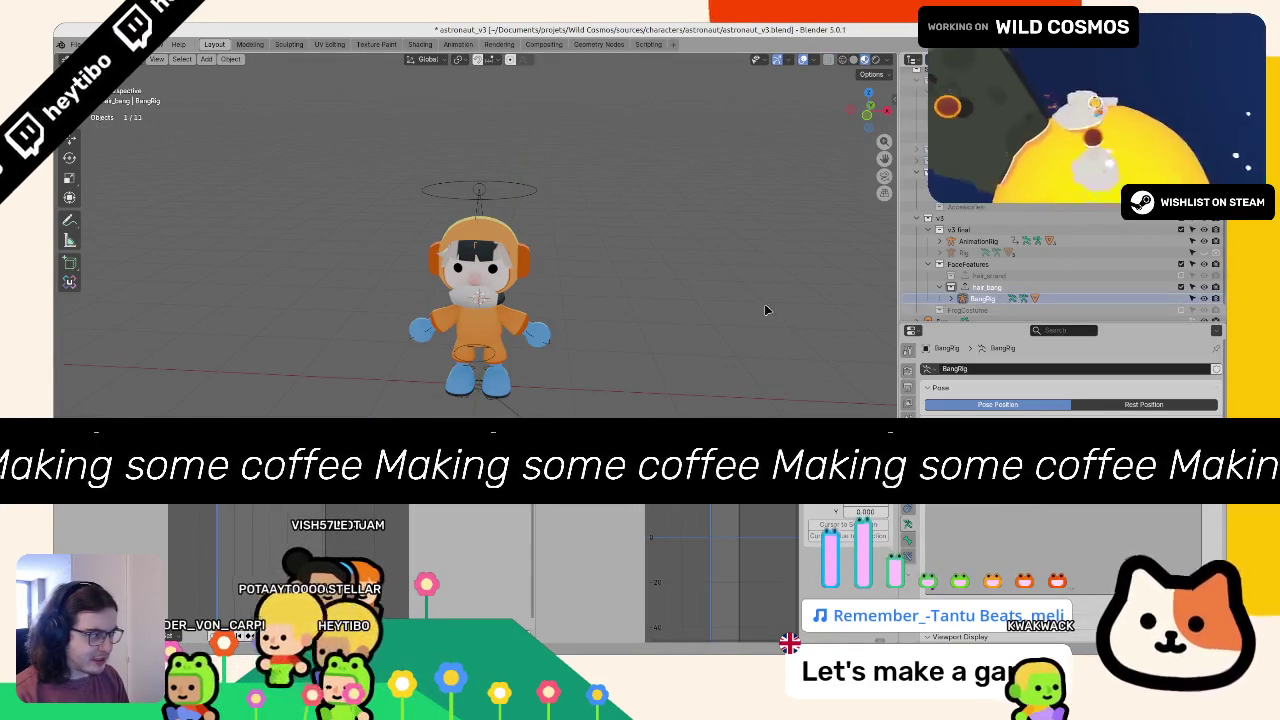
pyautogui.press('KP_6')
pyautogui.press('KP_6')
pyautogui.hotkey('ctrl', 's')
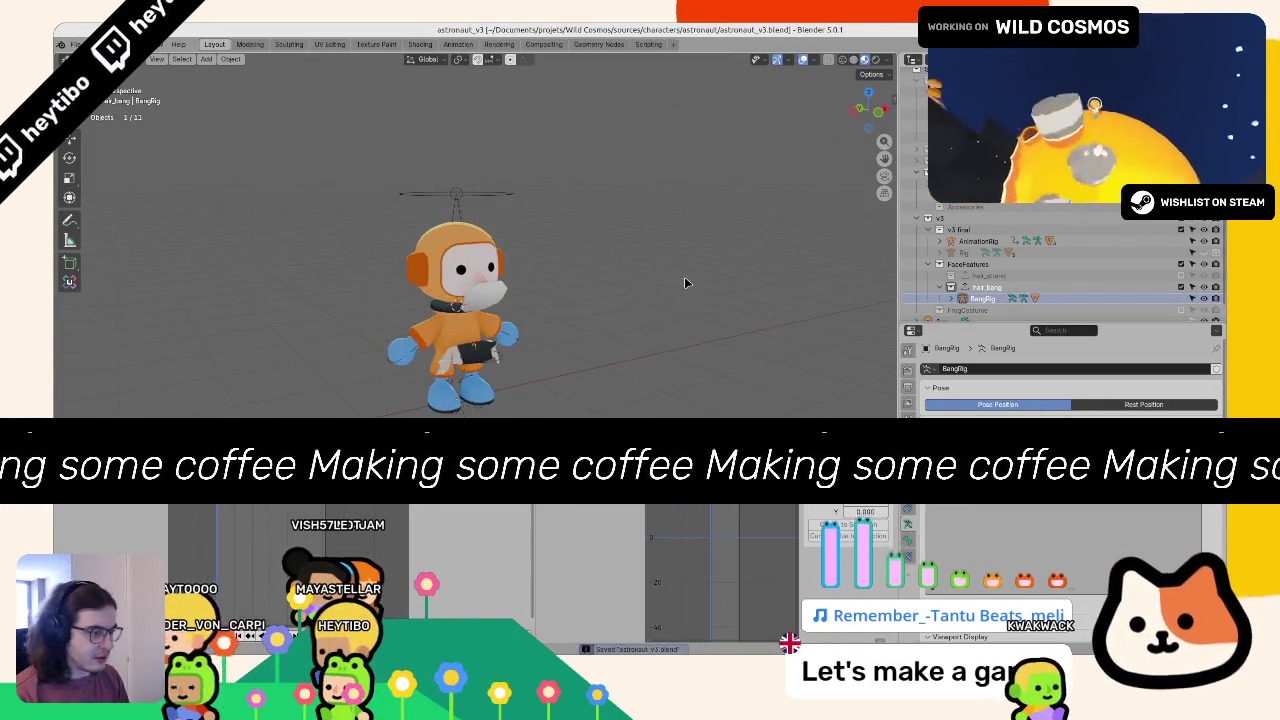
# Step: Exclude hair_bang, include hair_strand, and select StrandRig and the Strand mesh
pyautogui.click(1183, 287)
pyautogui.click(1182, 275)
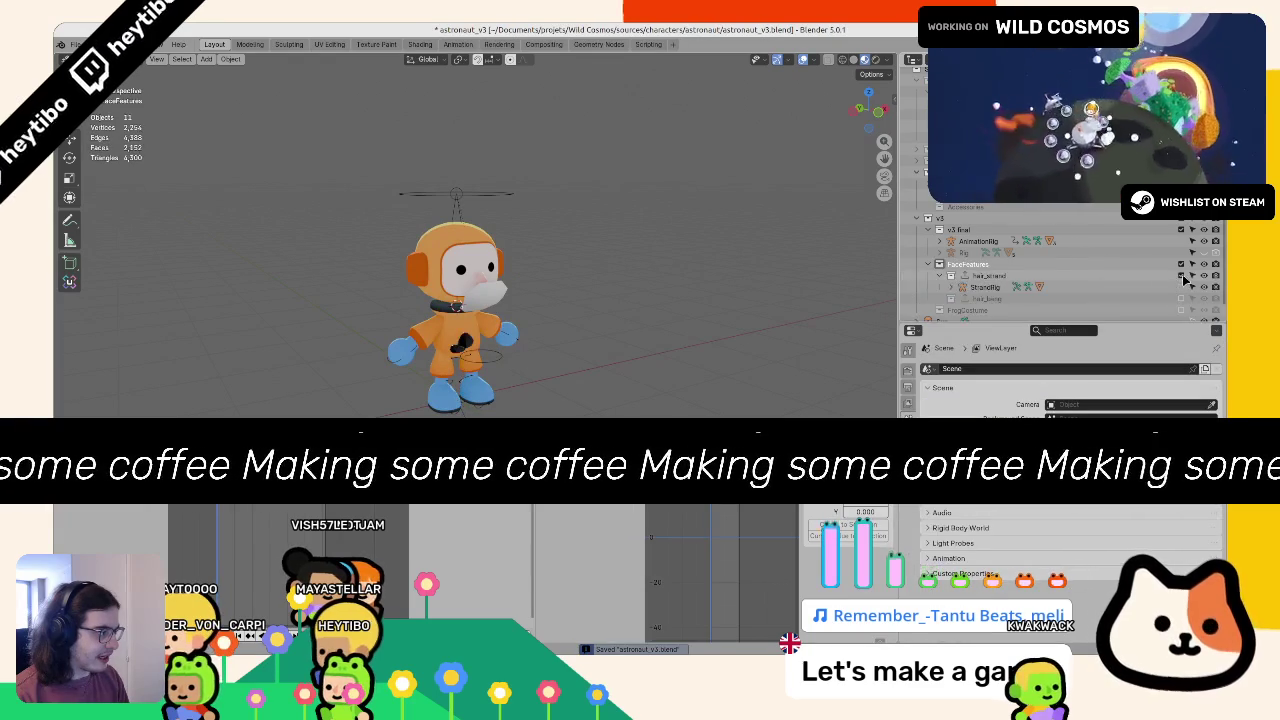
pyautogui.click(988, 288)
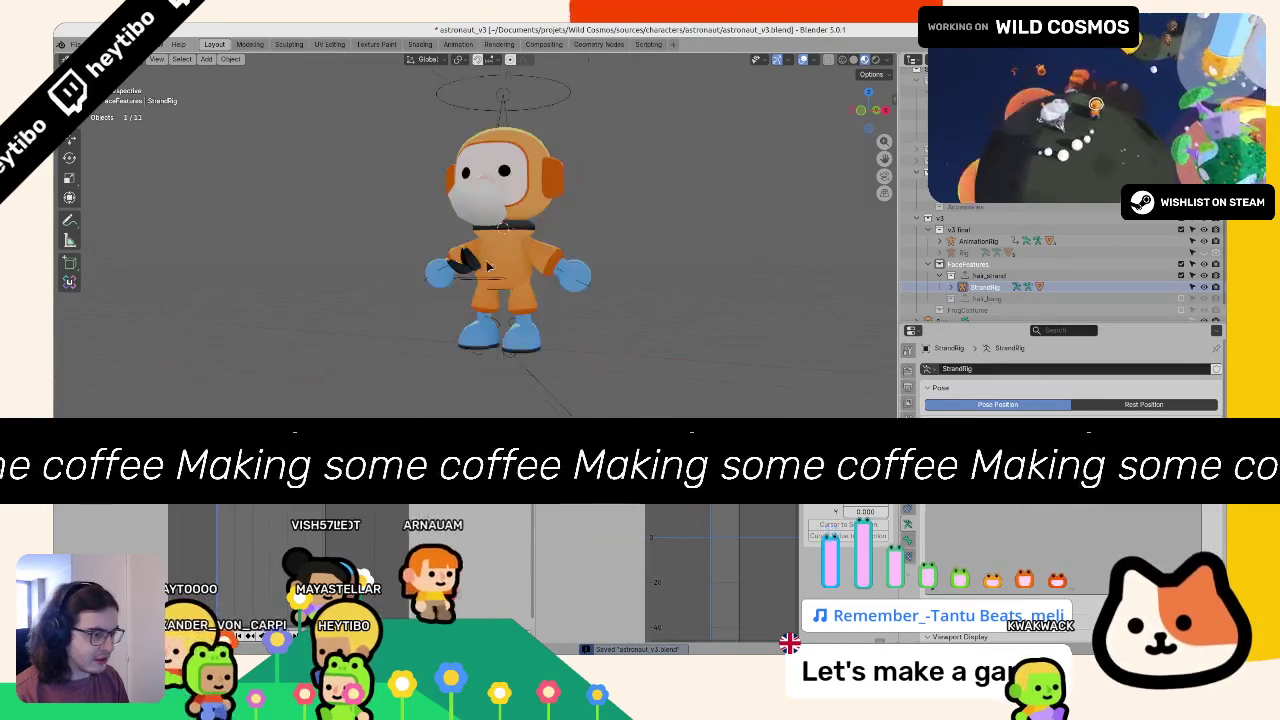
pyautogui.scroll(3, 520, 210)
pyautogui.click(455, 262)
# Step: Clear the Strand mesh's element selection and set its origin via 'set or'
pyautogui.press('Tab')
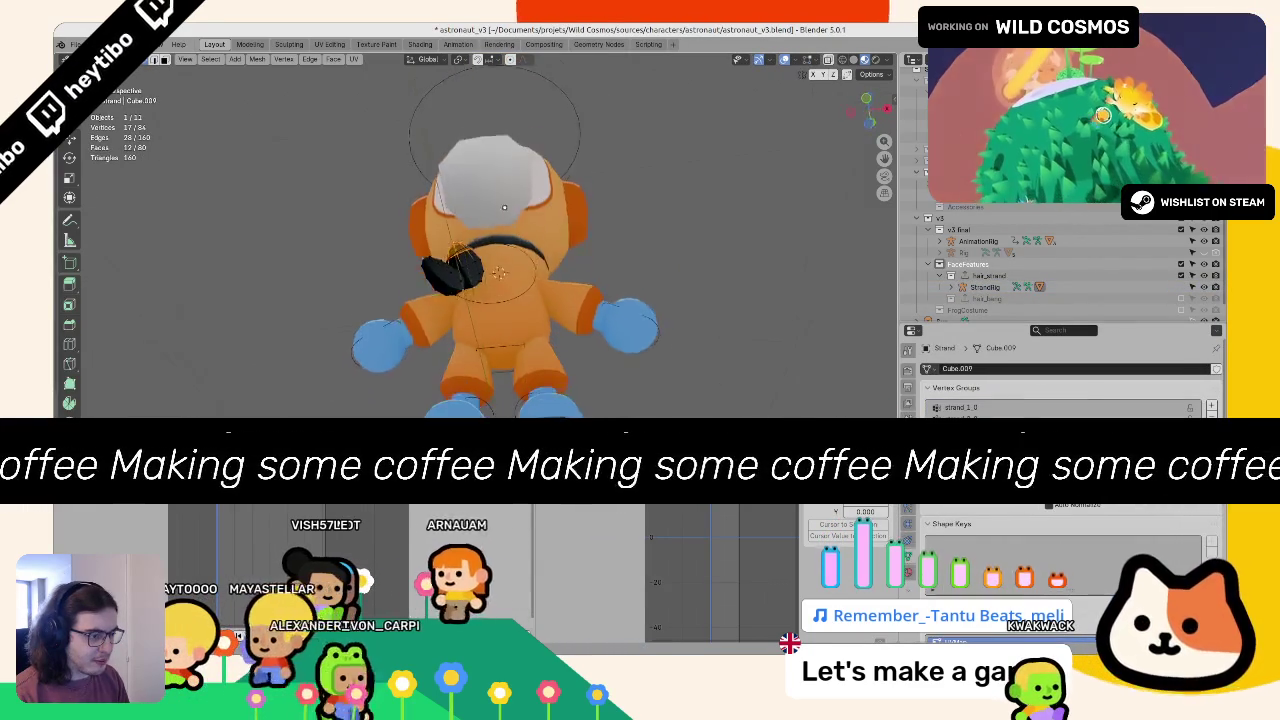
pyautogui.press('KP_Decimal')
pyautogui.hotkey('alt', 'a')
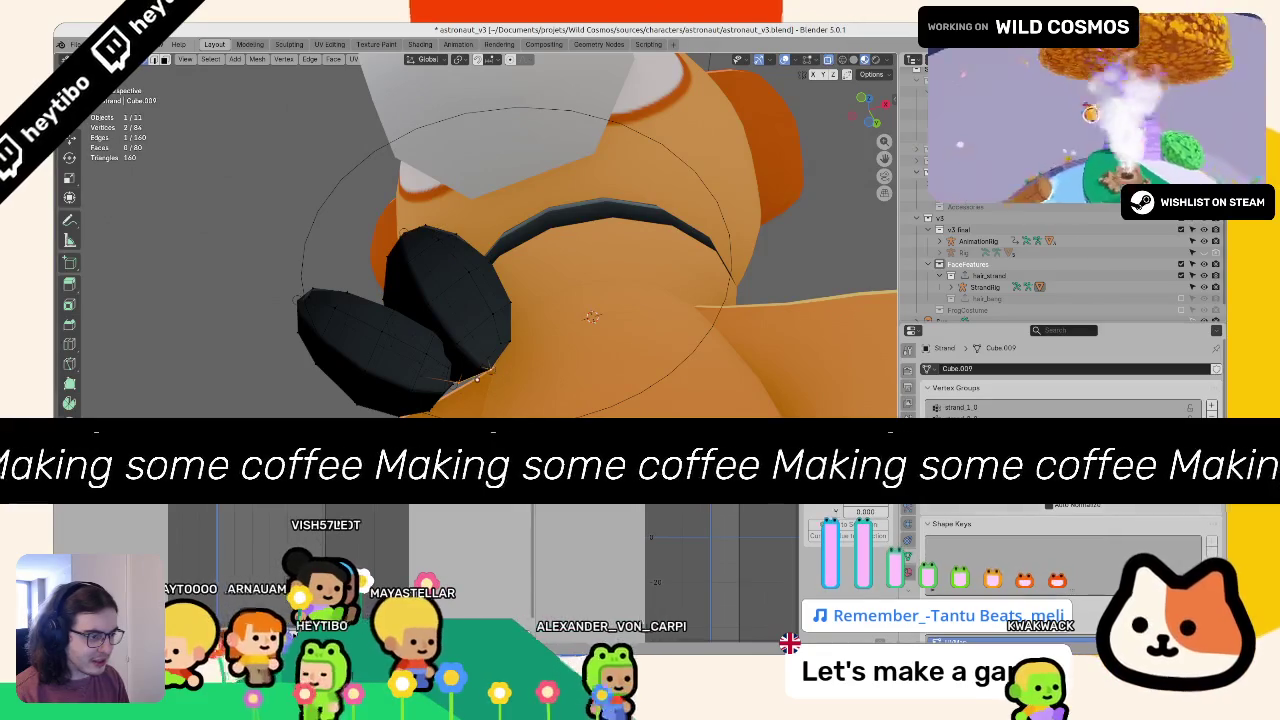
pyautogui.press('Tab')
pyautogui.press('Tab')
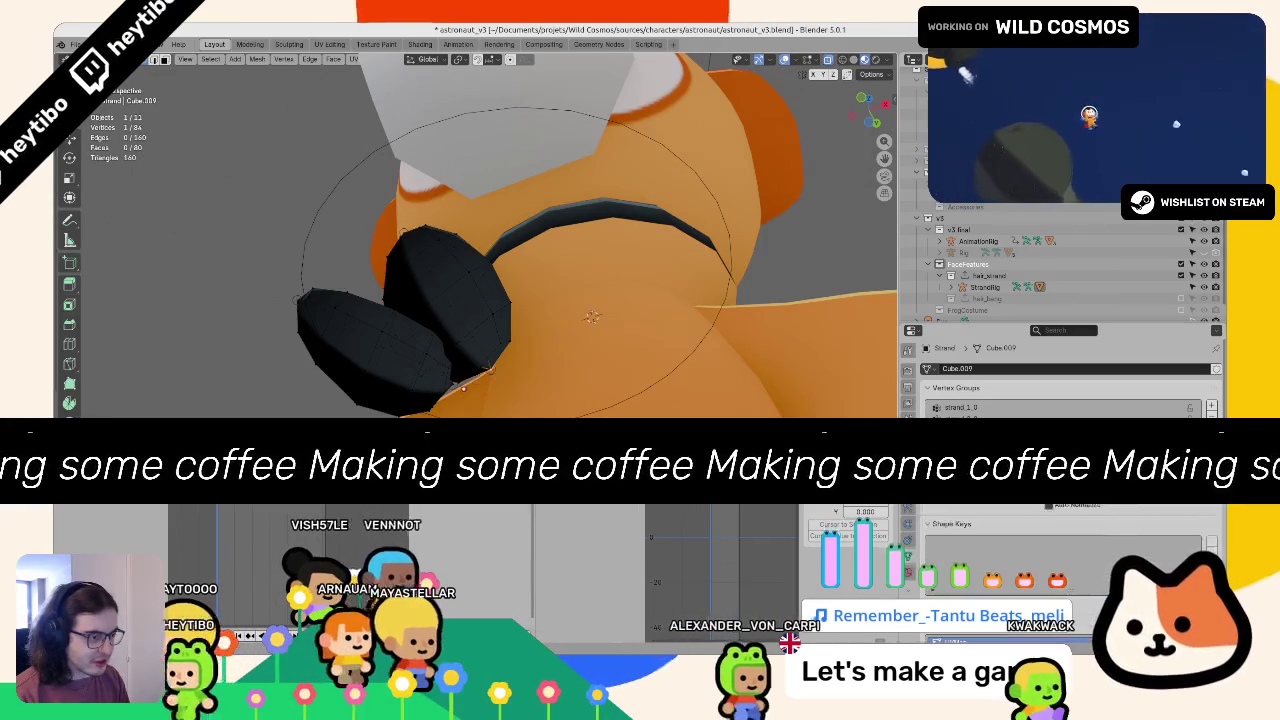
pyautogui.press('Tab')
pyautogui.press('F3')
pyautogui.write('set or')
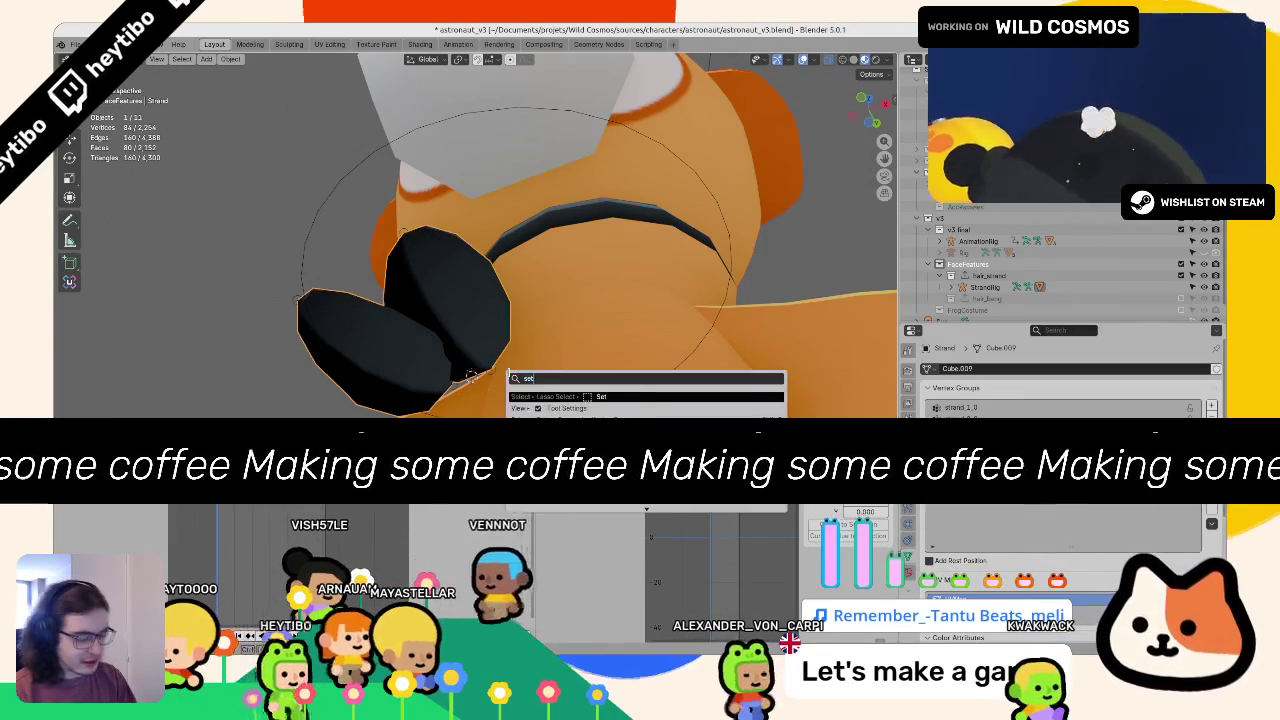
pyautogui.press('Return')
# Step: Deselect all, save, unhide the helmet and armature, and exclude FaceFeatures
pyautogui.scroll(-5, 460, 350)
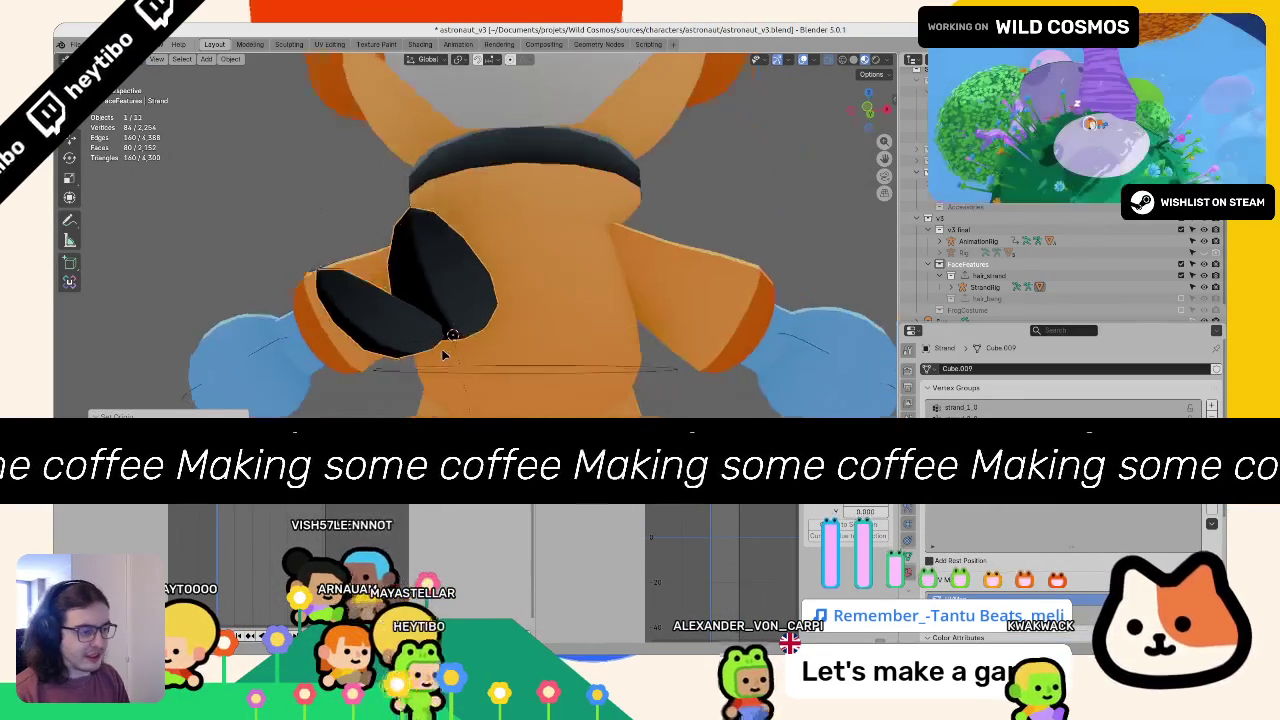
pyautogui.scroll(-3, 457, 345)
pyautogui.click(343, 356)
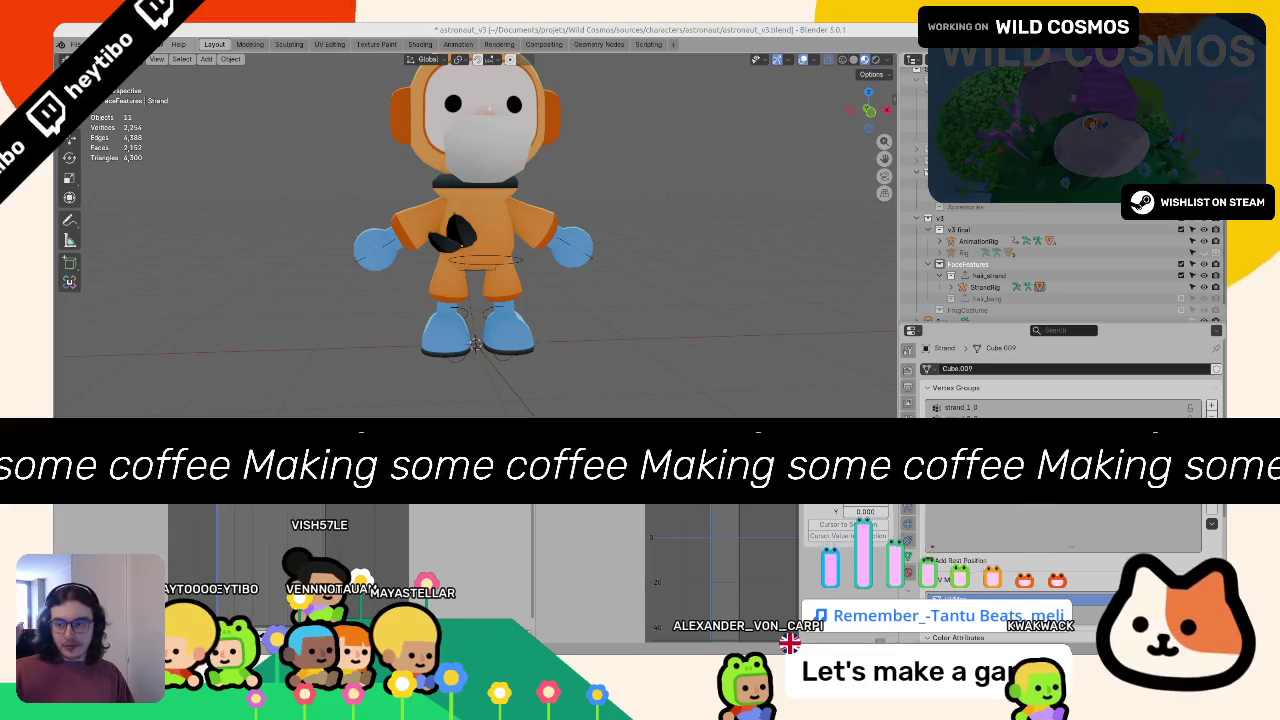
pyautogui.scroll(2, 343, 211)
pyautogui.scroll(-3, 323, 198)
pyautogui.scroll(4, 304, 214)
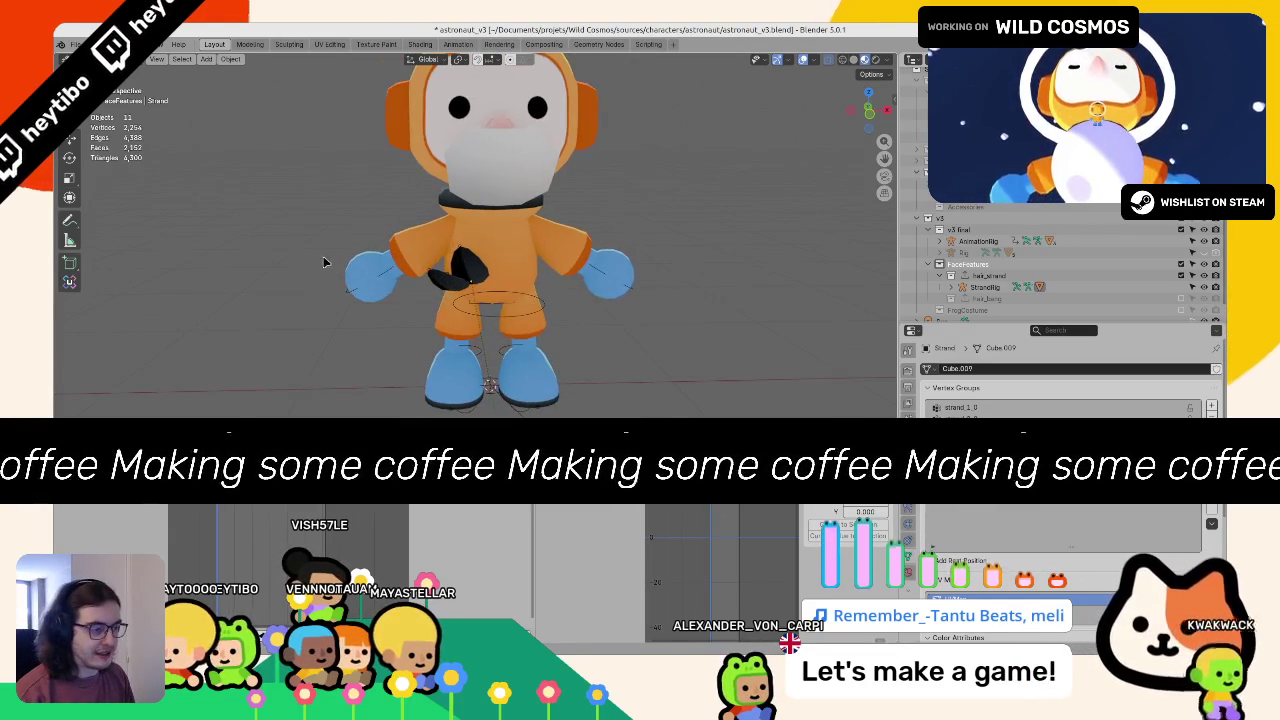
pyautogui.hotkey('ctrl', 's')
pyautogui.hotkey('alt', 'h')
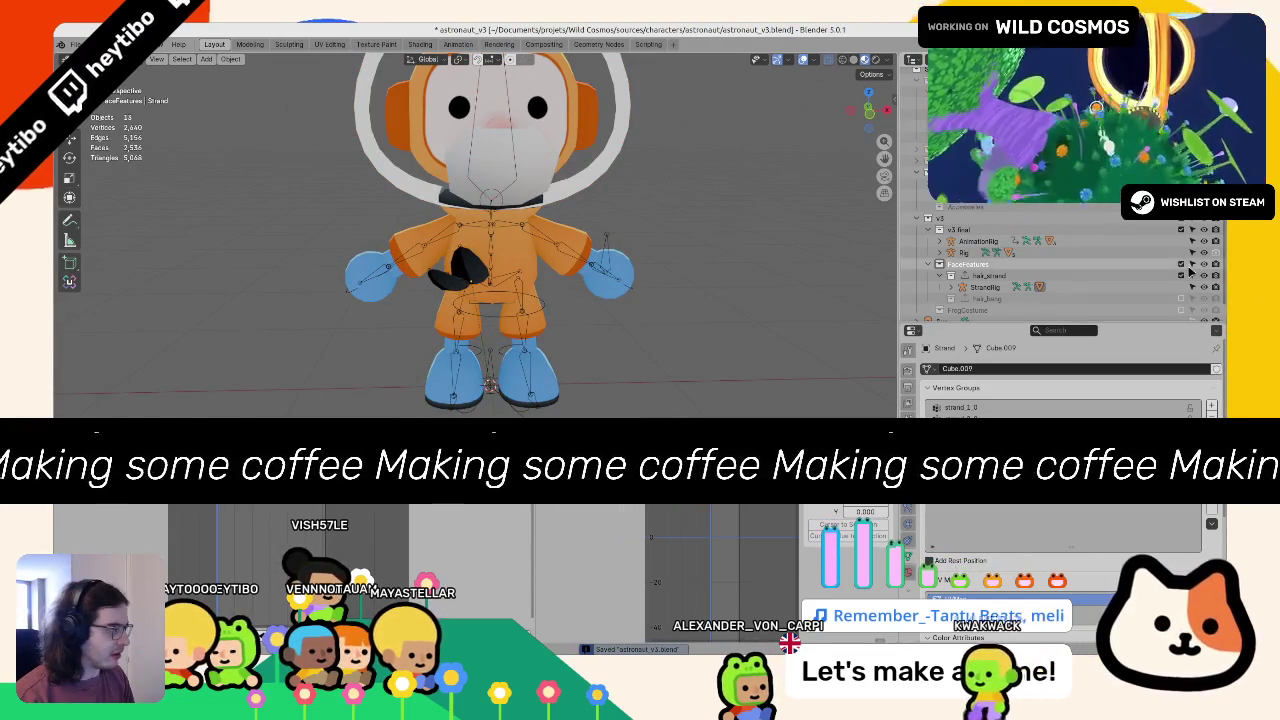
pyautogui.click(1181, 265)
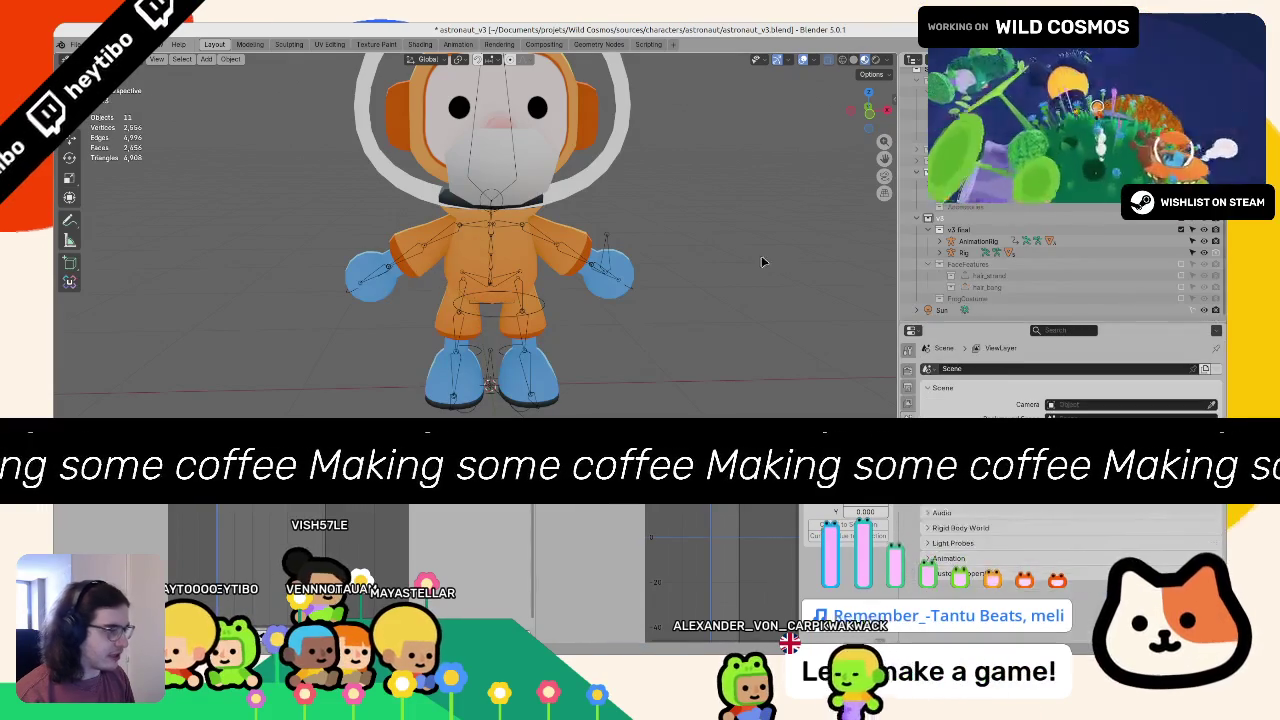
# Step: Save astronaut_v3.blend and switch to astronaut_albedo.svg in Inkscape
pyautogui.hotkey('ctrl', 's')
pyautogui.scroll(-3, 664, 311)
pyautogui.scroll(3, 664, 311)
pyautogui.moveTo(664, 311)
pyautogui.mouseDown()
pyautogui.moveTo(637, 294)
pyautogui.moveTo(651, 404)
pyautogui.moveTo(638, 325)
pyautogui.mouseUp()
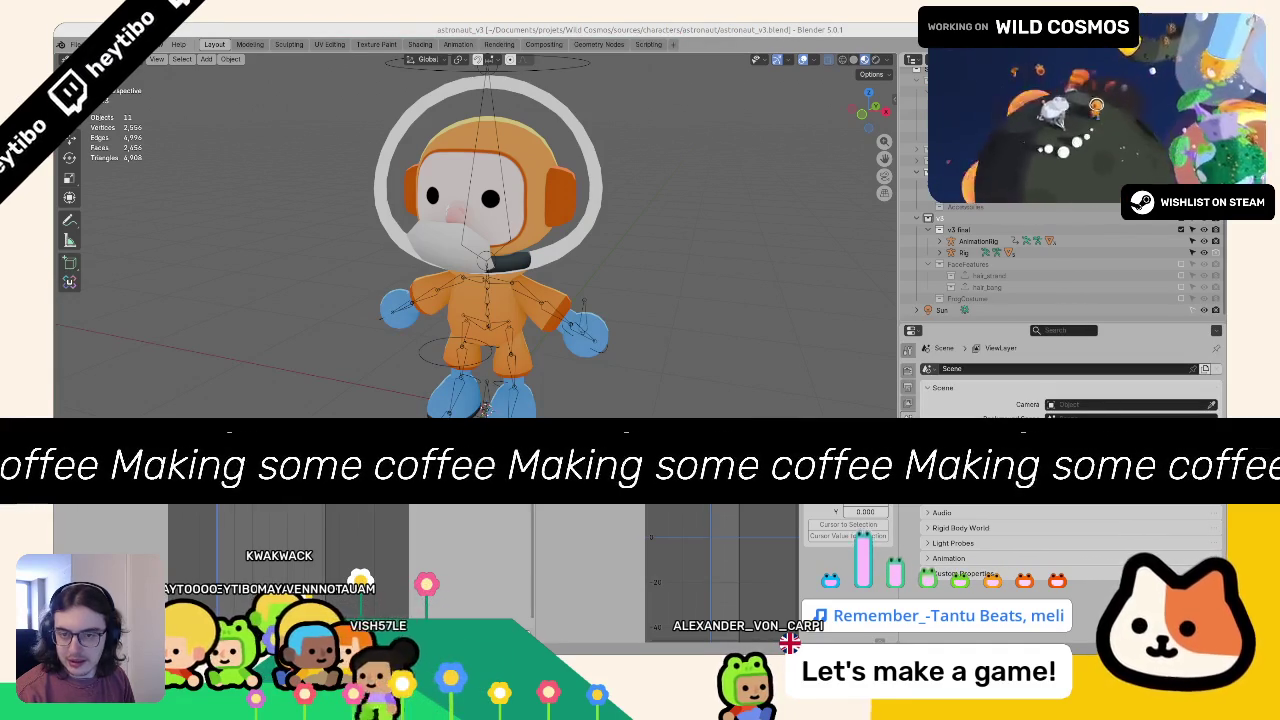
pyautogui.hotkey('alt', 'Tab')
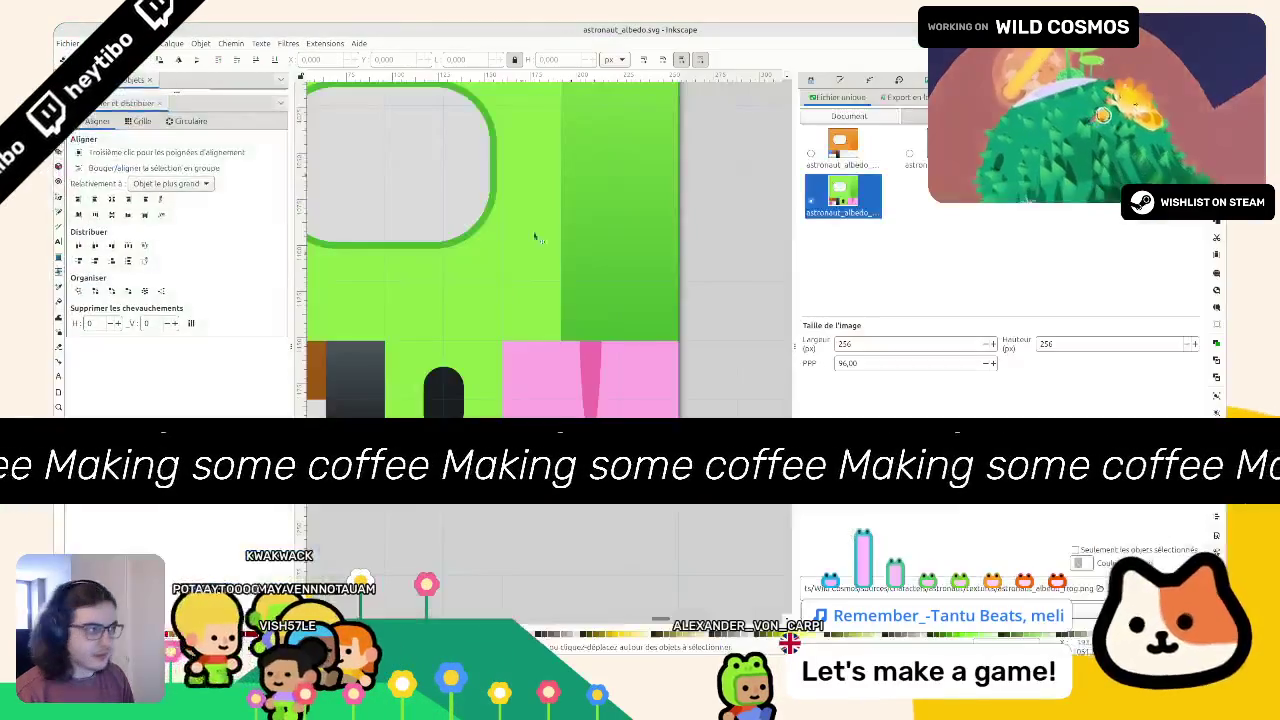
# Step: Zoom out on astronaut_albedo.svg and drag out Page 6 with the Pages tool
pyautogui.scroll(-5, 555, 367)
pyautogui.scroll(2, 437, 316)
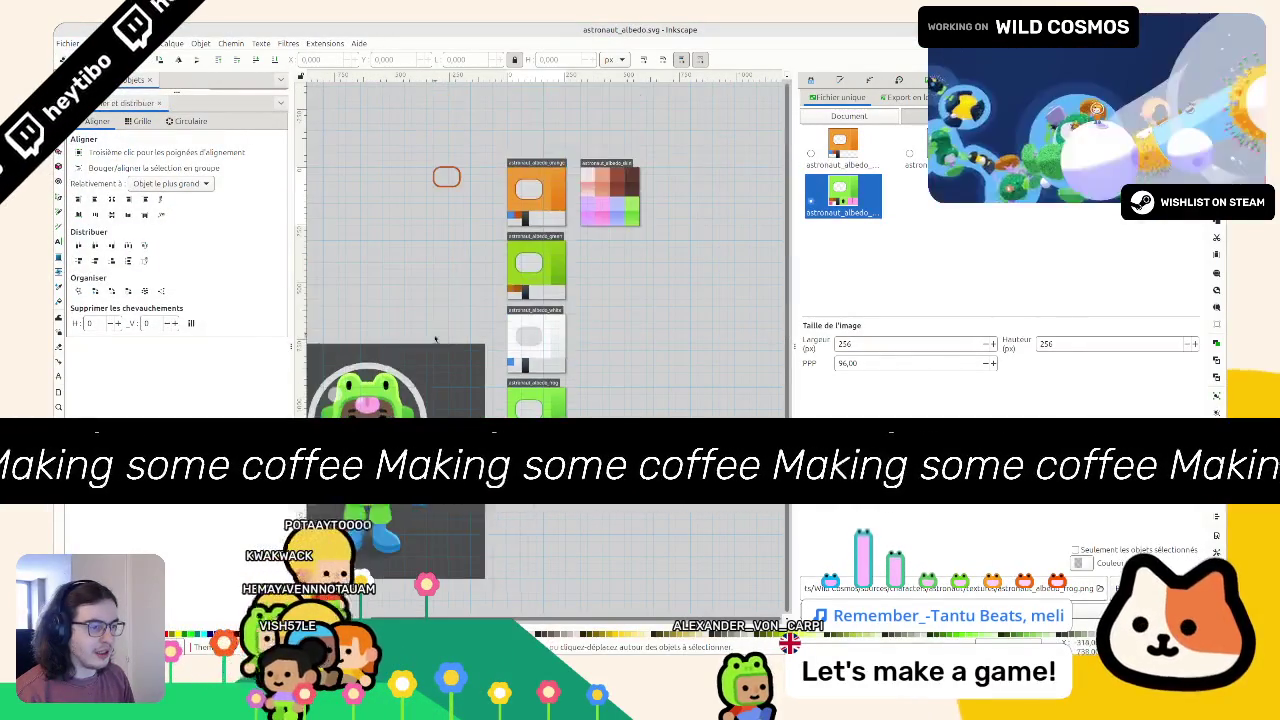
pyautogui.hscroll(-3, 520, 315)
pyautogui.hscroll(3, 606, 314)
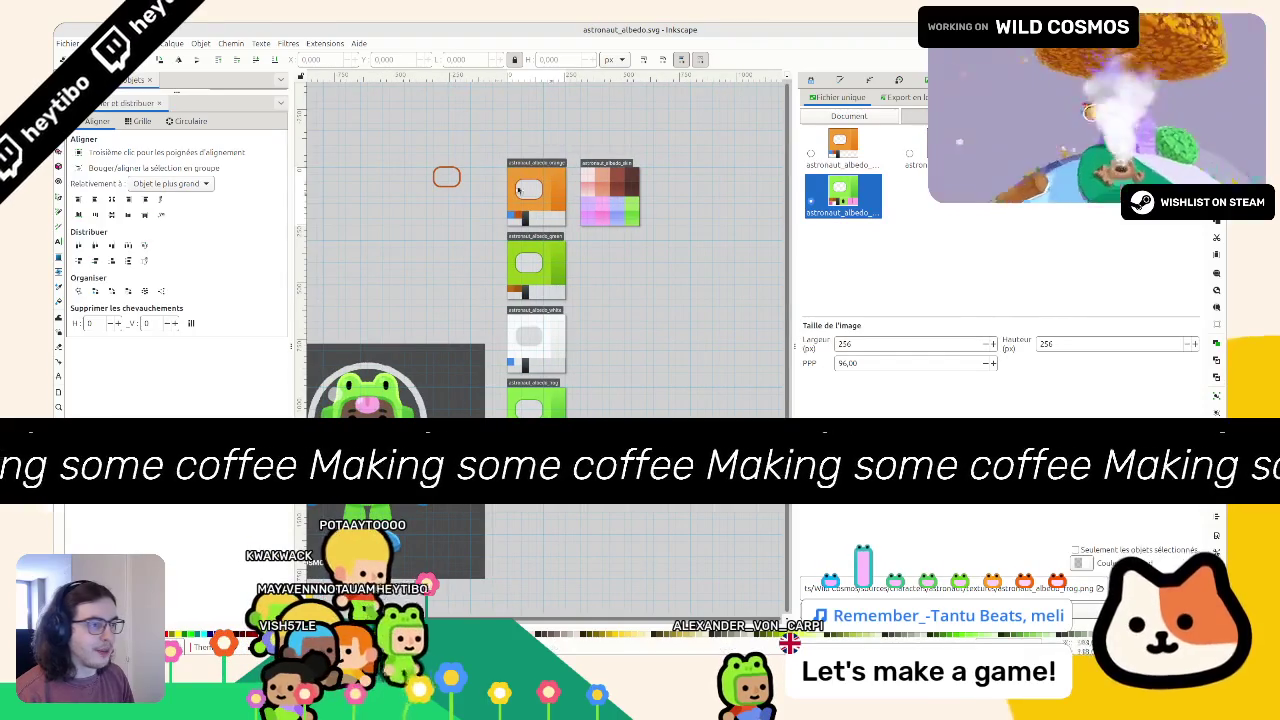
pyautogui.scroll(3, 636, 224)
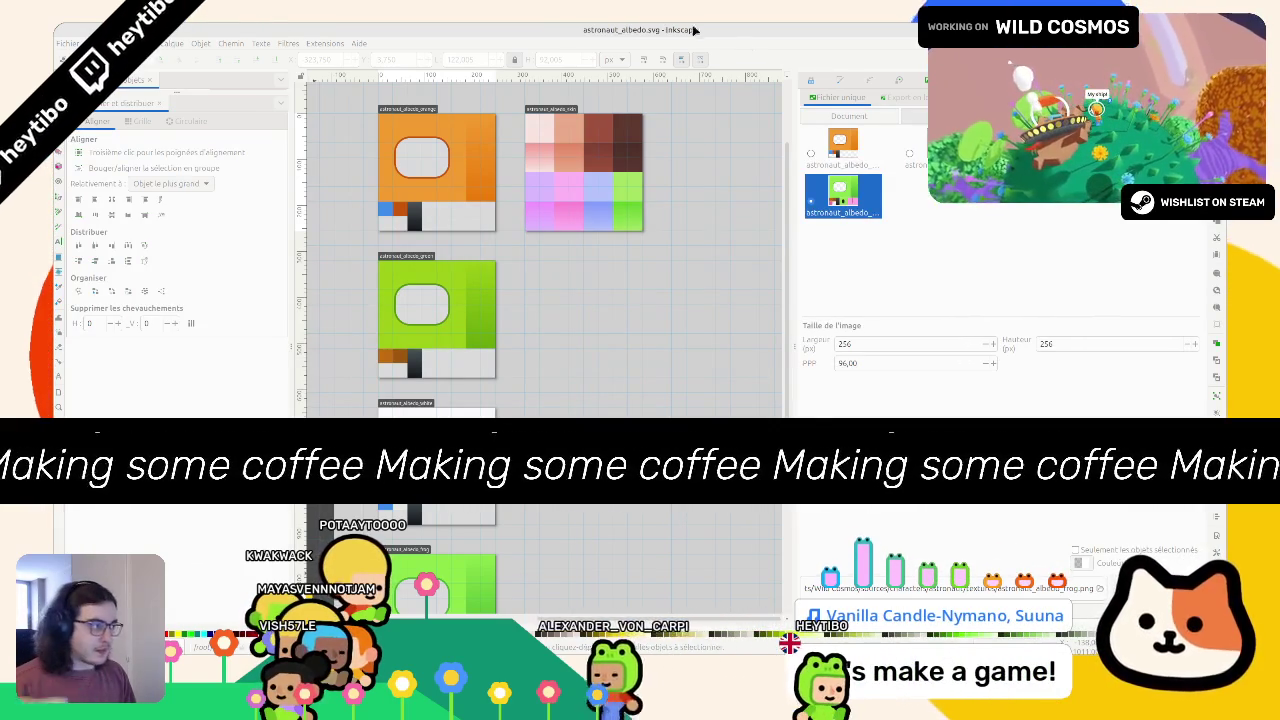
pyautogui.click(371, 257)
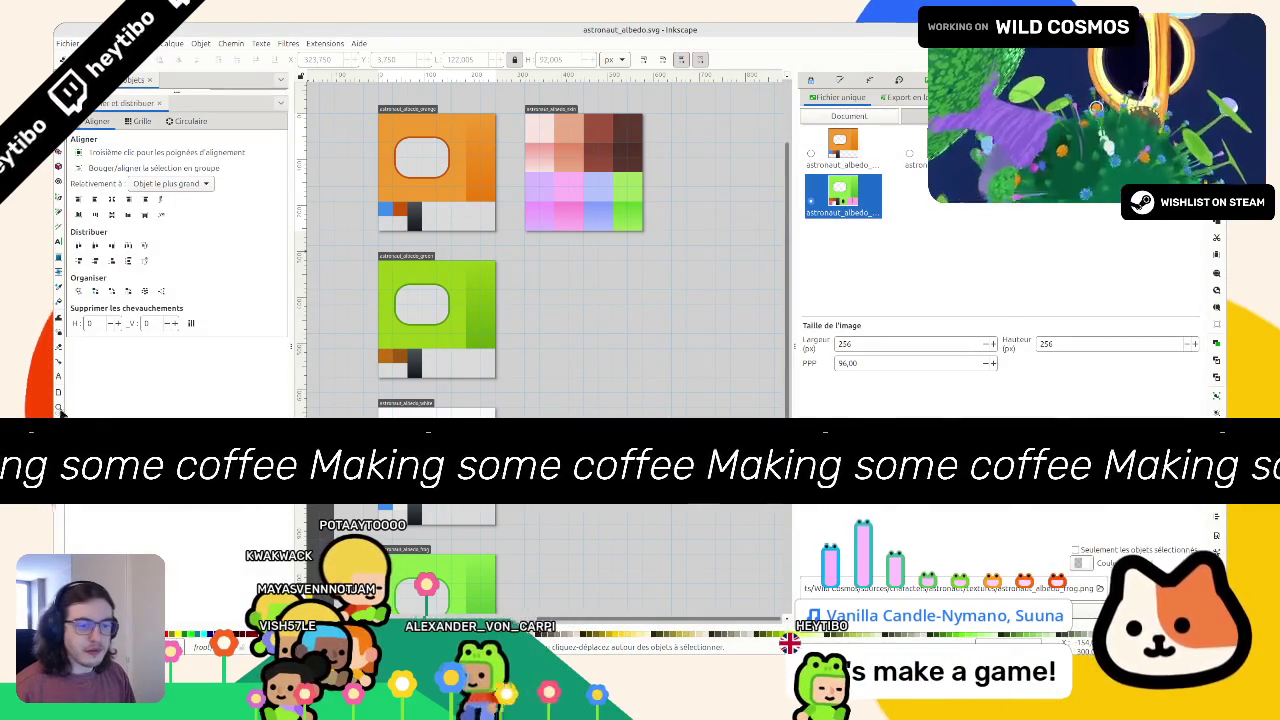
pyautogui.hotkey('shift', 'd')
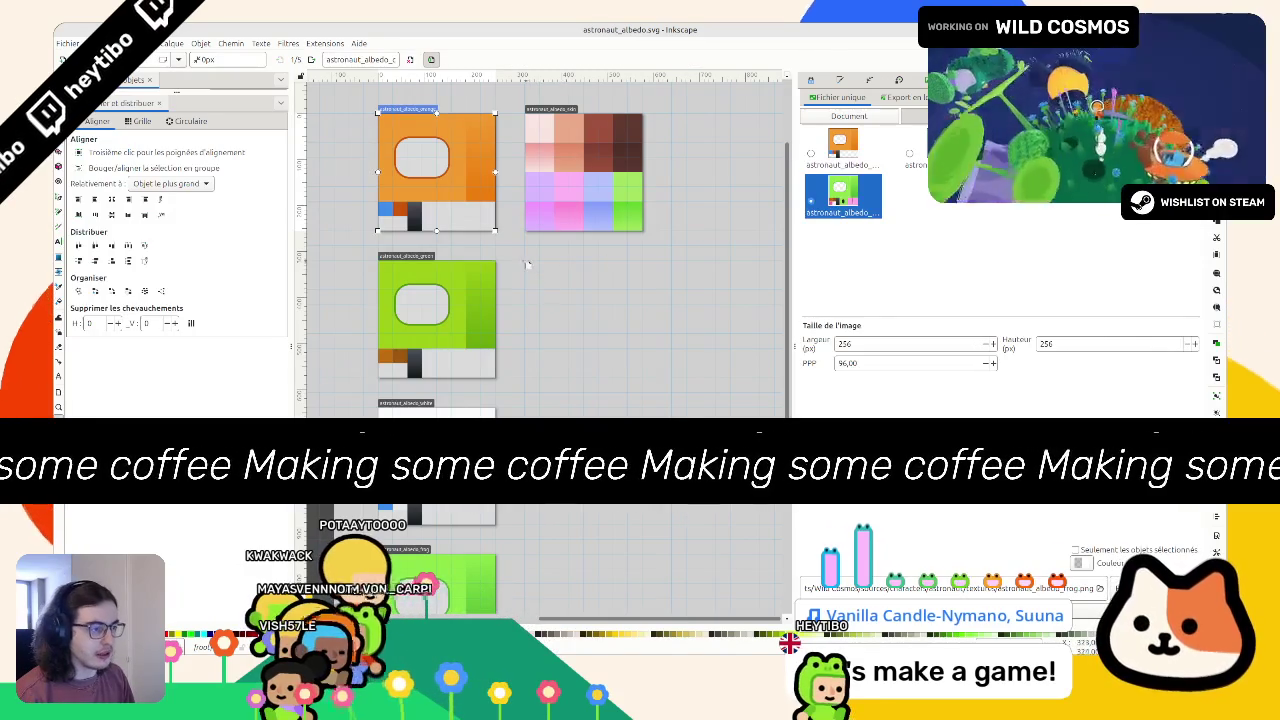
pyautogui.moveTo(528, 262); pyautogui.dragTo(630, 396)
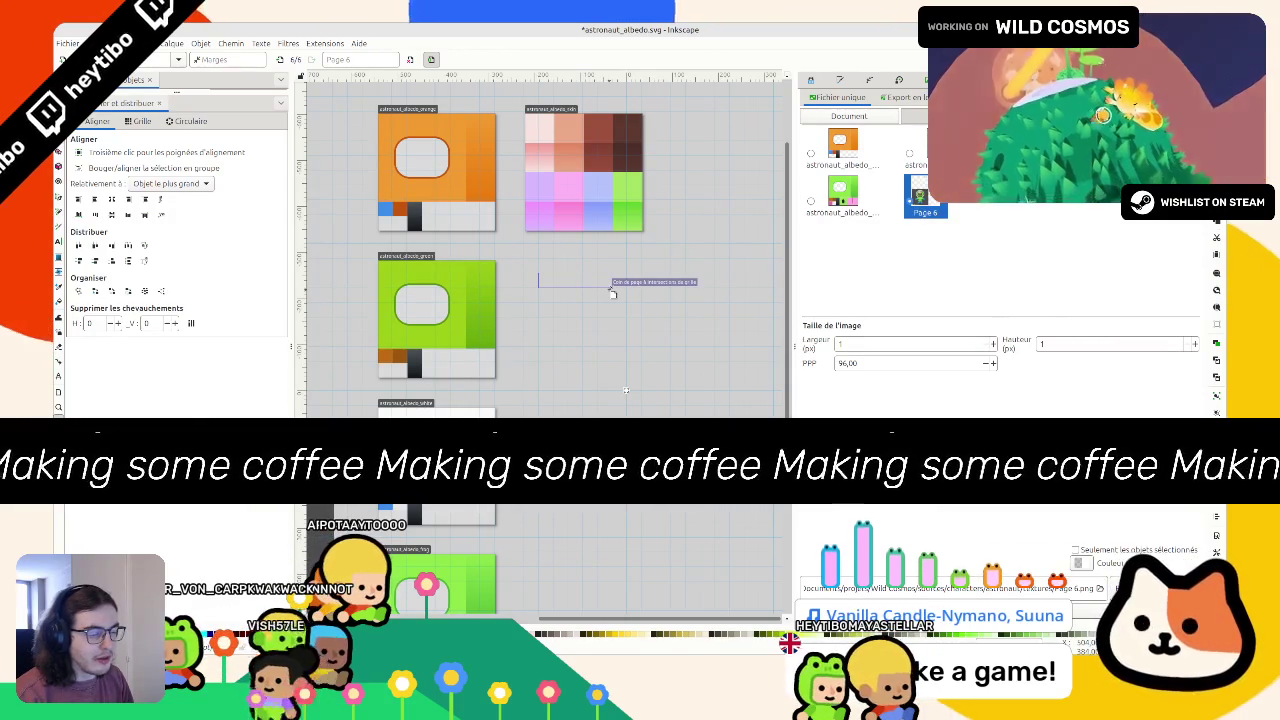
# Step: Draw Page 7 right of the green texture and resize it to 256 × 128 px
pyautogui.moveTo(612, 293)
pyautogui.mouseDown()
pyautogui.moveTo(586, 296)
pyautogui.moveTo(597, 332)
pyautogui.mouseUp()
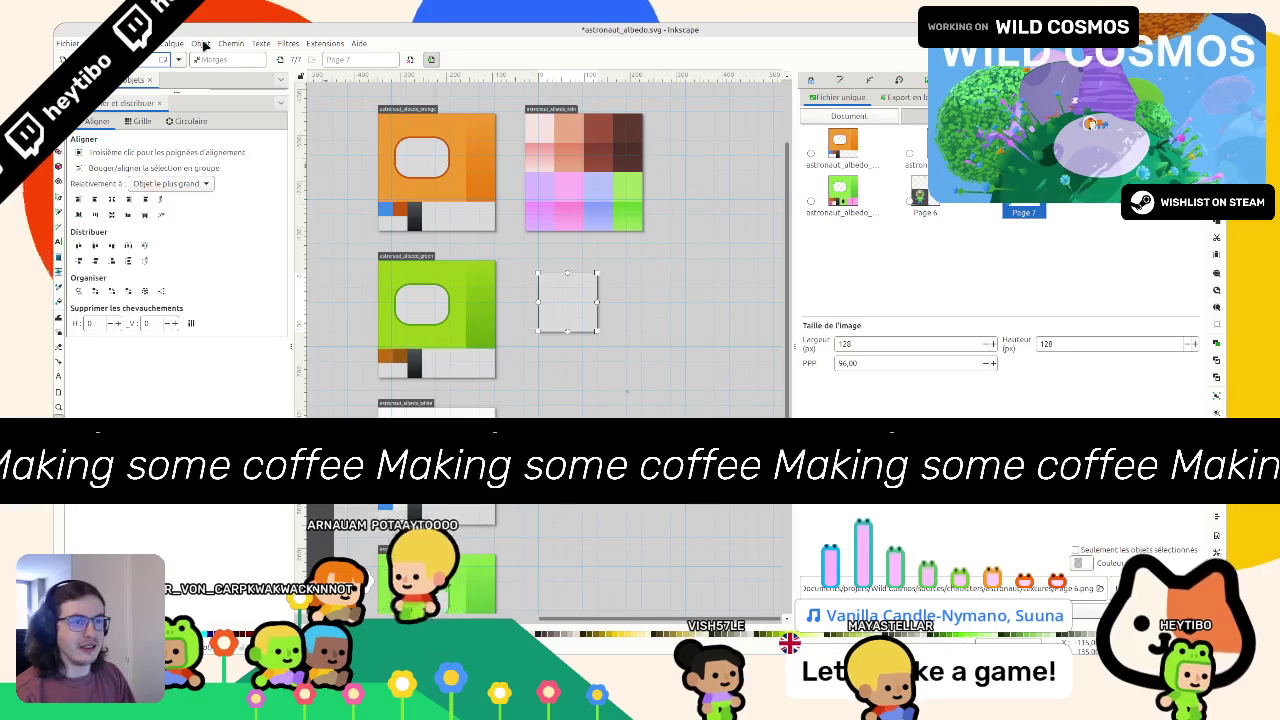
pyautogui.moveTo(597, 330); pyautogui.dragTo(656, 390)
pyautogui.press('s')
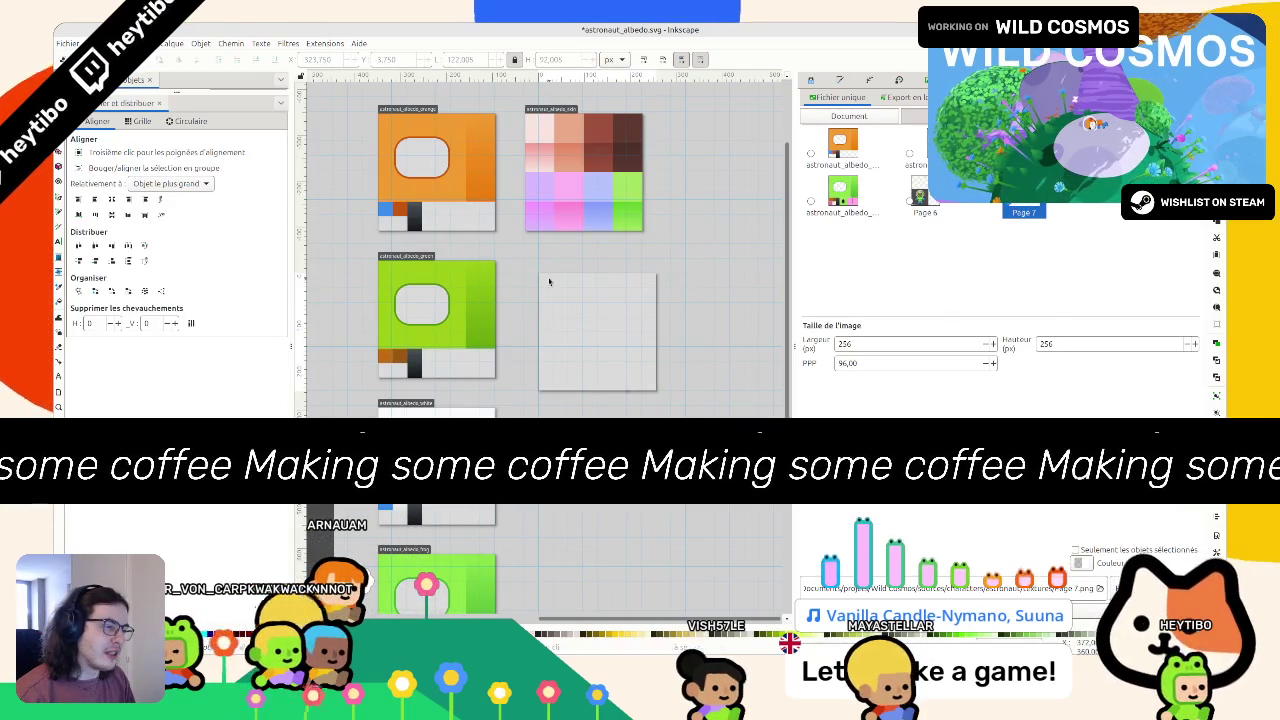
pyautogui.hotkey('ctrl', 'z')
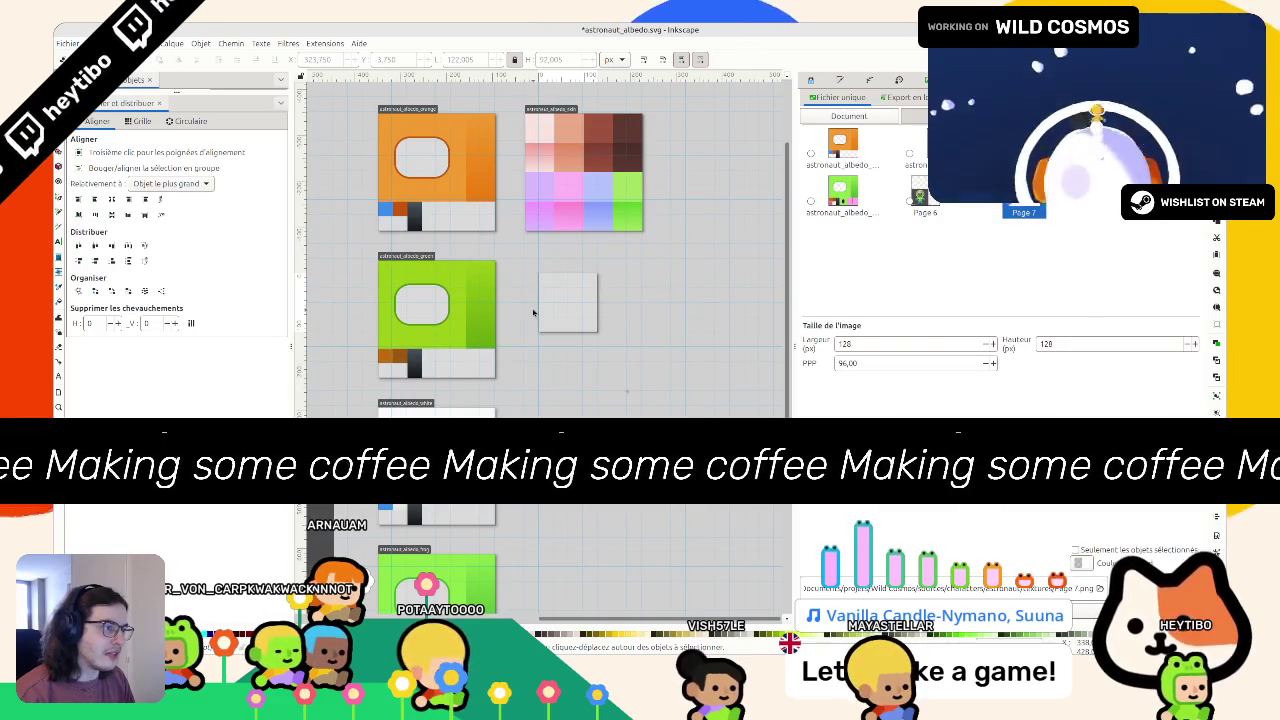
pyautogui.scroll(-1, 533, 313)
pyautogui.scroll(3, 533, 313)
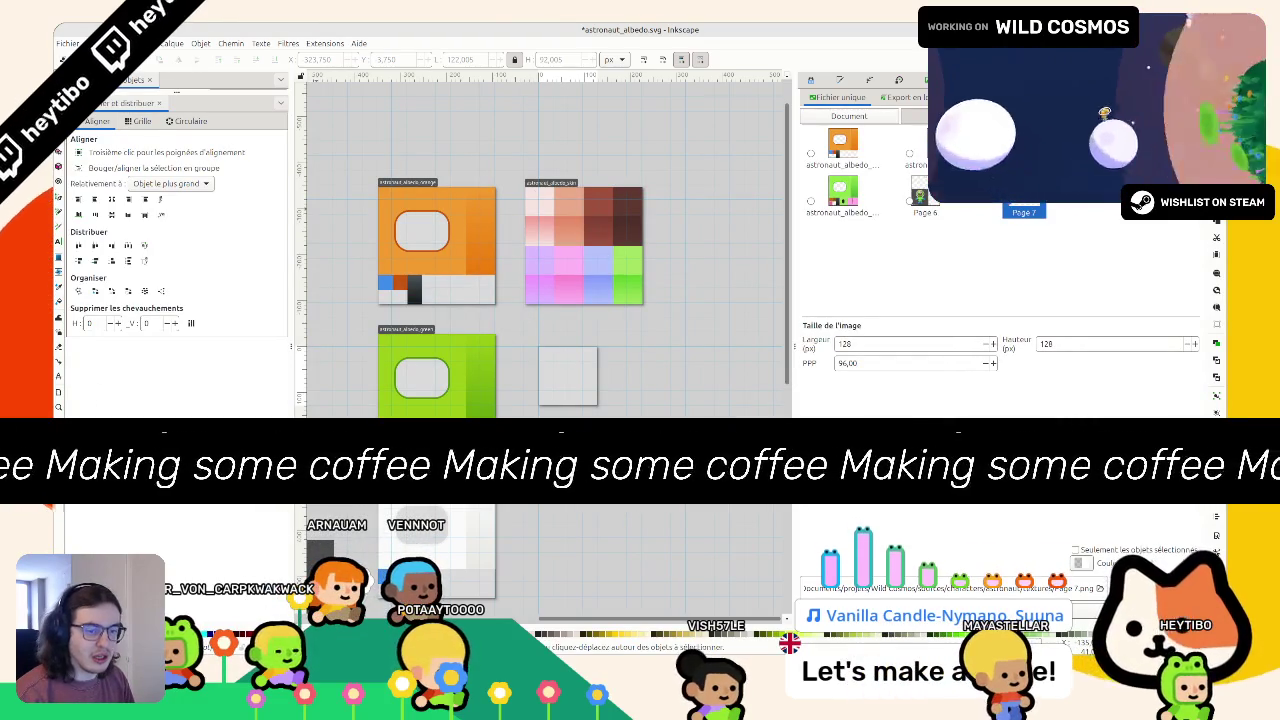
pyautogui.hotkey('shift', 'F1')
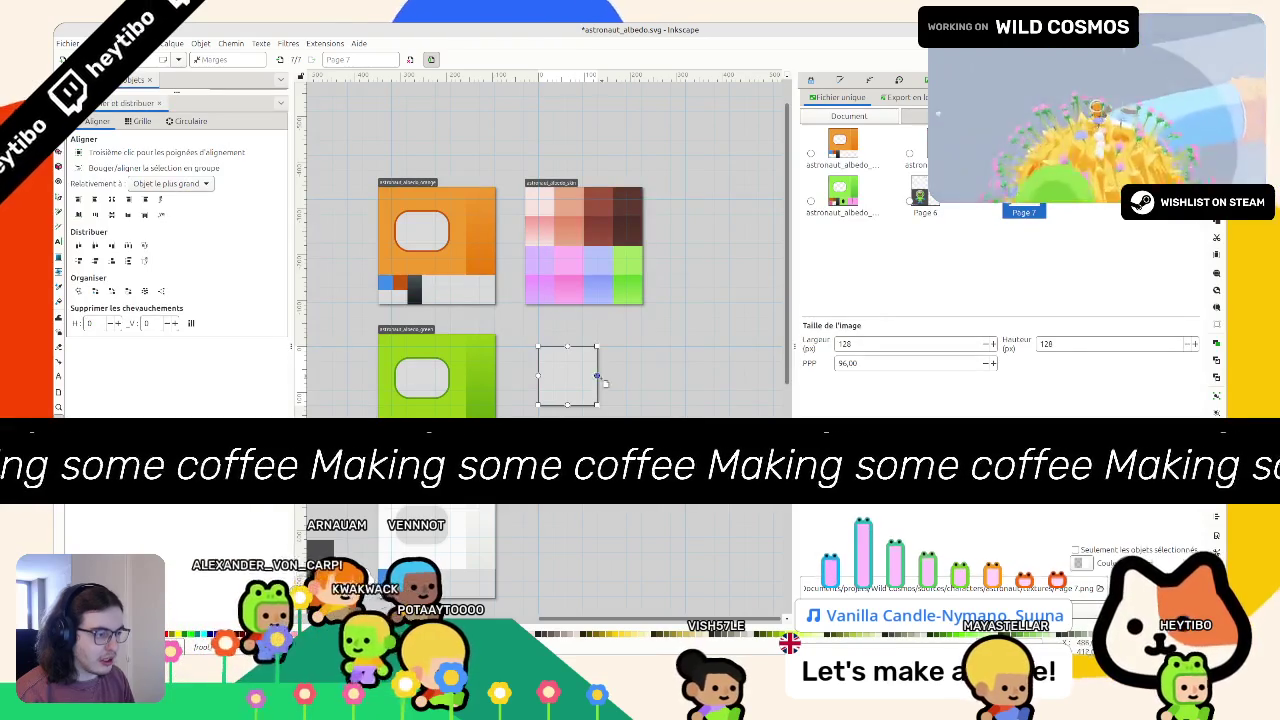
pyautogui.moveTo(597, 406)
pyautogui.mouseDown()
pyautogui.moveTo(626, 418)
pyautogui.moveTo(627, 437)
pyautogui.mouseUp()
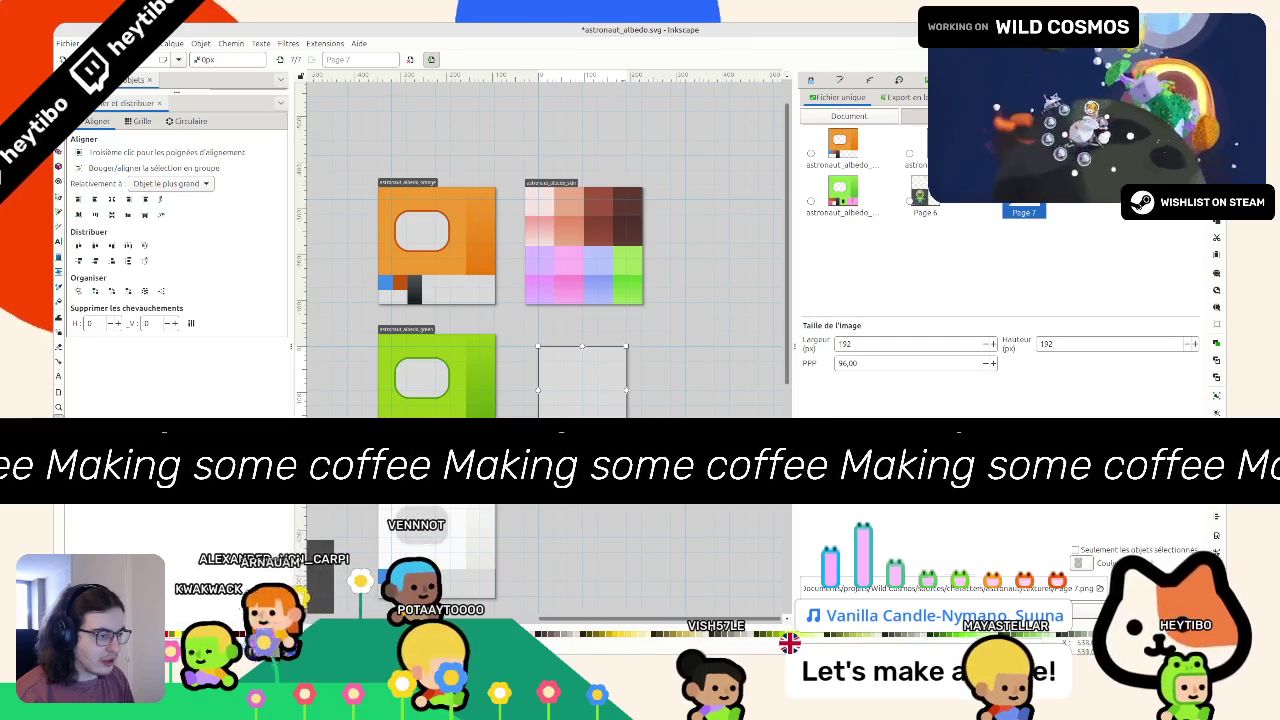
pyautogui.moveTo(627, 435); pyautogui.dragTo(656, 405)
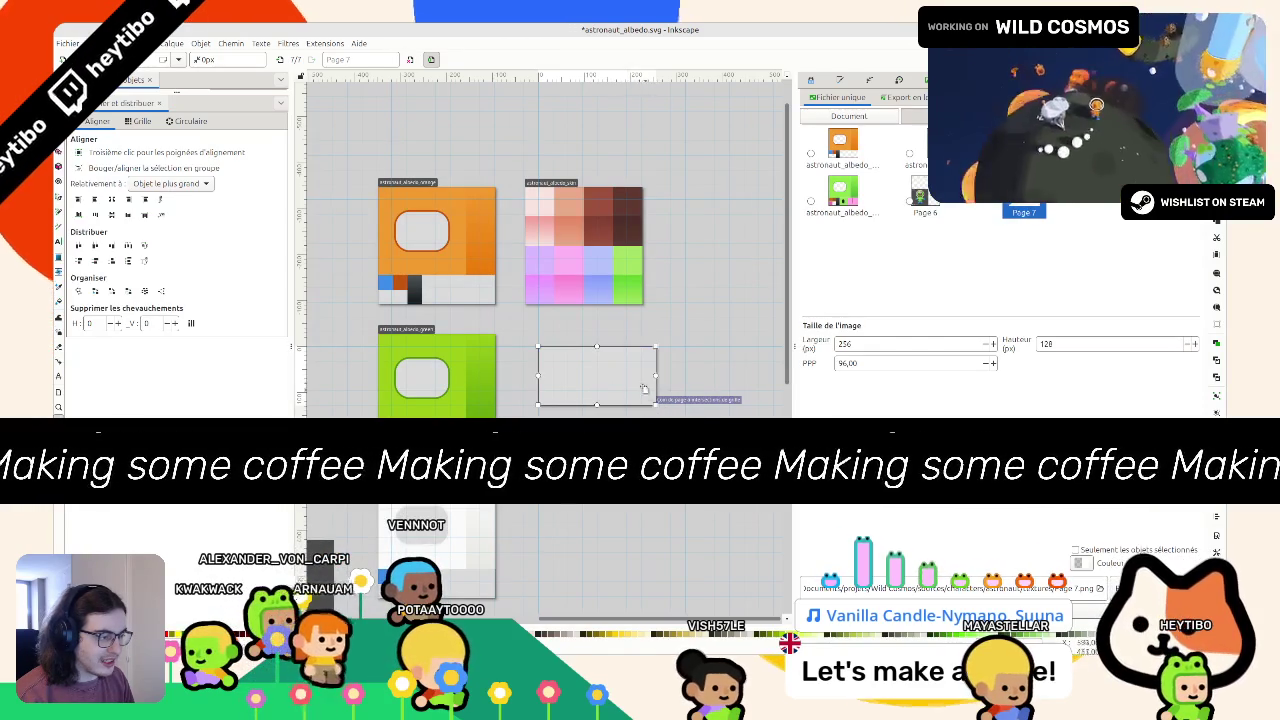
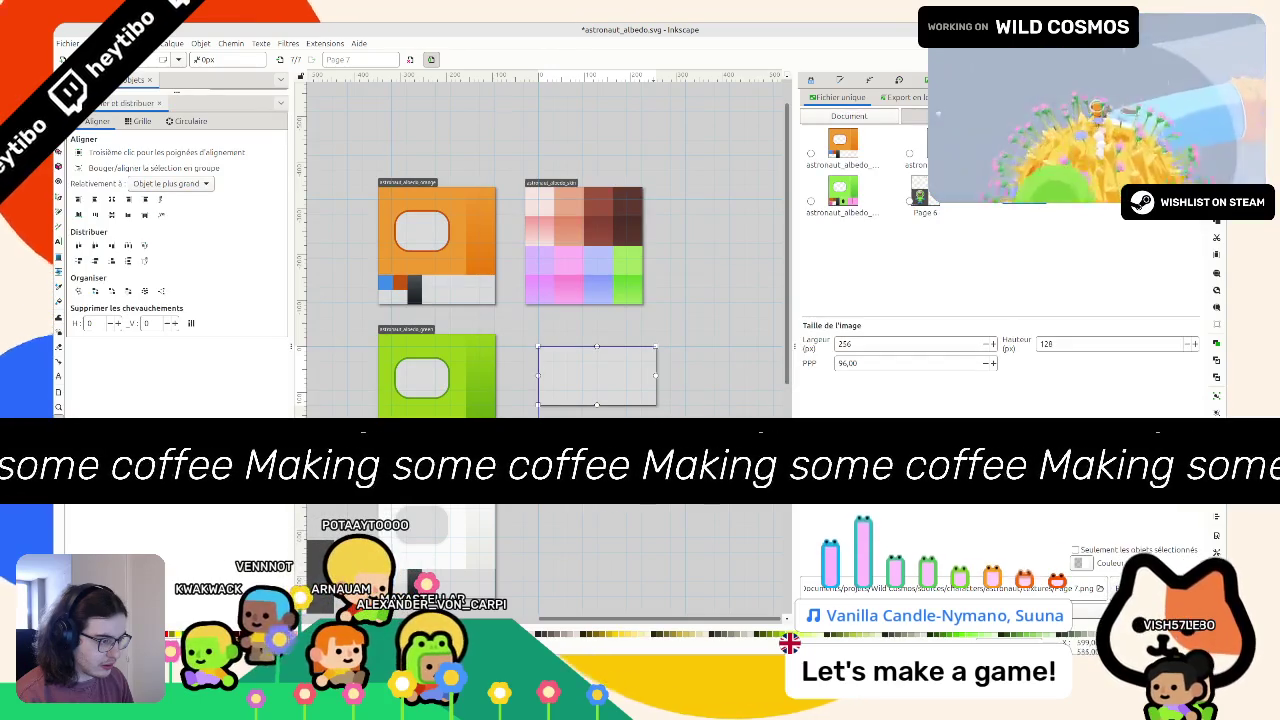
# Step: Make the page 256 px tall and draw a dark grey 64×128 rectangle top-left
pyautogui.moveTo(596, 405); pyautogui.dragTo(596, 463)
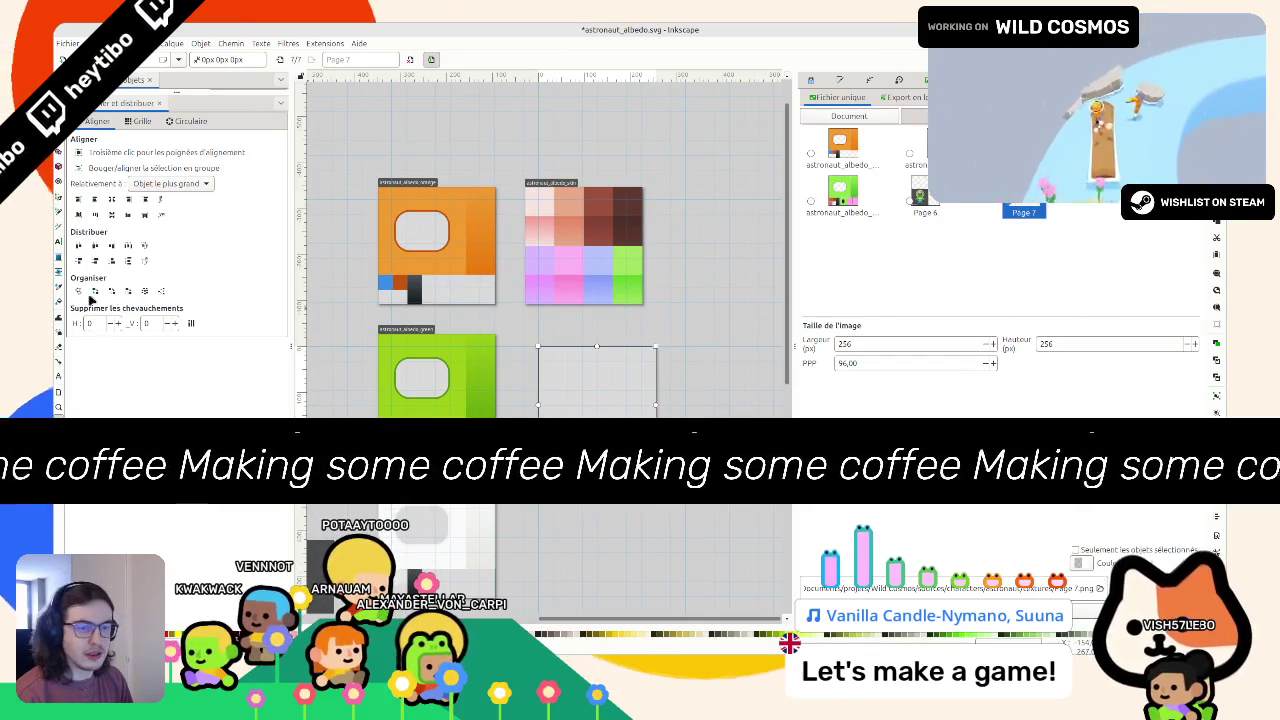
pyautogui.press('r')
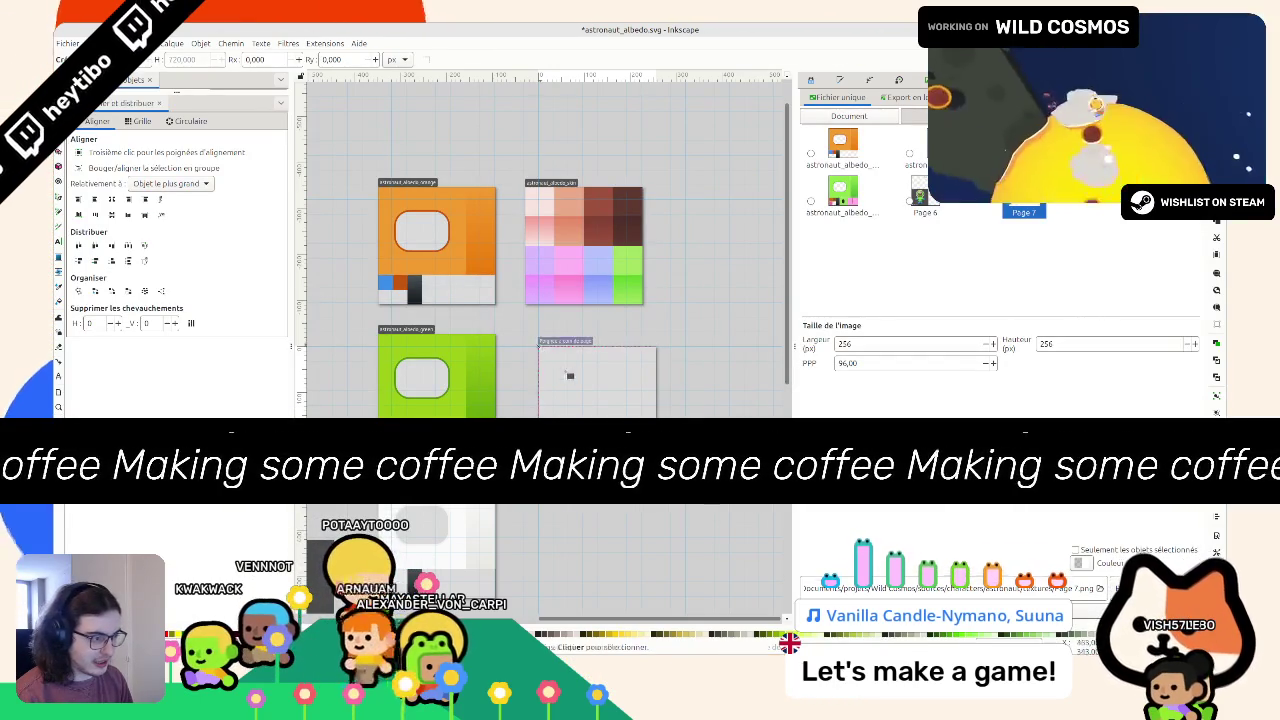
pyautogui.moveTo(570, 408); pyautogui.dragTo(538, 347)
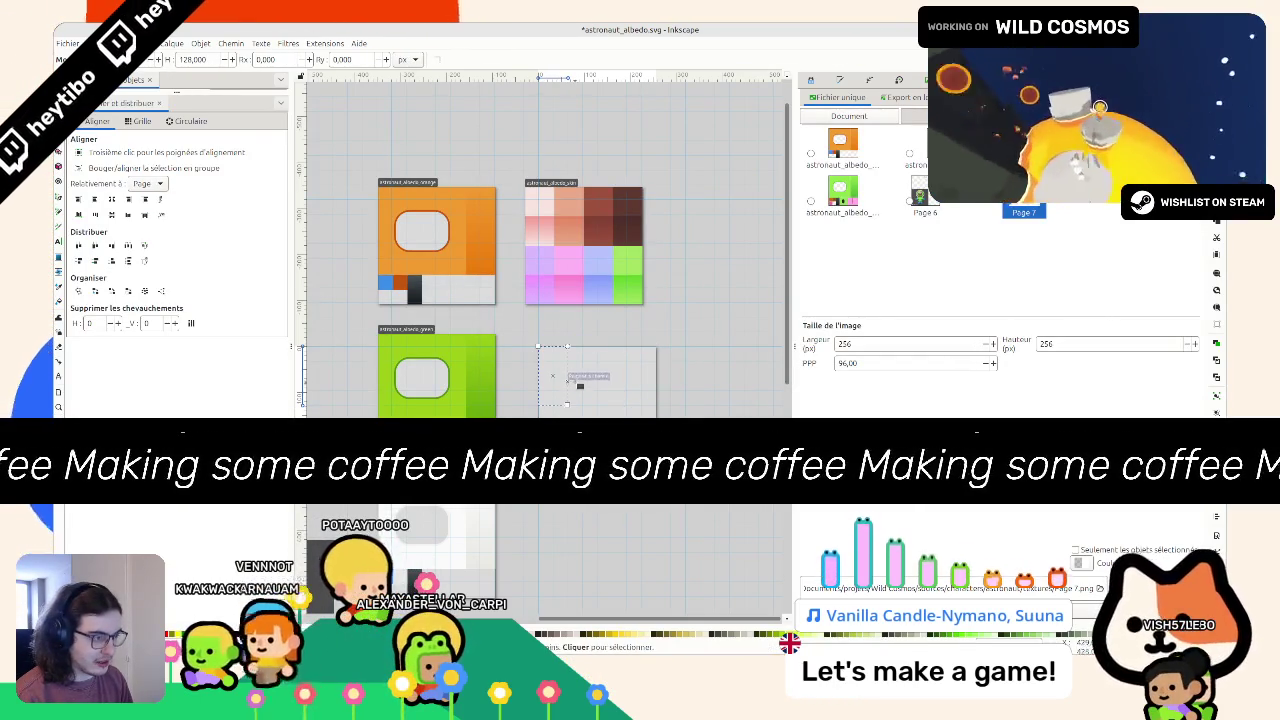
pyautogui.click(840, 81)
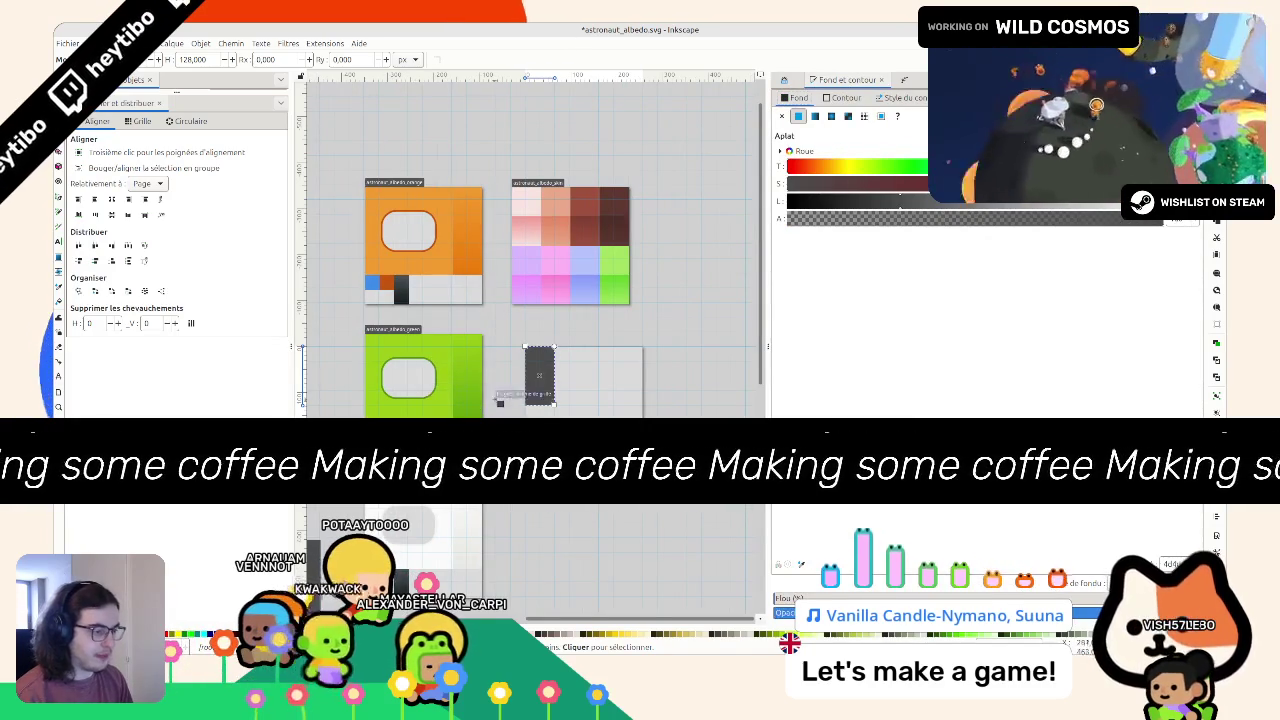
pyautogui.press('Escape')
# Step: Duplicate the dark grey rectangle and place the copy to its right
pyautogui.press('s')
pyautogui.click(538, 360)
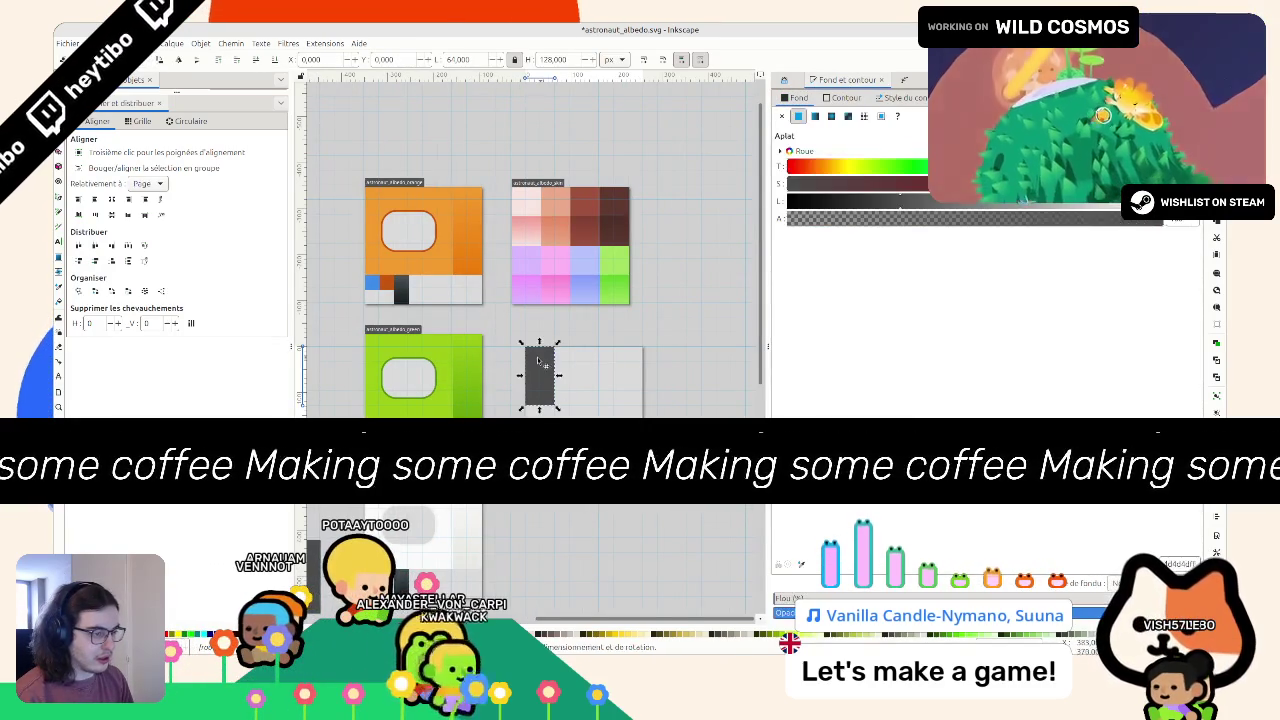
pyautogui.hotkey('ctrl', 'd')
pyautogui.moveTo(538, 360)
pyautogui.mouseDown()
pyautogui.moveTo(630, 352)
pyautogui.moveTo(400, 343)
pyautogui.mouseUp()
pyautogui.keyDown('ctrl'); pyautogui.scroll(2, 665, 430); pyautogui.keyUp('ctrl')
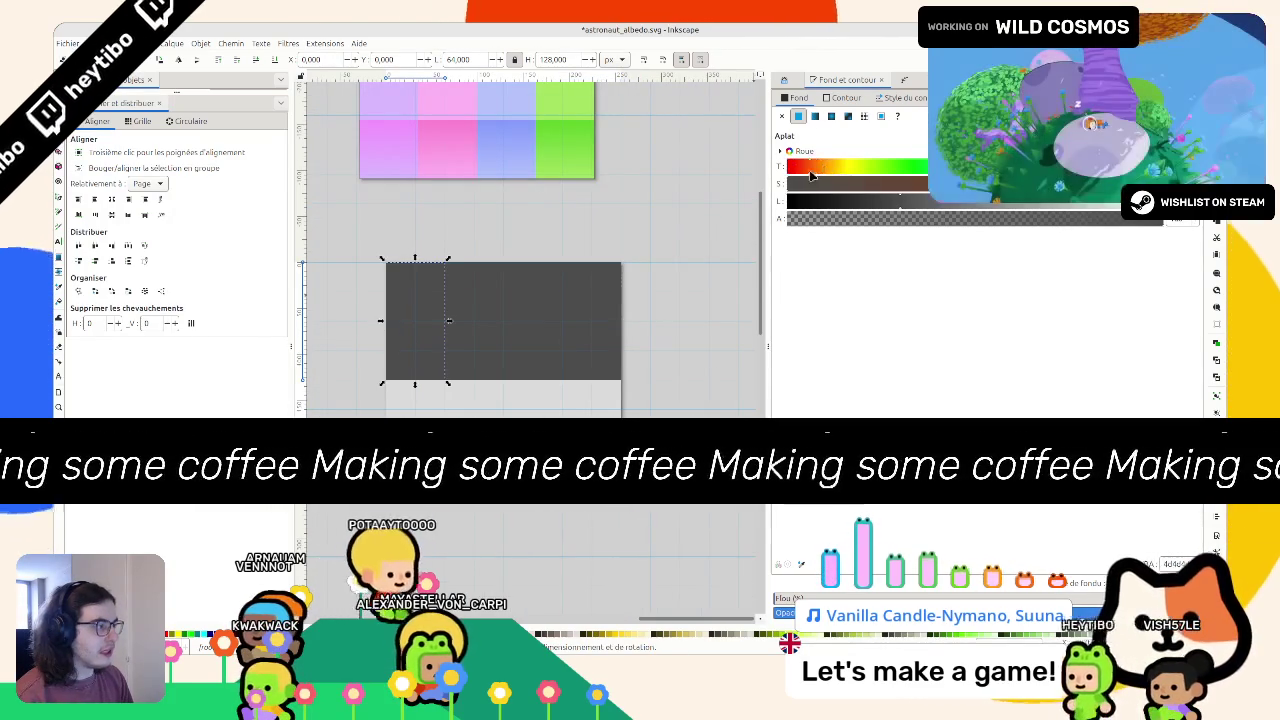
# Step: Adjust the hue, saturation and lightness sliders to give the leftmost rectangle a very dark brown fill
pyautogui.click(848, 166)
pyautogui.click(859, 189)
pyautogui.moveTo(820, 180)
pyautogui.mouseDown()
pyautogui.moveTo(873, 190)
pyautogui.moveTo(795, 207)
pyautogui.mouseUp()
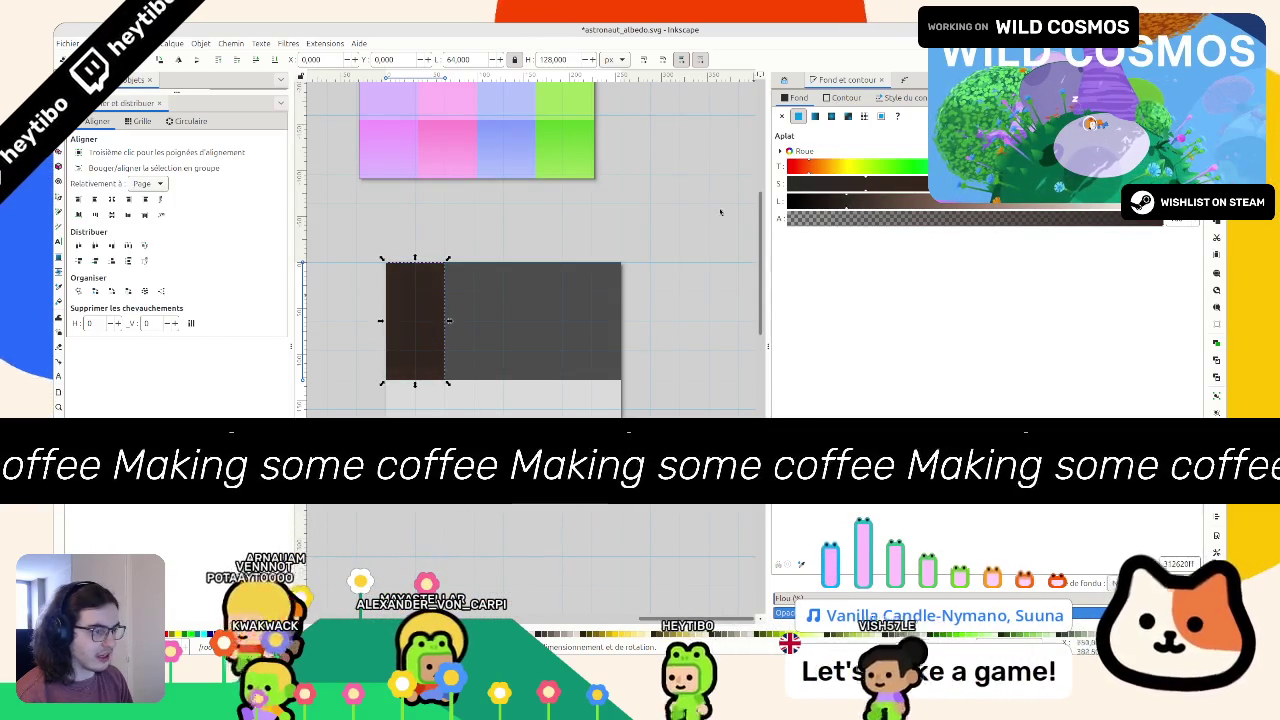
pyautogui.scroll(-1, 504, 283)
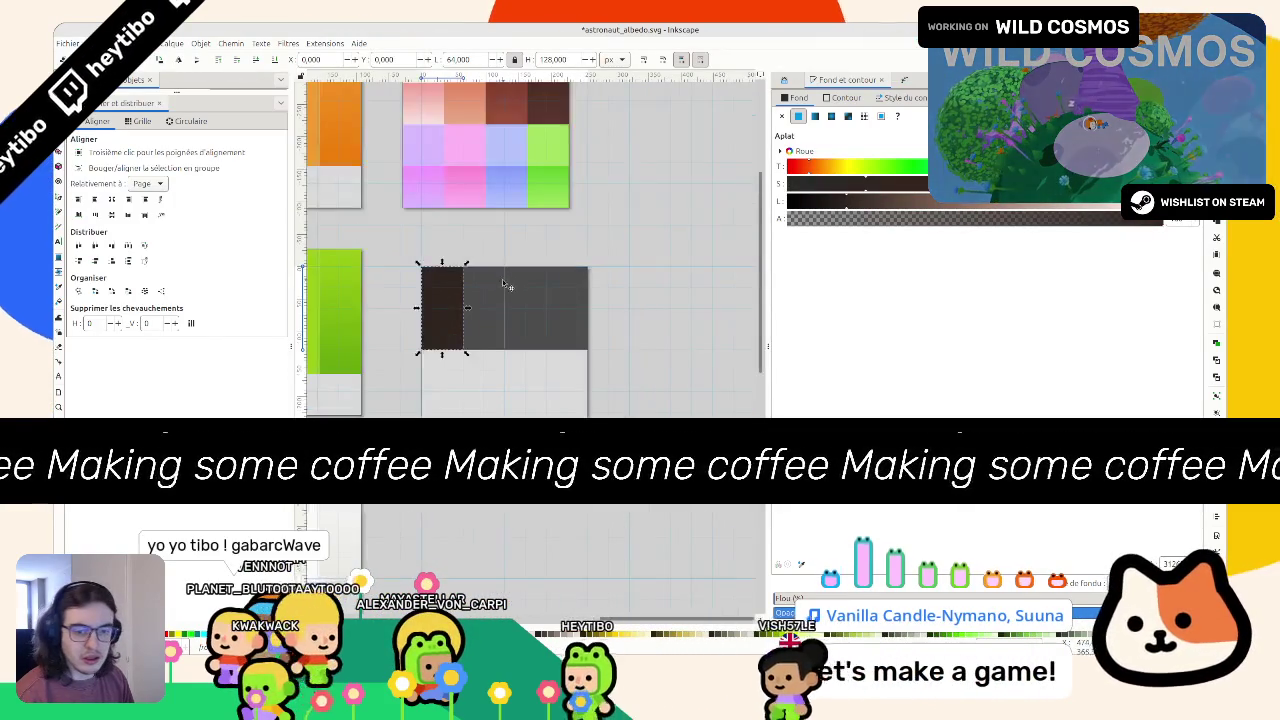
pyautogui.scroll(-2, 504, 284)
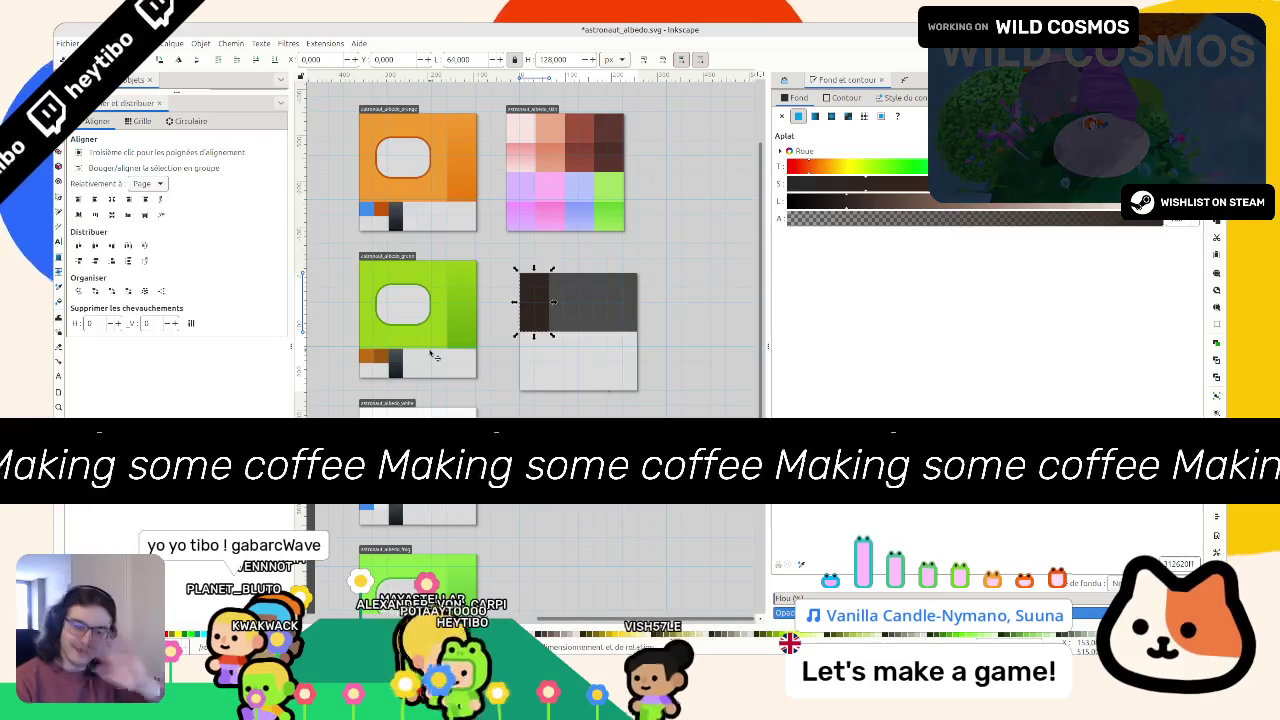
pyautogui.scroll(-1, 378, 450)
pyautogui.scroll(3, 480, 300)
pyautogui.scroll(-4, 480, 300)
pyautogui.scroll(3, 480, 300)
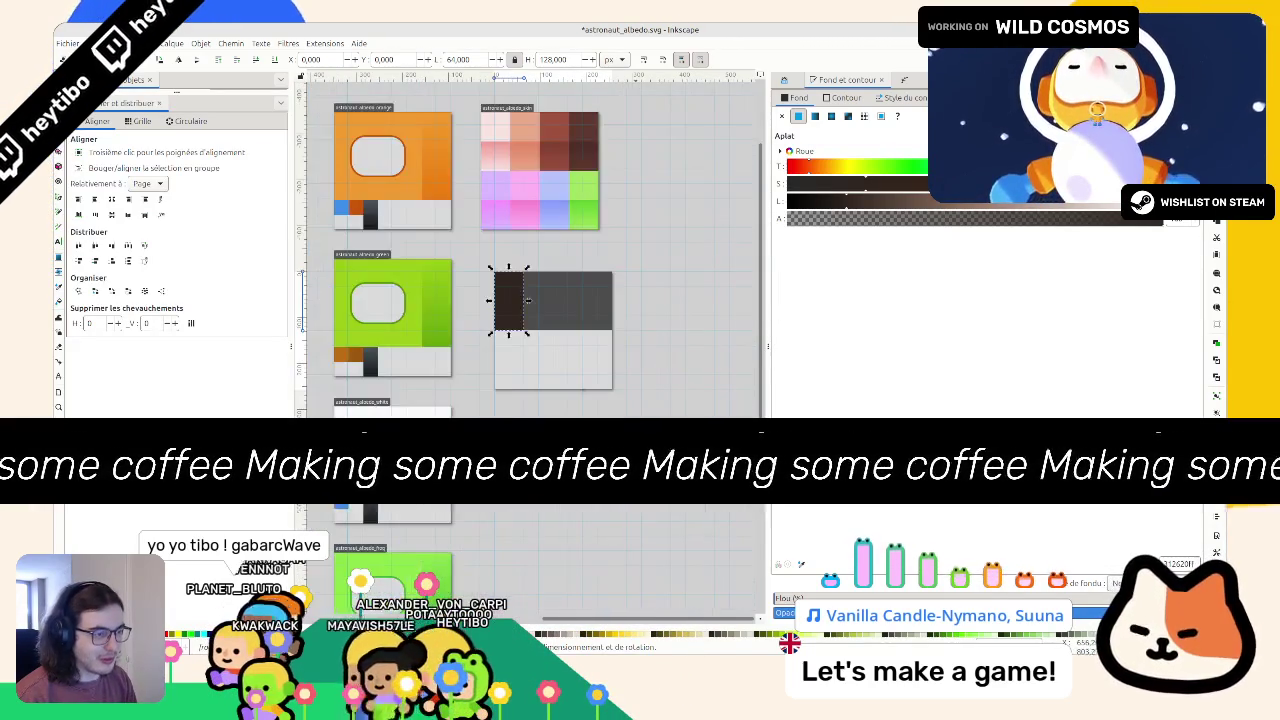
pyautogui.press('Escape')
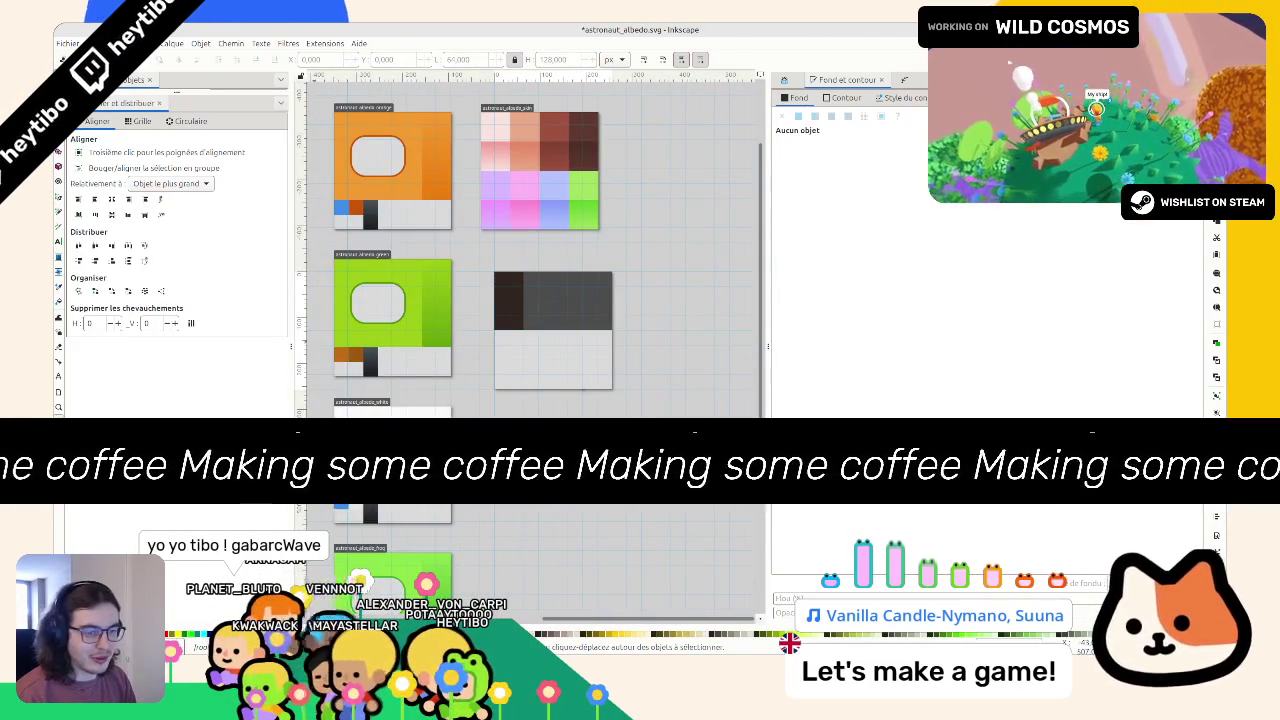
# Step: Snap Page 7 beside the green texture page, aligned with its top edge
pyautogui.hotkey('shift', 'F8')
pyautogui.moveTo(512, 327)
pyautogui.mouseDown()
pyautogui.moveTo(588, 334)
pyautogui.moveTo(520, 333)
pyautogui.mouseUp()
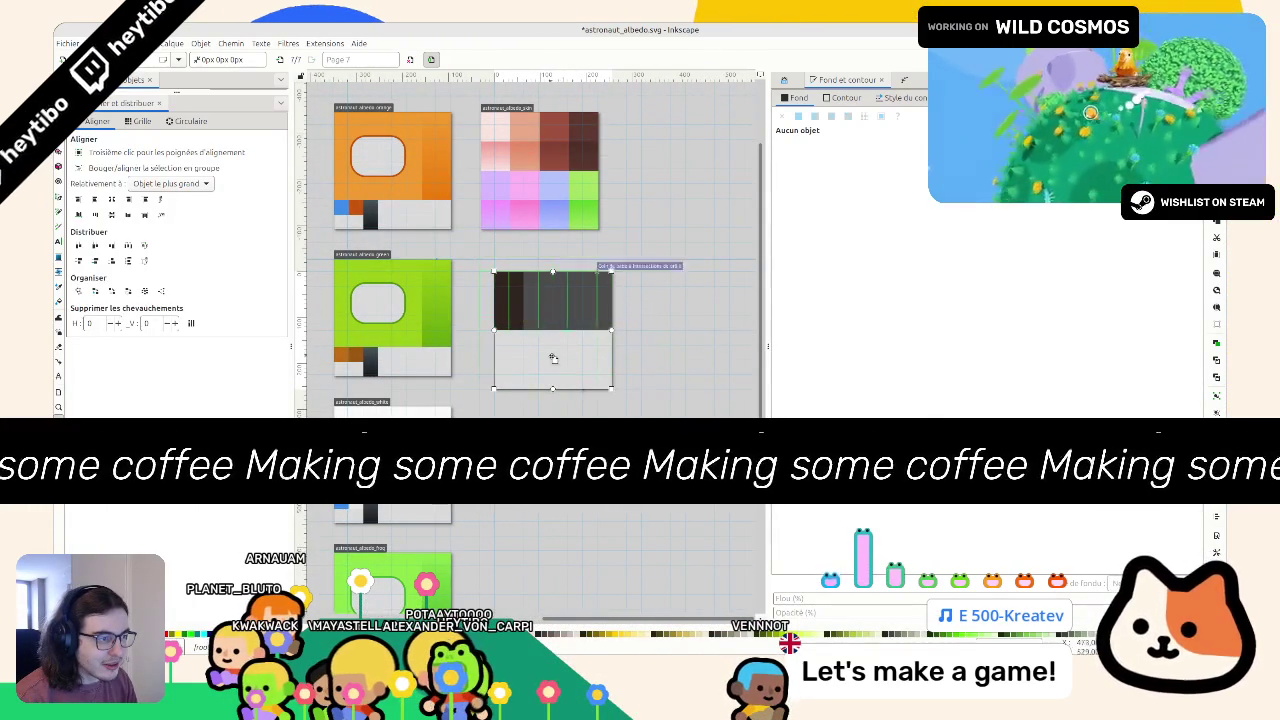
pyautogui.moveTo(553, 358); pyautogui.dragTo(539, 358)
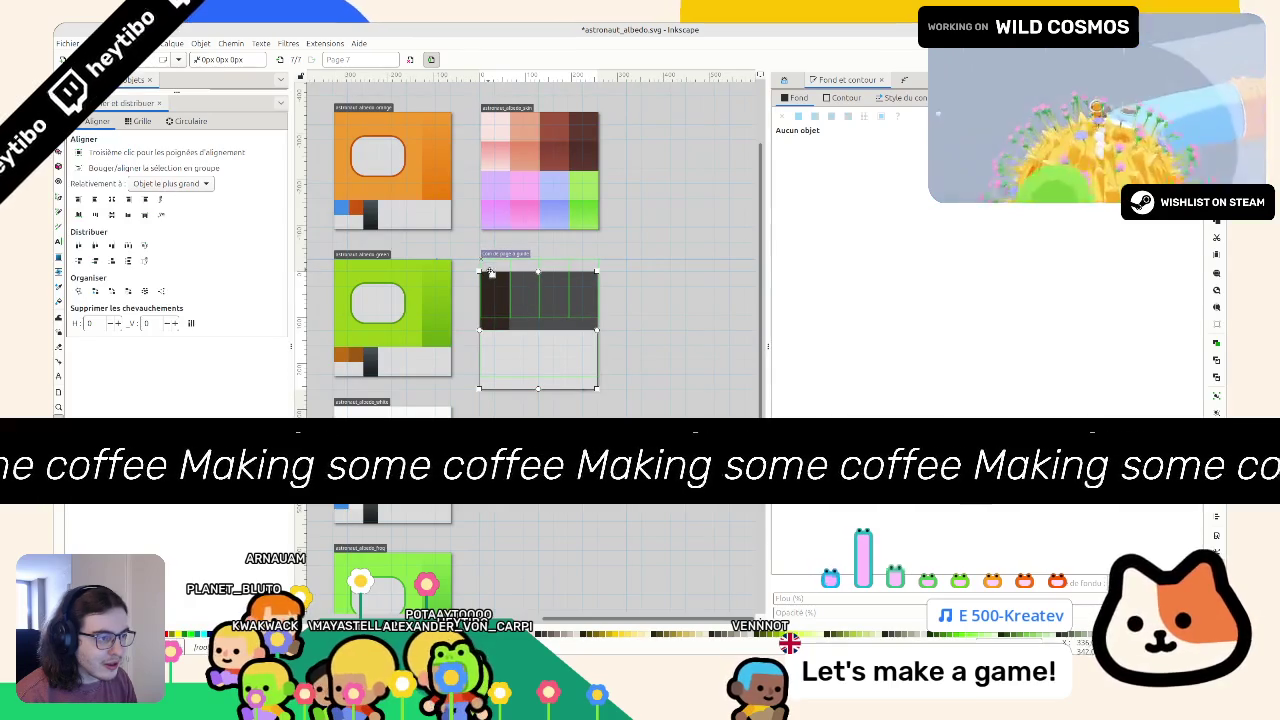
pyautogui.moveTo(490, 272); pyautogui.dragTo(498, 260)
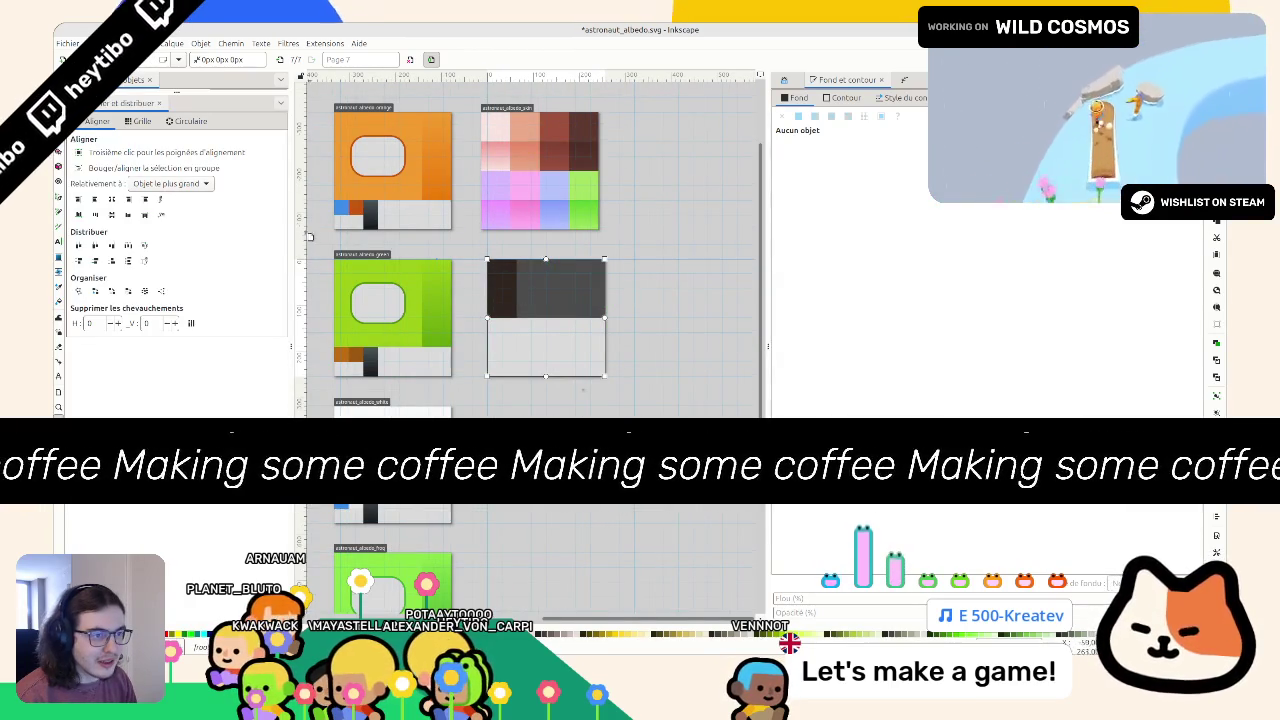
pyautogui.moveTo(502, 277); pyautogui.dragTo(496, 277)
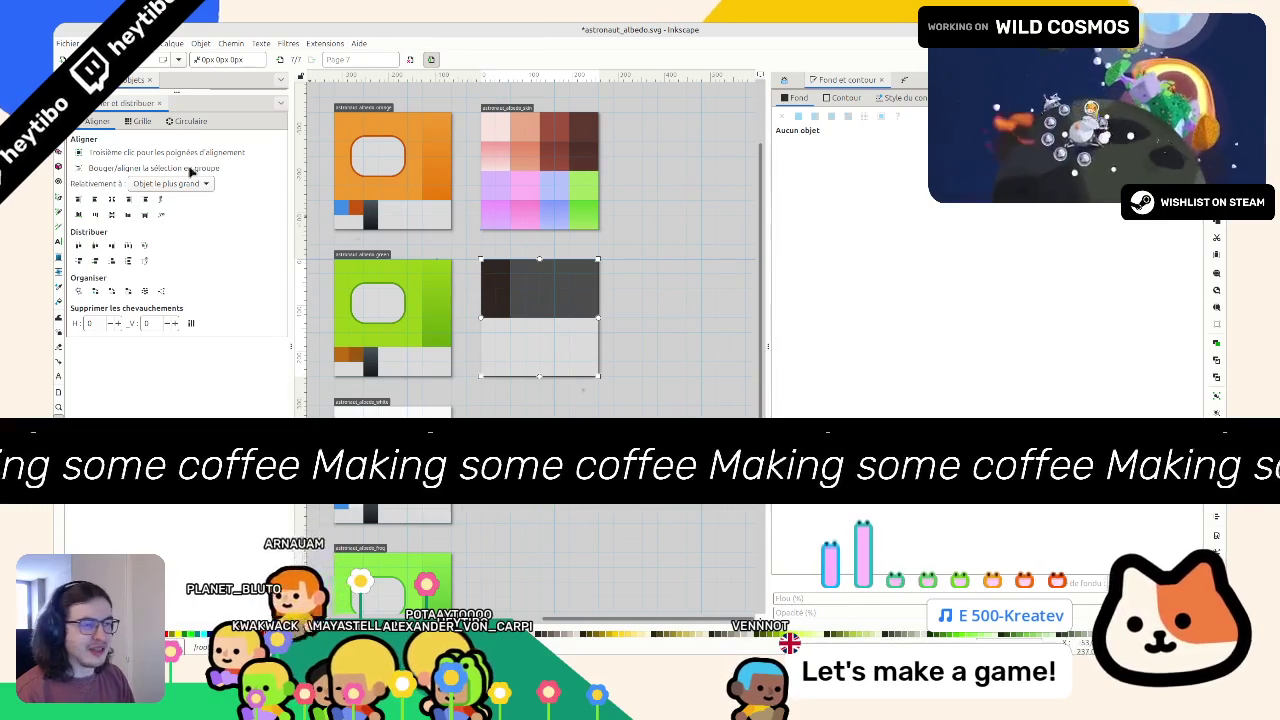
# Step: Move a guide line on the canvas and save astronaut_albedo.svg
pyautogui.press('s')
pyautogui.hotkey('ctrl', 's')
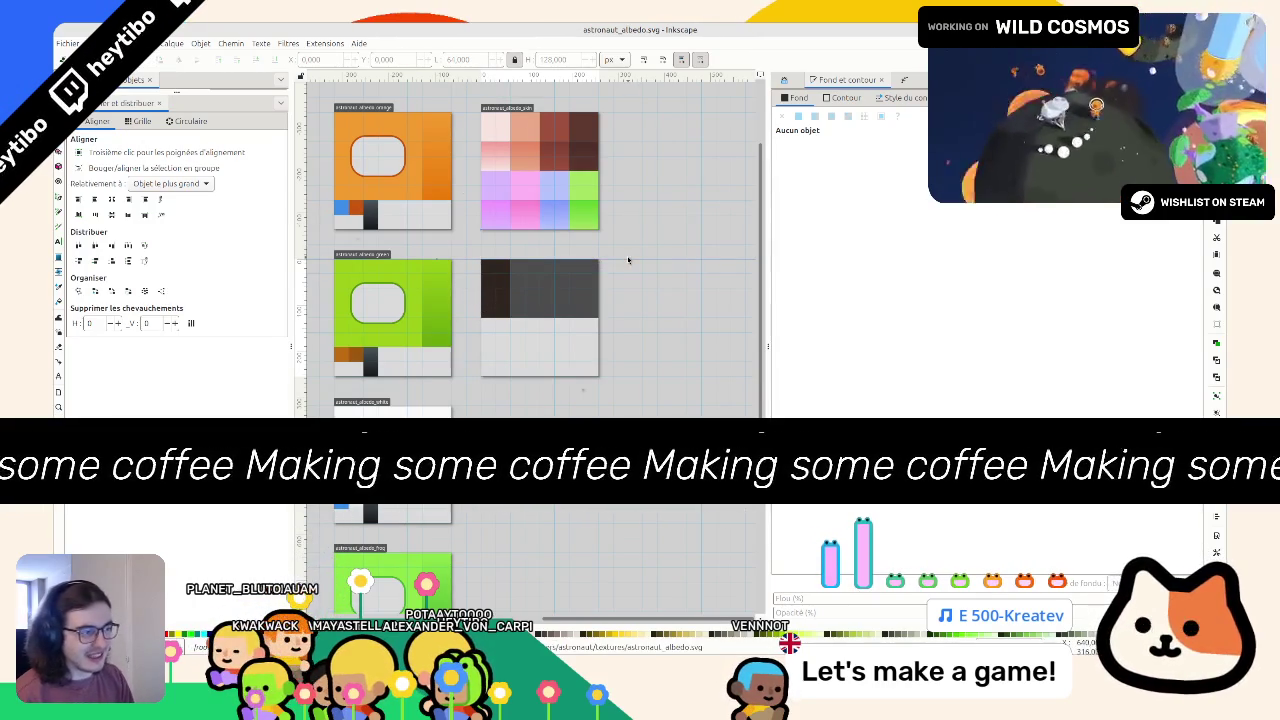
pyautogui.moveTo(628, 261); pyautogui.dragTo(498, 250)
pyautogui.hotkey('ctrl', 's')
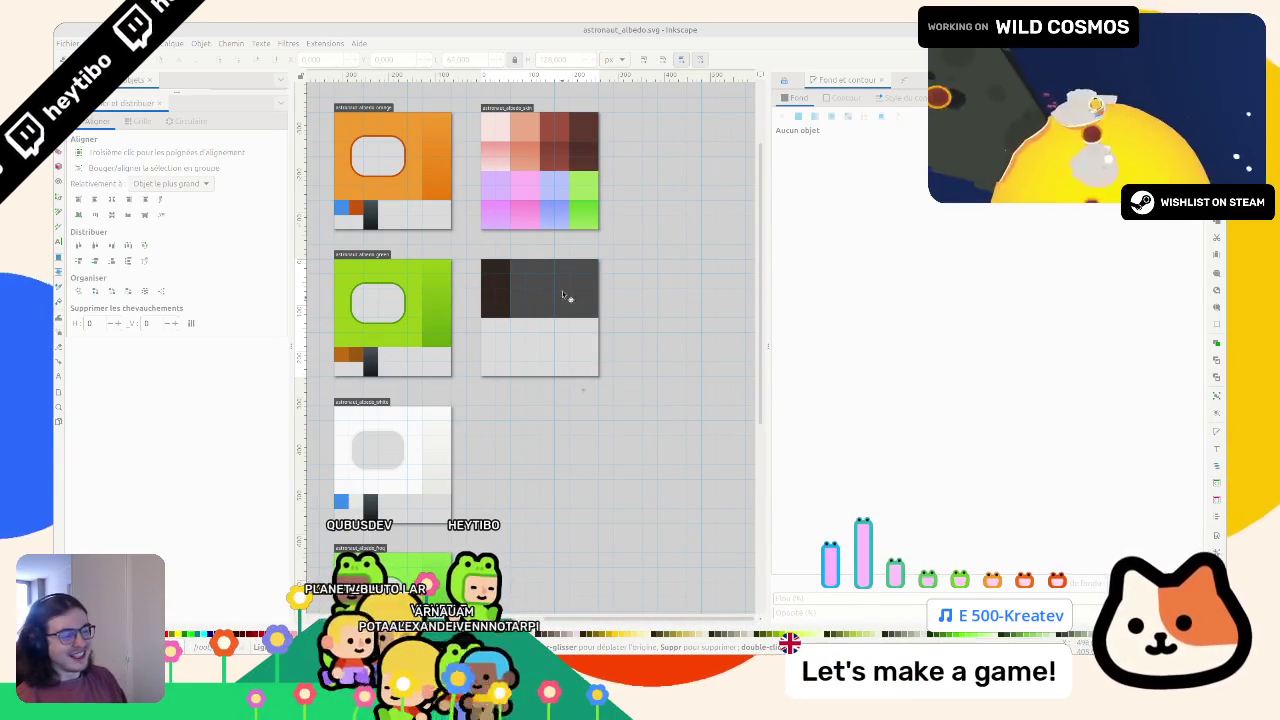
pyautogui.keyDown('ctrl'); pyautogui.scroll(4, 493, 268); pyautogui.keyUp('ctrl')
# Step: Darken the brown rectangle and convert its fill to a linear gradient with opaque stops
pyautogui.click(517, 292)
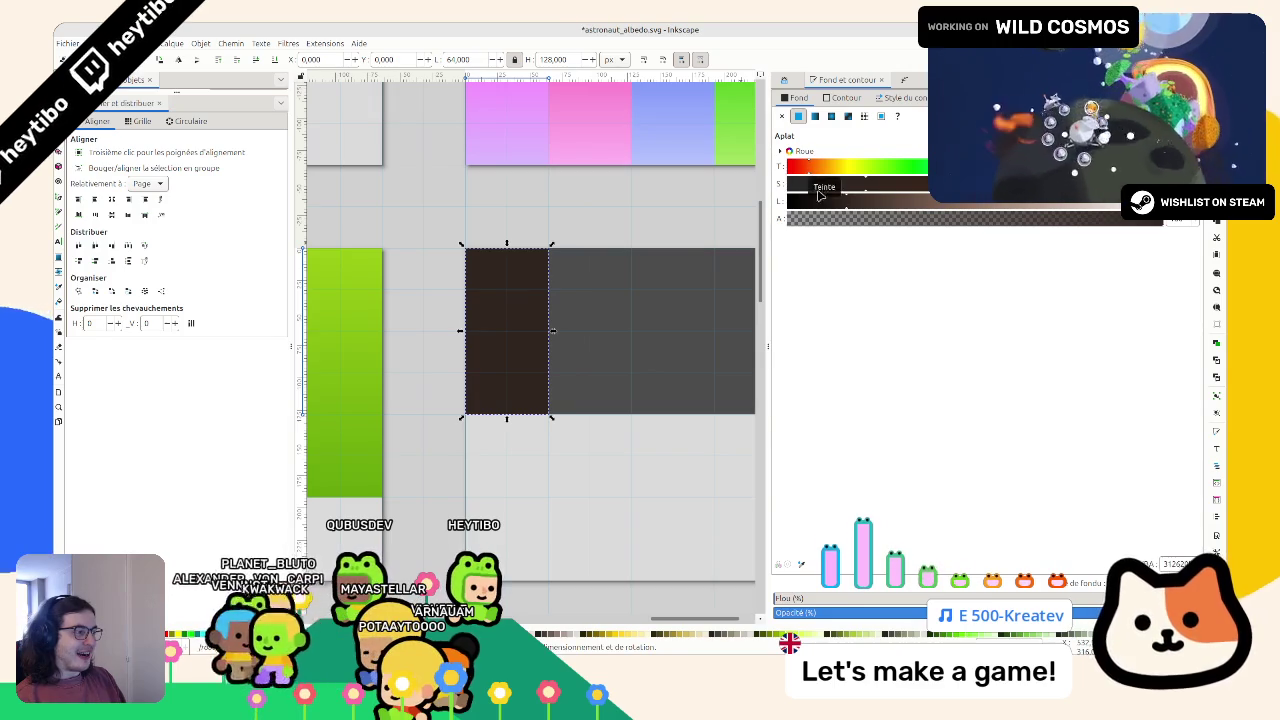
pyautogui.moveTo(843, 205); pyautogui.dragTo(838, 206)
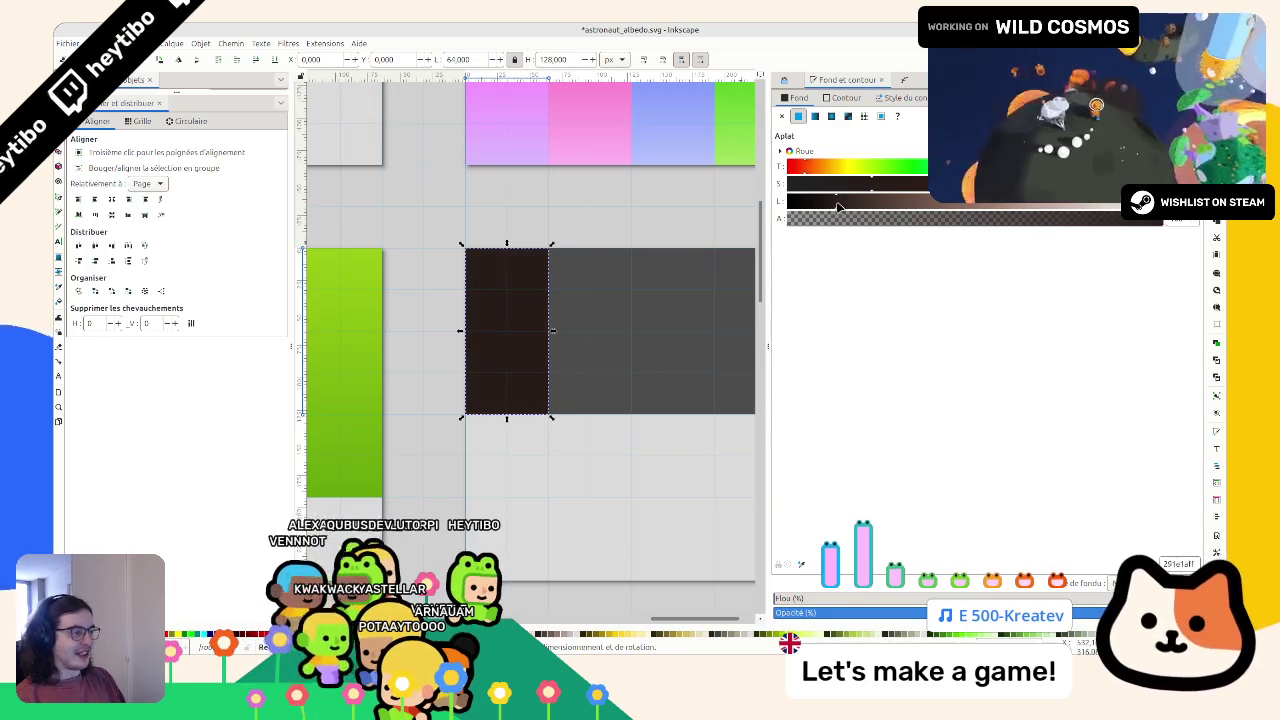
pyautogui.click(566, 207)
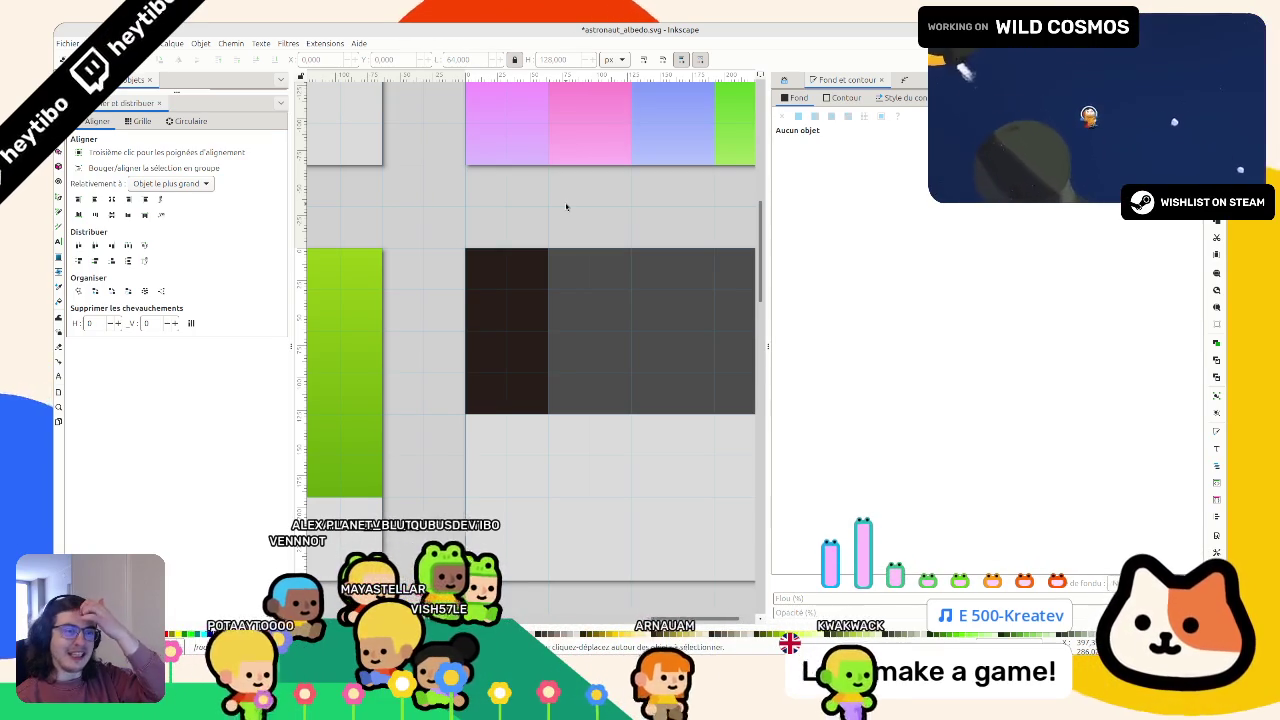
pyautogui.click(522, 257)
pyautogui.click(813, 117)
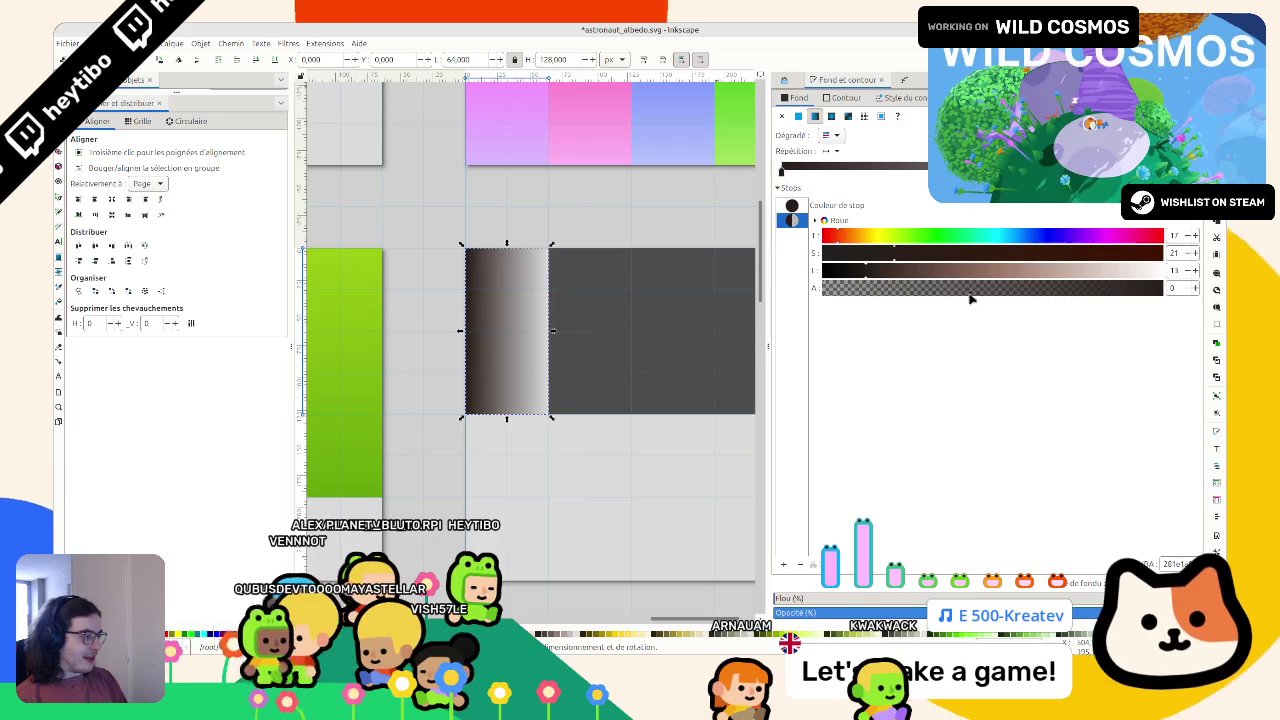
pyautogui.moveTo(975, 289); pyautogui.dragTo(1165, 289)
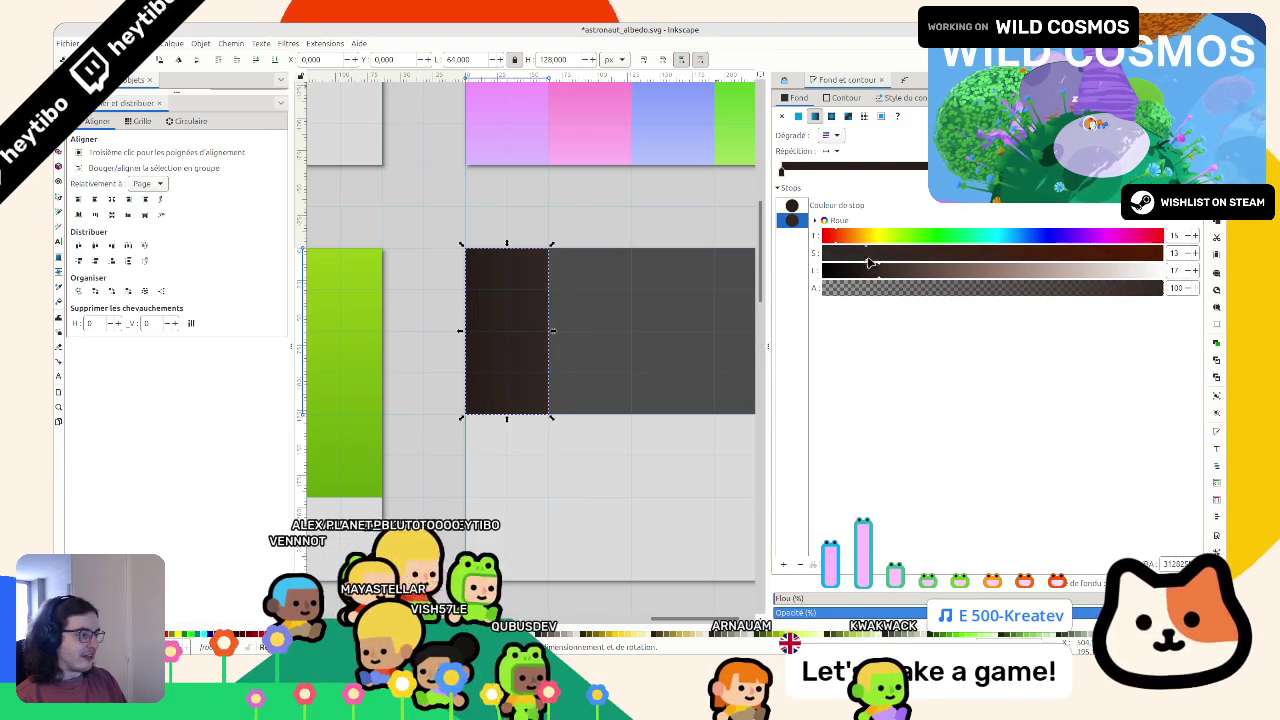
pyautogui.moveTo(893, 284); pyautogui.dragTo(890, 284)
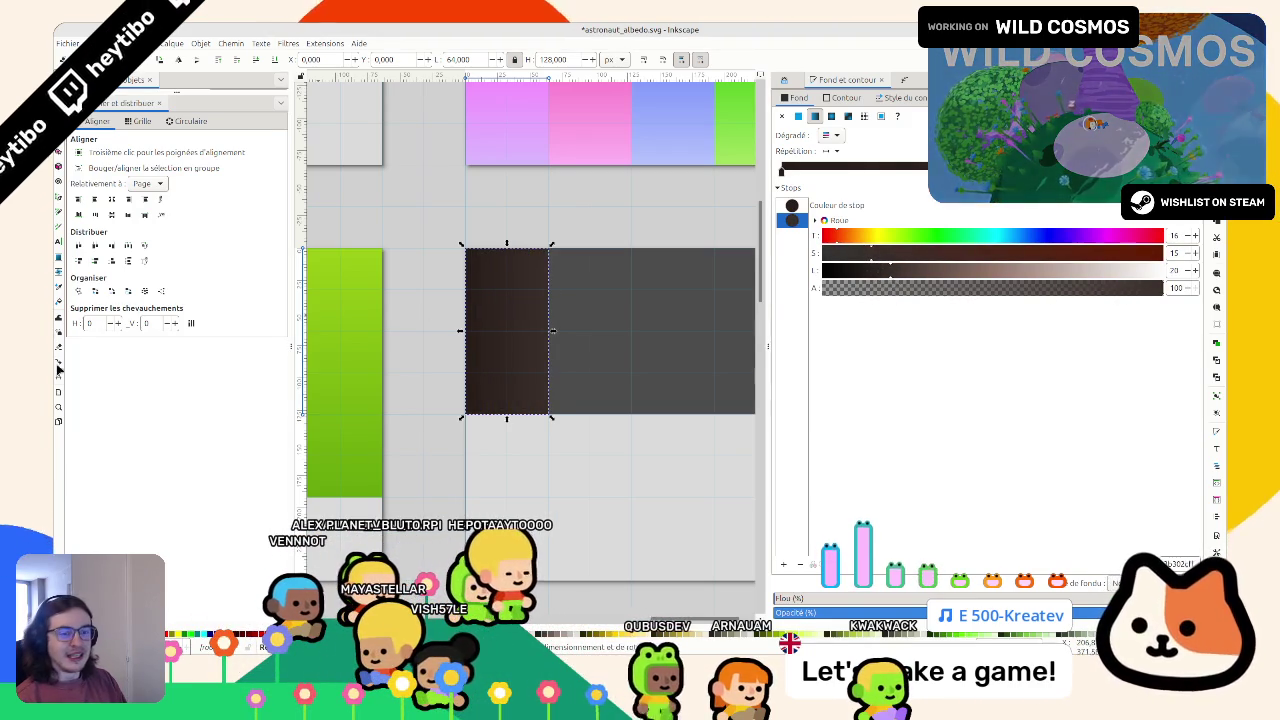
# Step: Make the brown gradient run vertically from top to bottom between two very dark brown stops
pyautogui.click(58, 422)
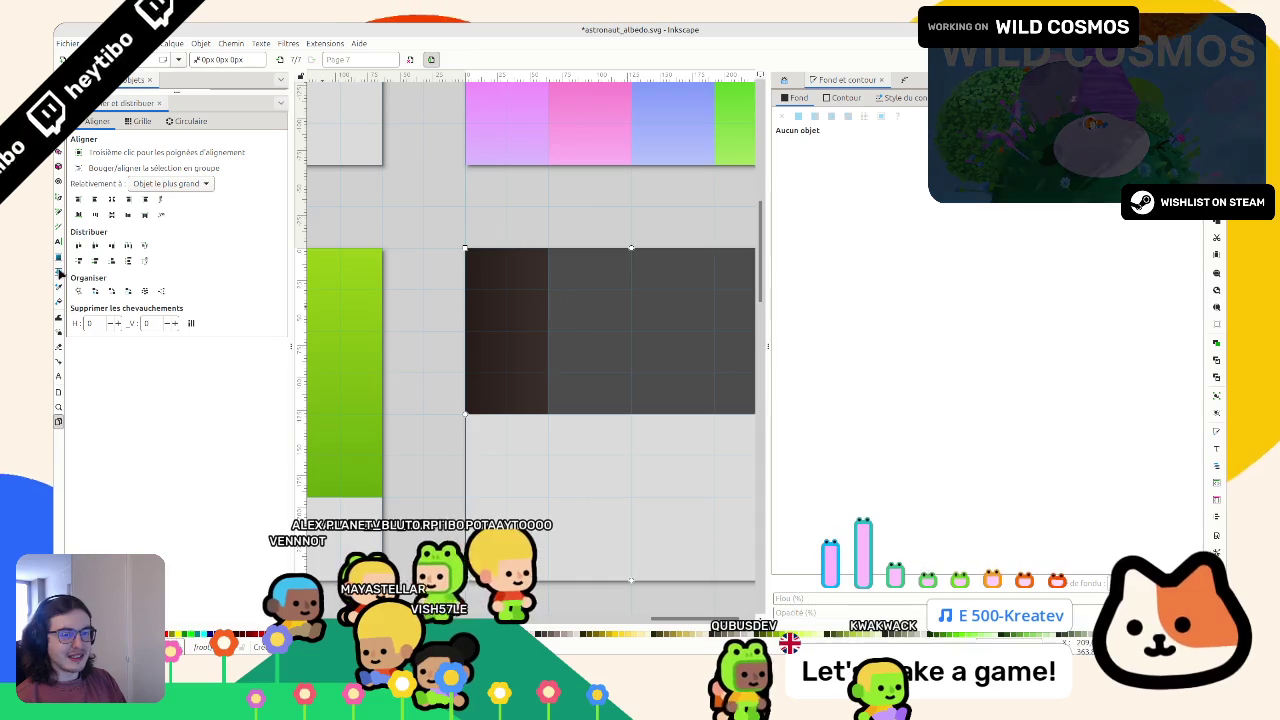
pyautogui.click(58, 258)
pyautogui.moveTo(506, 250); pyautogui.dragTo(510, 398)
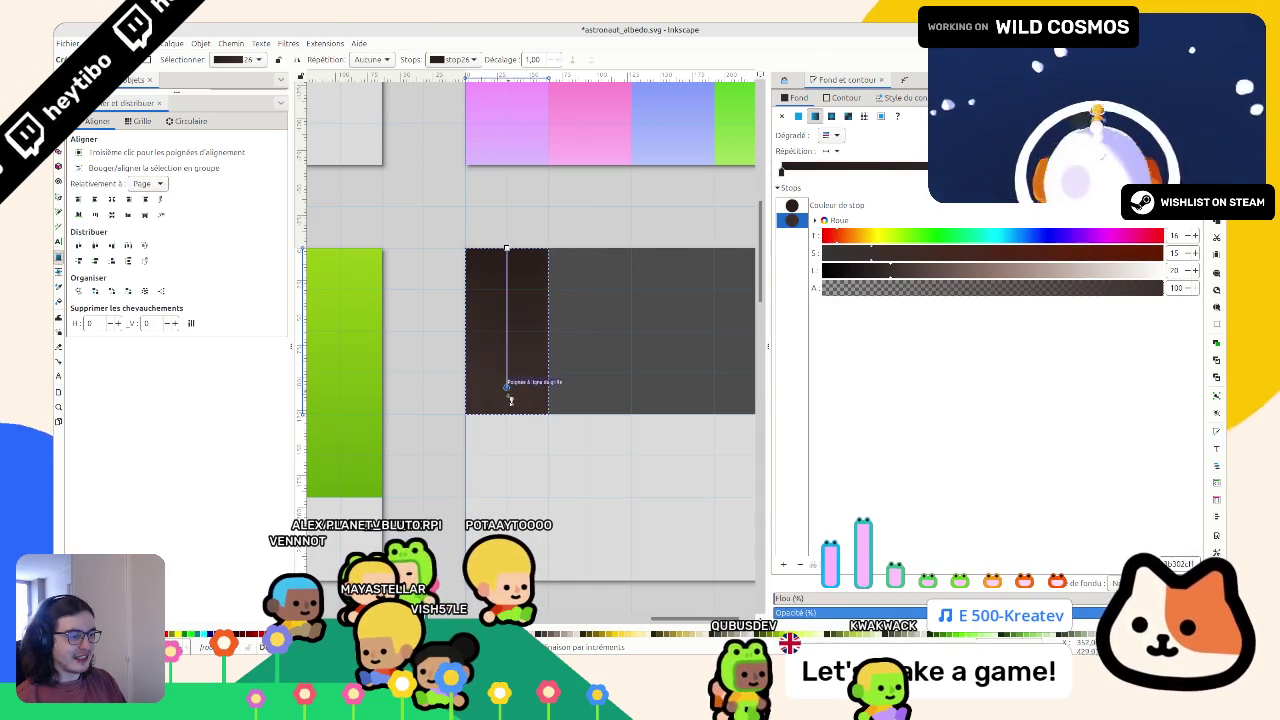
pyautogui.click(506, 432)
pyautogui.scroll(3, 517, 437)
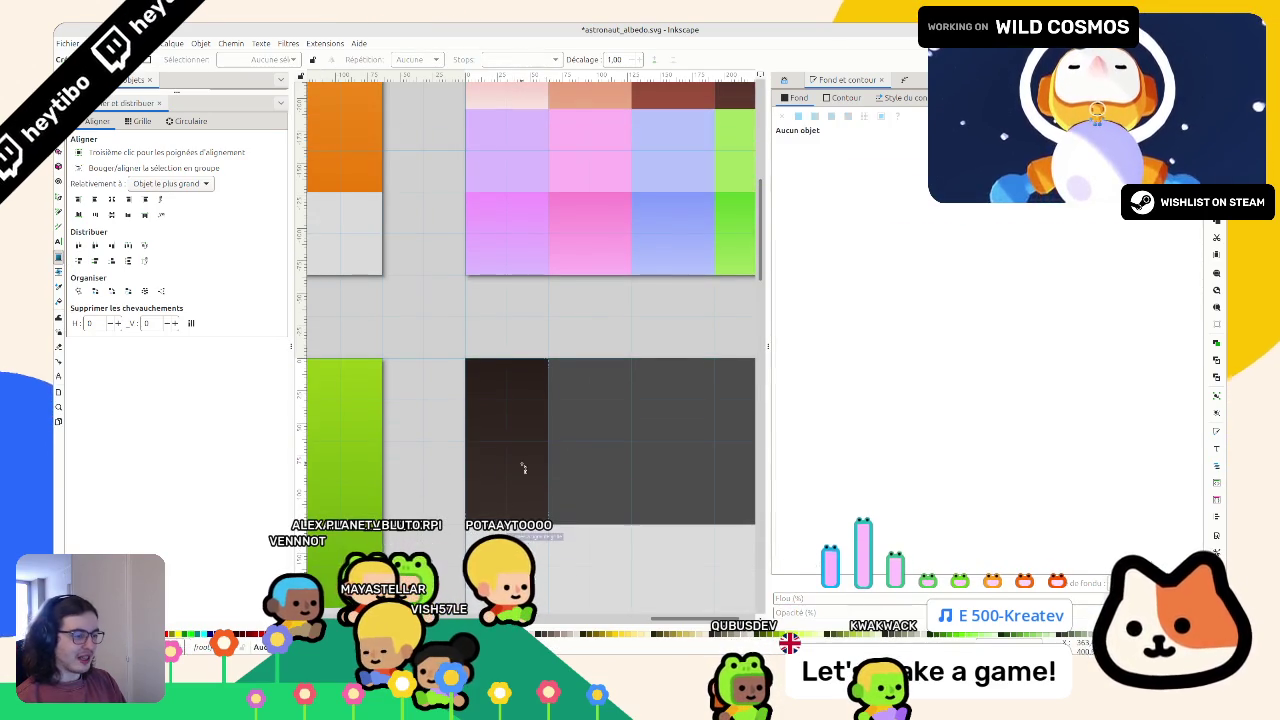
pyautogui.click(521, 498)
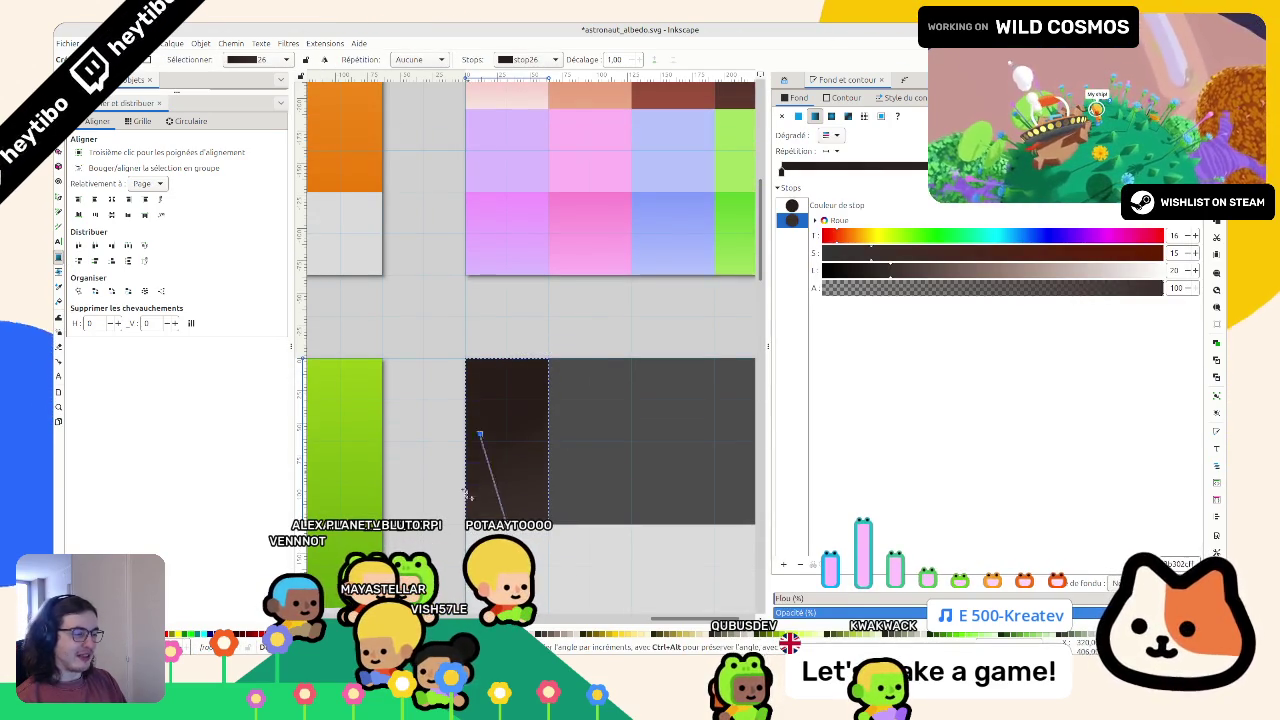
pyautogui.click(791, 205)
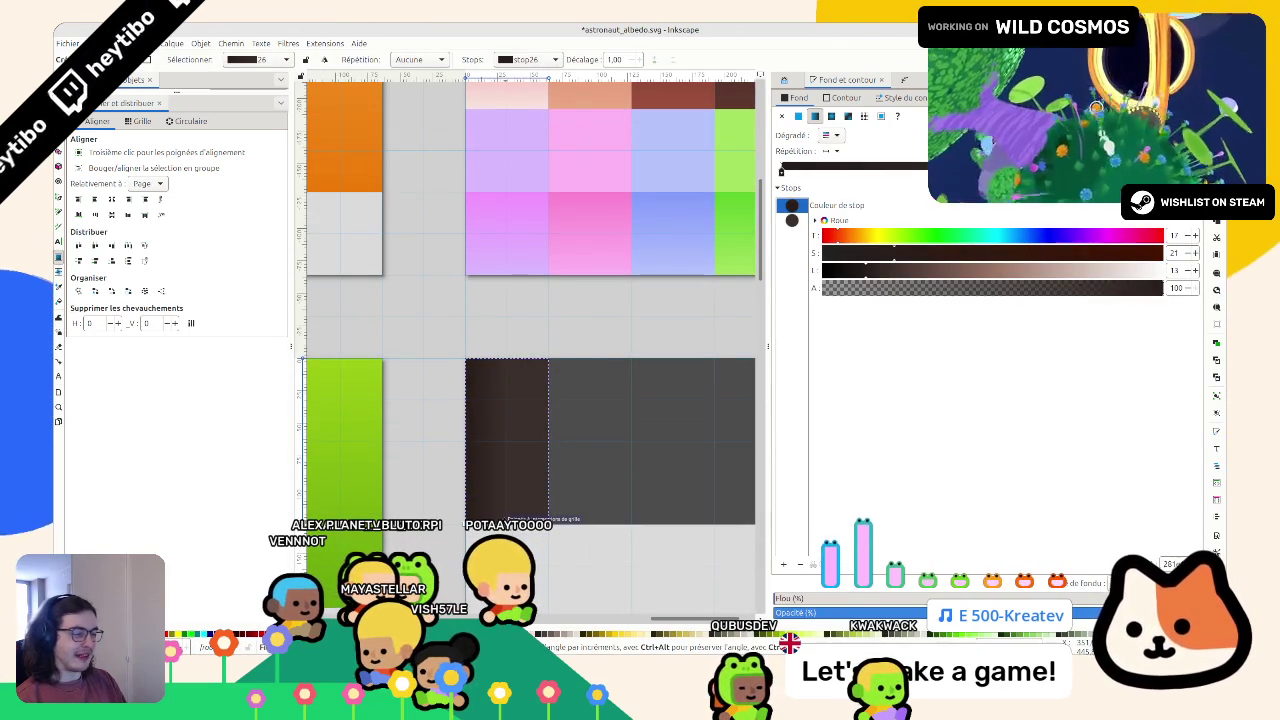
pyautogui.press('Escape')
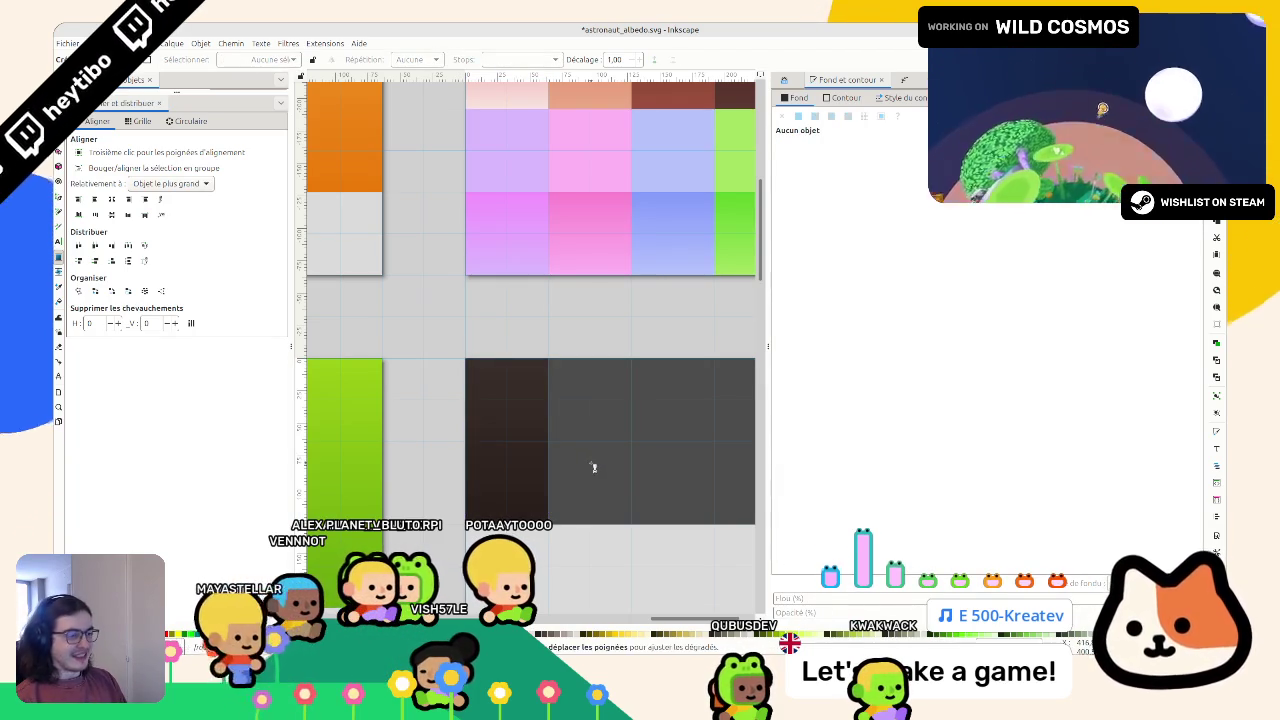
pyautogui.press('s')
pyautogui.hscroll(2, 424, 436)
pyautogui.click(487, 451)
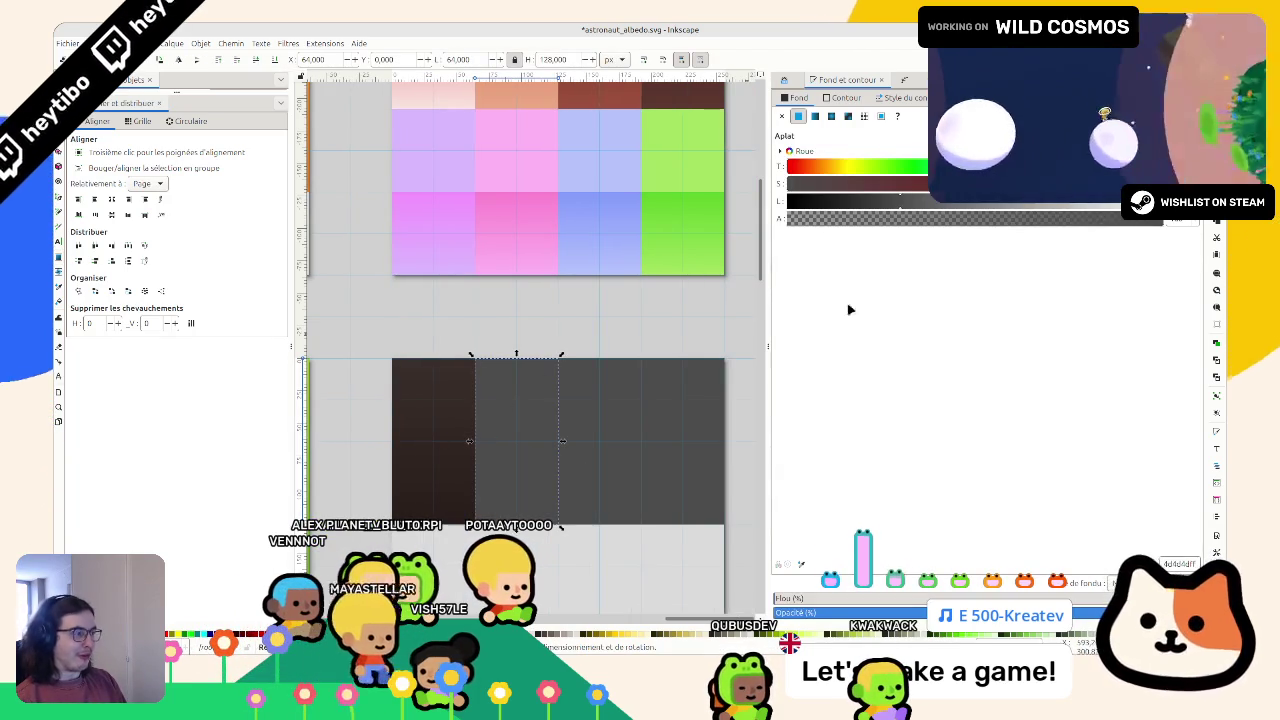
# Step: Recolour the second swatch a medium brown with the HSL sliders
pyautogui.moveTo(889, 200); pyautogui.dragTo(861, 206)
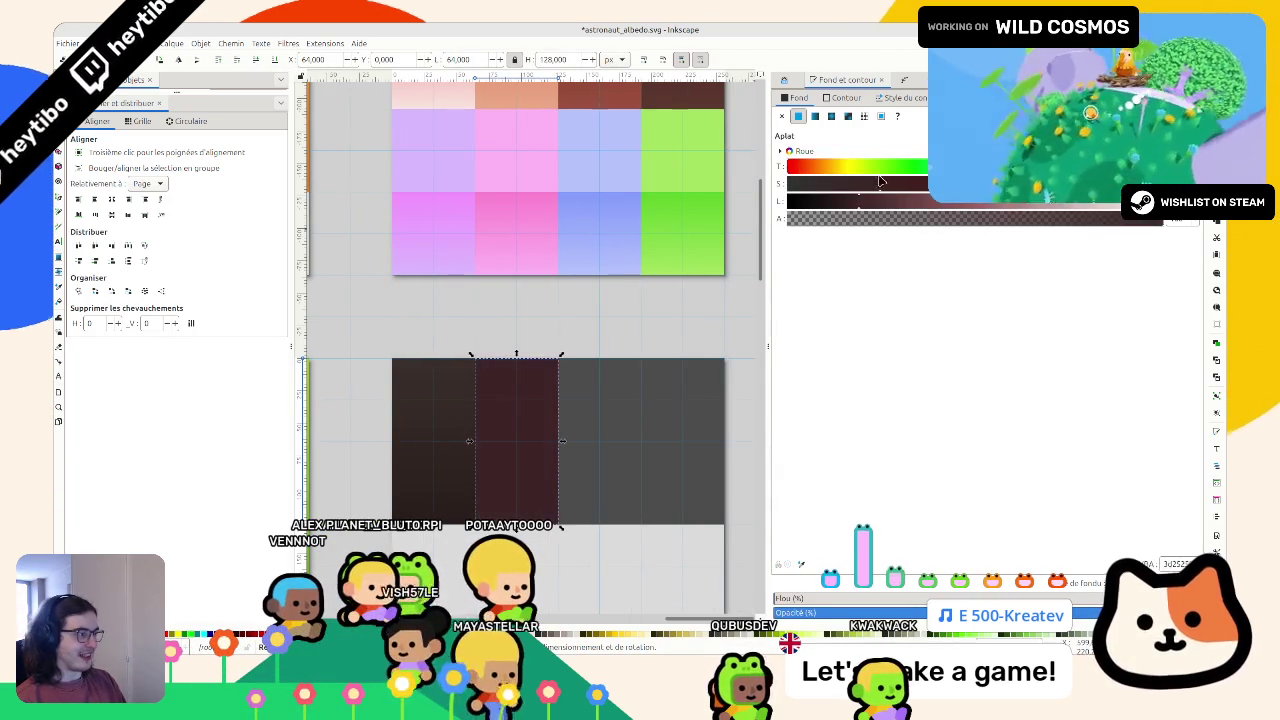
pyautogui.click(824, 166)
pyautogui.click(885, 202)
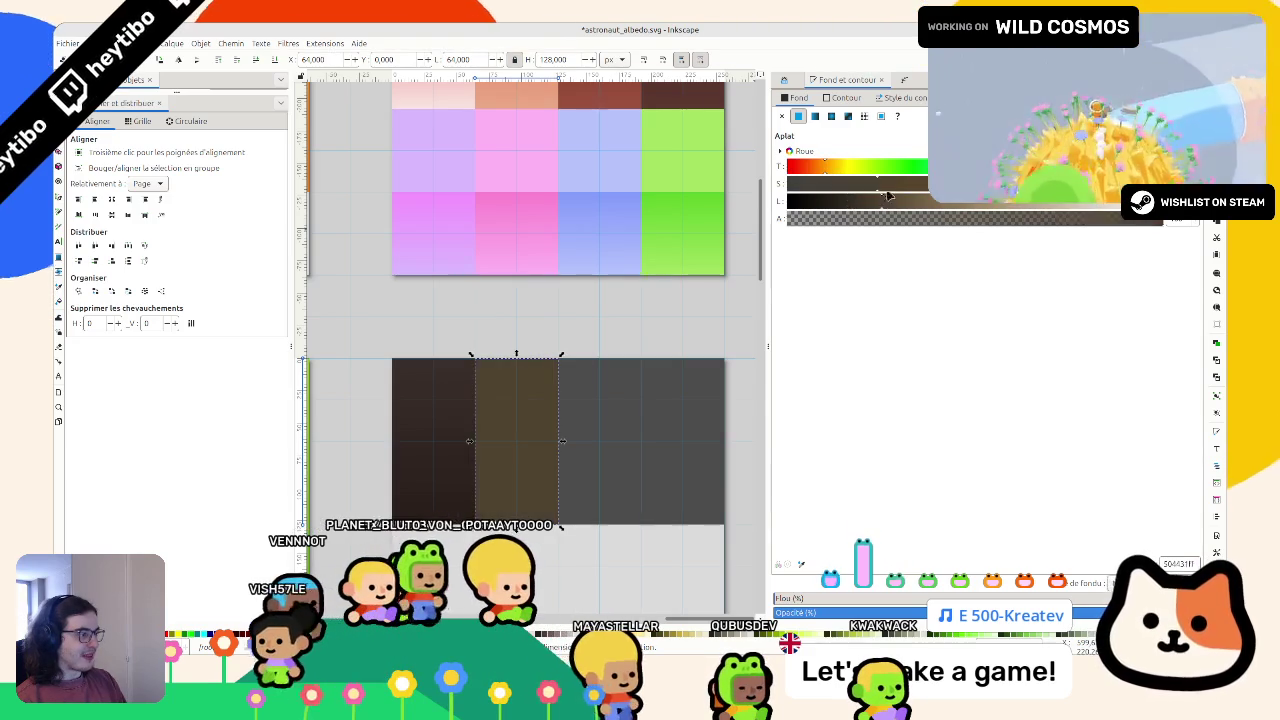
pyautogui.click(865, 202)
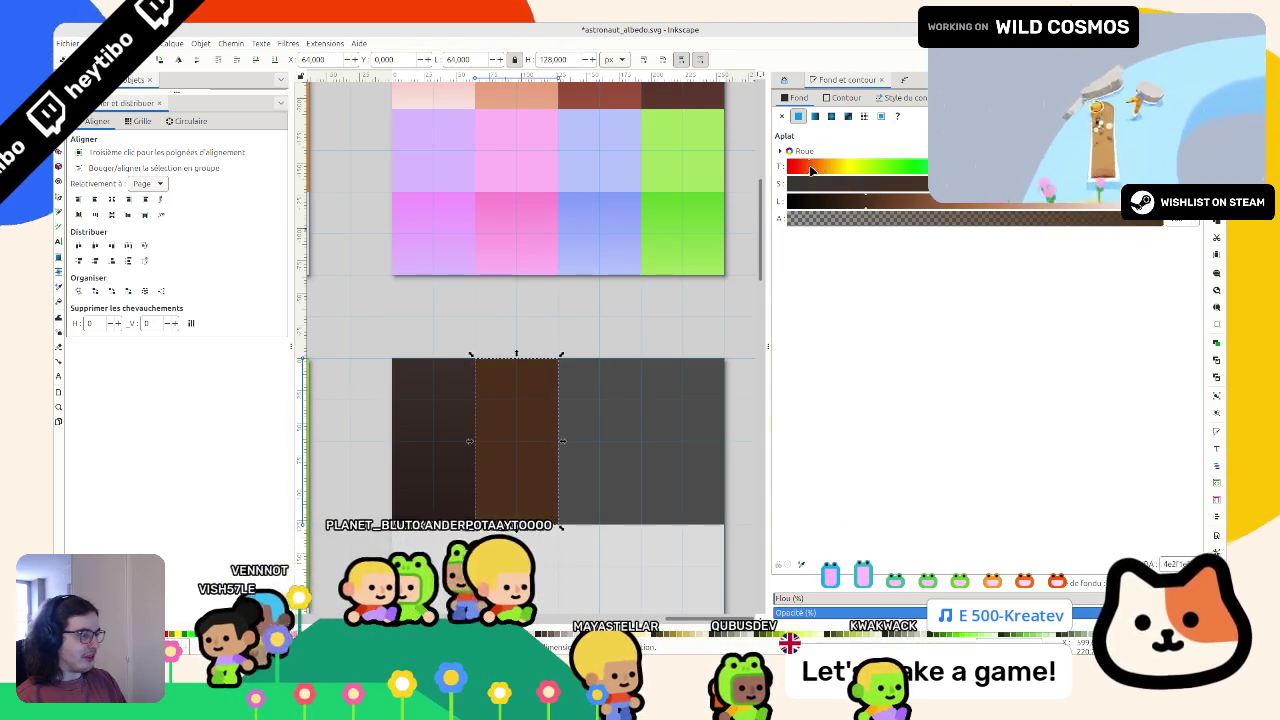
pyautogui.click(886, 205)
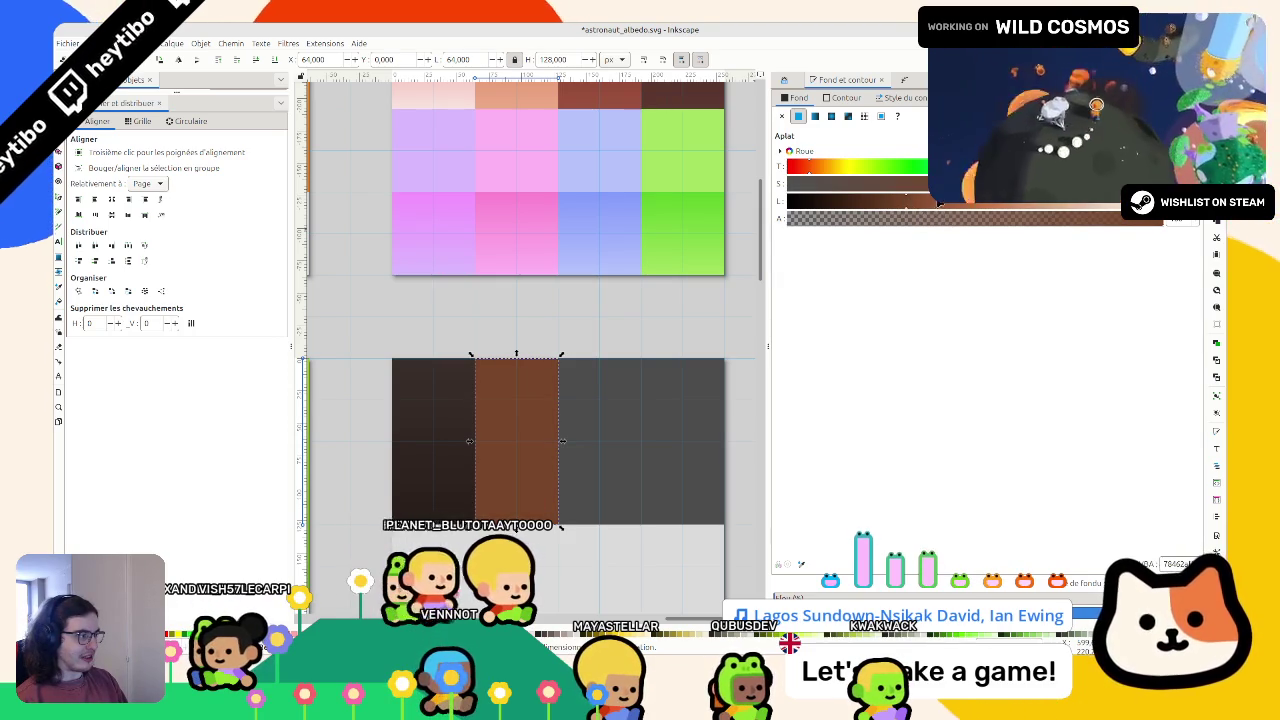
pyautogui.click(941, 205)
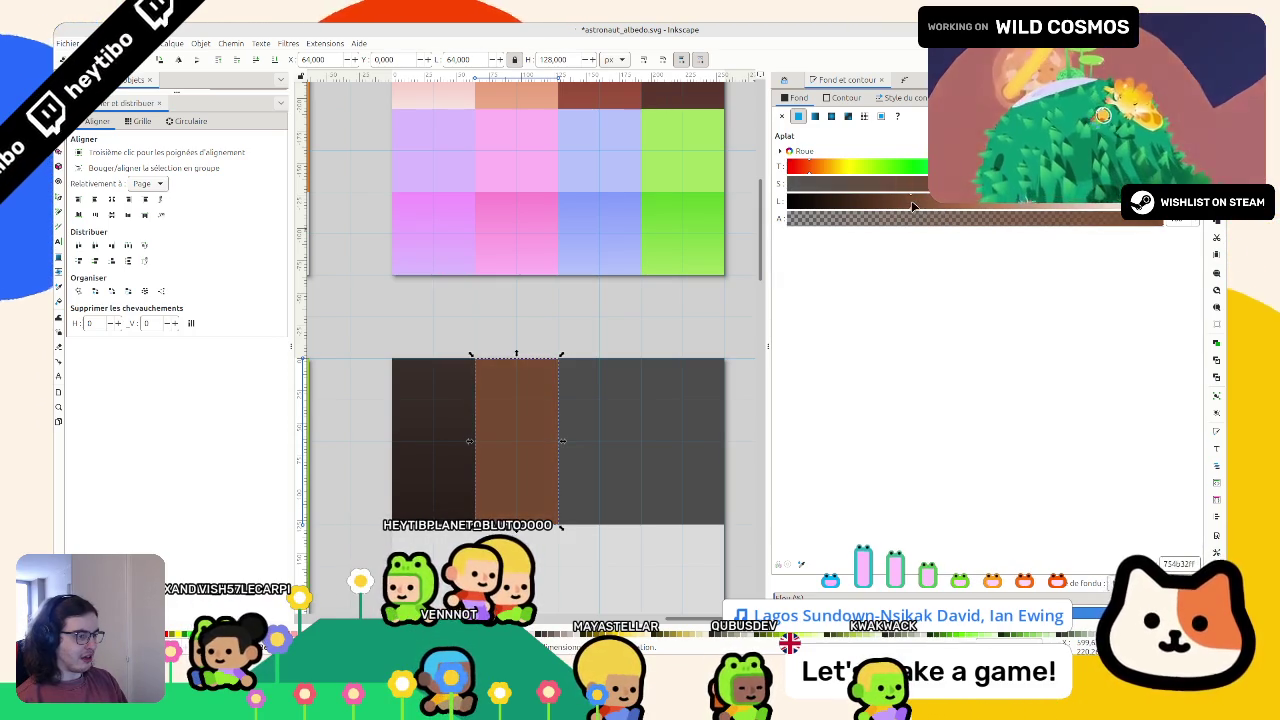
# Step: Recolour the third swatch a reddish brown
pyautogui.click(571, 394)
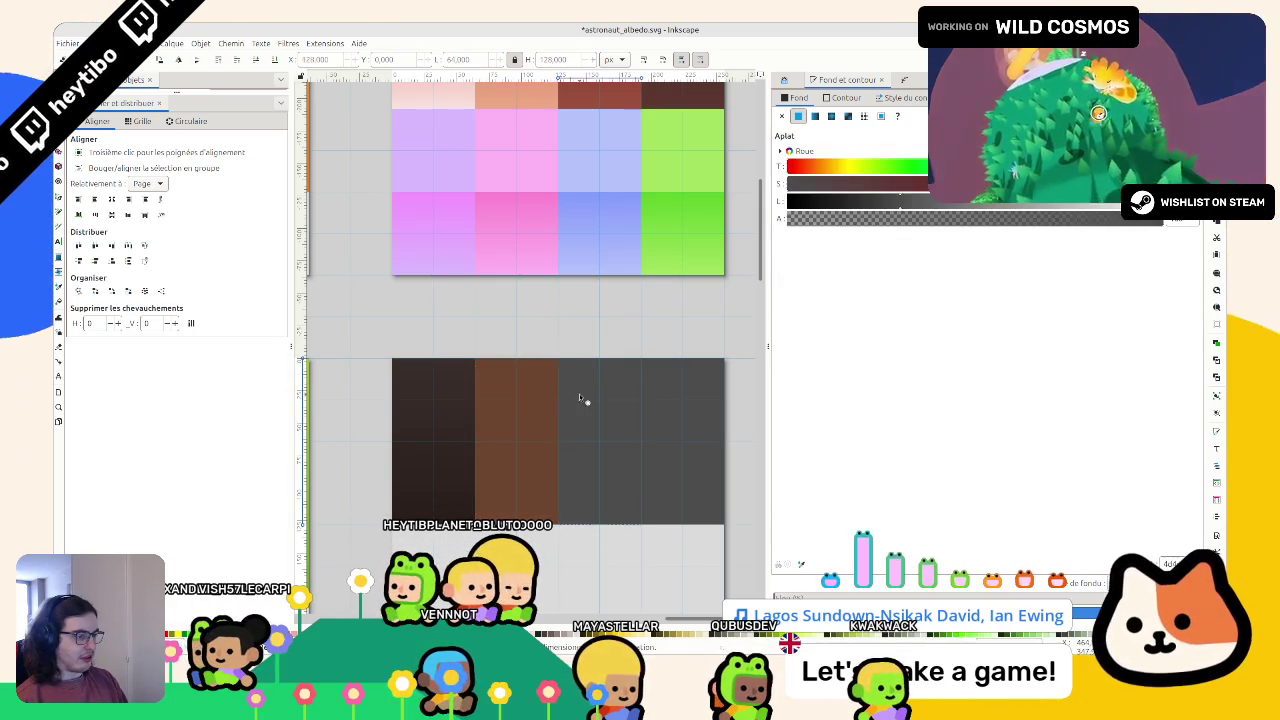
pyautogui.click(877, 201)
pyautogui.click(915, 183)
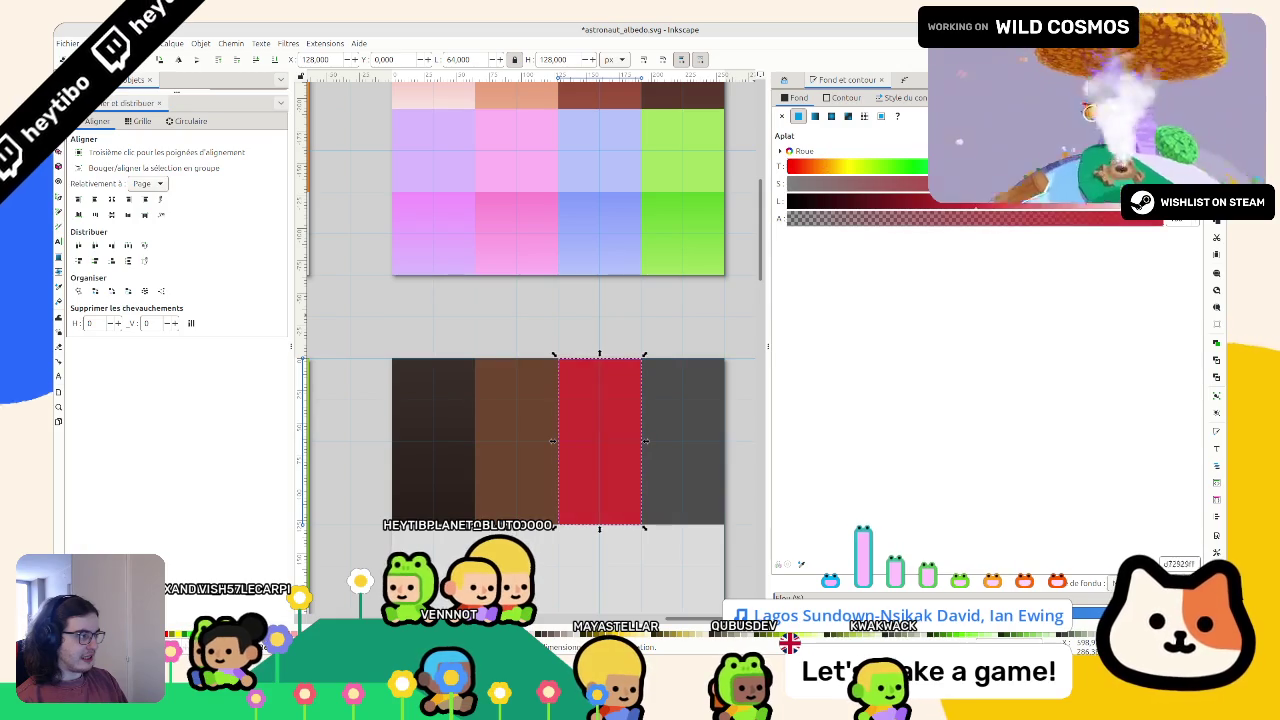
pyautogui.click(849, 202)
pyautogui.moveTo(835, 167); pyautogui.dragTo(810, 168)
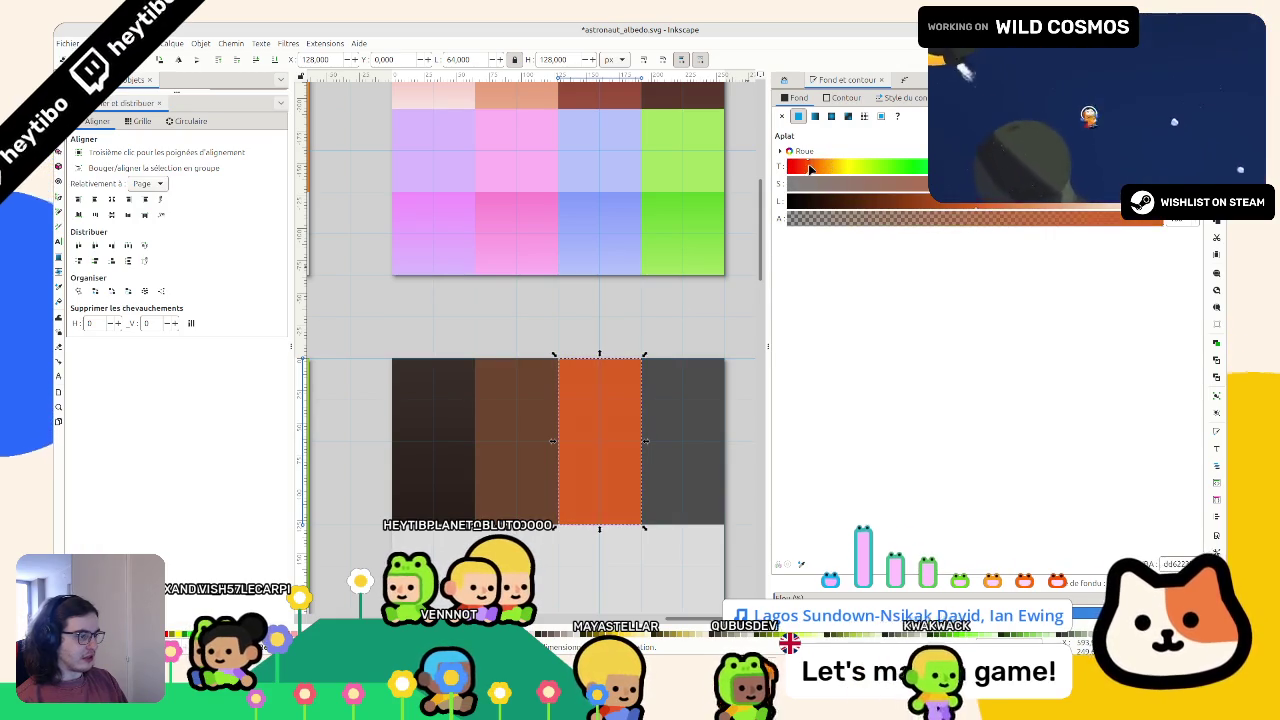
pyautogui.moveTo(955, 208)
pyautogui.mouseDown()
pyautogui.moveTo(1030, 204)
pyautogui.moveTo(948, 208)
pyautogui.mouseUp()
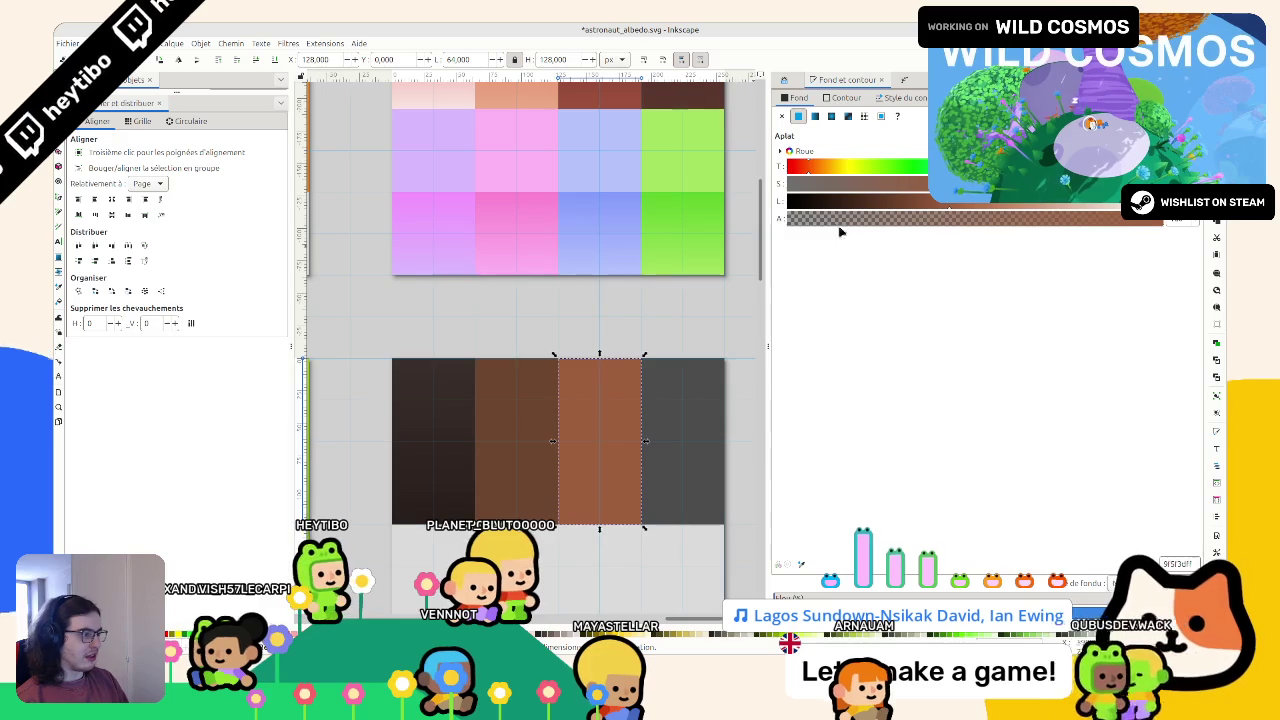
pyautogui.click(717, 411)
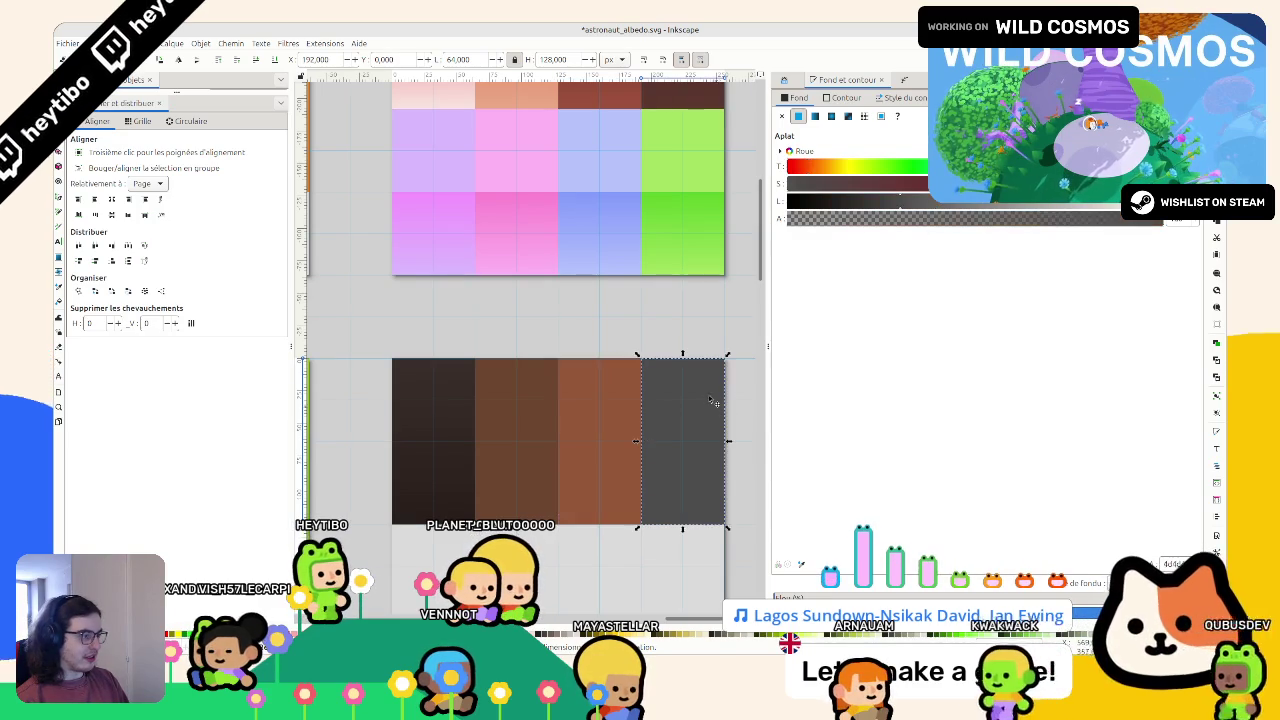
# Step: Turn the fourth swatch a pale golden yellow
pyautogui.moveTo(843, 183); pyautogui.dragTo(1086, 208)
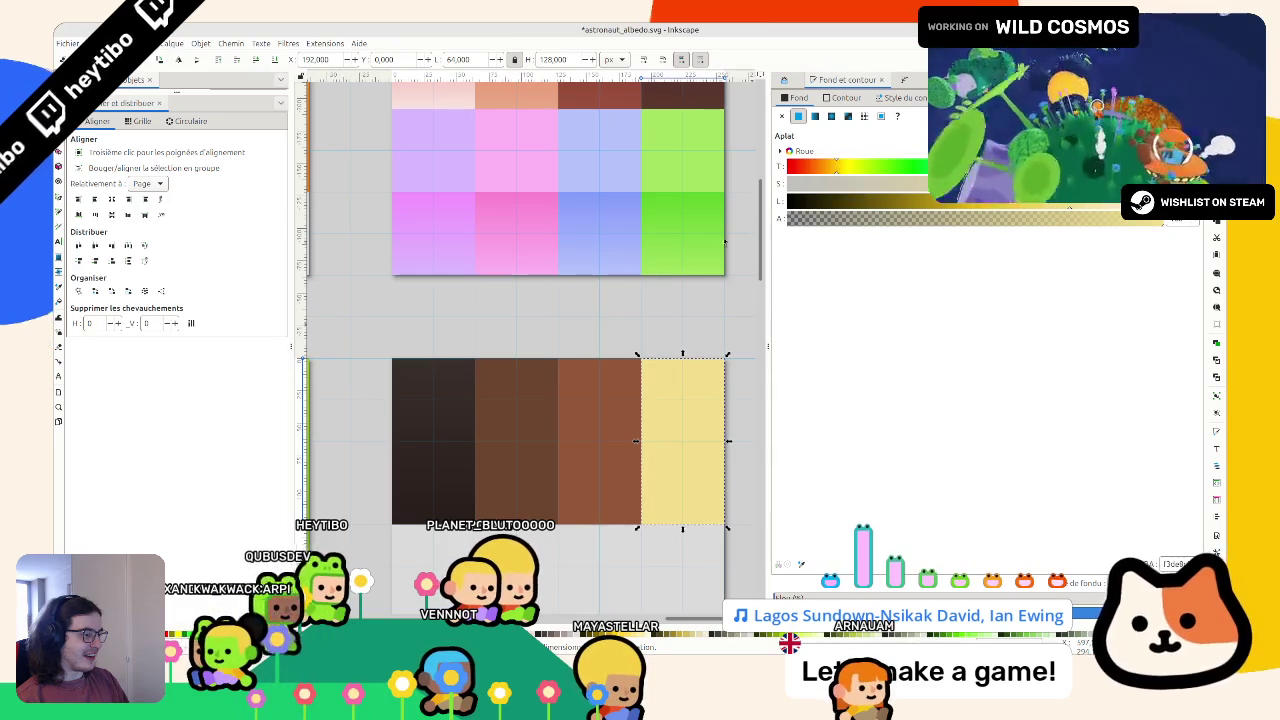
pyautogui.click(1050, 204)
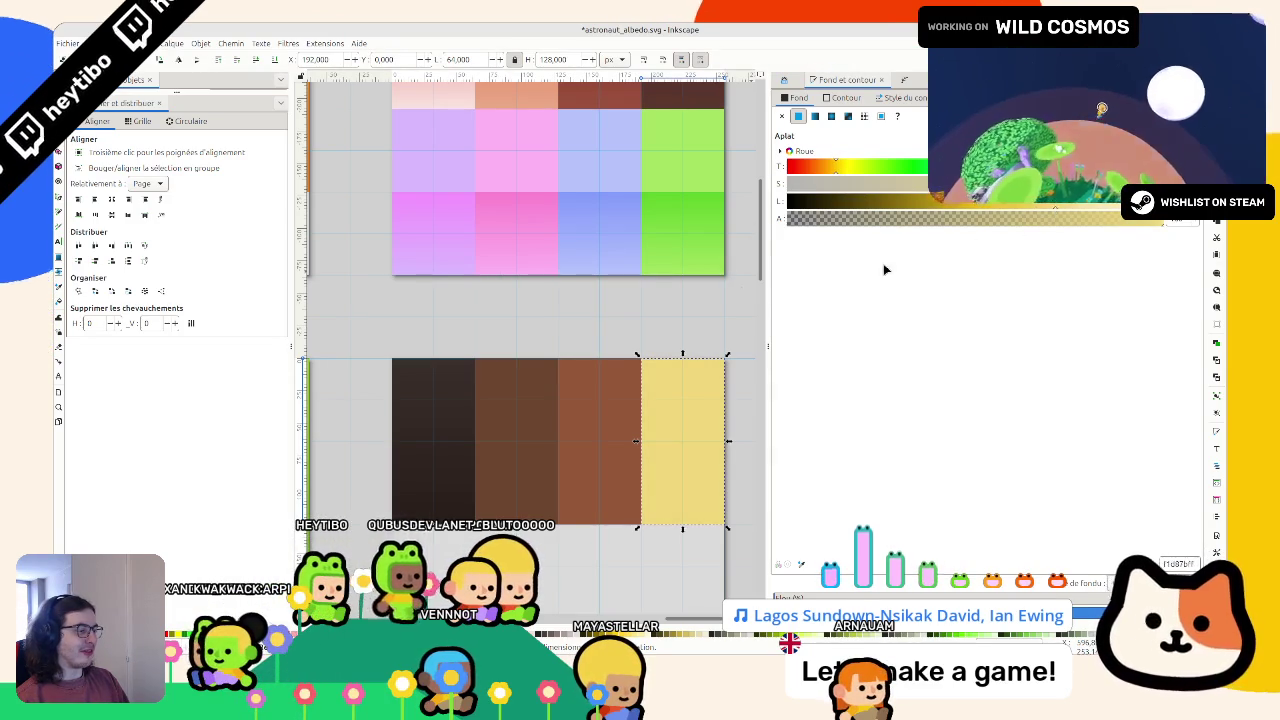
pyautogui.click(600, 322)
pyautogui.scroll(-5, 600, 322)
pyautogui.scroll(6, 707, 365)
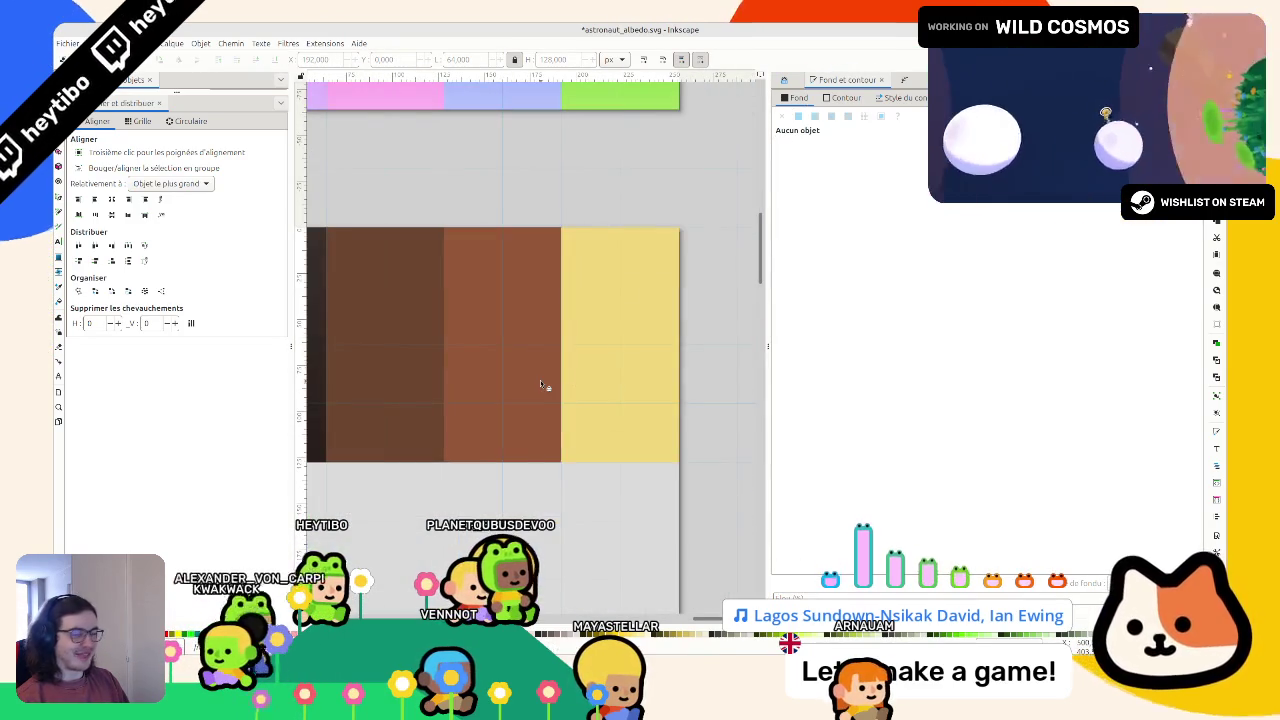
pyautogui.hscroll(-2, 543, 386)
pyautogui.scroll(-1, 563, 386)
pyautogui.scroll(1, 716, 347)
pyautogui.scroll(-1, 716, 347)
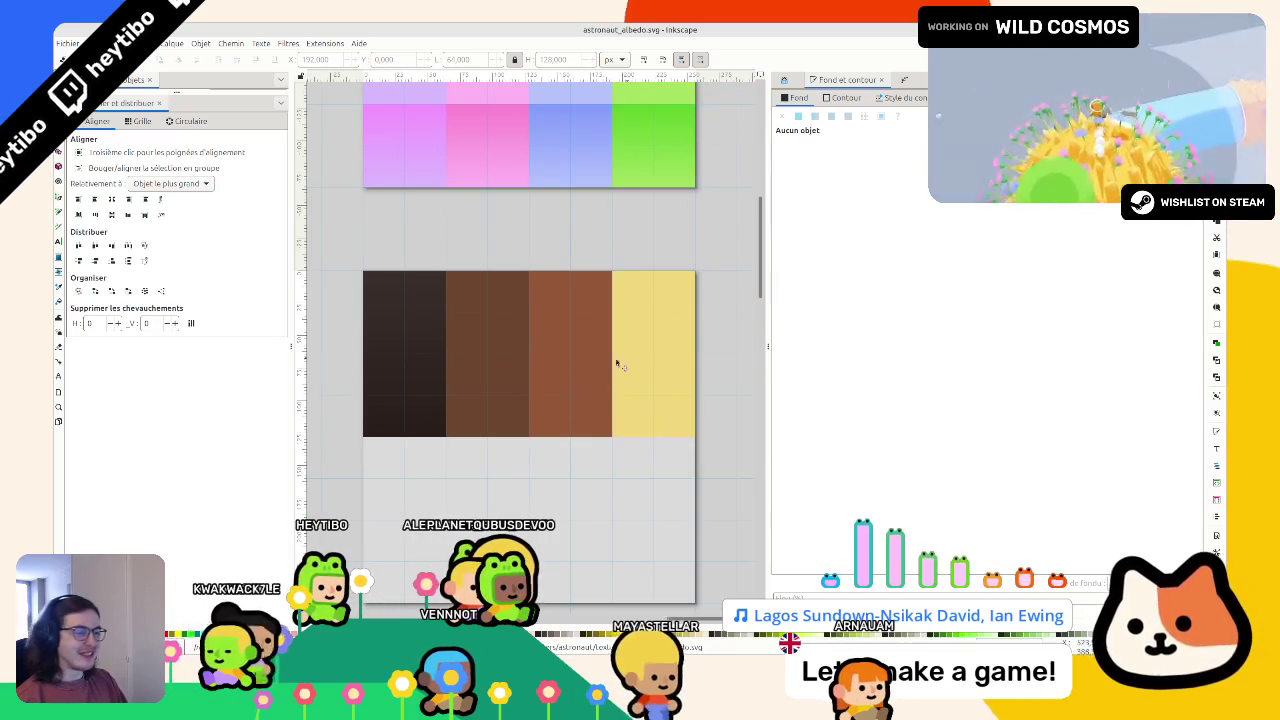
# Step: Place a copy of the brown swatch below the dark first swatch
pyautogui.click(429, 349)
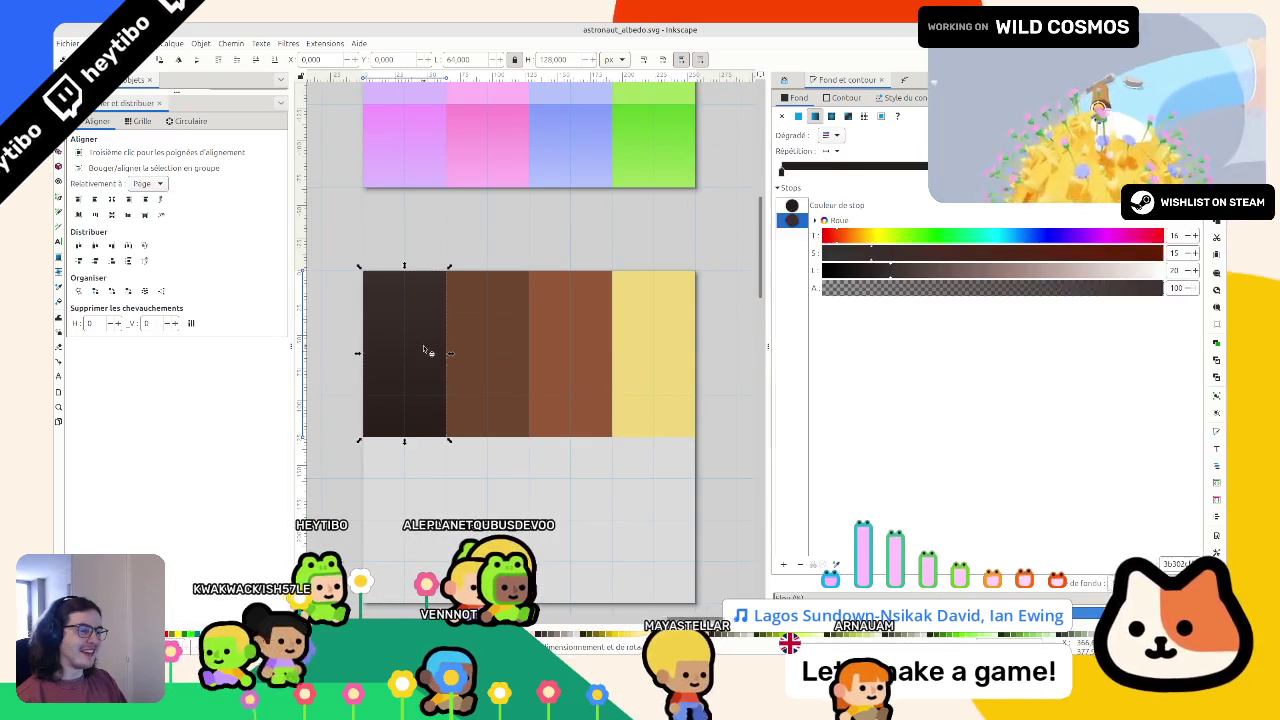
pyautogui.click(456, 278)
pyautogui.moveTo(456, 278)
pyautogui.mouseDown()
pyautogui.moveTo(363, 490)
pyautogui.moveTo(375, 457)
pyautogui.mouseUp()
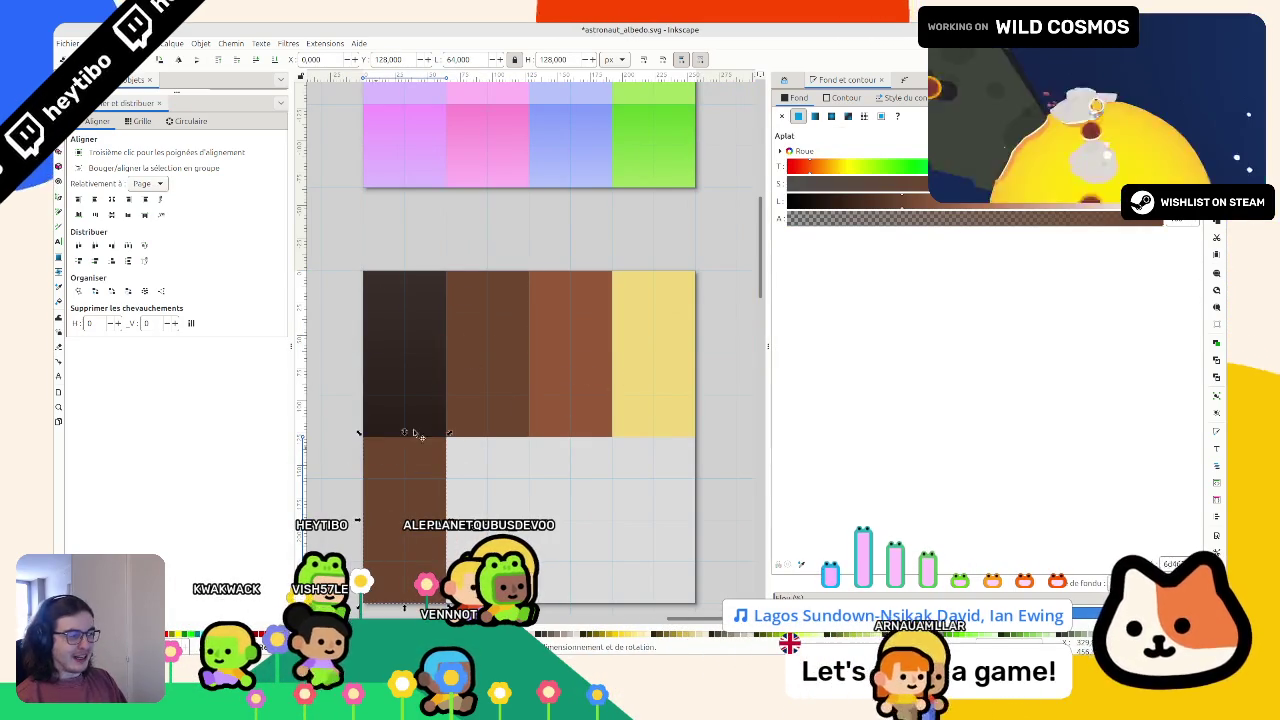
# Step: Make the swatch below the dark one orange and save the document
pyautogui.moveTo(906, 202)
pyautogui.mouseDown()
pyautogui.moveTo(930, 201)
pyautogui.moveTo(896, 194)
pyautogui.moveTo(1069, 207)
pyautogui.mouseUp()
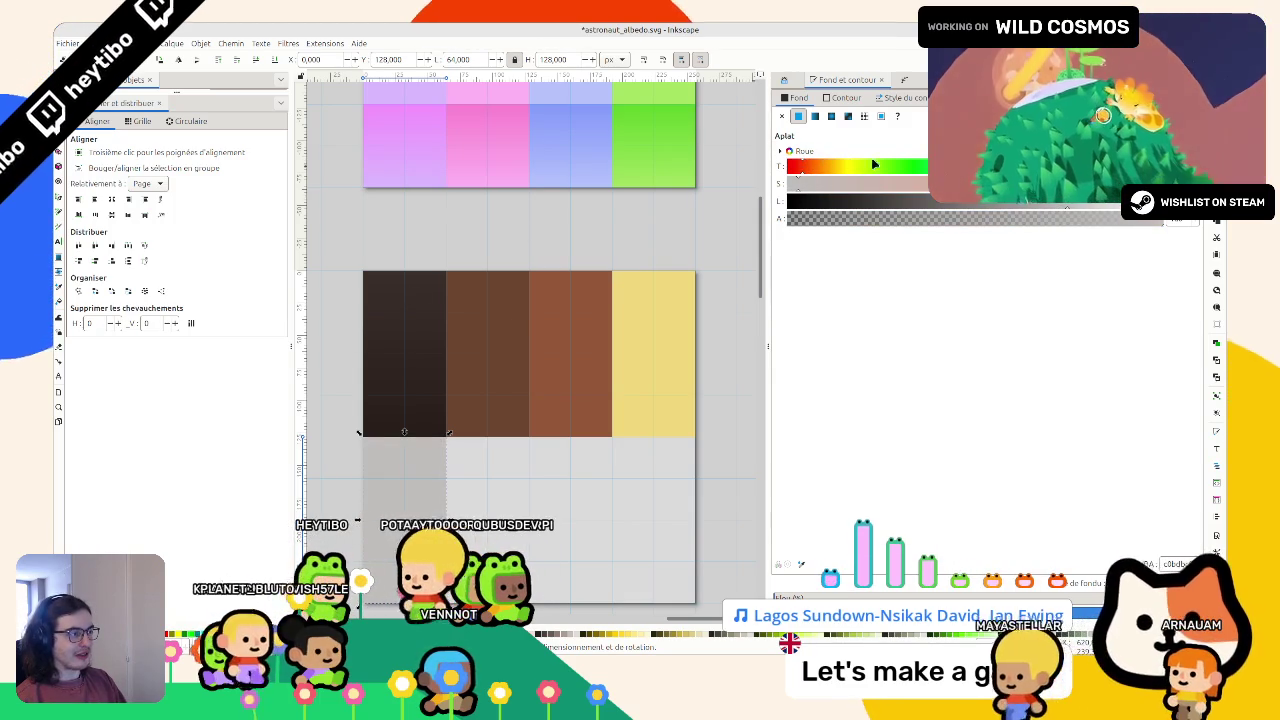
pyautogui.click(652, 320)
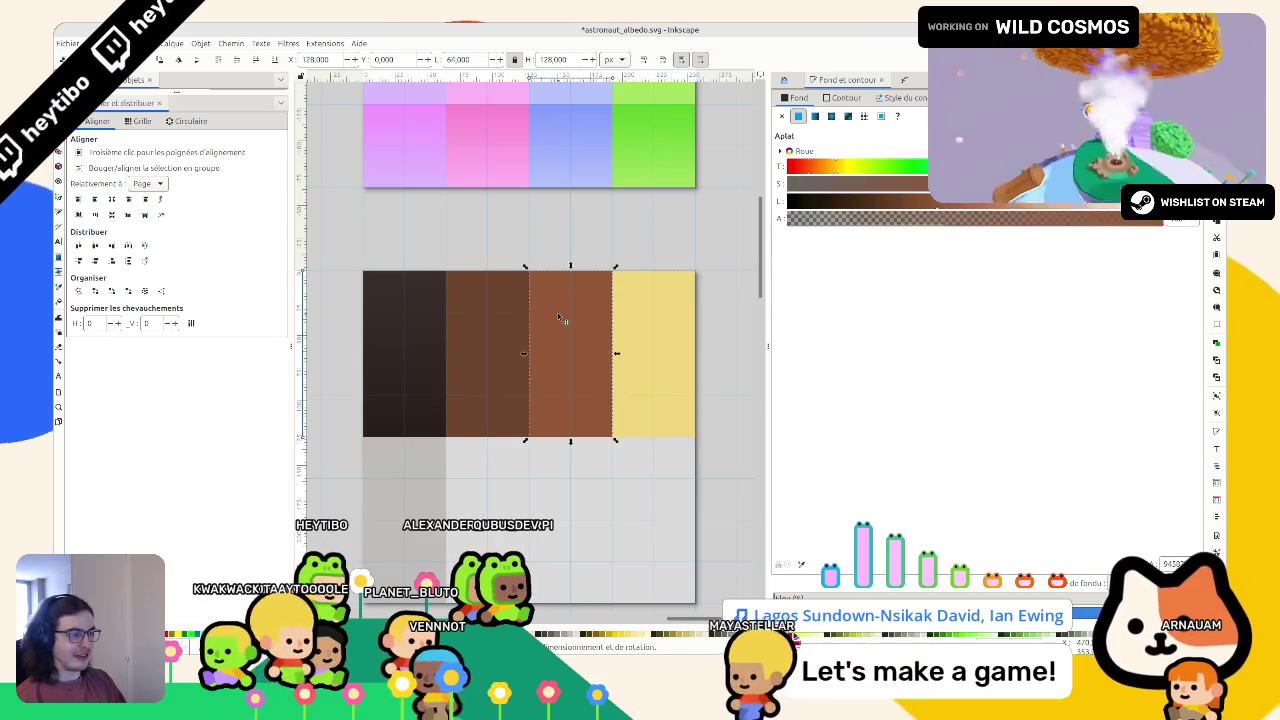
pyautogui.moveTo(390, 465)
pyautogui.mouseDown()
pyautogui.moveTo(473, 465)
pyautogui.moveTo(362, 452)
pyautogui.mouseUp()
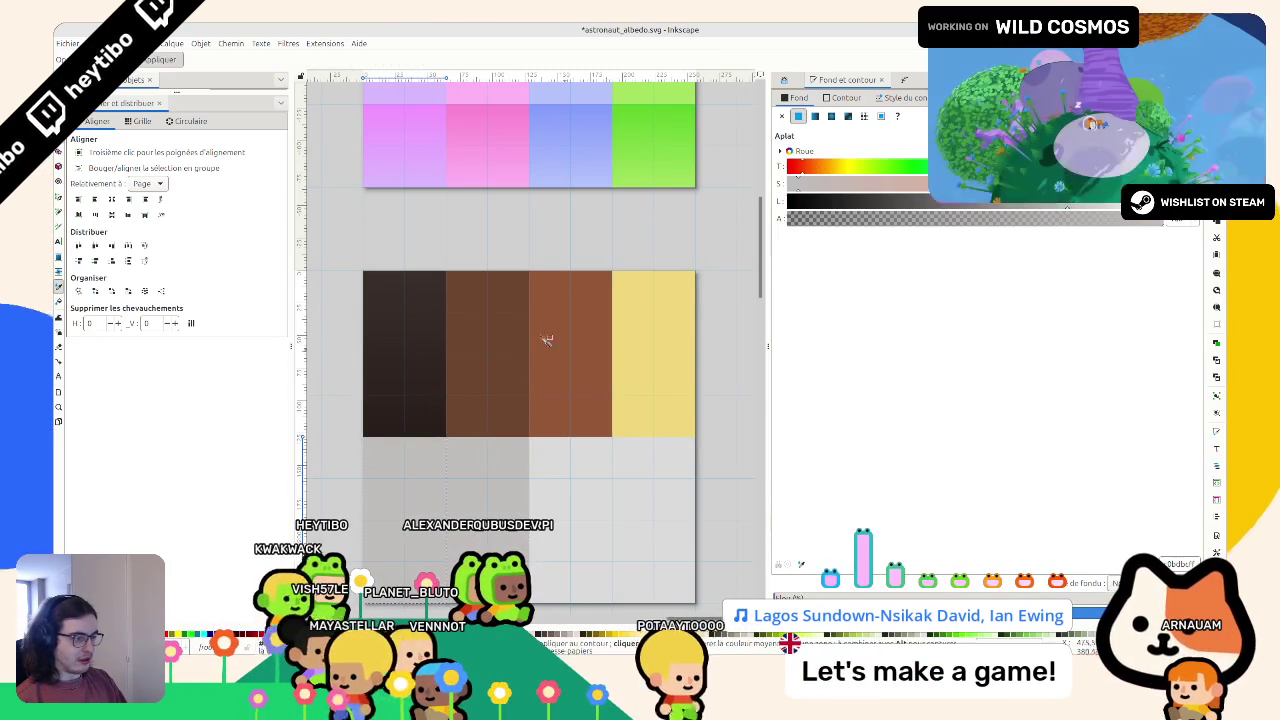
pyautogui.click(586, 360)
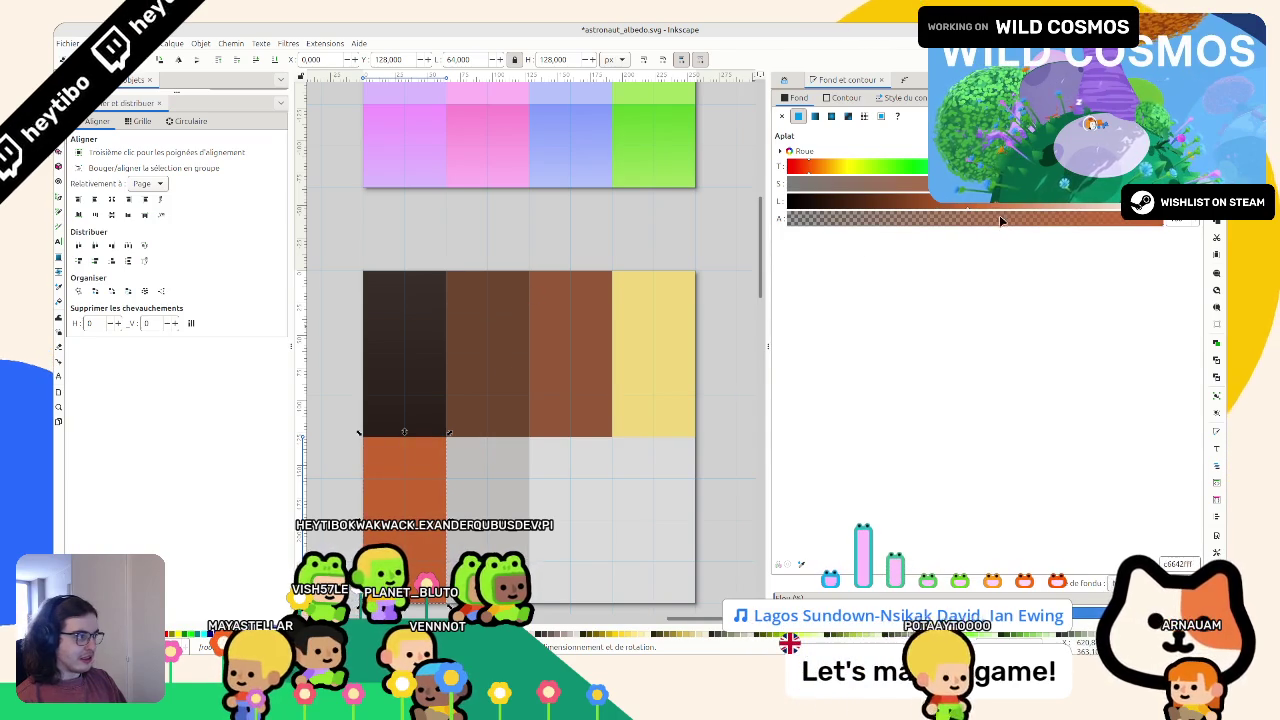
pyautogui.press('Escape')
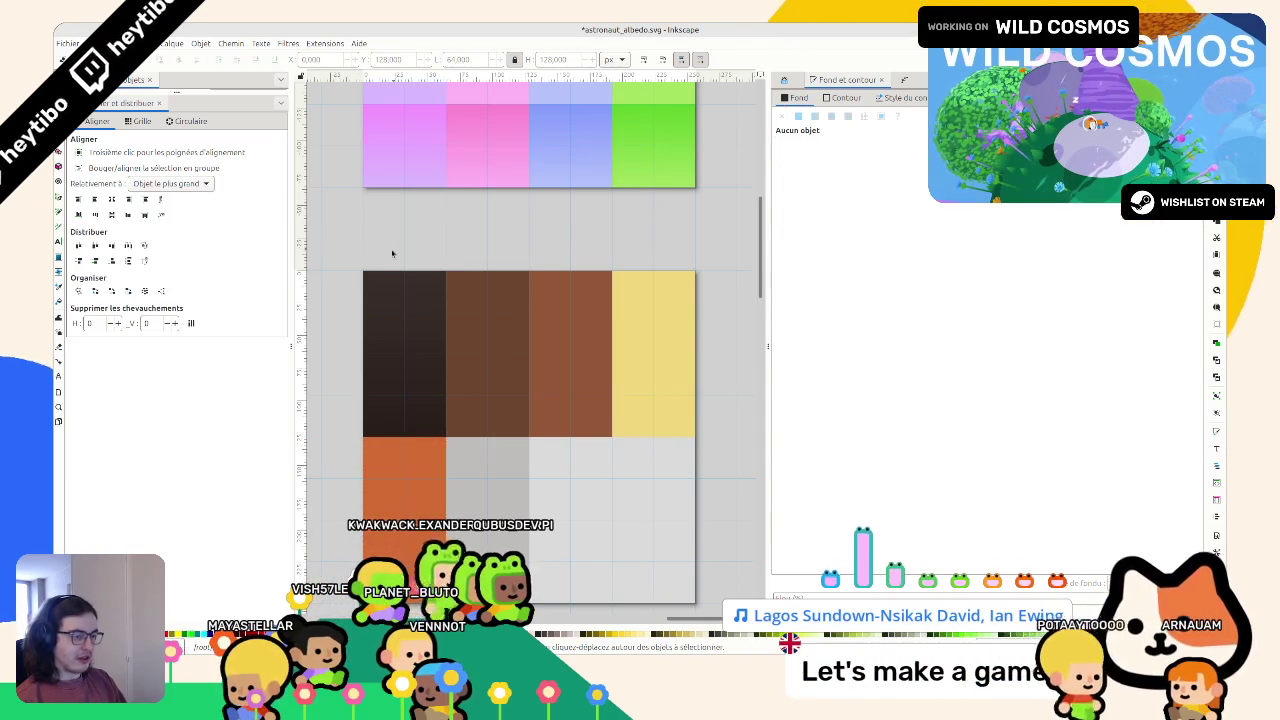
pyautogui.hotkey('ctrl', 's')
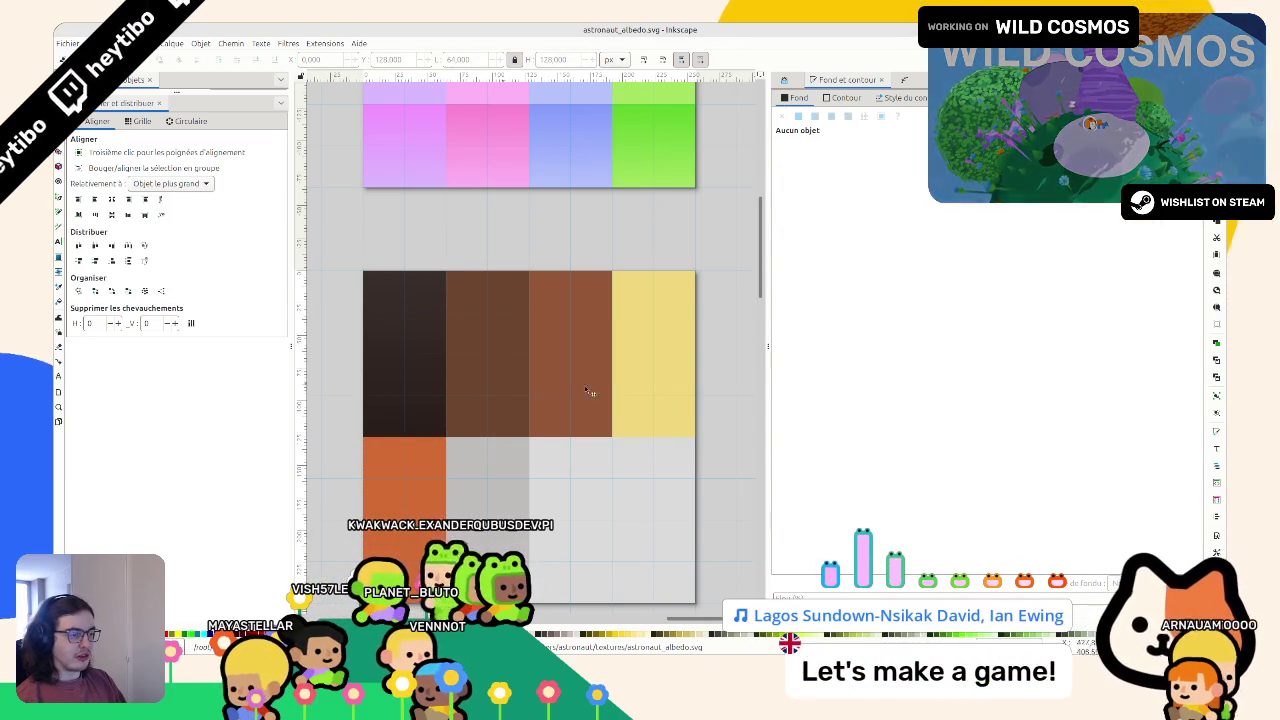
# Step: Move the orange swatch into the brown row's fourth column and the yellow under the dark column
pyautogui.moveTo(603, 386); pyautogui.dragTo(577, 572)
pyautogui.moveTo(407, 440); pyautogui.dragTo(554, 325)
pyautogui.moveTo(643, 284); pyautogui.dragTo(655, 280)
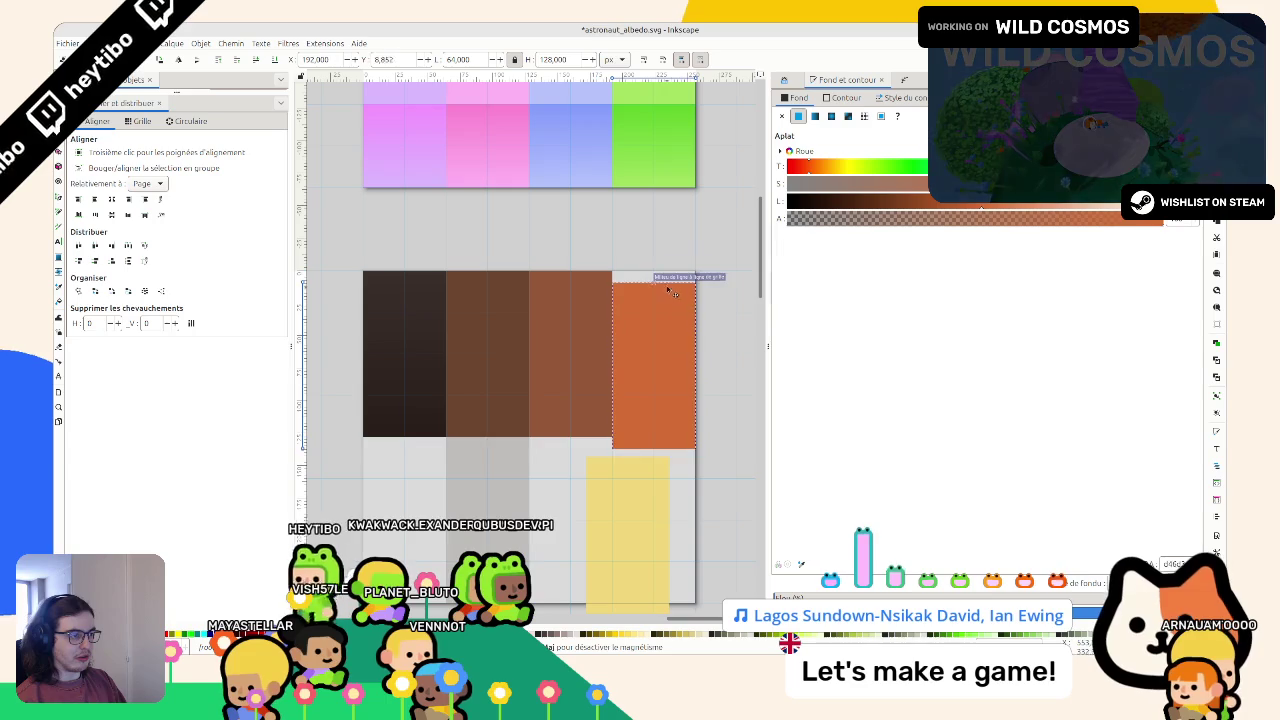
pyautogui.moveTo(626, 461)
pyautogui.mouseDown()
pyautogui.moveTo(397, 457)
pyautogui.moveTo(402, 442)
pyautogui.mouseUp()
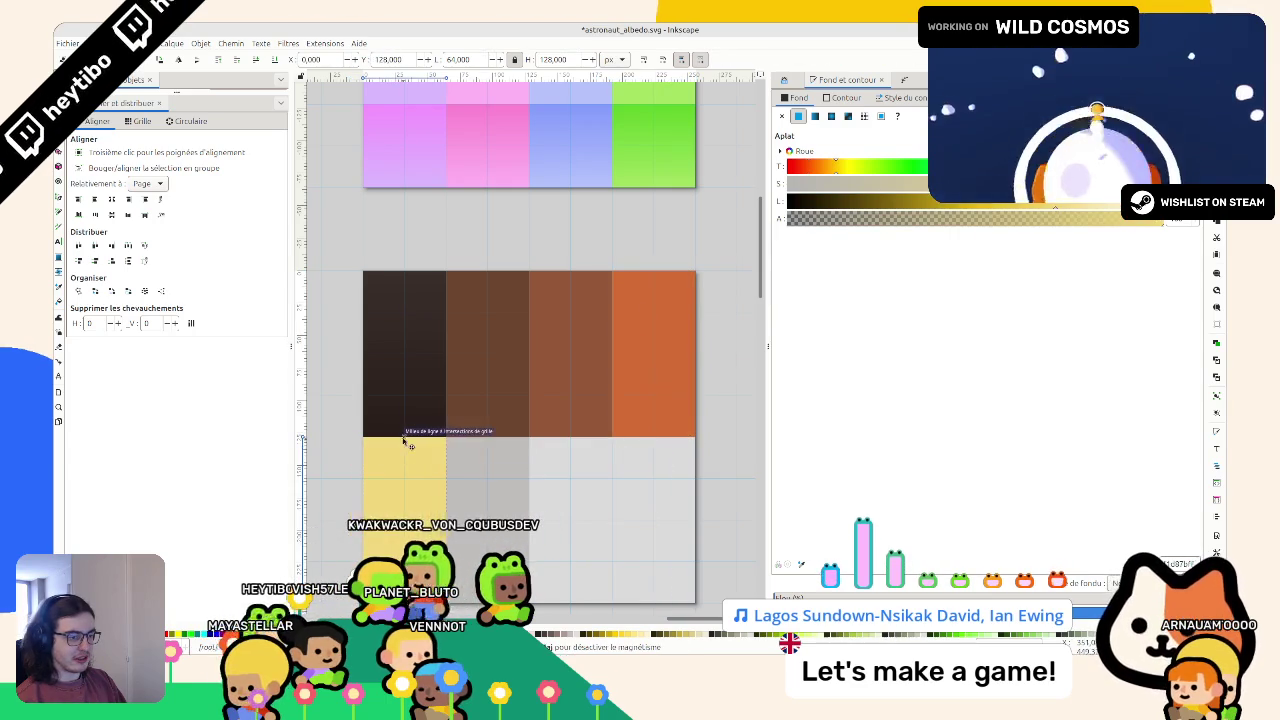
# Step: Lighten the grey swatch beside the yellow one and shift it one column right
pyautogui.click(477, 449)
pyautogui.moveTo(1030, 206); pyautogui.dragTo(1082, 207)
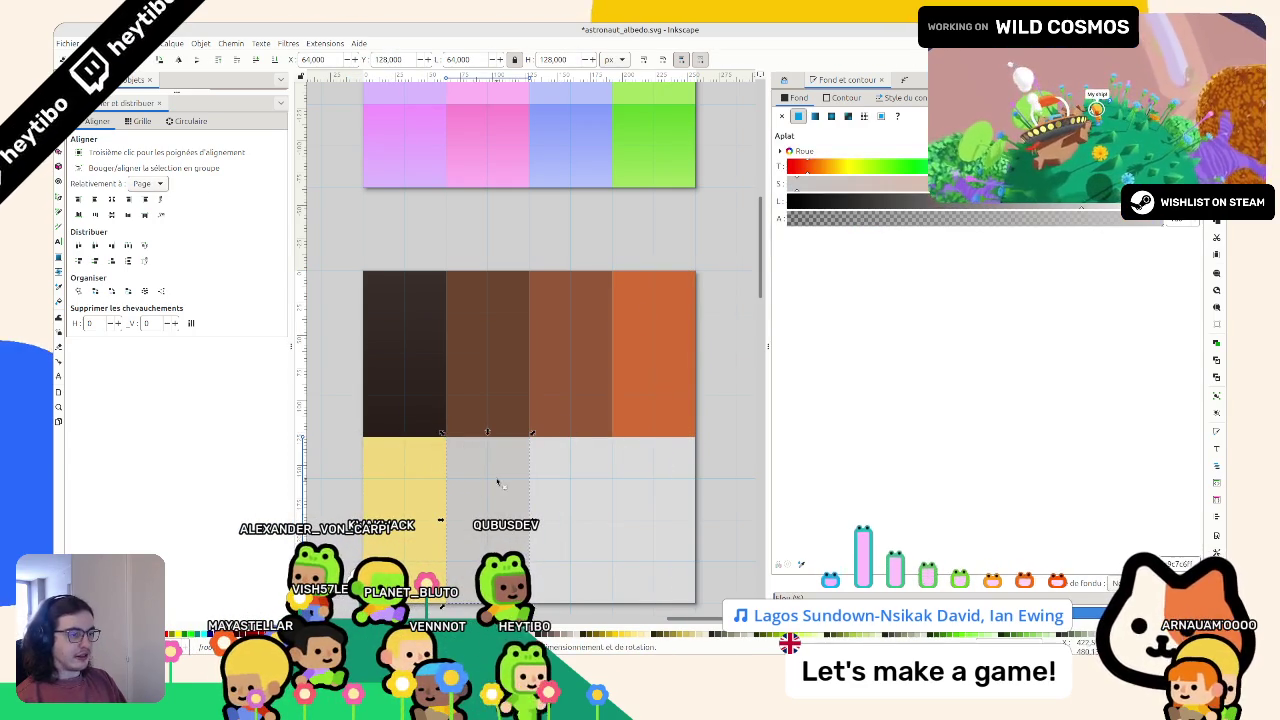
pyautogui.moveTo(486, 463)
pyautogui.mouseDown()
pyautogui.moveTo(557, 466)
pyautogui.moveTo(586, 449)
pyautogui.mouseUp()
pyautogui.click(654, 471)
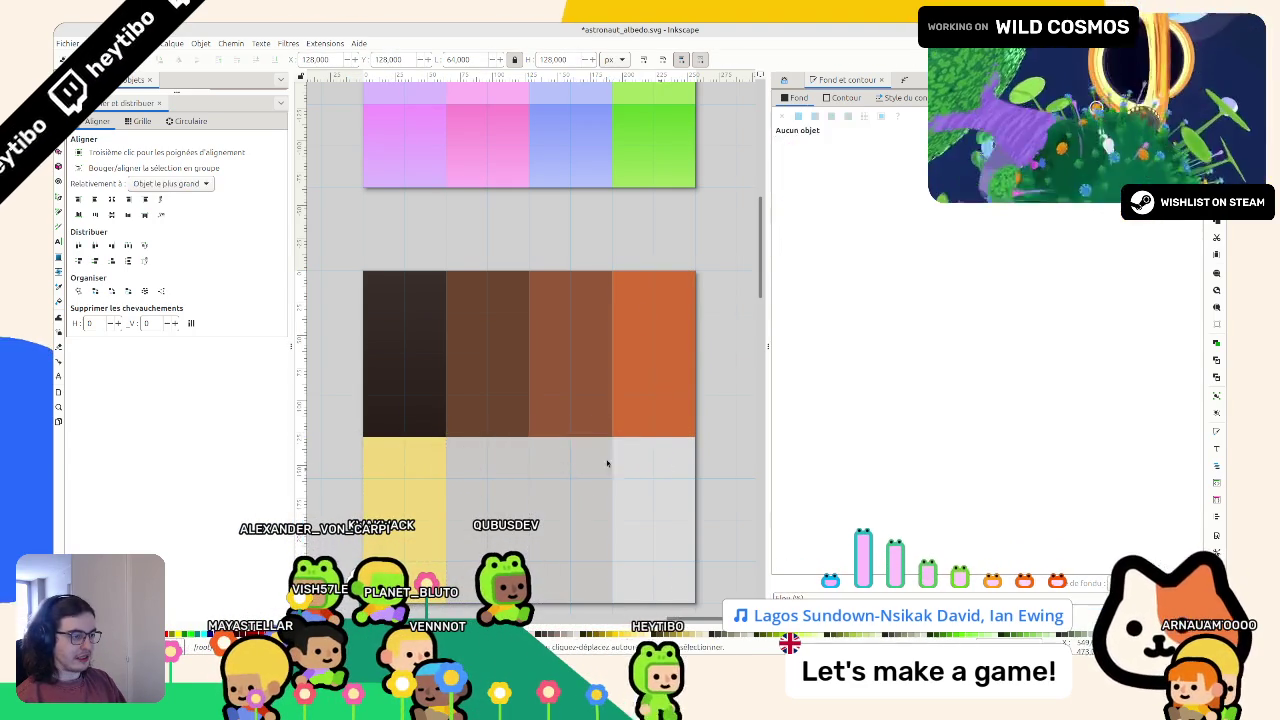
pyautogui.click(571, 471)
pyautogui.click(649, 477)
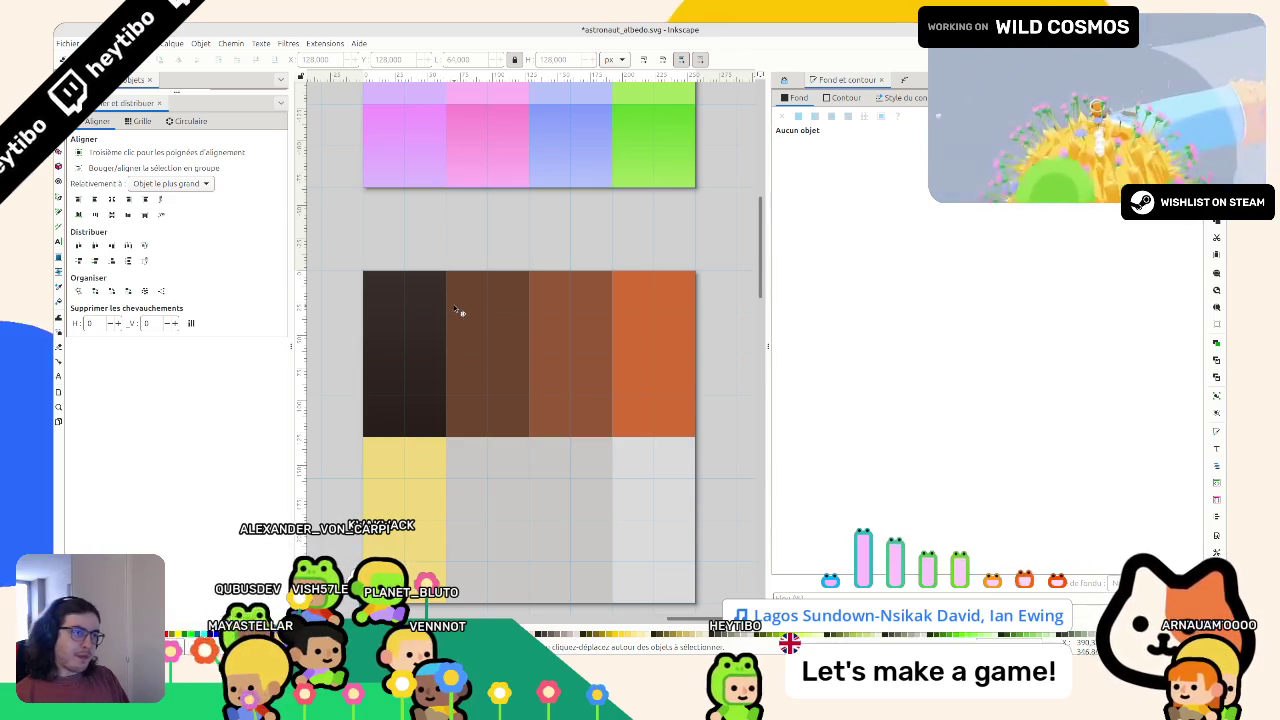
# Step: Fill both grey bottom-row cells with cyan, making the right one slightly darker
pyautogui.scroll(5, 455, 310)
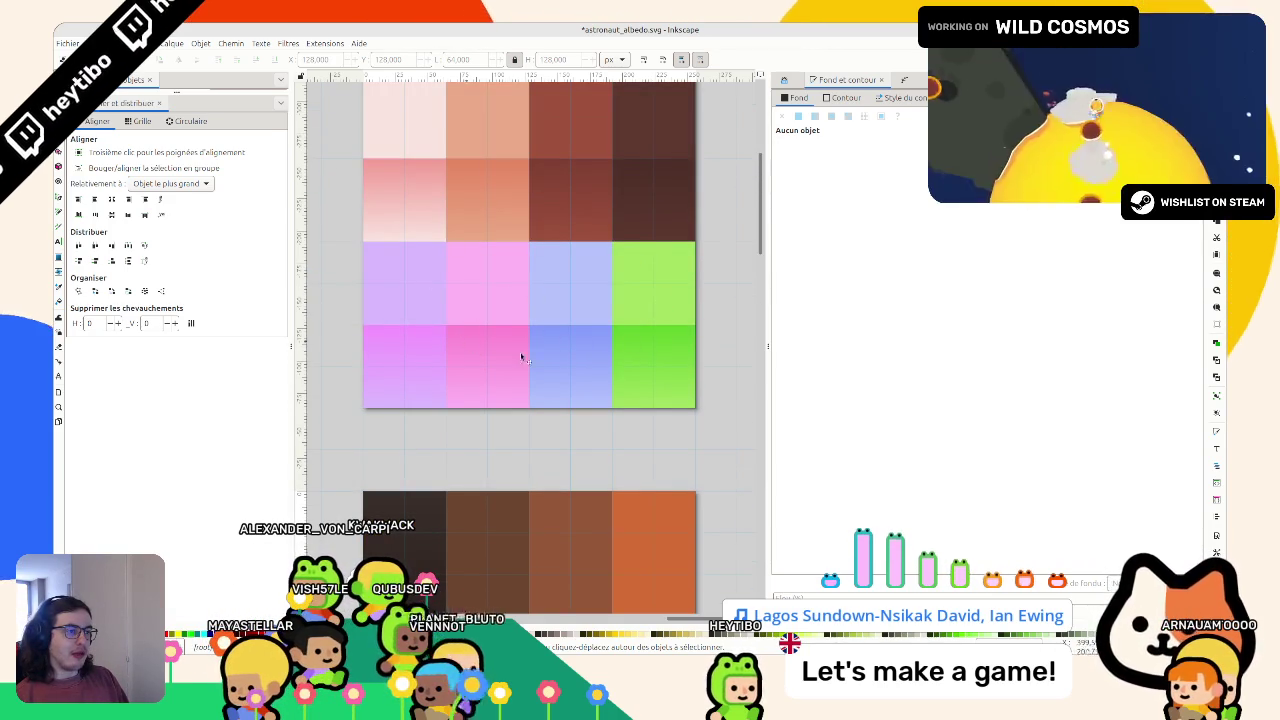
pyautogui.scroll(1, 457, 334)
pyautogui.scroll(-3, 574, 326)
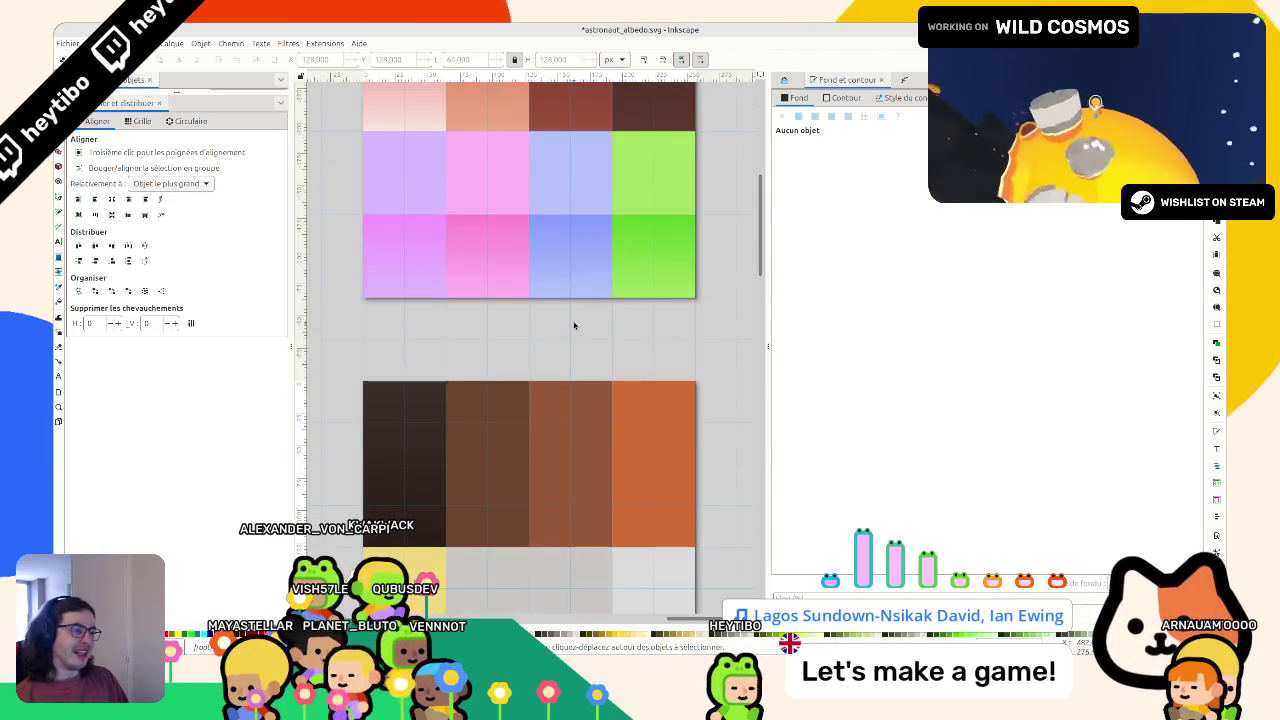
pyautogui.scroll(-1, 572, 332)
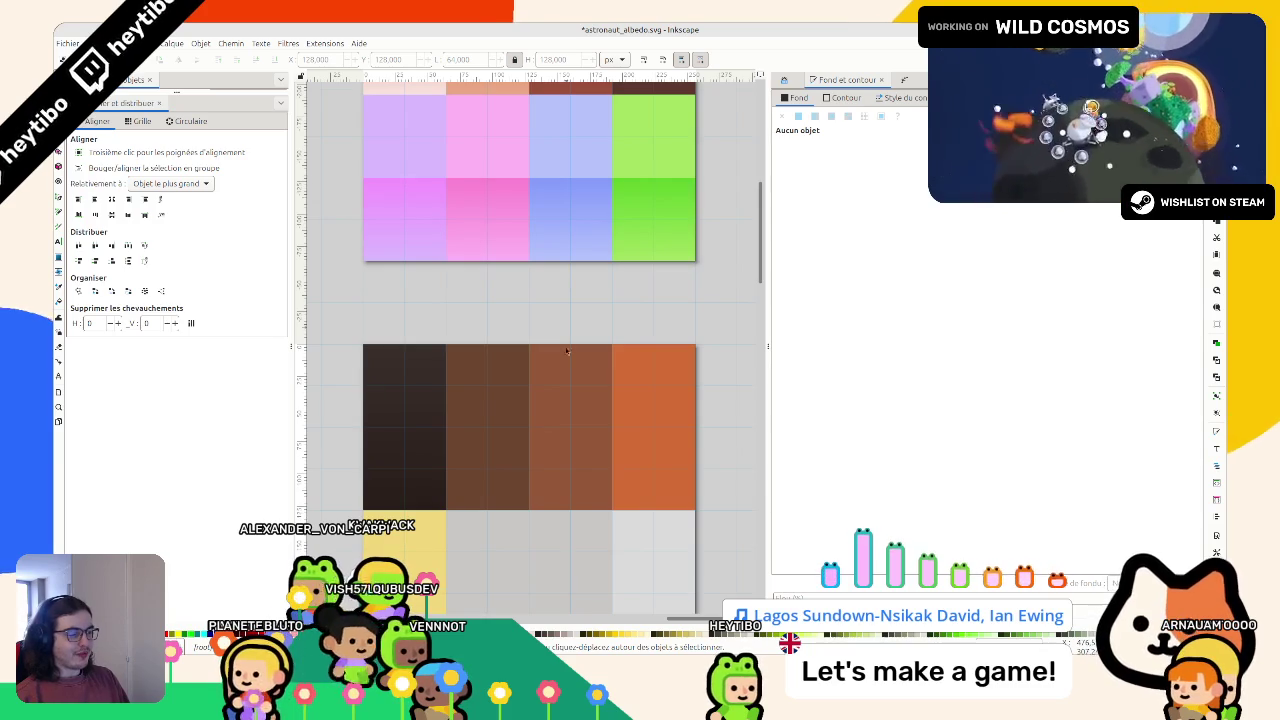
pyautogui.click(562, 558)
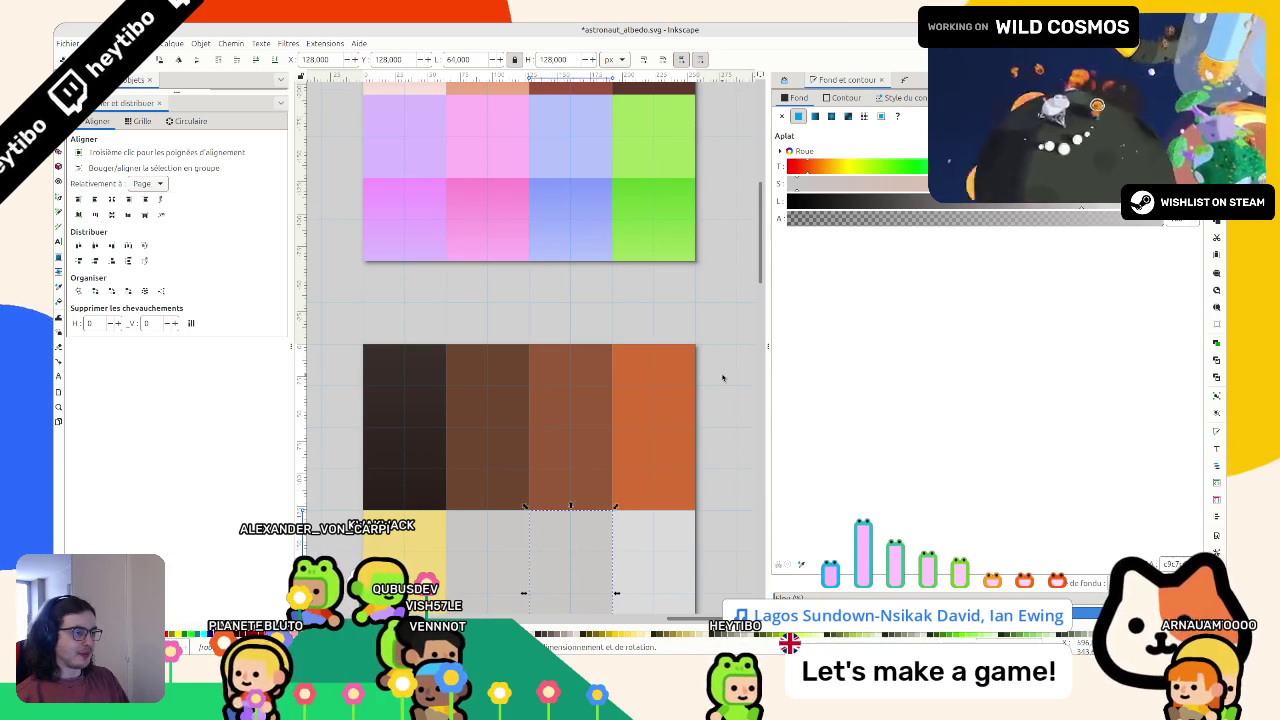
pyautogui.hotkey('ctrl', 'v')
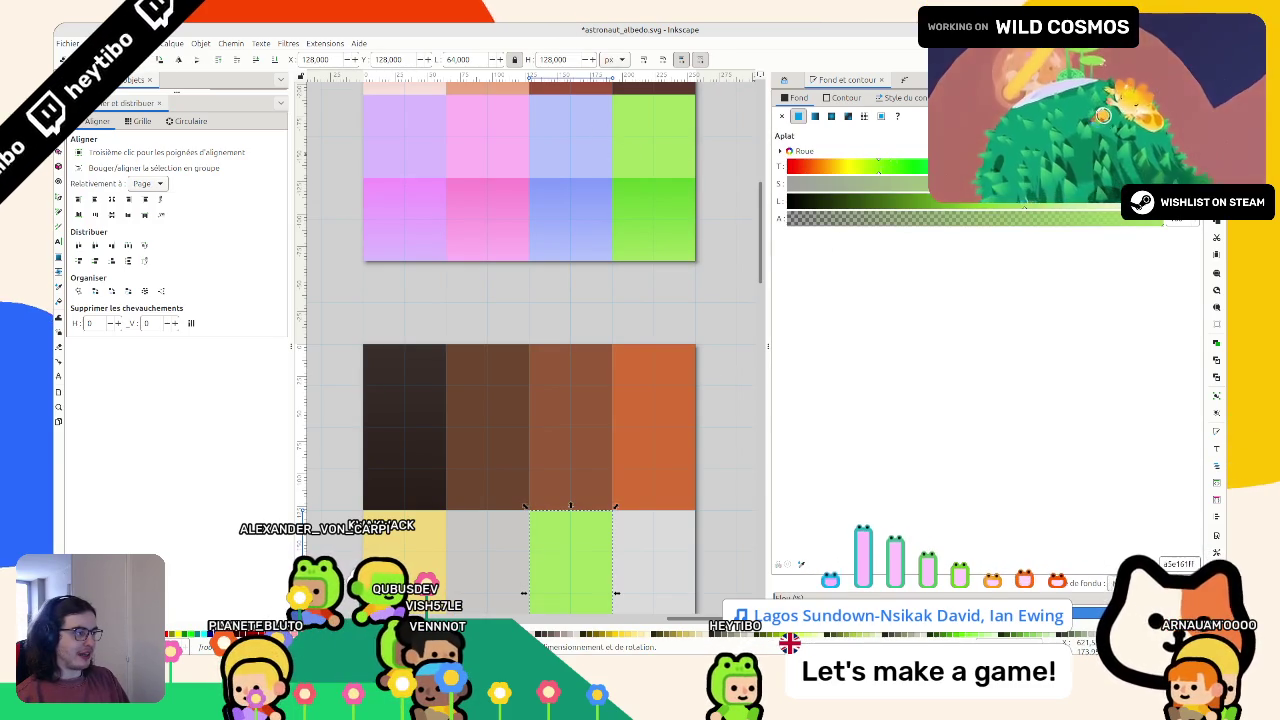
pyautogui.hotkey('ctrl', 'v')
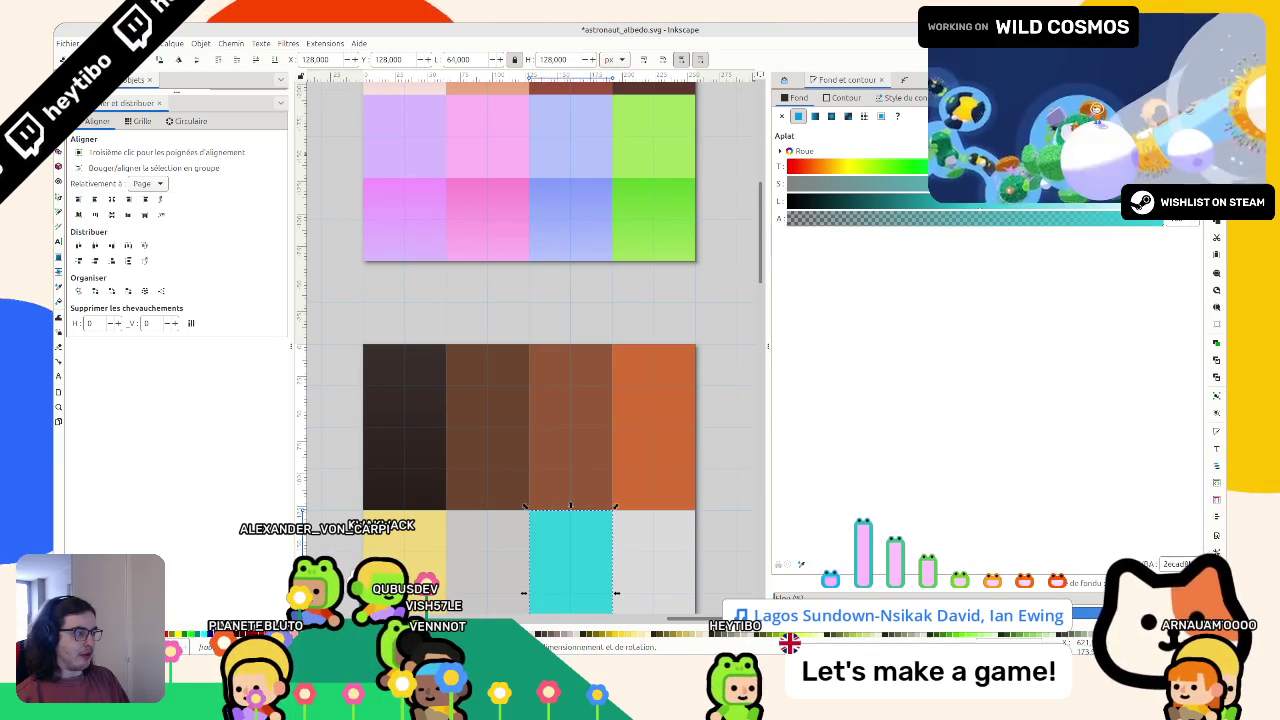
pyautogui.press('Escape')
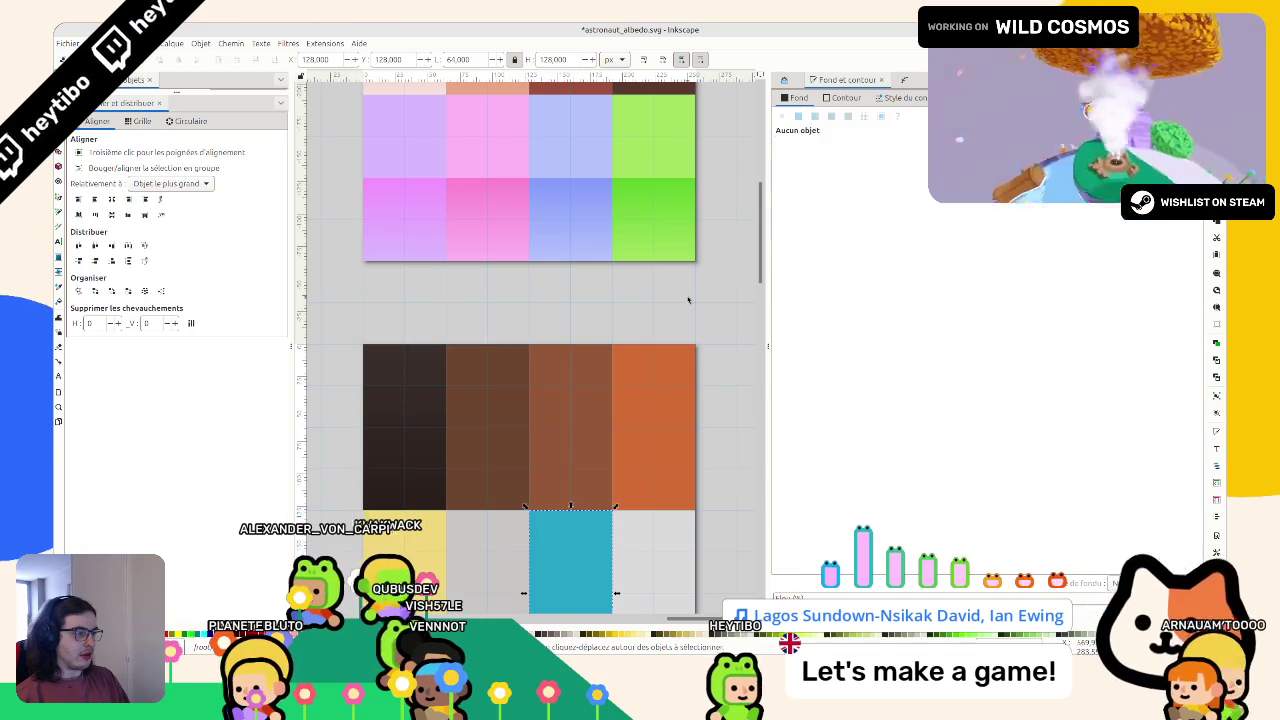
pyautogui.click(645, 560)
pyautogui.hotkey('ctrl', 'shift', 'v')
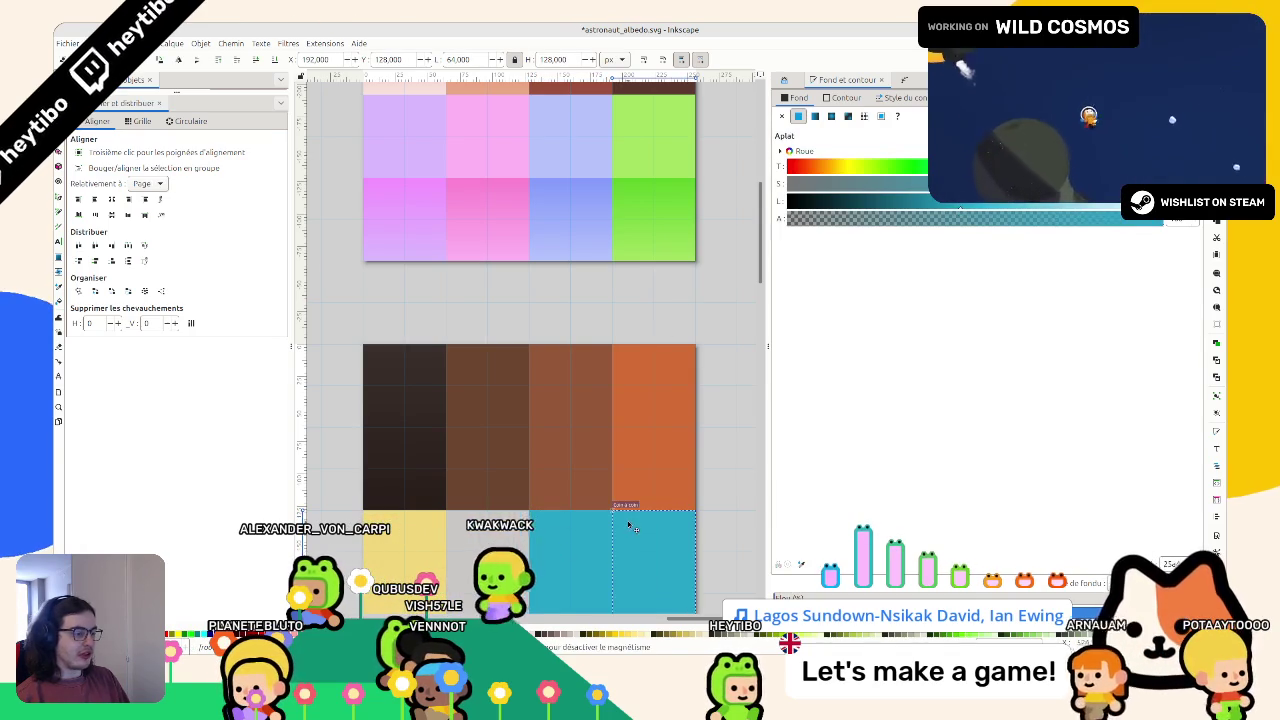
pyautogui.click(937, 202)
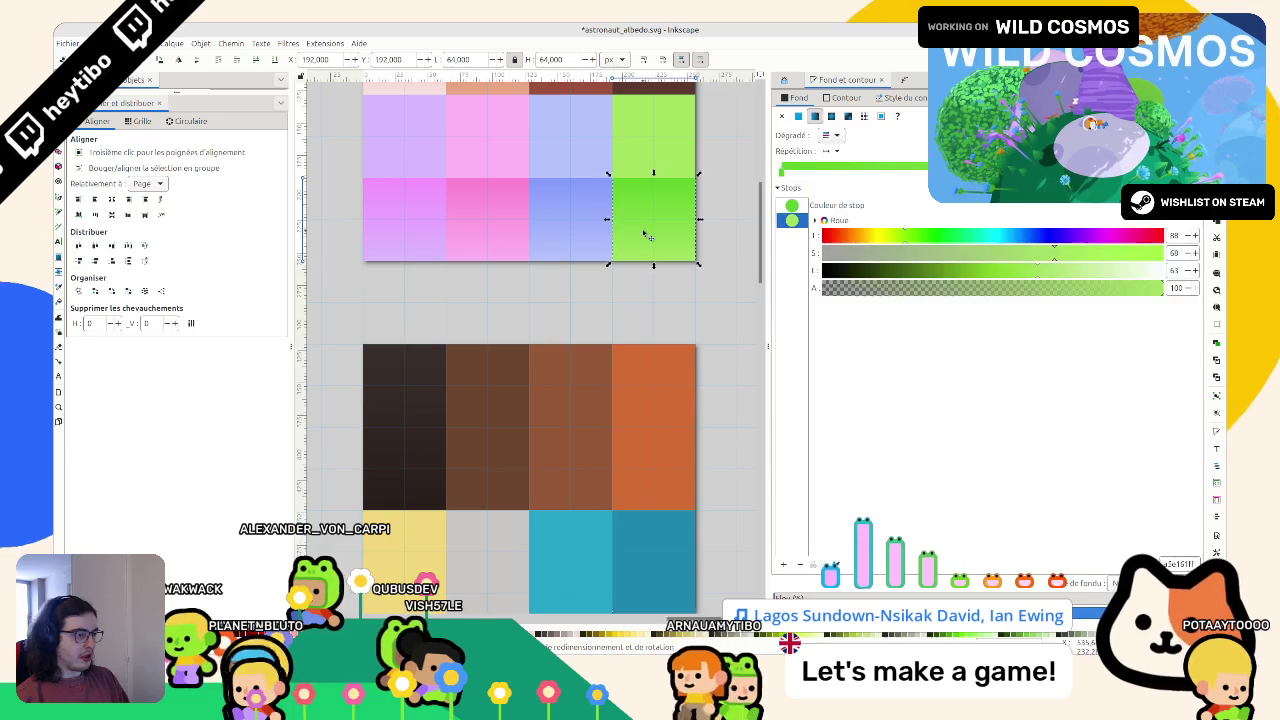
pyautogui.click(626, 295)
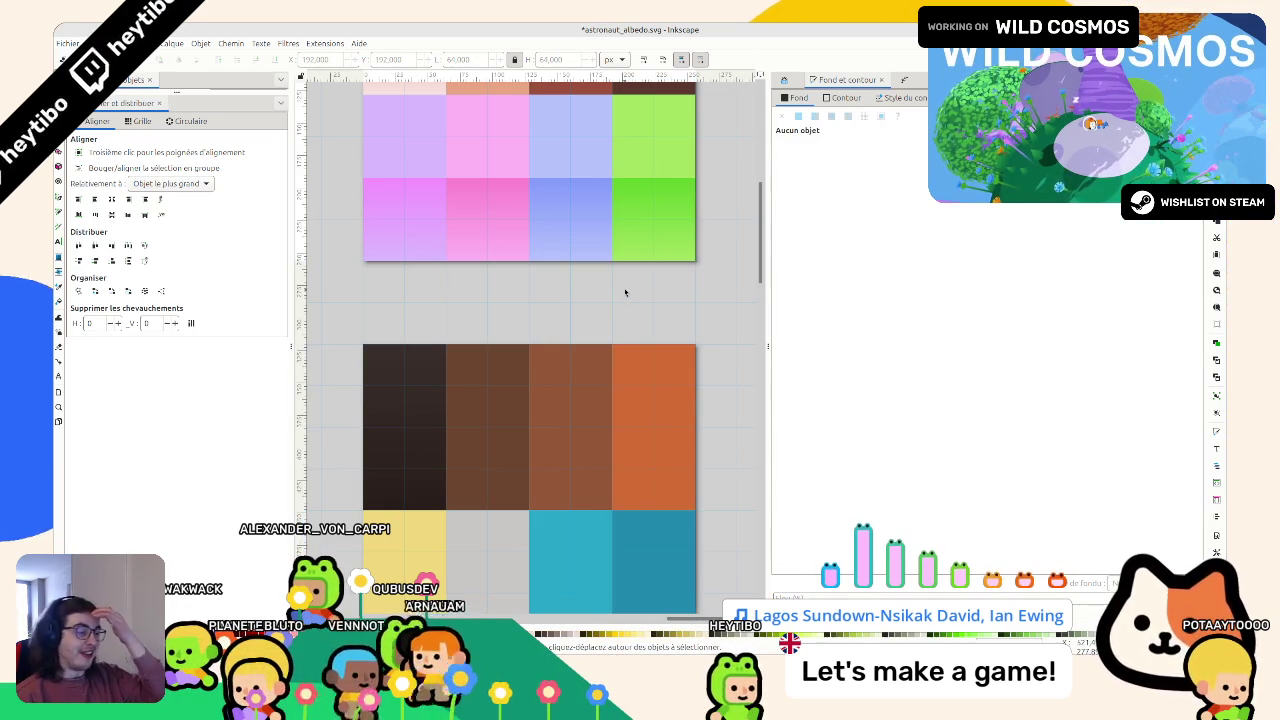
# Step: Sample the pastel palette's pink with the Dropper into the right bottom-row cell
pyautogui.scroll(-4, 486, 371)
pyautogui.scroll(5, 489, 373)
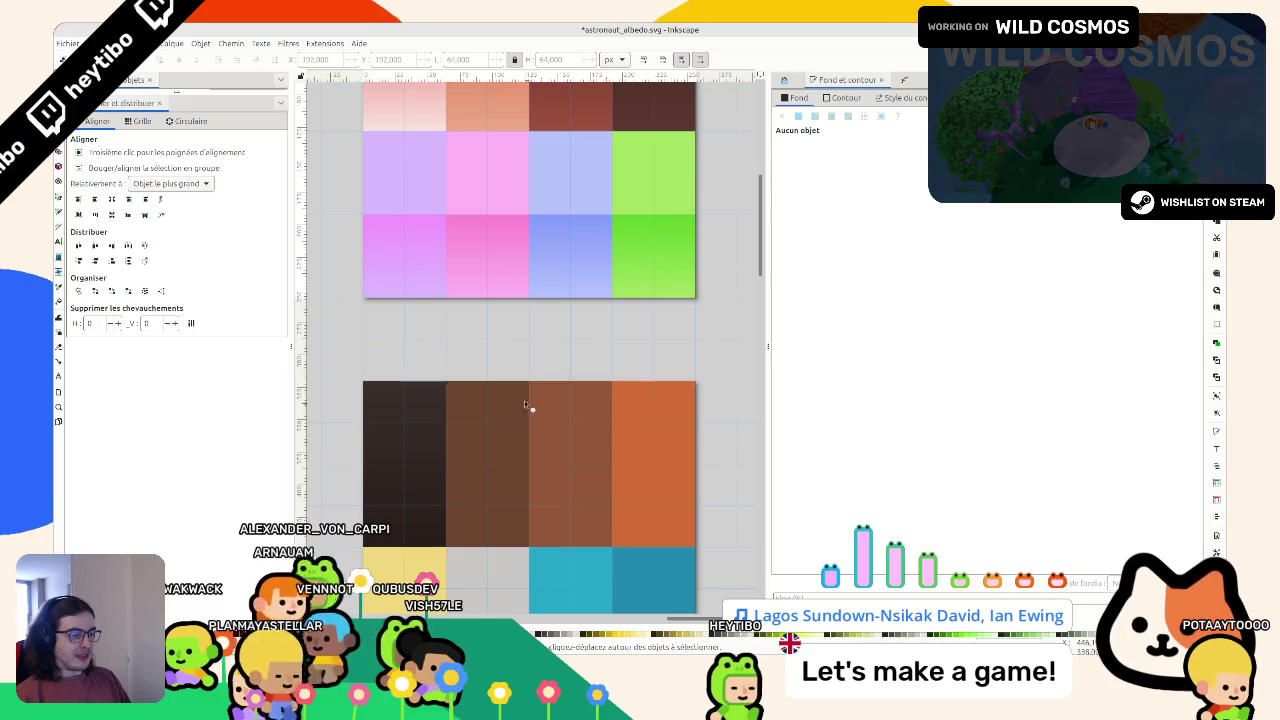
pyautogui.moveTo(420, 572); pyautogui.dragTo(424, 567)
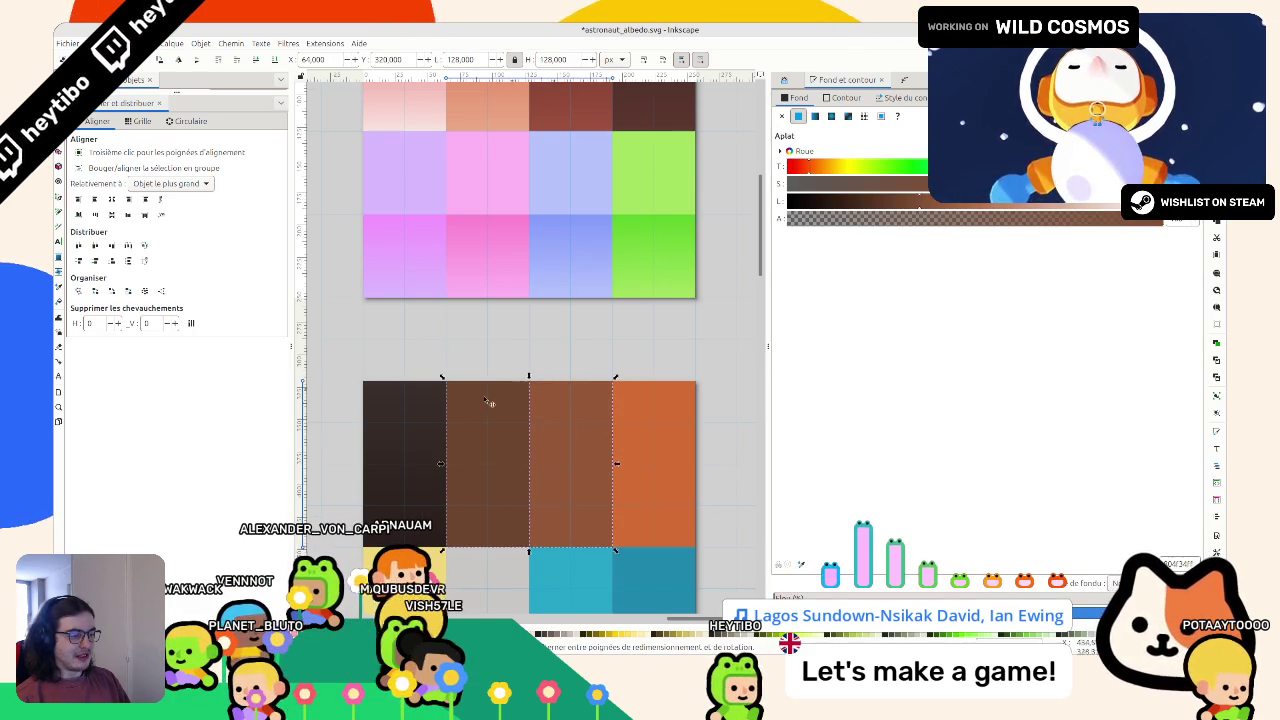
pyautogui.click(549, 350)
pyautogui.scroll(-1, 566, 362)
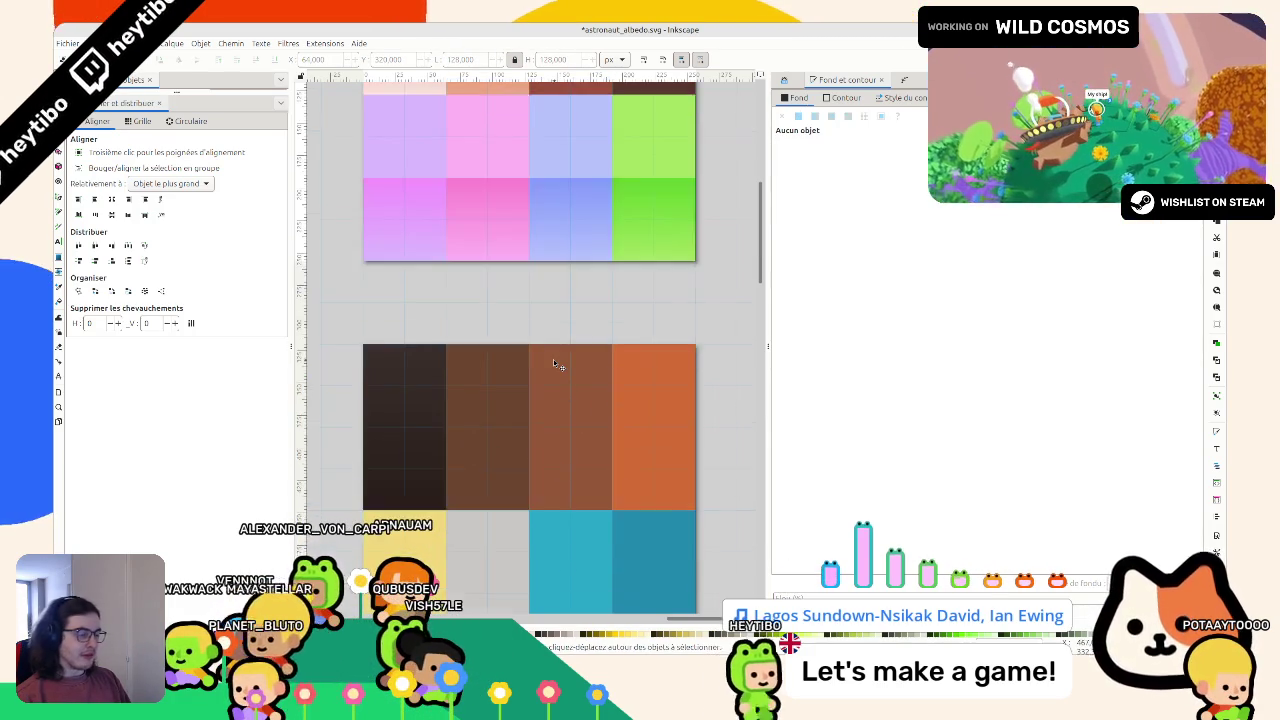
pyautogui.keyDown('ctrl'); pyautogui.scroll(-3, 553, 359); pyautogui.keyUp('ctrl')
pyautogui.keyDown('ctrl'); pyautogui.scroll(2, 519, 368); pyautogui.keyUp('ctrl')
pyautogui.click(626, 442)
pyautogui.keyDown('ctrl'); pyautogui.scroll(2, 574, 388); pyautogui.keyUp('ctrl')
pyautogui.scroll(1, 610, 465)
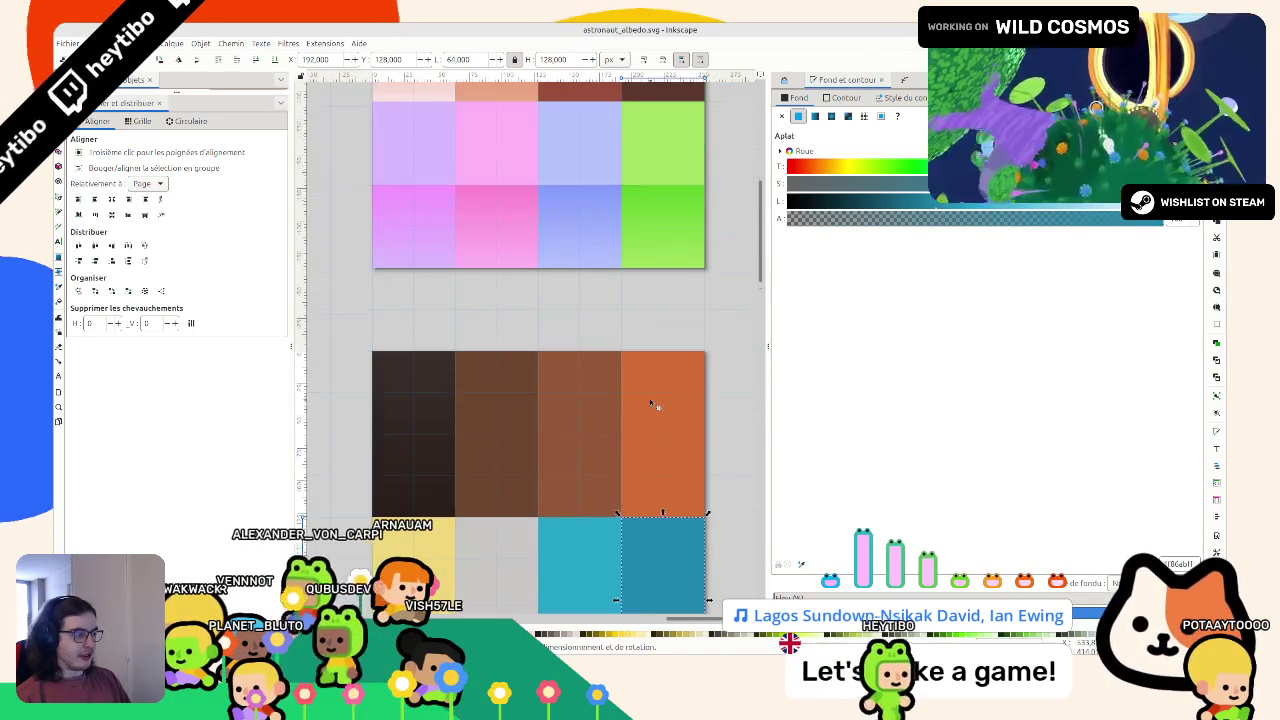
pyautogui.click(645, 549)
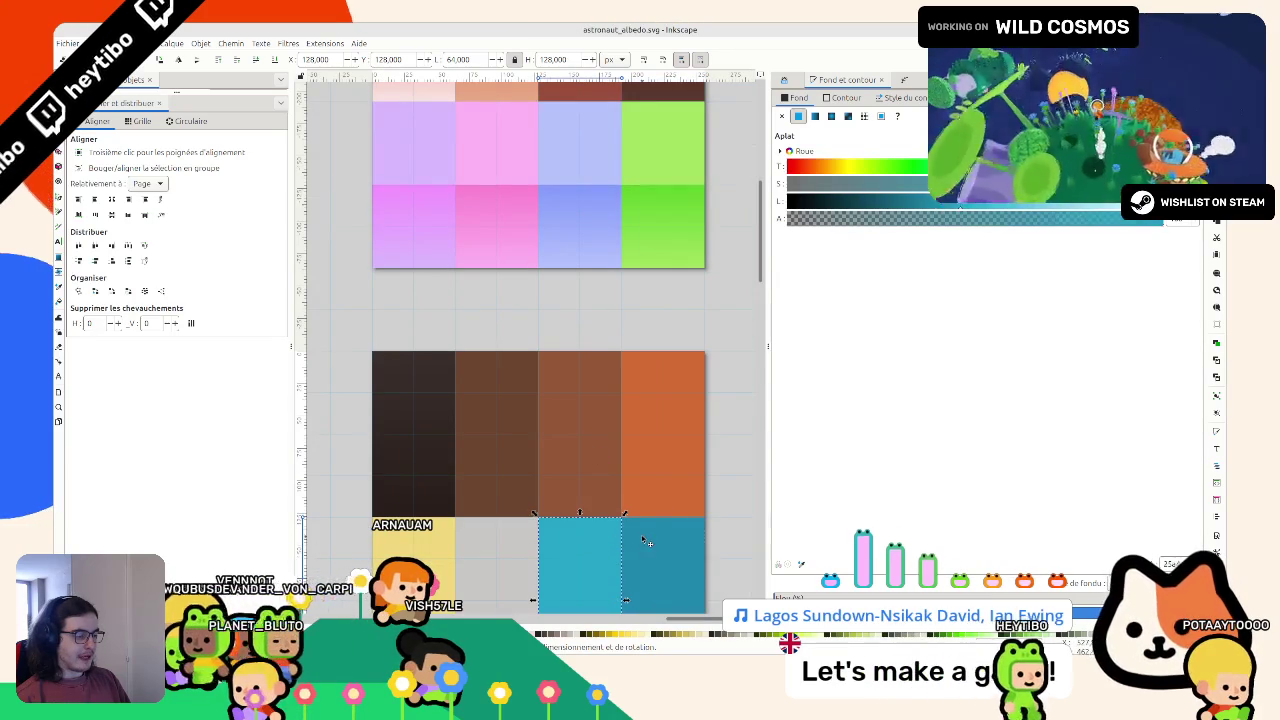
pyautogui.press('d')
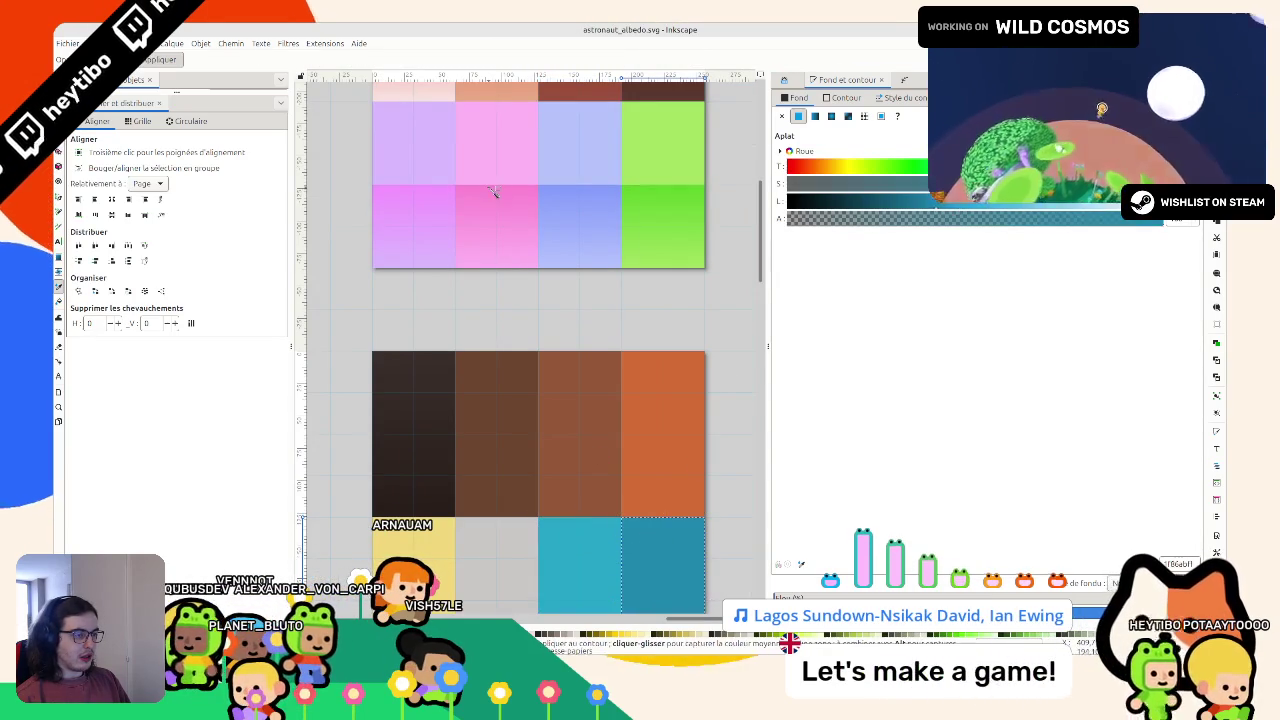
pyautogui.click(492, 191)
pyautogui.click(640, 298)
pyautogui.keyDown('ctrl'); pyautogui.scroll(-1, 630, 308); pyautogui.keyUp('ctrl')
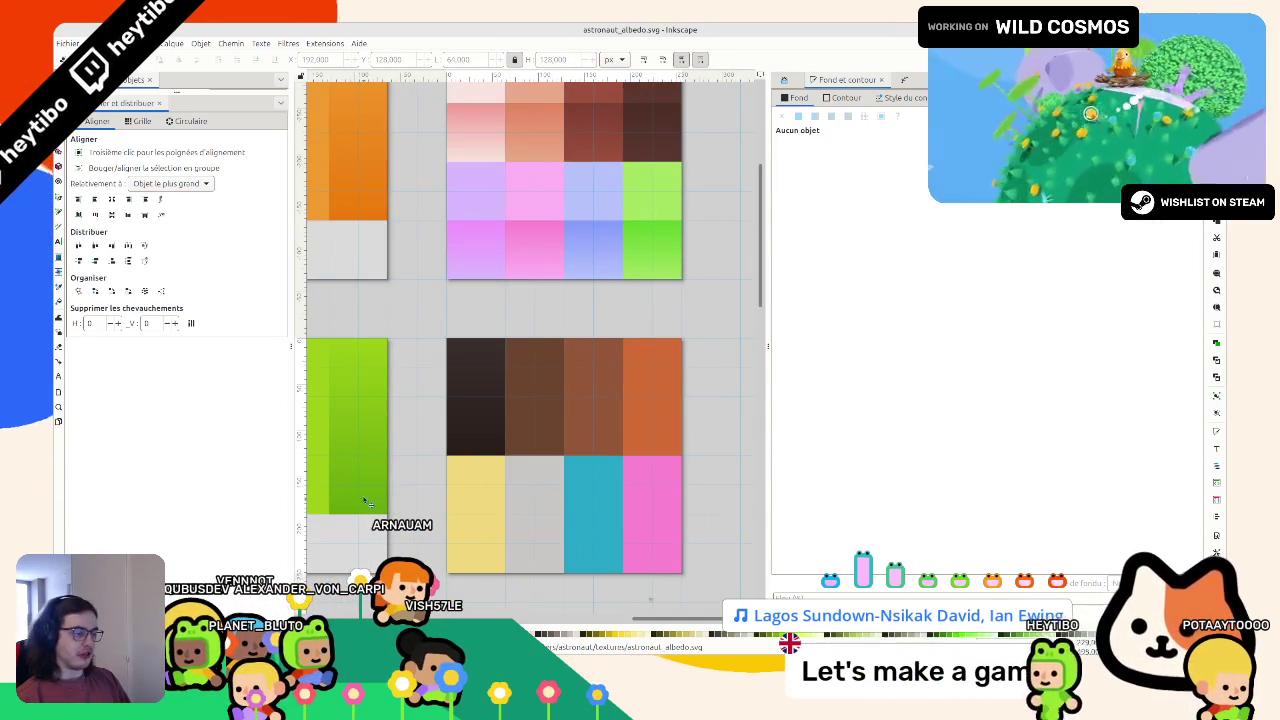
pyautogui.click(529, 414)
pyautogui.click(634, 317)
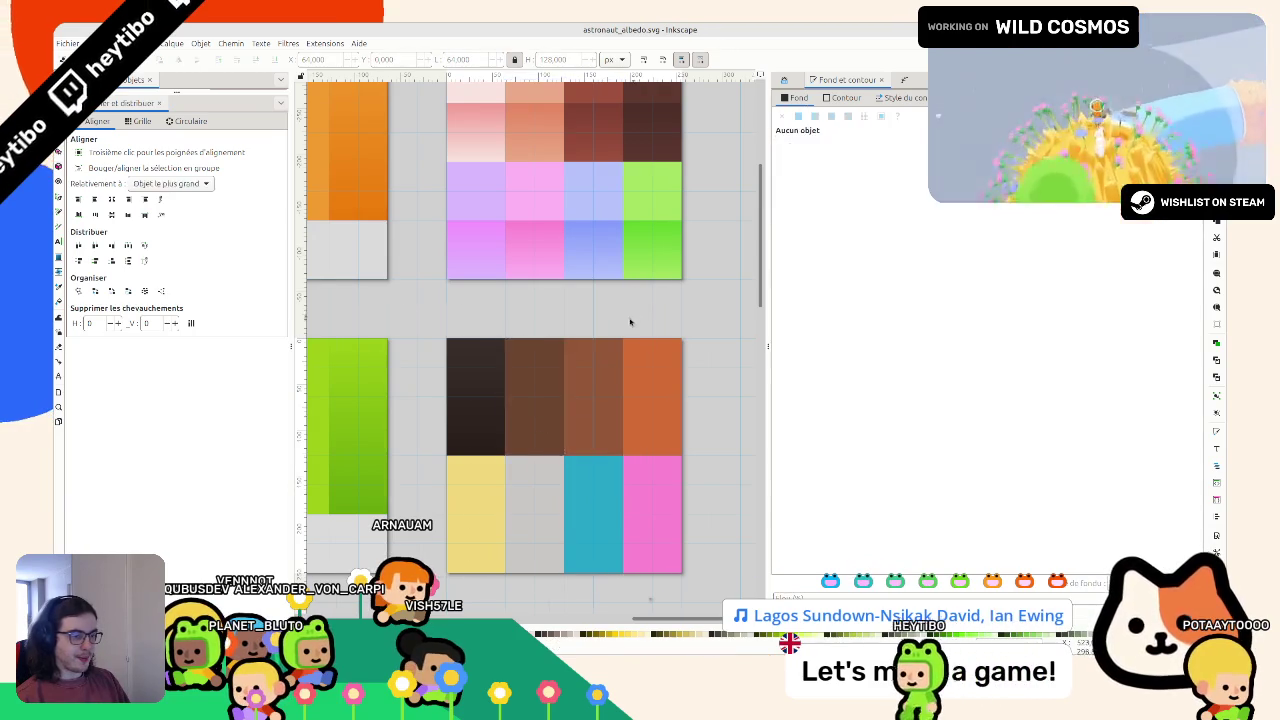
pyautogui.hscroll(-8, 630, 330)
pyautogui.hscroll(3, 623, 337)
pyautogui.scroll(3, 623, 337)
pyautogui.hscroll(4, 623, 335)
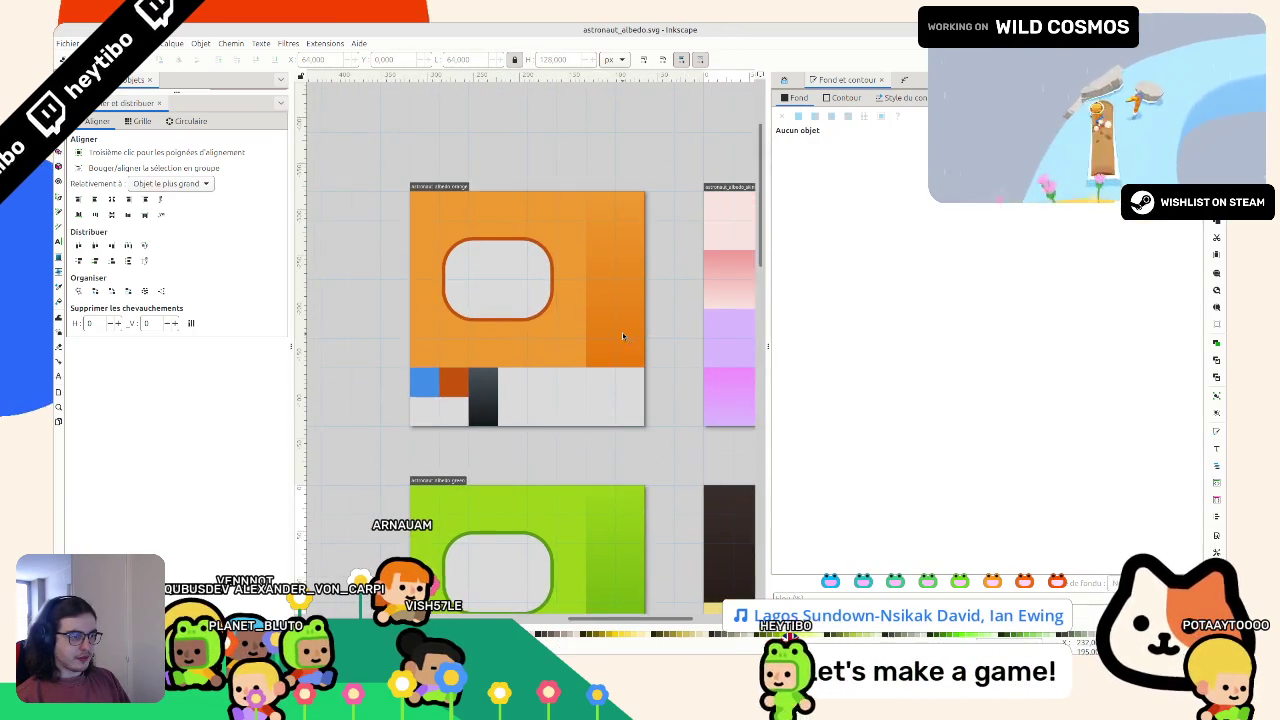
pyautogui.hscroll(1, 679, 457)
pyautogui.scroll(-6, 641, 418)
pyautogui.hscroll(2, 642, 425)
pyautogui.scroll(5, 652, 437)
pyautogui.hscroll(-2, 652, 437)
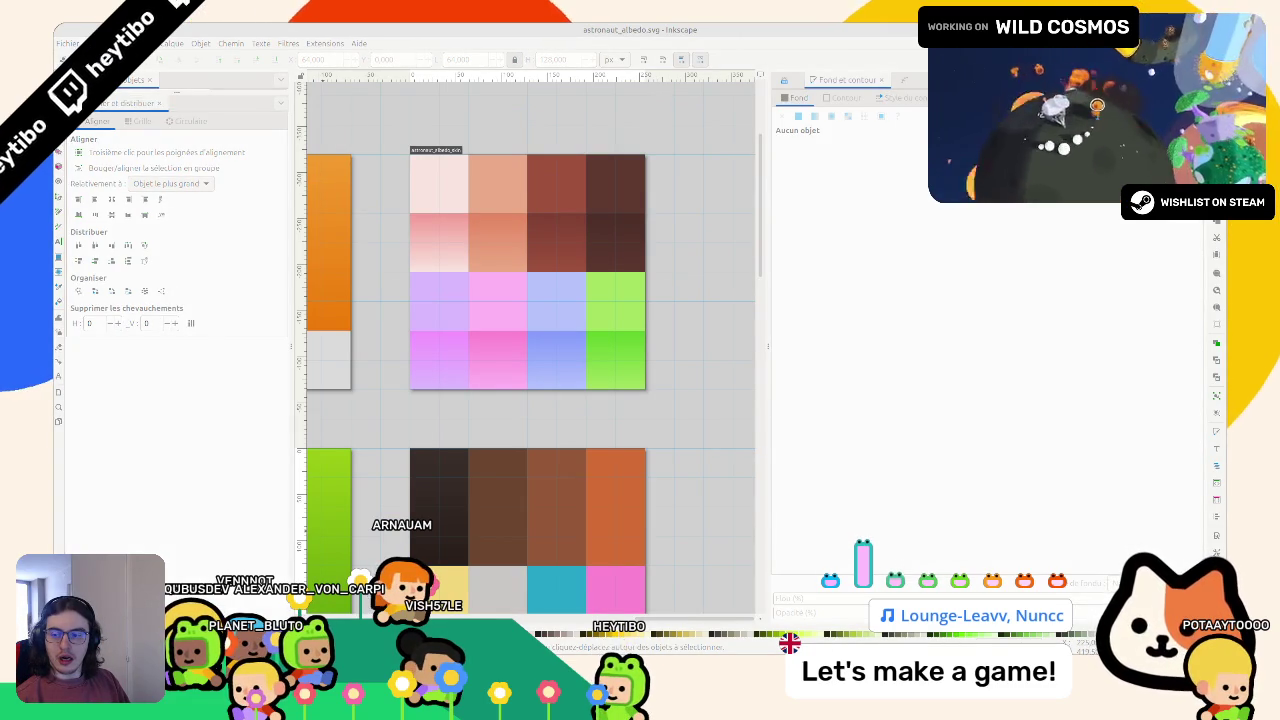
pyautogui.click(501, 419)
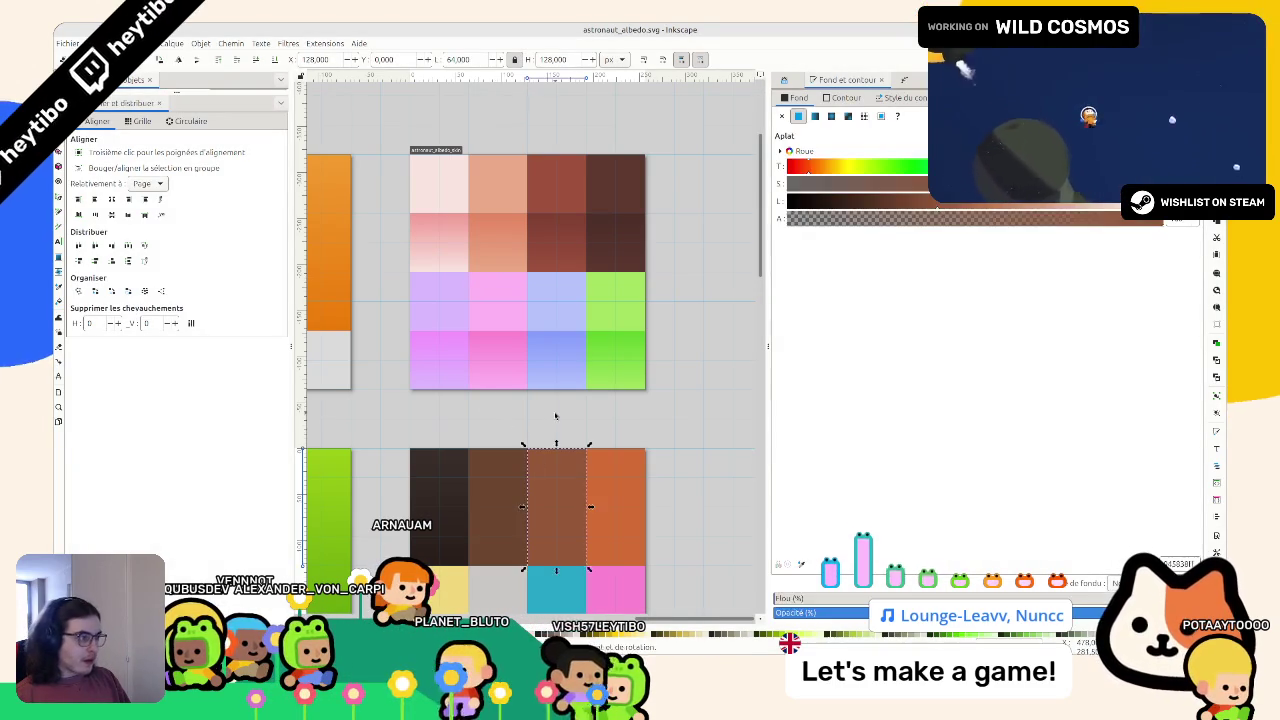
pyautogui.scroll(-1, 558, 440)
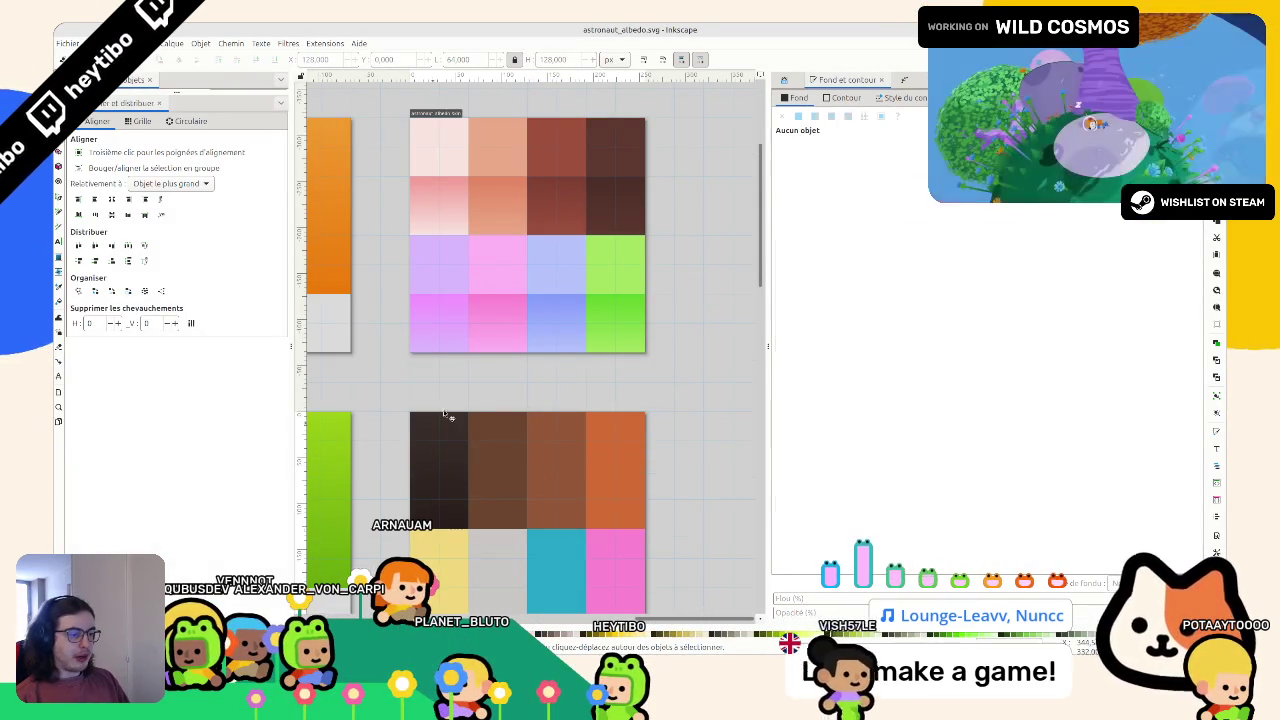
pyautogui.scroll(-1, 556, 414)
pyautogui.click(556, 414)
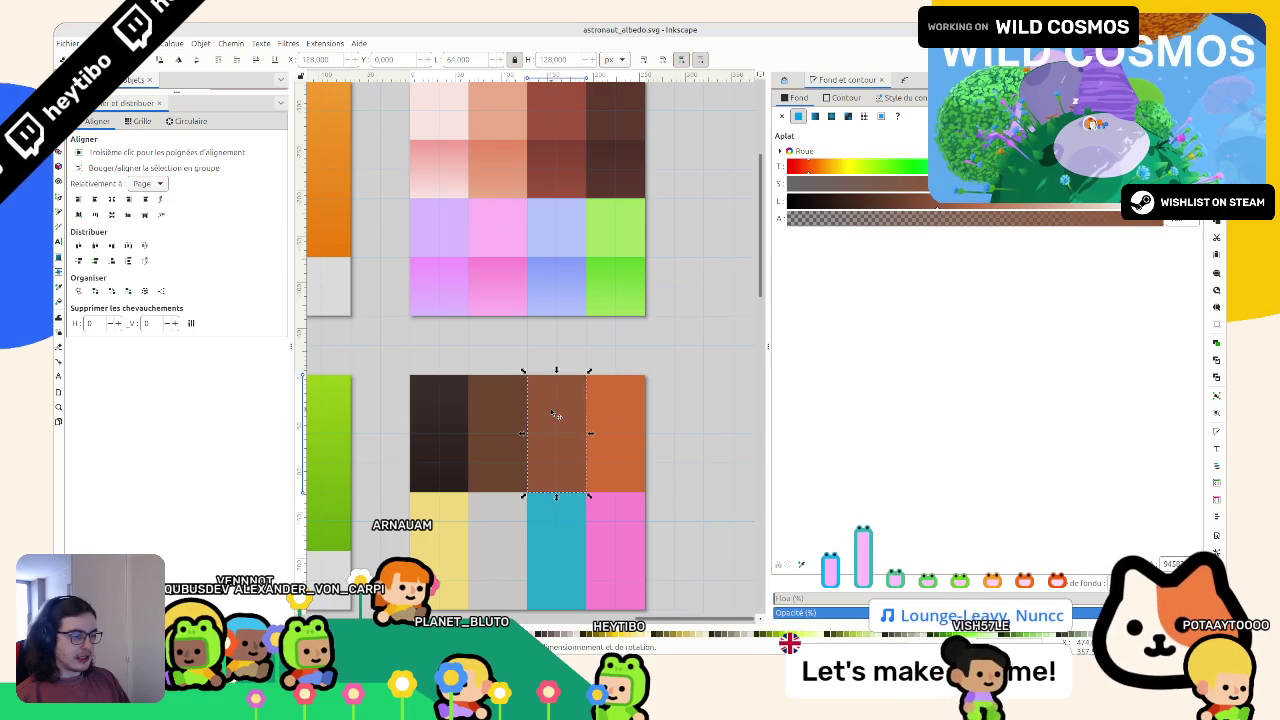
pyautogui.click(556, 414)
pyautogui.click(554, 348)
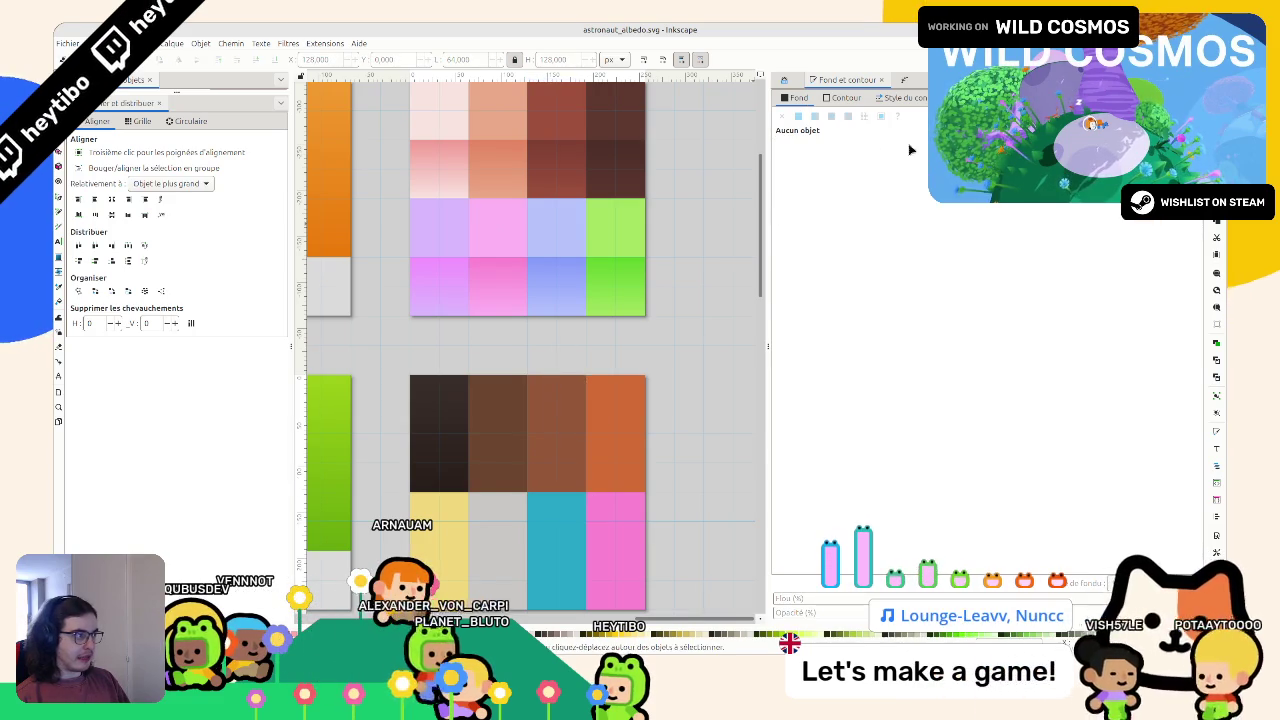
pyautogui.hotkey('ctrl', 'shift', 'e')
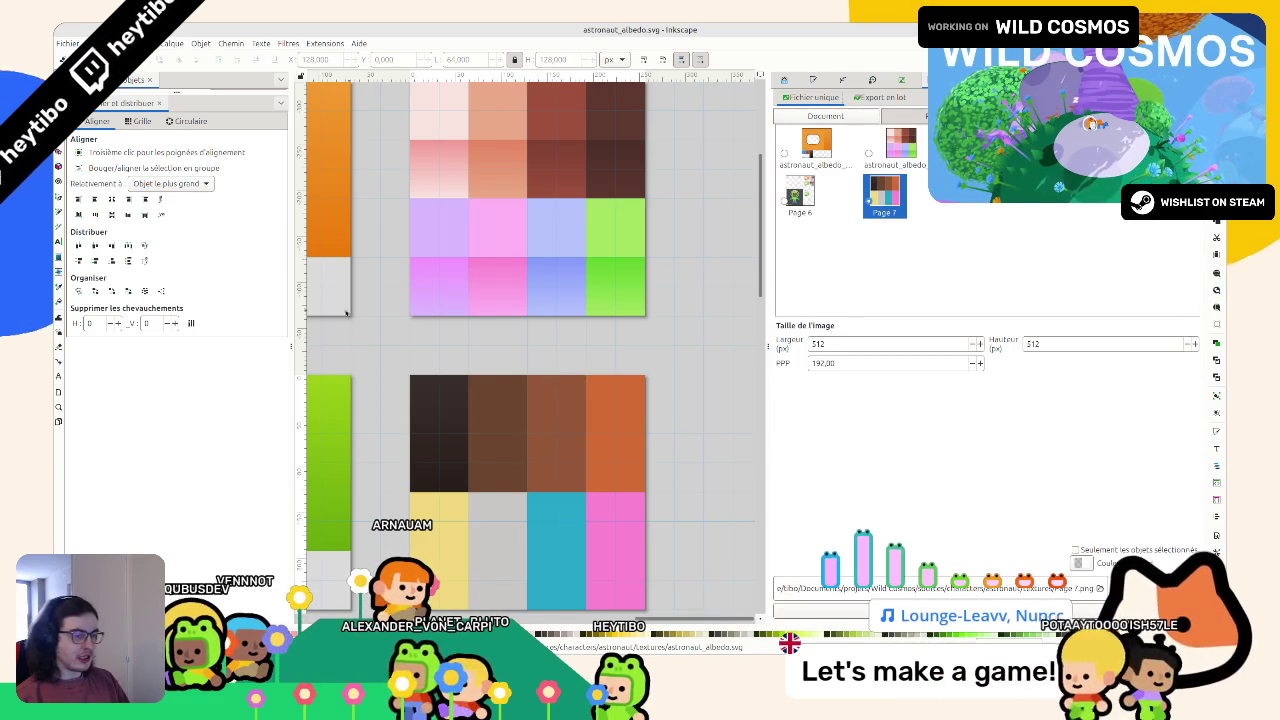
# Step: Rename the lower palette page to astronaut_albedo_hair
pyautogui.click(58, 421)
pyautogui.click(549, 217)
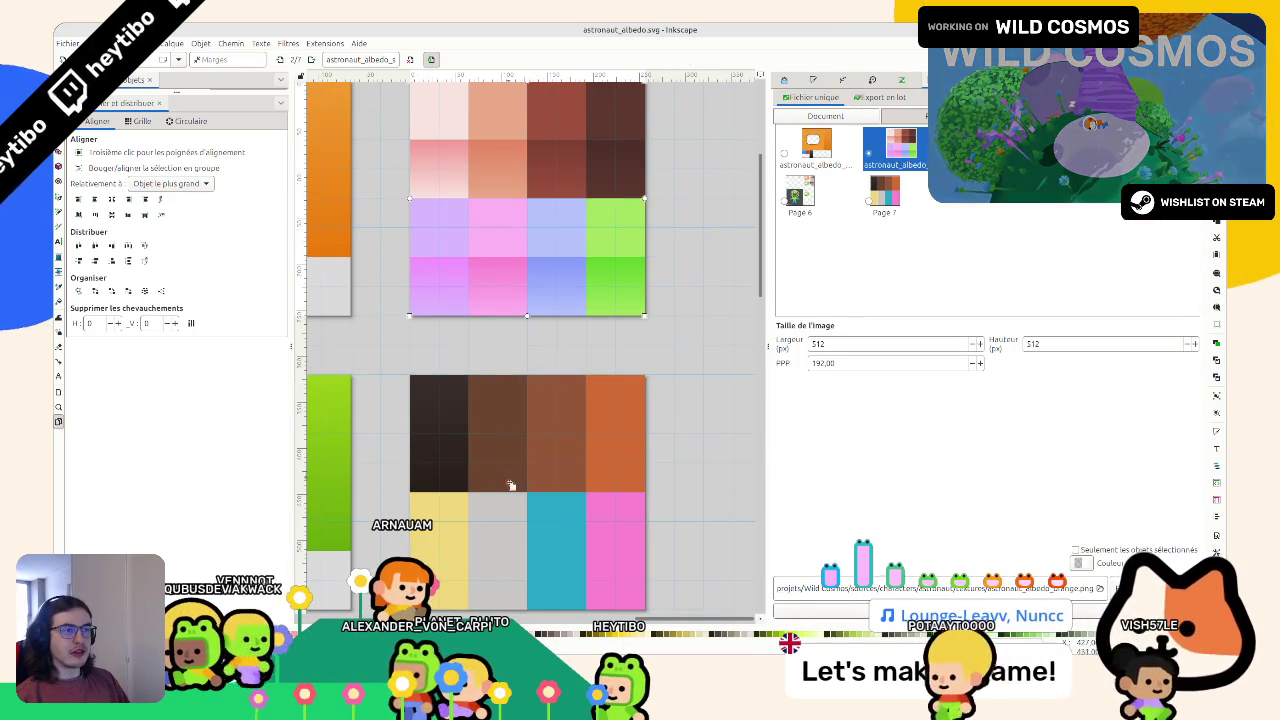
pyautogui.click(531, 458)
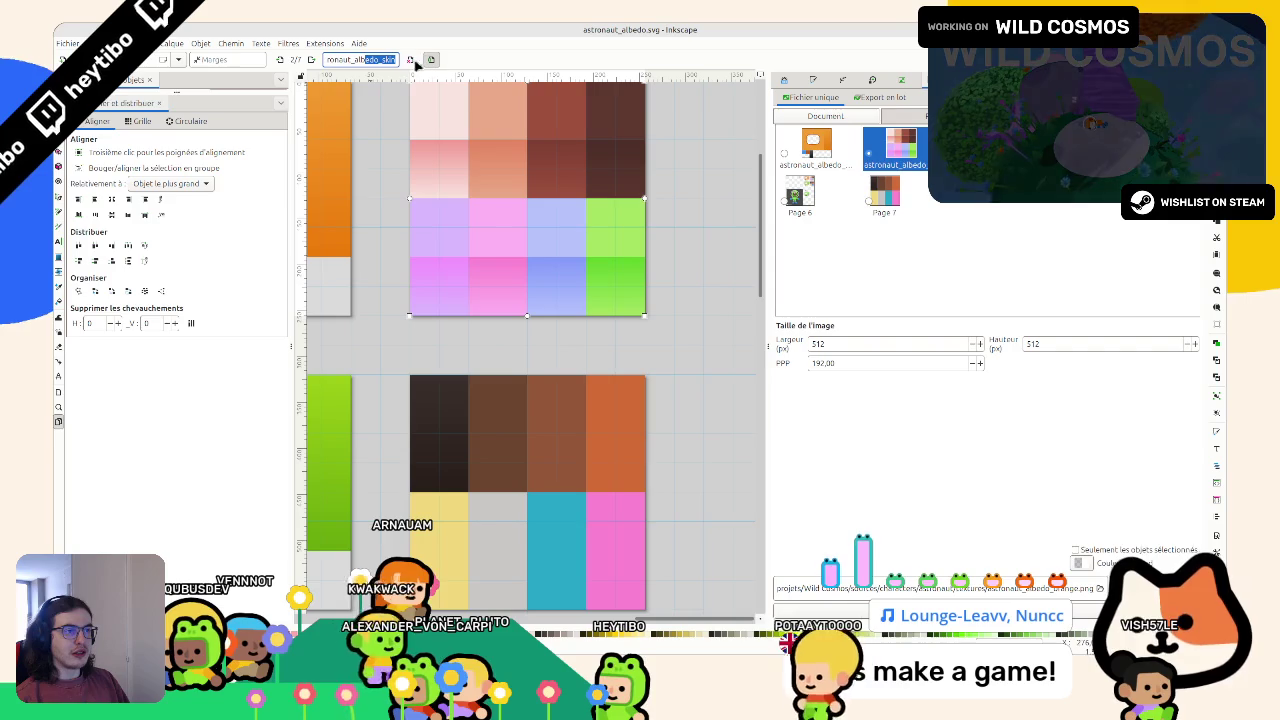
pyautogui.click(456, 263)
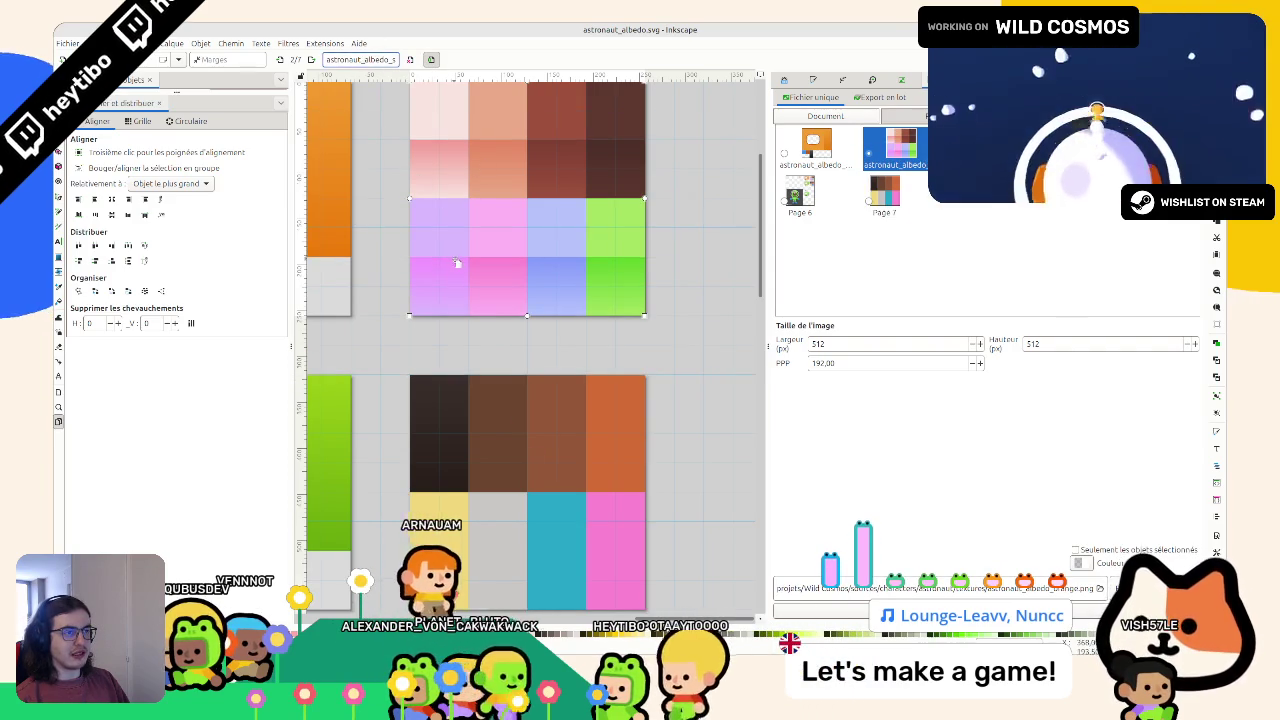
pyautogui.click(456, 412)
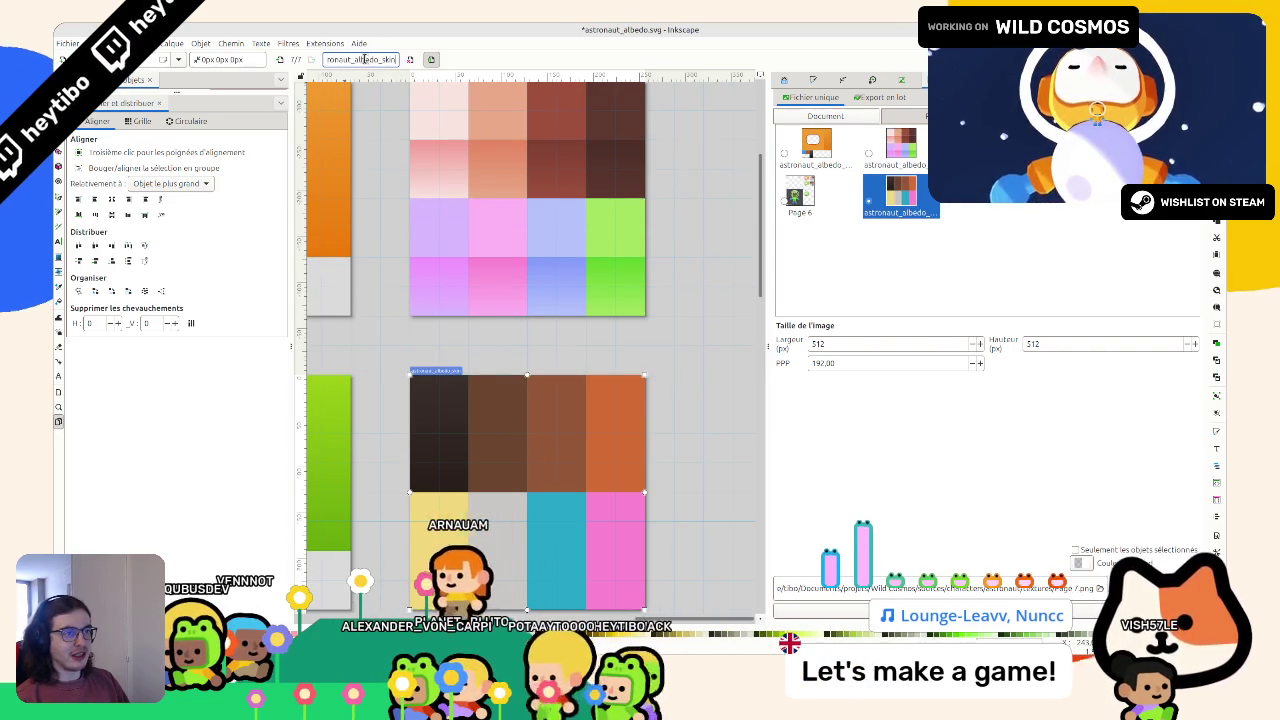
pyautogui.write('hair')
pyautogui.press('Return')
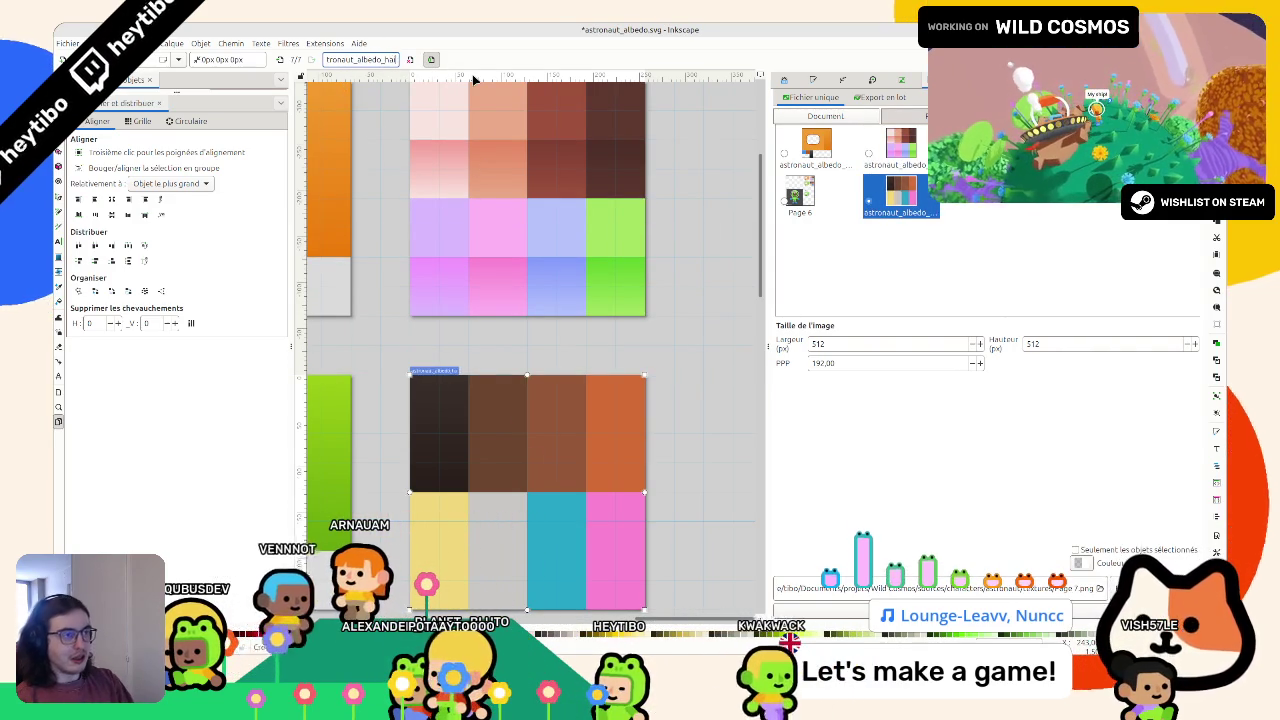
pyautogui.press('s')
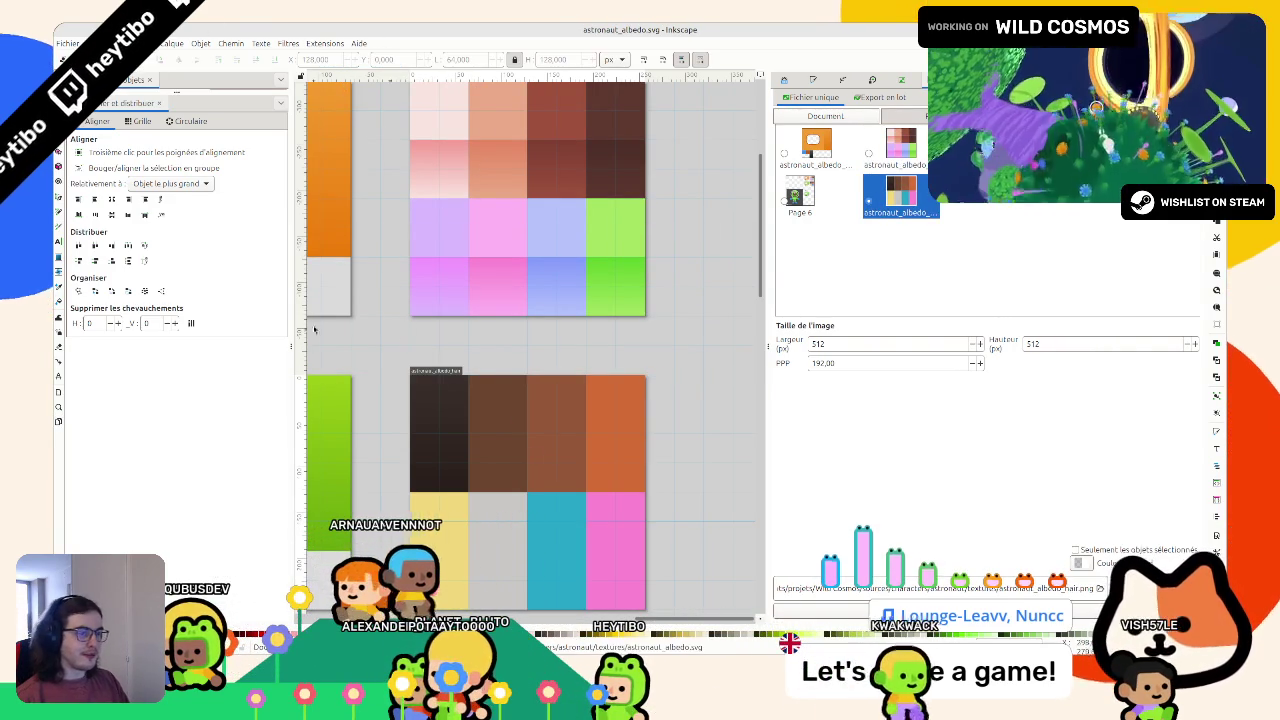
# Step: Reselect the hair page and bring Blender's astronaut_v3.blend scene to the front
pyautogui.click(59, 422)
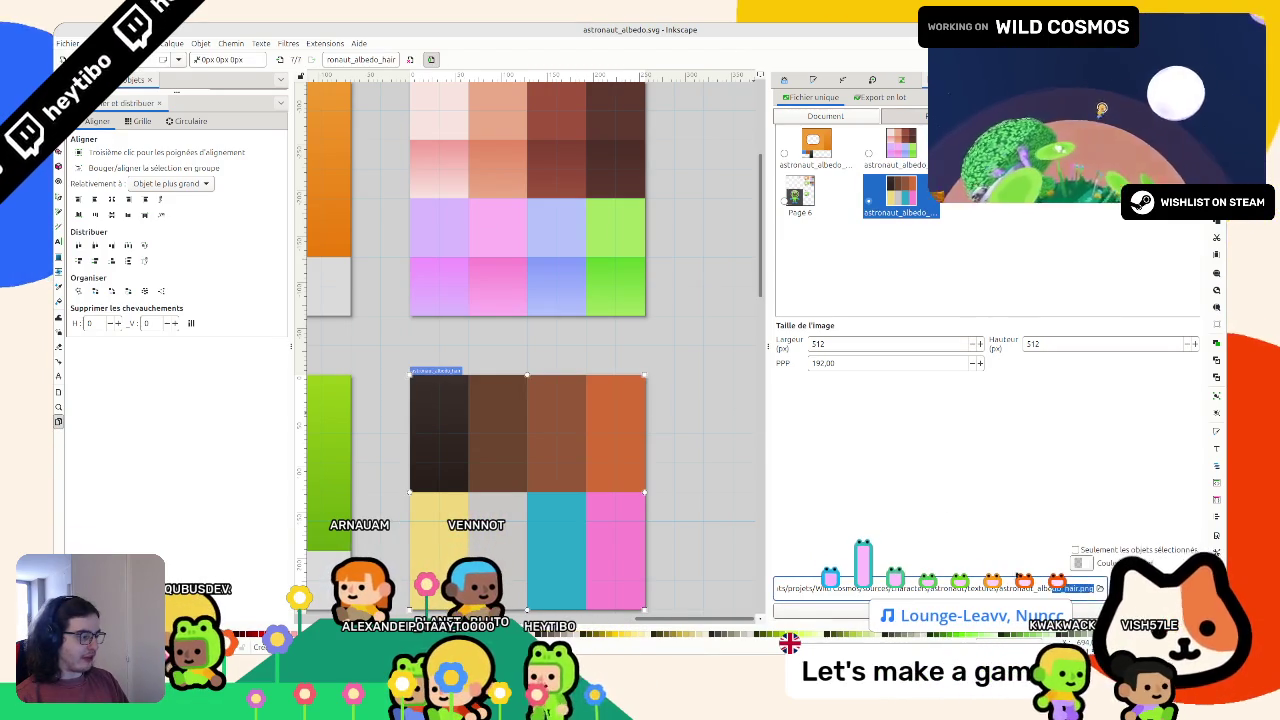
pyautogui.click(560, 246)
pyautogui.click(540, 452)
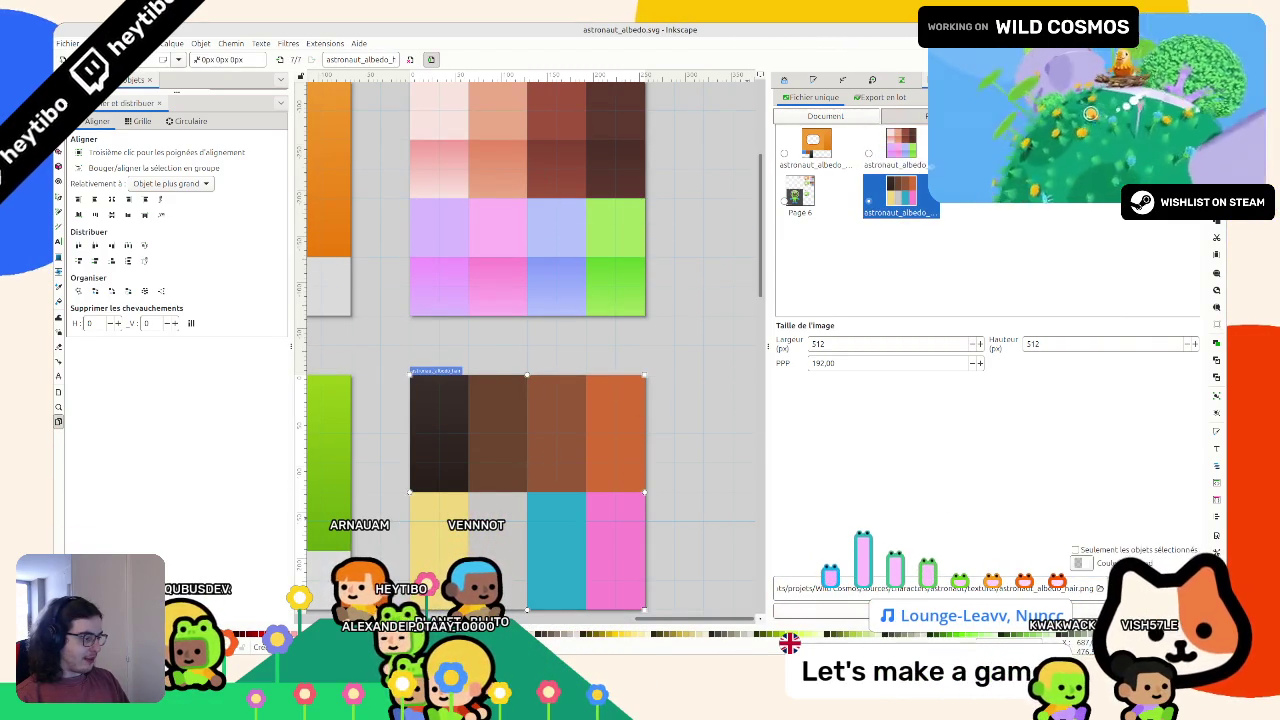
pyautogui.click(689, 651)
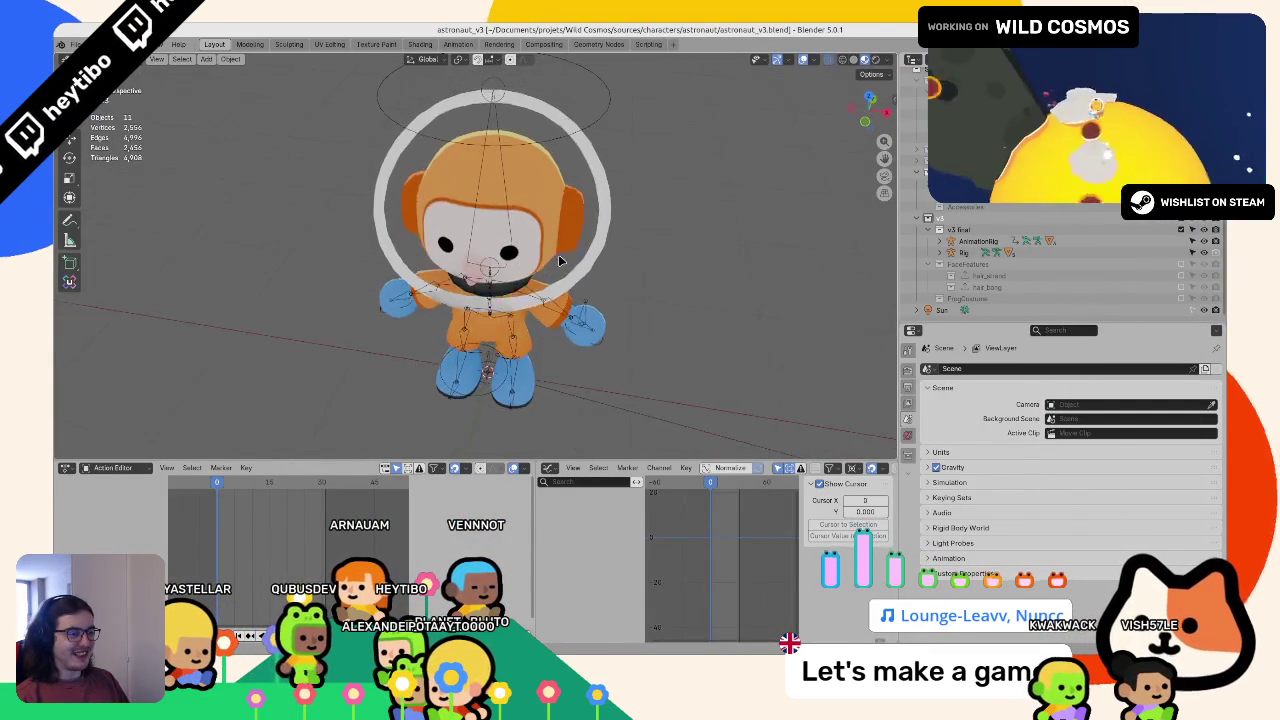
# Step: Unhide the hair objects and show the Strand's material in the Shading workspace
pyautogui.hotkey('alt', 'h')
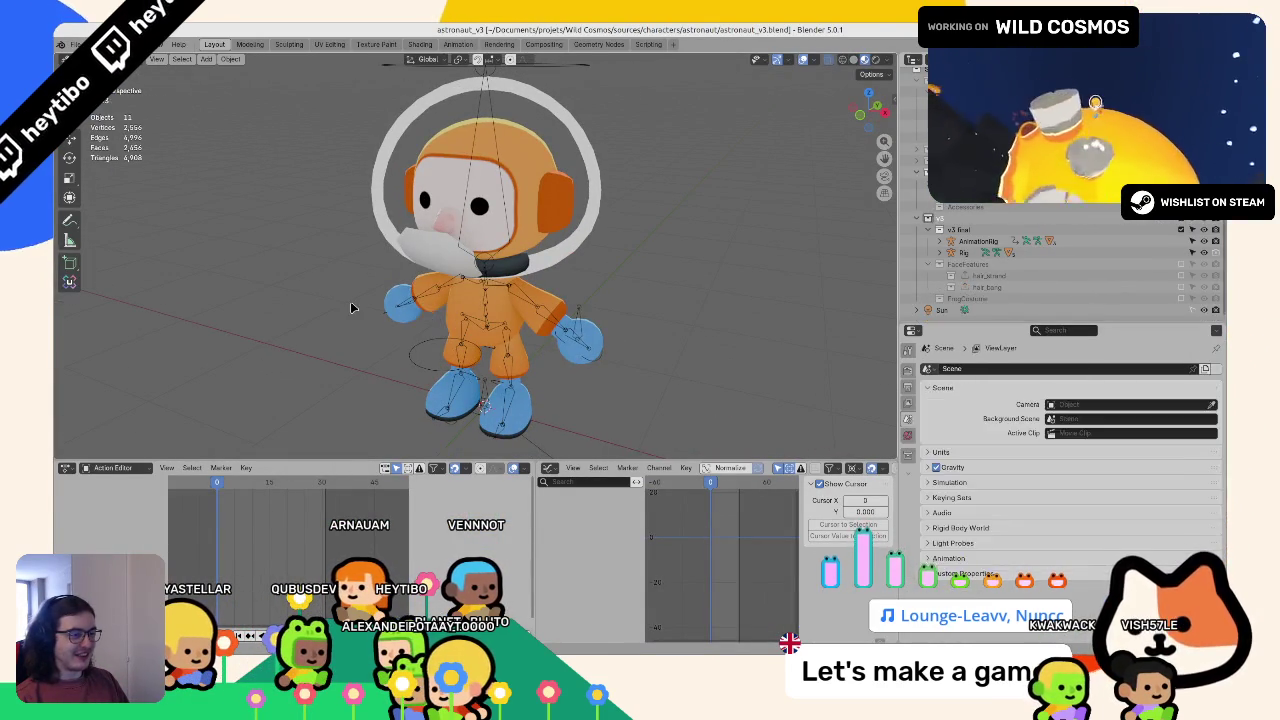
pyautogui.click(437, 263)
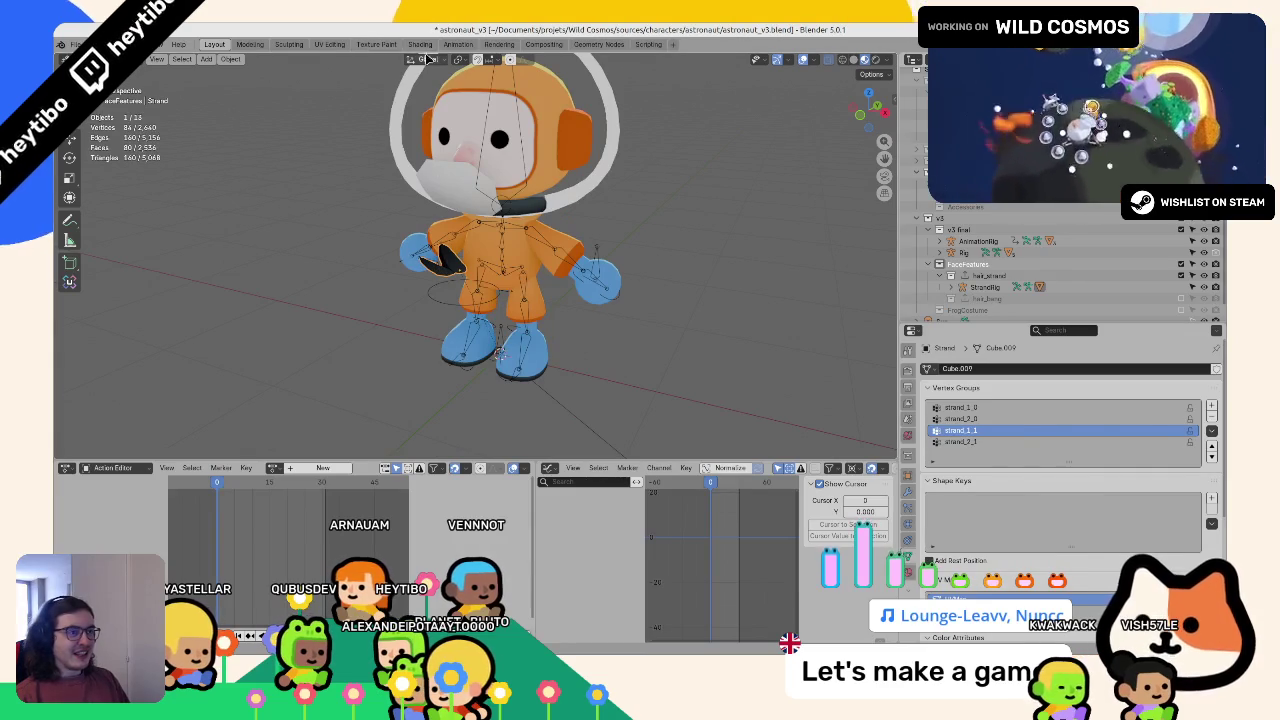
pyautogui.click(421, 46)
pyautogui.moveTo(625, 447); pyautogui.dragTo(672, 427)
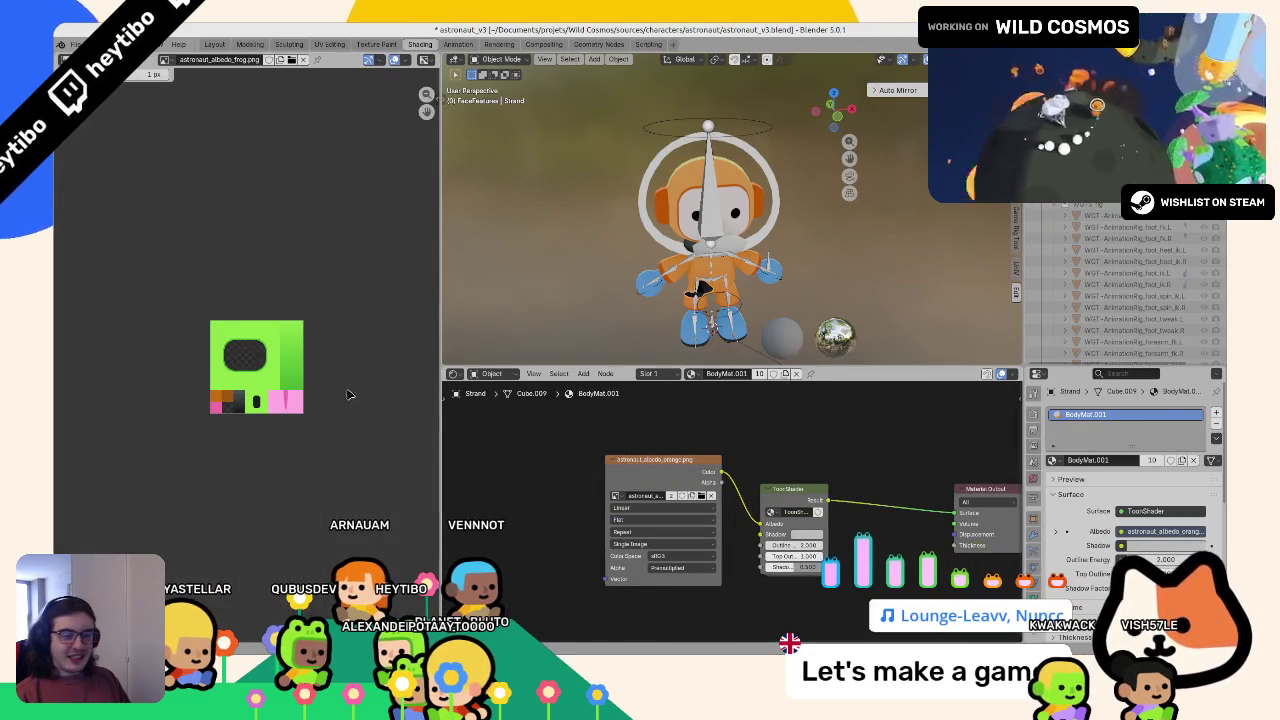
pyautogui.scroll(3, 686, 327)
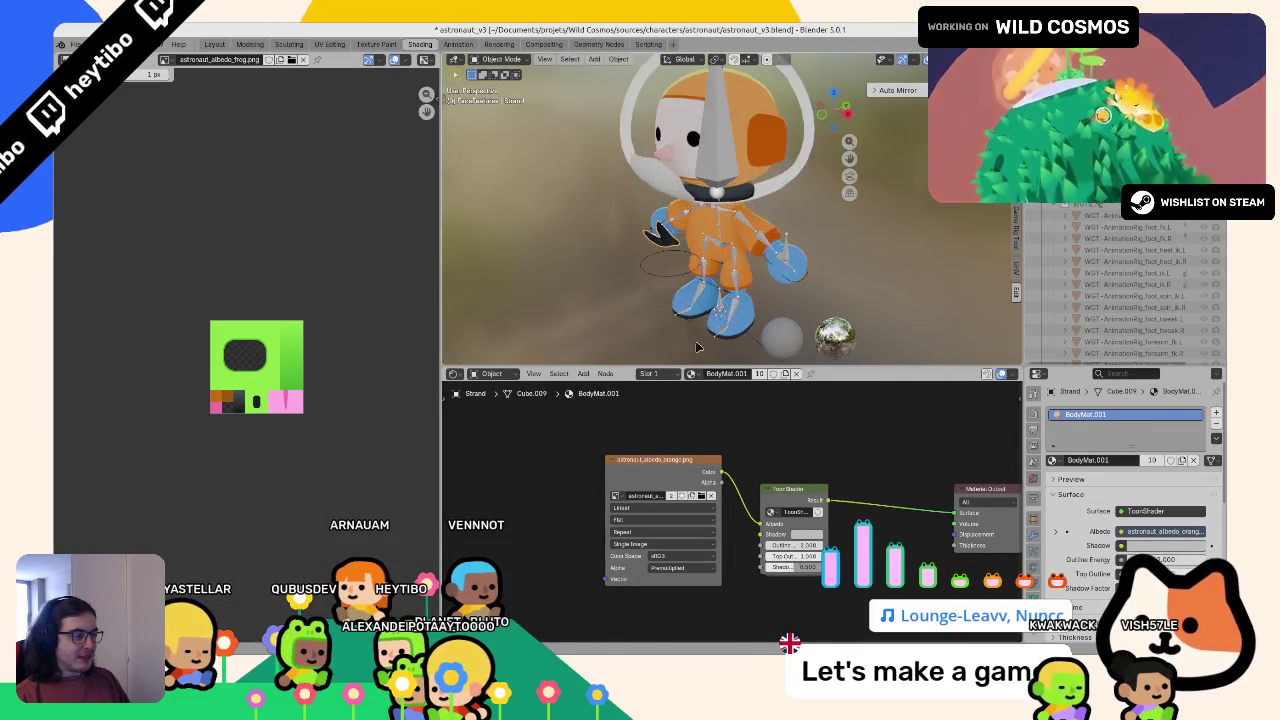
pyautogui.click(760, 374)
pyautogui.hotkey('ctrl', 'z')
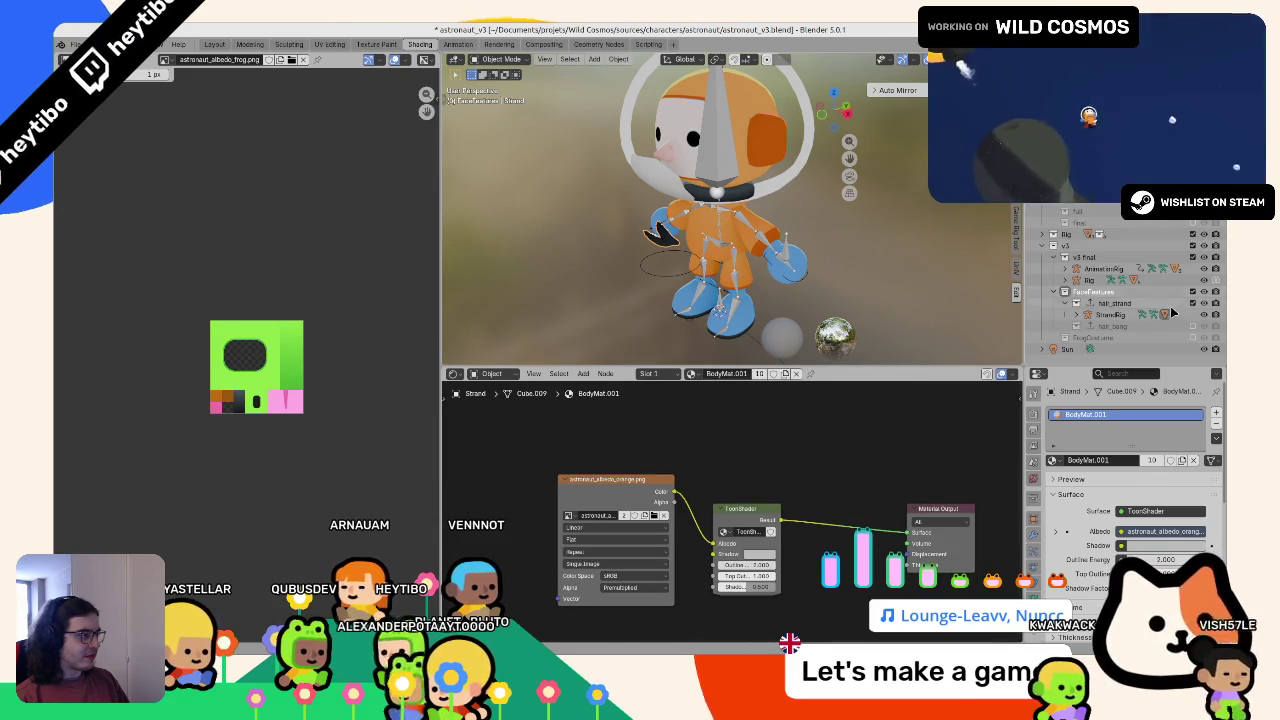
# Step: Make the Strand's body material a separate single-user copy, HairMat
pyautogui.click(1076, 326)
pyautogui.click(1110, 338)
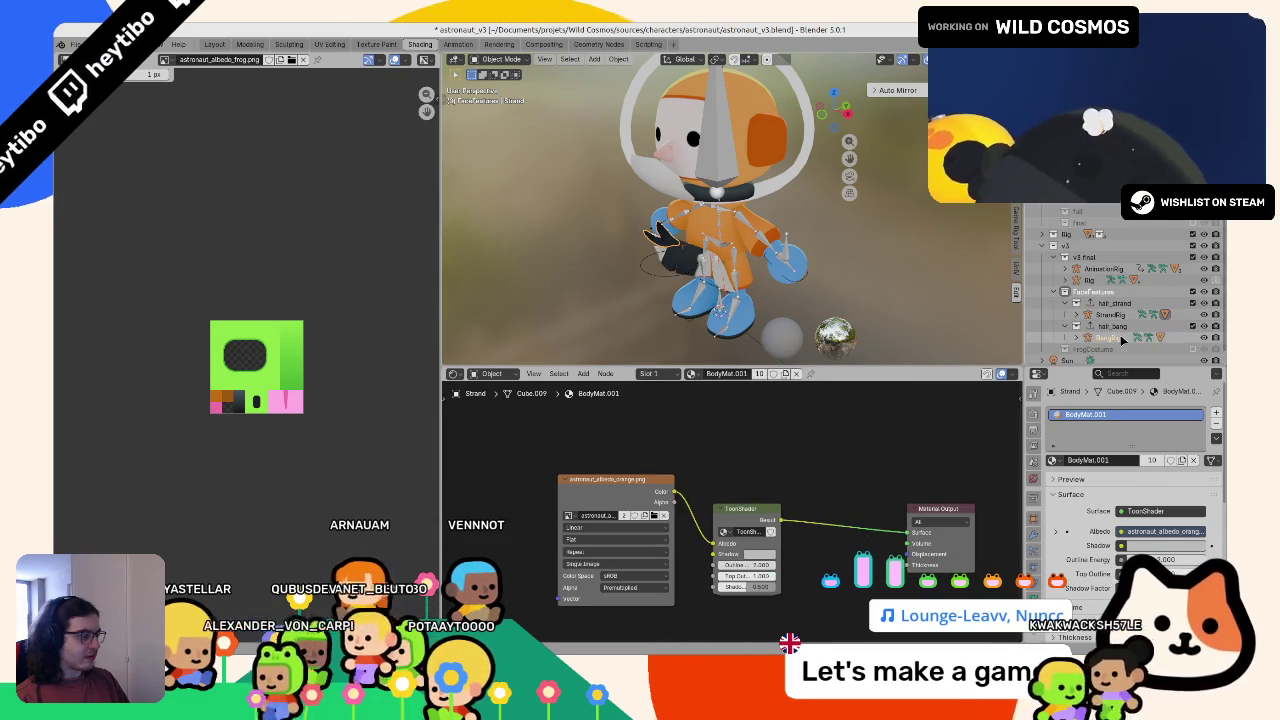
pyautogui.click(1120, 339)
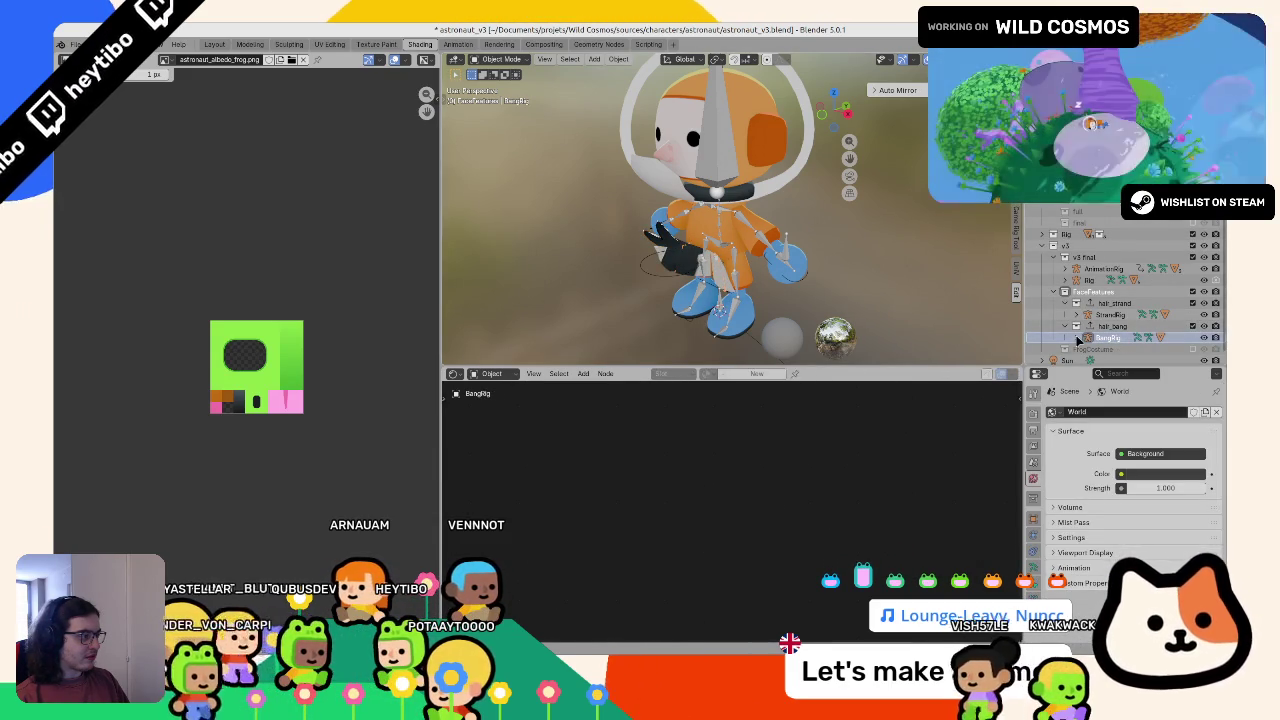
pyautogui.click(677, 263)
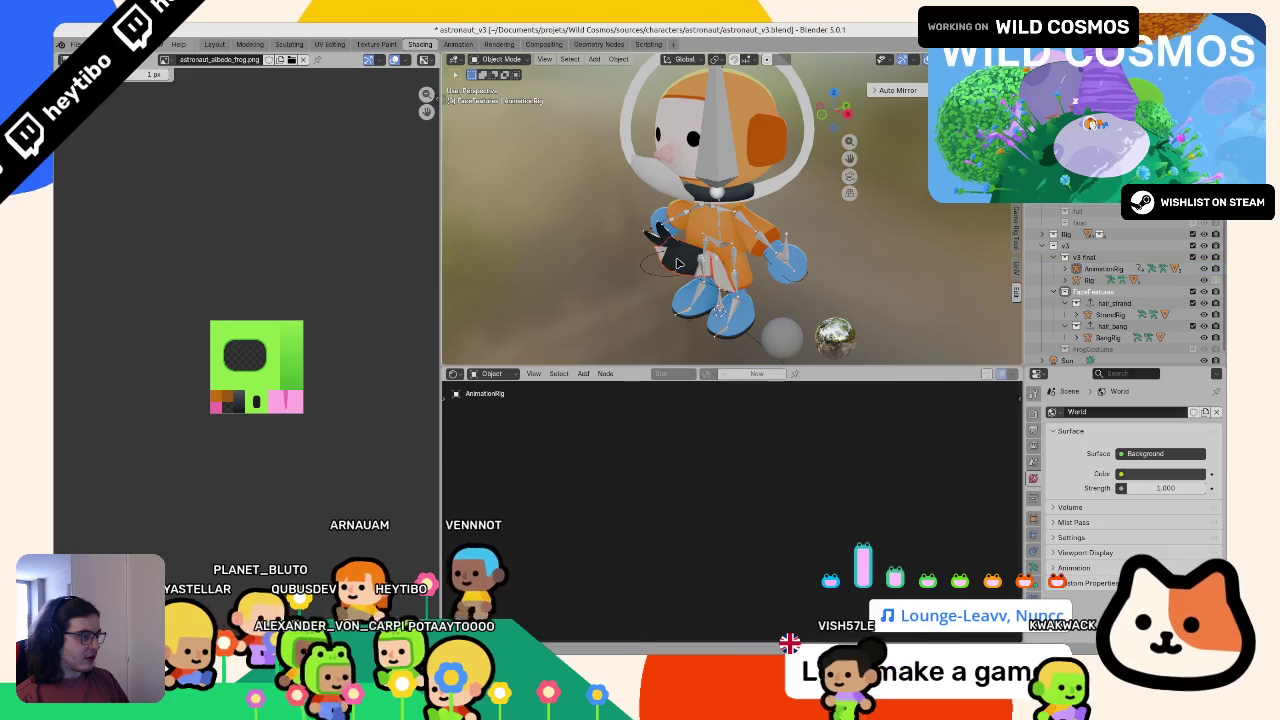
pyautogui.click(677, 263)
pyautogui.scroll(-2, 740, 500)
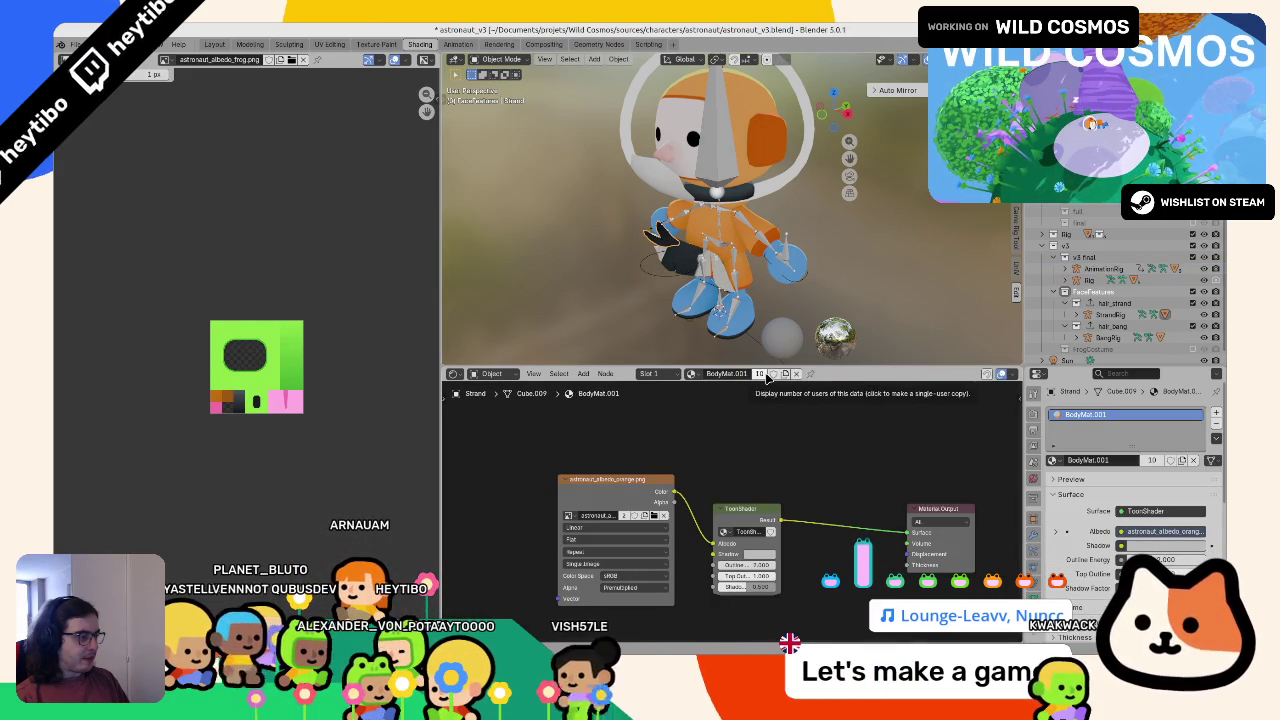
pyautogui.click(762, 374)
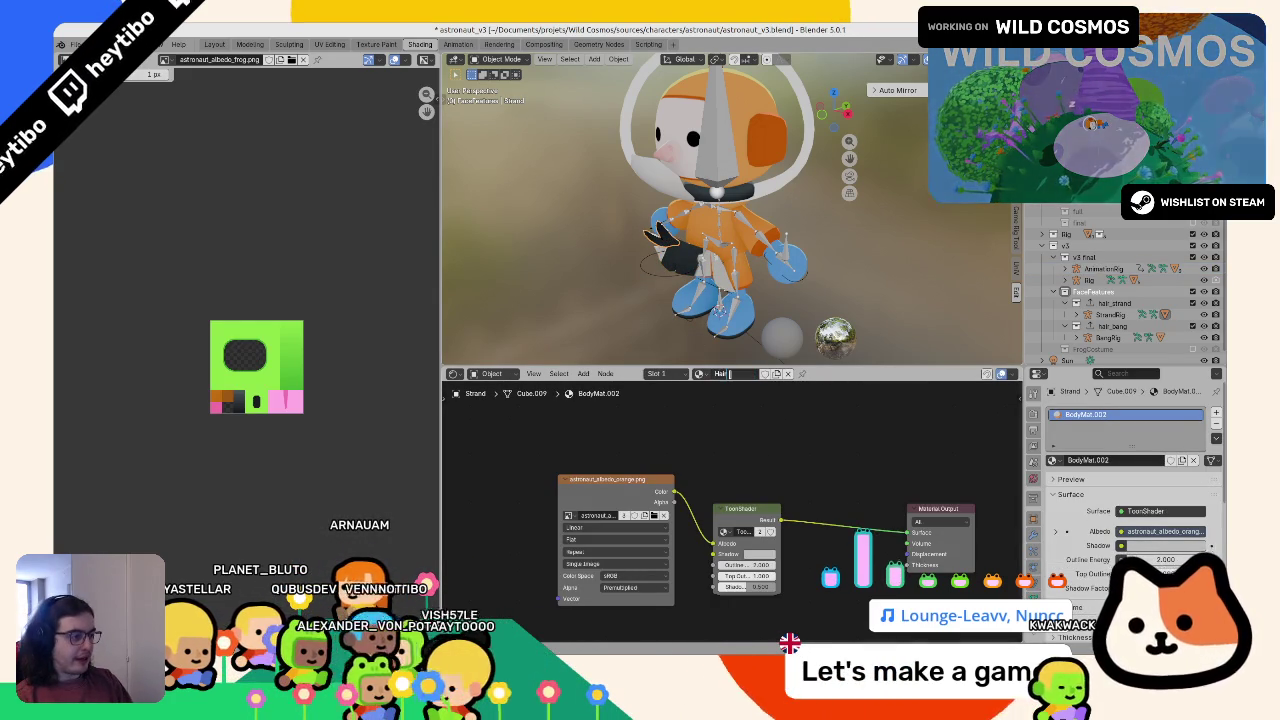
# Step: Assign HairMat to the Bang hair object from the material list
pyautogui.click(673, 258)
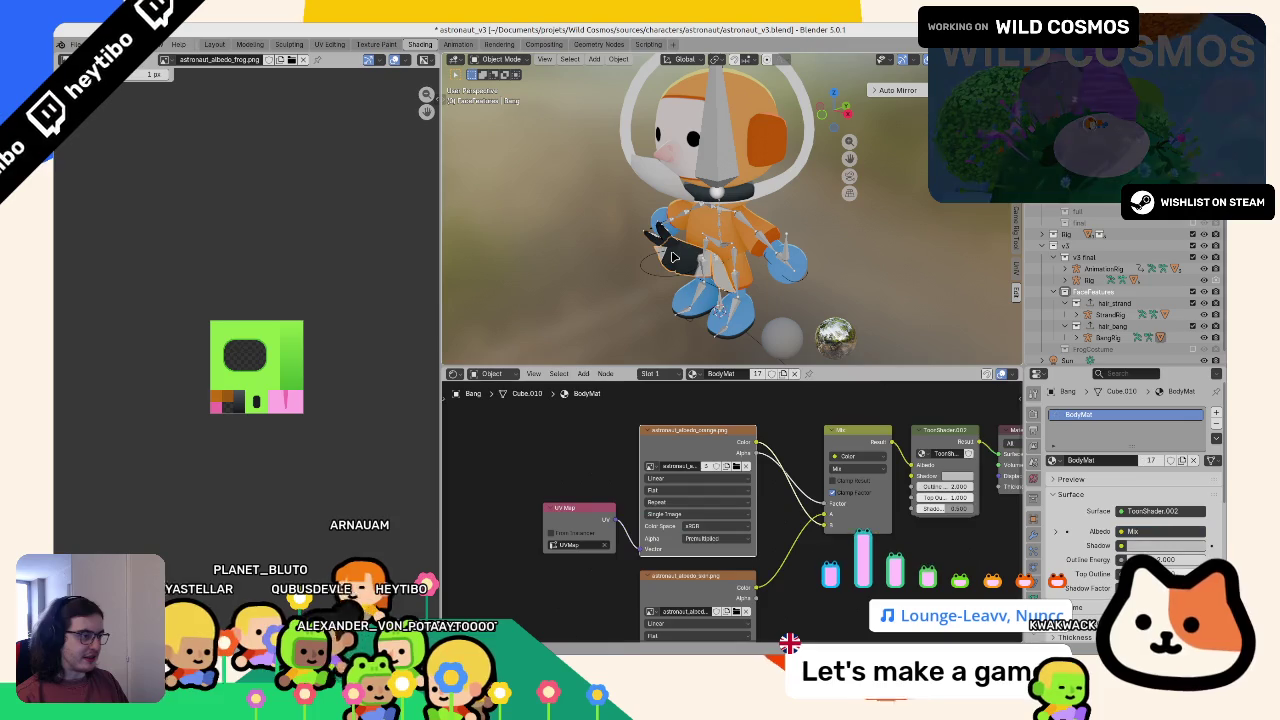
pyautogui.click(693, 372)
pyautogui.write('hair')
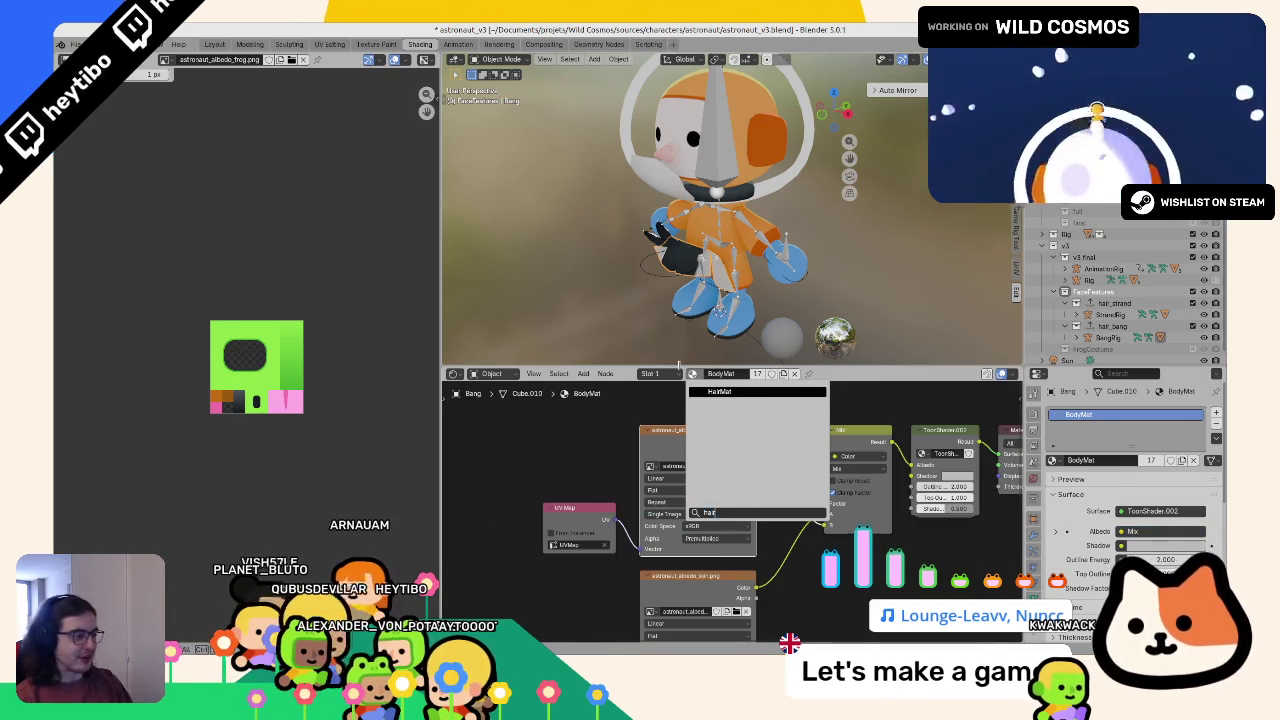
pyautogui.press('Return')
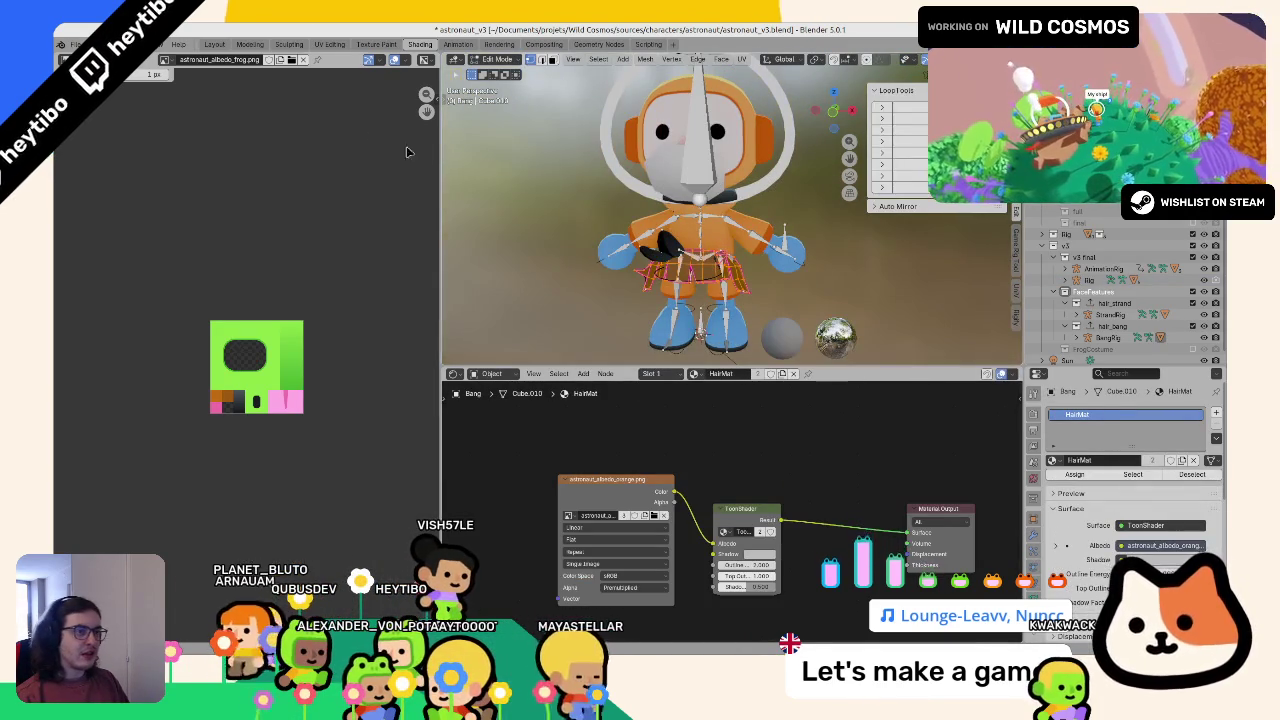
pyautogui.click(329, 44)
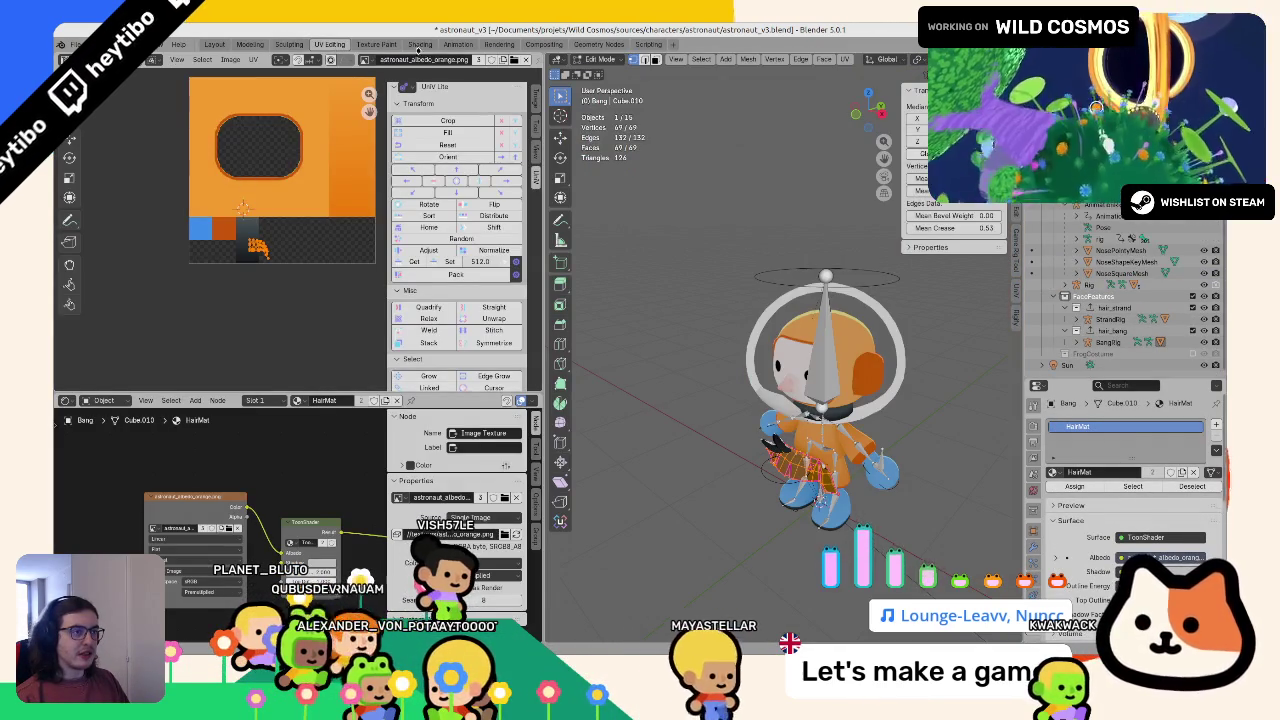
# Step: Load astronaut_albedo_hair.png into HairMat's Image Texture node on the Strand
pyautogui.click(420, 44)
pyautogui.click(655, 265)
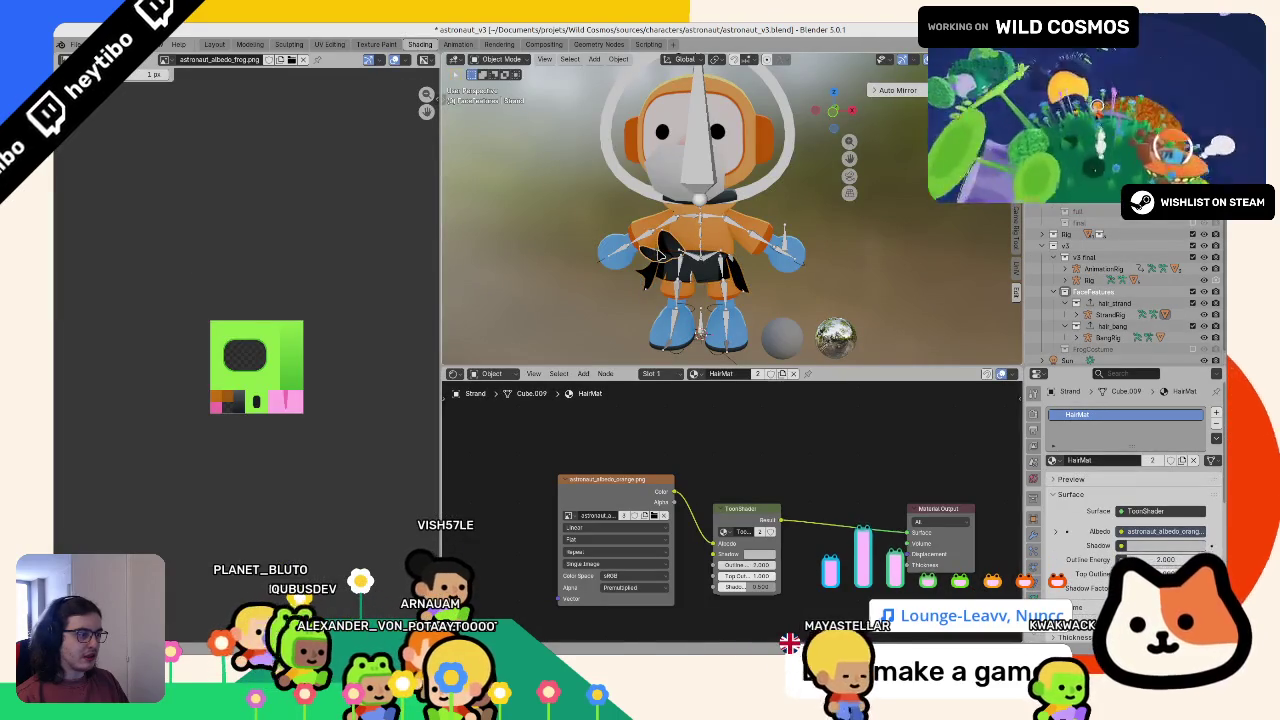
pyautogui.click(653, 515)
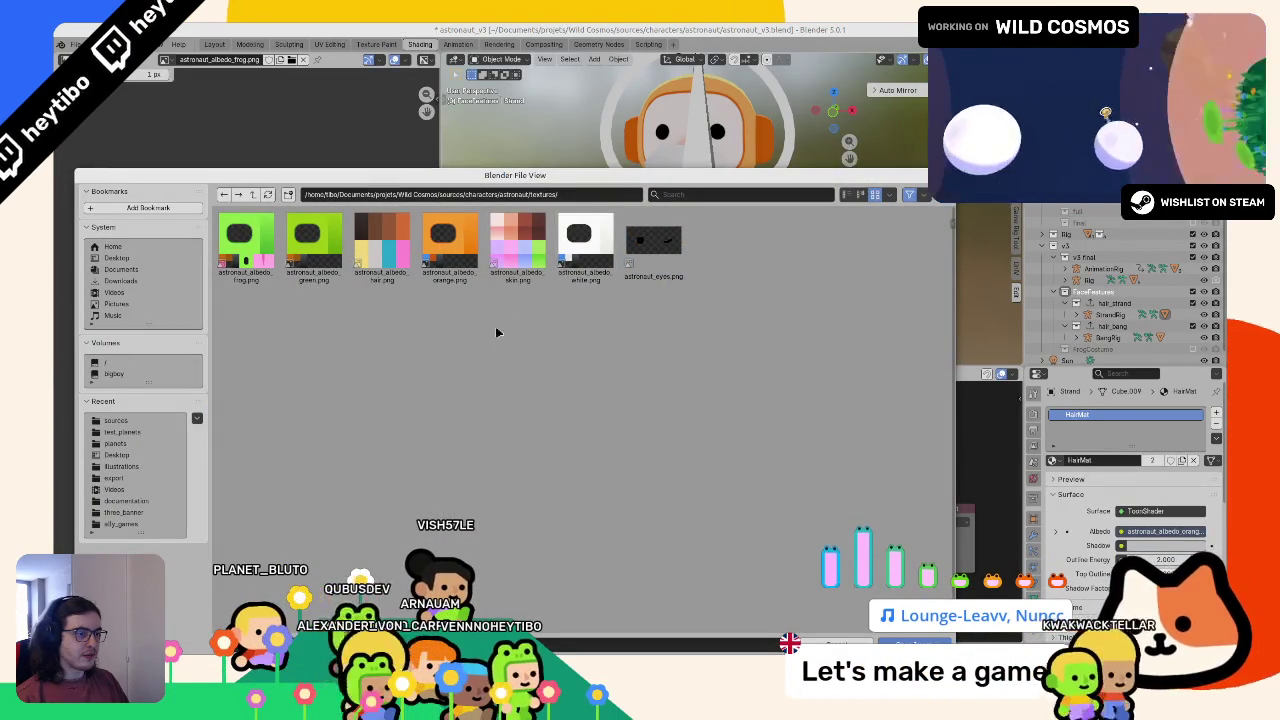
pyautogui.doubleClick(380, 258)
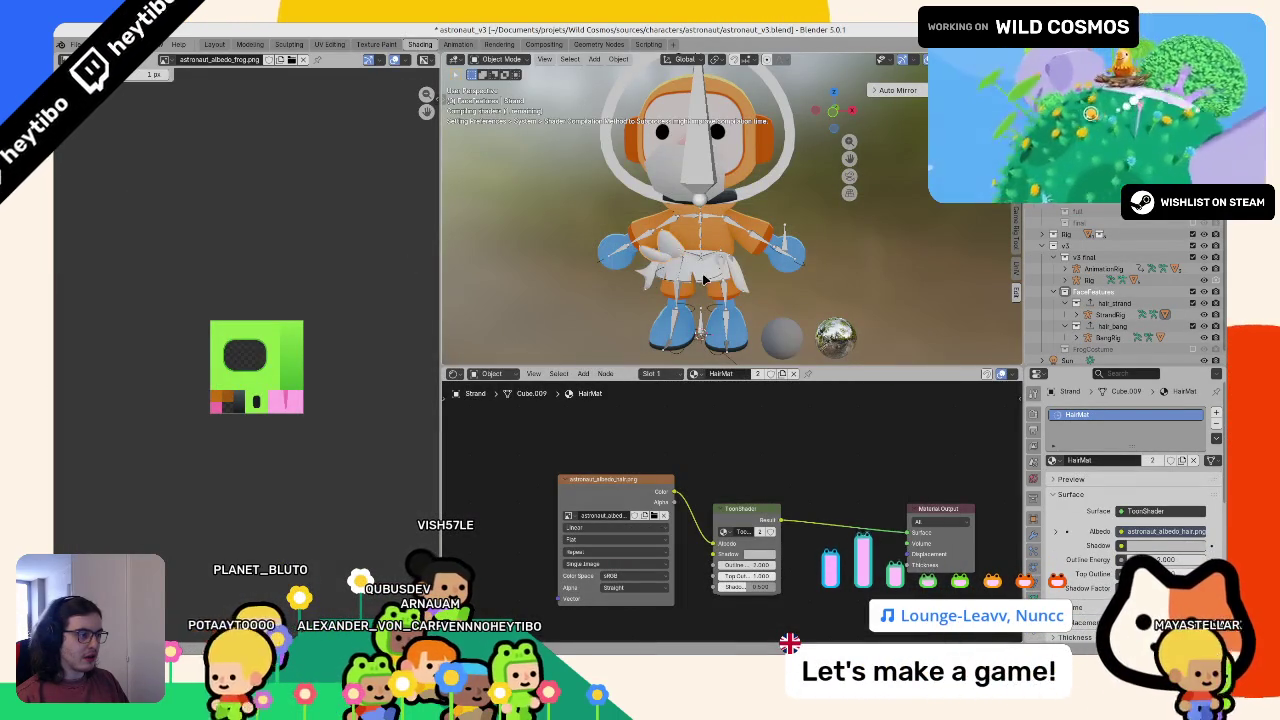
# Step: Put the Strand mesh into Edit Mode in the UV Editing workspace
pyautogui.click(656, 264)
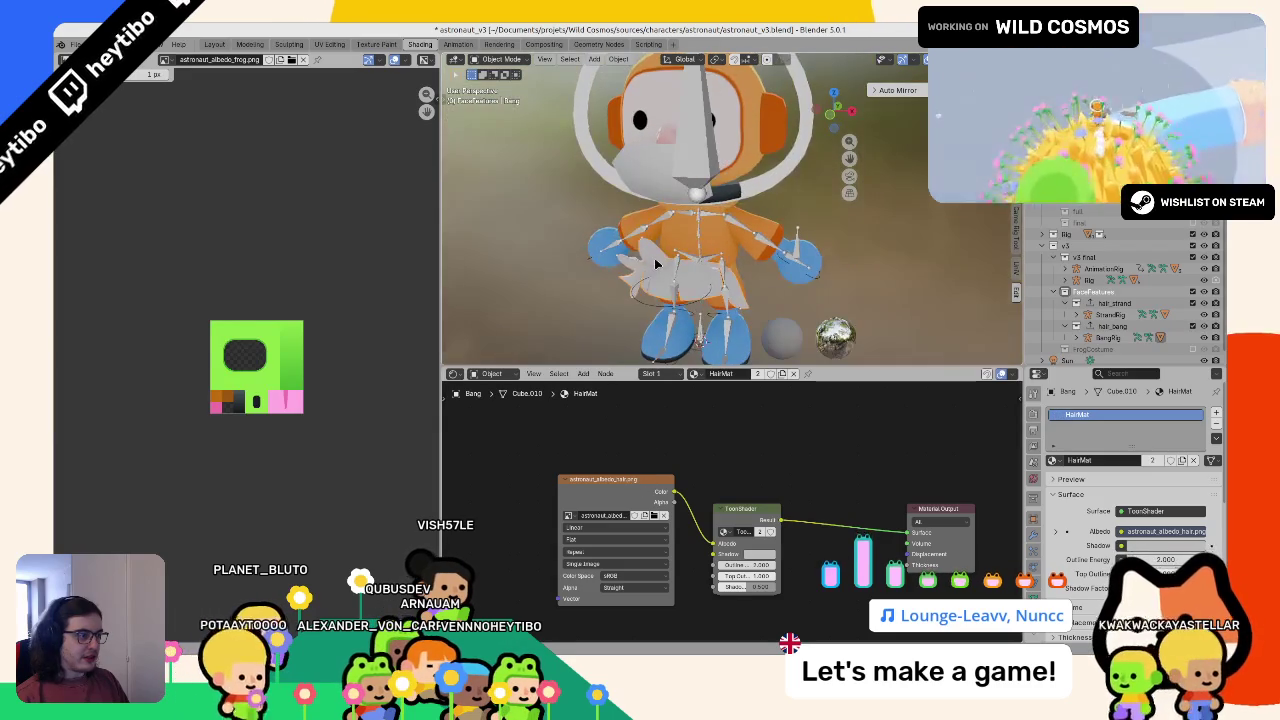
pyautogui.click(656, 264)
pyautogui.press('Tab')
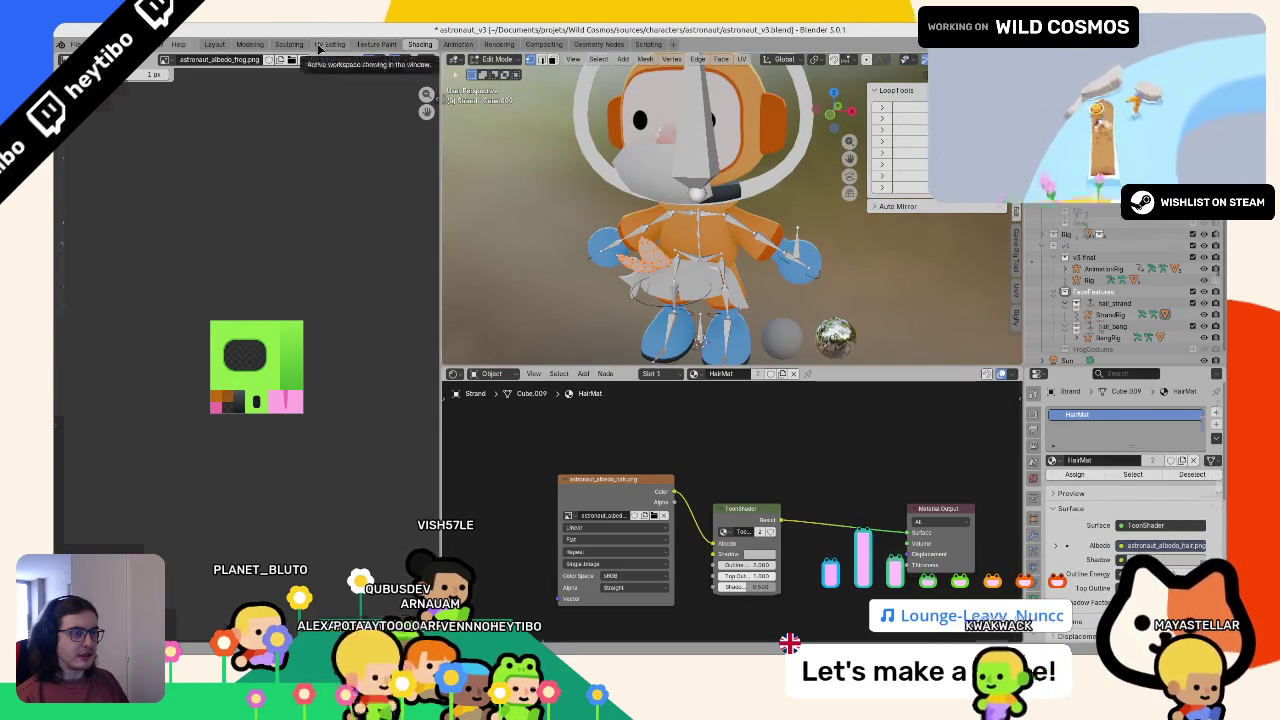
pyautogui.click(328, 44)
# Step: Squeeze the Strand's UV island to 0.25 width and 1/2 height
pyautogui.scroll(-3, 276, 225)
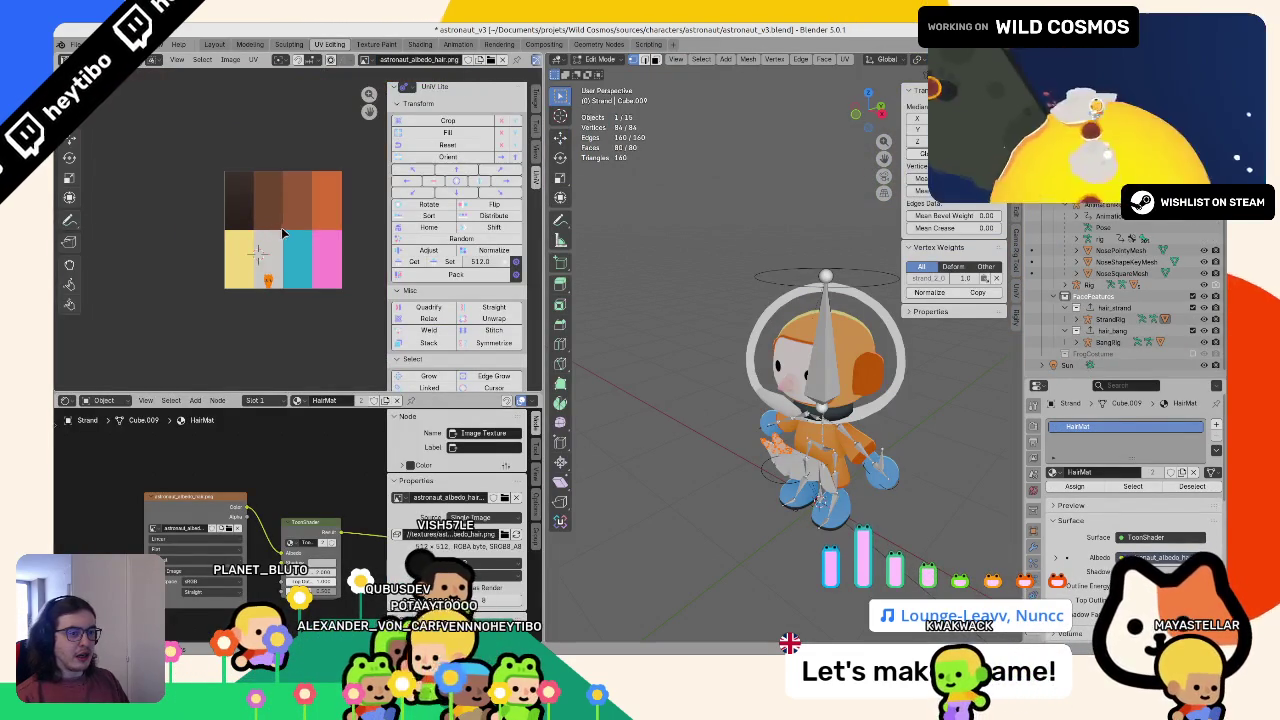
pyautogui.press('Home')
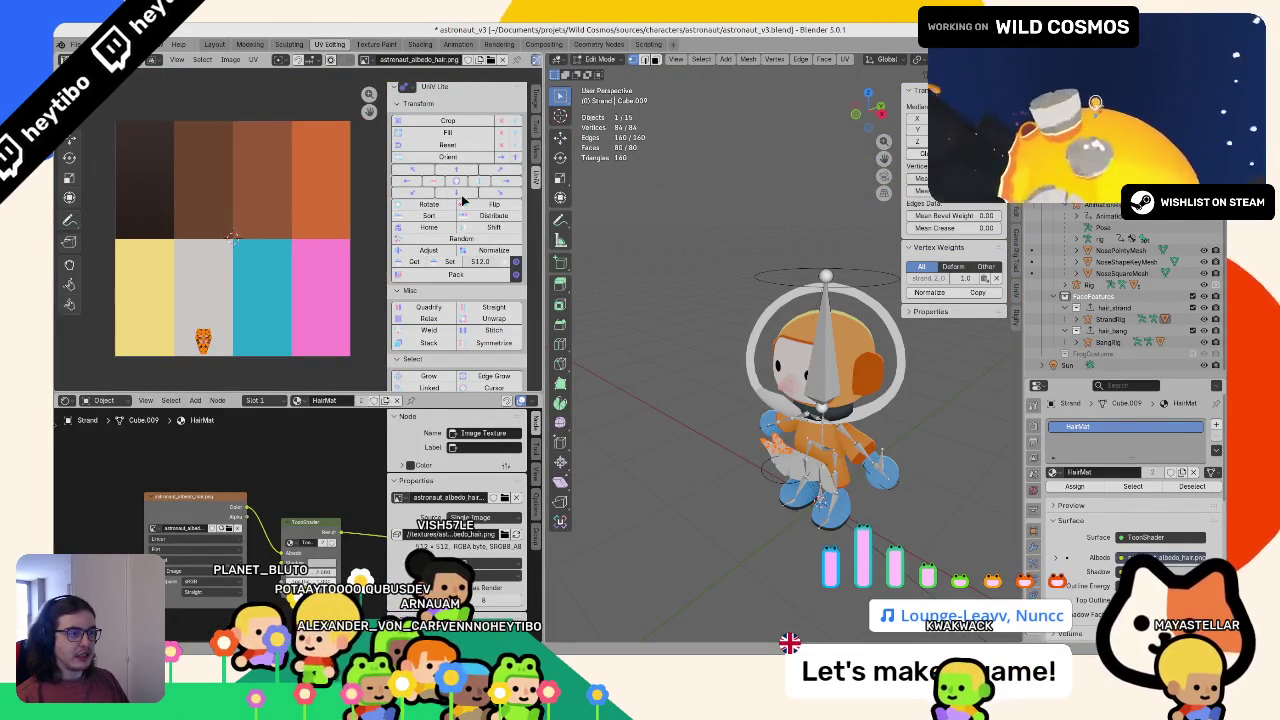
pyautogui.click(448, 133)
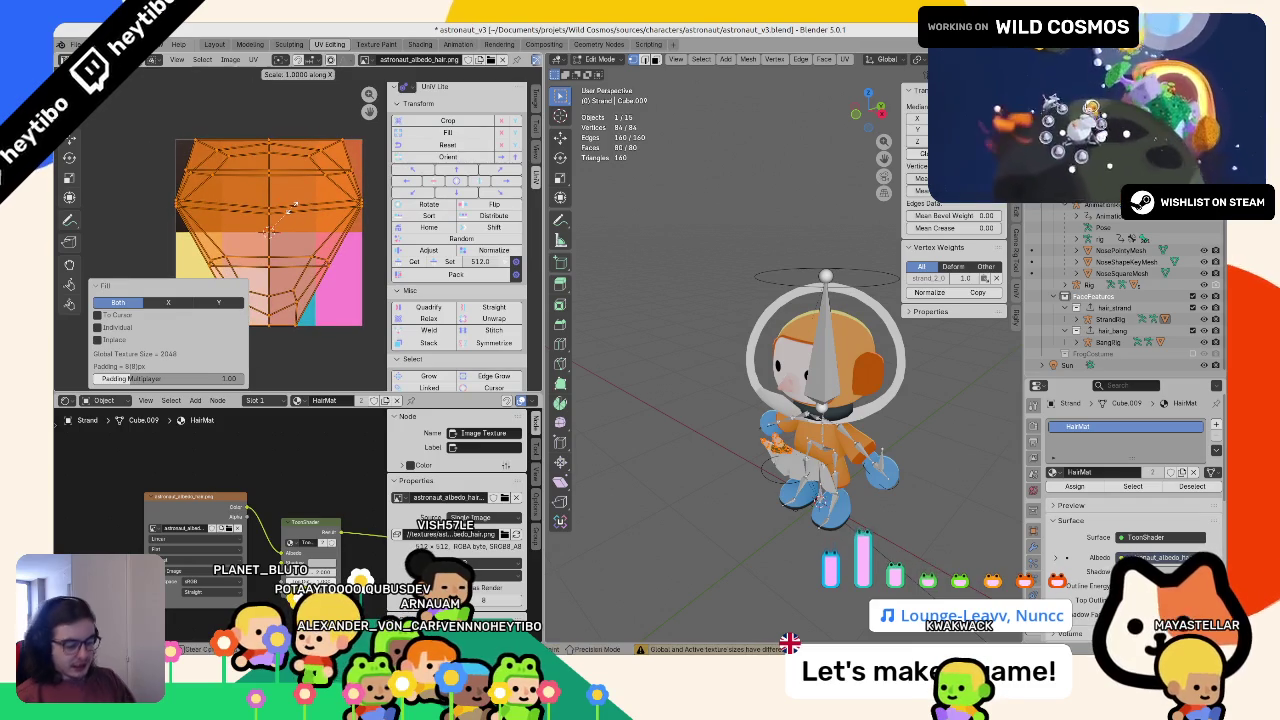
pyautogui.write('.25')
pyautogui.press('Return')
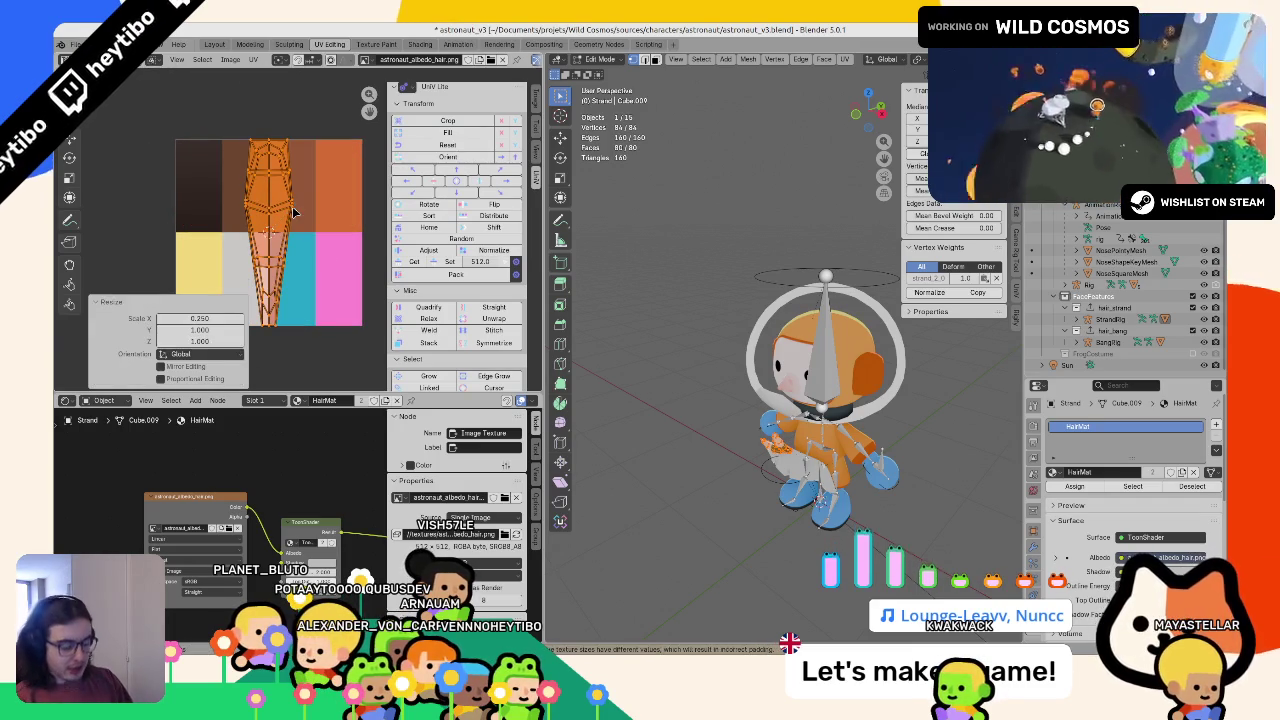
pyautogui.scroll(3, 293, 206)
pyautogui.scroll(-3, 294, 210)
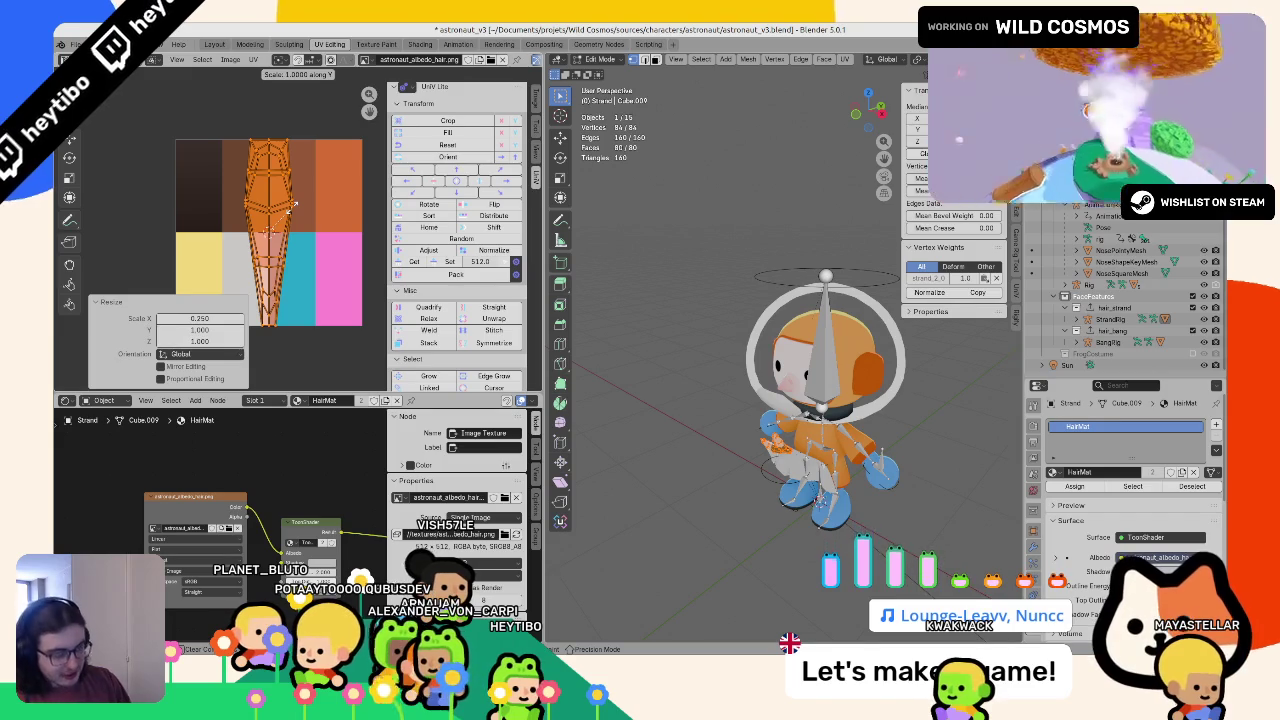
pyautogui.write('1/2')
pyautogui.scroll(-2, 293, 212)
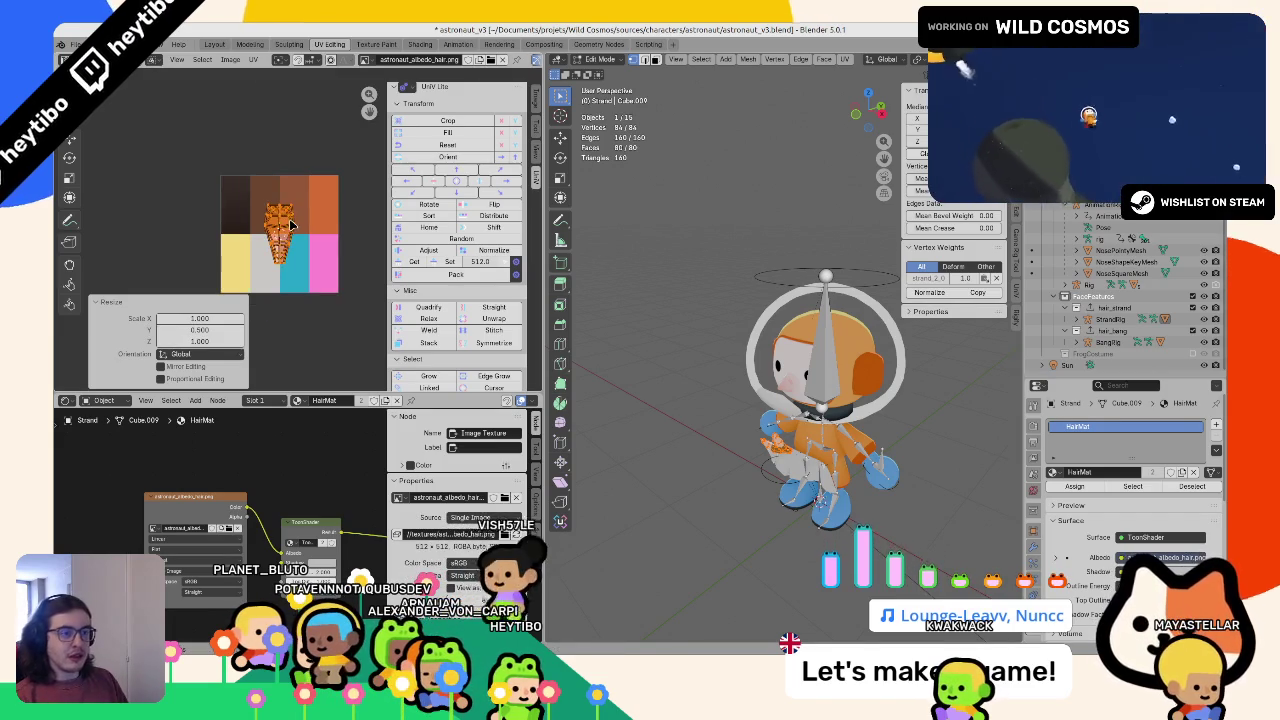
# Step: Move the Strand UVs onto the dark brown top-left cell, scale to 0.9, and preview
pyautogui.press('g')
pyautogui.click(279, 230)
pyautogui.press('s')
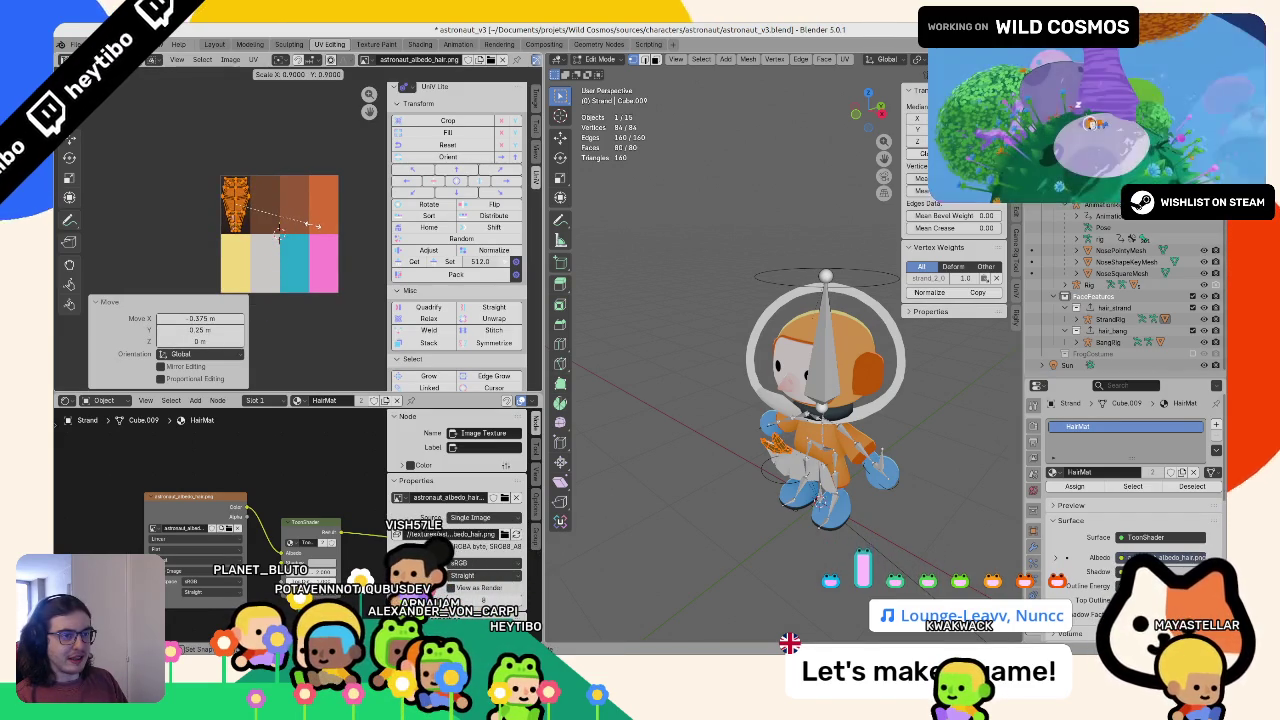
pyautogui.click(279, 230)
pyautogui.scroll(4, 279, 230)
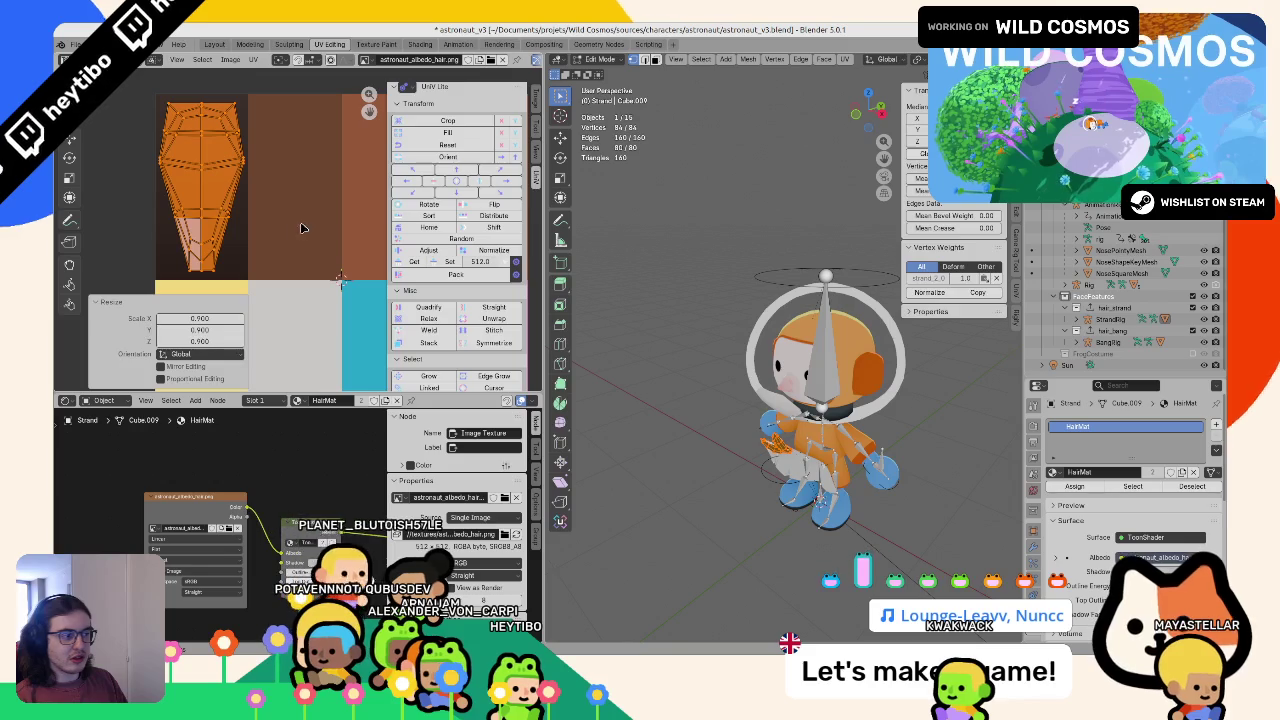
pyautogui.press('Tab')
pyautogui.scroll(5, 642, 356)
pyautogui.scroll(2, 722, 338)
pyautogui.press('Tab')
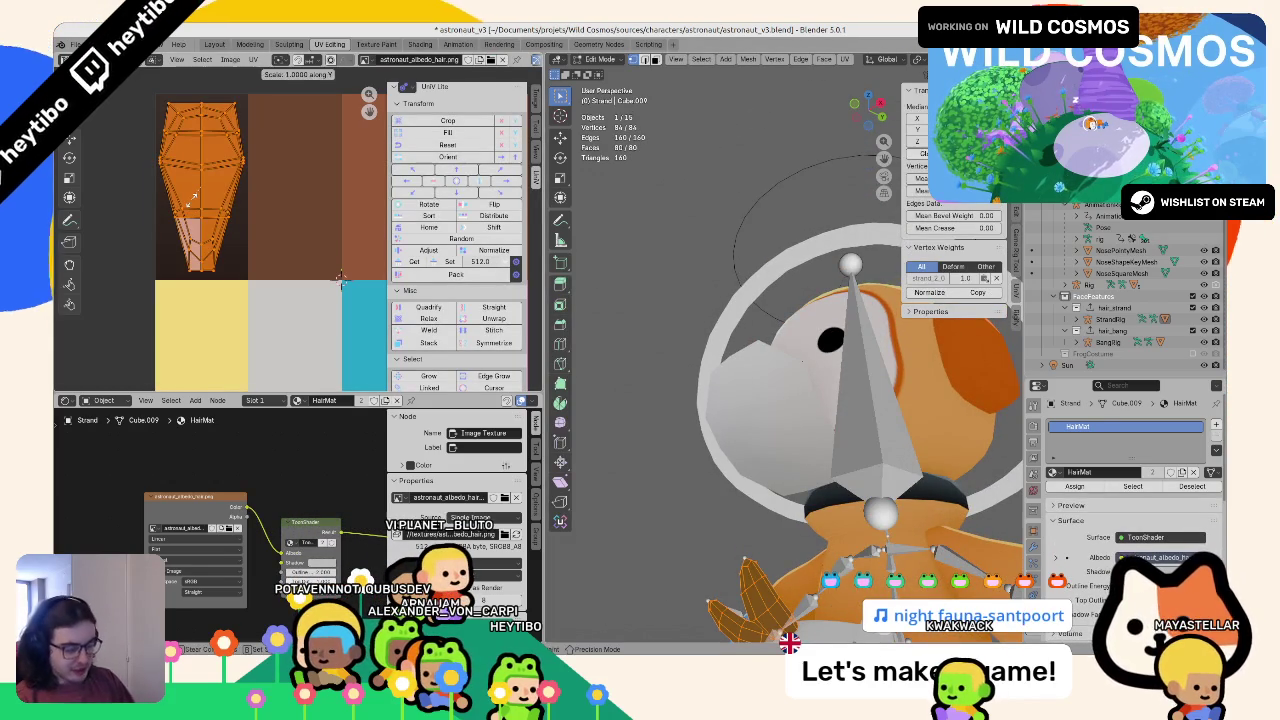
pyautogui.press('Tab')
pyautogui.scroll(-3, 660, 330)
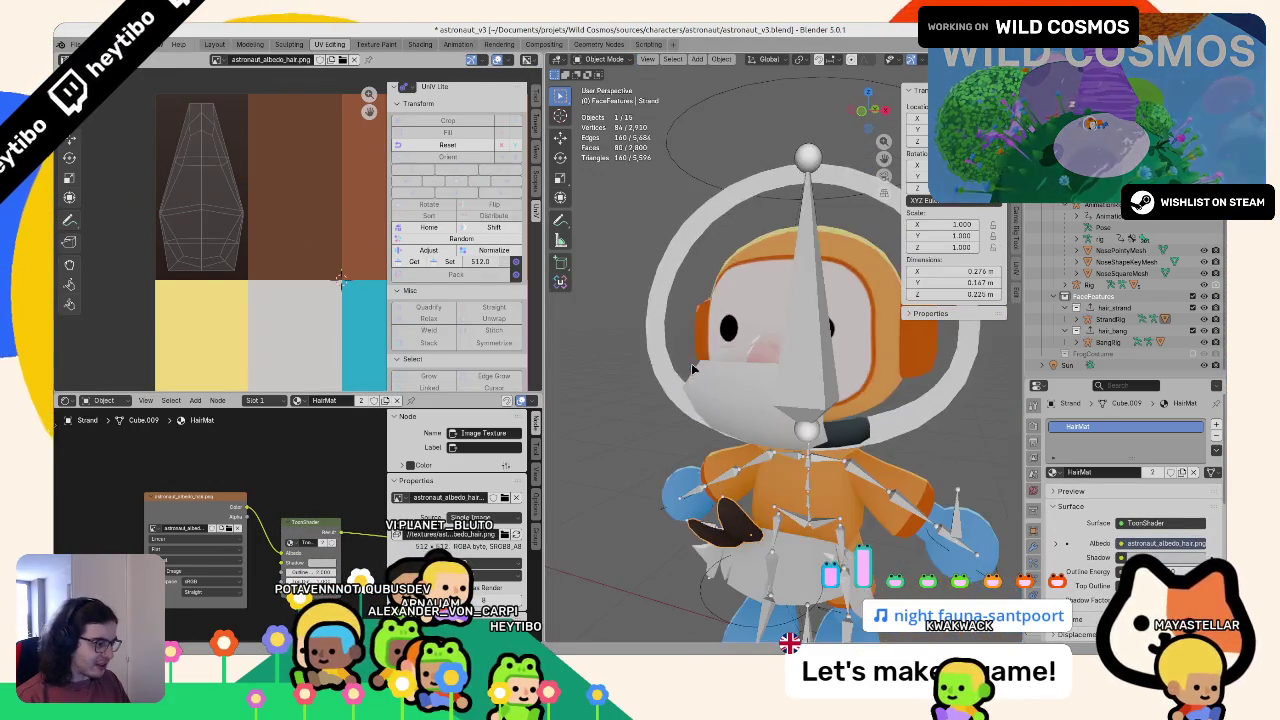
# Step: Select the Bang in Edit Mode and project its UVs from the front view
pyautogui.scroll(6, 740, 400)
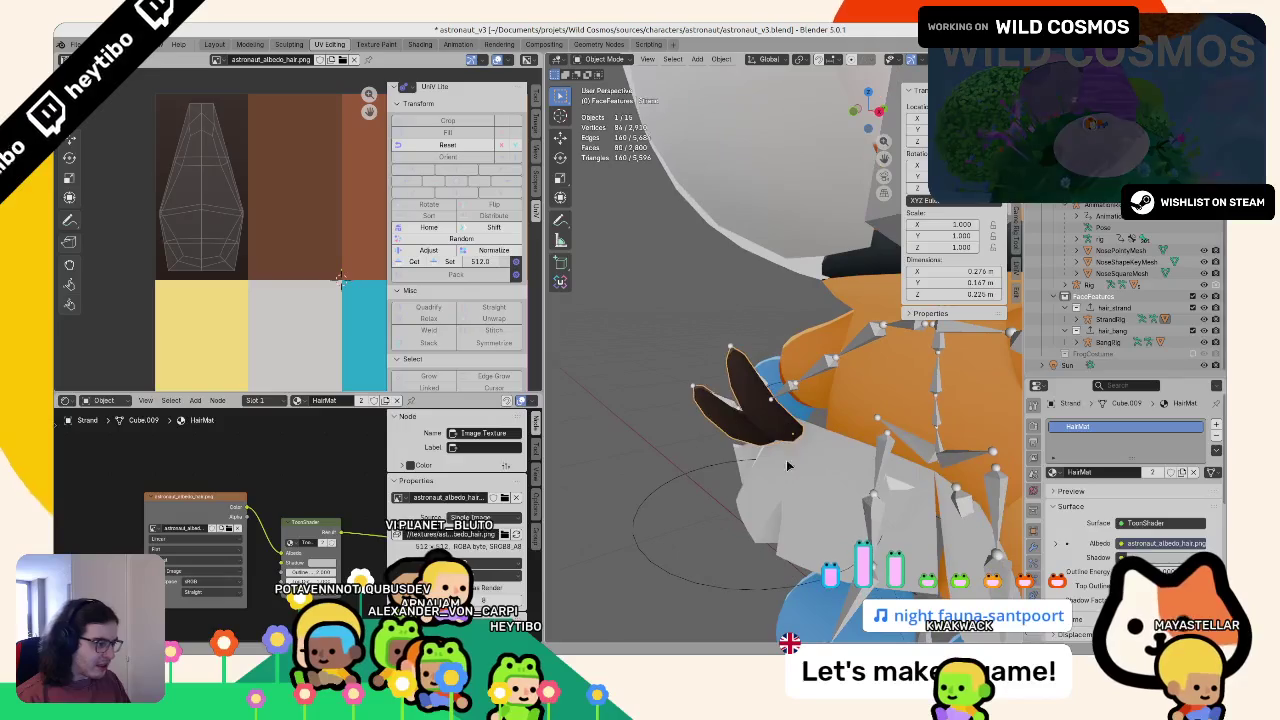
pyautogui.click(785, 445)
pyautogui.press('Tab')
pyautogui.scroll(-4, 200, 237)
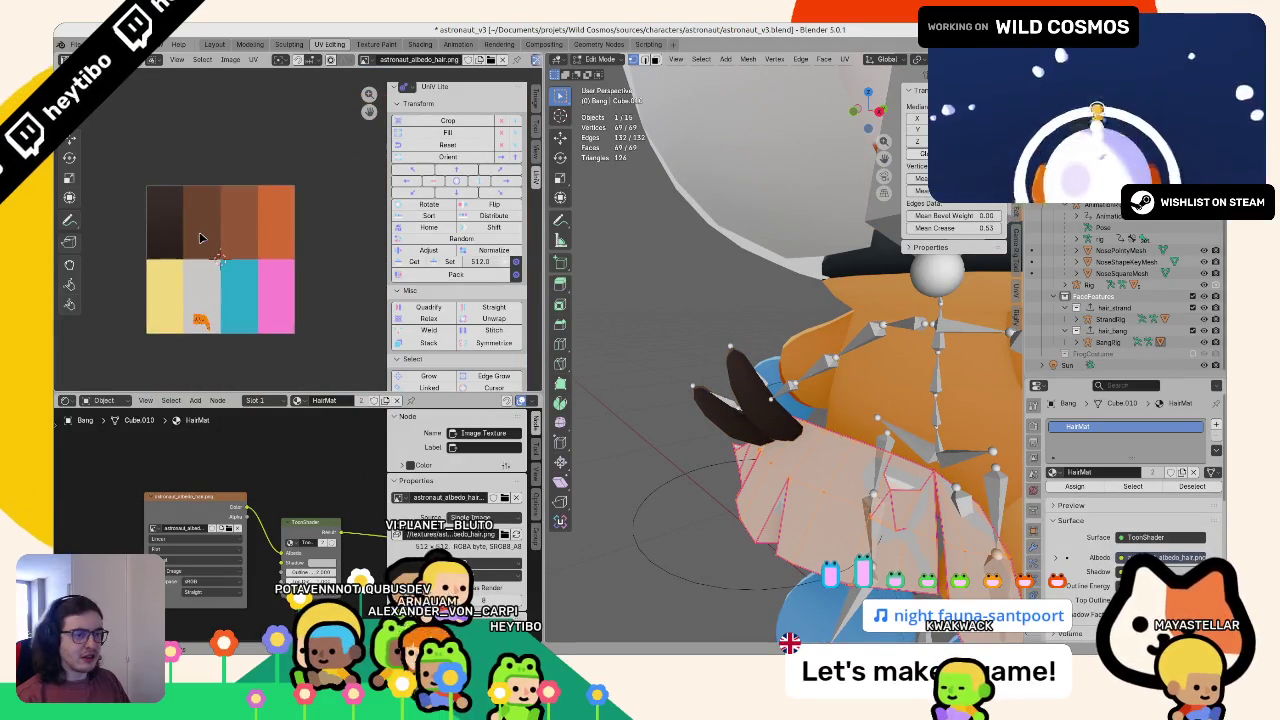
pyautogui.scroll(1, 200, 237)
pyautogui.press('KP_1')
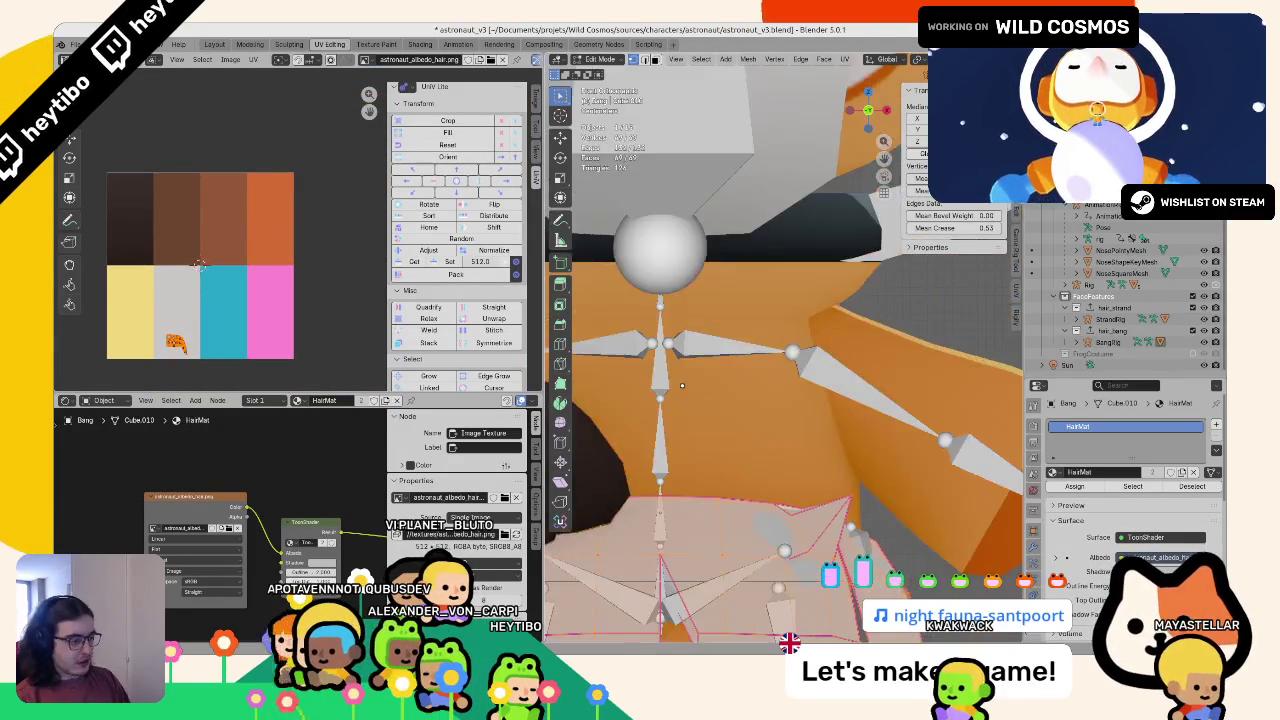
pyautogui.press('u')
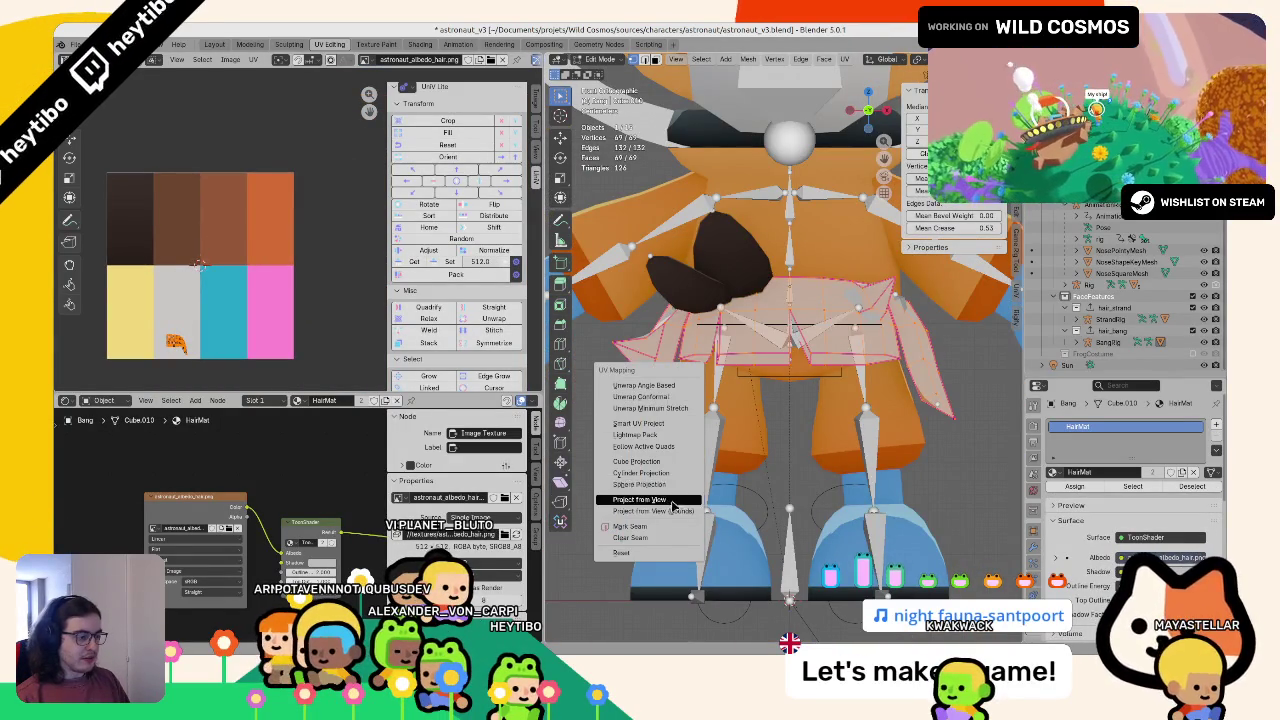
pyautogui.click(640, 499)
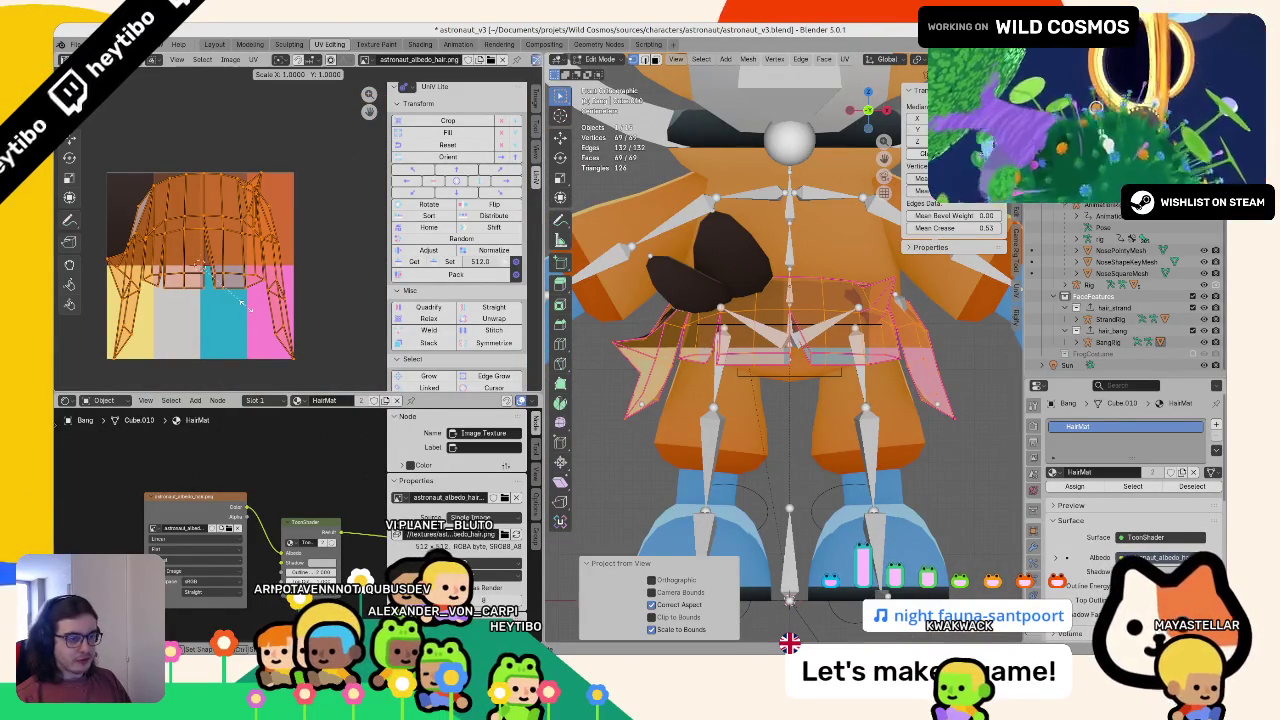
# Step: Scale the Bang's UV island to 0.25 on X and 0.5 on Y
pyautogui.write('.25')
pyautogui.press('Return')
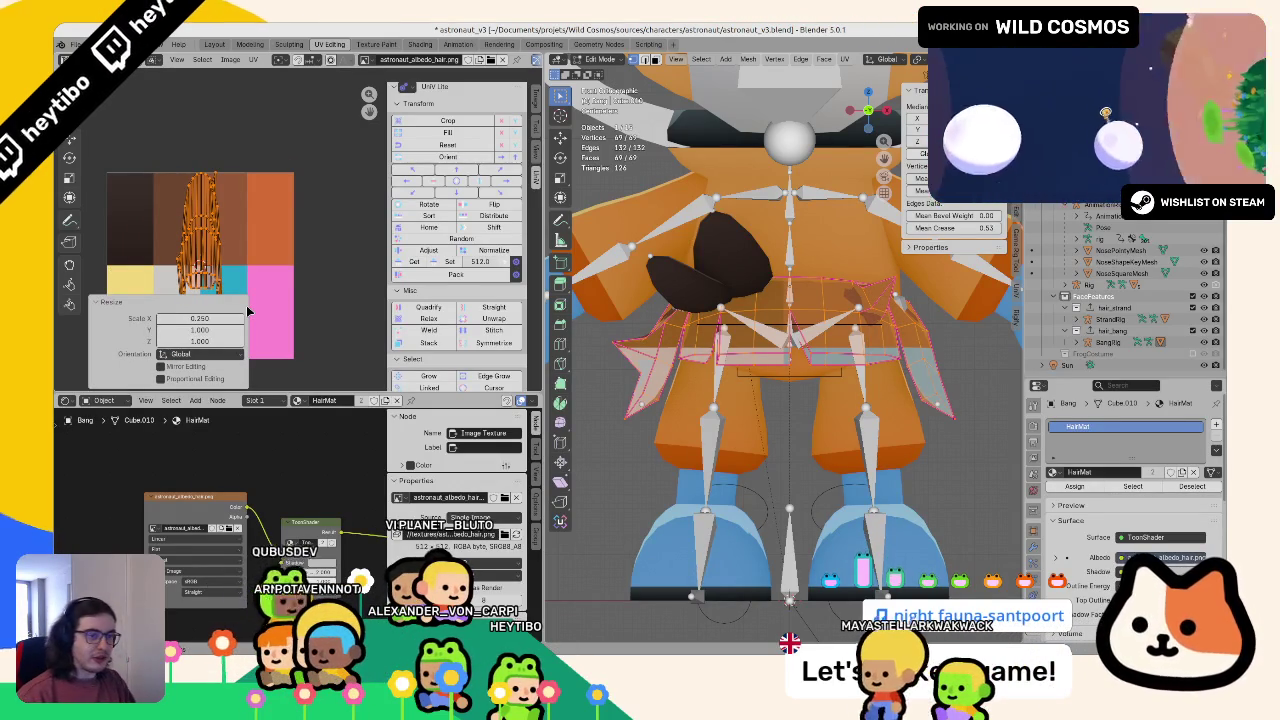
pyautogui.hotkey('ctrl', 'z')
pyautogui.hotkey('ctrl', 'shift', 'z')
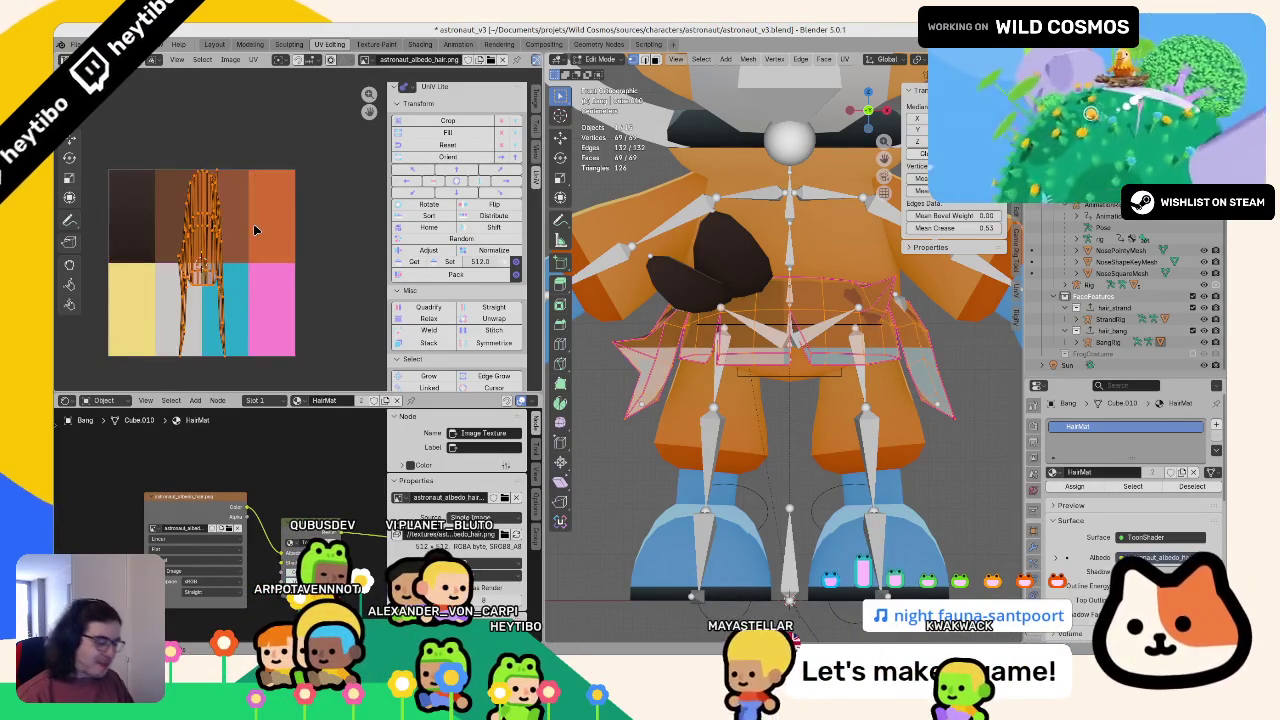
pyautogui.press('s')
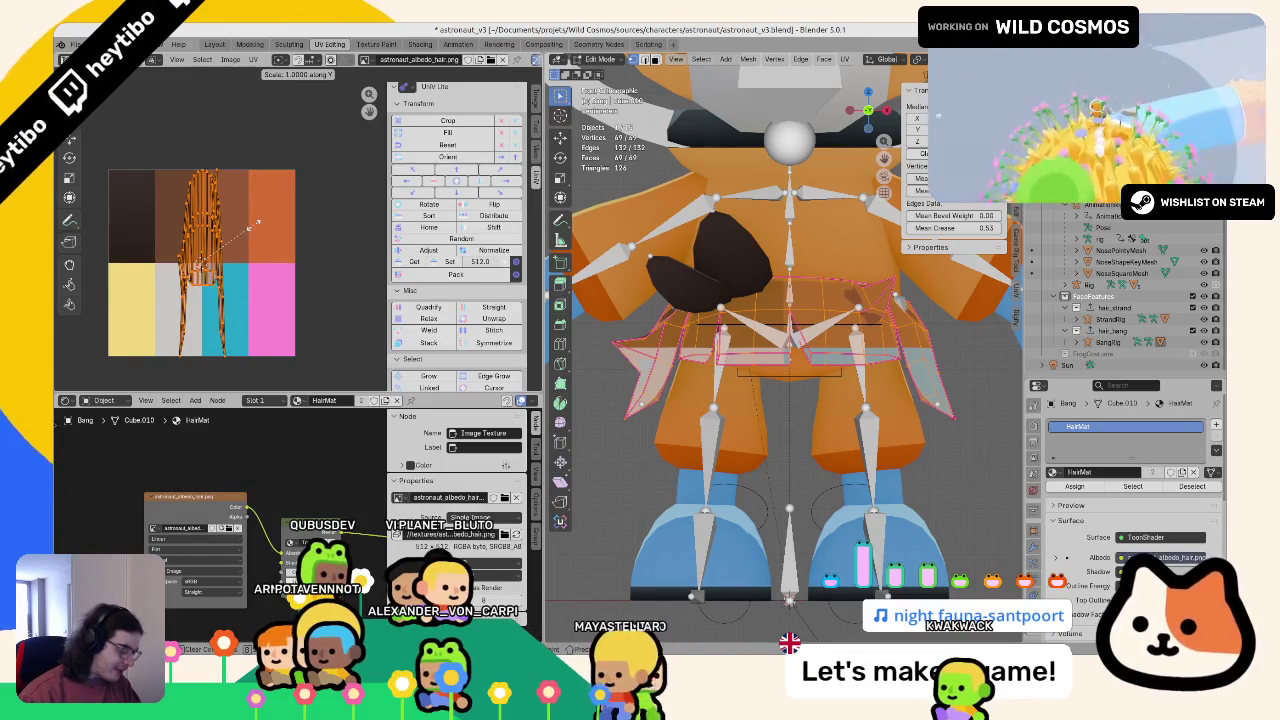
pyautogui.write('y.5')
pyautogui.press('Return')
# Step: Move the Bang UVs onto the dark top-left cell and shrink them to 0.9
pyautogui.press('g')
pyautogui.click(183, 190)
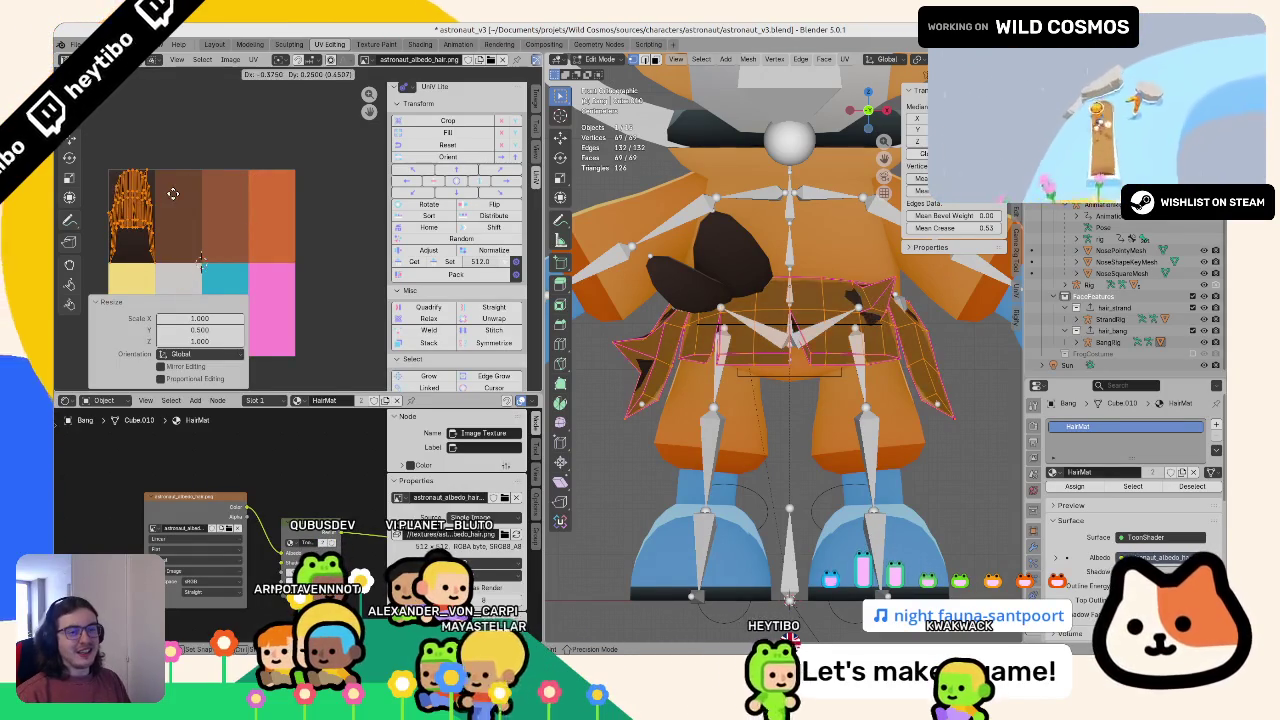
pyautogui.press('s')
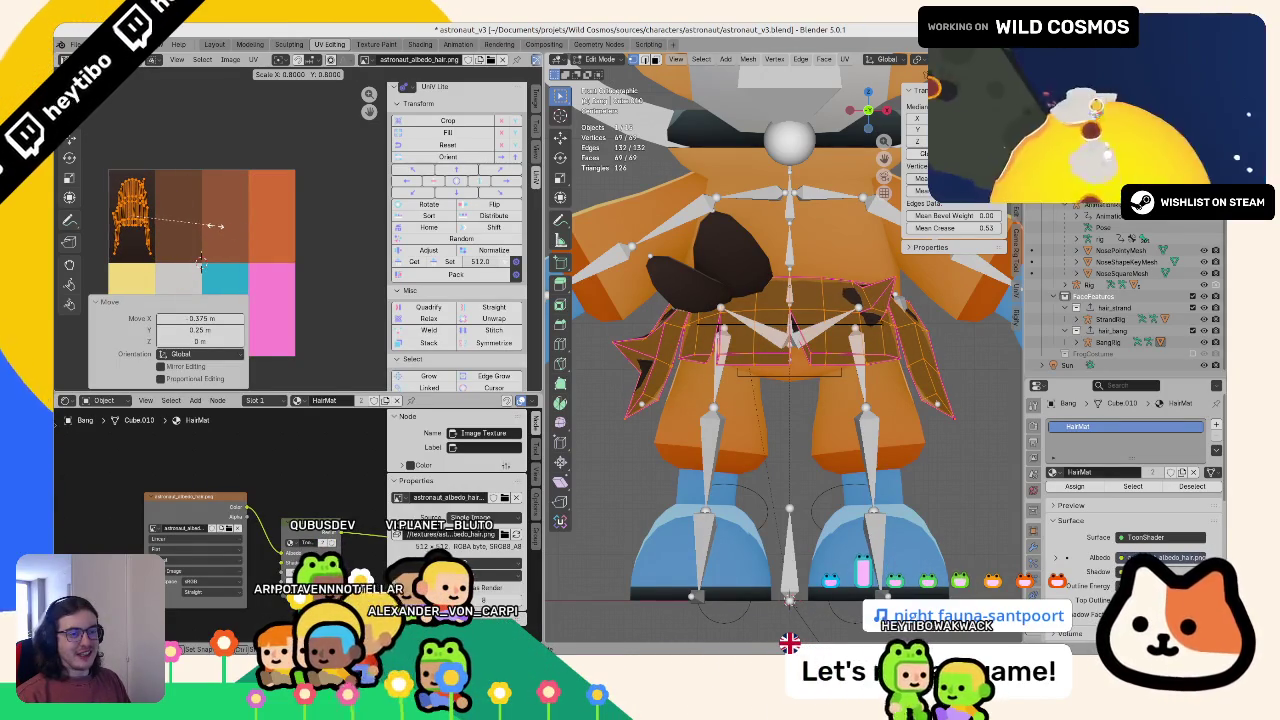
pyautogui.write('.9')
pyautogui.press('Return')
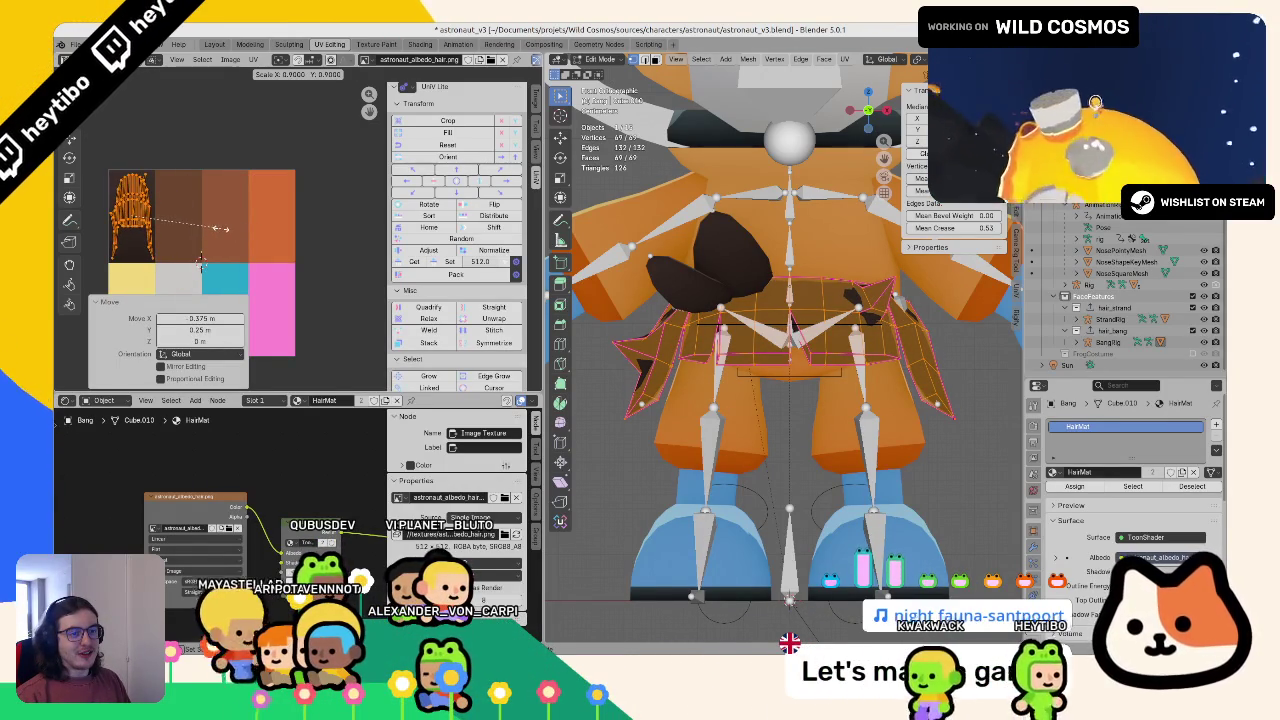
# Step: Return to Object Mode and orbit closer to preview the dark brown bang
pyautogui.press('s')
pyautogui.press('x')
pyautogui.press('Escape')
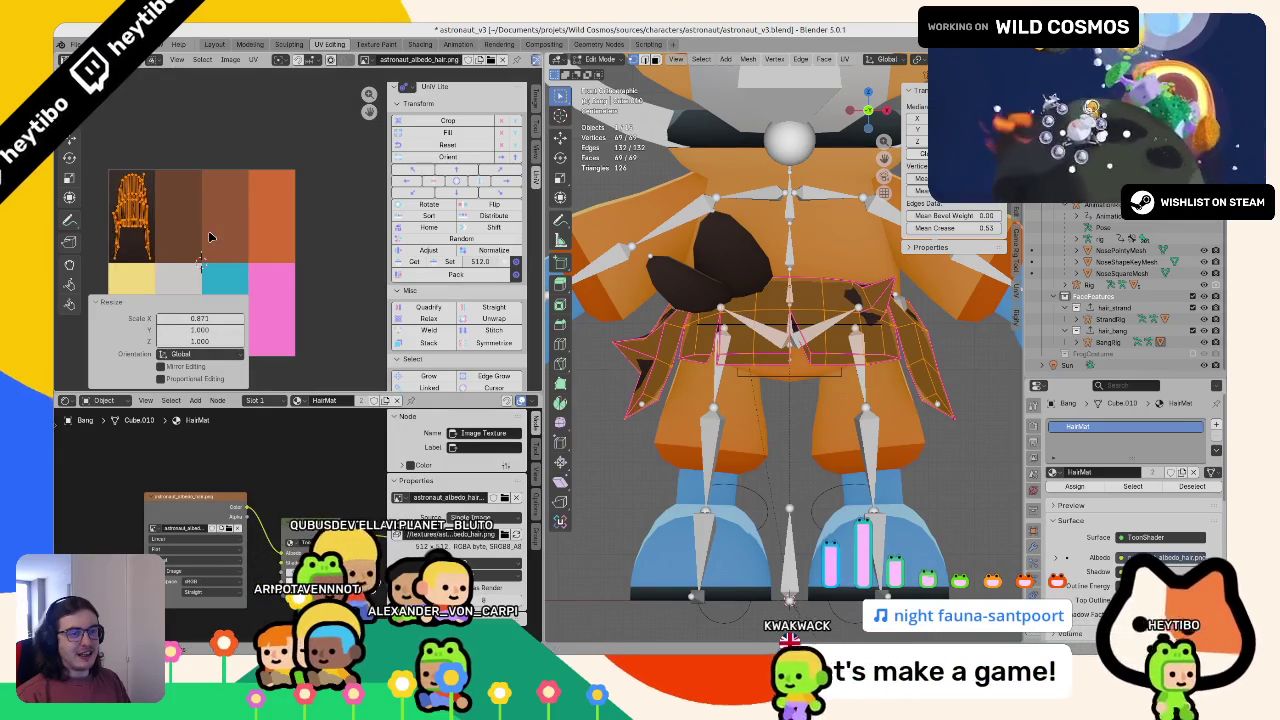
pyautogui.press('Tab')
pyautogui.scroll(-5, 728, 412)
pyautogui.click(728, 412)
pyautogui.moveTo(728, 412); pyautogui.dragTo(675, 400)
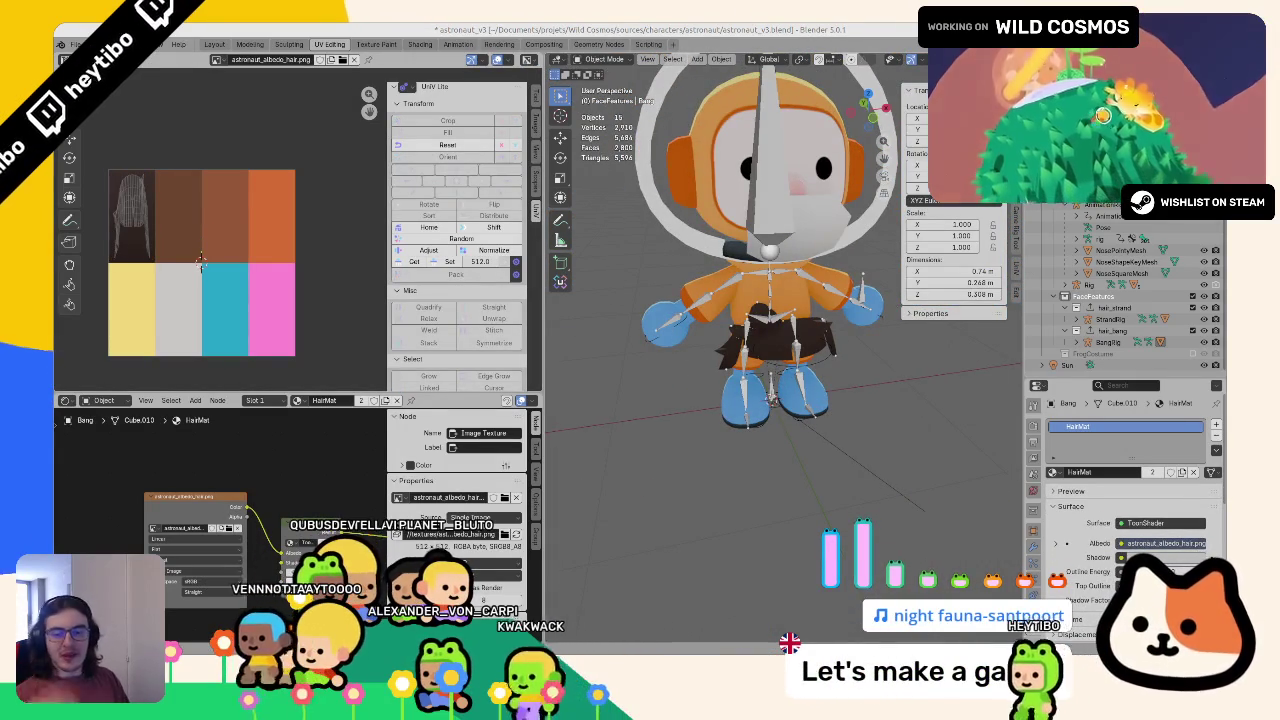
pyautogui.press('g')
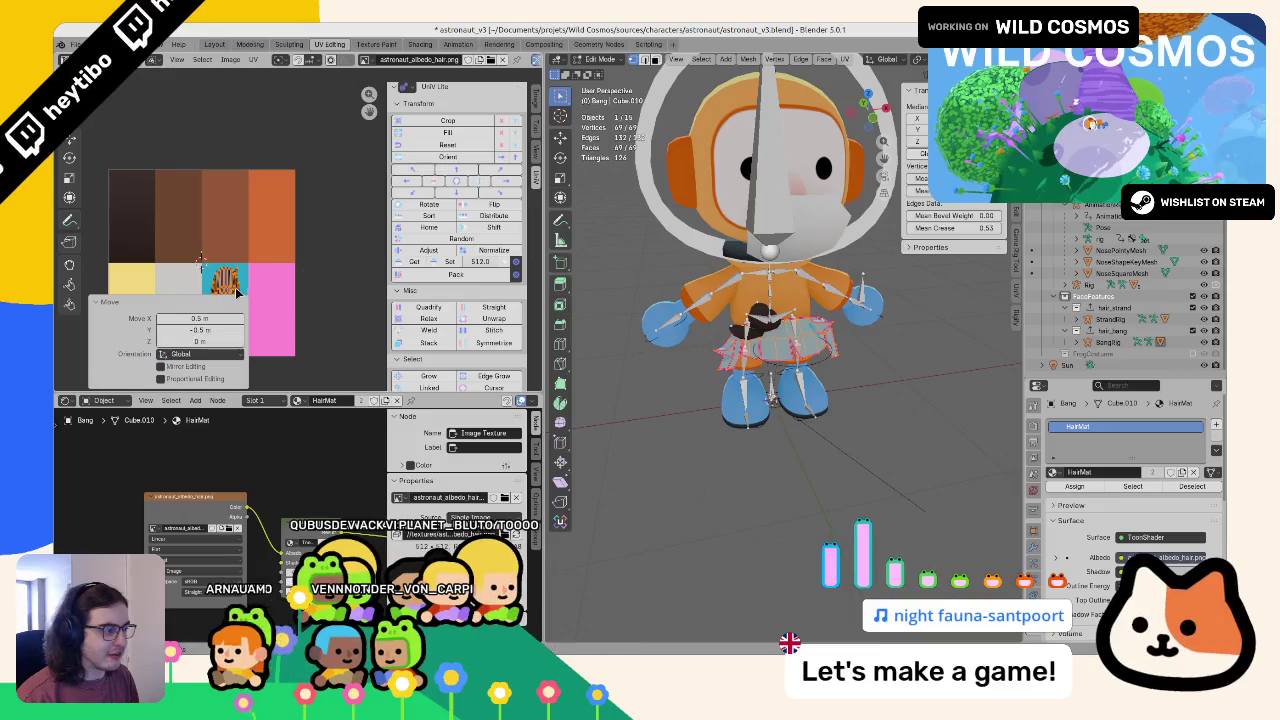
pyautogui.press('Return')
pyautogui.moveTo(720, 390); pyautogui.dragTo(690, 375)
pyautogui.press('KP_1')
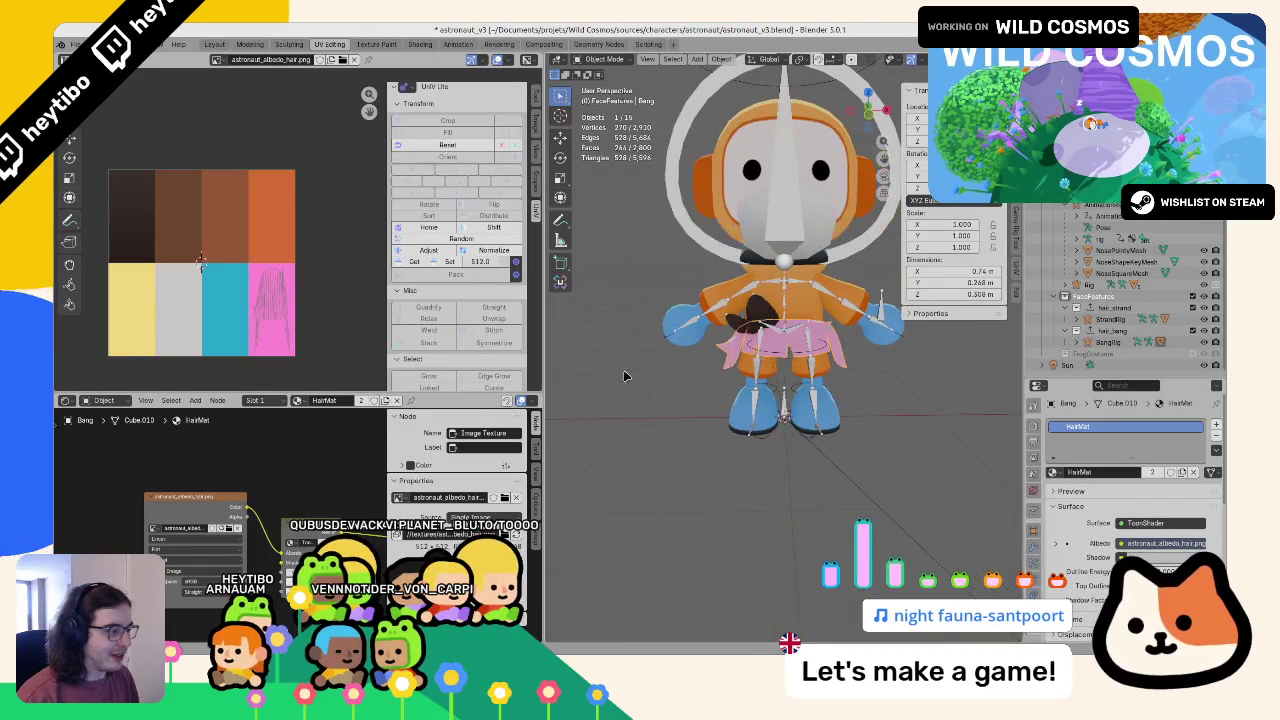
pyautogui.press('Tab')
pyautogui.press('g')
pyautogui.click(210, 270)
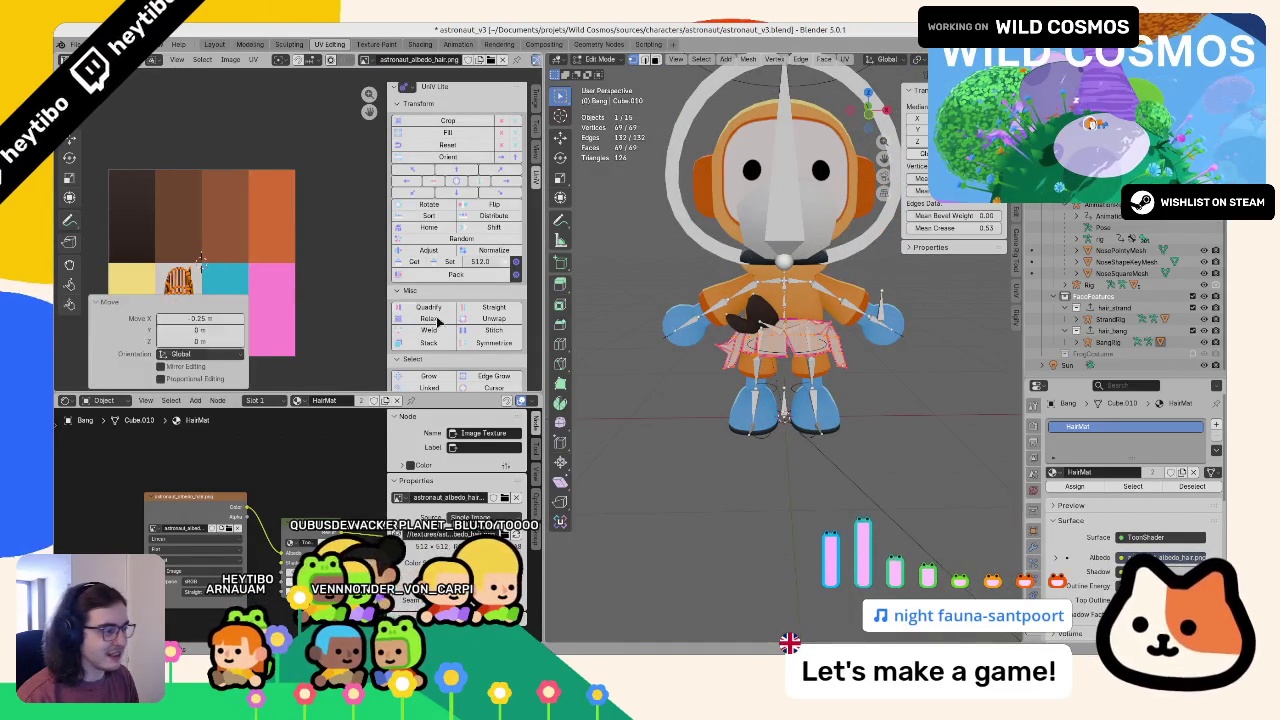
pyautogui.press('Tab')
pyautogui.press('Tab')
pyautogui.press('g')
pyautogui.click(225, 218)
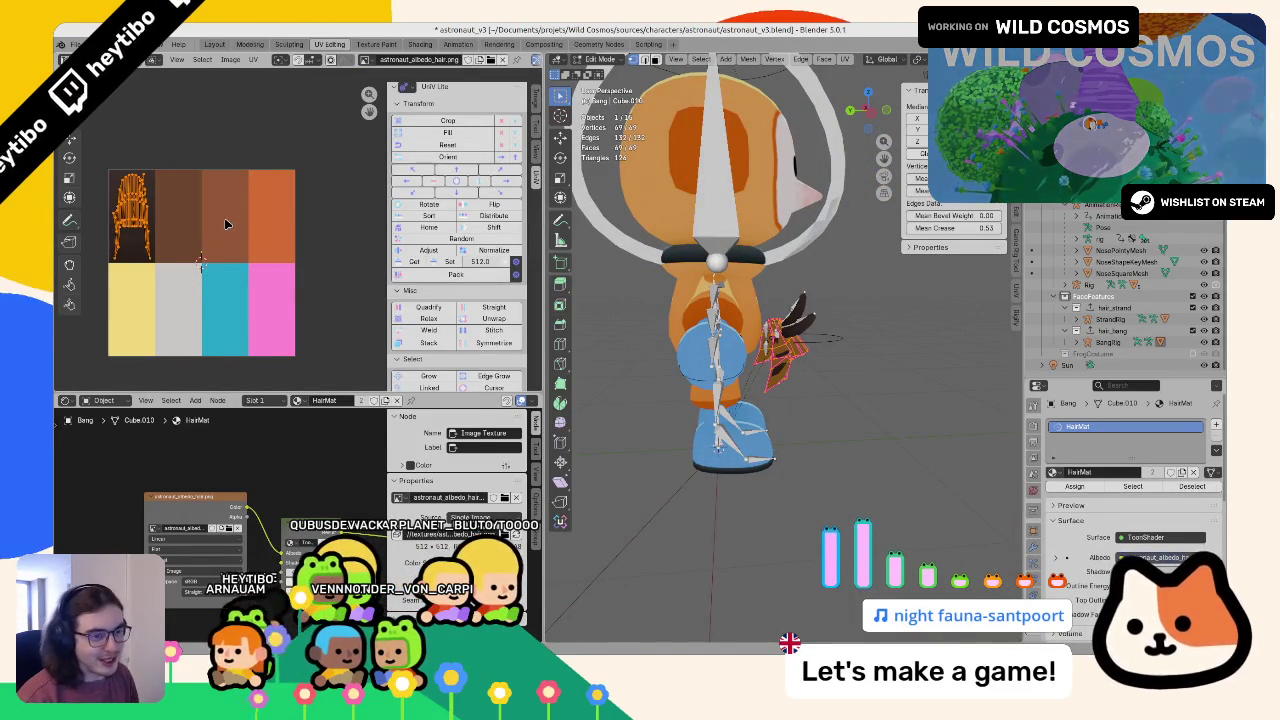
pyautogui.moveTo(760, 400); pyautogui.dragTo(832, 432)
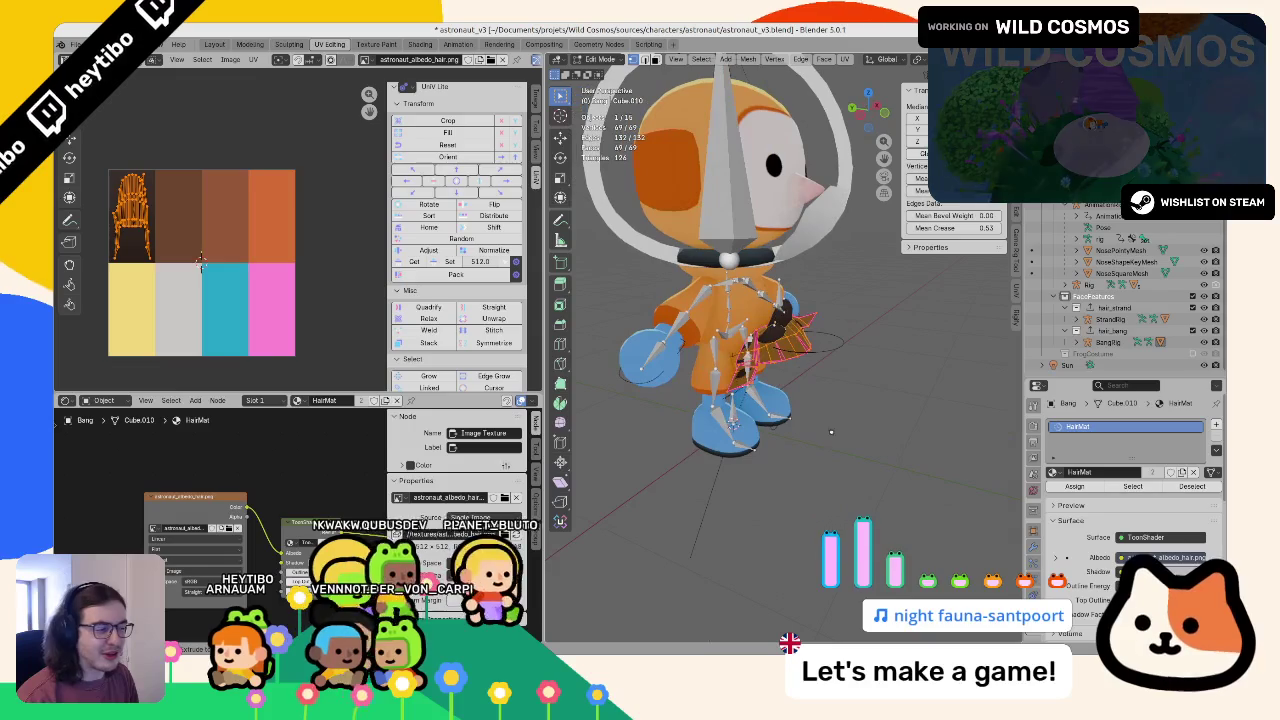
pyautogui.press('Tab')
pyautogui.click(833, 420)
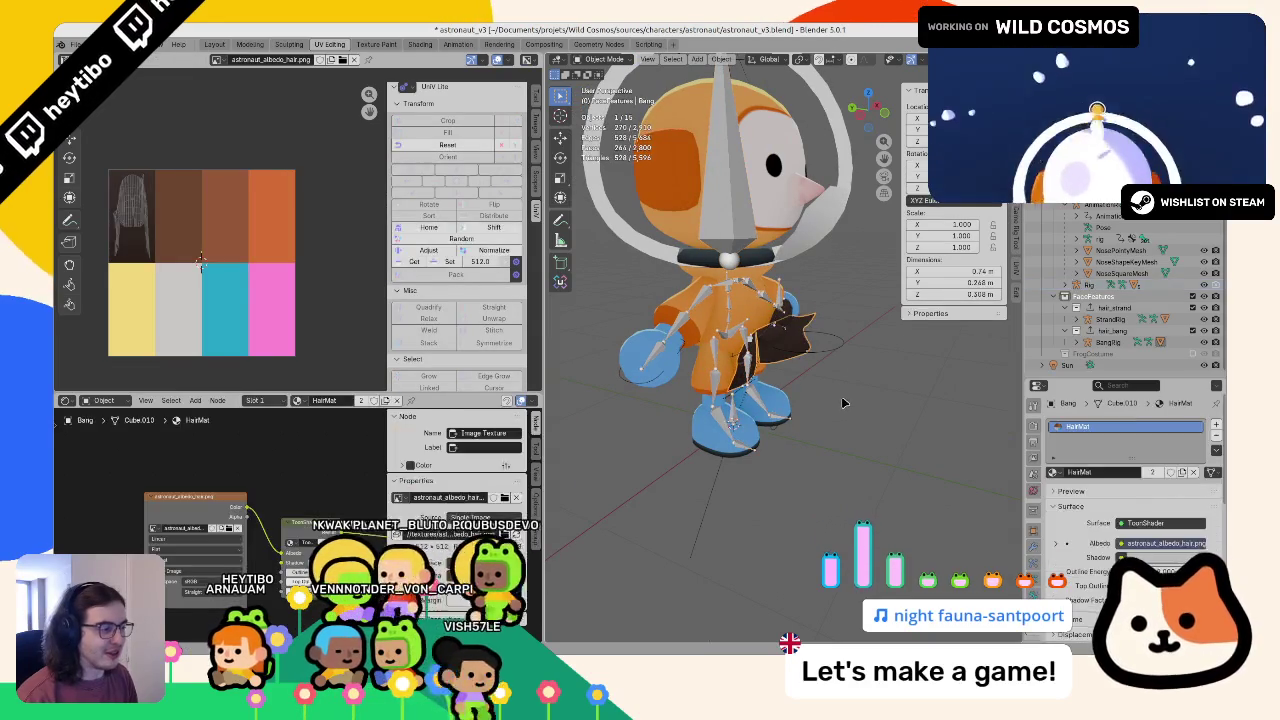
pyautogui.press('KP_Decimal')
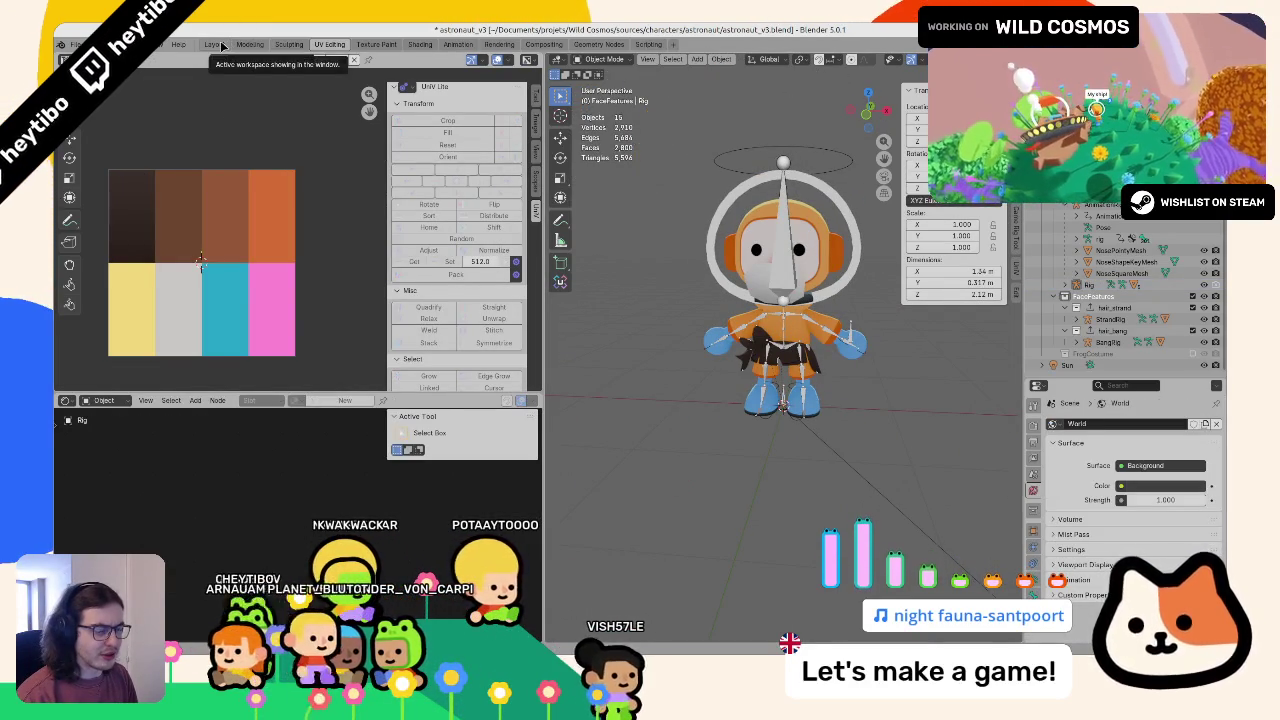
# Step: Select the Bang mesh, StrandRig and Strand mesh in the Layout workspace
pyautogui.click(213, 44)
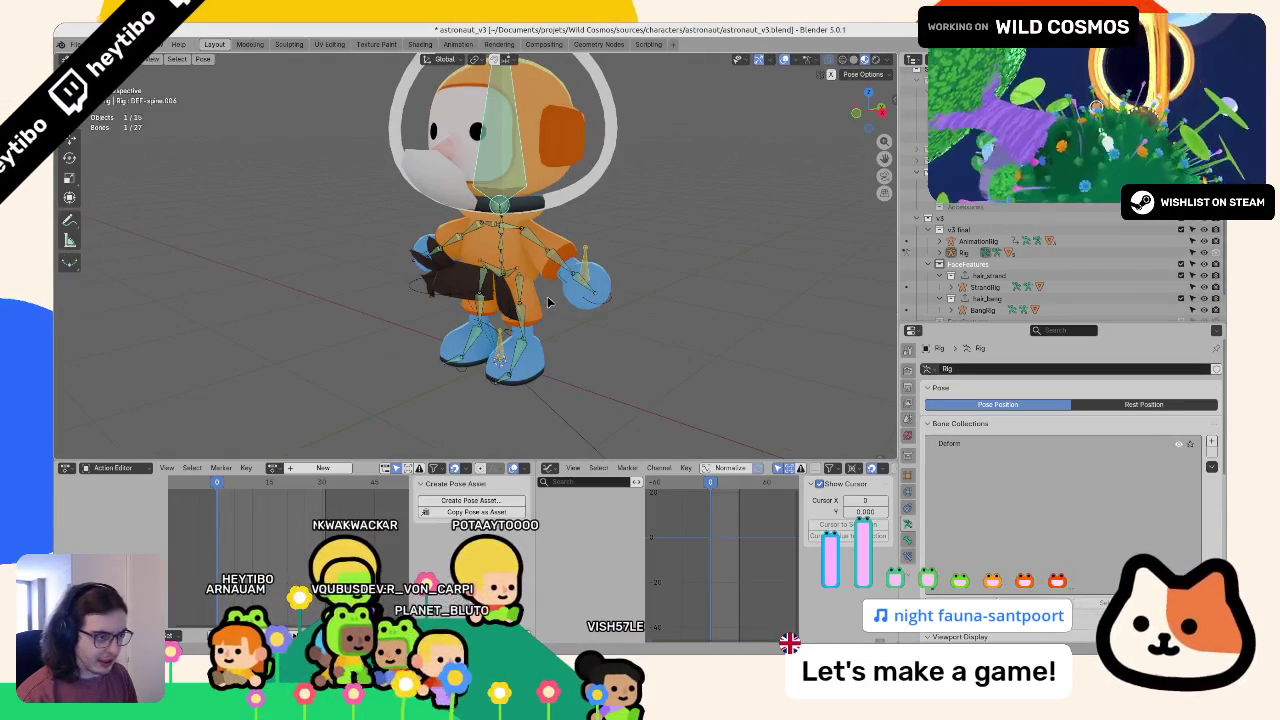
pyautogui.hotkey('ctrl', 'Tab')
pyautogui.click(502, 287)
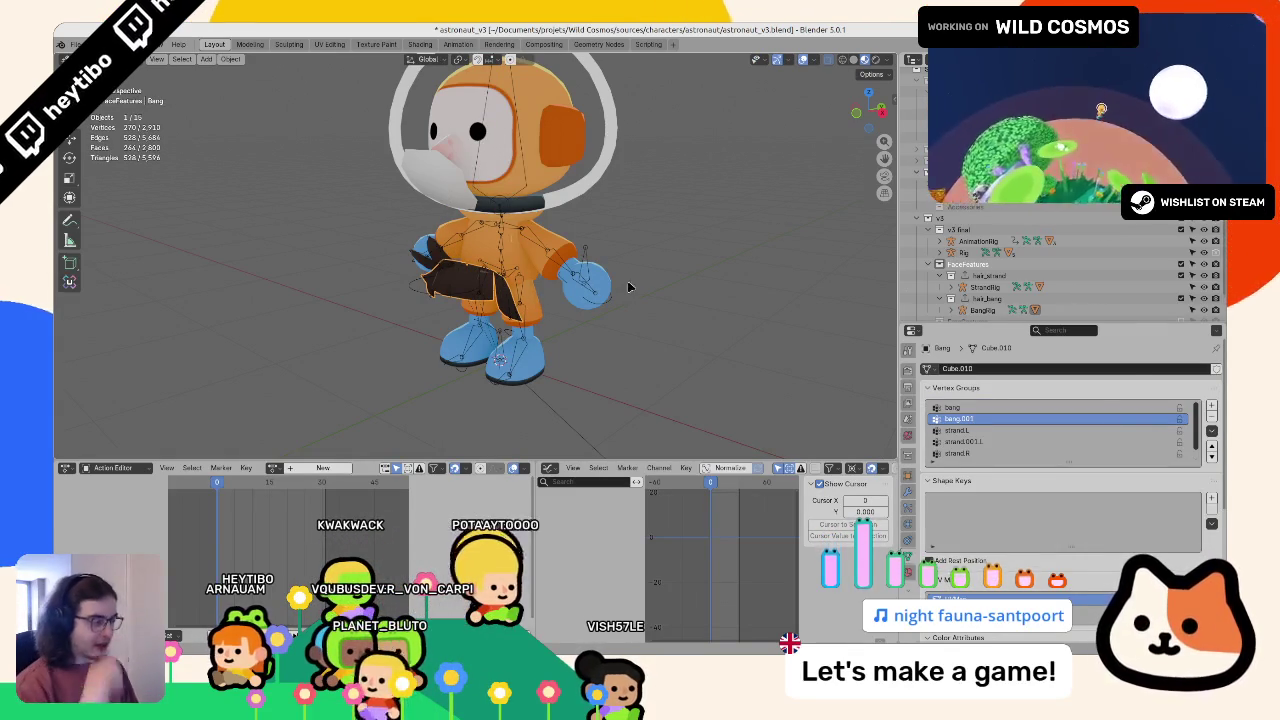
pyautogui.scroll(-1, 1010, 247)
pyautogui.click(985, 263)
pyautogui.click(951, 263)
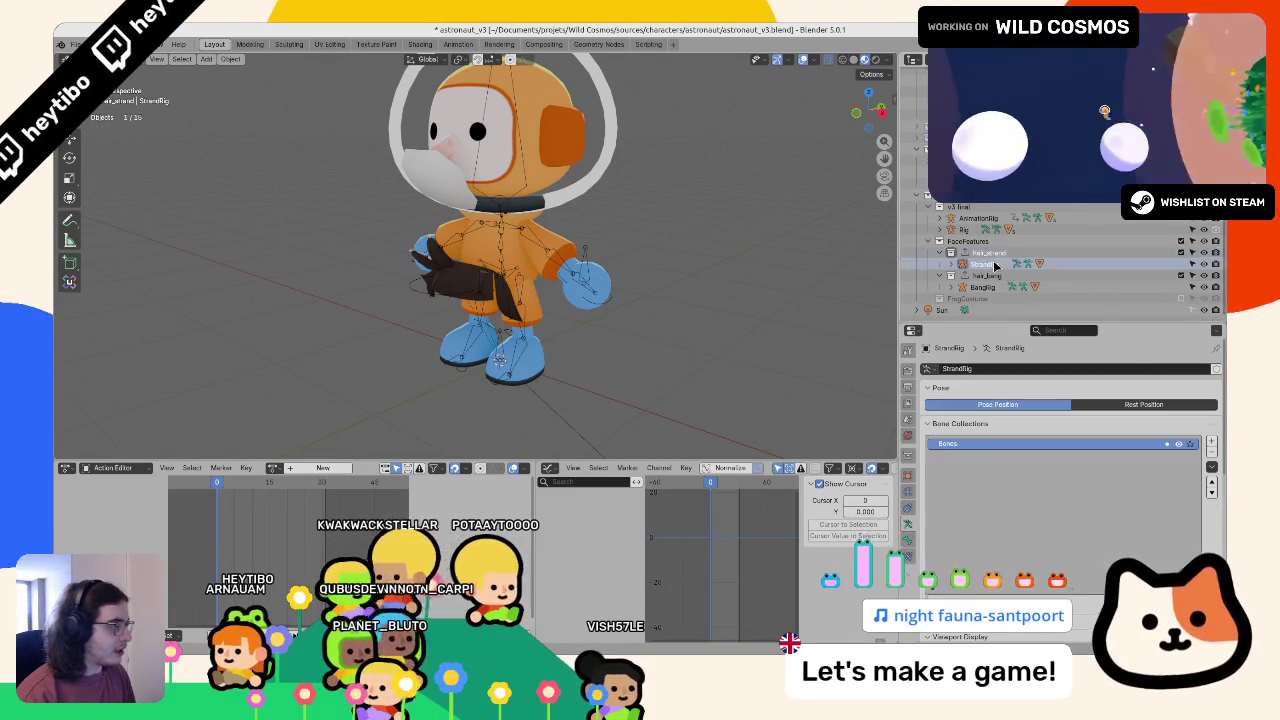
pyautogui.keyDown('ctrl'); pyautogui.click(992, 298); pyautogui.keyUp('ctrl')
pyautogui.click(75, 44)
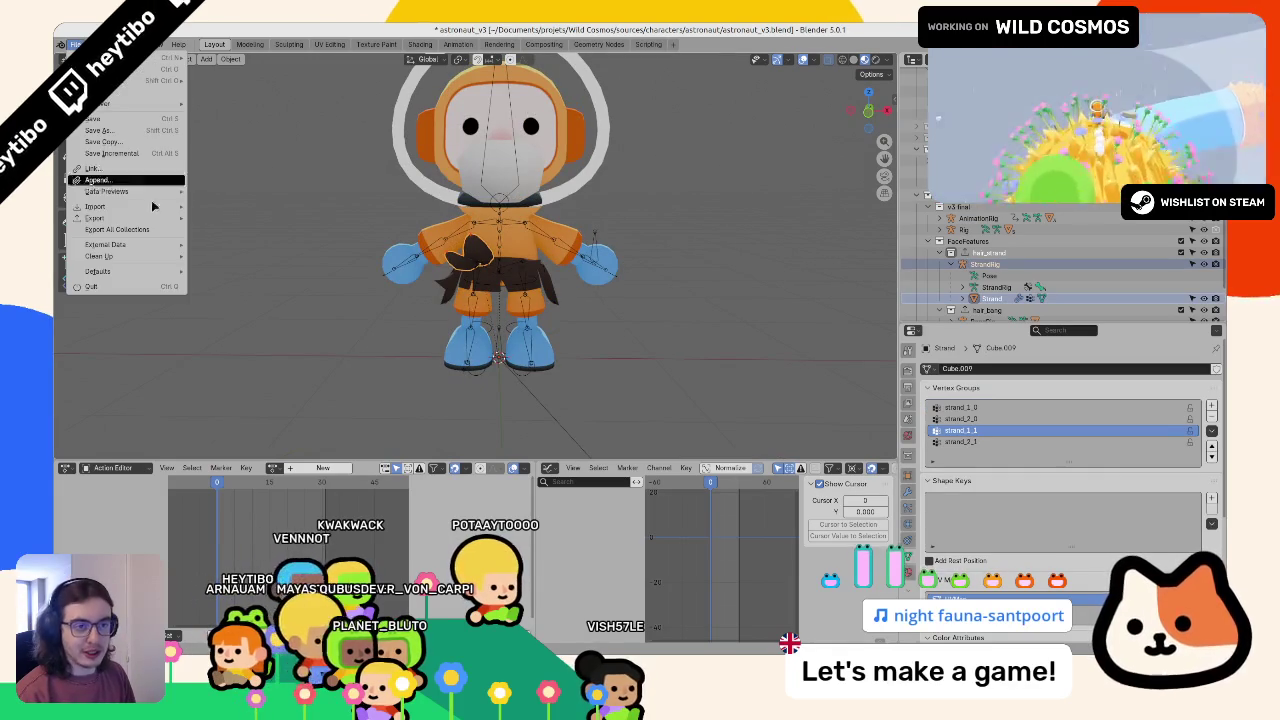
pyautogui.moveTo(143, 218)
pyautogui.scroll(-1, 912, 466)
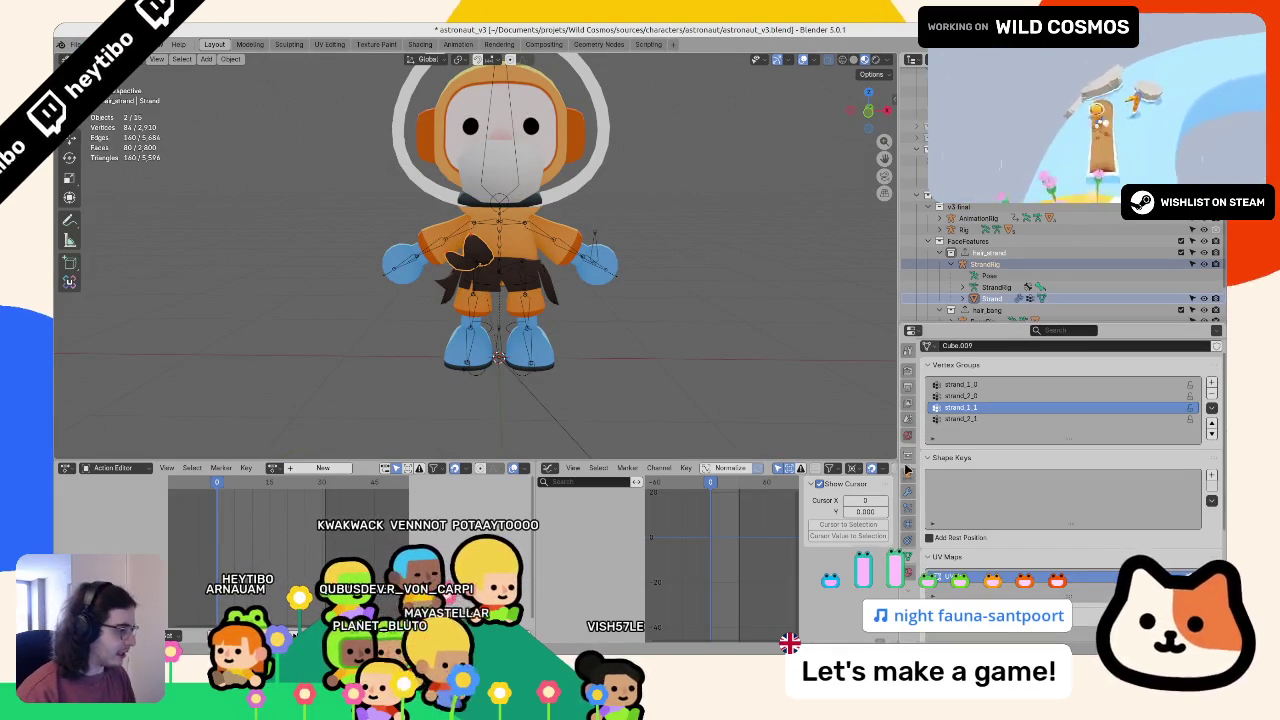
# Step: Save astronaut_v3.blend and show the hair_strand collection's export settings
pyautogui.hotkey('ctrl', 's')
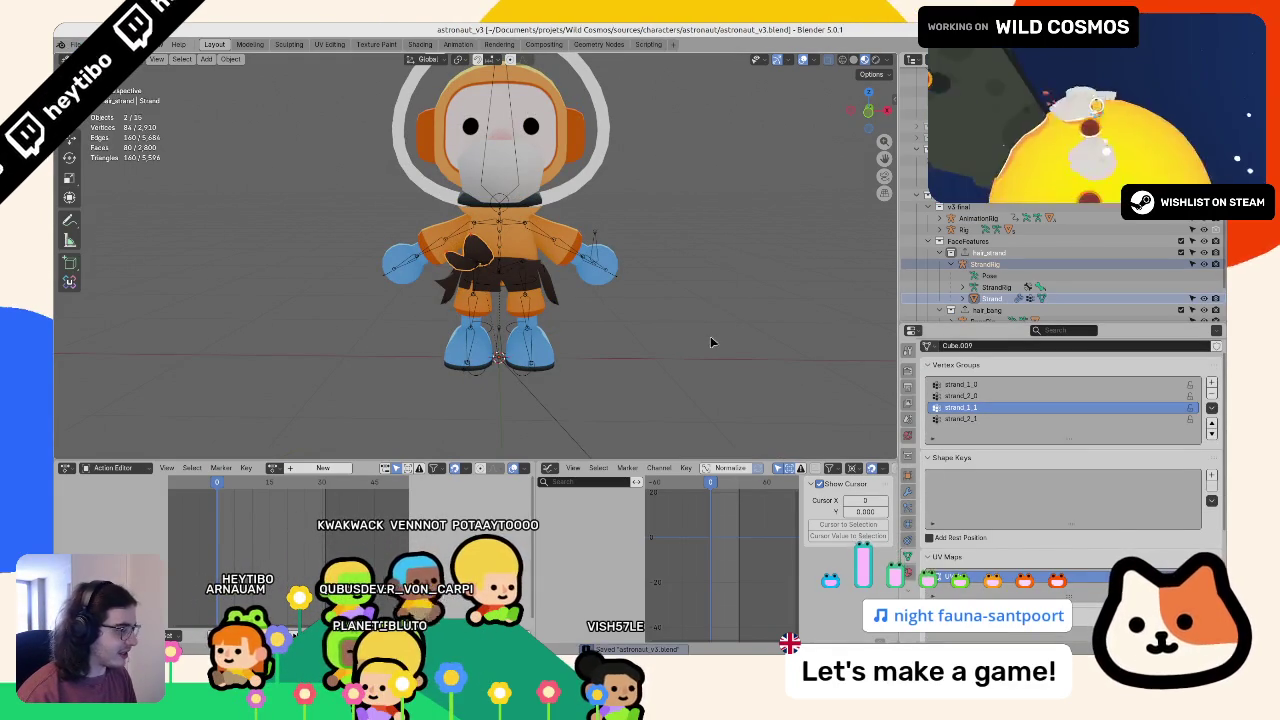
pyautogui.click(985, 252)
pyautogui.scroll(-3, 980, 471)
pyautogui.scroll(-5, 980, 471)
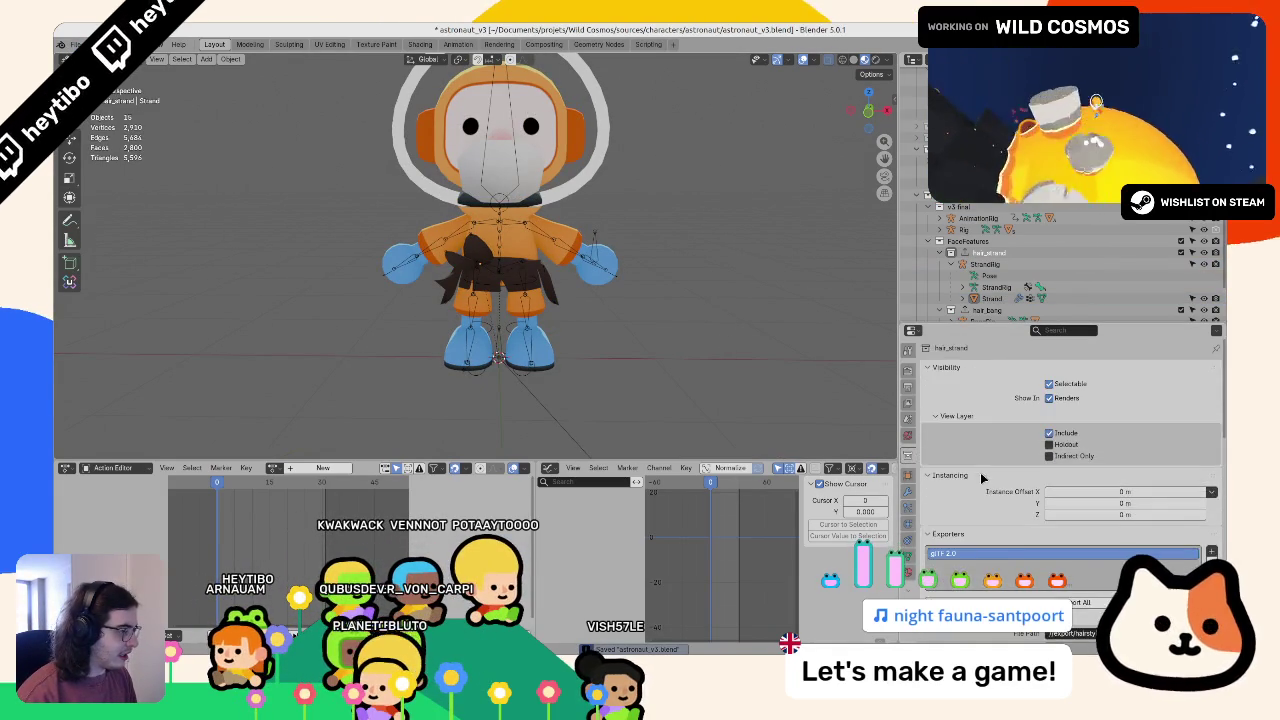
pyautogui.scroll(4, 937, 566)
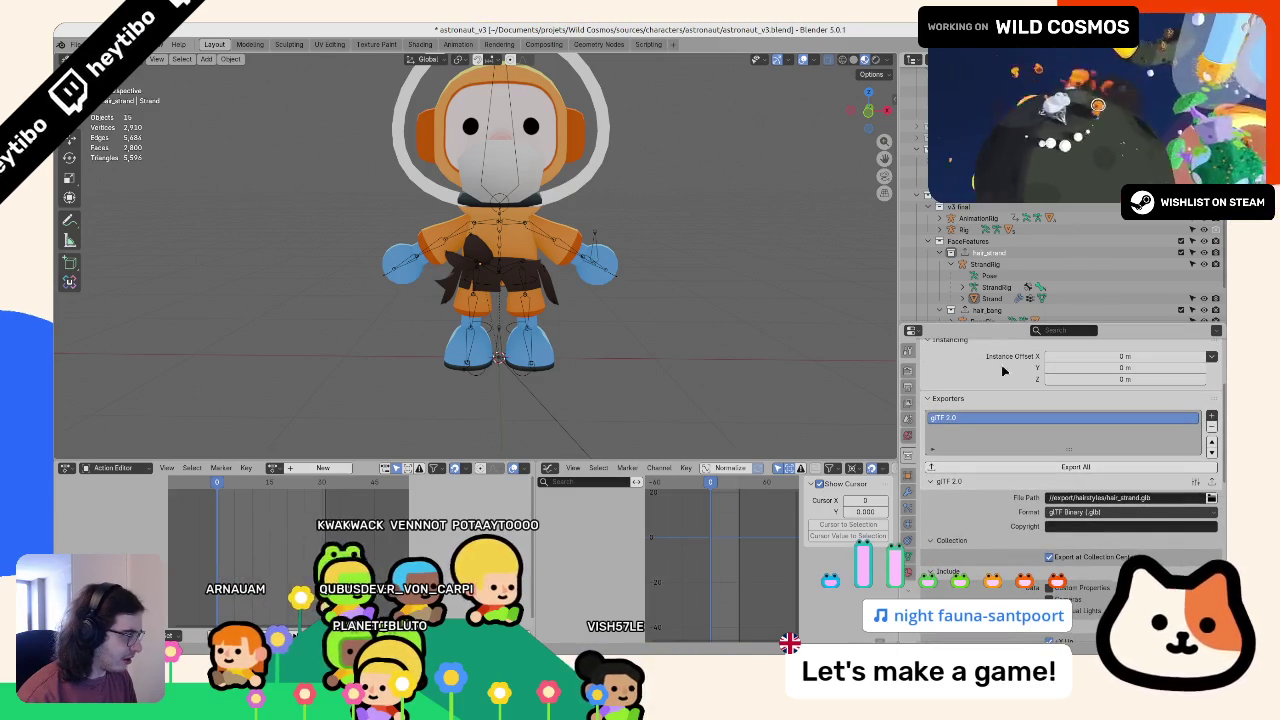
pyautogui.scroll(-2, 960, 278)
pyautogui.scroll(3, 960, 275)
pyautogui.click(962, 264)
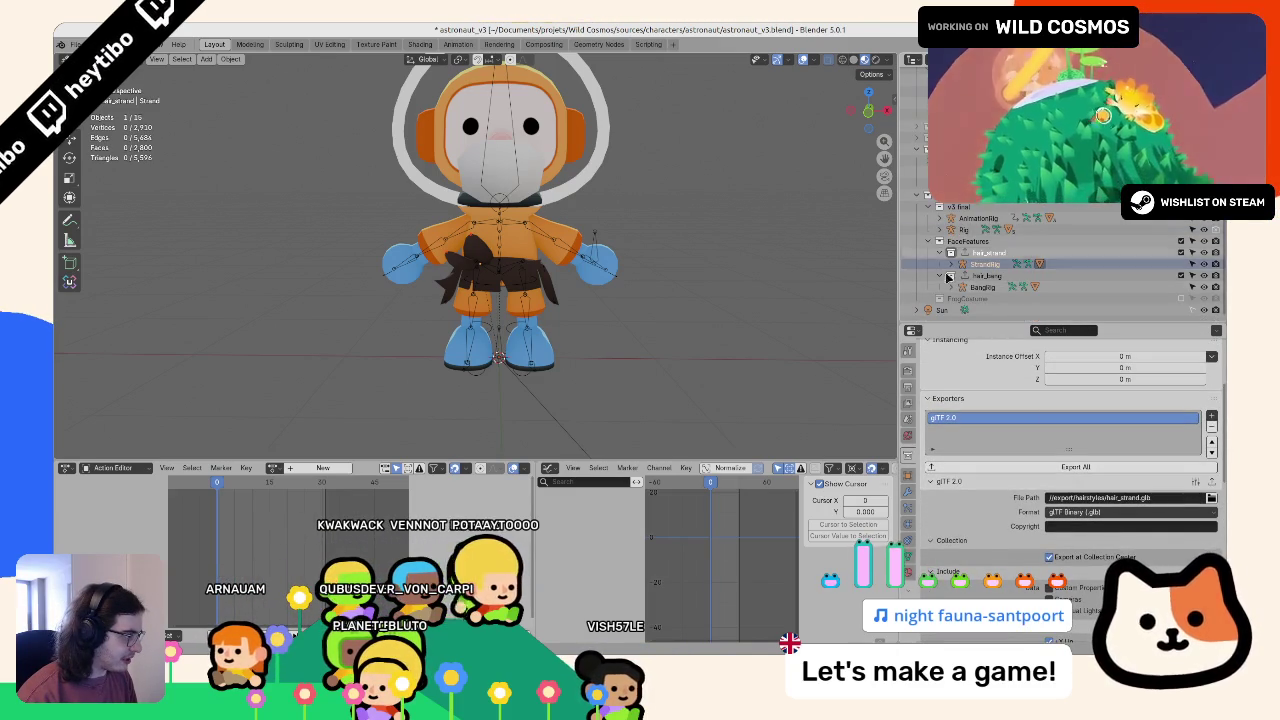
pyautogui.click(972, 286)
pyautogui.press('Up')
pyautogui.press('Up')
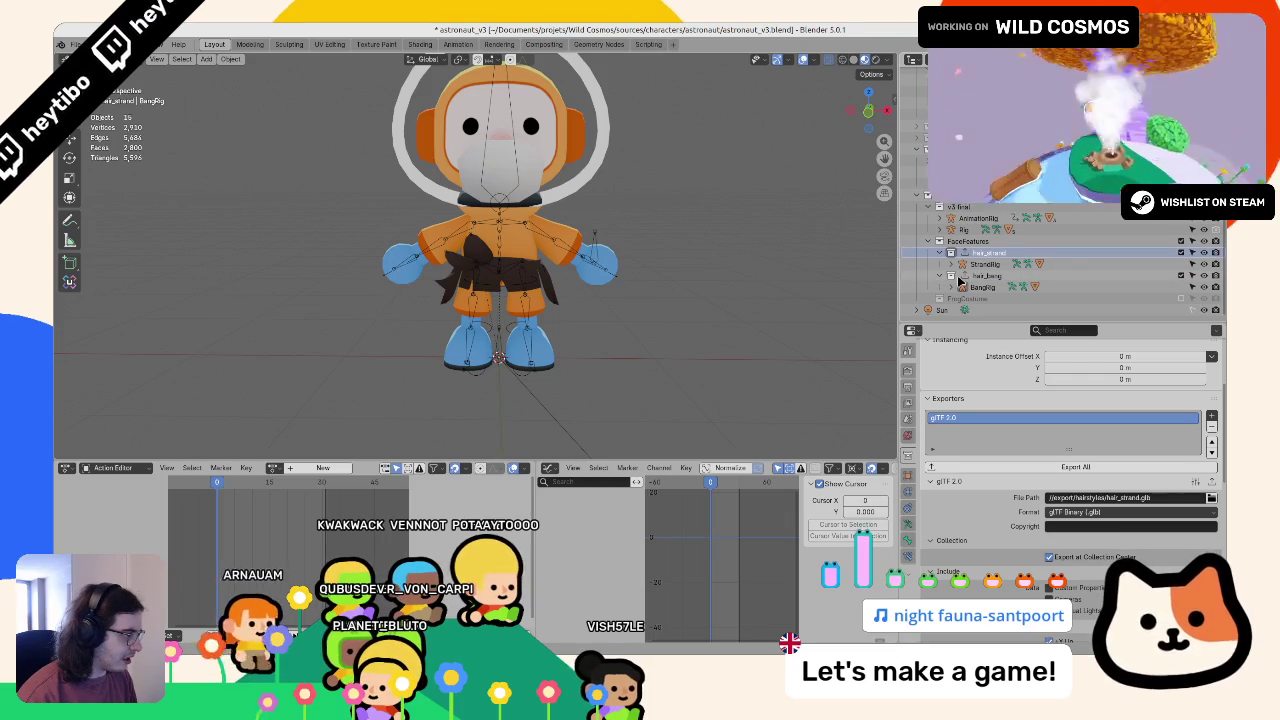
pyautogui.click(982, 276)
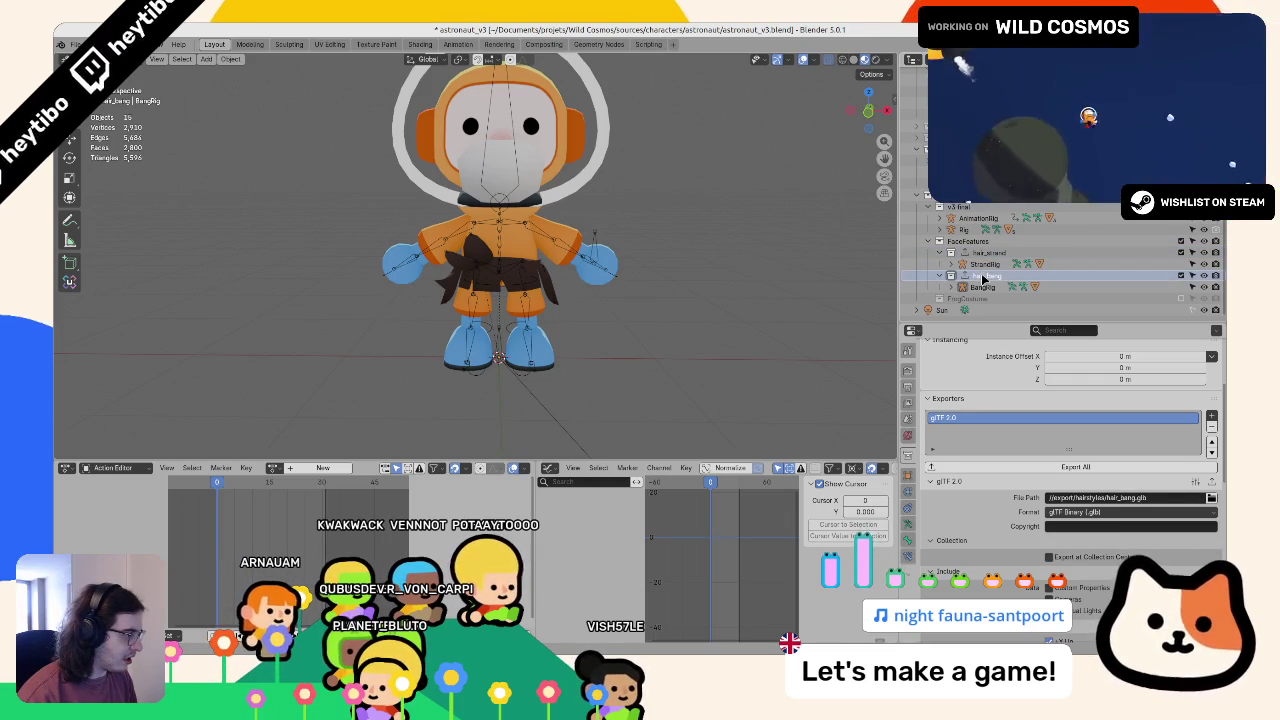
pyautogui.press('Up')
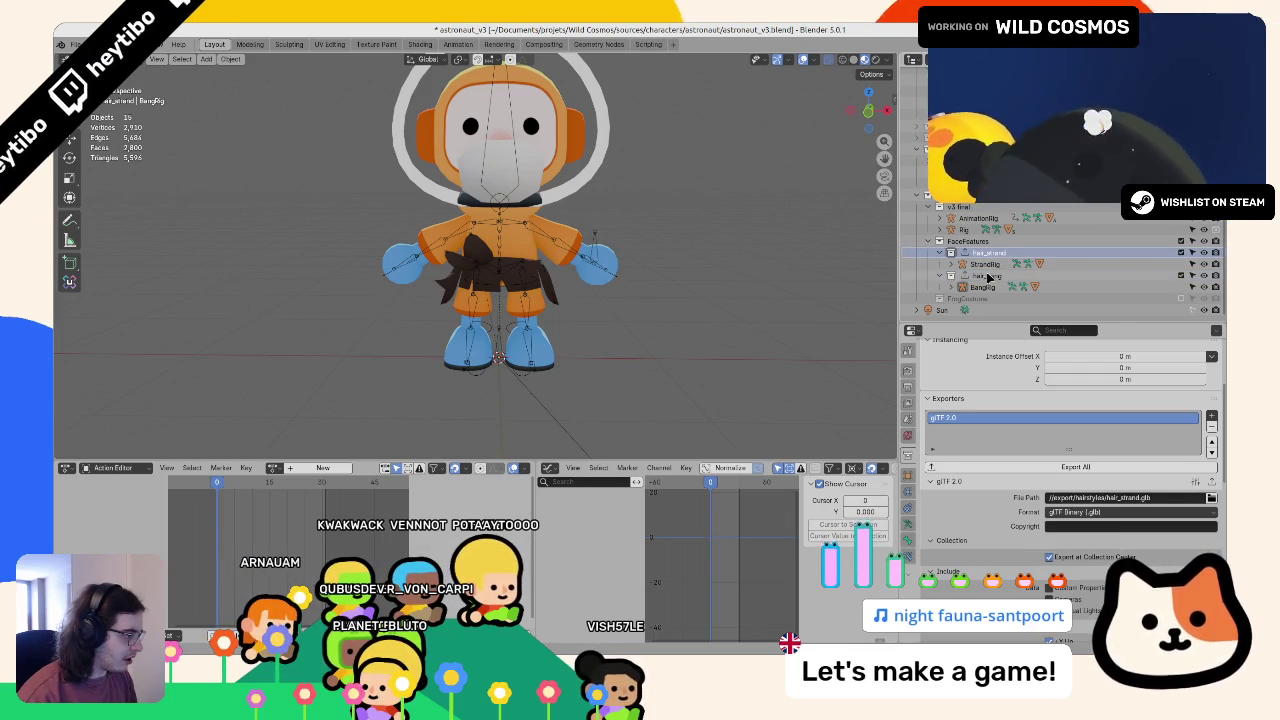
pyautogui.click(987, 276)
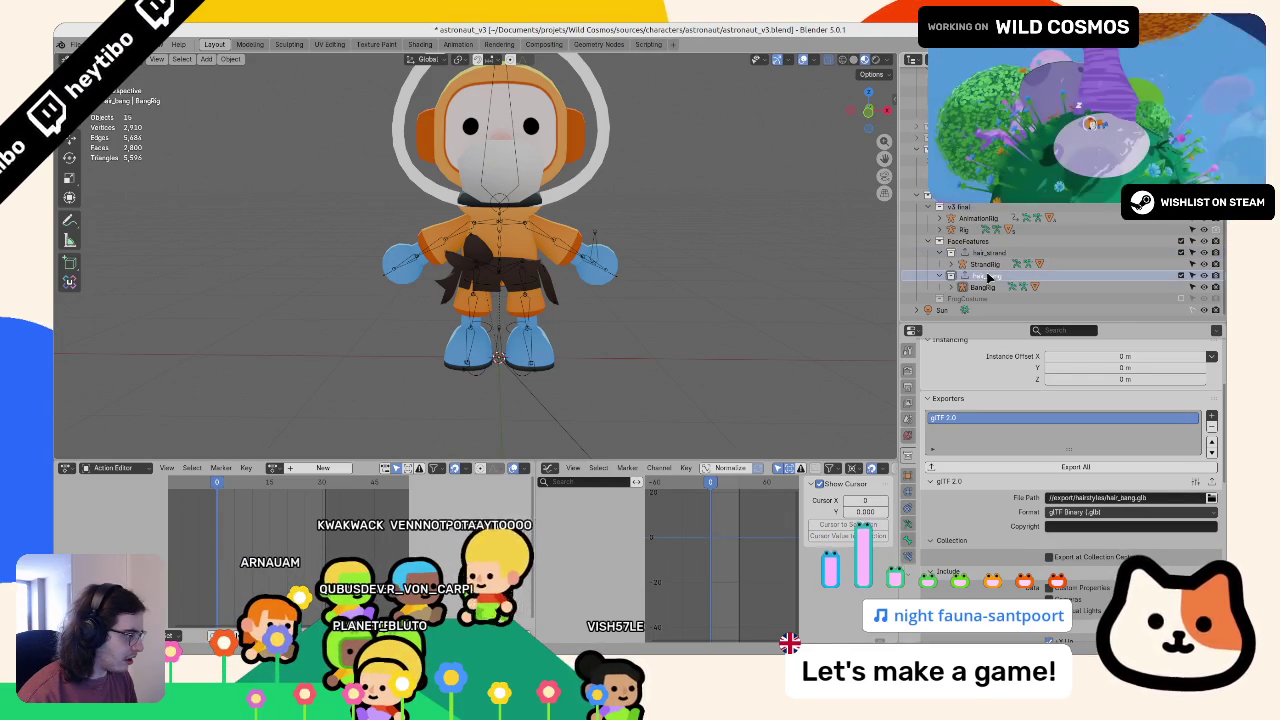
pyautogui.click(990, 257)
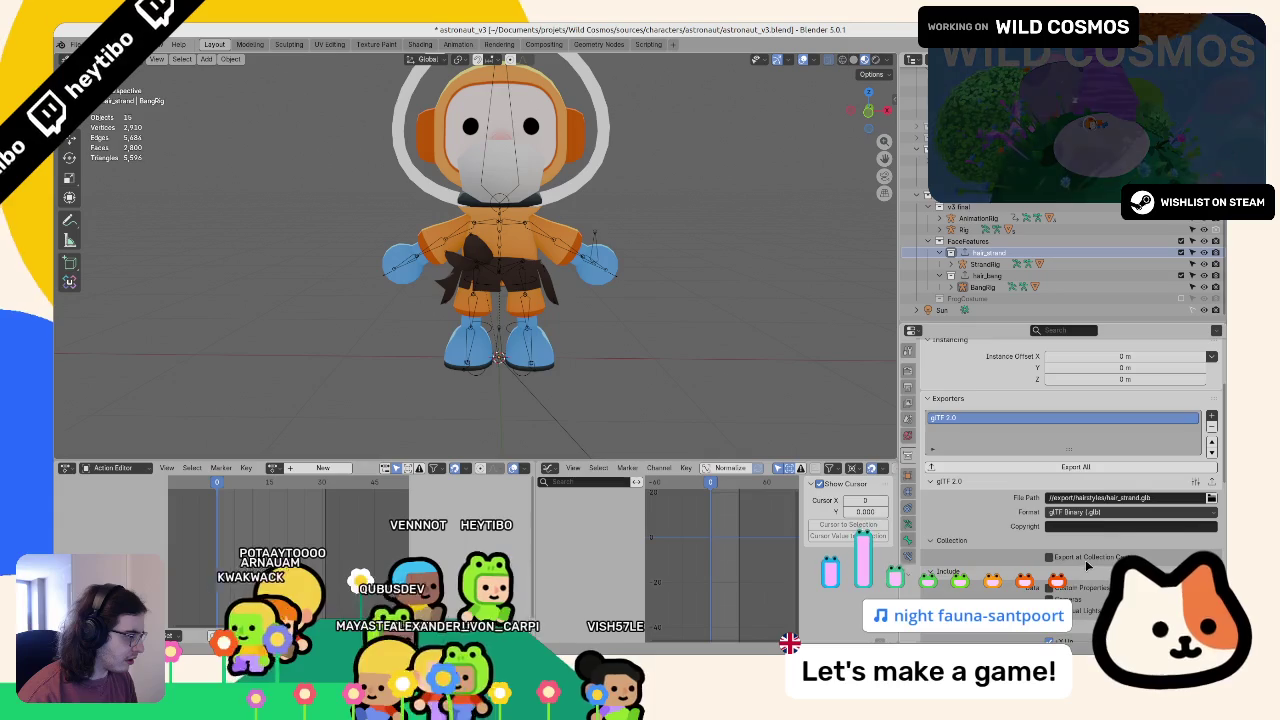
# Step: Toggle export from collection center and export hair_strand to hair_strand.glb
pyautogui.click(1087, 557)
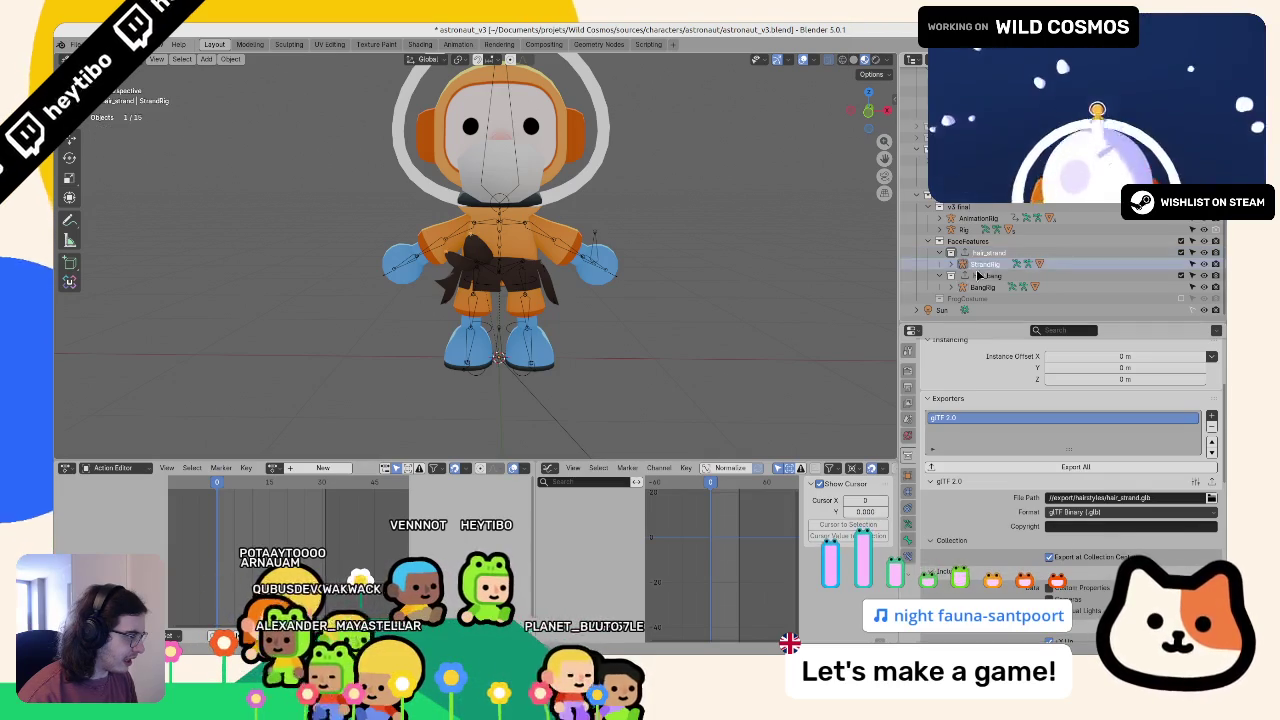
pyautogui.click(987, 275)
pyautogui.scroll(-5, 1104, 556)
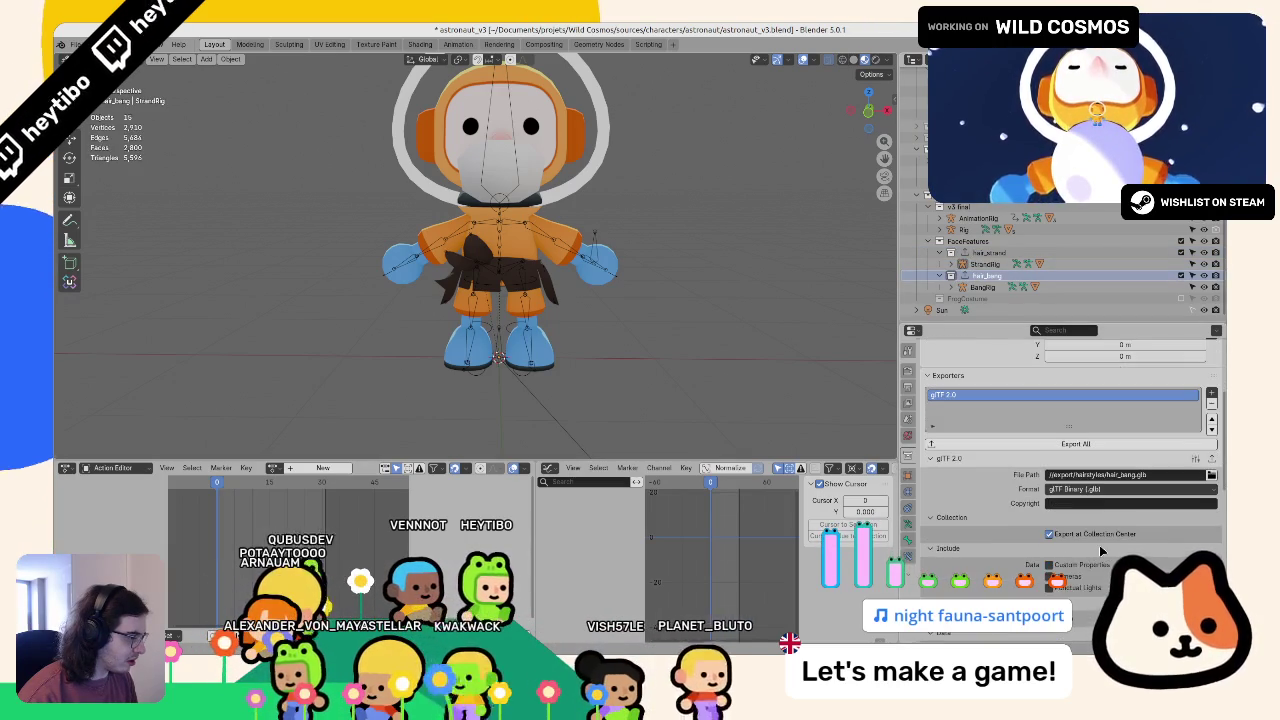
pyautogui.scroll(-10, 1107, 540)
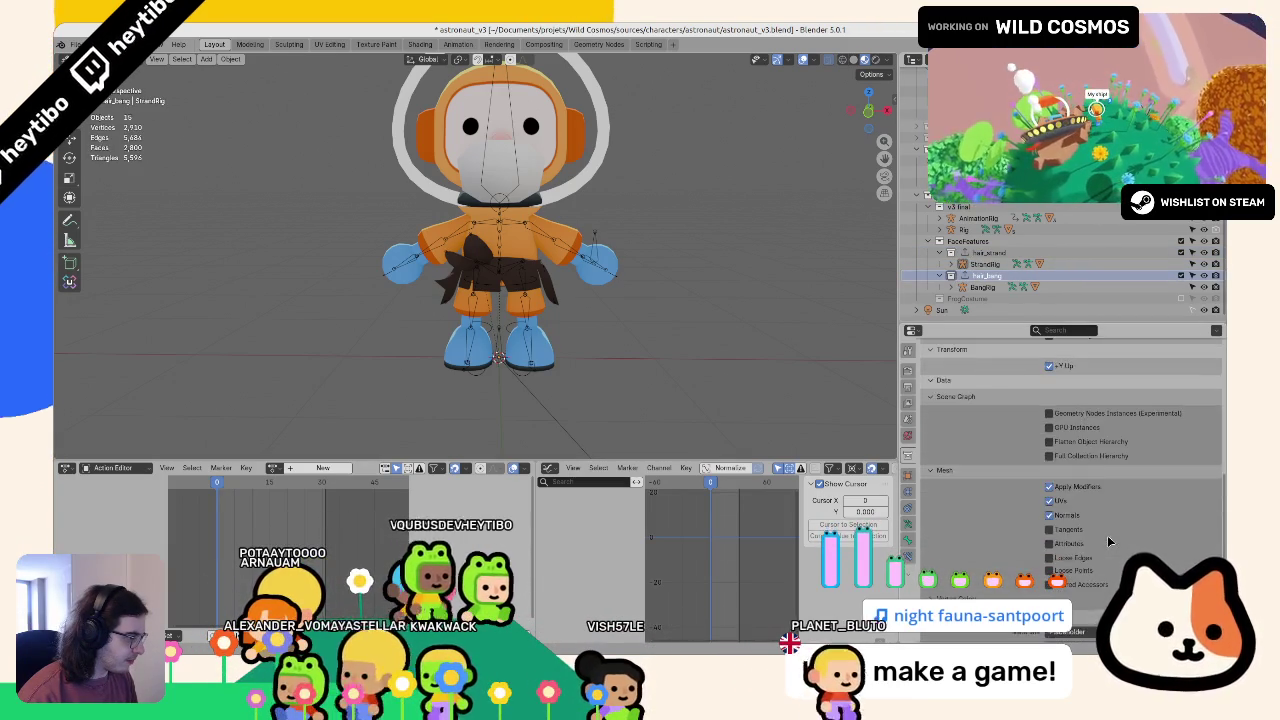
pyautogui.scroll(-1, 1015, 492)
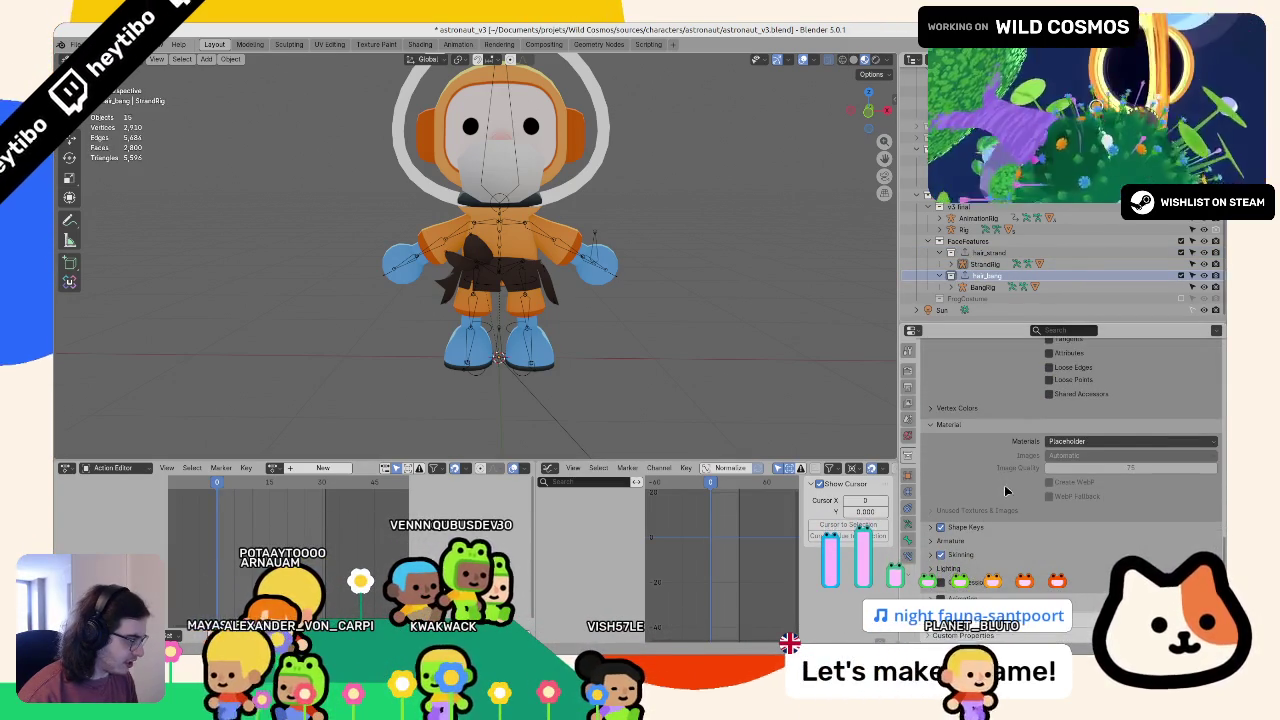
pyautogui.click(985, 252)
pyautogui.scroll(4, 965, 525)
pyautogui.scroll(10, 965, 525)
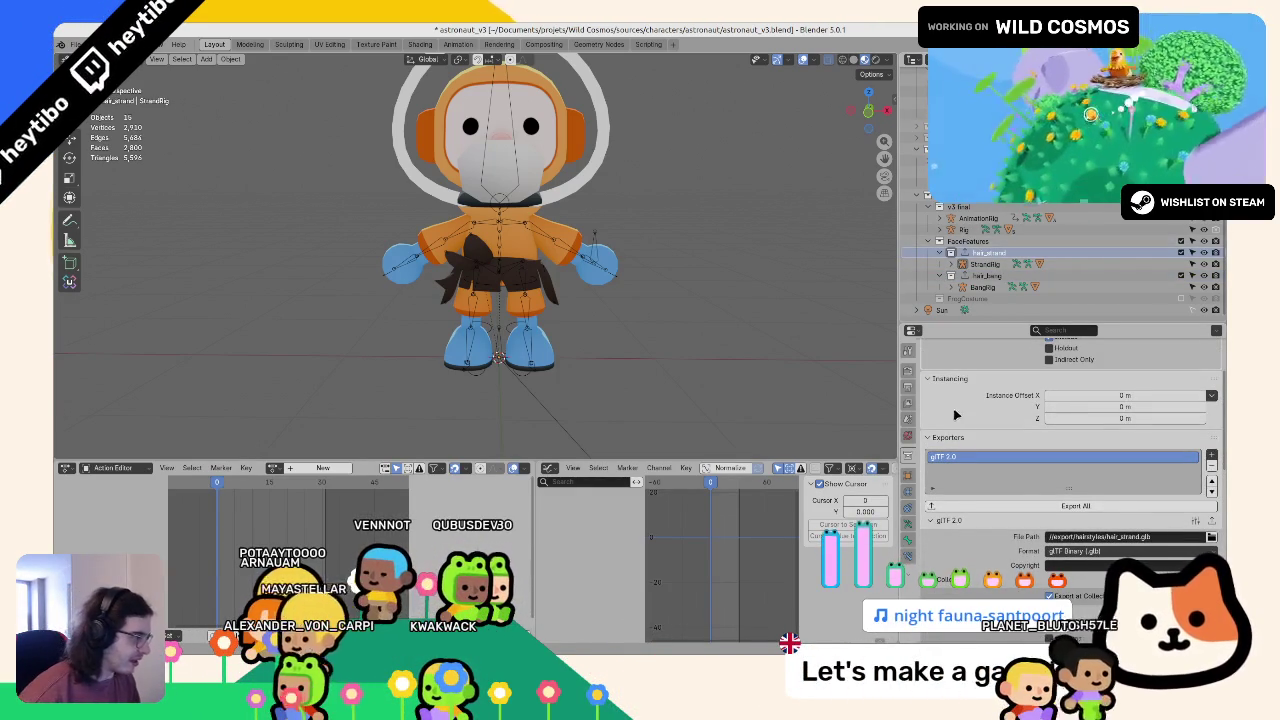
pyautogui.click(1097, 504)
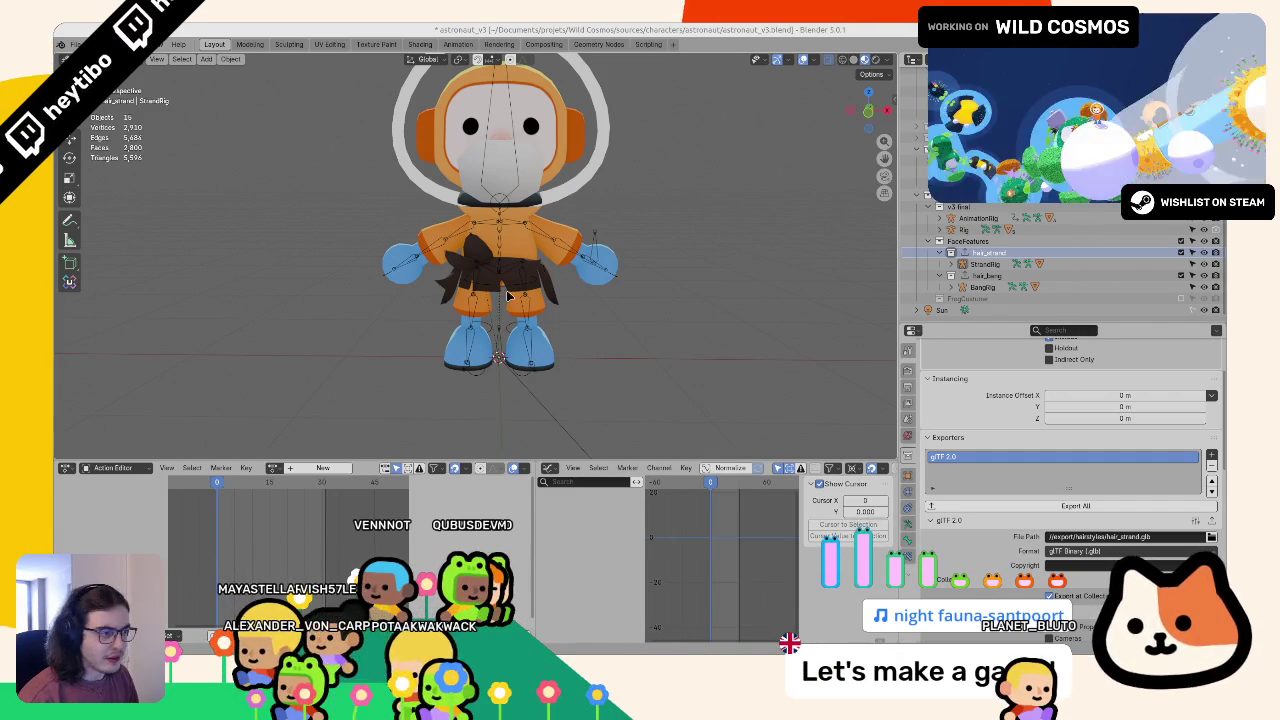
# Step: Export the hair_bang collection to hair_bang.glb and save the blend file
pyautogui.scroll(-5, 993, 421)
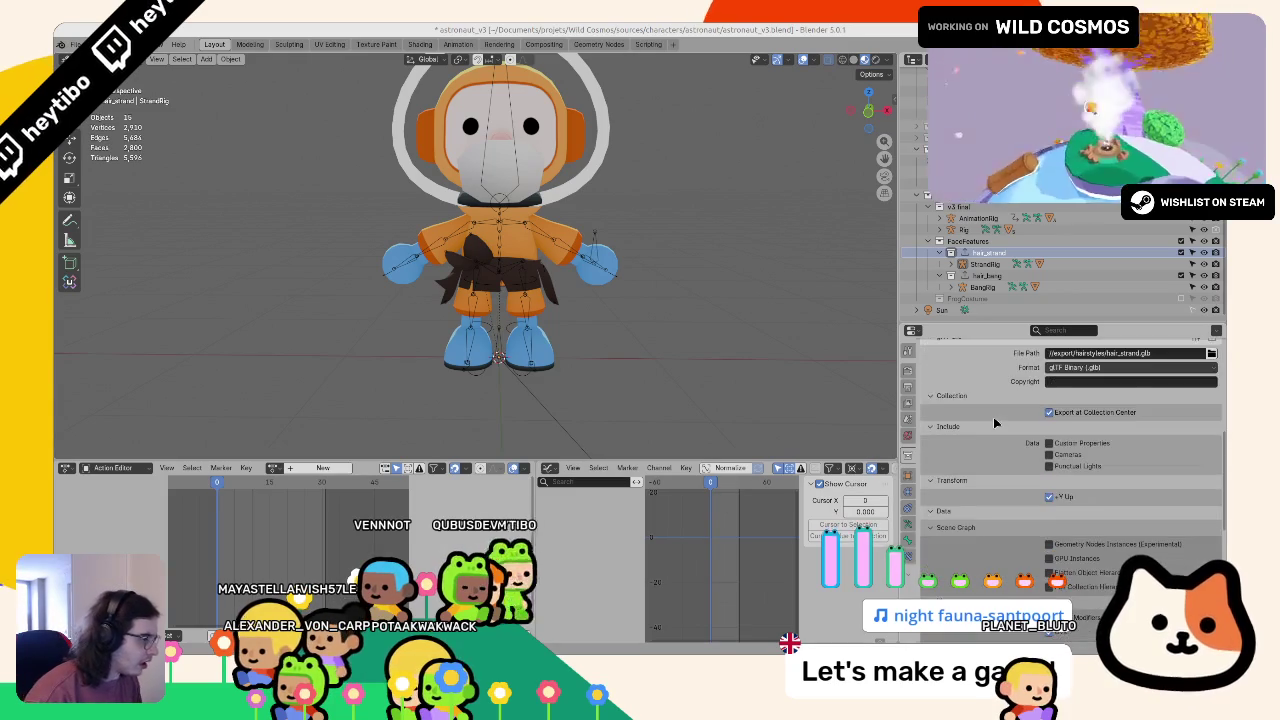
pyautogui.scroll(-6, 993, 425)
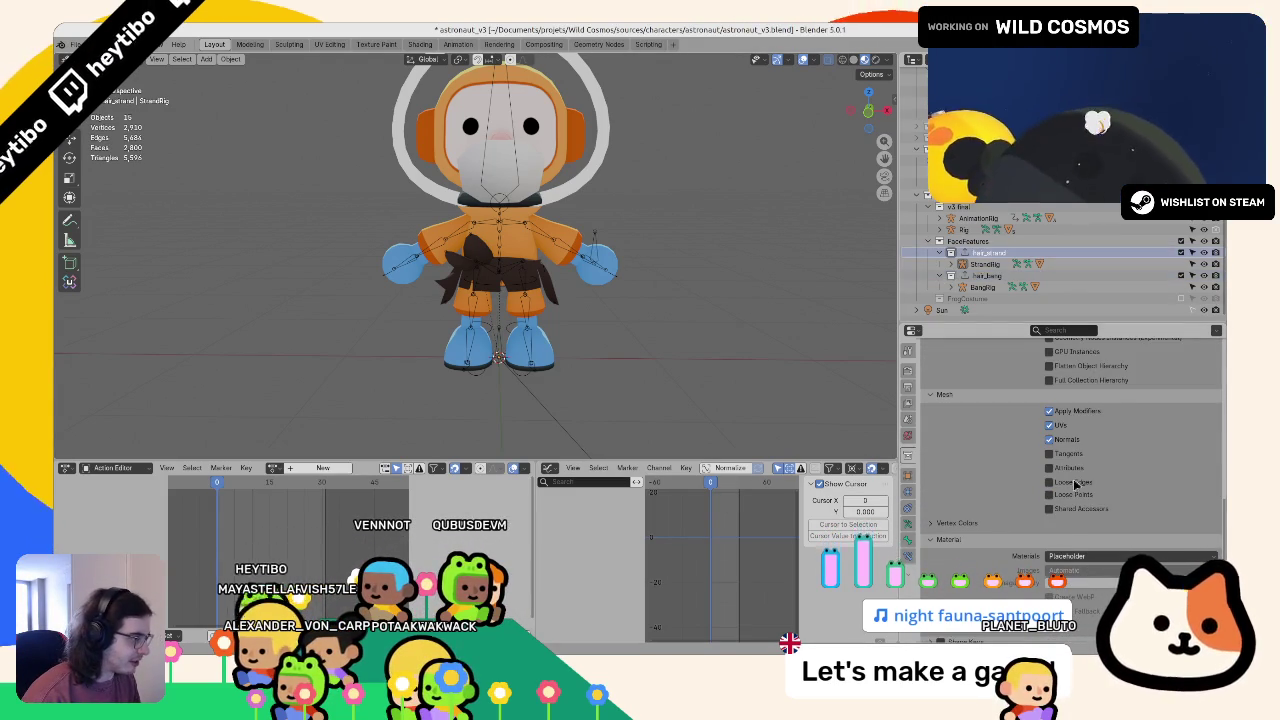
pyautogui.click(987, 275)
pyautogui.scroll(3, 1001, 433)
pyautogui.click(1071, 458)
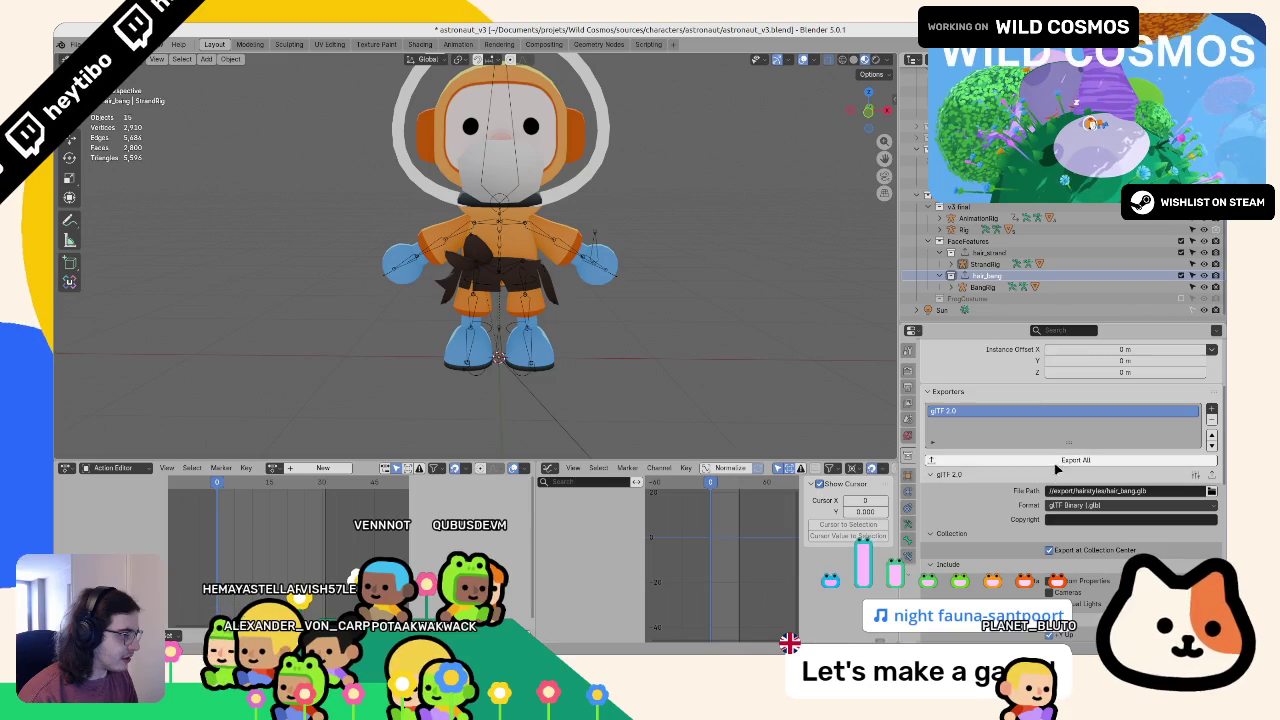
pyautogui.click(975, 252)
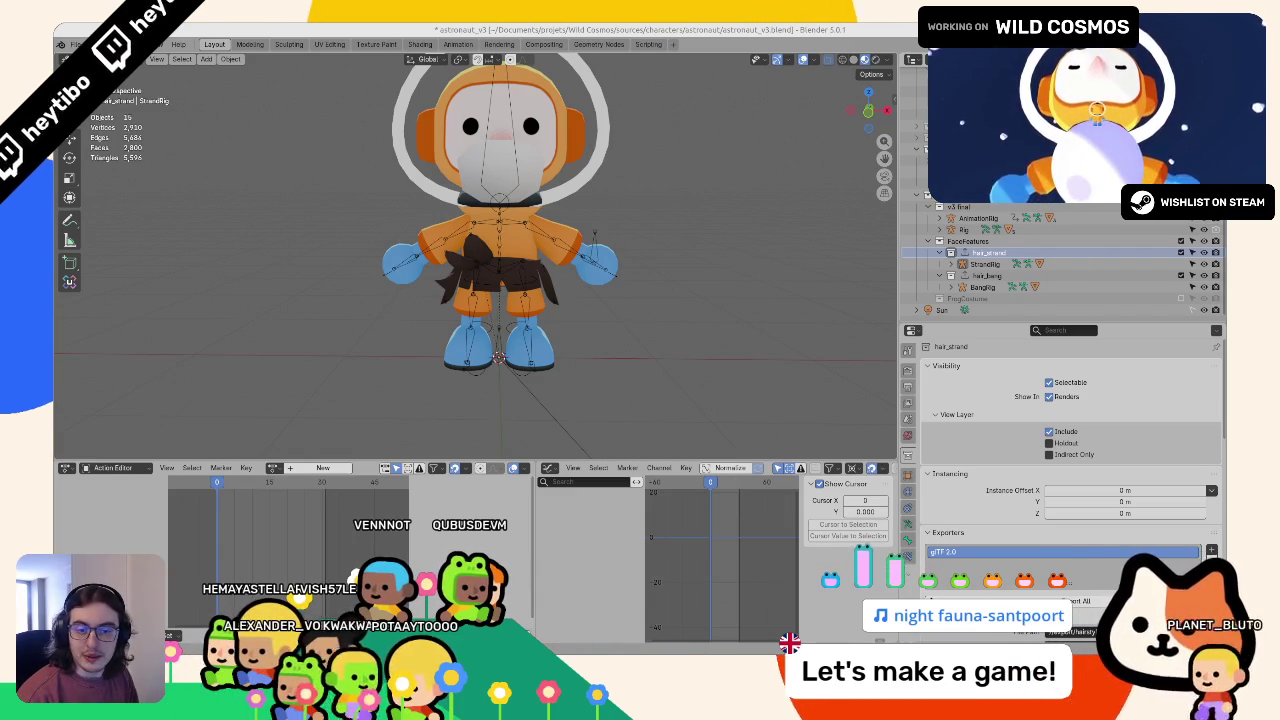
pyautogui.hotkey('ctrl', 's')
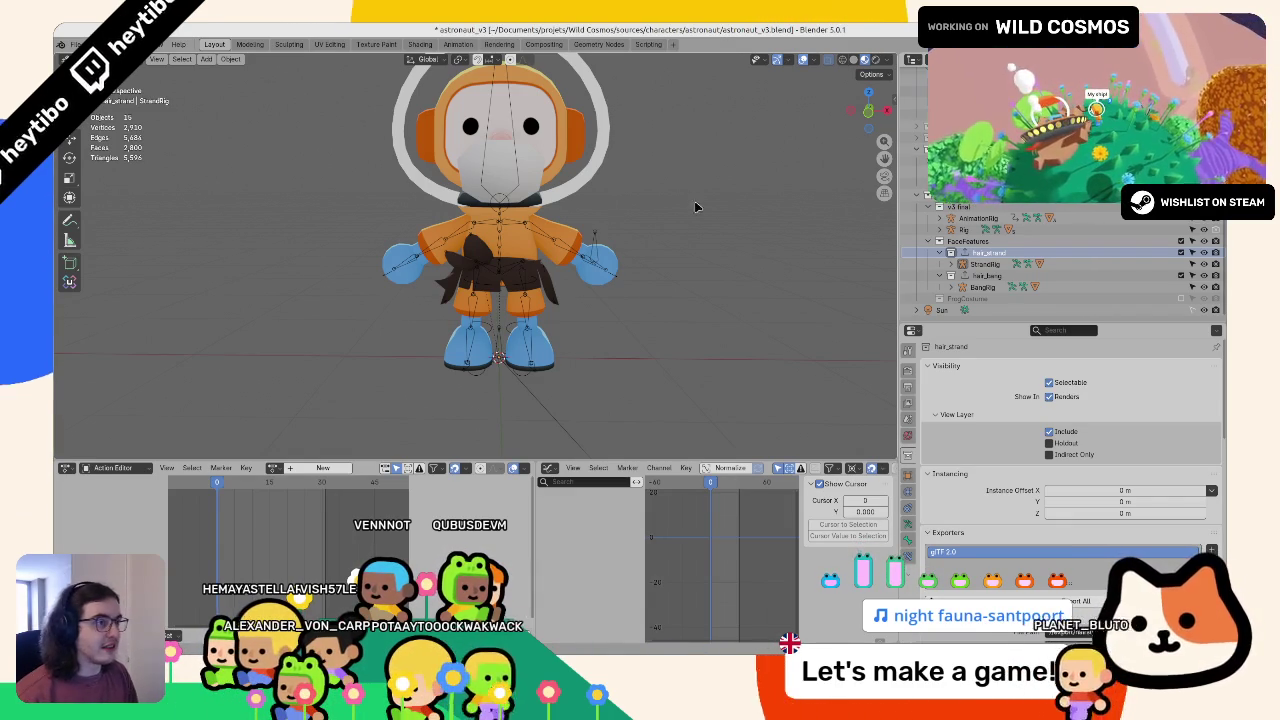
# Step: In Godot, open astronaut_skin.tscn in 3D view and list res://assets/astronaut
pyautogui.hotkey('alt', 'Tab')
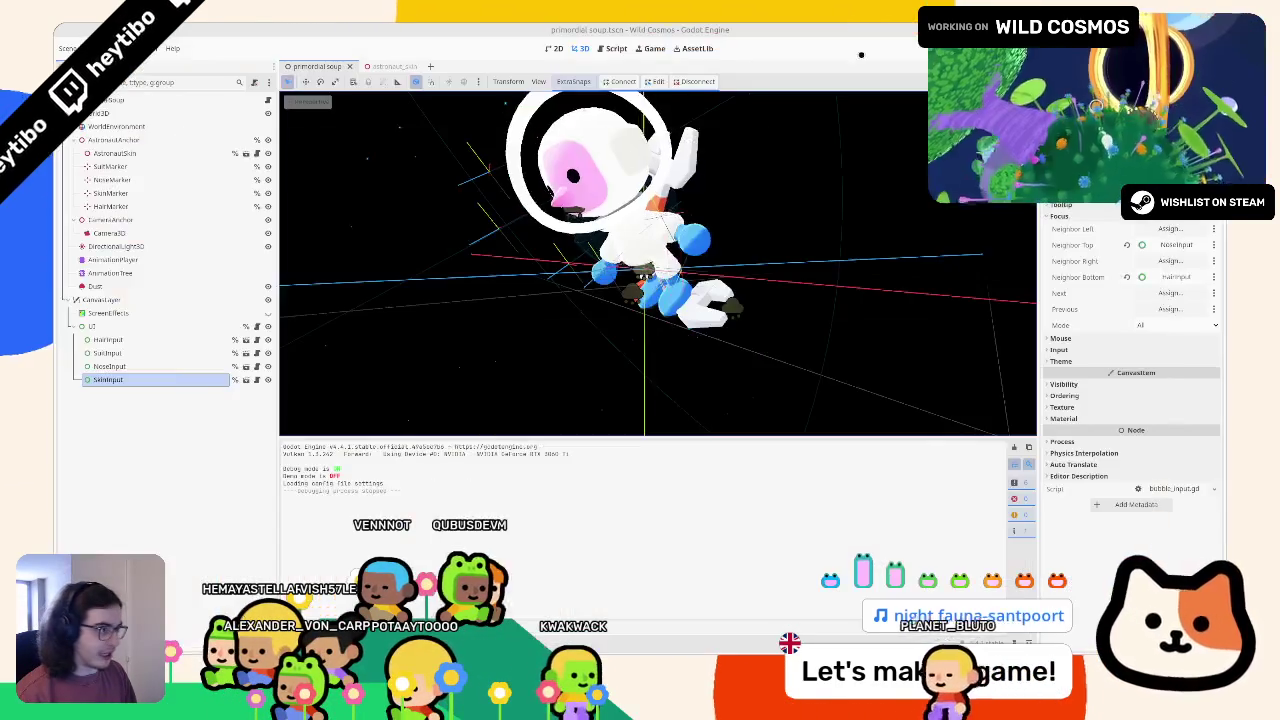
pyautogui.hotkey('alt', 'f')
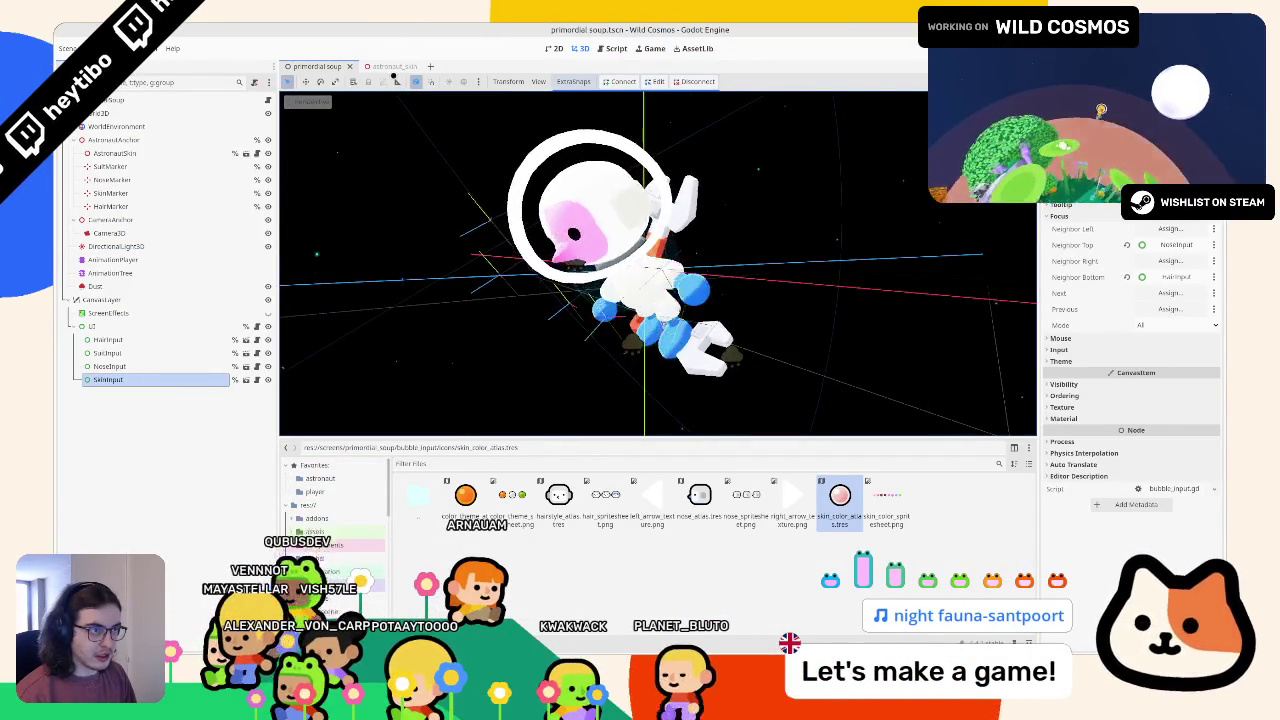
pyautogui.hotkey('ctrl', 'Tab')
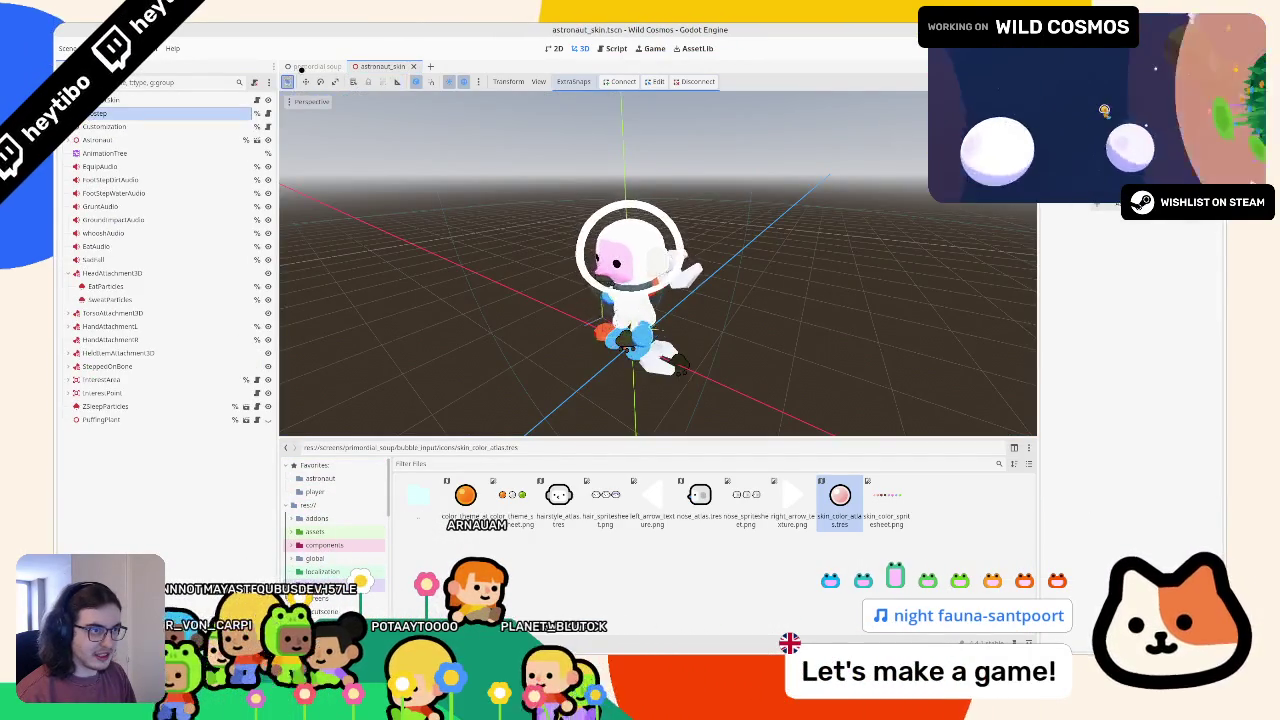
pyautogui.hotkey('ctrl', 'F1')
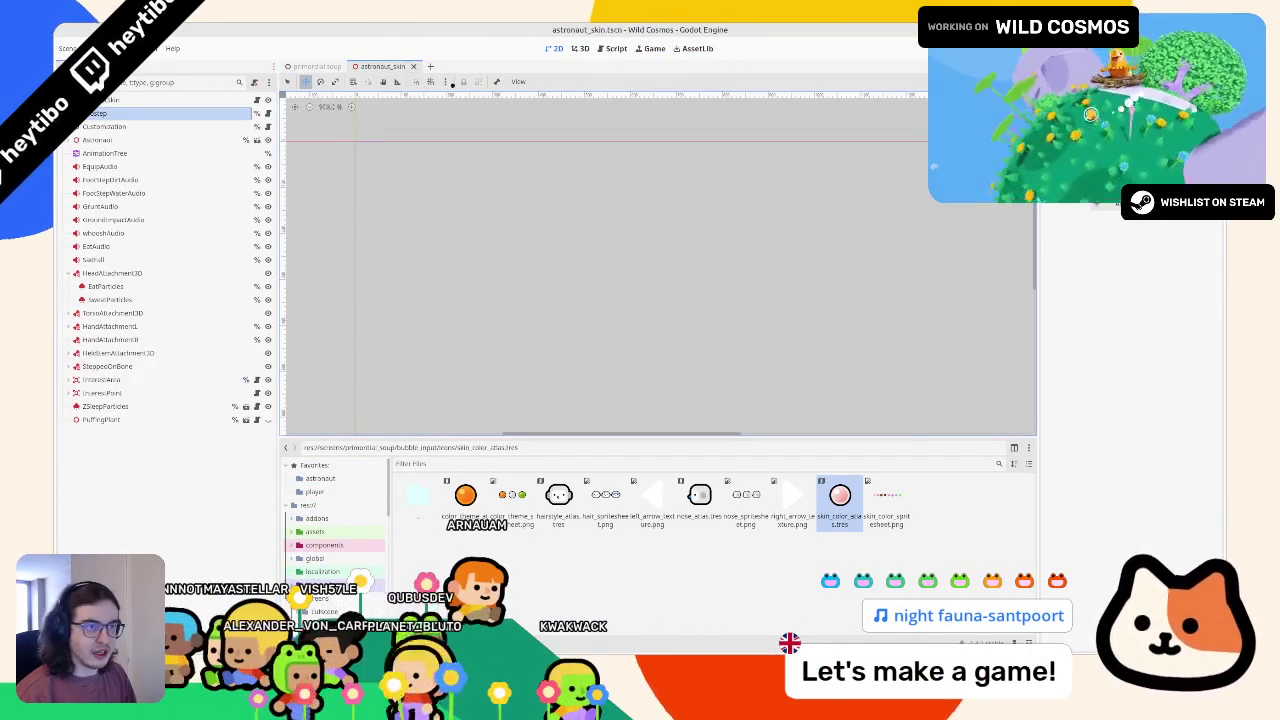
pyautogui.click(576, 48)
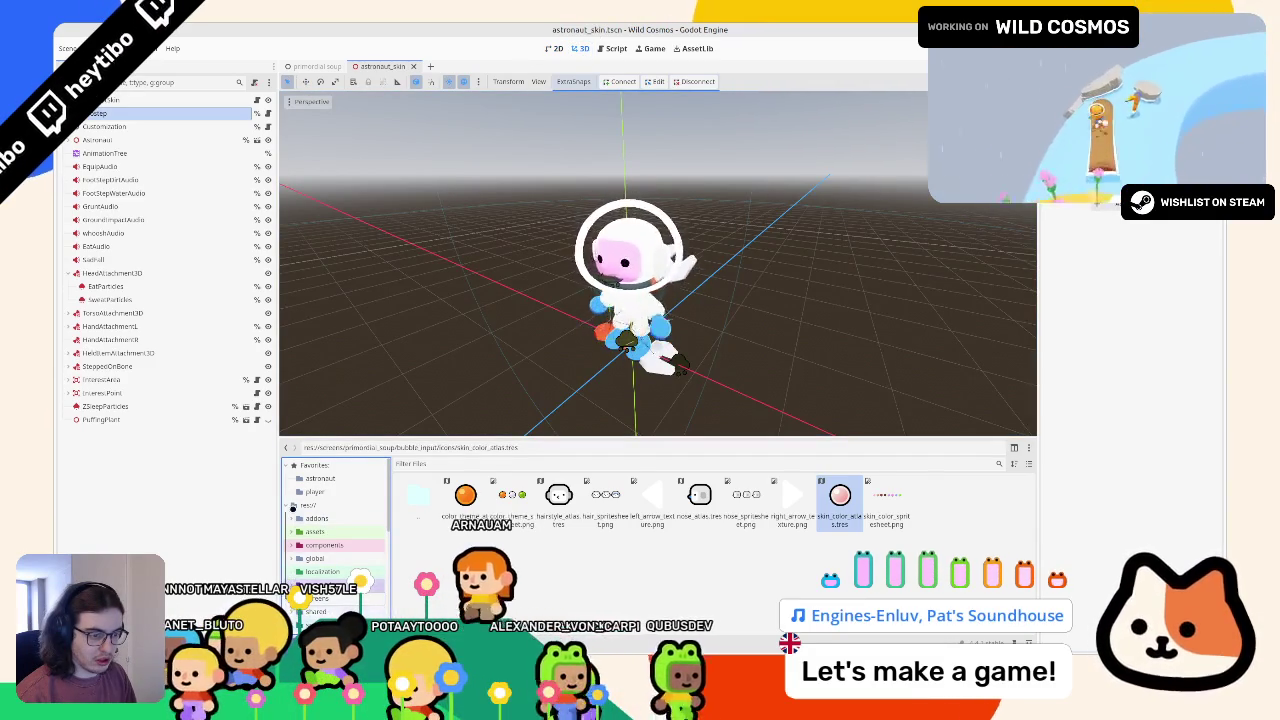
pyautogui.click(291, 479)
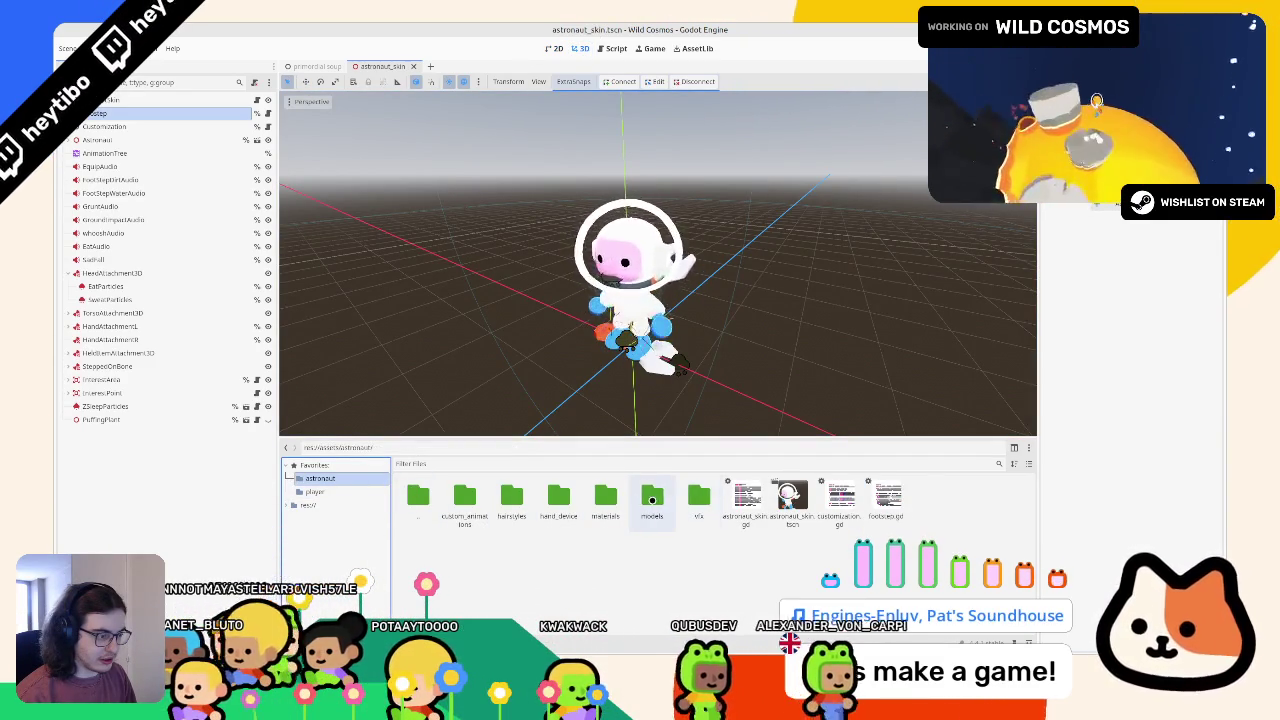
# Step: Search the FileSystem for hair_strand and locate it in the hairstyles folder
pyautogui.doubleClick(652, 497)
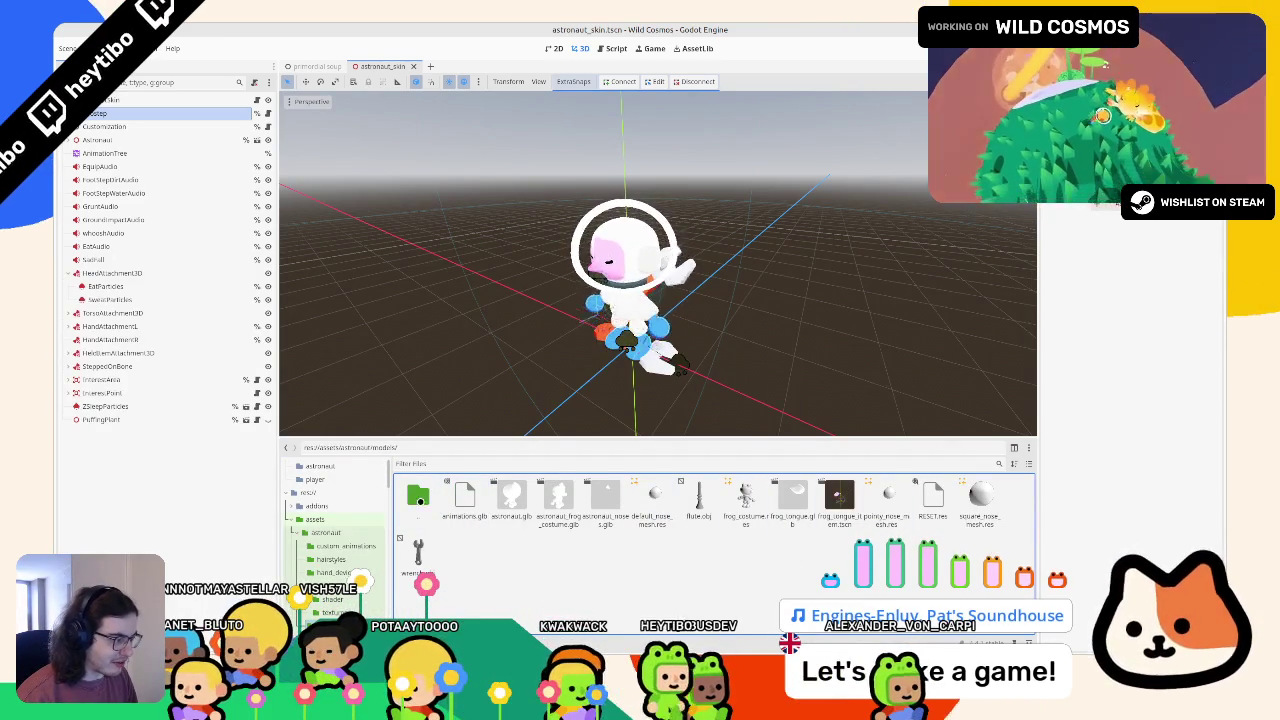
pyautogui.doubleClick(418, 497)
pyautogui.write('hair')
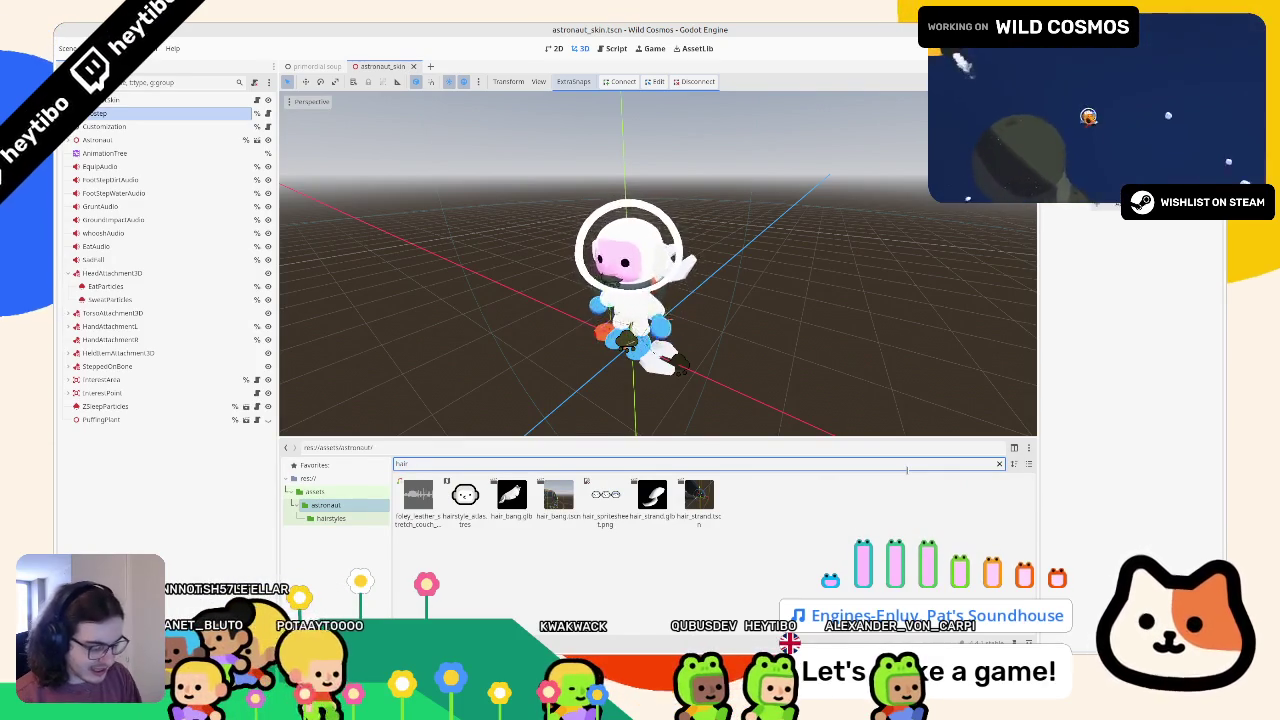
pyautogui.write('_st')
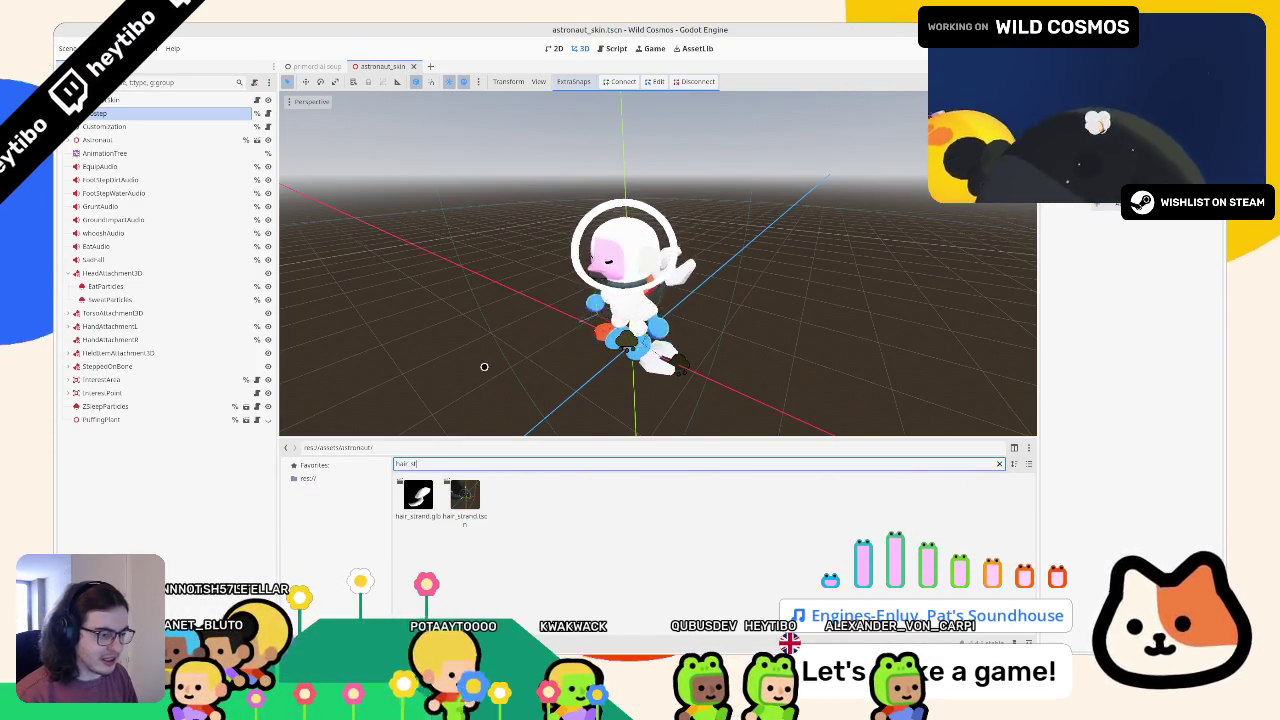
pyautogui.click(464, 495)
pyautogui.click(998, 463)
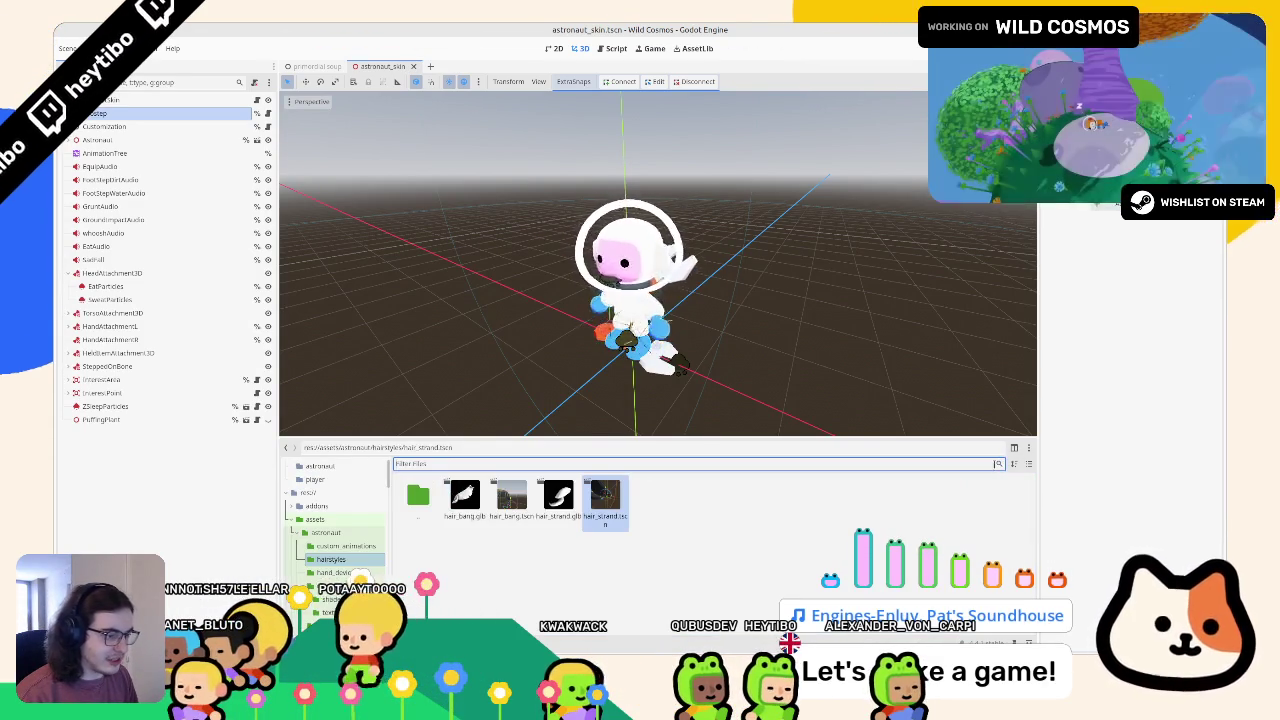
pyautogui.doubleClick(418, 505)
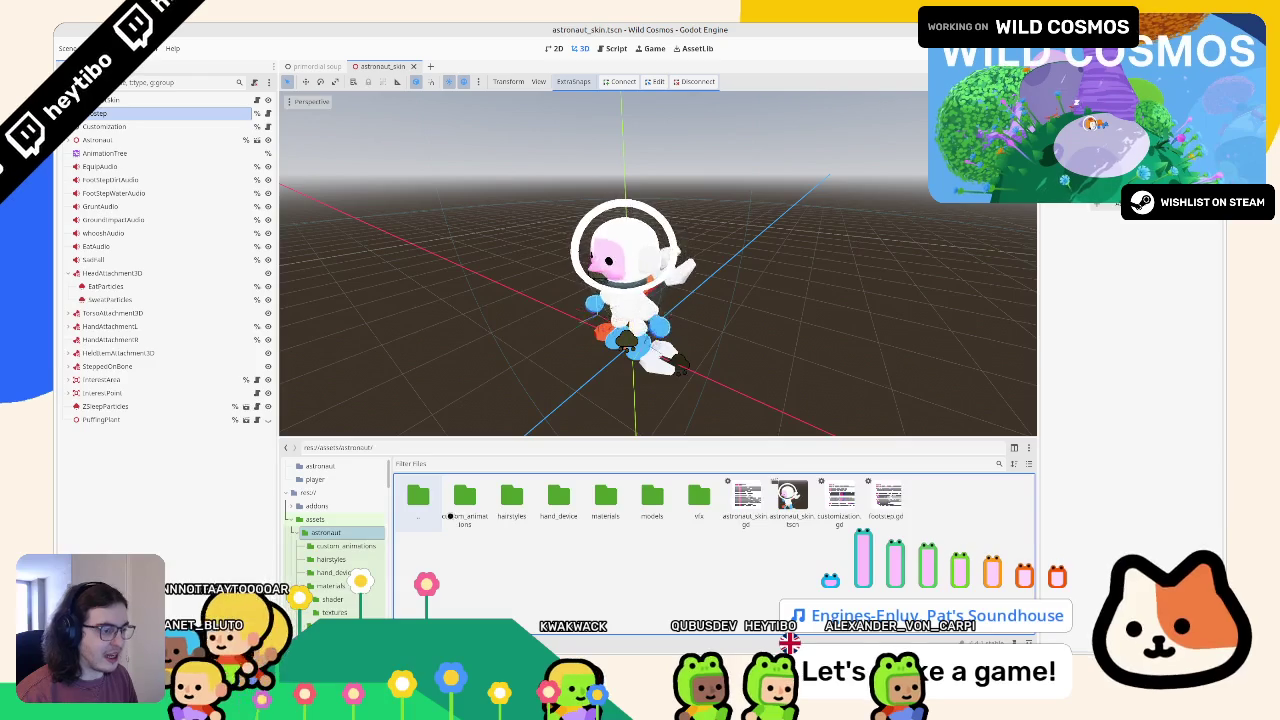
# Step: Open the hair_bang and hair_strand scenes from hairstyles, then close hair_bang
pyautogui.doubleClick(519, 506)
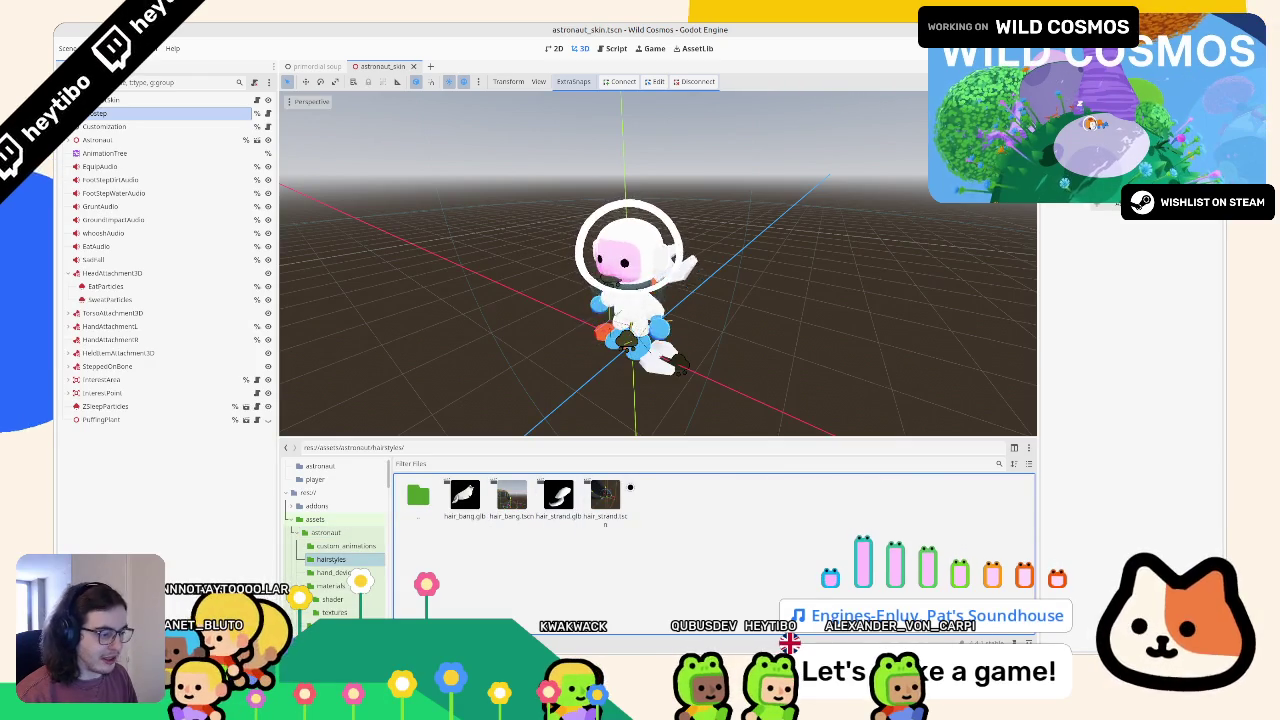
pyautogui.doubleClick(511, 495)
pyautogui.doubleClick(605, 495)
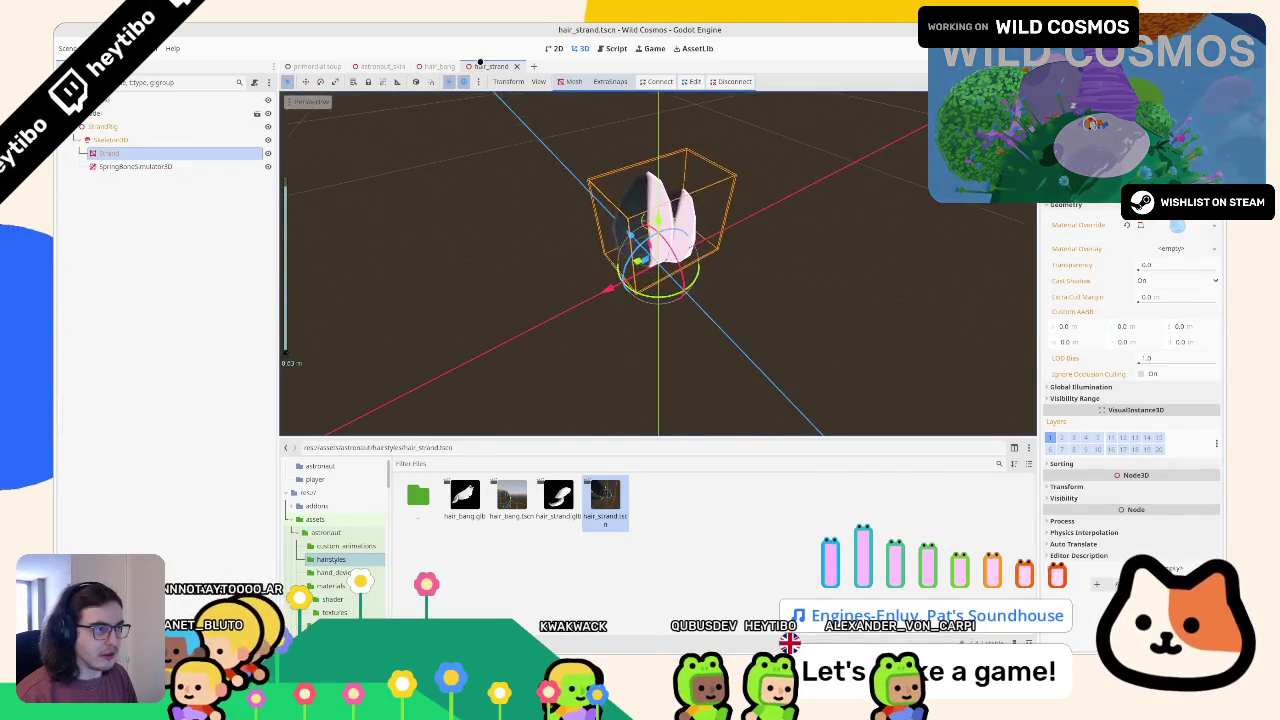
pyautogui.click(440, 66)
pyautogui.click(463, 66)
# Step: Open player_body_mat.tres from materials and review its toon shader parameters
pyautogui.doubleClick(418, 495)
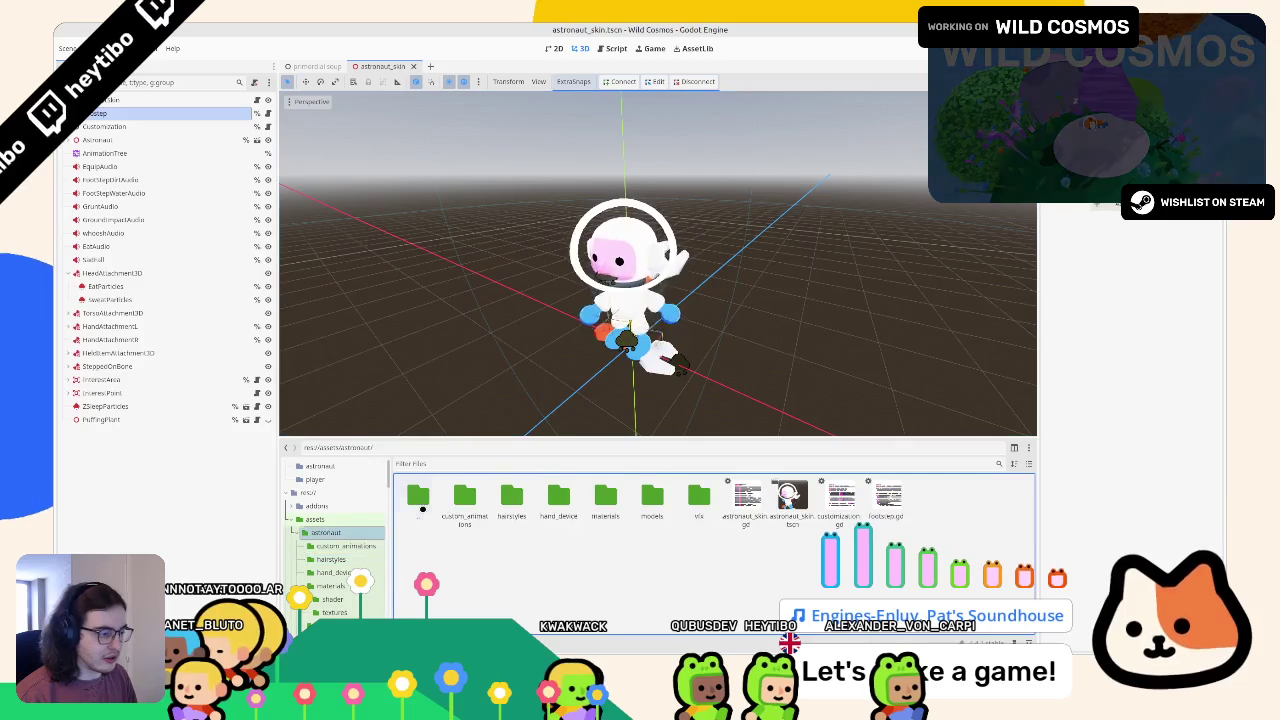
pyautogui.doubleClick(605, 495)
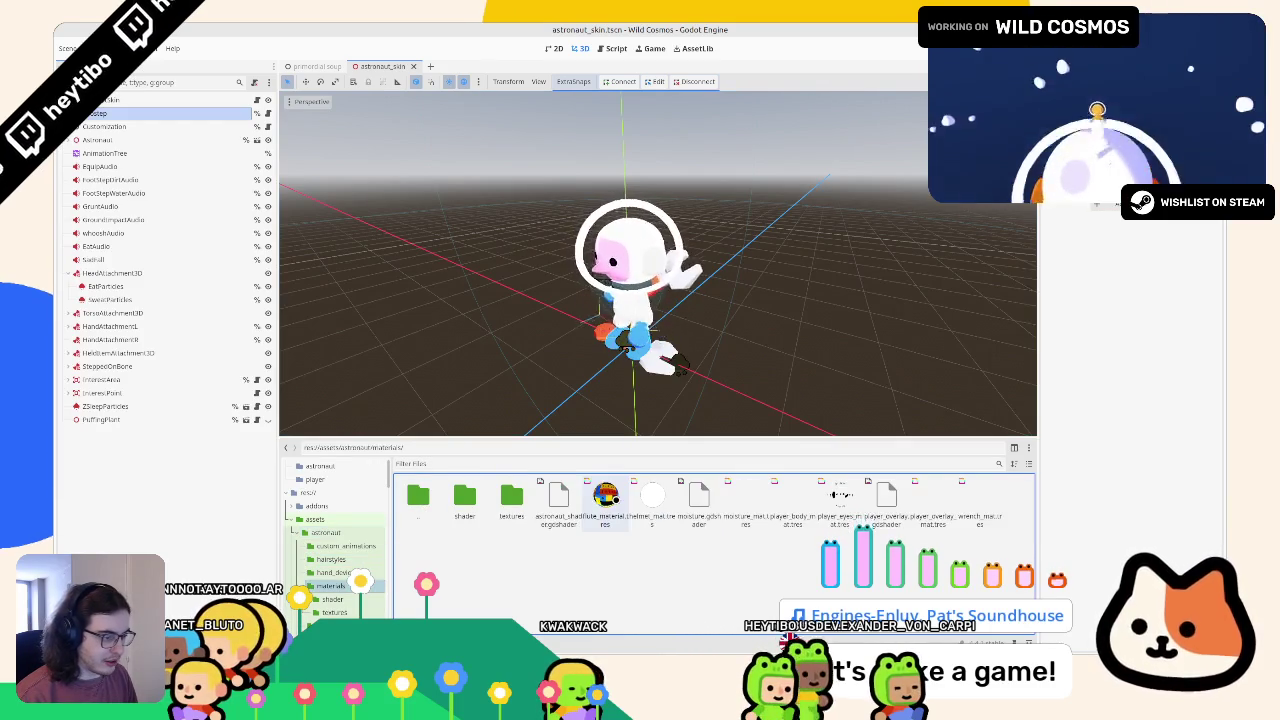
pyautogui.doubleClick(511, 495)
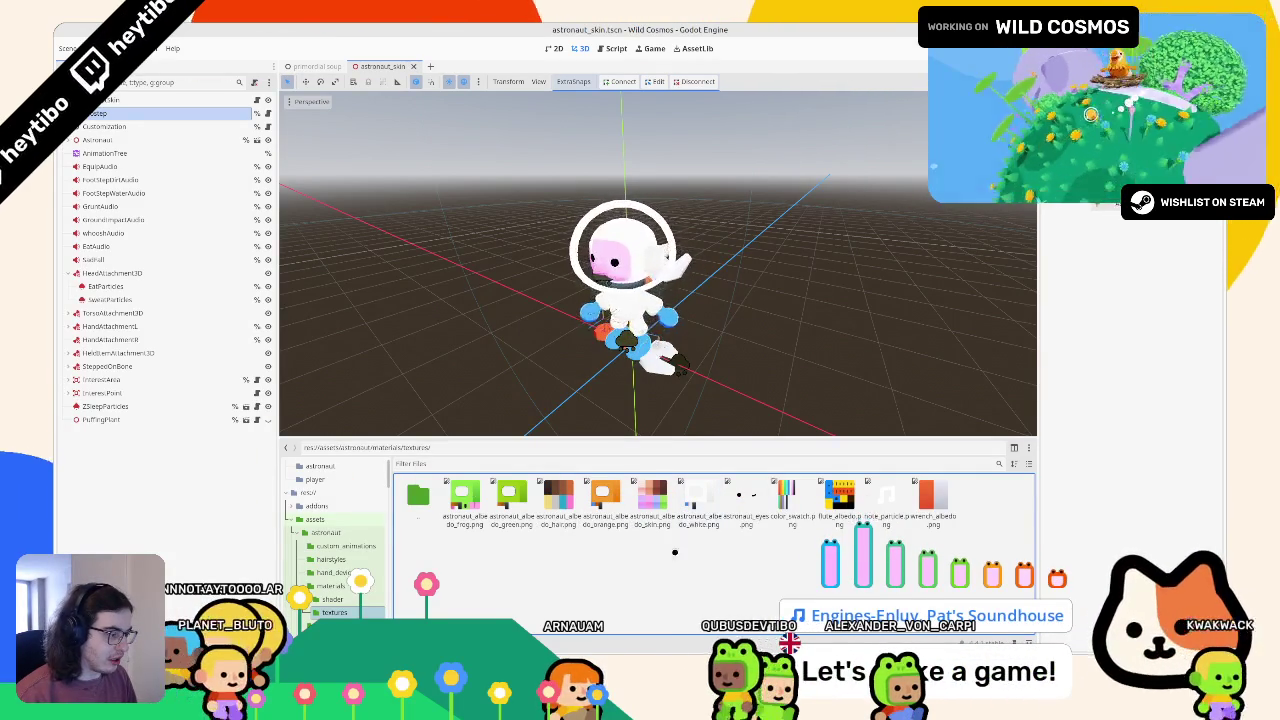
pyautogui.click(330, 585)
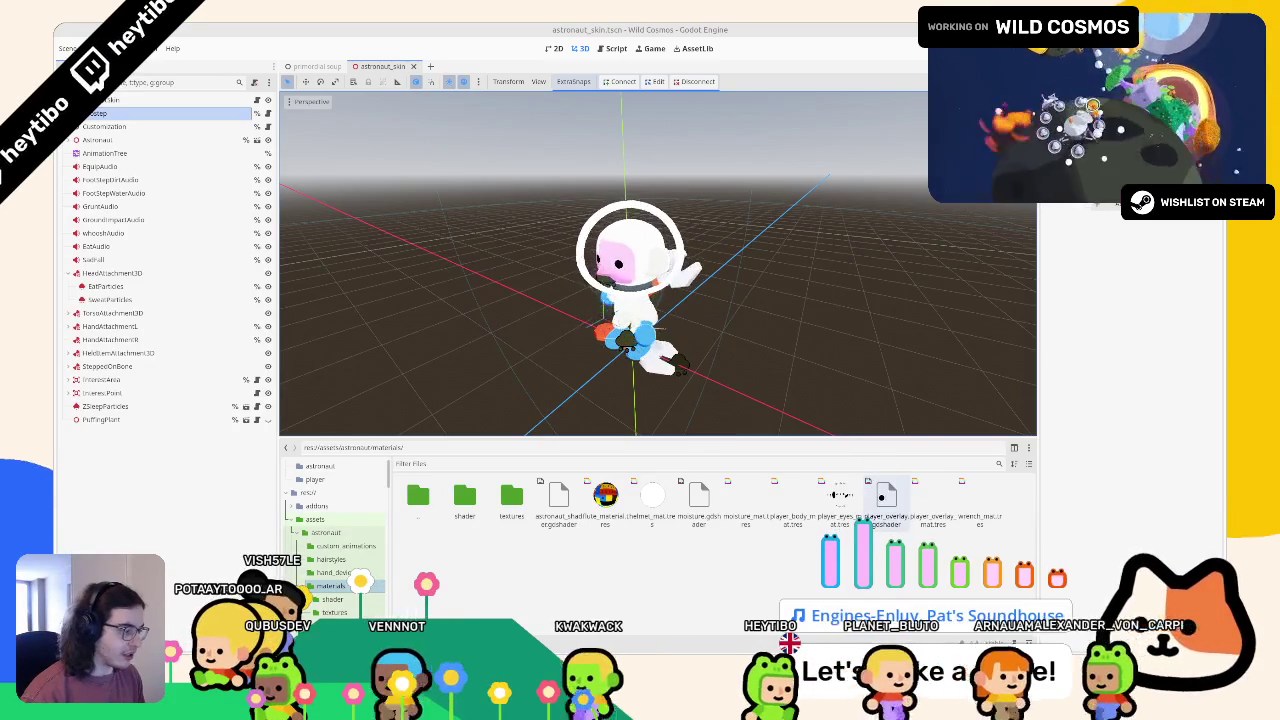
pyautogui.doubleClick(780, 509)
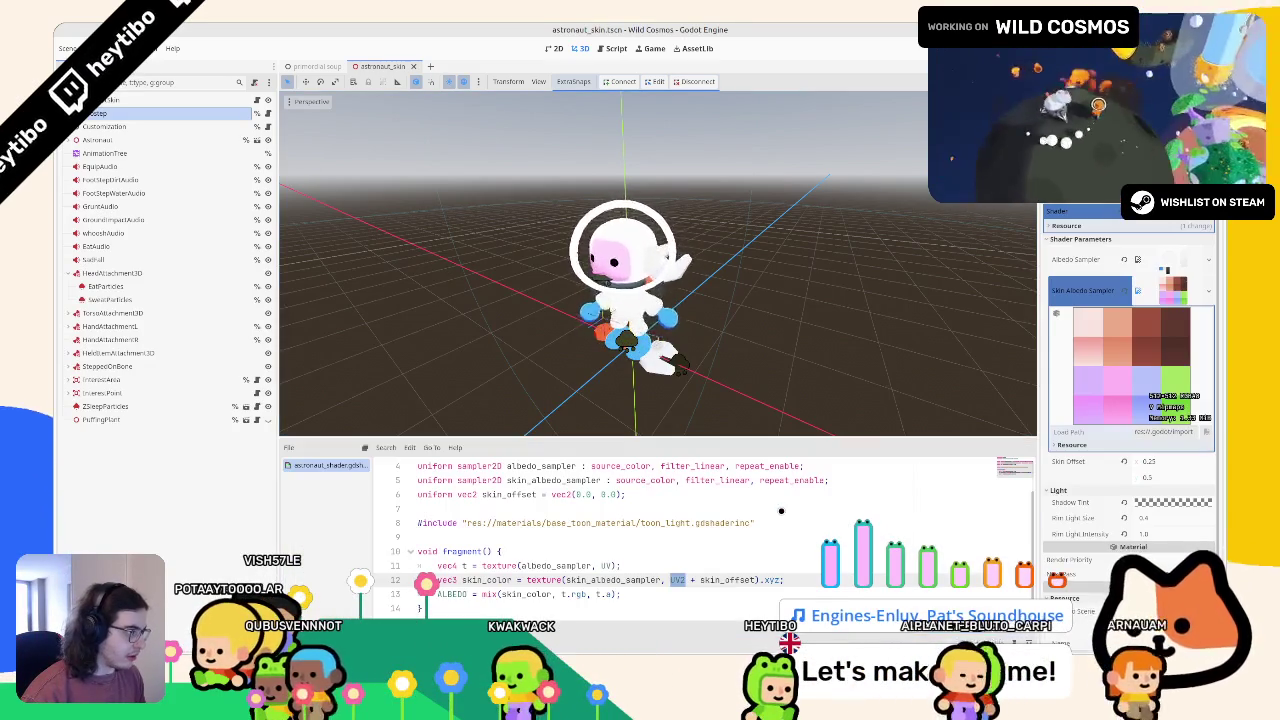
pyautogui.click(1131, 290)
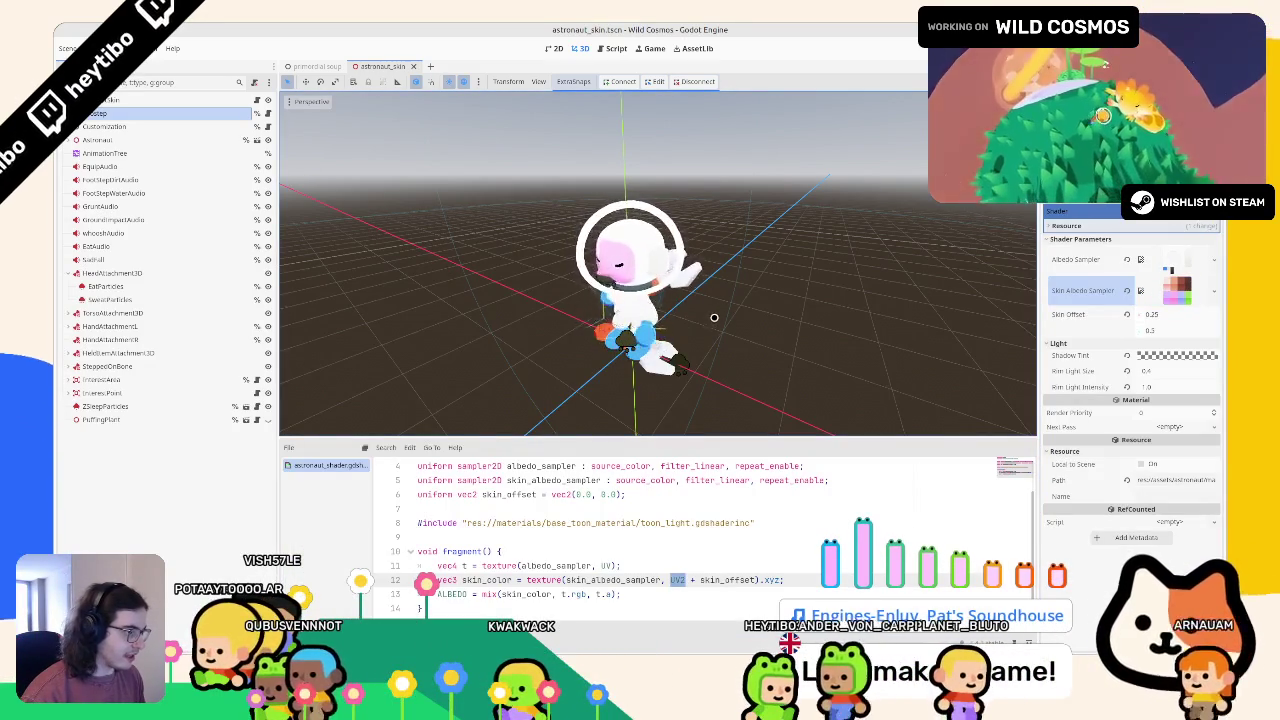
# Step: Browse the textures and materials folders, then open frog_tongue_item.tscn from models
pyautogui.hotkey('alt', 'f')
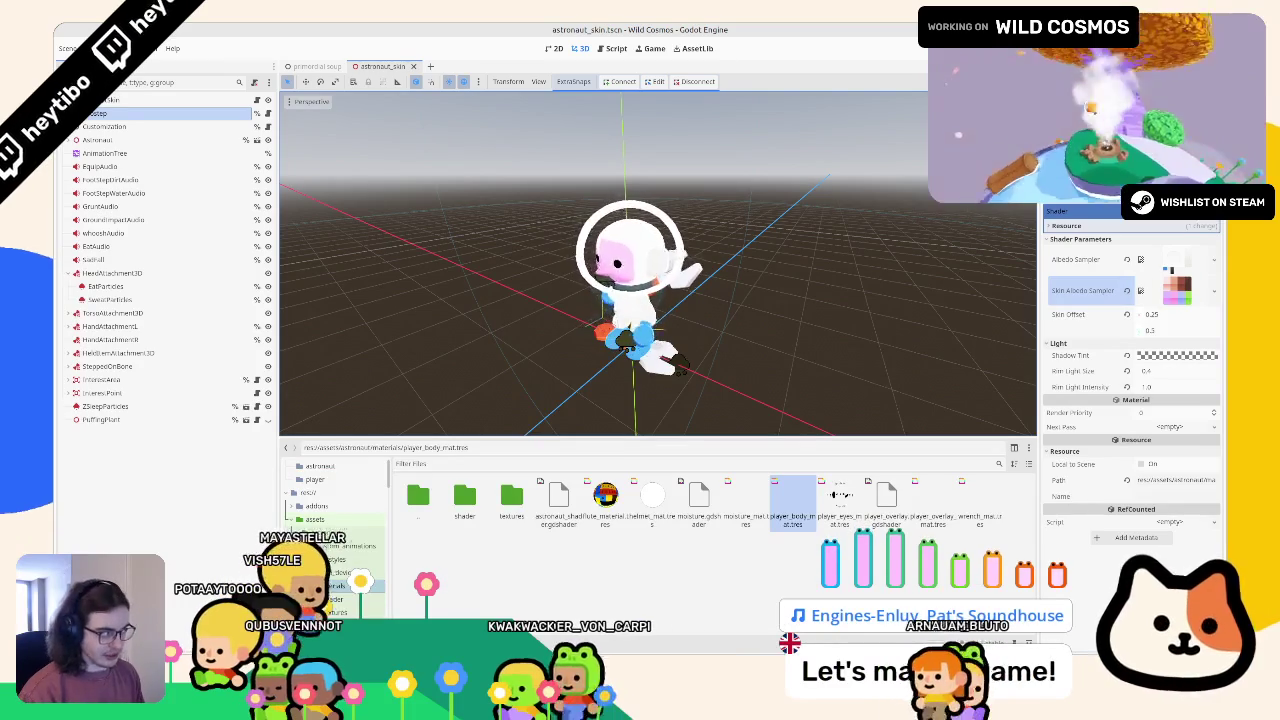
pyautogui.click(511, 495)
pyautogui.doubleClick(511, 495)
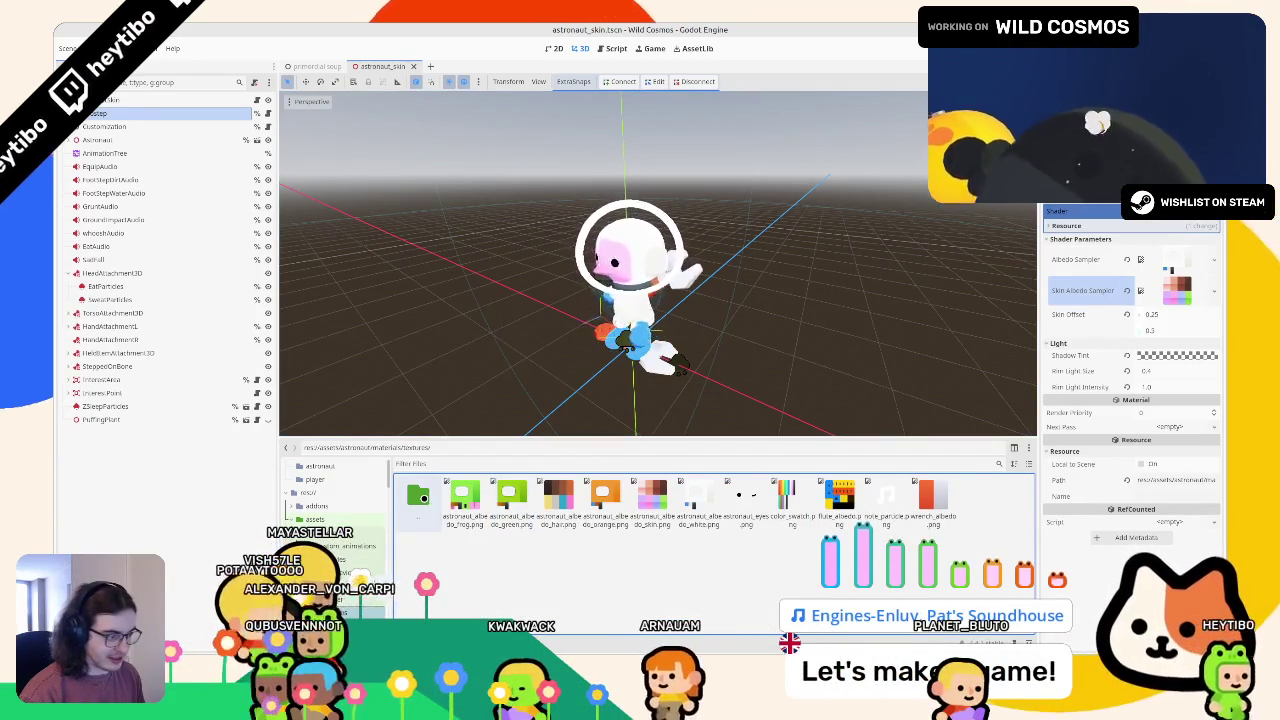
pyautogui.doubleClick(418, 495)
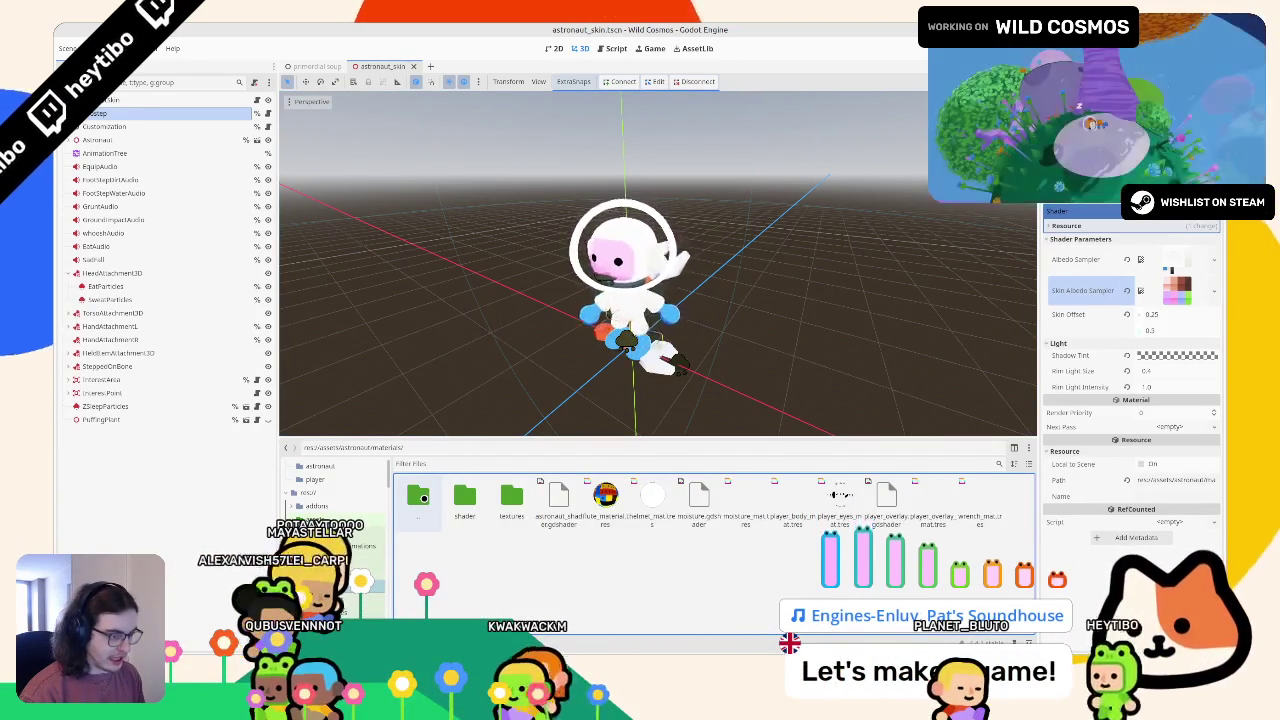
pyautogui.doubleClick(420, 497)
pyautogui.click(605, 495)
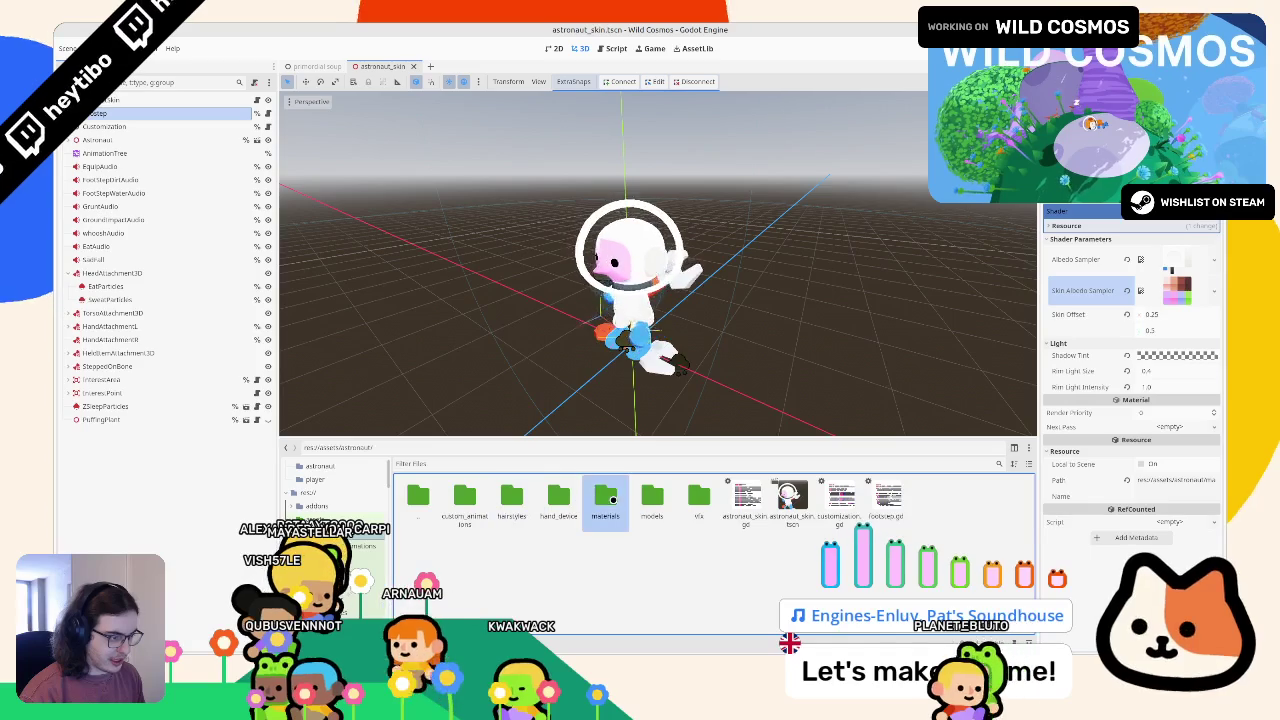
pyautogui.doubleClick(605, 495)
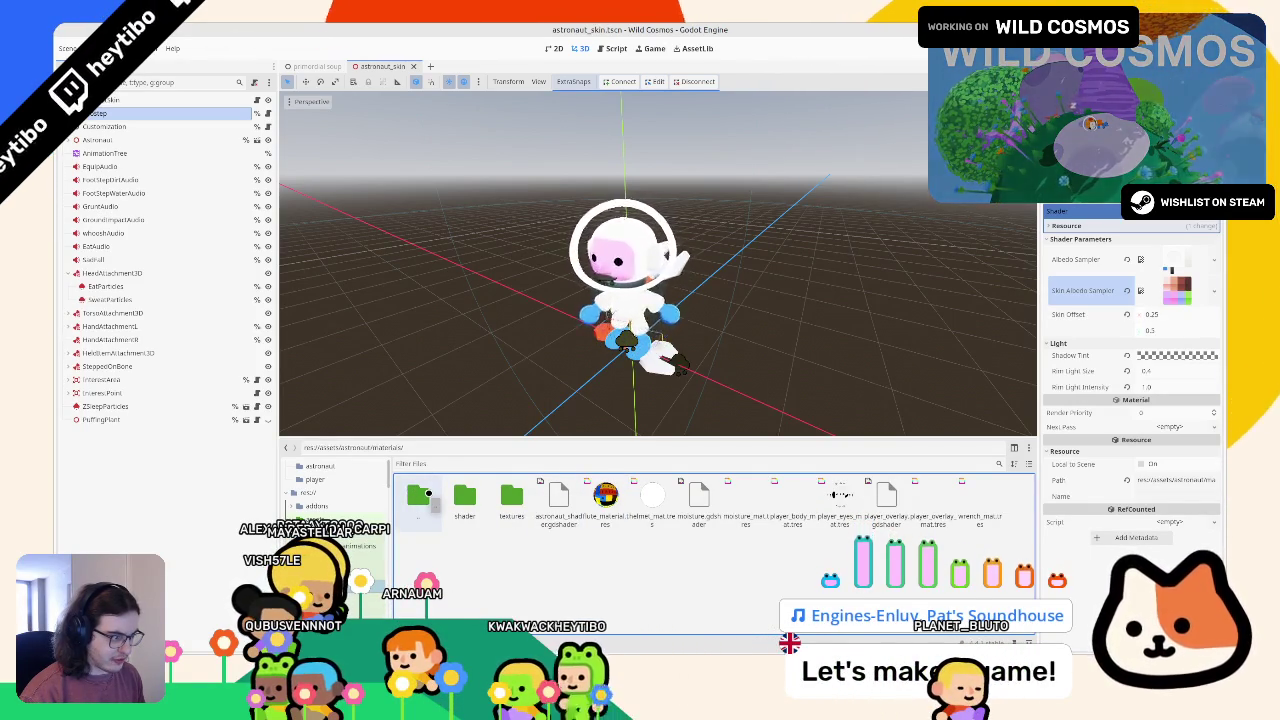
pyautogui.doubleClick(427, 494)
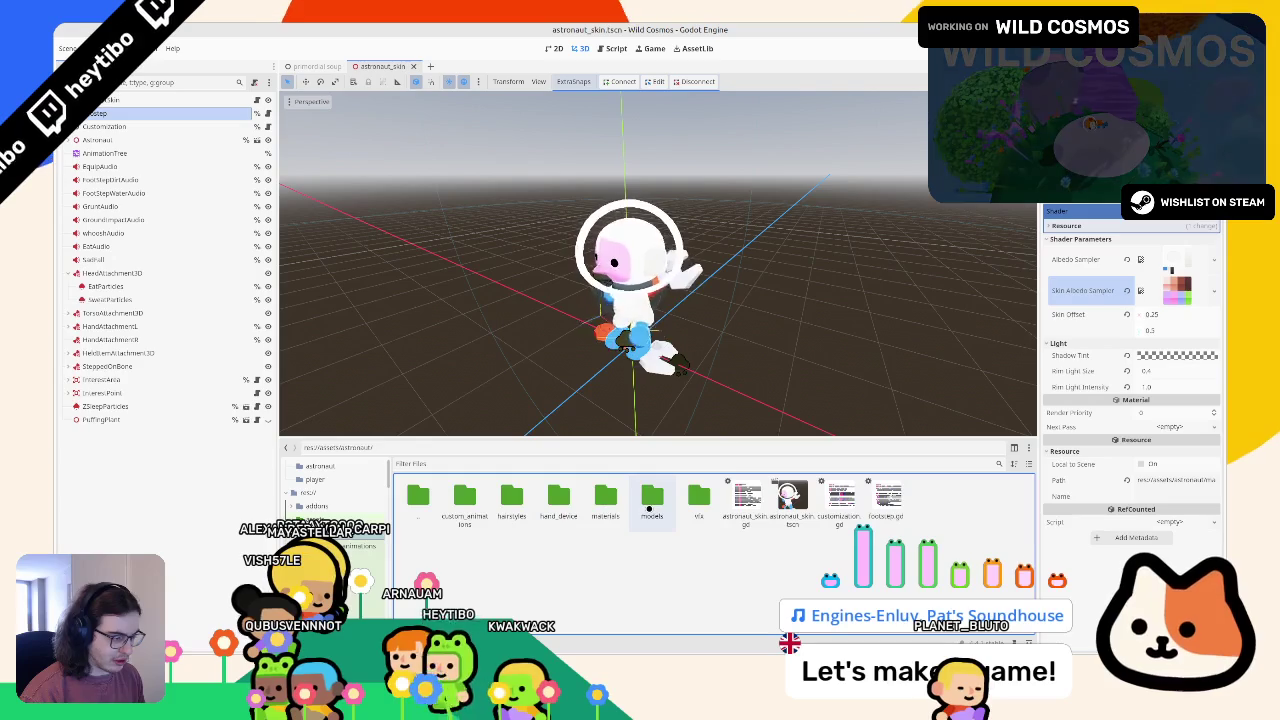
pyautogui.click(649, 510)
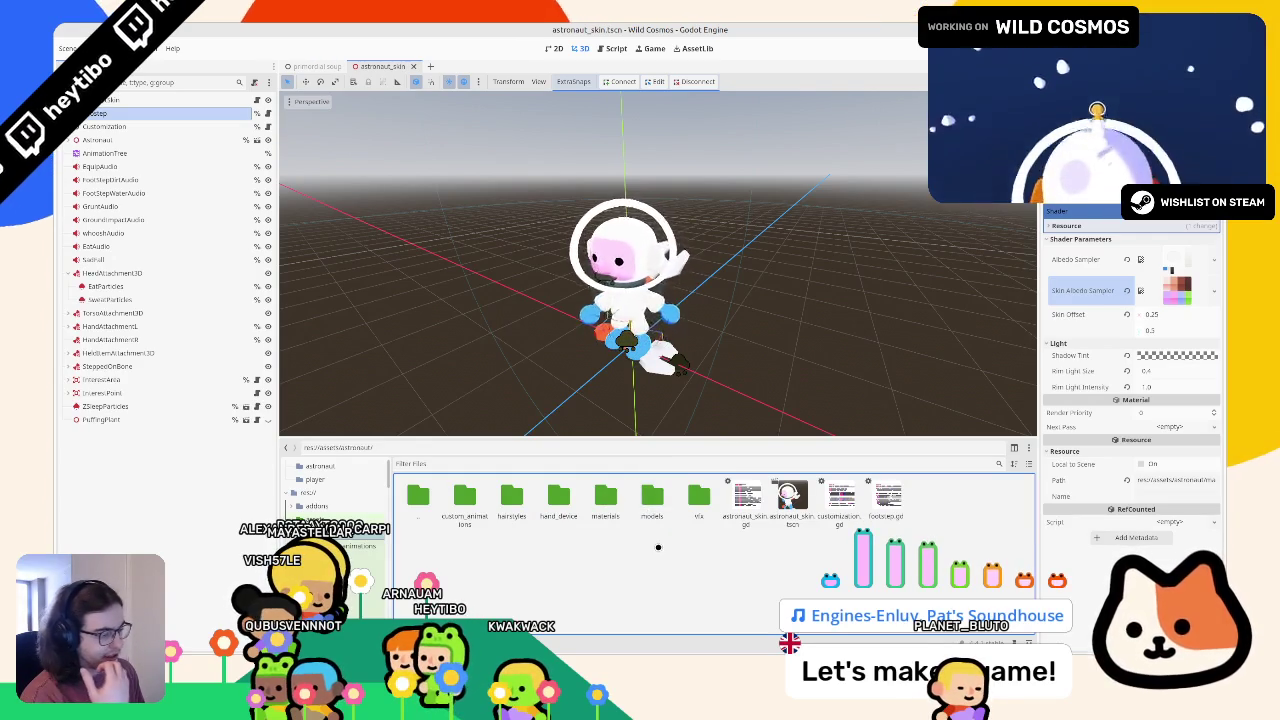
pyautogui.click(650, 508)
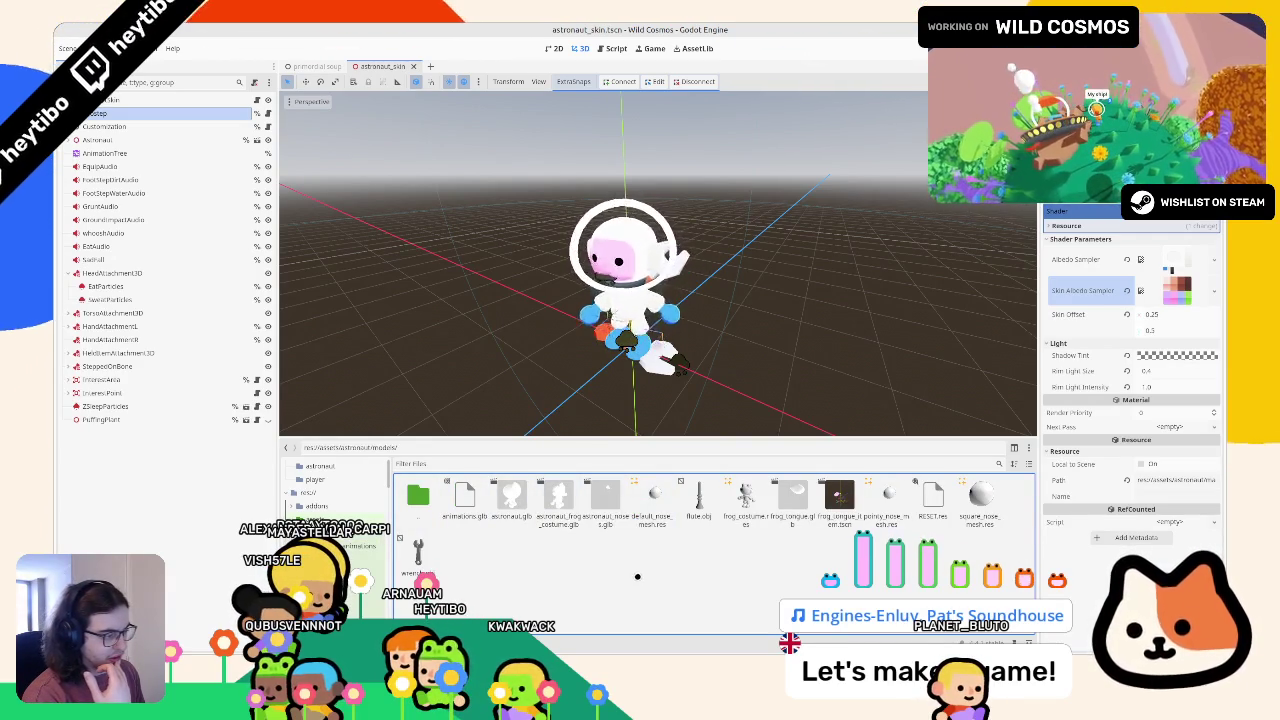
pyautogui.doubleClick(838, 498)
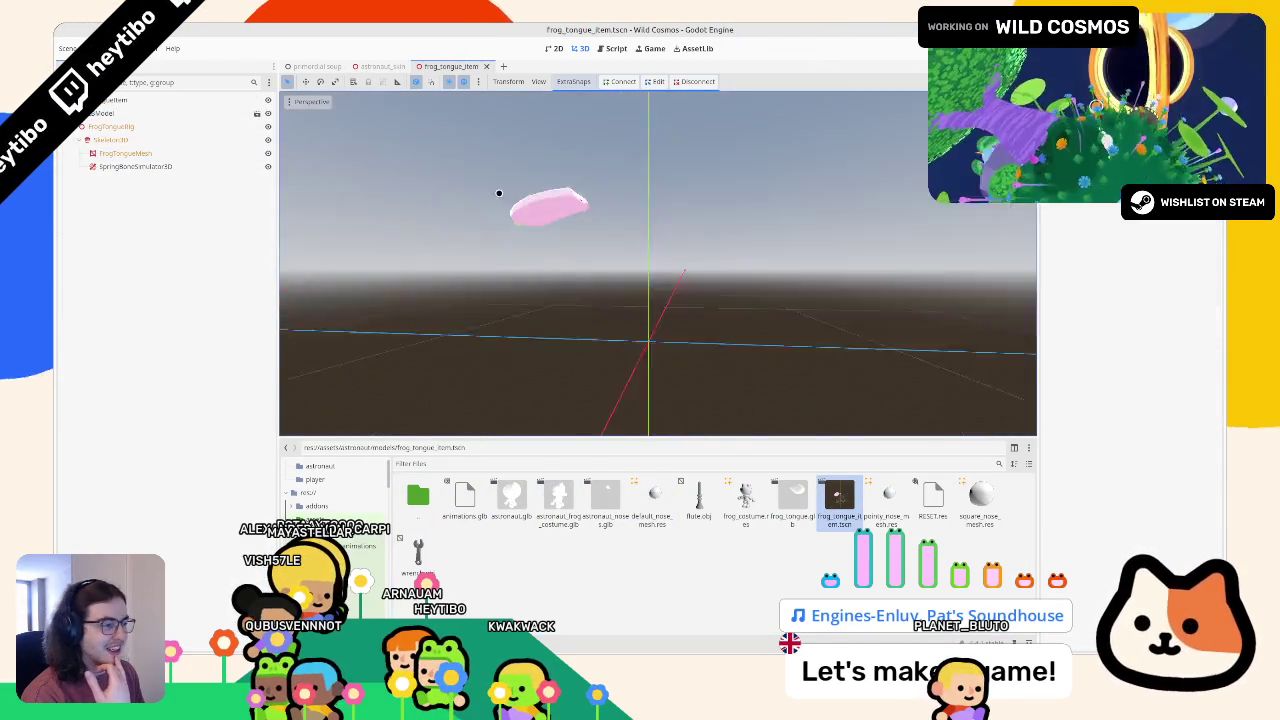
pyautogui.click(178, 155)
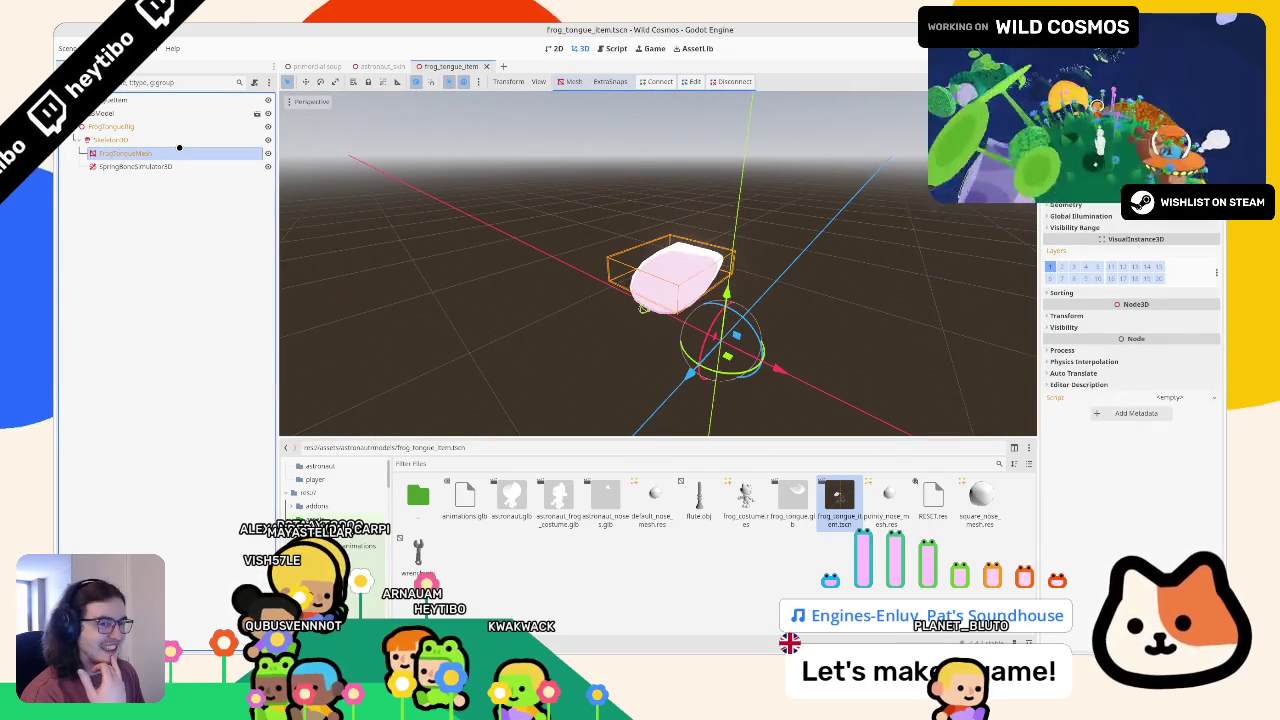
pyautogui.click(181, 141)
pyautogui.click(180, 152)
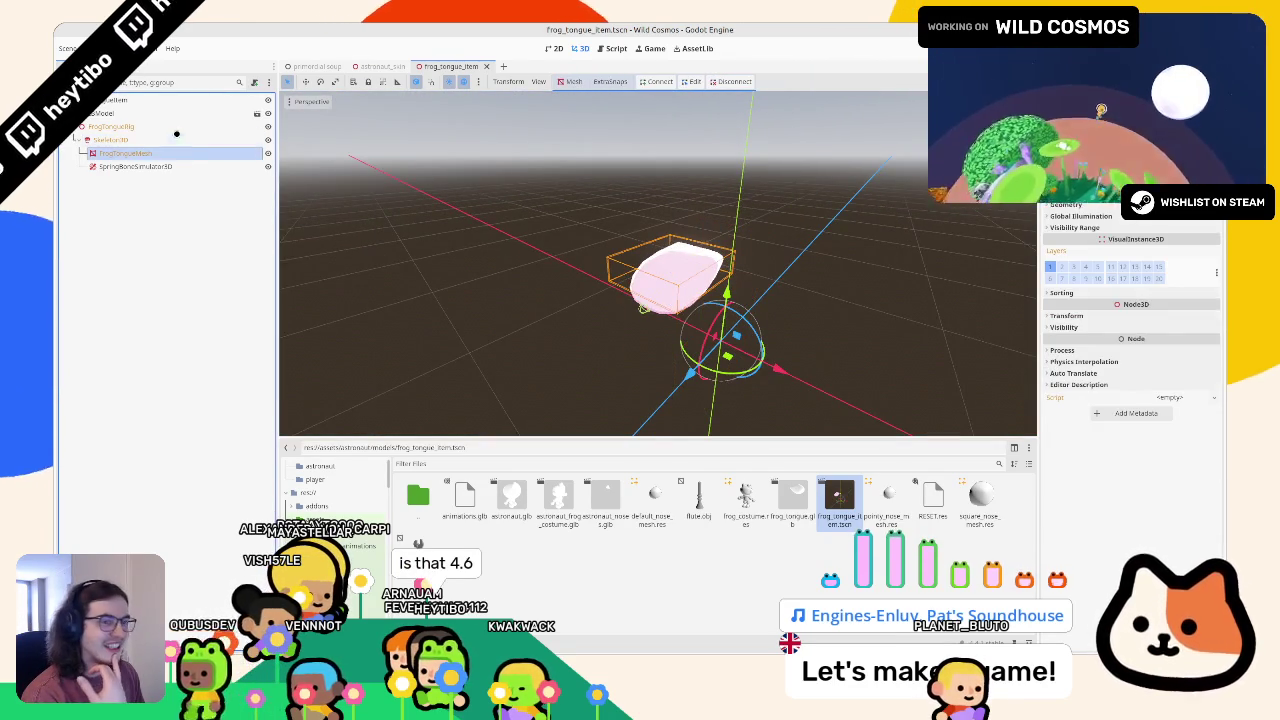
pyautogui.click(176, 139)
pyautogui.click(115, 100)
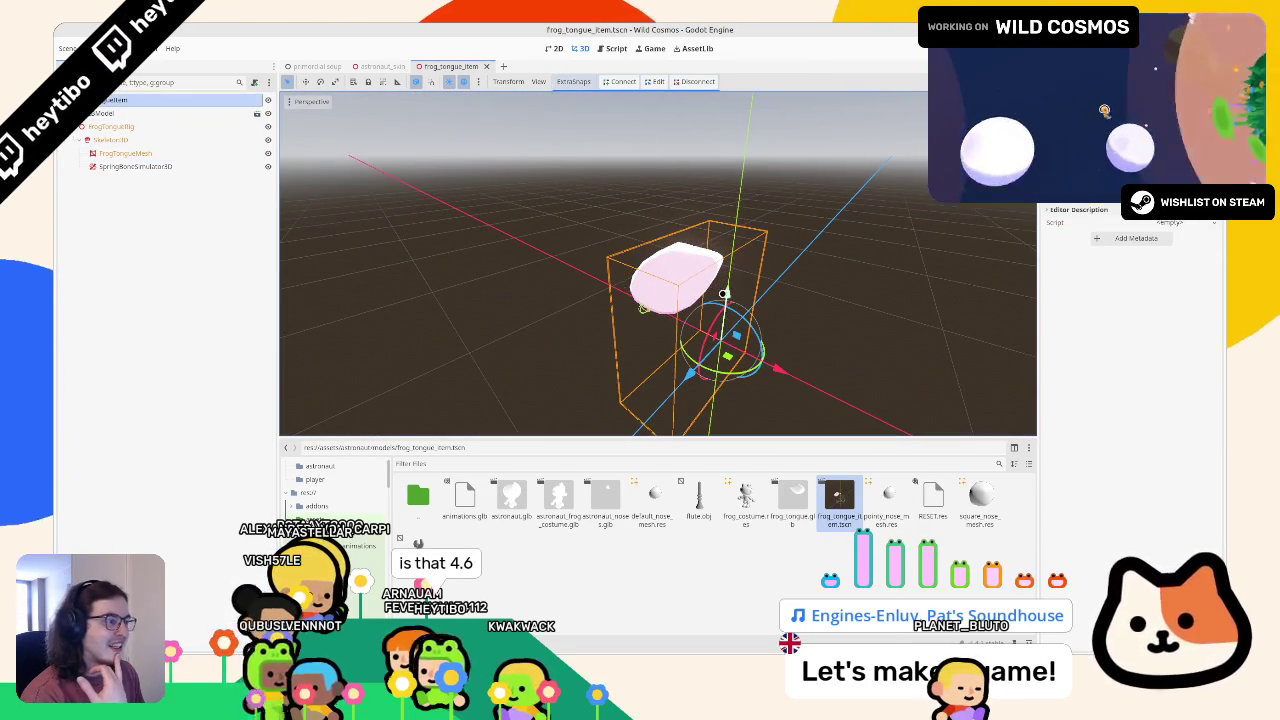
pyautogui.click(192, 166)
pyautogui.click(180, 153)
pyautogui.click(1100, 209)
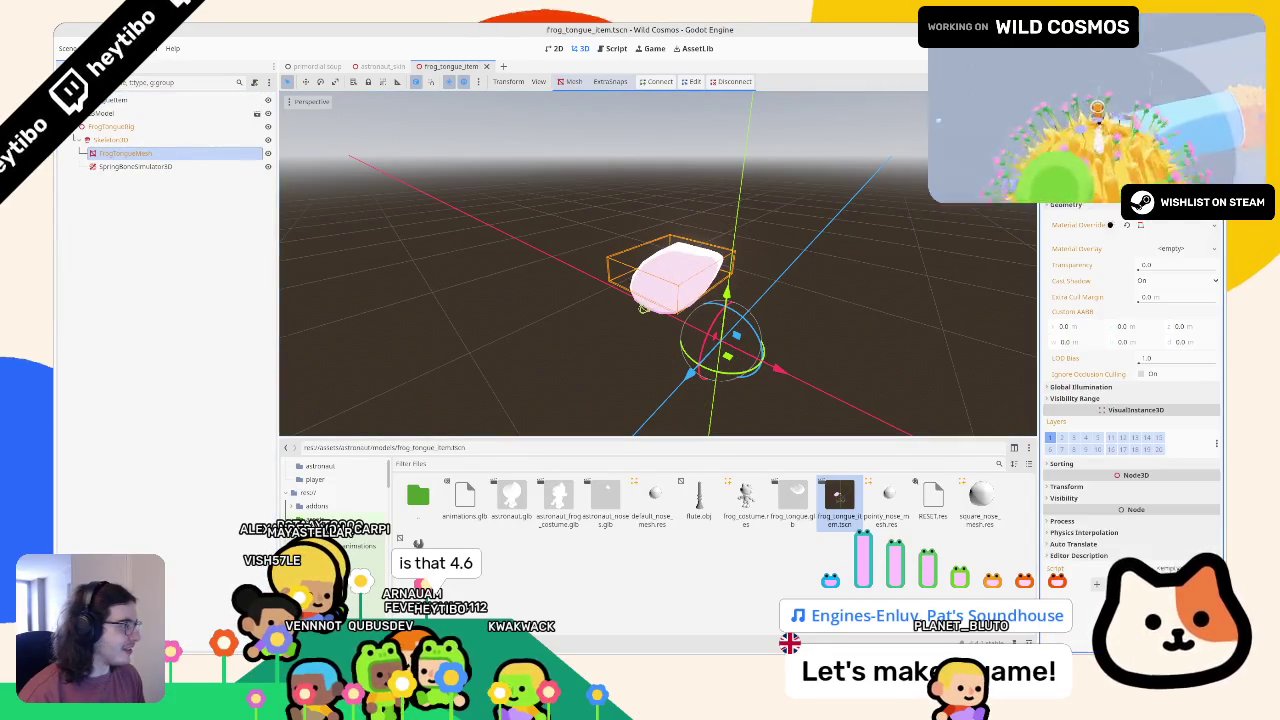
pyautogui.click(1170, 226)
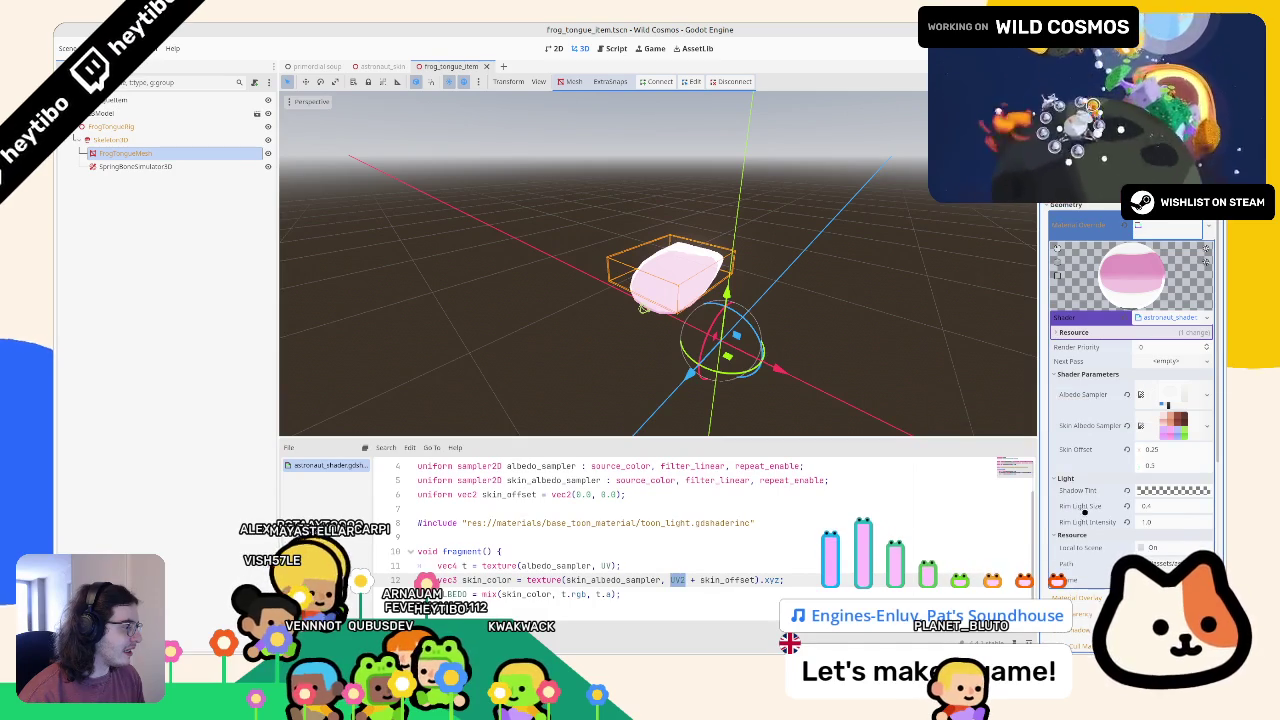
pyautogui.moveTo(1110, 449)
pyautogui.mouseDown()
pyautogui.moveTo(1153, 449)
pyautogui.moveTo(1132, 486)
pyautogui.mouseUp()
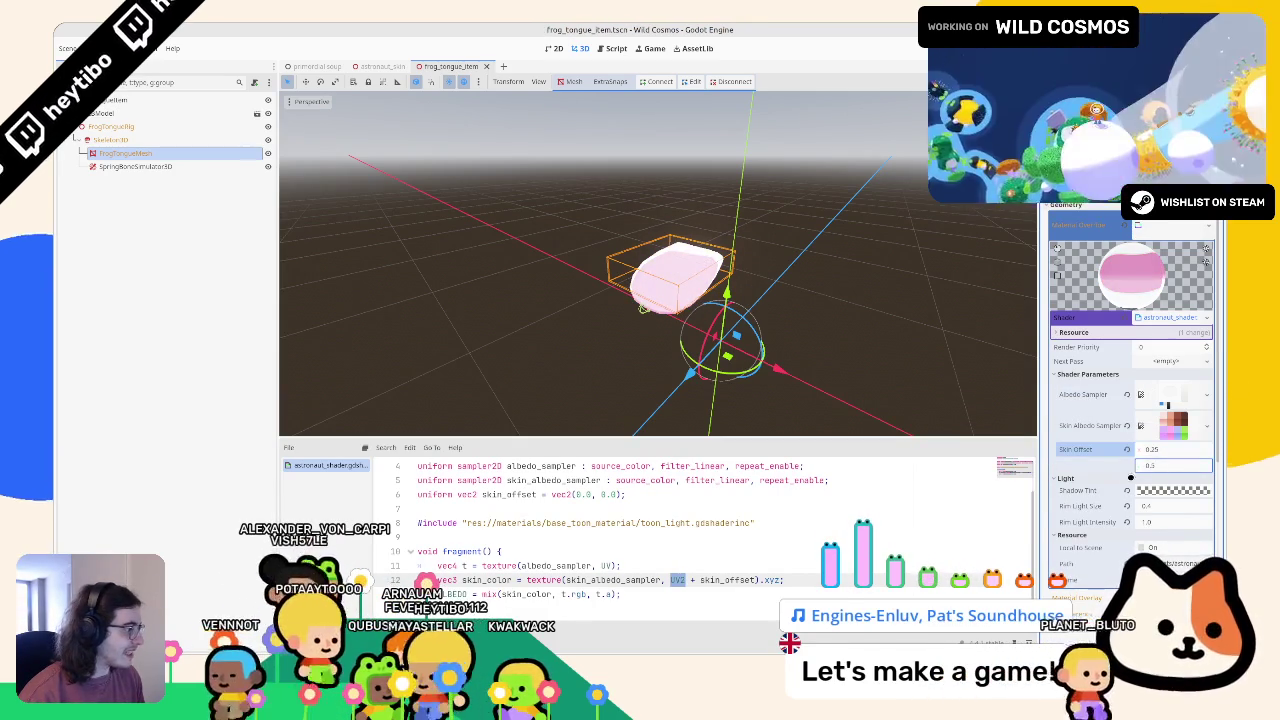
pyautogui.click(1121, 447)
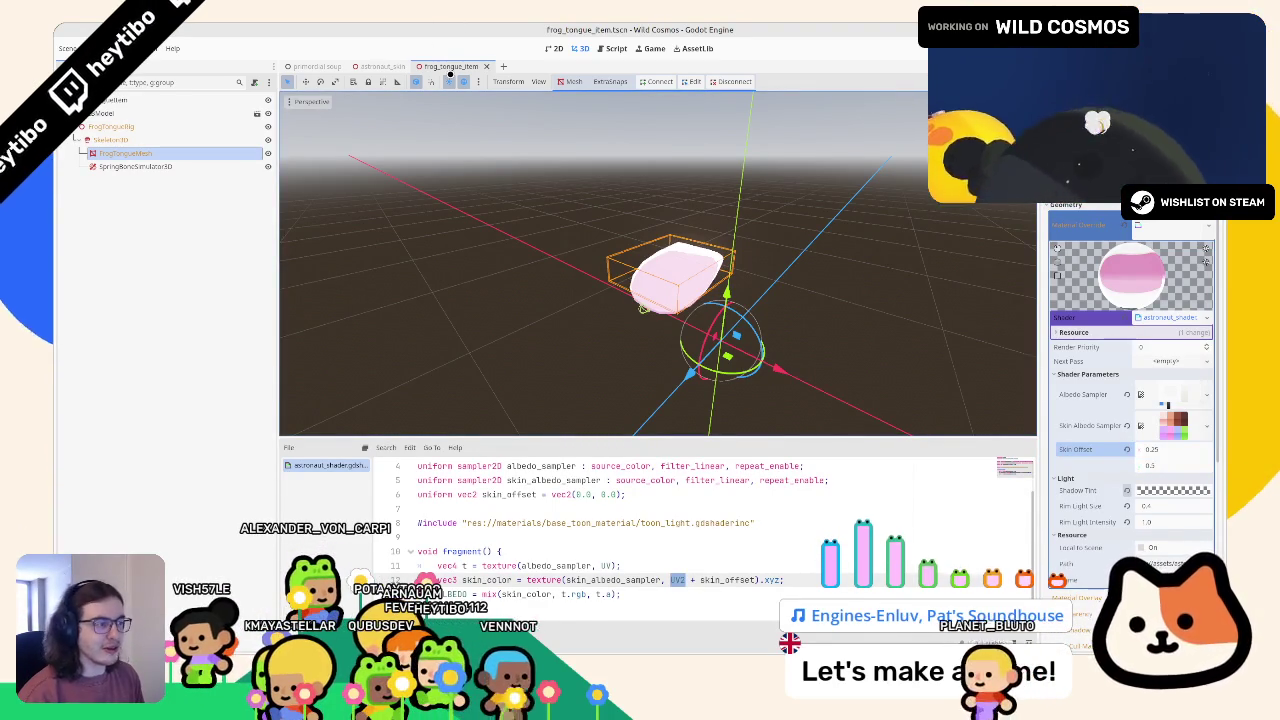
pyautogui.middleClick(455, 64)
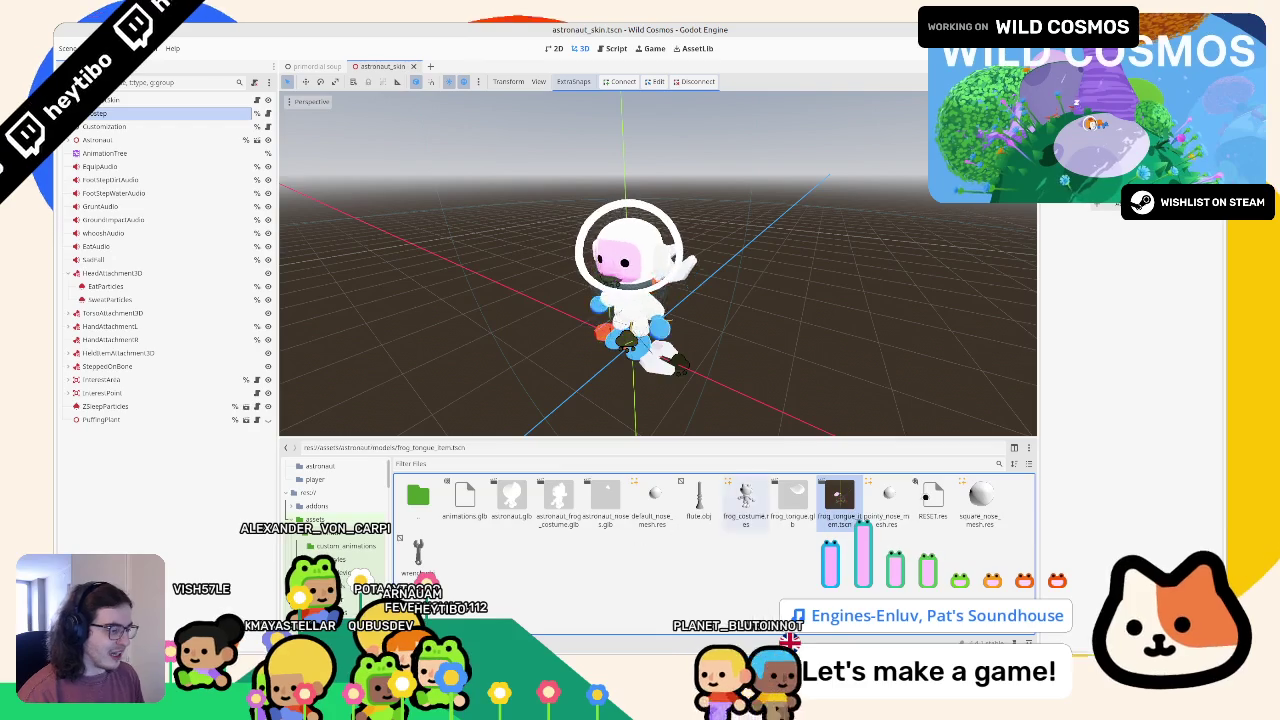
# Step: In the astronaut materials folder, create a new ShaderMaterial resource and save it as hair_mat.tres
pyautogui.click(387, 498)
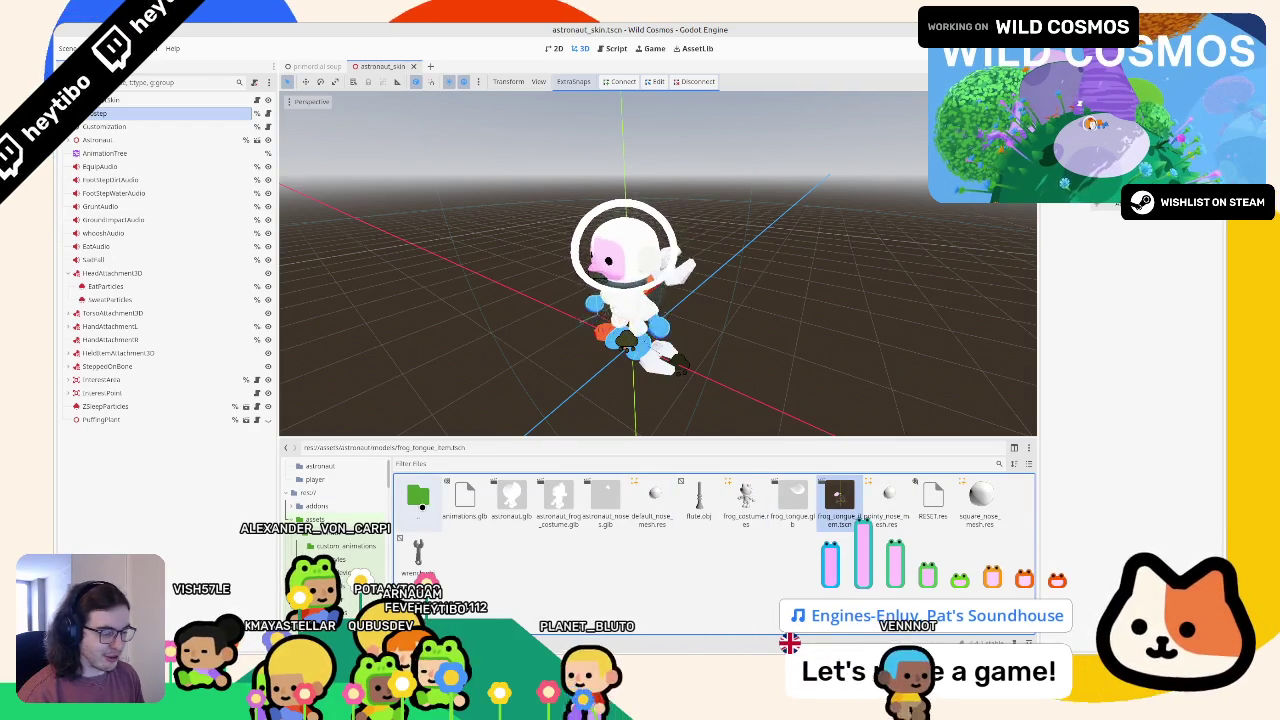
pyautogui.doubleClick(418, 495)
pyautogui.doubleClick(605, 497)
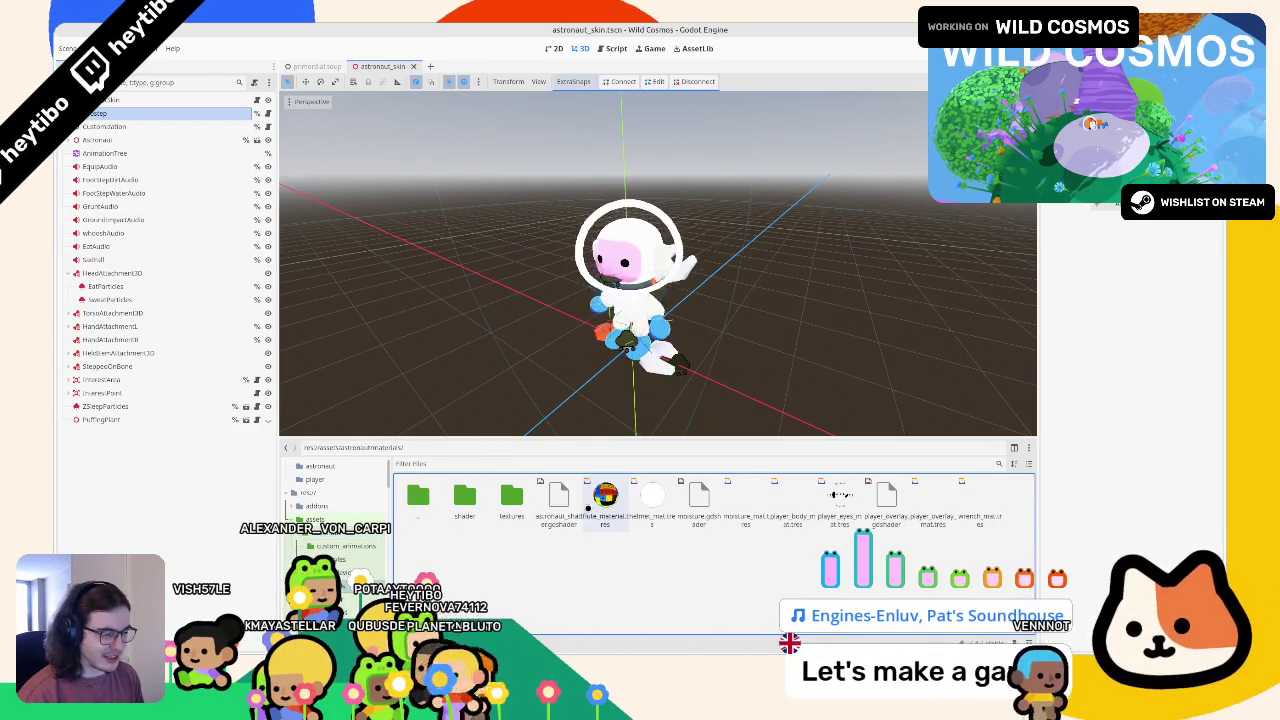
pyautogui.rightClick(633, 553)
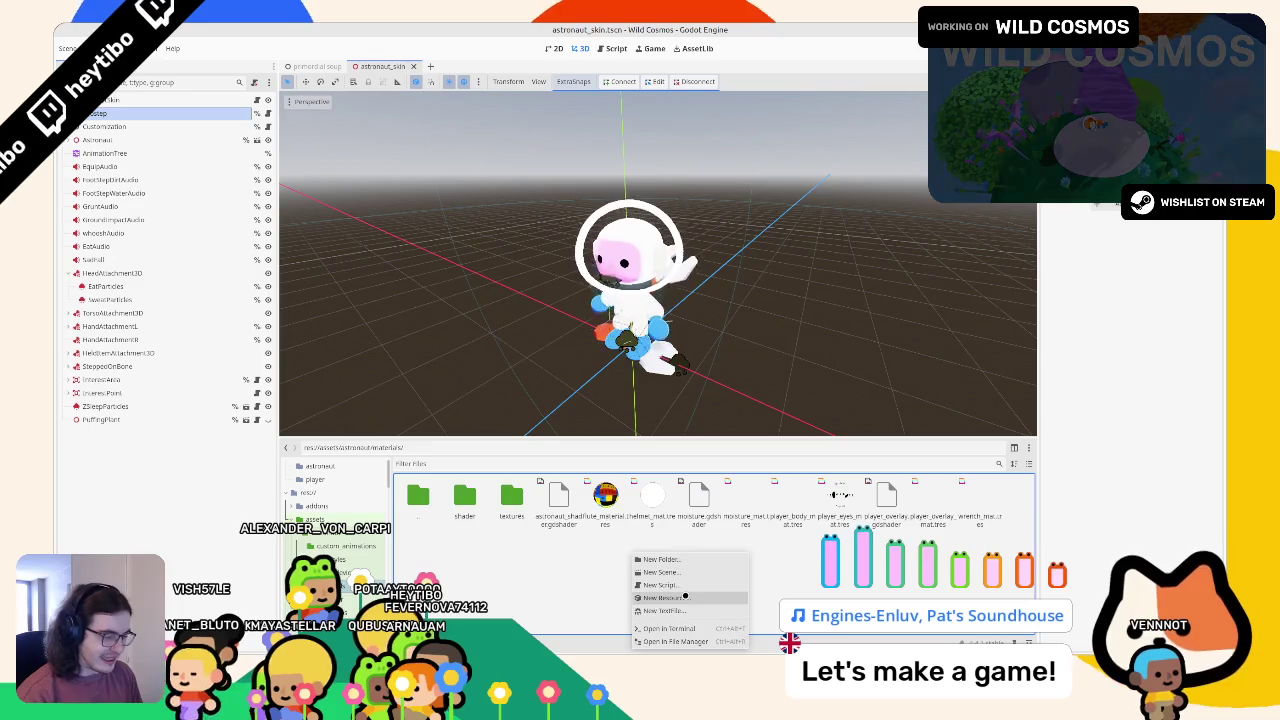
pyautogui.click(665, 597)
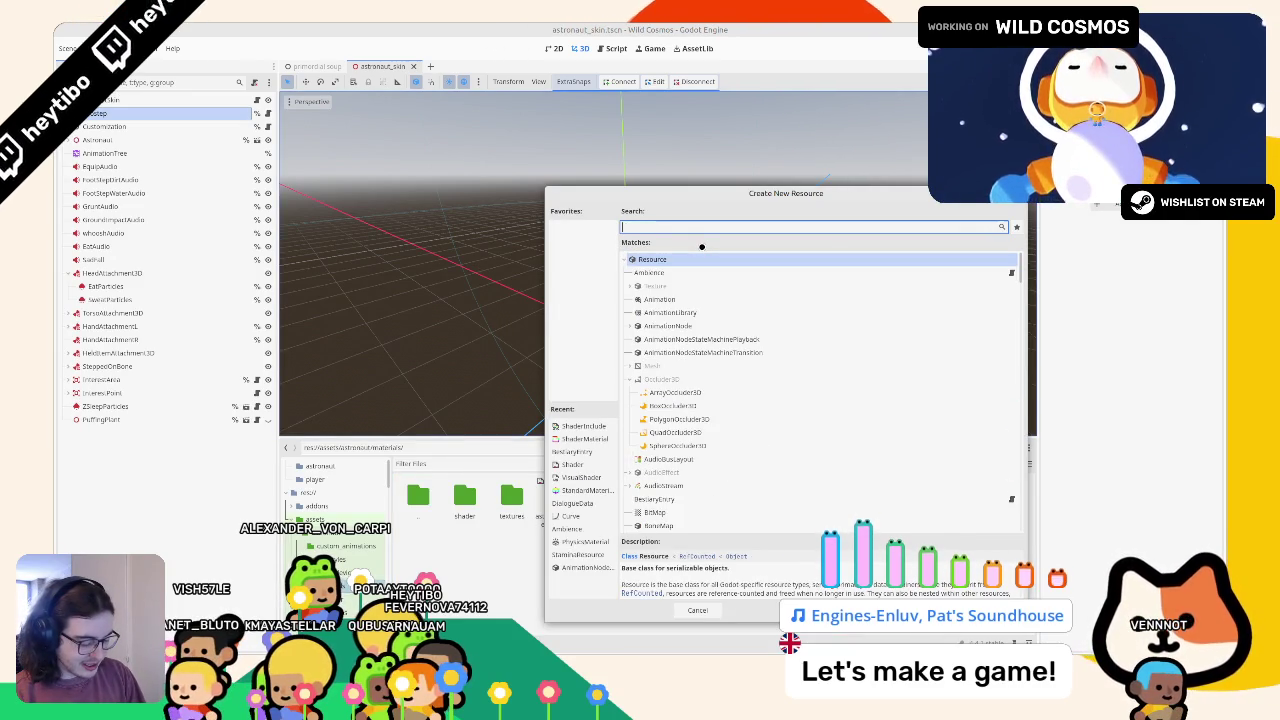
pyautogui.write('shaderm')
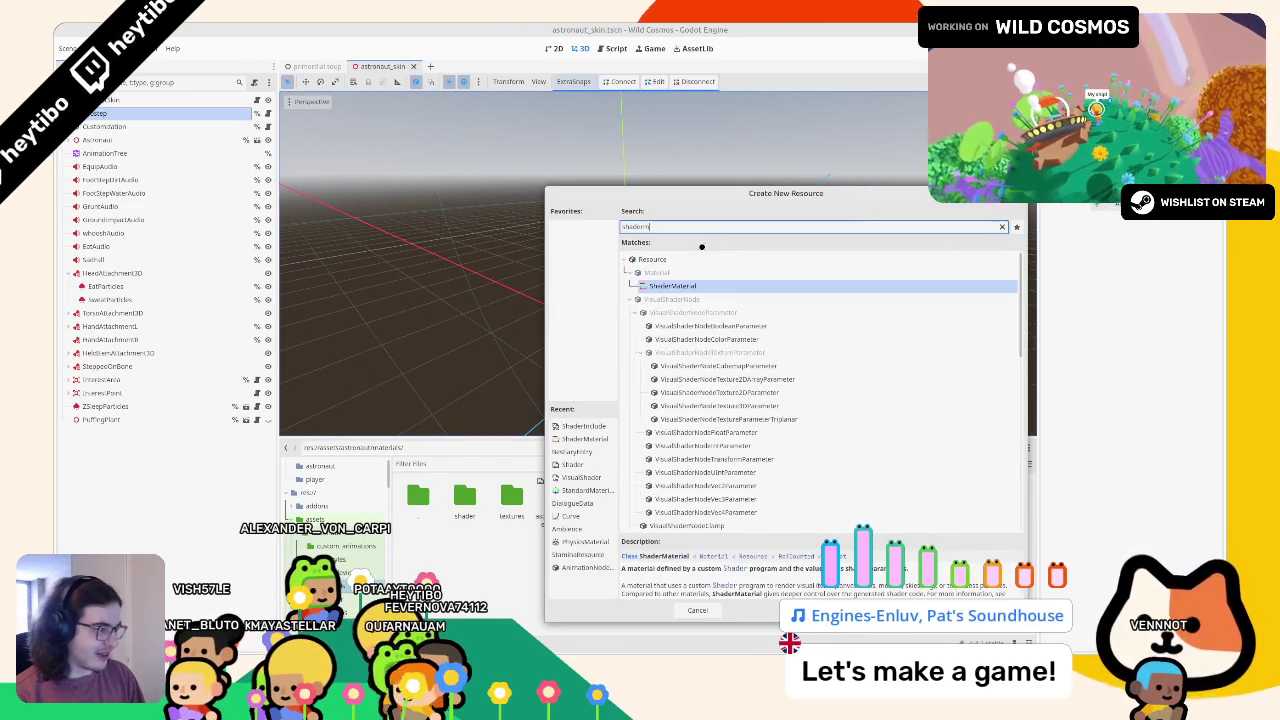
pyautogui.press('Return')
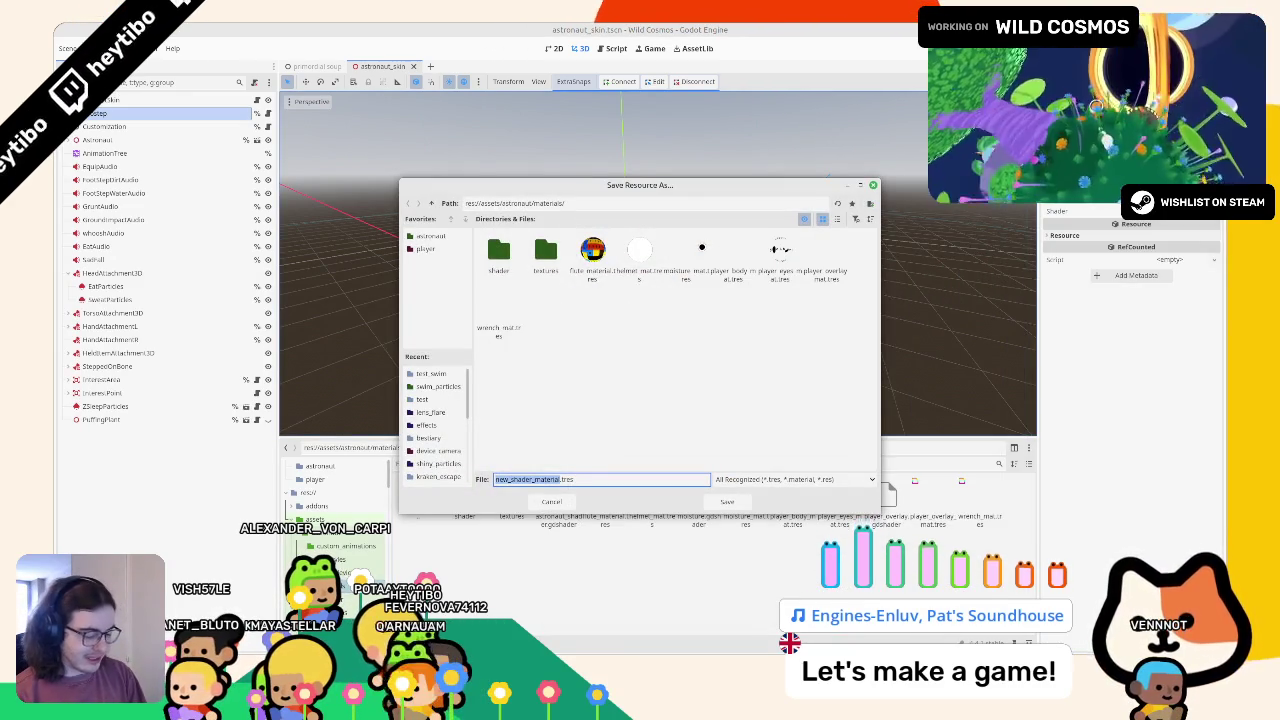
pyautogui.press('Return')
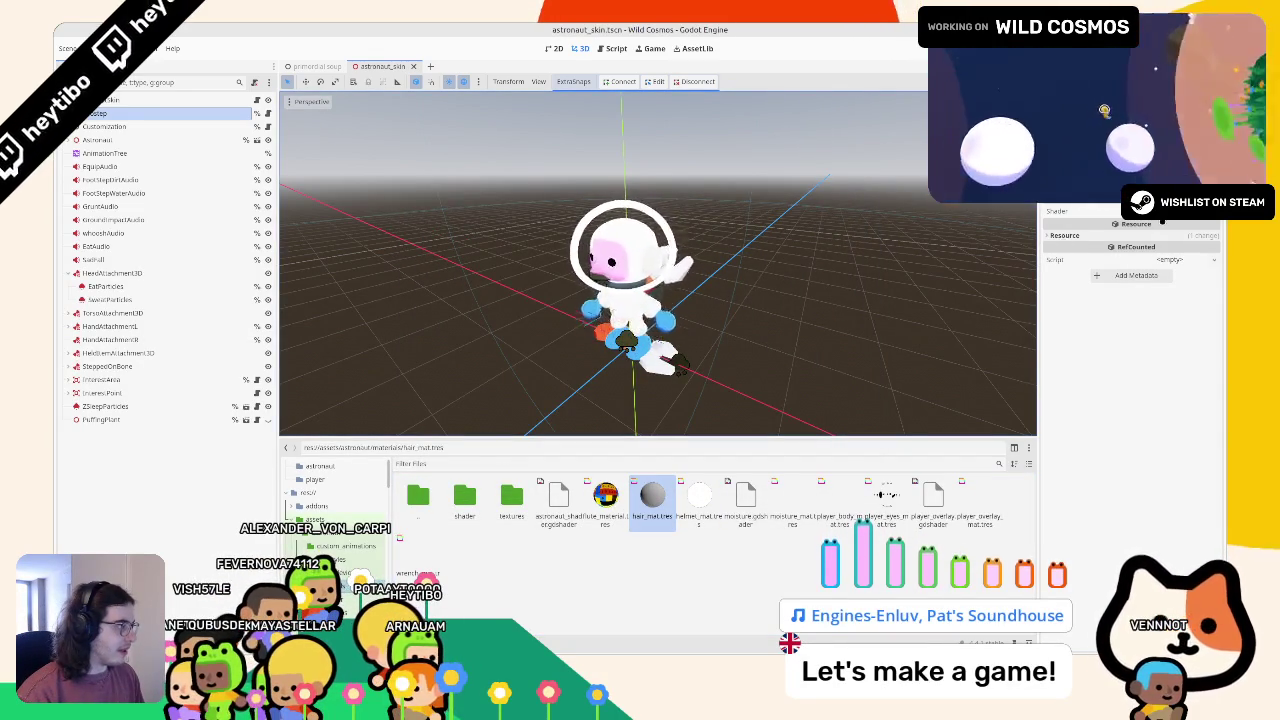
pyautogui.click(1170, 259)
# Step: Quick-load base_toon_shader.gdshader as hair_mat's shader and glance at the shader code
pyautogui.click(1175, 245)
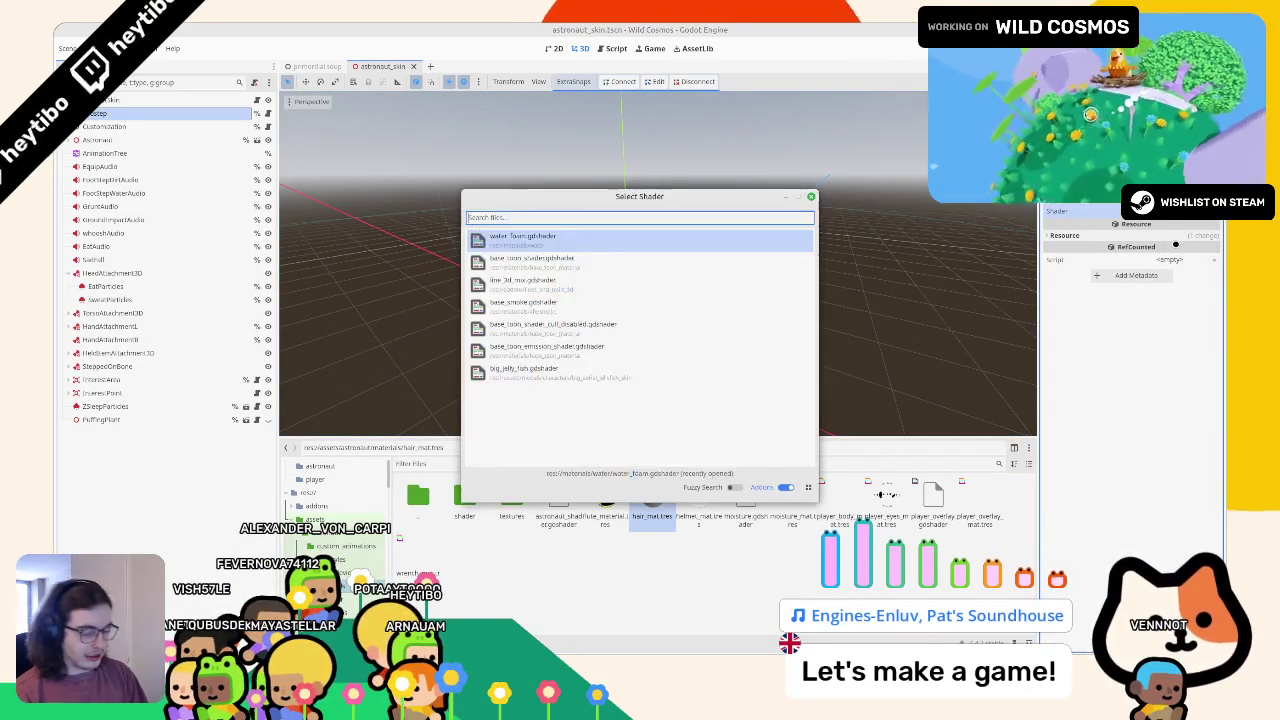
pyautogui.write('toon')
pyautogui.press('Return')
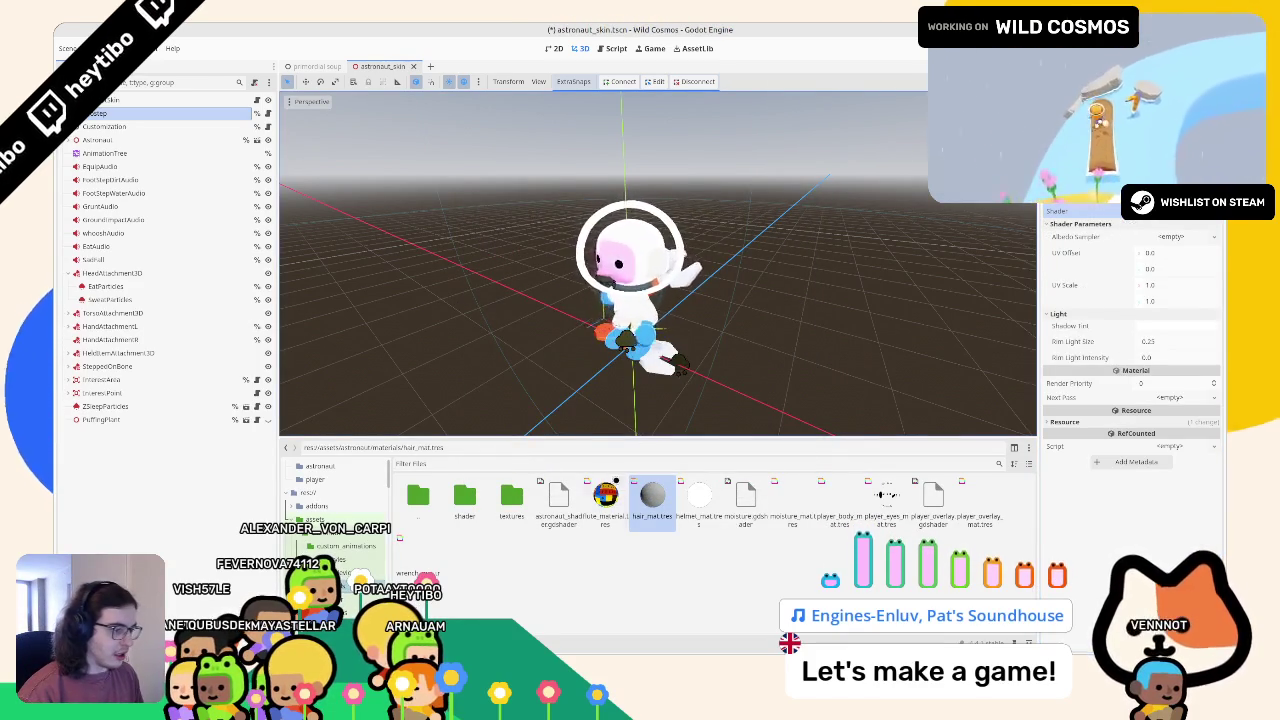
pyautogui.doubleClick(558, 495)
pyautogui.hotkey('alt', 'f')
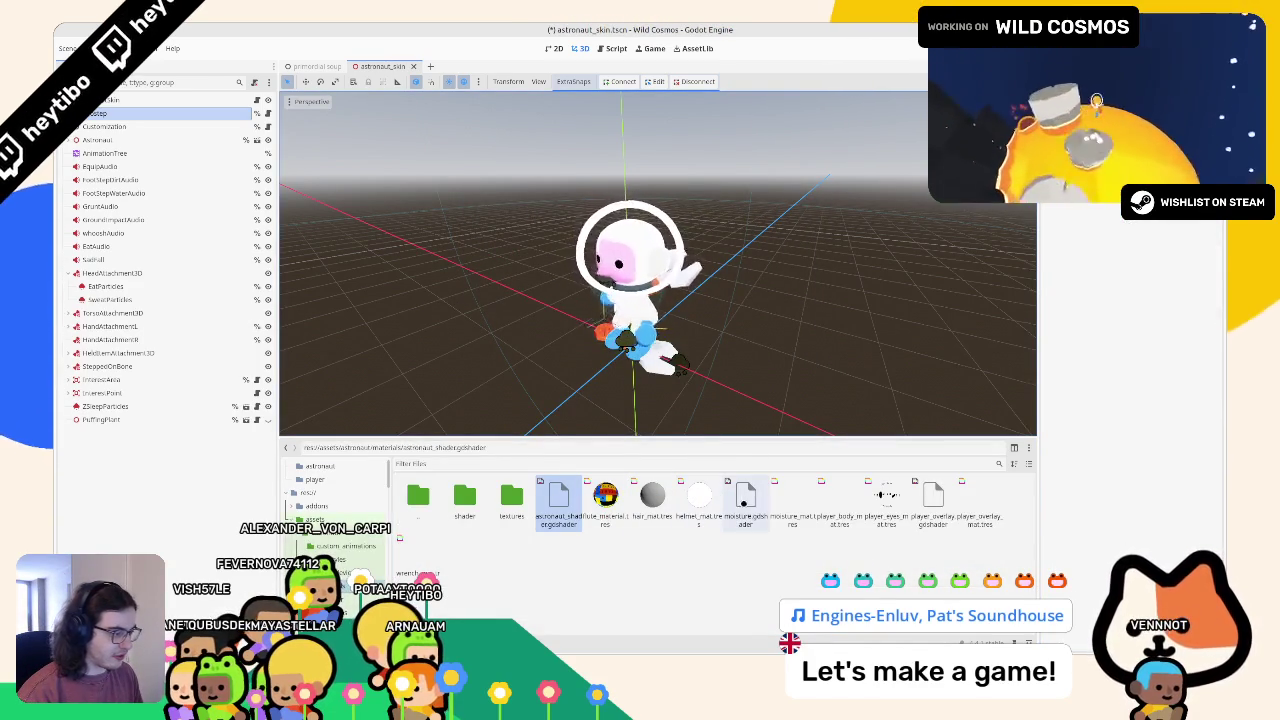
# Step: Open player_body_mat.tres and reset, then darken its Shadow Tint colour for comparison
pyautogui.doubleClick(847, 499)
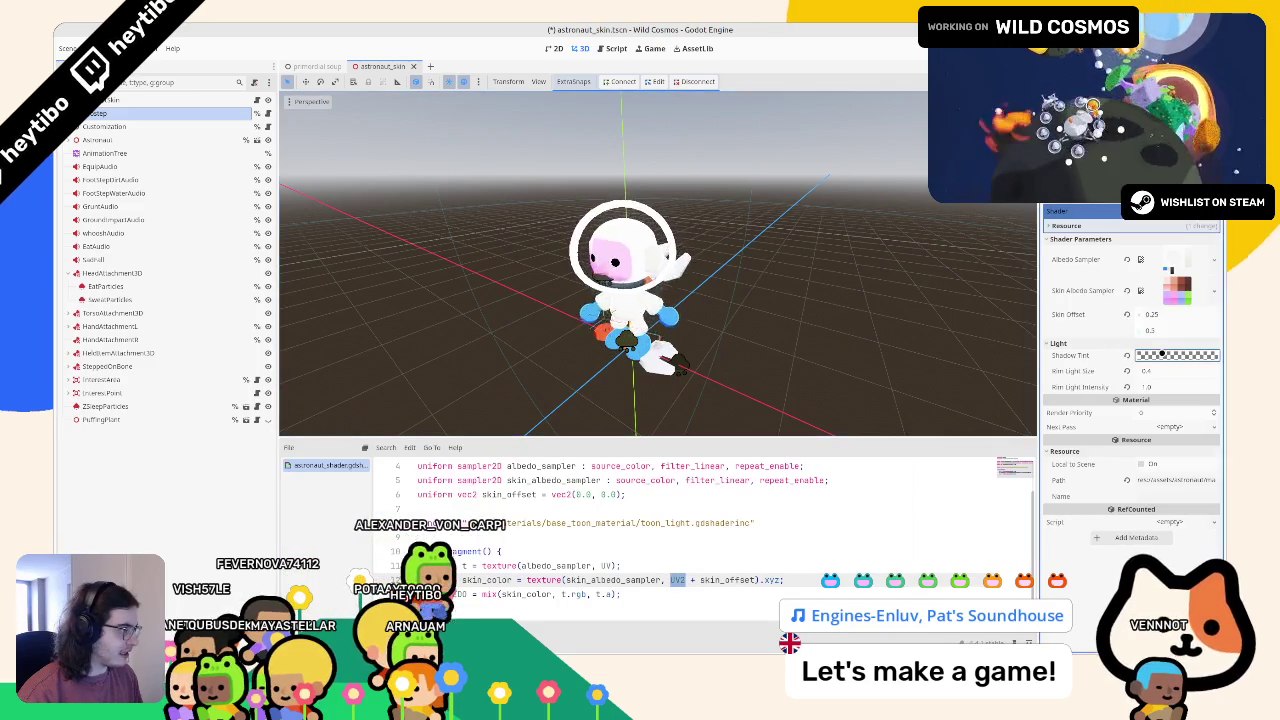
pyautogui.click(1162, 354)
pyautogui.press('Escape')
pyautogui.click(1129, 355)
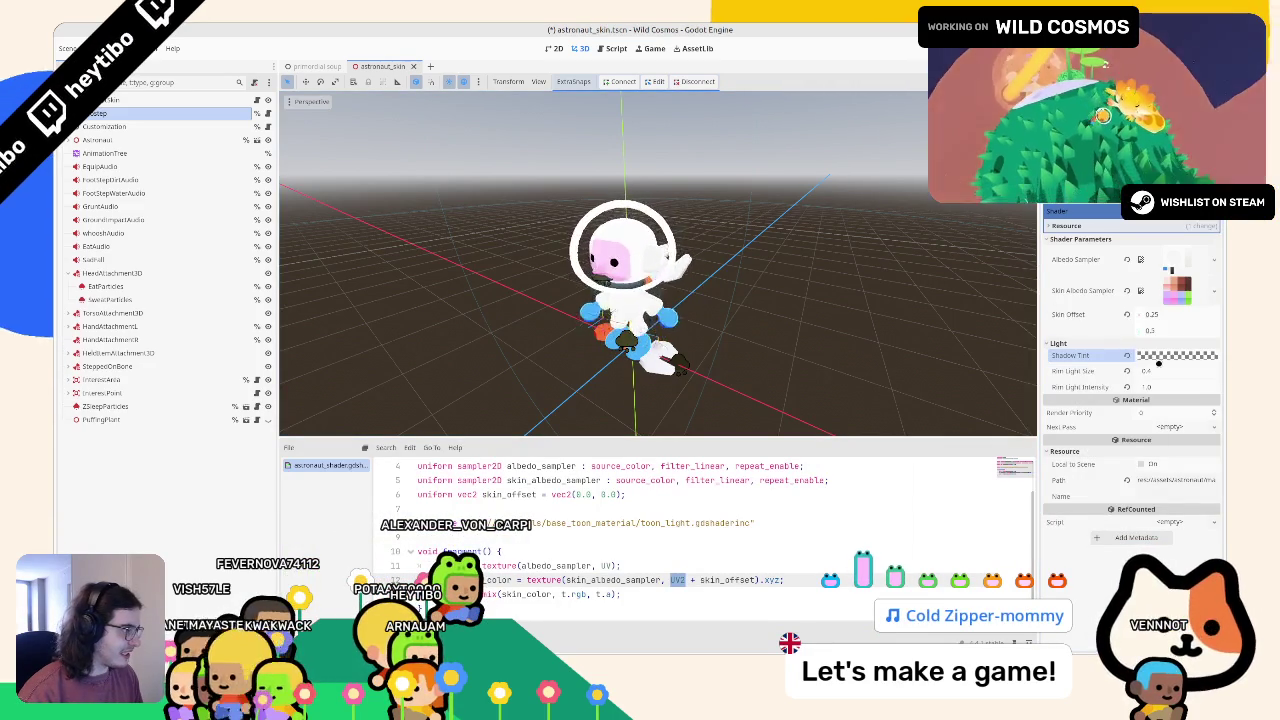
pyautogui.click(1160, 355)
pyautogui.moveTo(1214, 372)
pyautogui.mouseDown()
pyautogui.moveTo(1214, 440)
pyautogui.moveTo(1214, 405)
pyautogui.mouseUp()
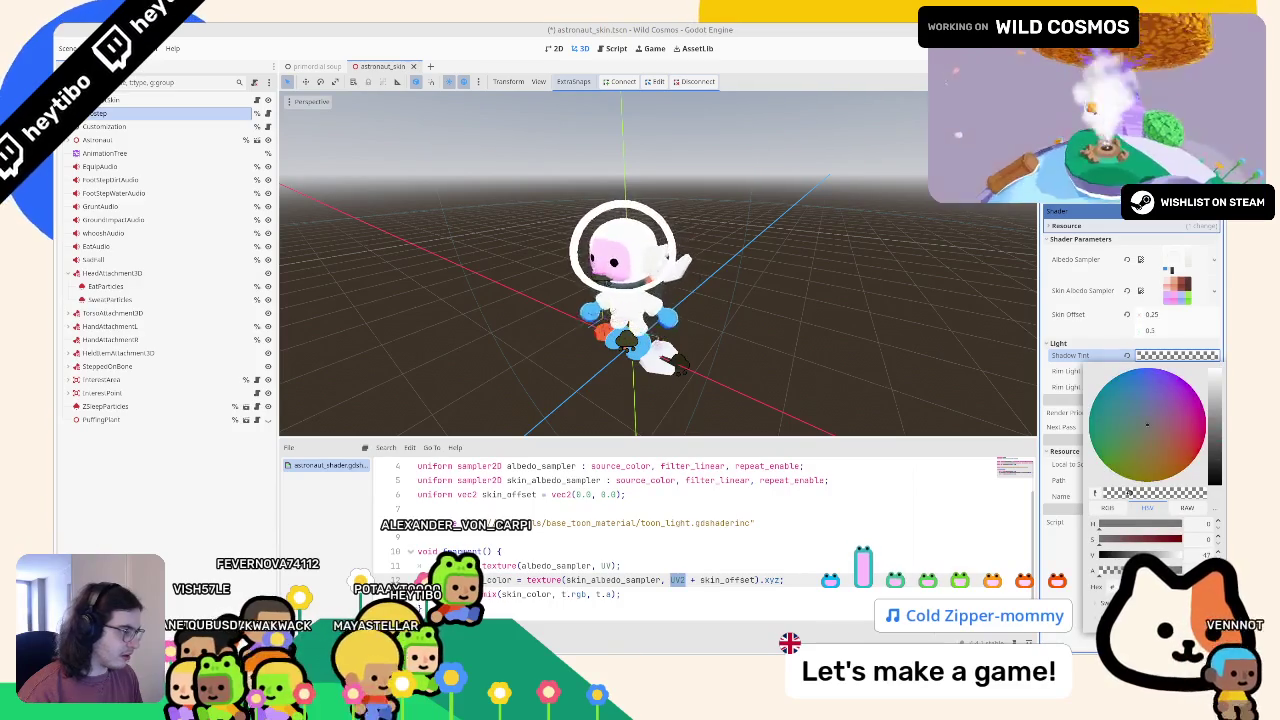
pyautogui.click(747, 289)
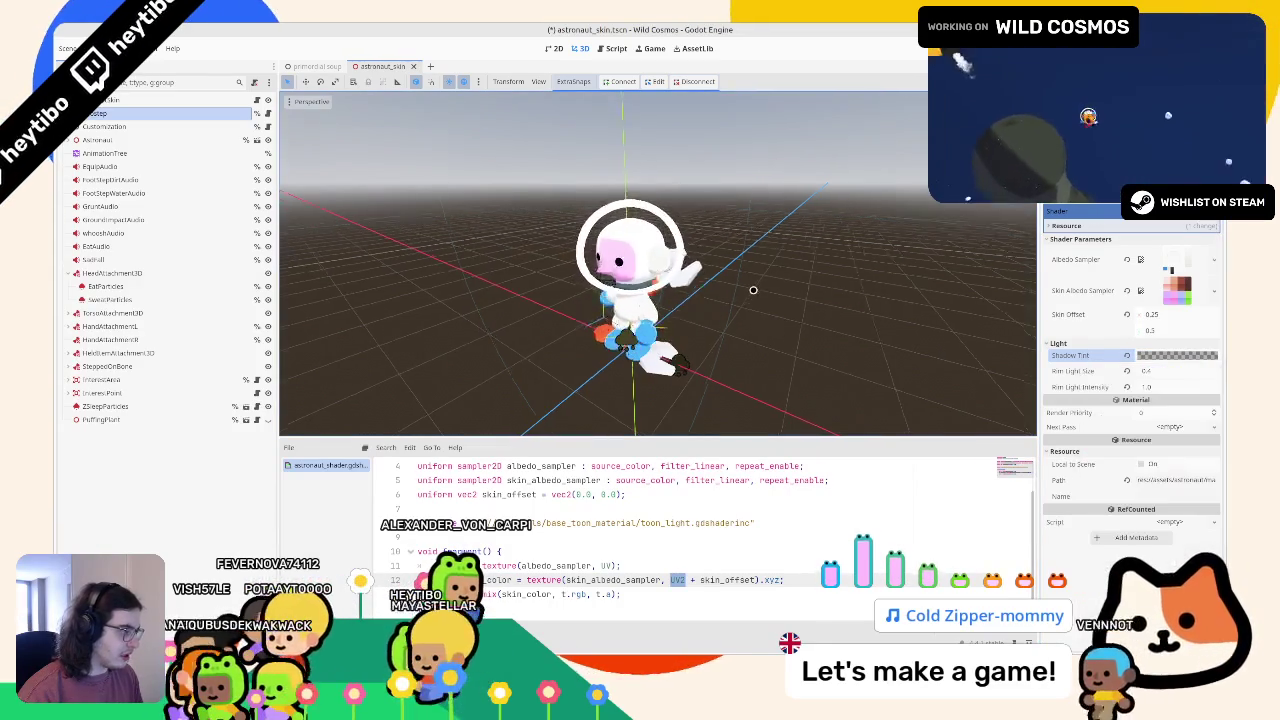
pyautogui.click(1177, 355)
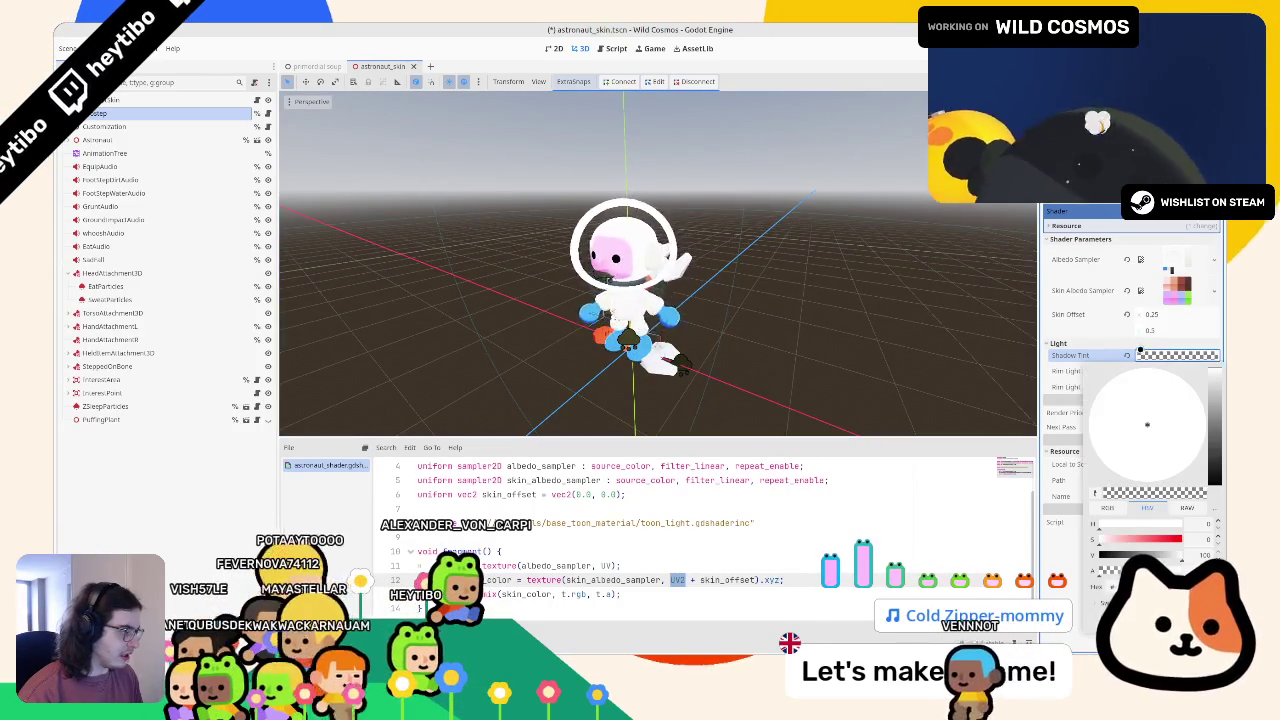
pyautogui.click(747, 289)
pyautogui.hotkey('alt', 'f')
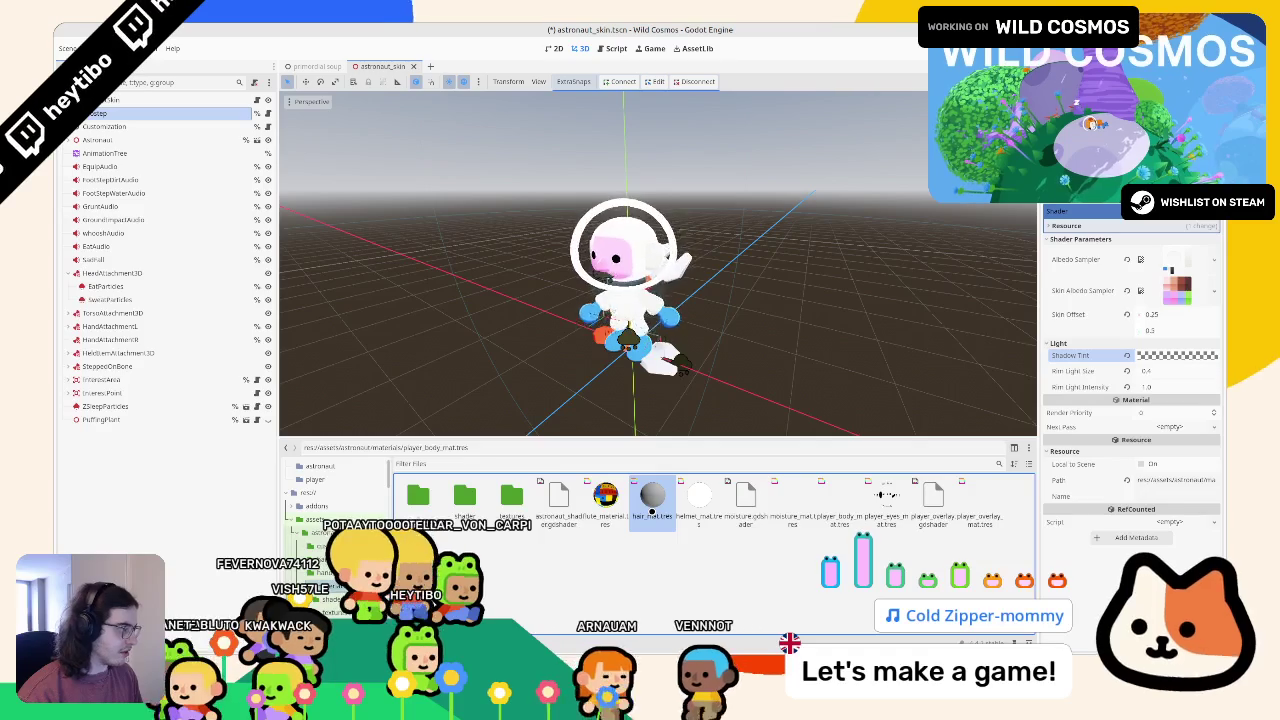
# Step: Set hair_mat's Rim Light Size to 0.4 and Intensity to 1.0, and check its shadow tint
pyautogui.doubleClick(652, 505)
pyautogui.click(1190, 341)
pyautogui.write('0.4')
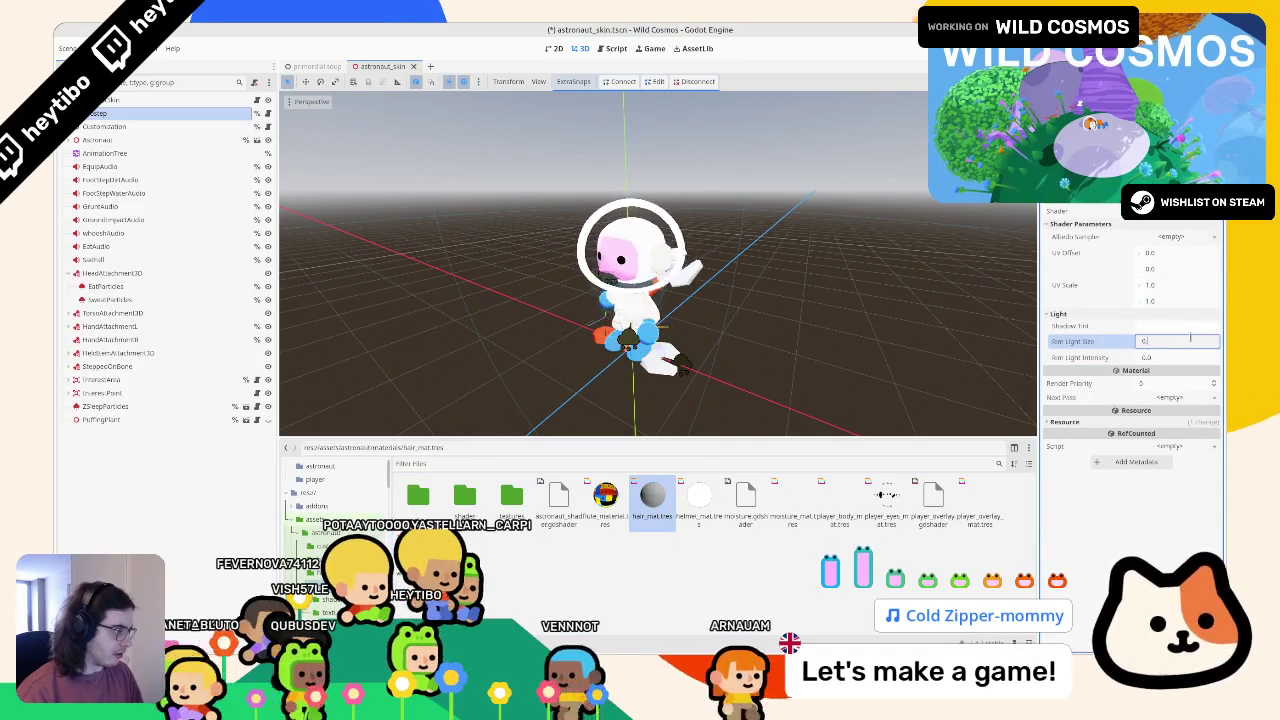
pyautogui.press('Tab')
pyautogui.write('1')
pyautogui.press('Tab')
pyautogui.click(1177, 326)
pyautogui.click(712, 378)
# Step: Drag astronaut_albedo_hair.png from the textures folder onto hair_mat's Albedo Sampler
pyautogui.moveTo(712, 378); pyautogui.dragTo(800, 310)
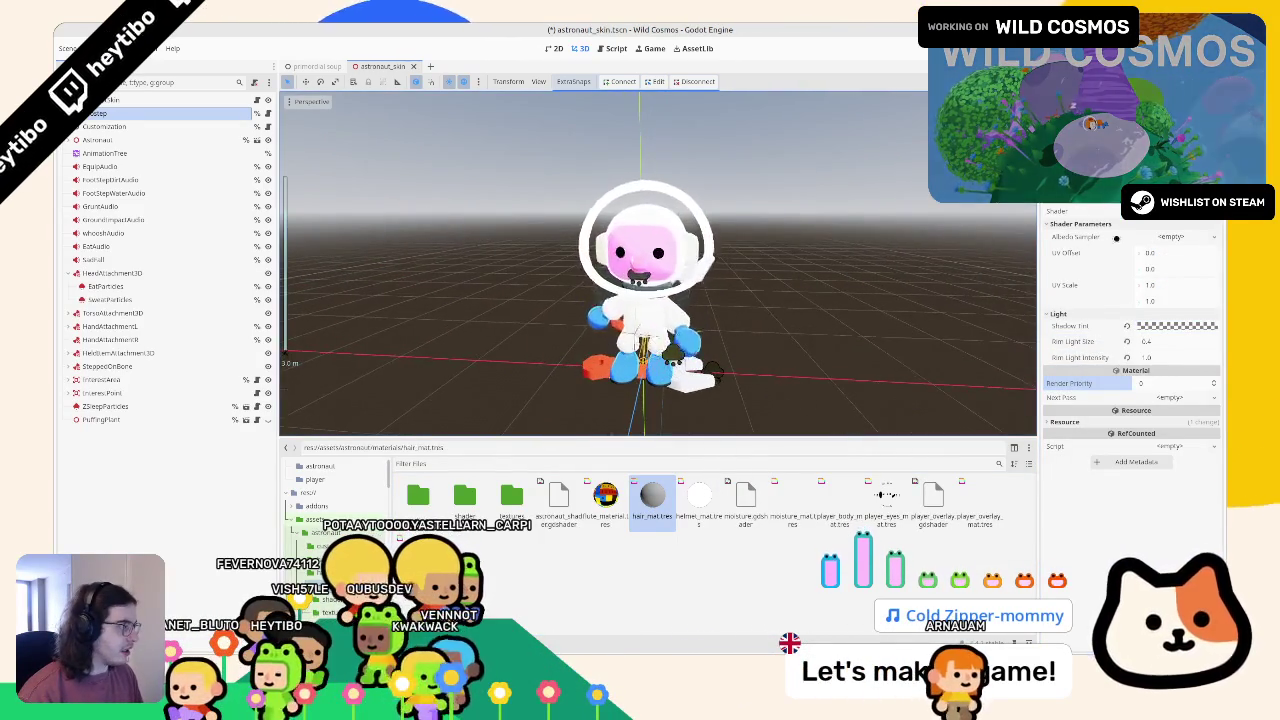
pyautogui.doubleClick(512, 497)
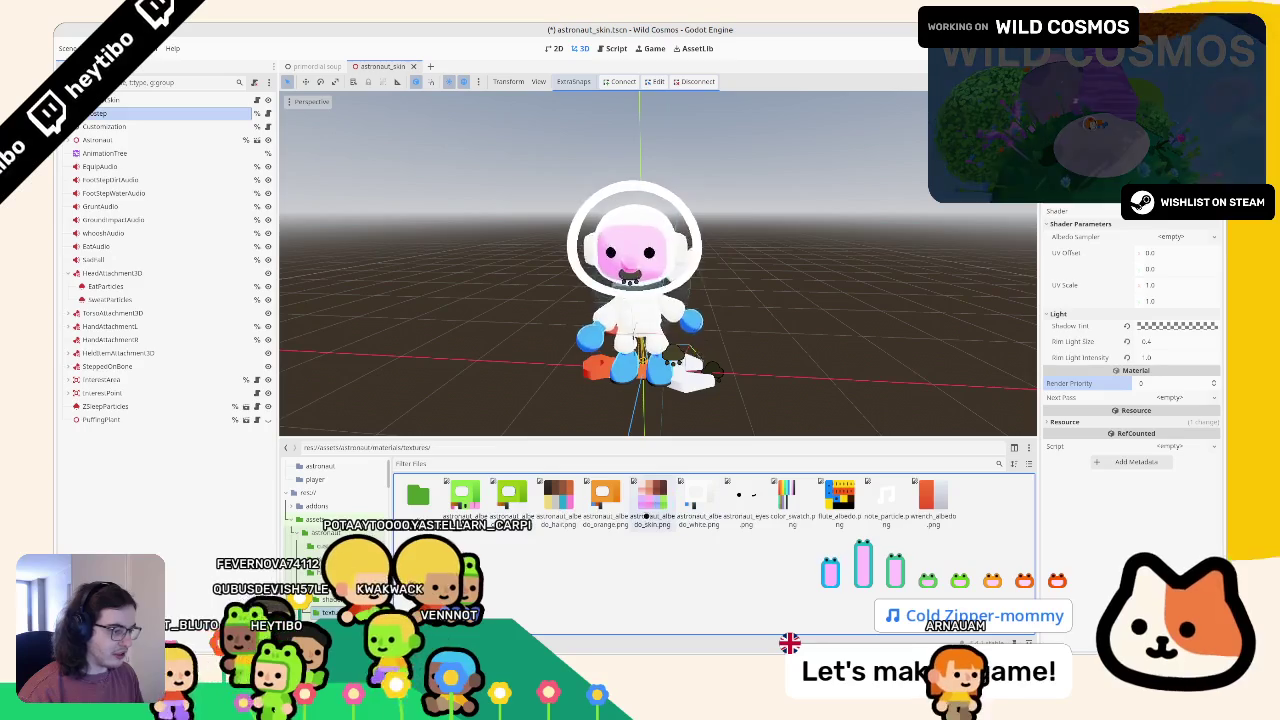
pyautogui.moveTo(563, 539); pyautogui.dragTo(1133, 284)
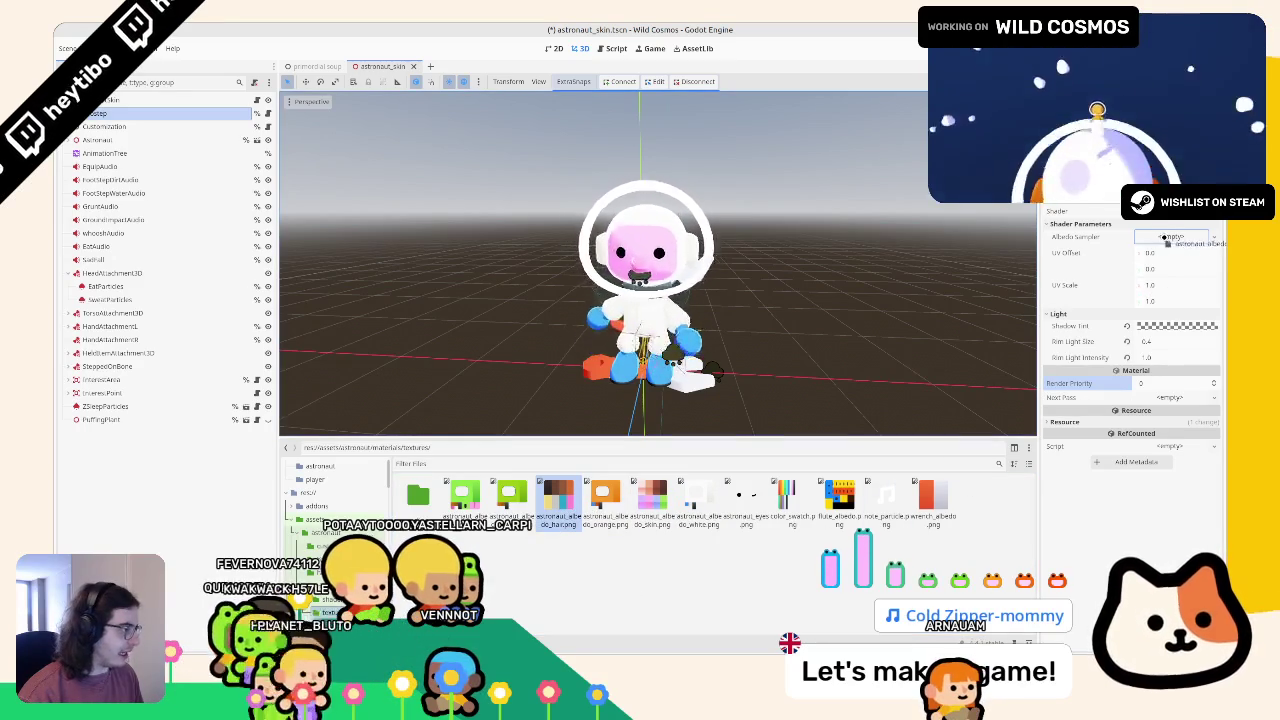
pyautogui.moveTo(1165, 240); pyautogui.dragTo(1165, 241)
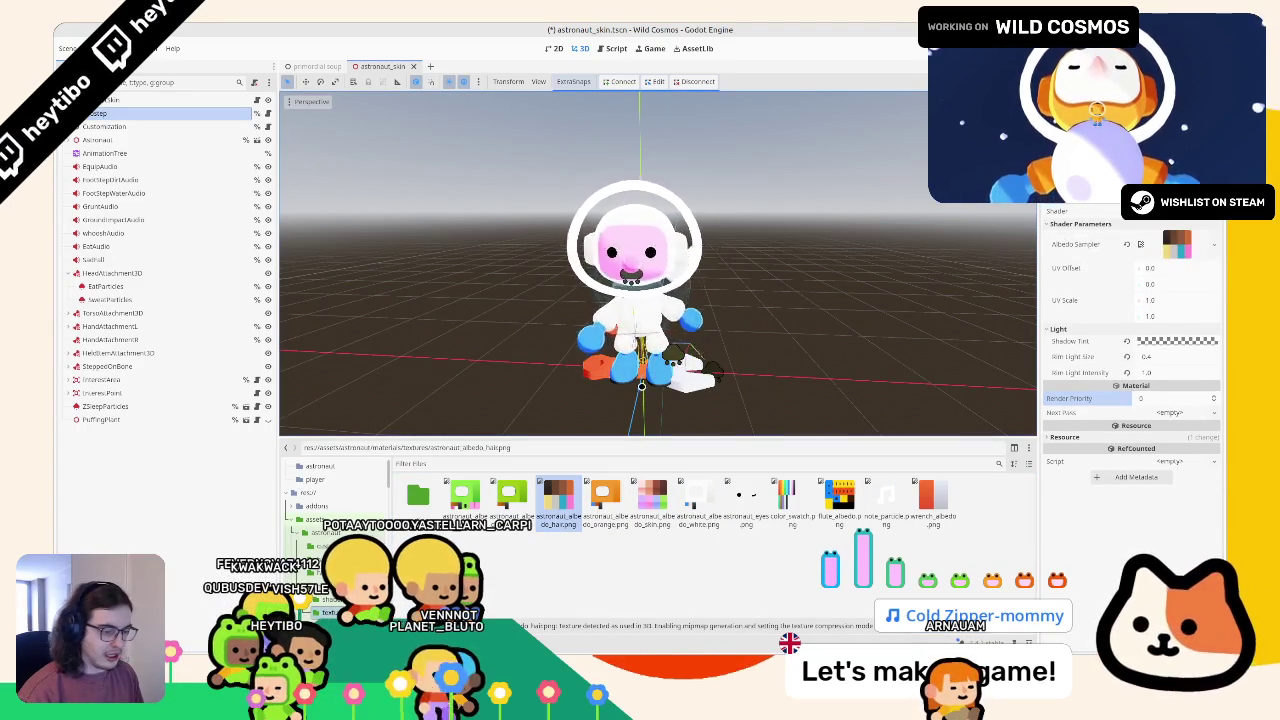
# Step: Reimport the hair texture with compression mode set to VRAM Uncompressed
pyautogui.click(100, 48)
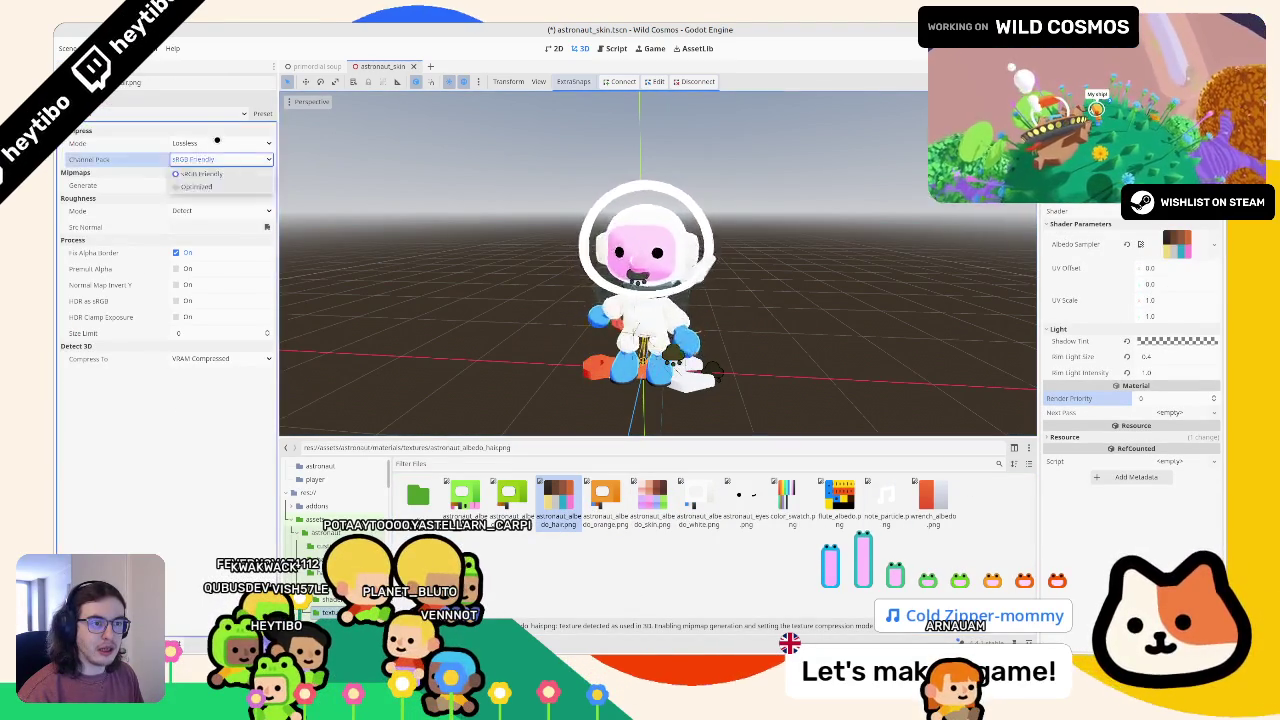
pyautogui.click(216, 143)
pyautogui.click(210, 196)
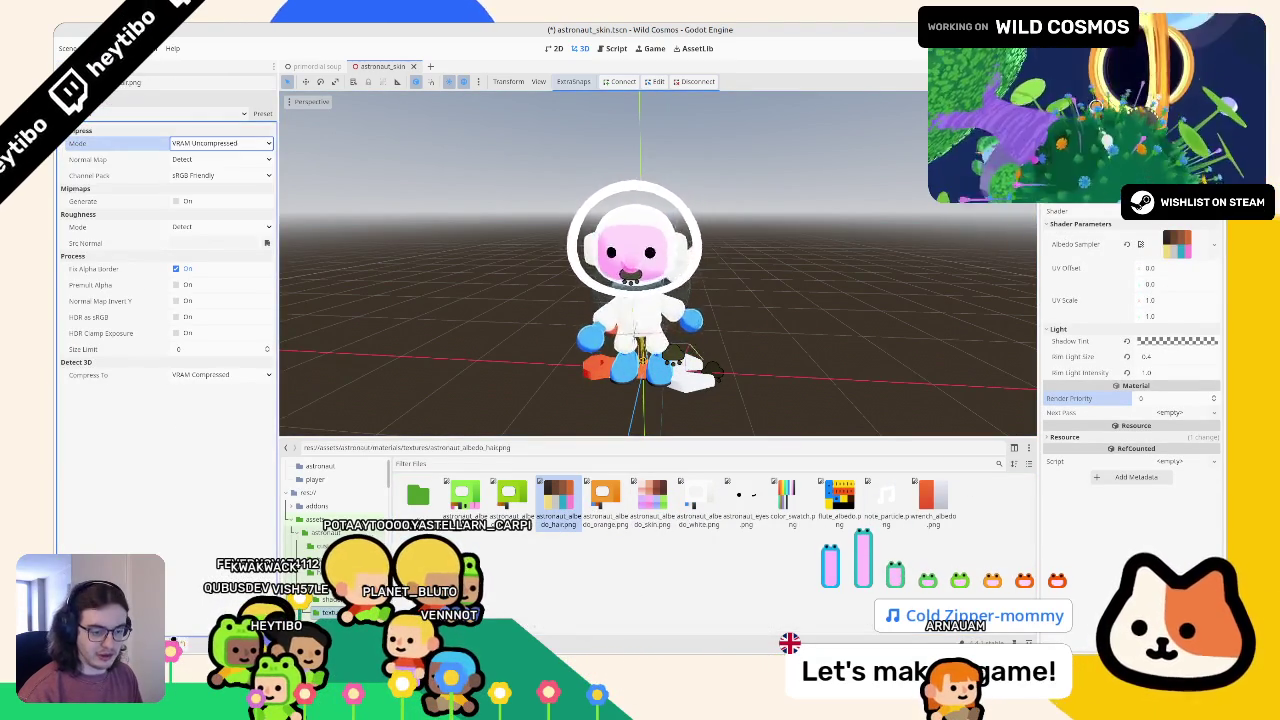
pyautogui.click(178, 643)
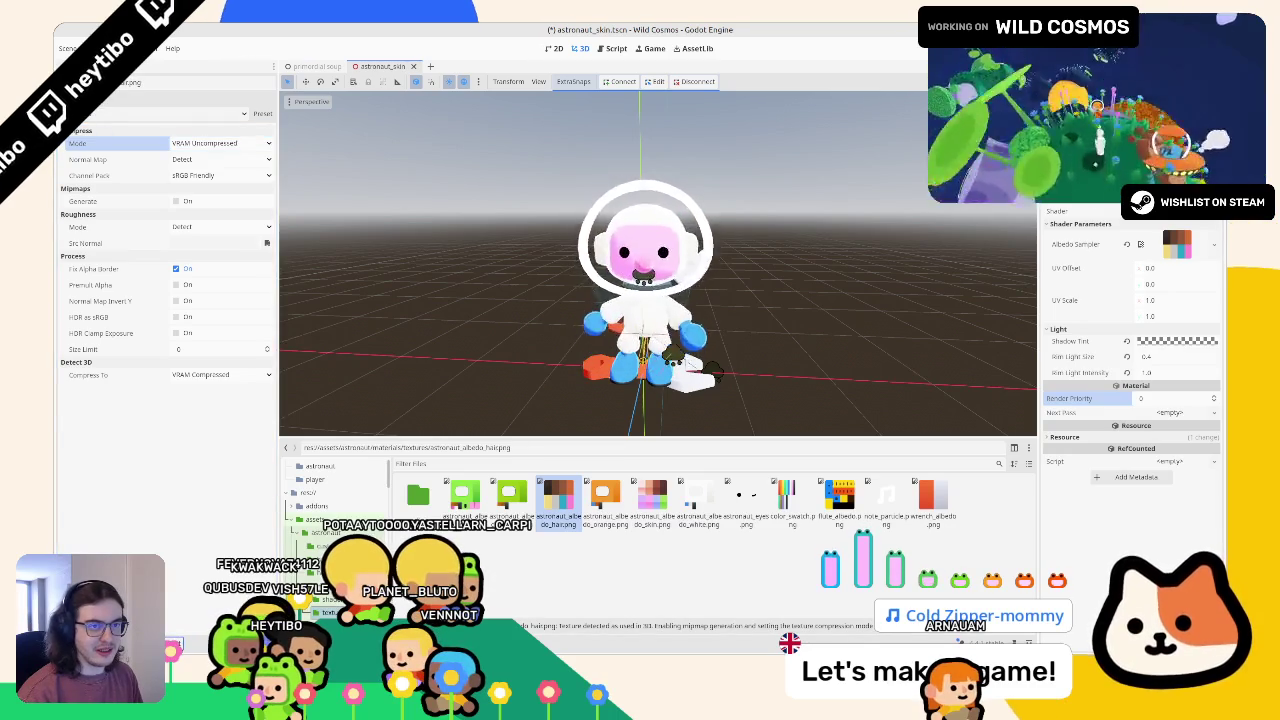
pyautogui.click(68, 48)
pyautogui.moveTo(360, 146); pyautogui.dragTo(477, 224)
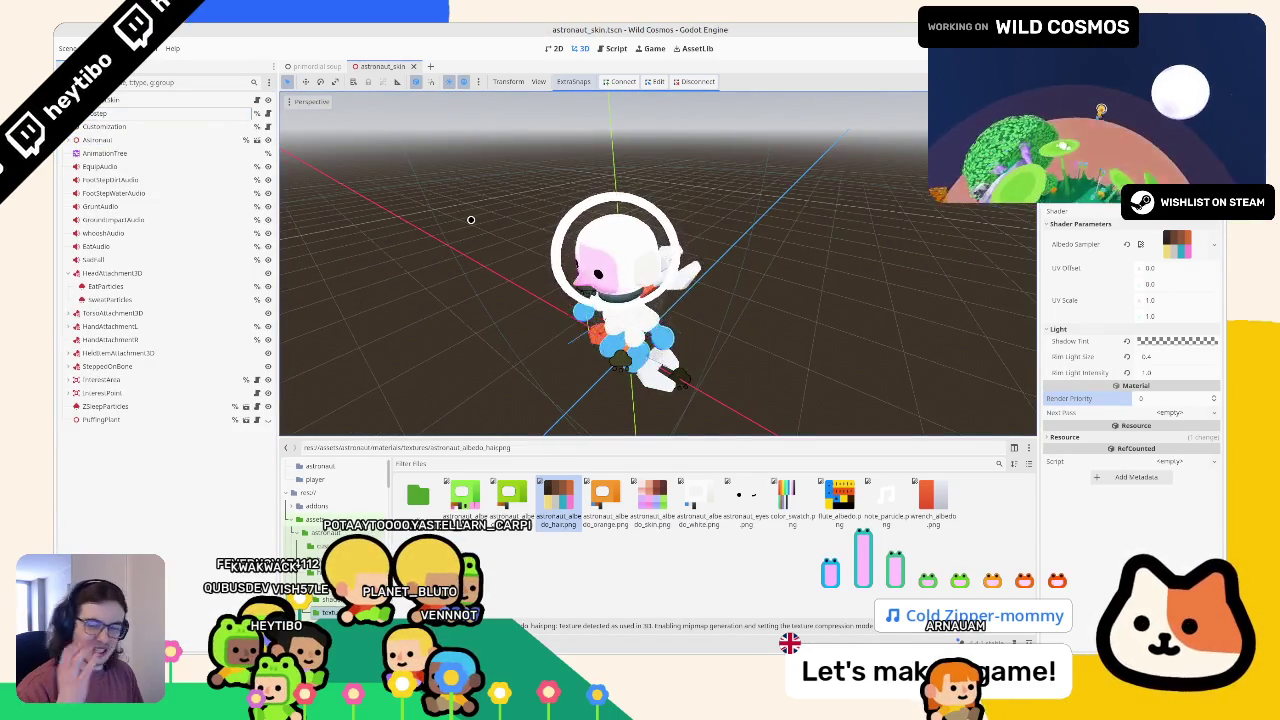
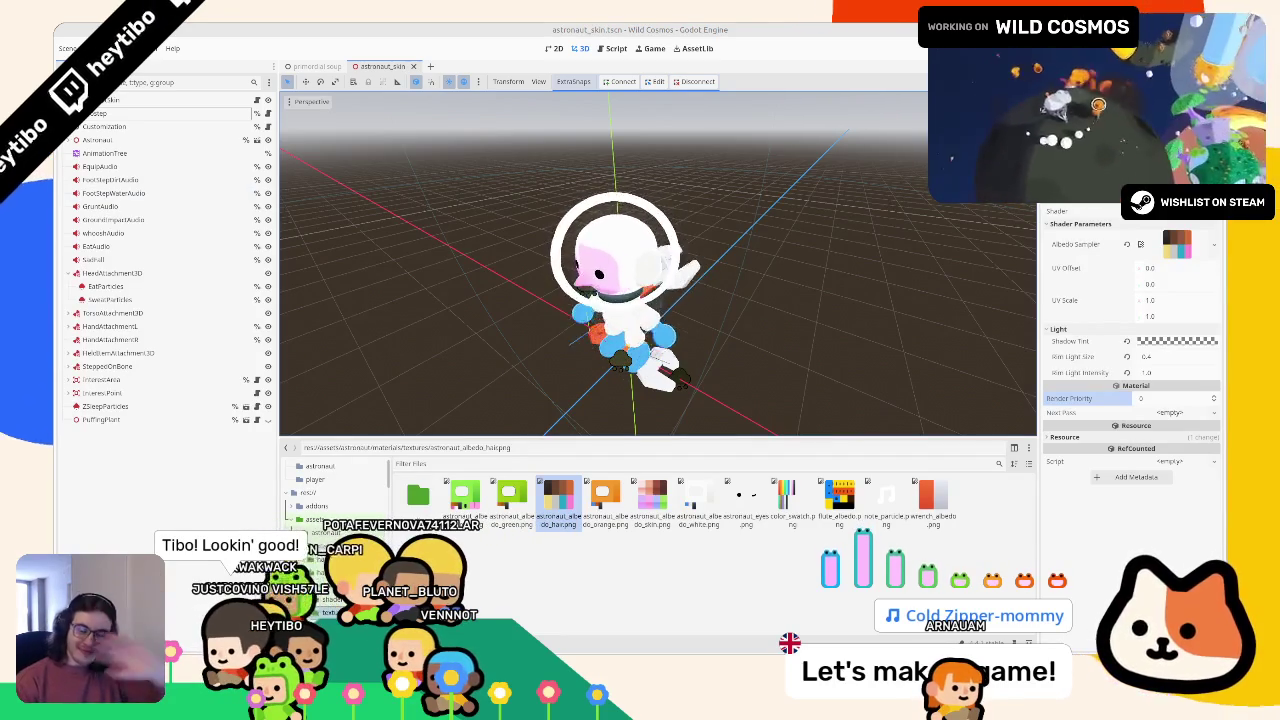
# Step: Orbit around the astronaut, then go up to astronaut/ and open the hairstyles folder
pyautogui.moveTo(879, 126)
pyautogui.mouseDown()
pyautogui.moveTo(811, 237)
pyautogui.moveTo(740, 423)
pyautogui.mouseUp()
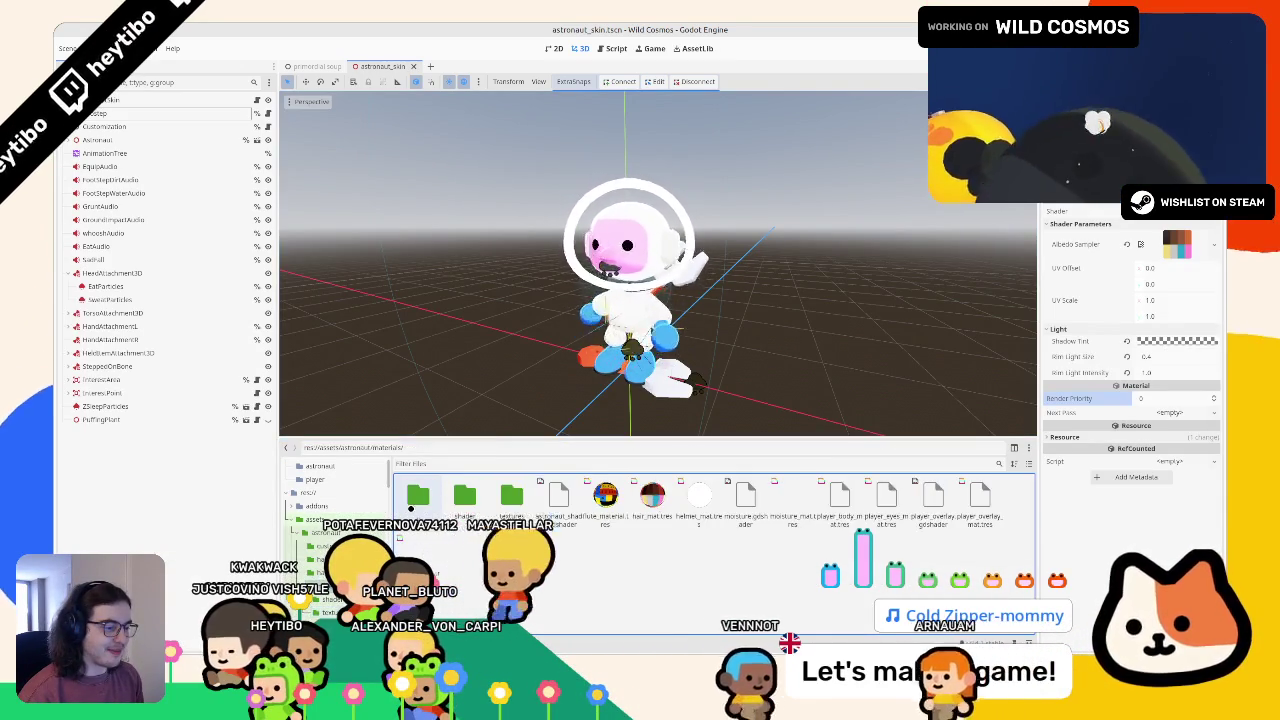
pyautogui.moveTo(480, 277); pyautogui.dragTo(400, 263)
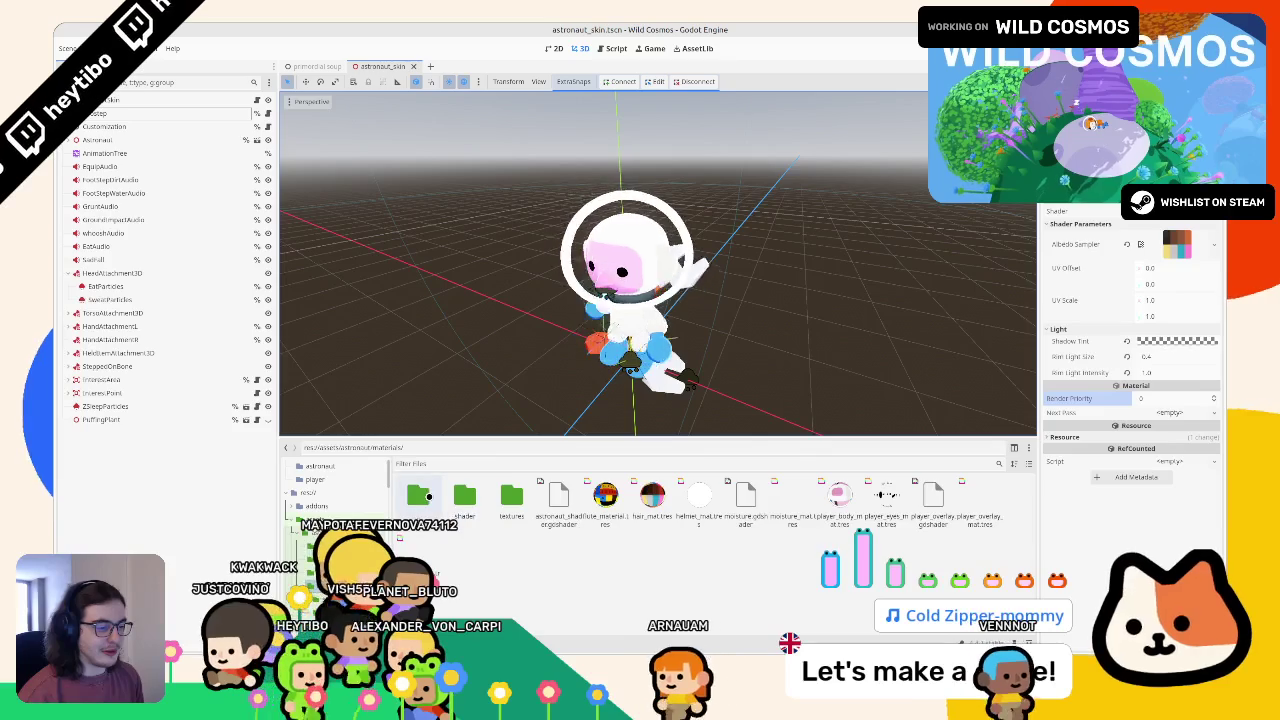
pyautogui.doubleClick(420, 495)
pyautogui.doubleClick(508, 495)
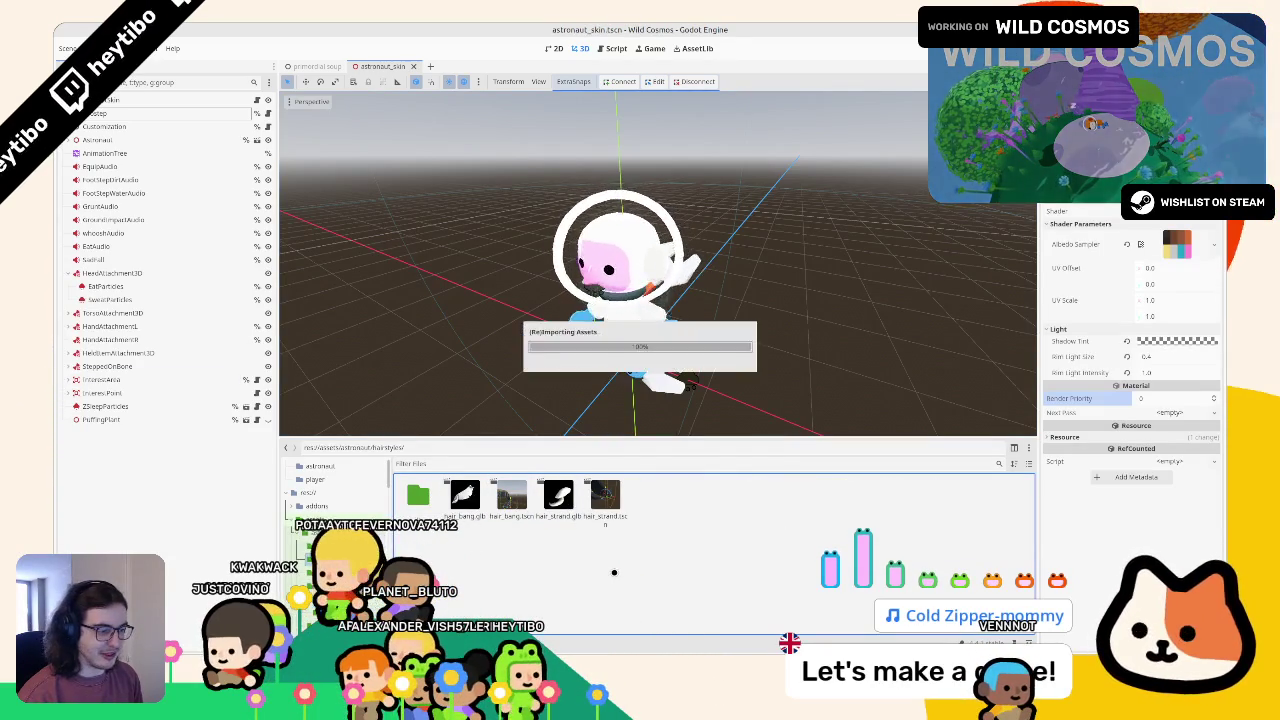
# Step: Dismiss the hair_bang.glb import preview and open the hair_bang.tscn and hair_strand.tscn scenes
pyautogui.doubleClick(463, 500)
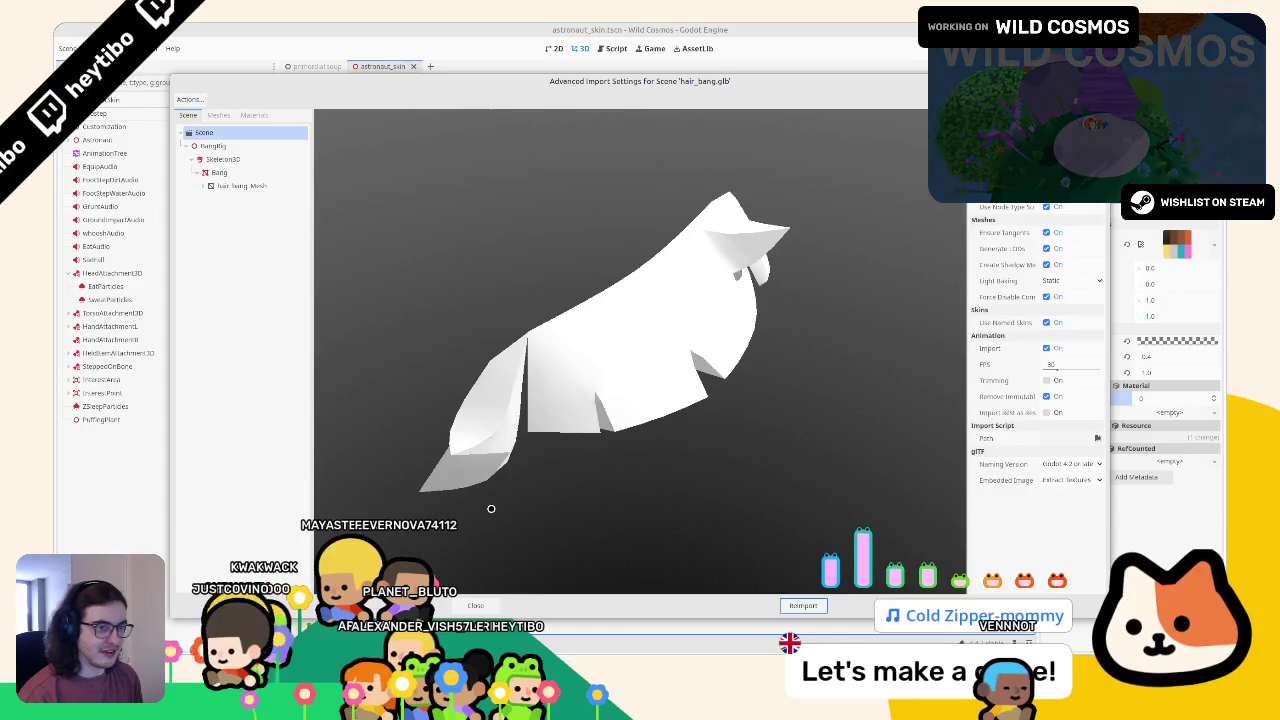
pyautogui.click(475, 605)
pyautogui.doubleClick(511, 495)
pyautogui.doubleClick(605, 495)
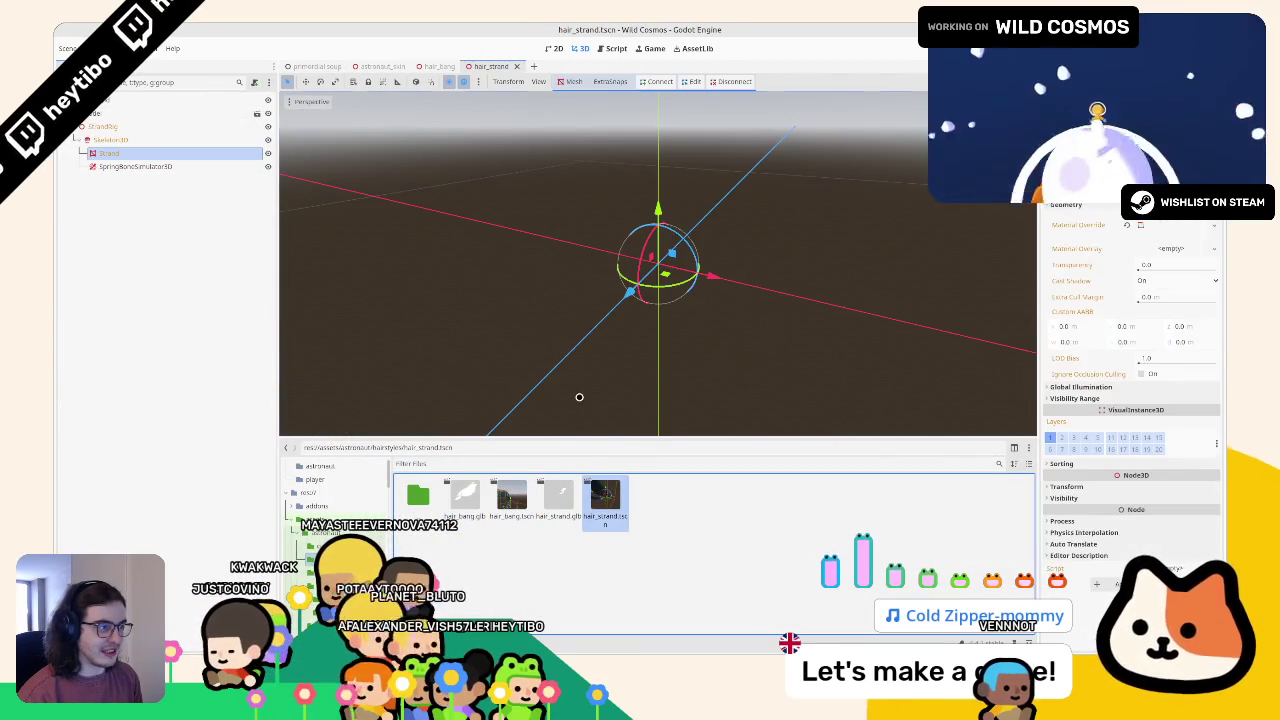
pyautogui.scroll(1, 535, 301)
pyautogui.scroll(-3, 536, 284)
pyautogui.moveTo(554, 280)
pyautogui.mouseDown()
pyautogui.moveTo(400, 251)
pyautogui.moveTo(420, 300)
pyautogui.mouseUp()
# Step: Inspect the strand's StrandBig, Strand and SpringBoneSimulator3D nodes, then select hair_mat.tres in materials
pyautogui.click(110, 101)
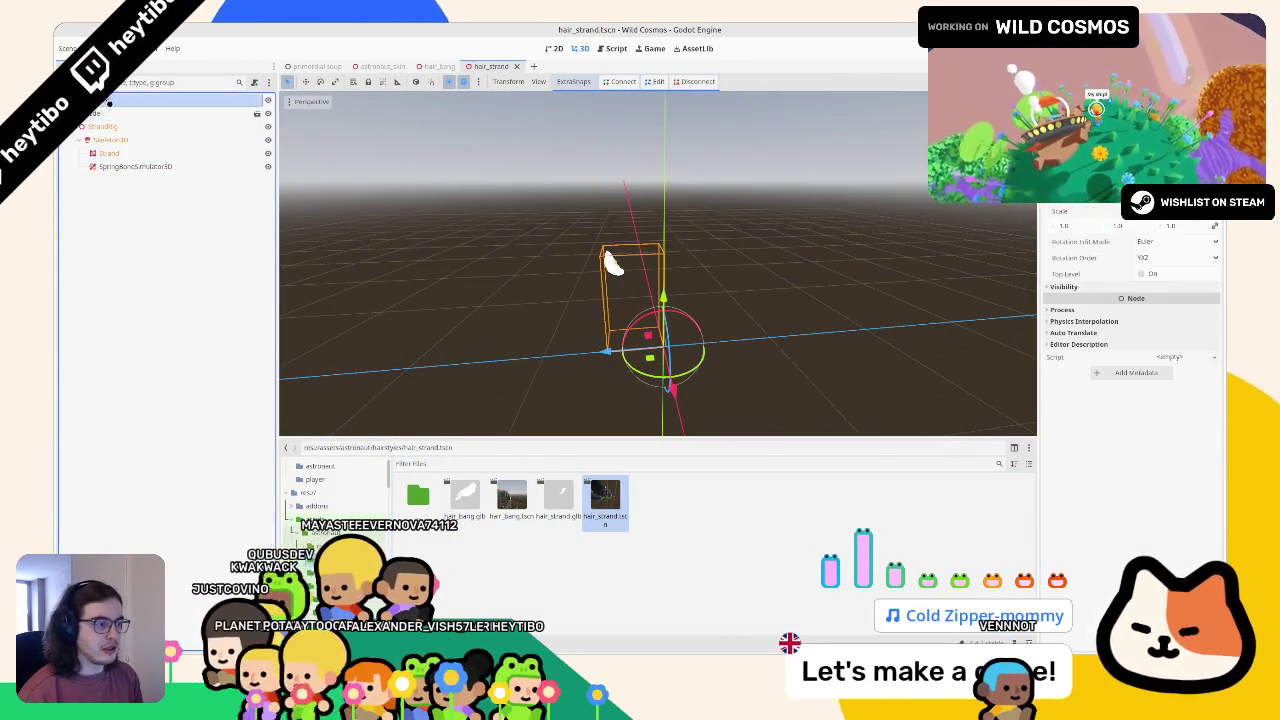
pyautogui.moveTo(325, 141); pyautogui.dragTo(700, 210)
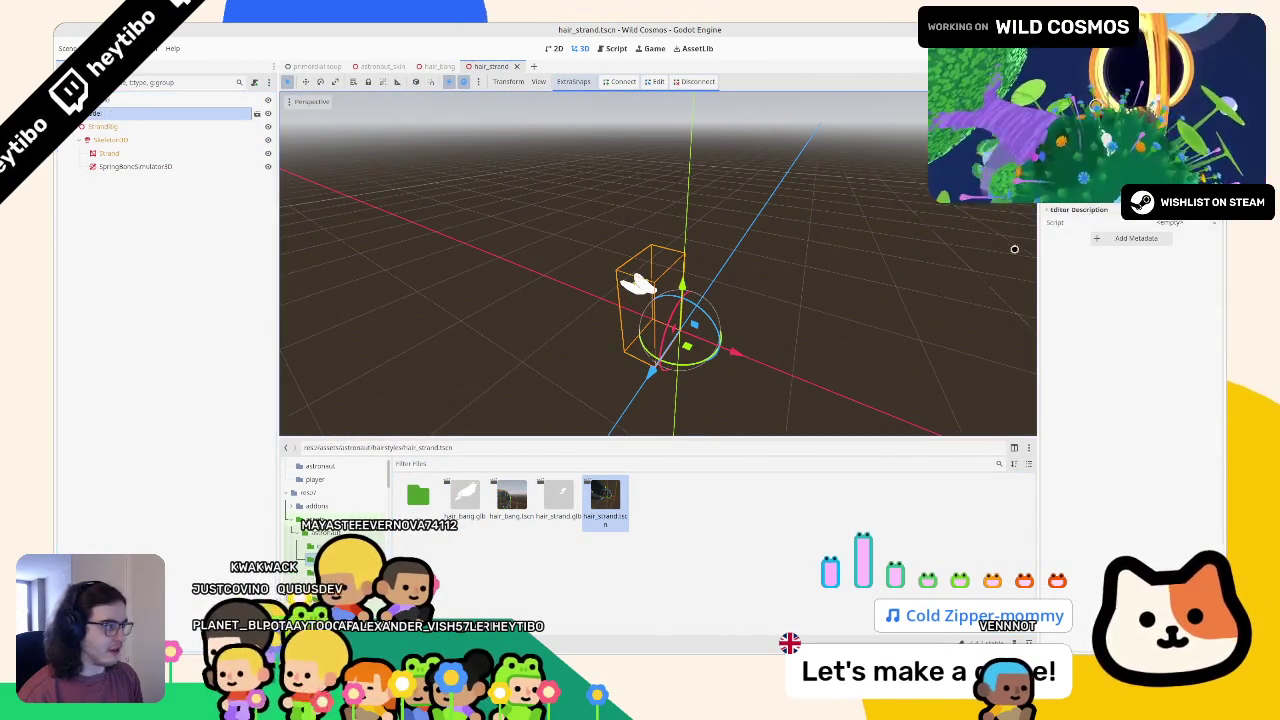
pyautogui.moveTo(560, 210)
pyautogui.mouseDown()
pyautogui.moveTo(474, 237)
pyautogui.moveTo(380, 200)
pyautogui.mouseUp()
pyautogui.click(160, 126)
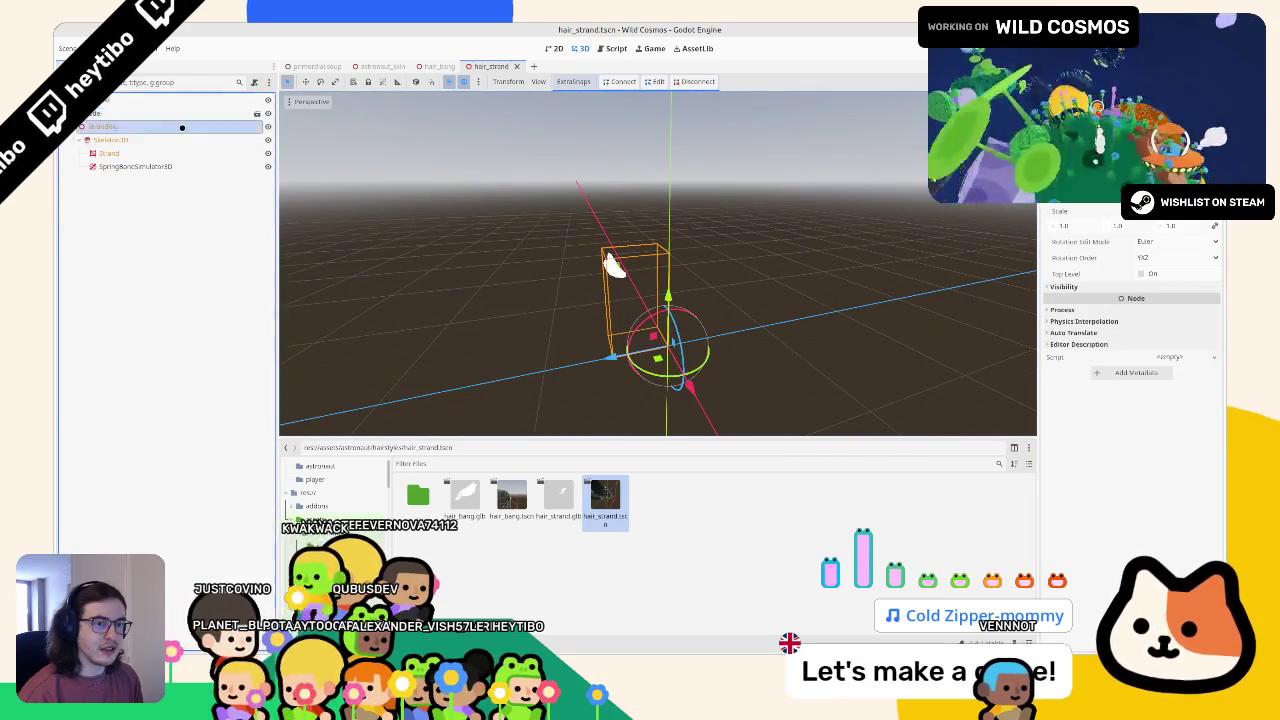
pyautogui.click(108, 153)
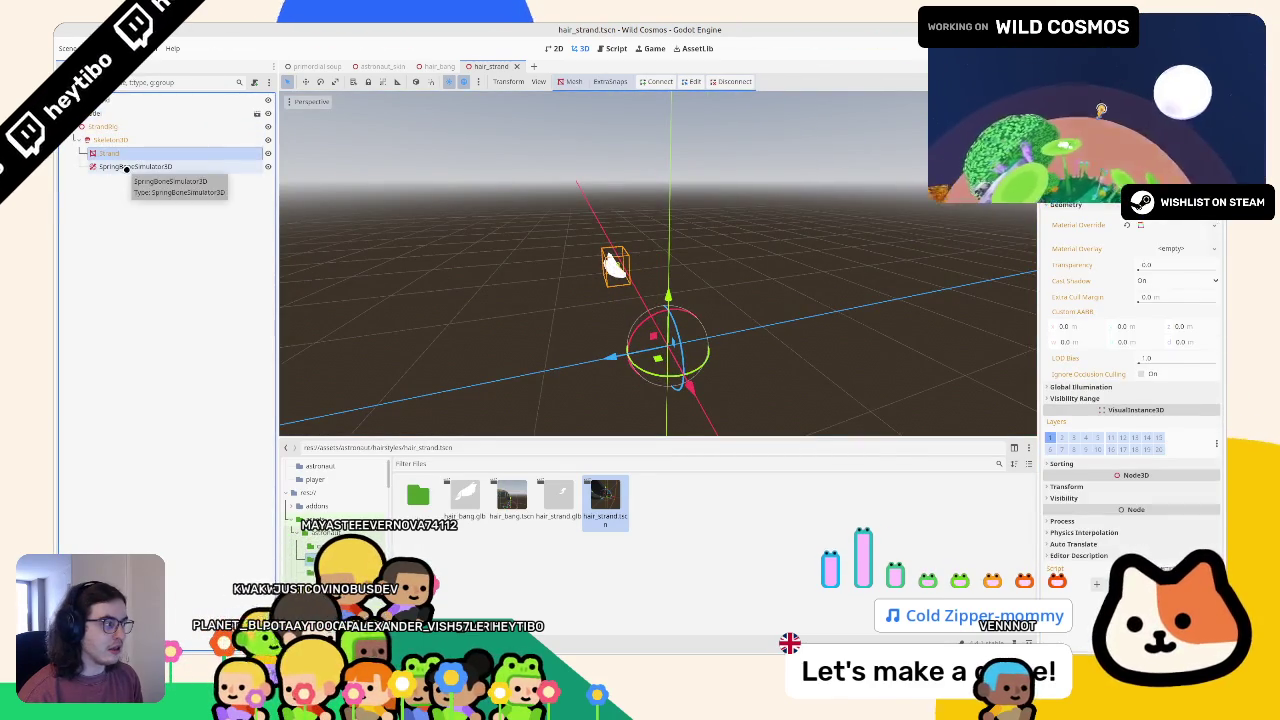
pyautogui.click(135, 166)
pyautogui.scroll(4, 612, 200)
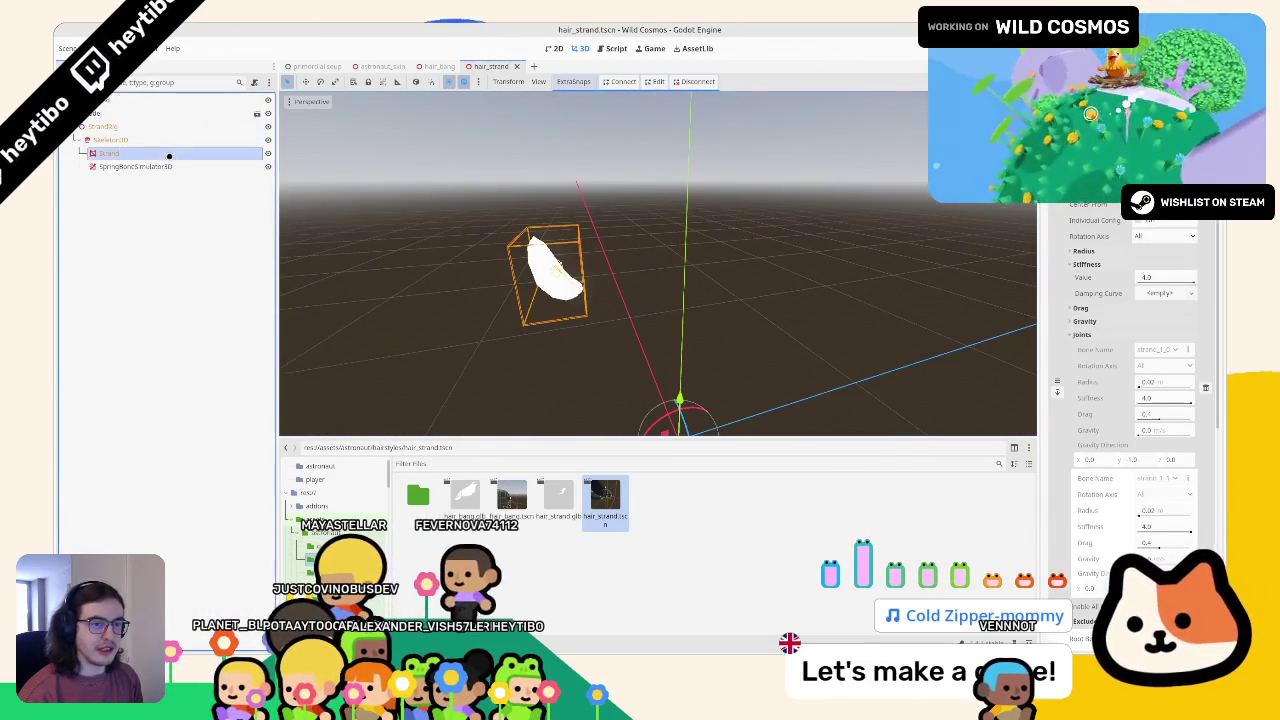
pyautogui.click(170, 113)
pyautogui.scroll(-2, 675, 273)
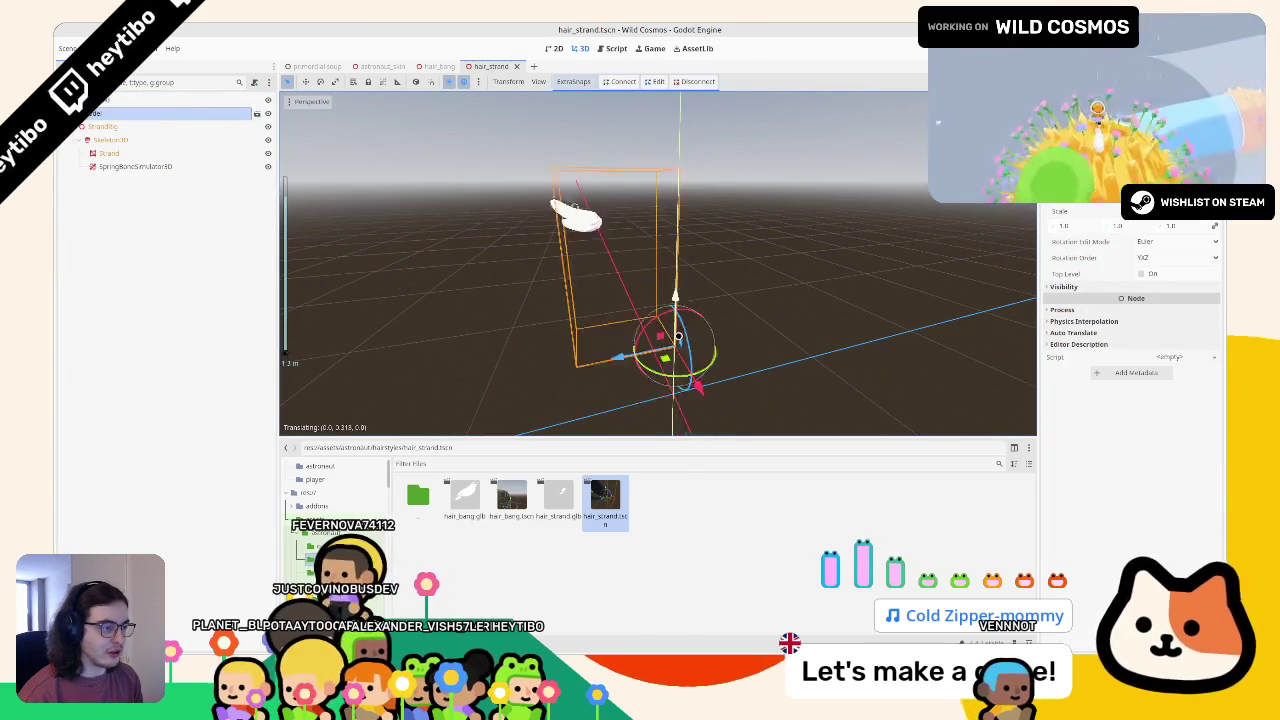
pyautogui.click(170, 153)
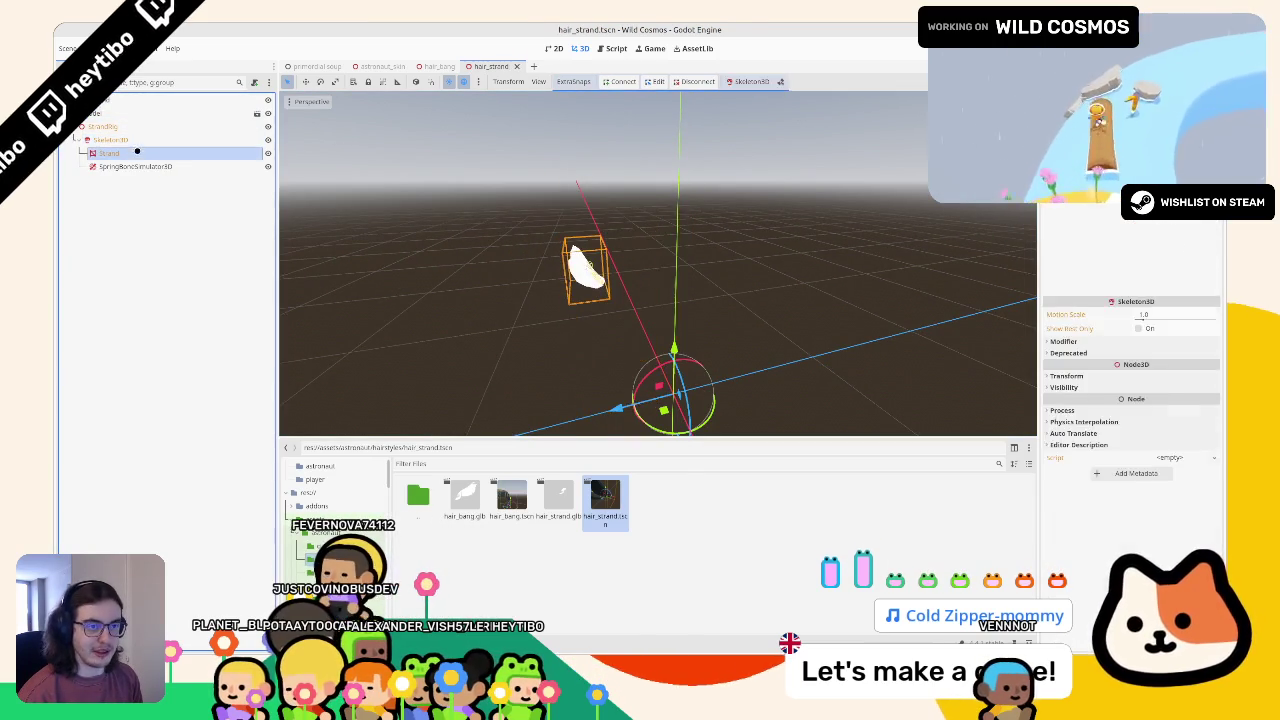
pyautogui.click(318, 540)
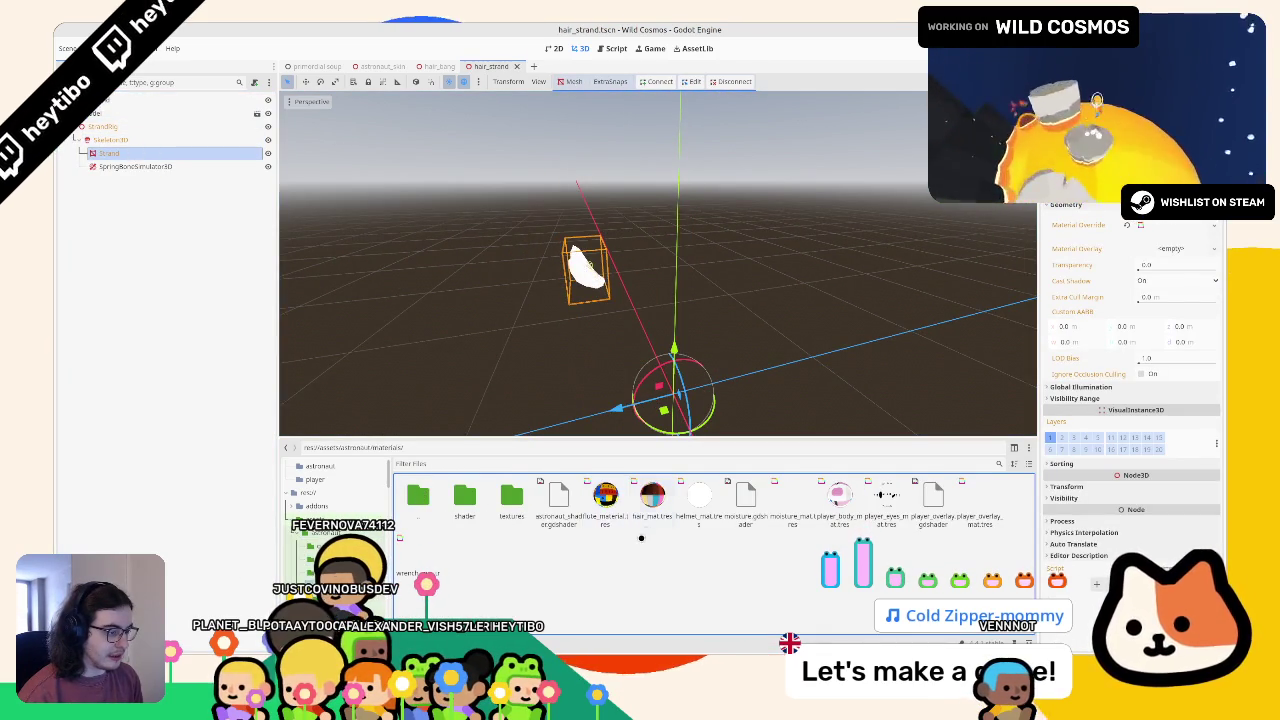
pyautogui.click(651, 505)
# Step: Assign hair_mat.tres as Material Override on the Strand and Bang meshes and save hair_bang
pyautogui.moveTo(651, 505); pyautogui.dragTo(586, 268)
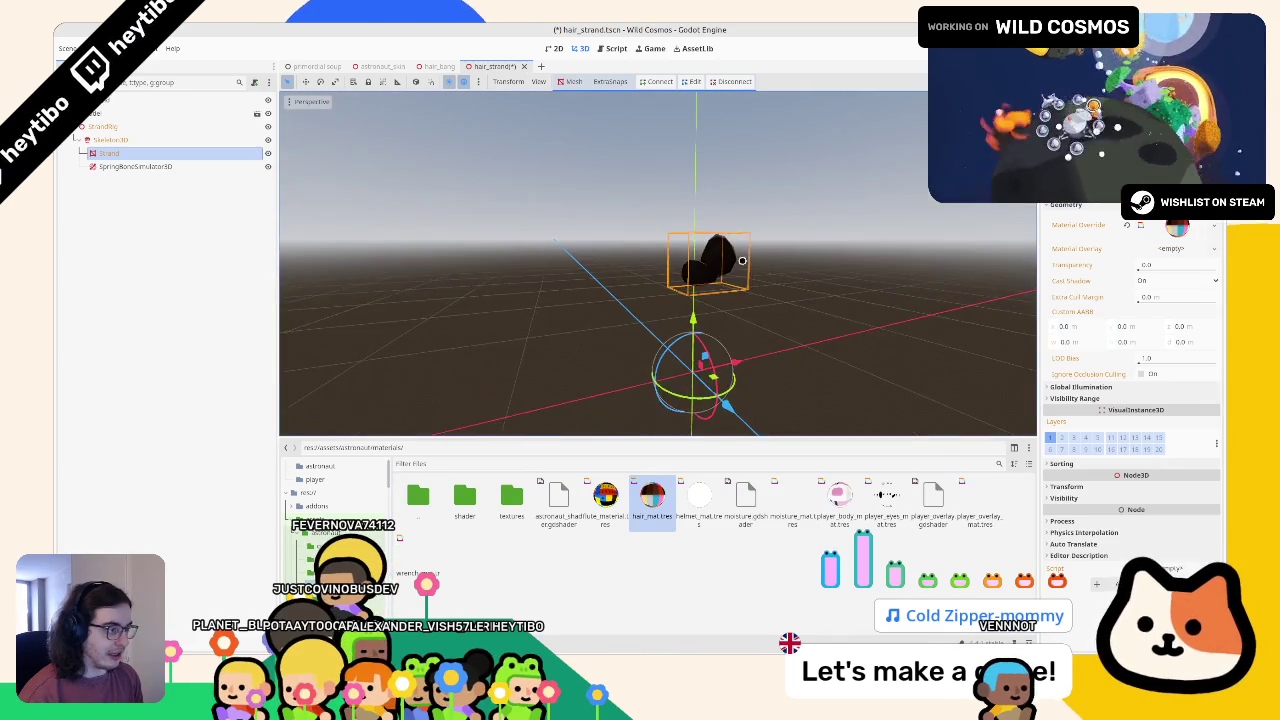
pyautogui.click(439, 66)
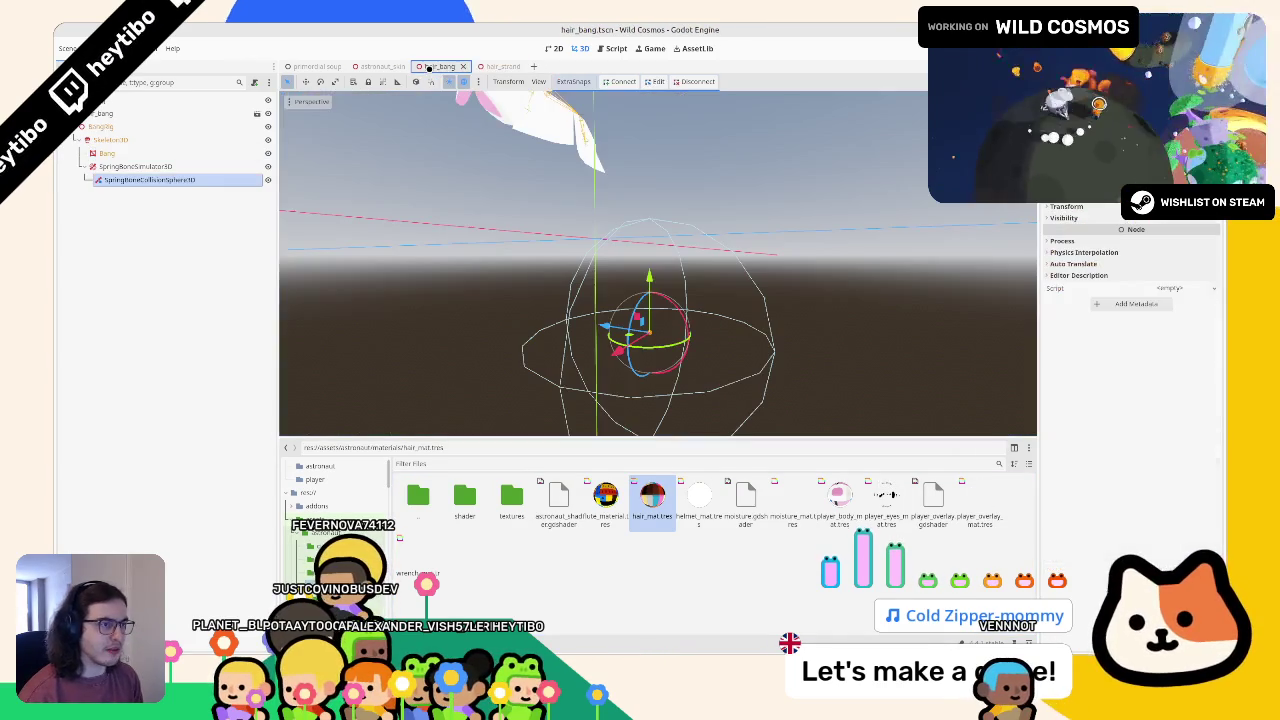
pyautogui.click(147, 150)
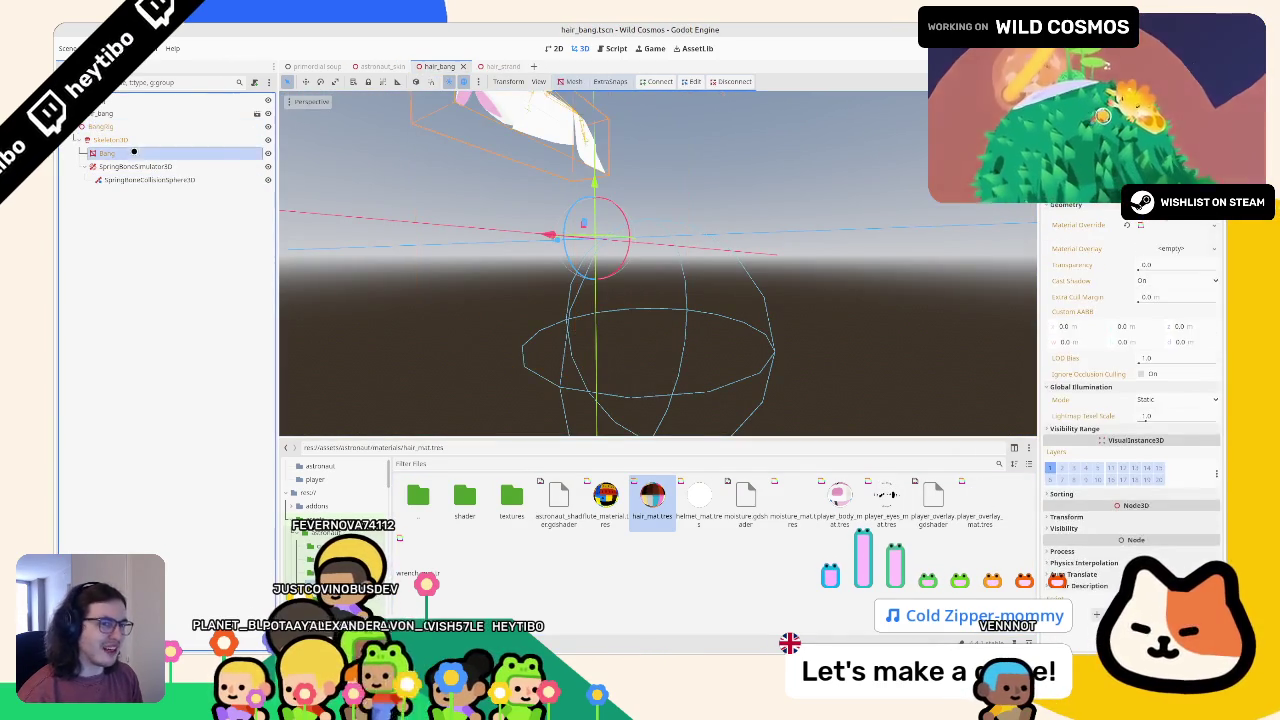
pyautogui.doubleClick(651, 495)
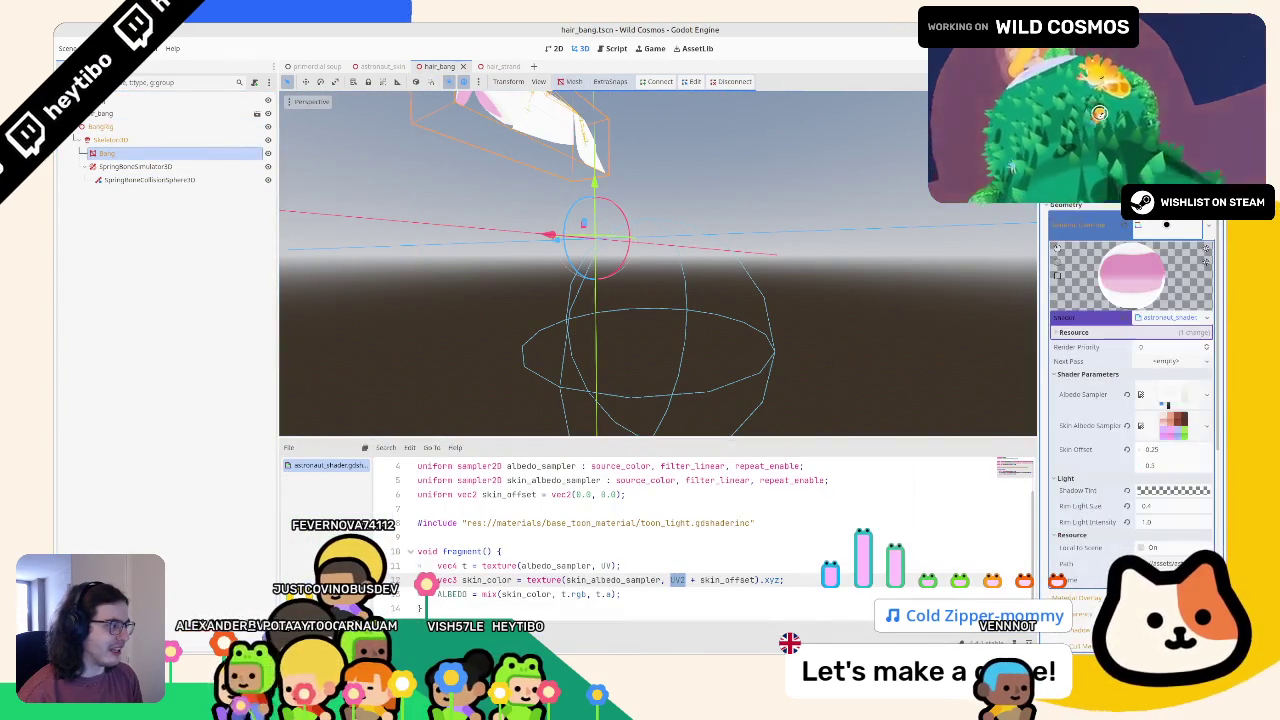
pyautogui.hotkey('alt', 'f')
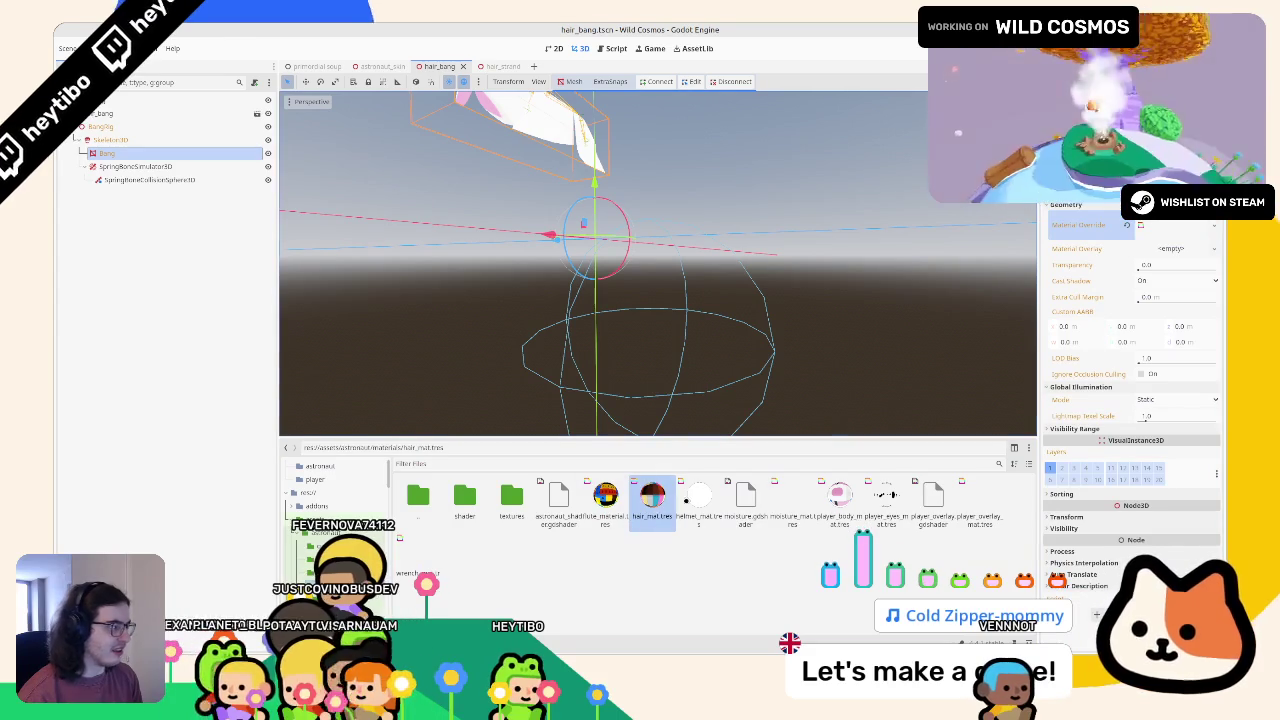
pyautogui.moveTo(863, 277)
pyautogui.mouseDown()
pyautogui.moveTo(812, 249)
pyautogui.moveTo(906, 271)
pyautogui.mouseUp()
pyautogui.hotkey('ctrl', 's')
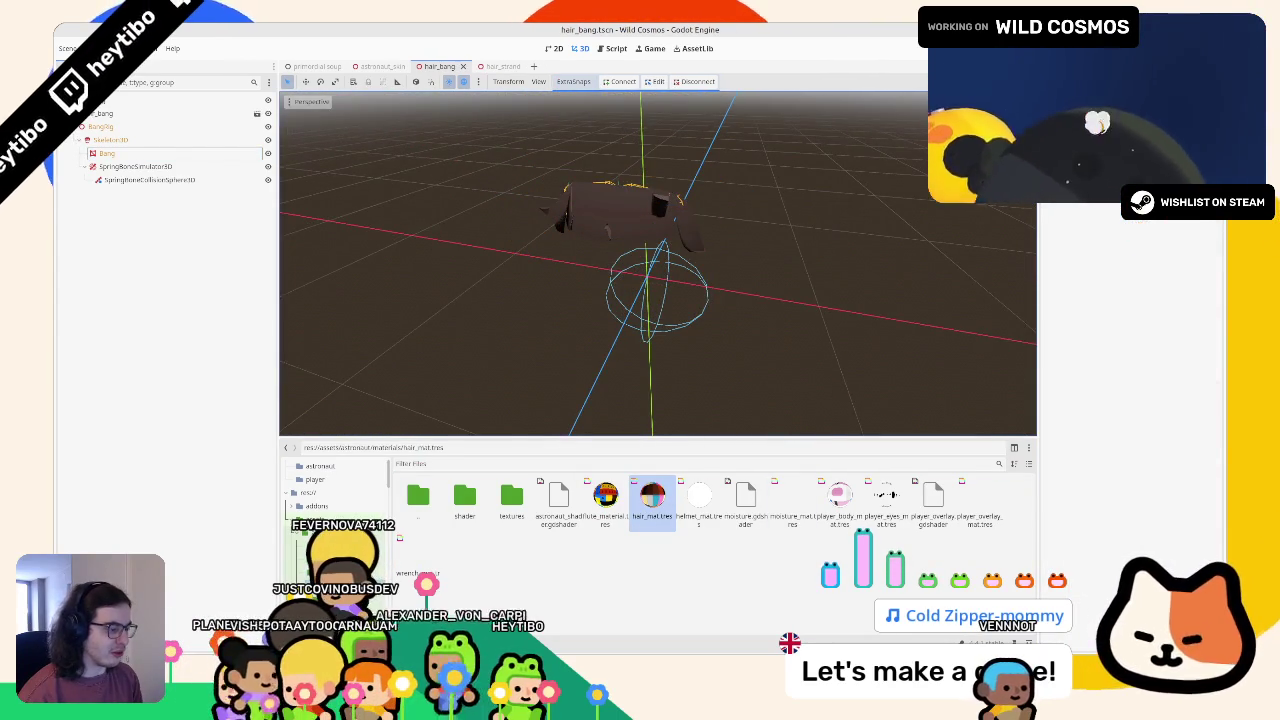
# Step: Set the astronaut_albedo_hair.png texture's import Mode to VRAM Uncompressed
pyautogui.scroll(3, 517, 340)
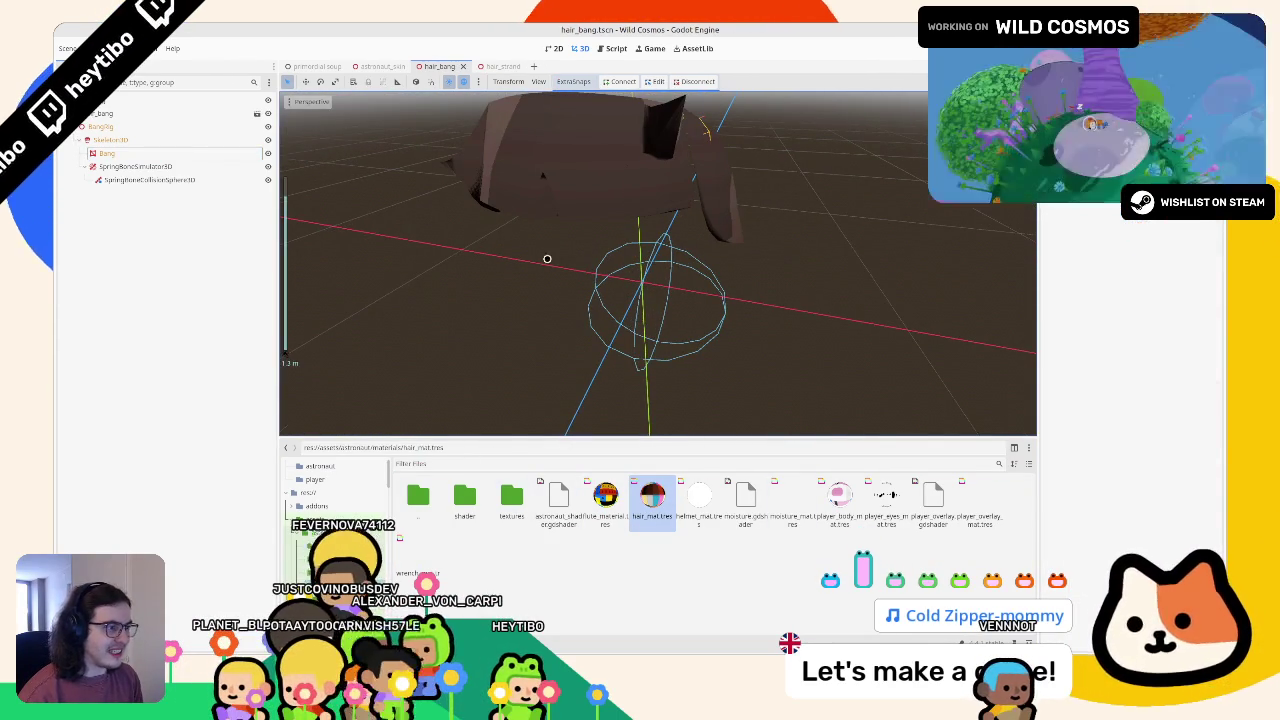
pyautogui.doubleClick(511, 495)
pyautogui.click(558, 495)
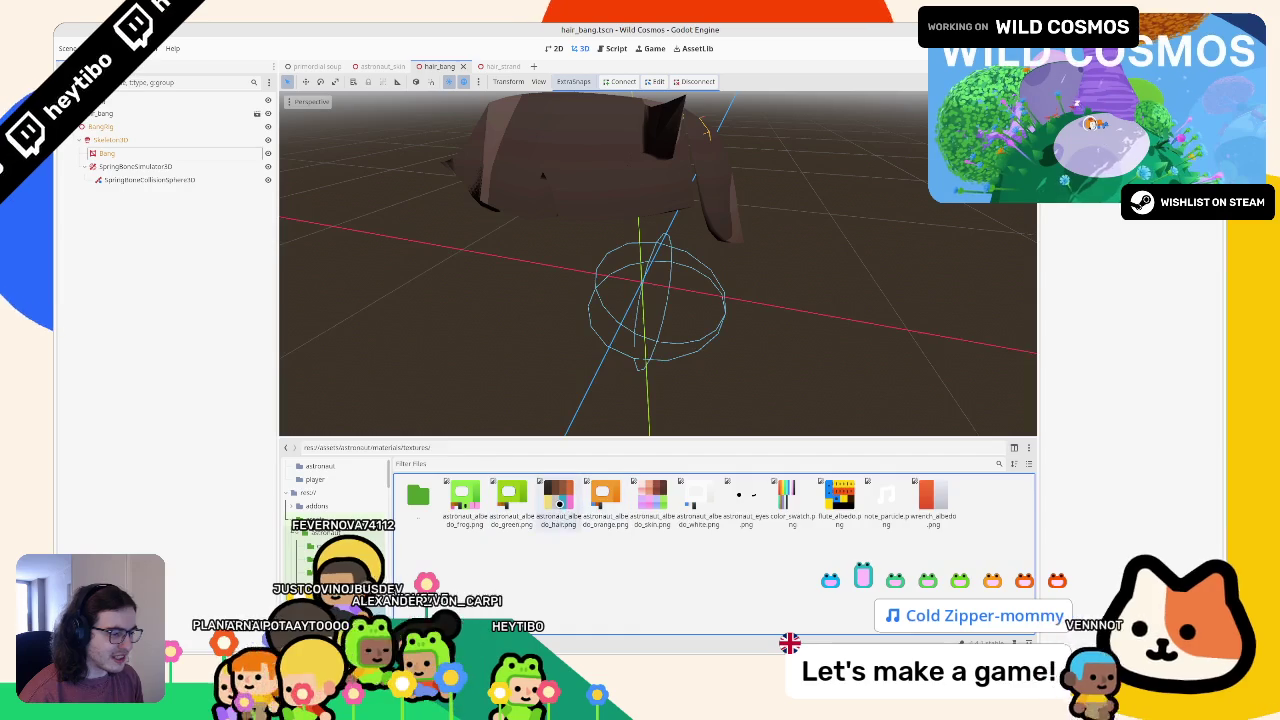
pyautogui.click(95, 48)
pyautogui.click(227, 142)
pyautogui.click(215, 206)
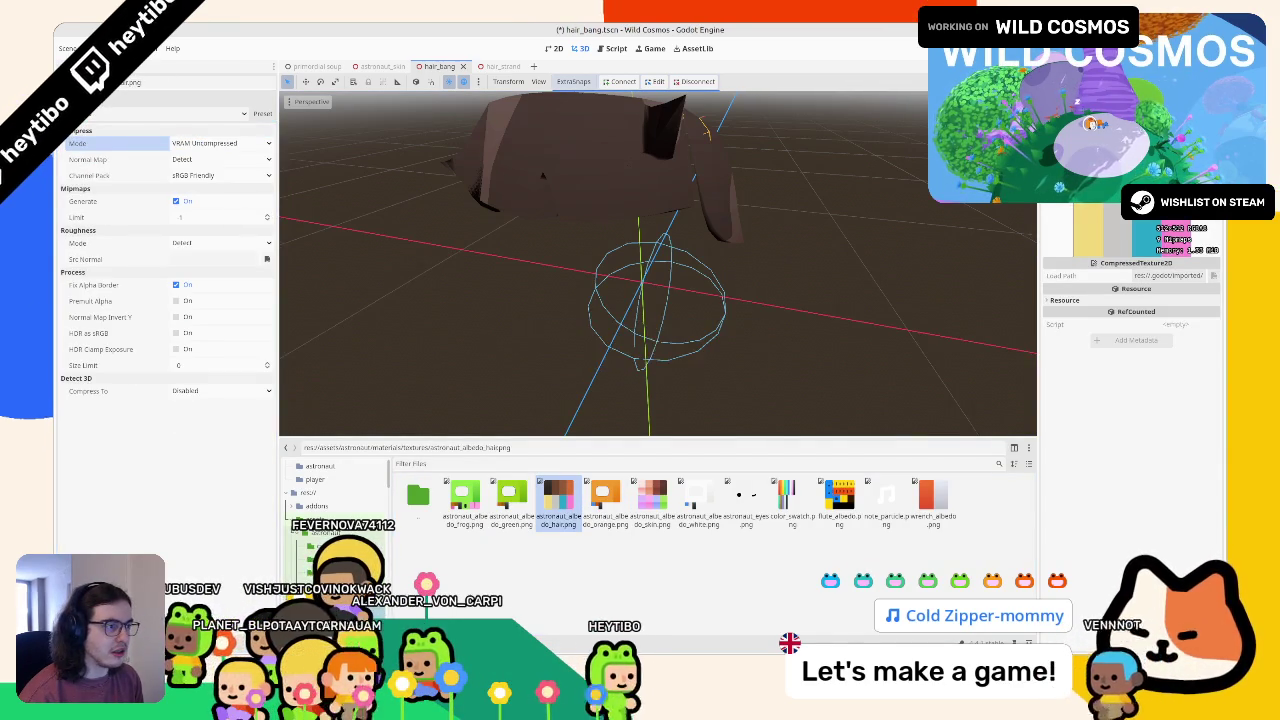
pyautogui.moveTo(440, 330)
pyautogui.mouseDown()
pyautogui.moveTo(423, 371)
pyautogui.moveTo(452, 297)
pyautogui.mouseUp()
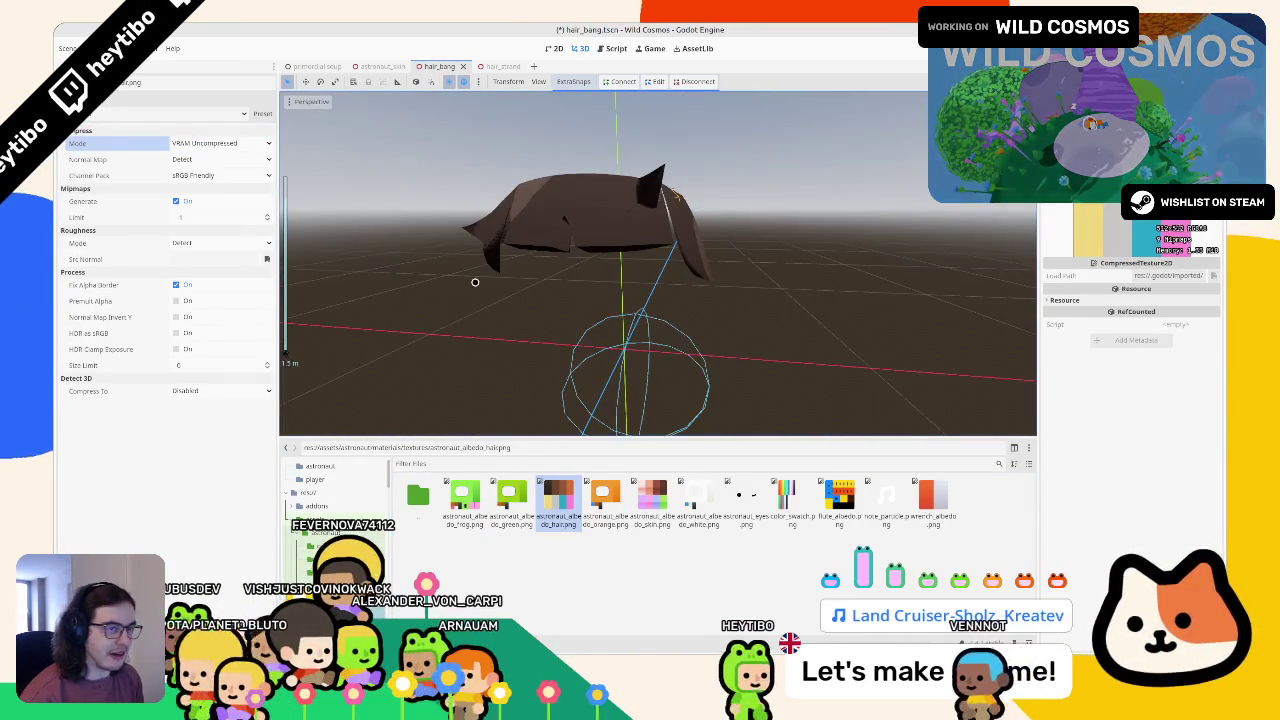
pyautogui.click(66, 48)
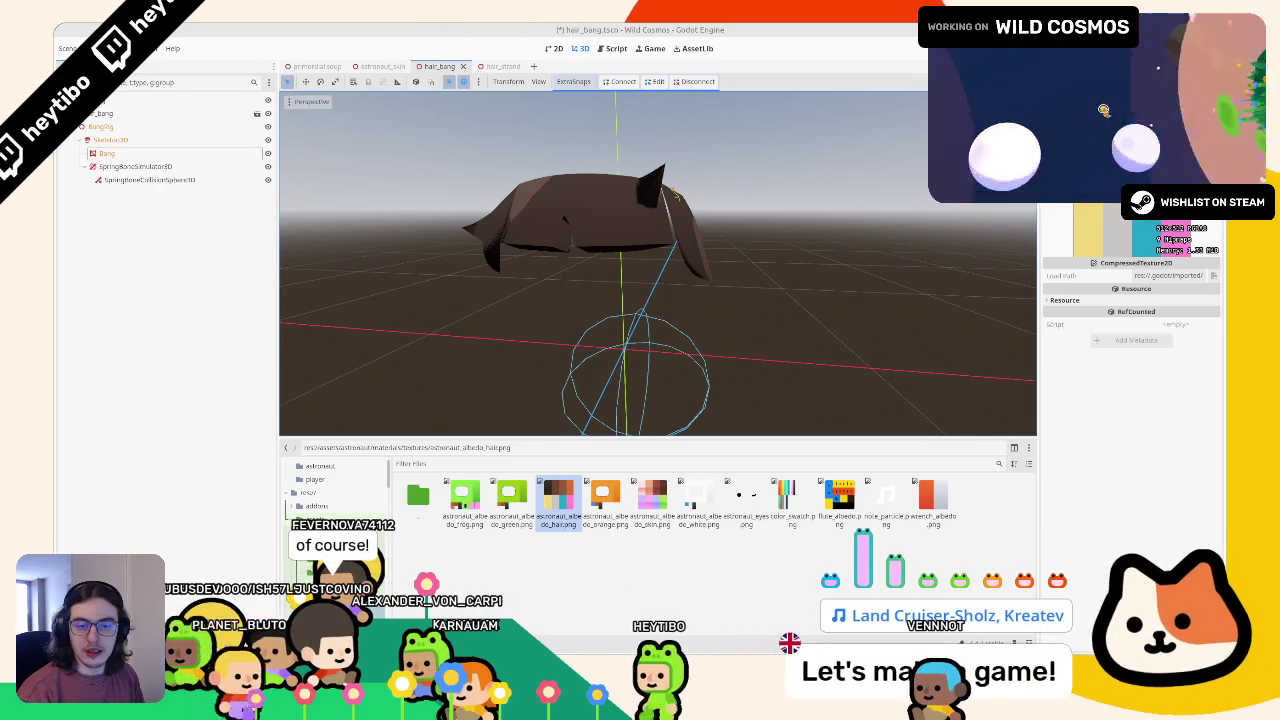
pyautogui.moveTo(671, 190)
pyautogui.mouseDown()
pyautogui.moveTo(600, 289)
pyautogui.moveTo(546, 263)
pyautogui.moveTo(727, 448)
pyautogui.mouseUp()
# Step: In Inkscape, darken both gradient stops of the dark top-left palette swatch
pyautogui.hotkey('alt', 'Tab')
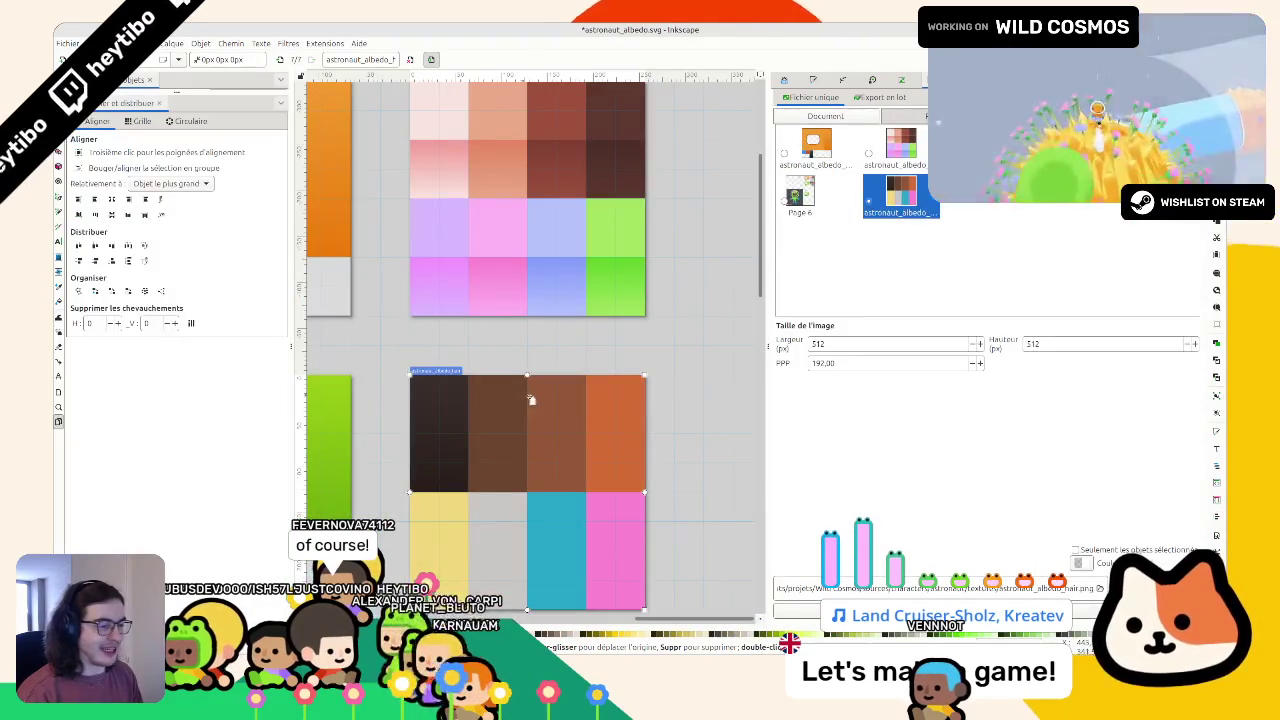
pyautogui.click(419, 394)
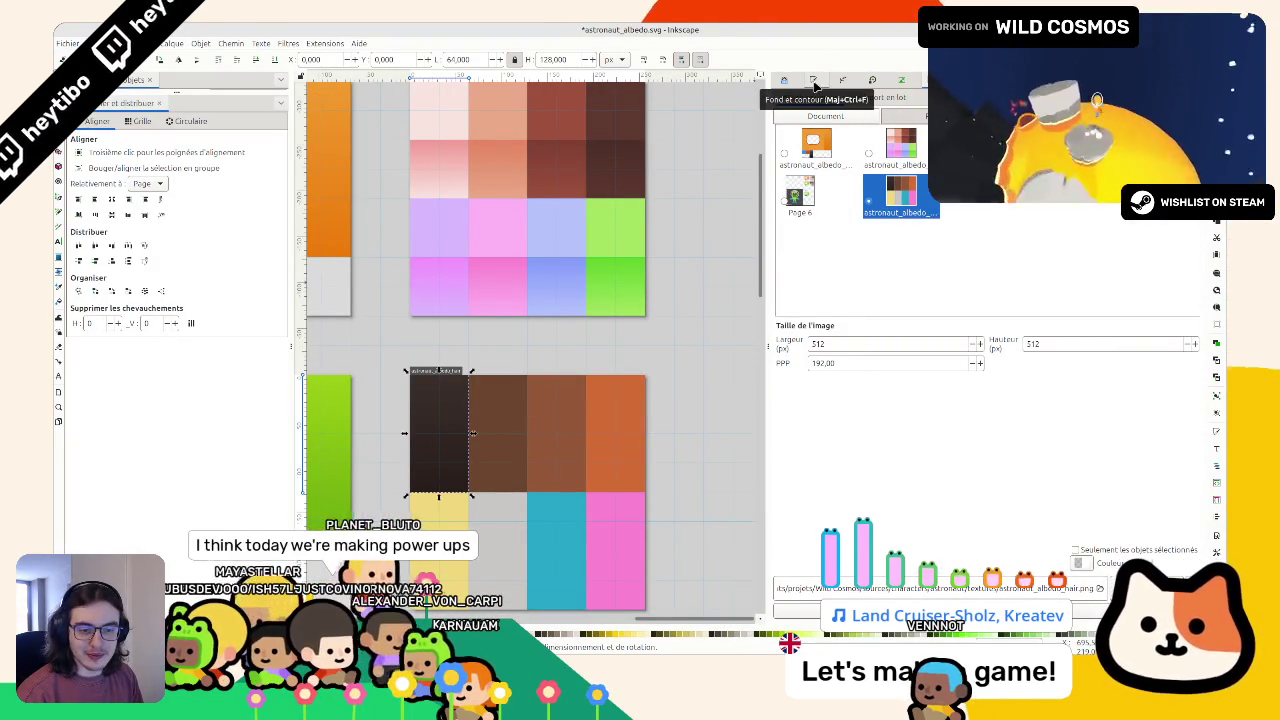
pyautogui.click(814, 84)
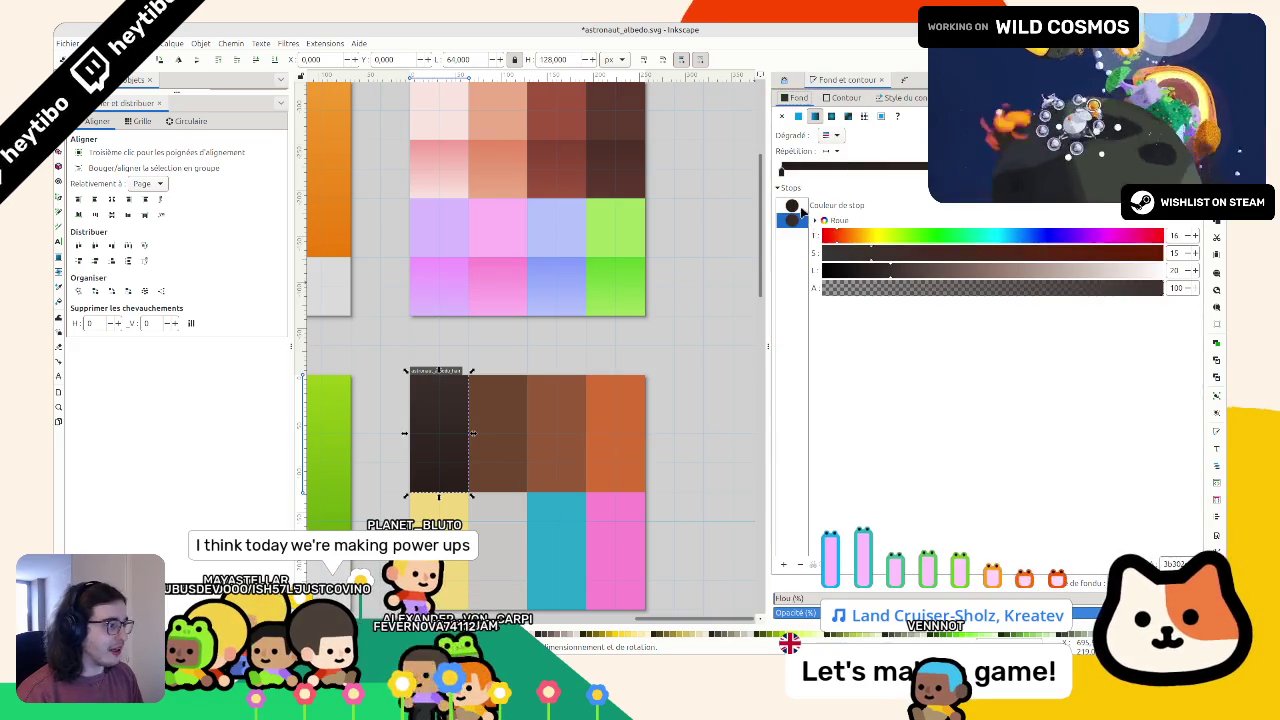
pyautogui.click(797, 206)
pyautogui.moveTo(862, 271); pyautogui.dragTo(853, 278)
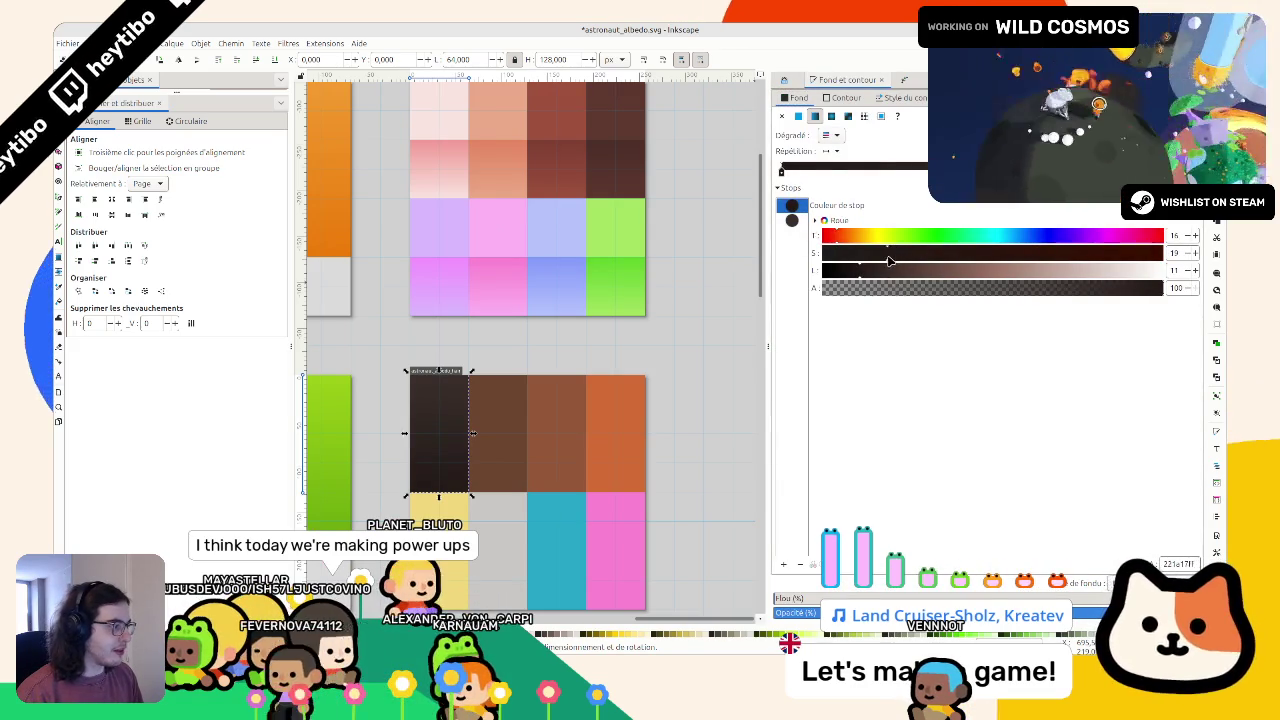
pyautogui.click(798, 224)
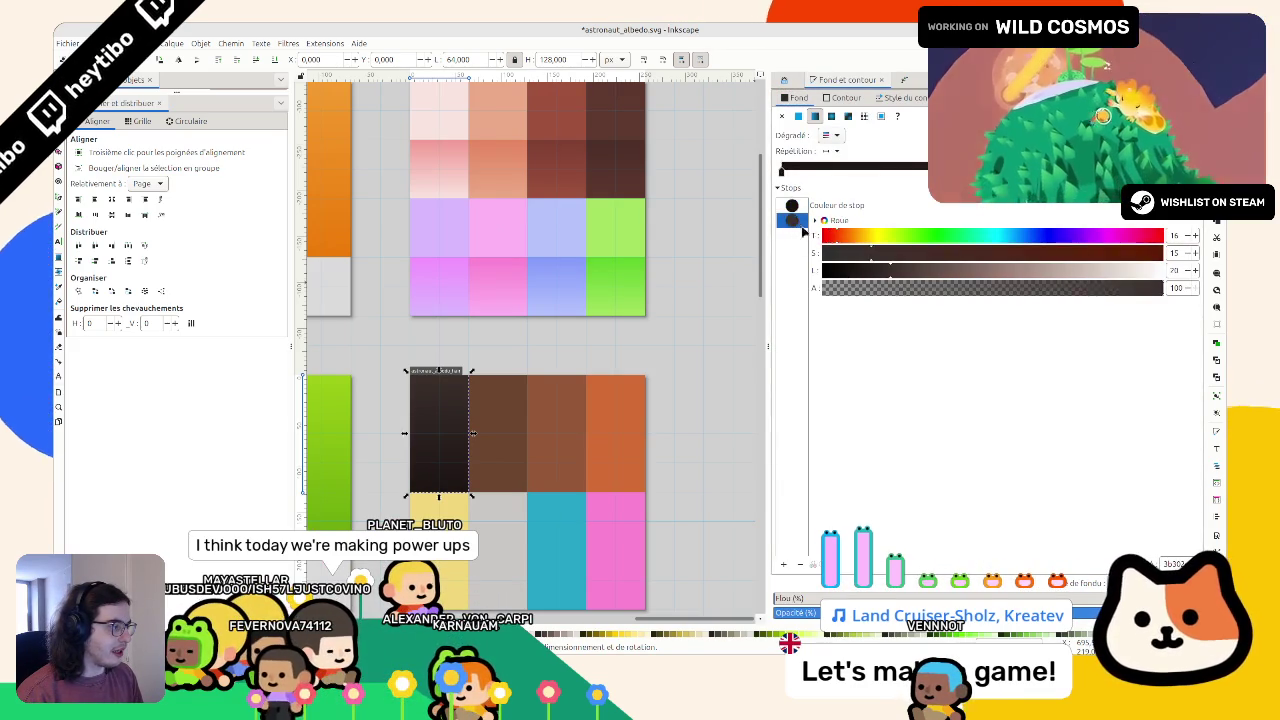
pyautogui.click(866, 274)
pyautogui.click(797, 208)
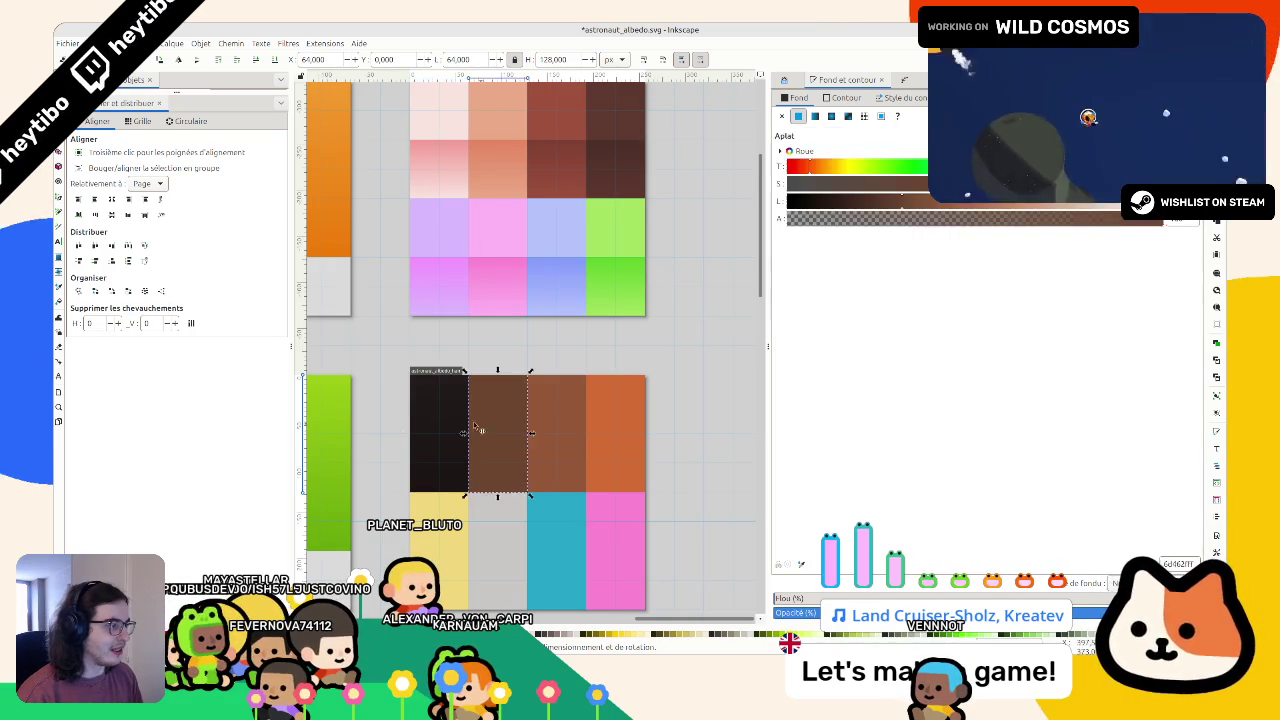
pyautogui.hotkey('ctrl', 'z')
pyautogui.hotkey('ctrl', 'z')
pyautogui.hotkey('ctrl', 'z')
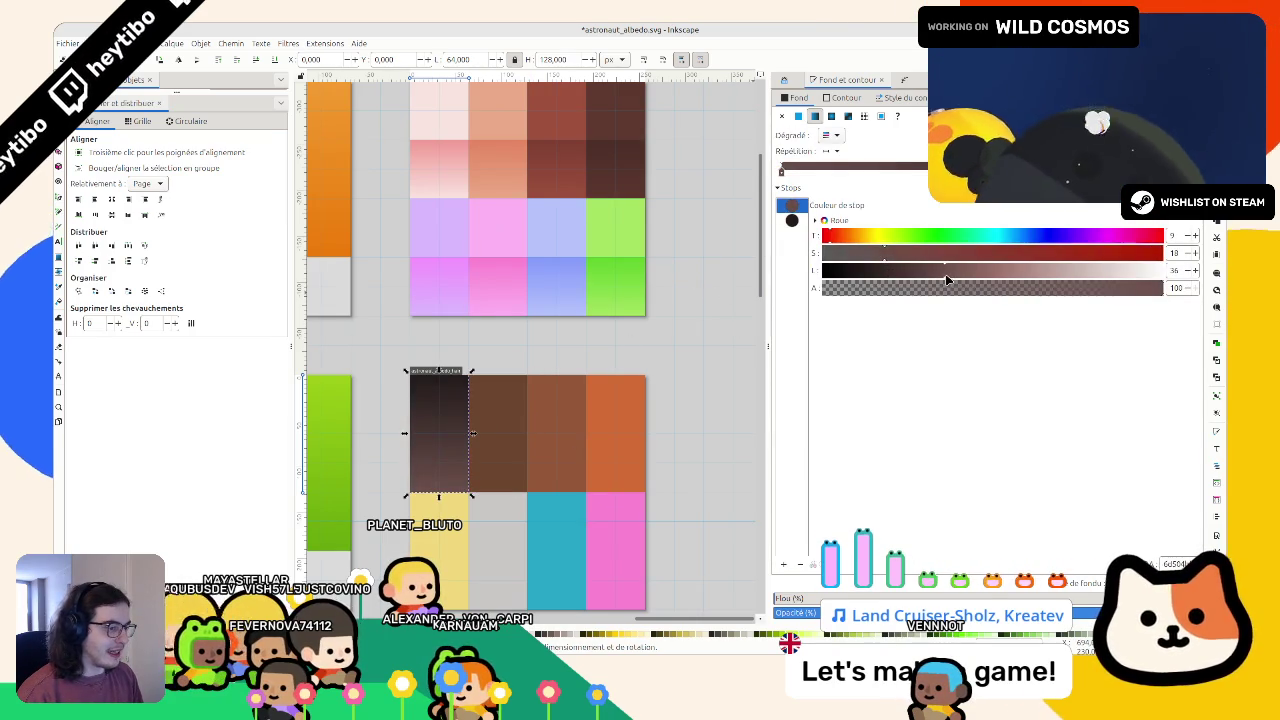
pyautogui.hotkey('ctrl', 'shift', 'z')
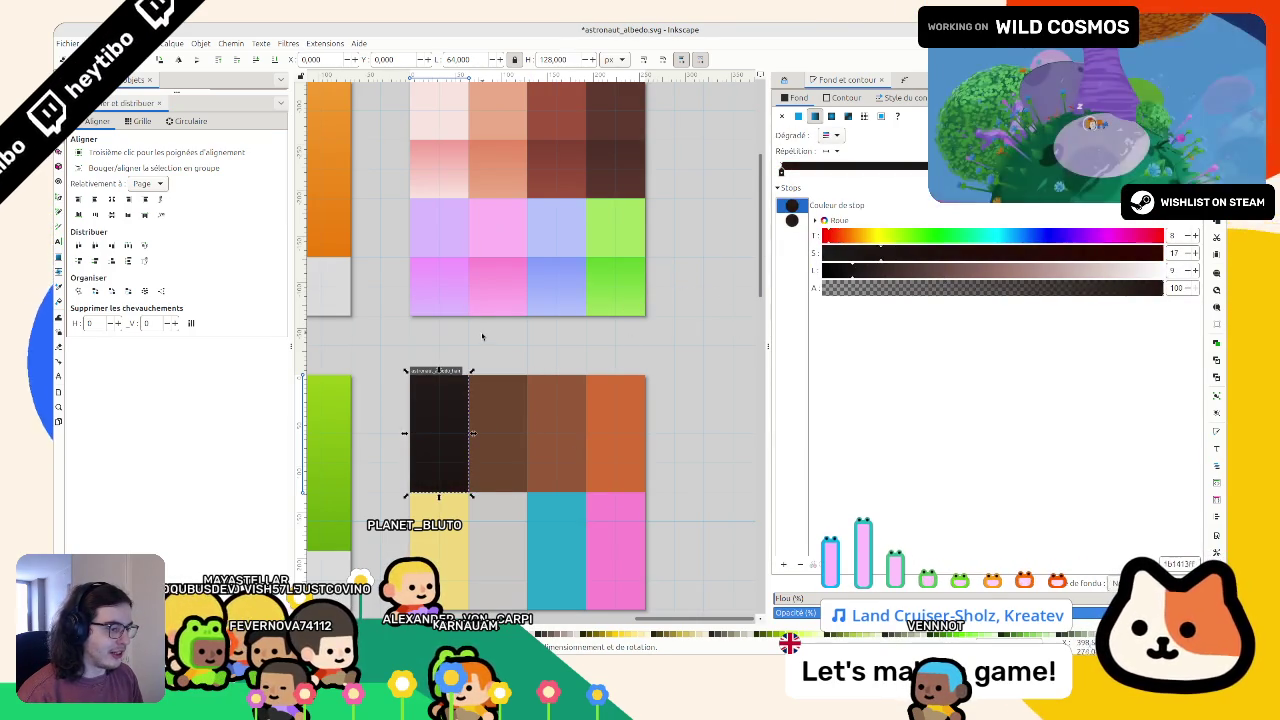
pyautogui.hotkey('ctrl', 'z')
pyautogui.hotkey('ctrl', 'shift', 'z')
# Step: Try a hue change on the second gradient stop, then revert it
pyautogui.click(792, 220)
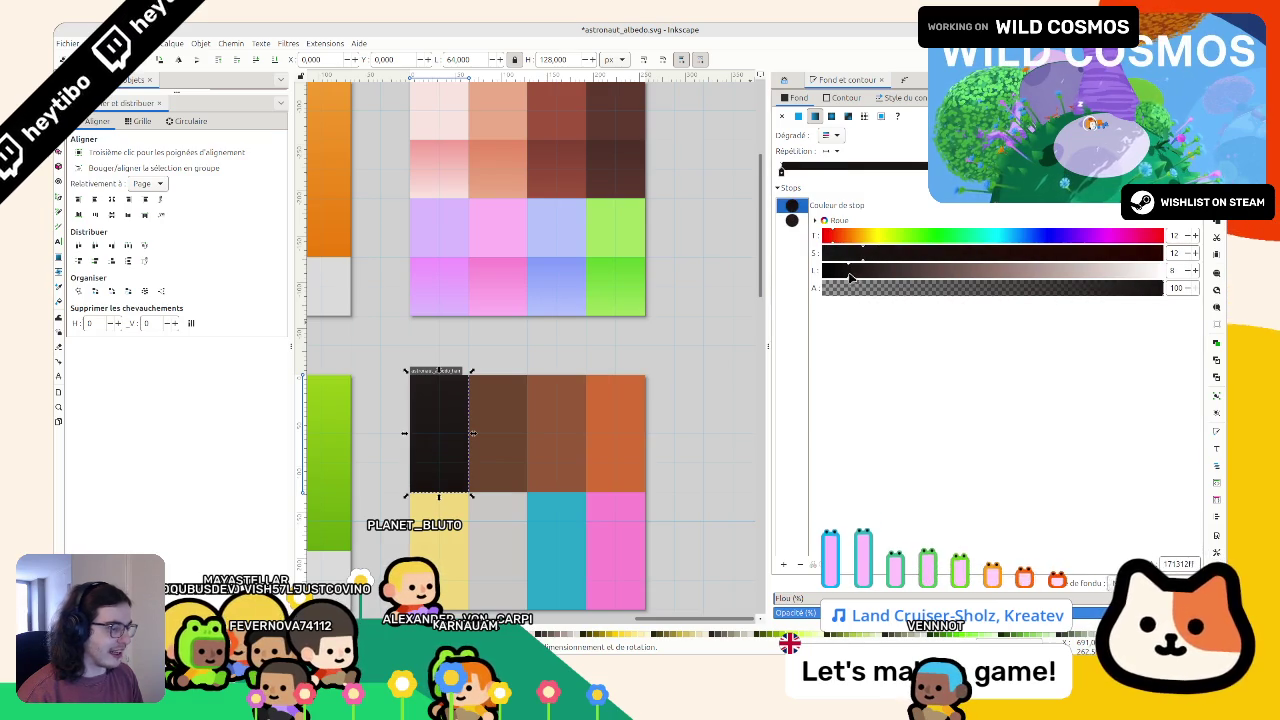
pyautogui.click(792, 220)
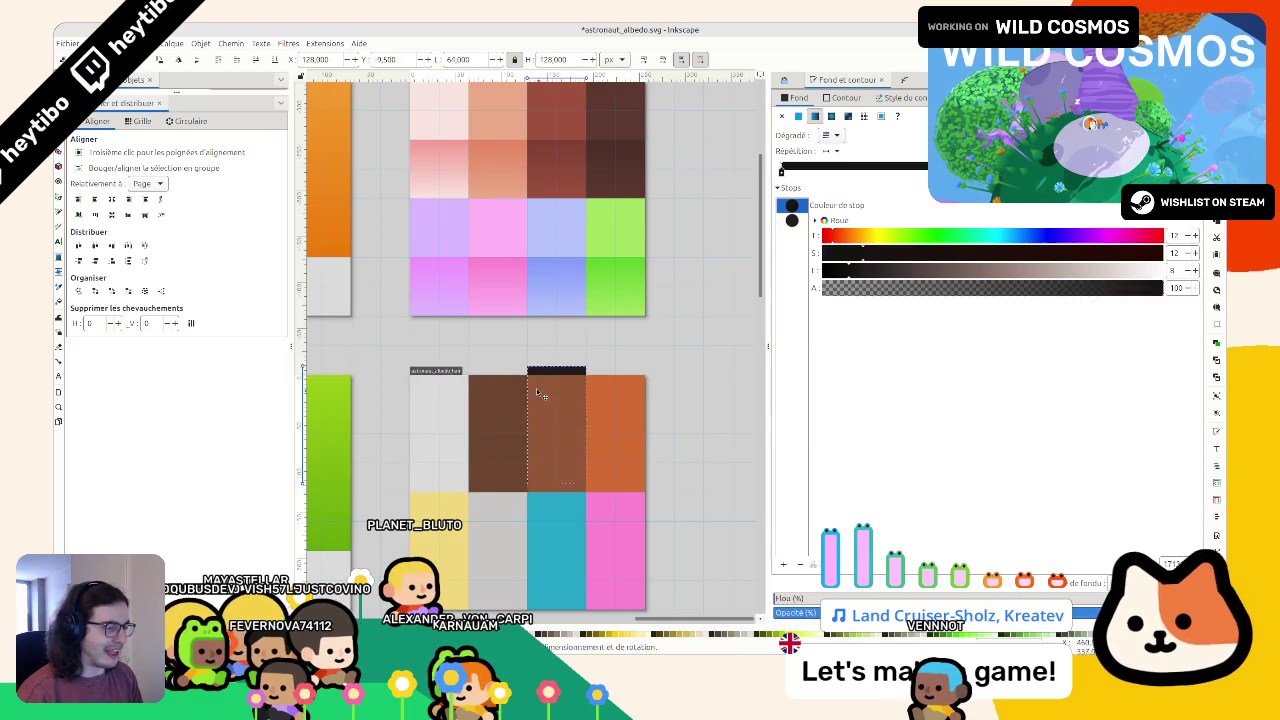
pyautogui.click(894, 235)
pyautogui.hotkey('ctrl', 'z')
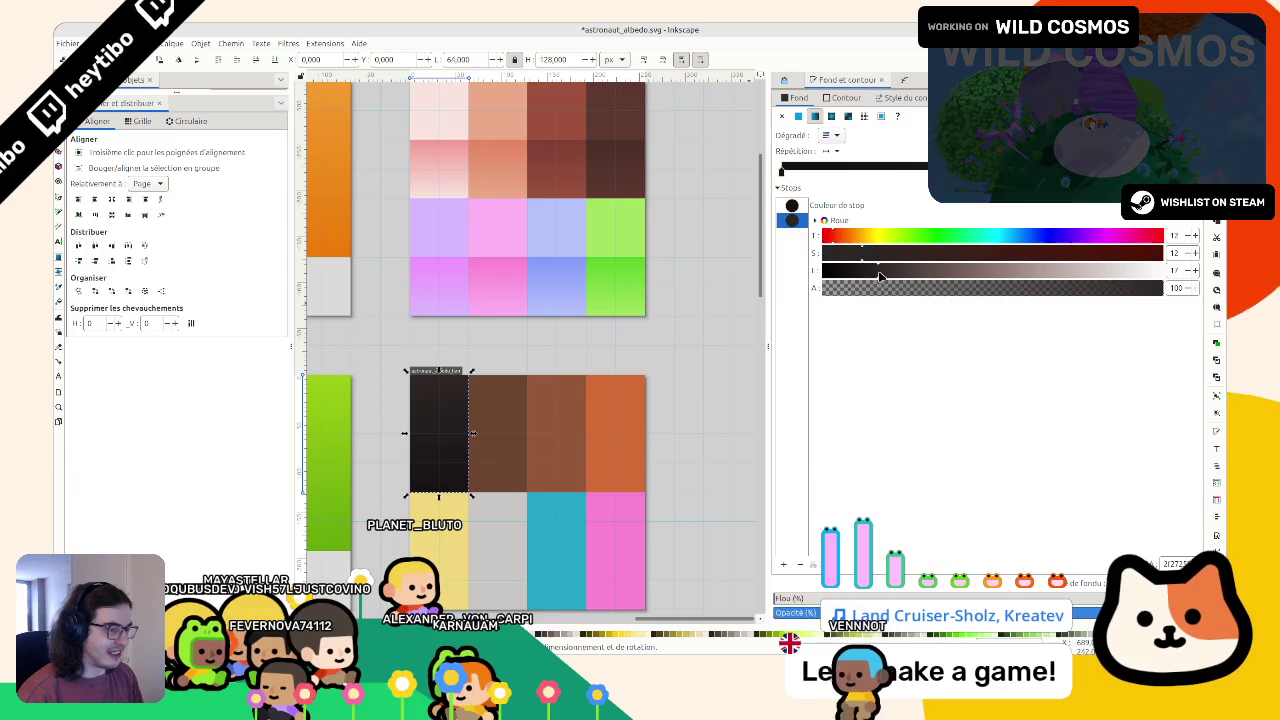
pyautogui.click(789, 210)
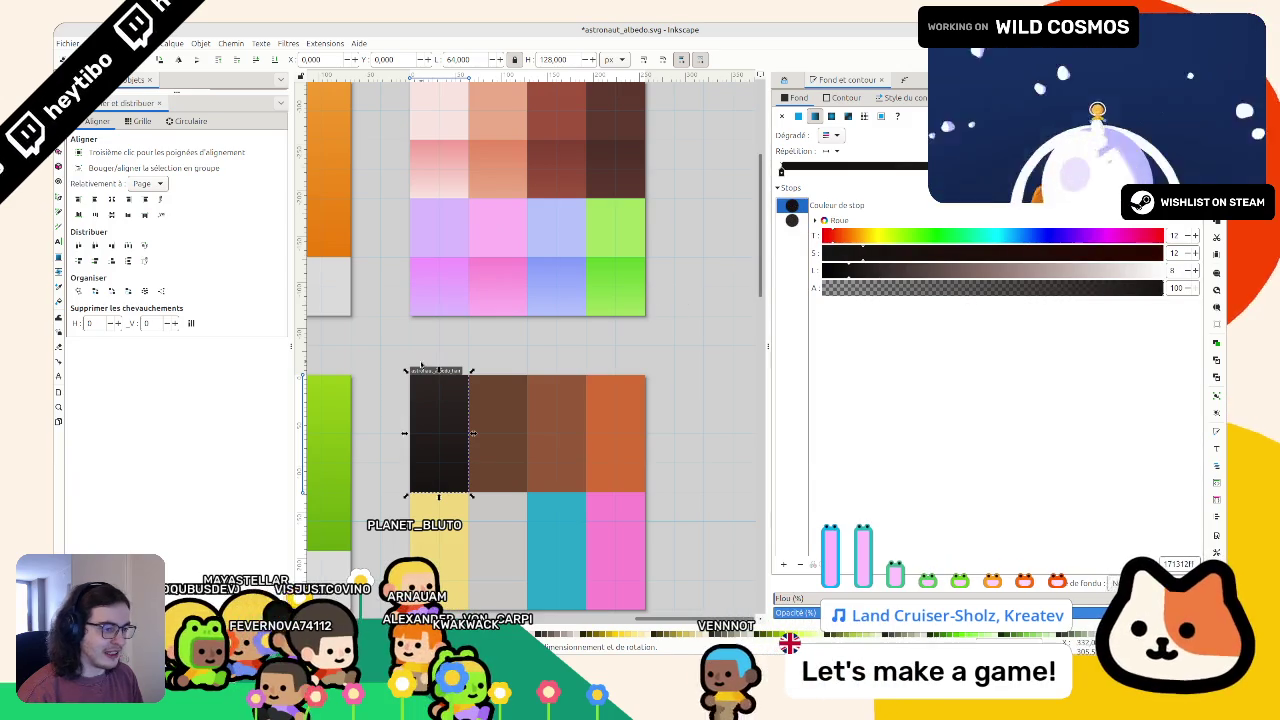
pyautogui.scroll(-2, 755, 360)
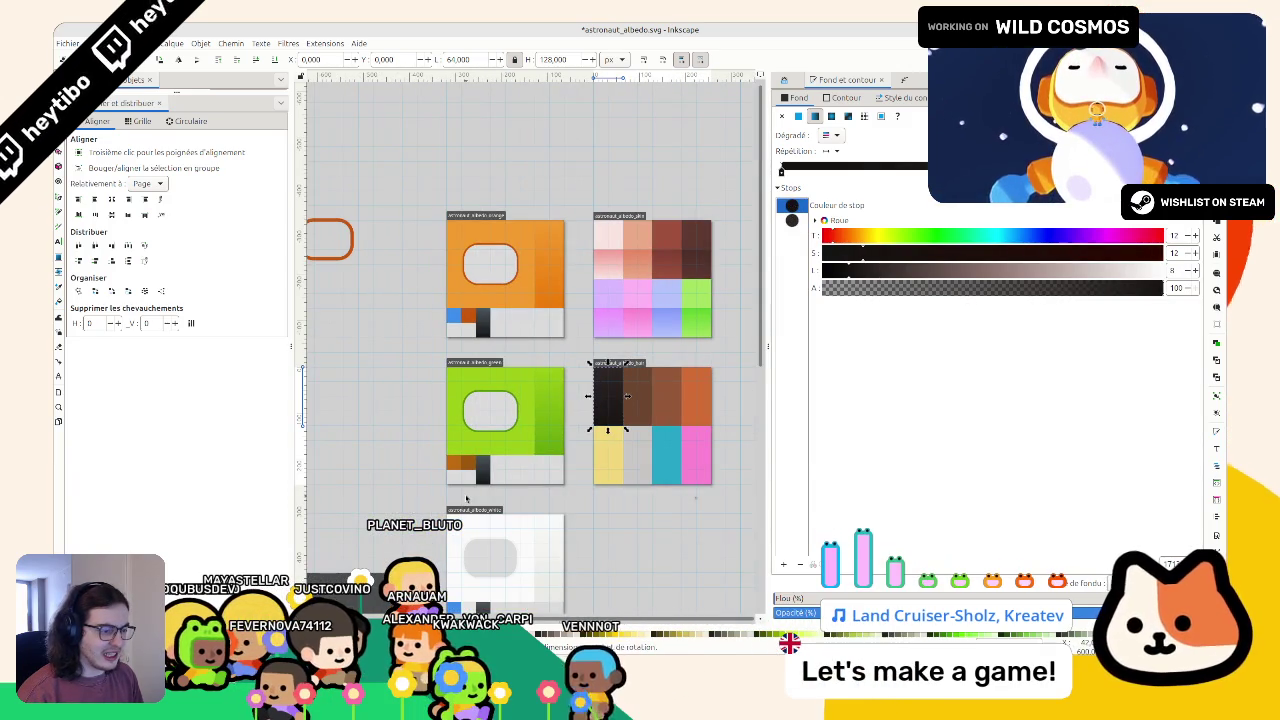
pyautogui.scroll(4, 466, 500)
pyautogui.scroll(-4, 472, 470)
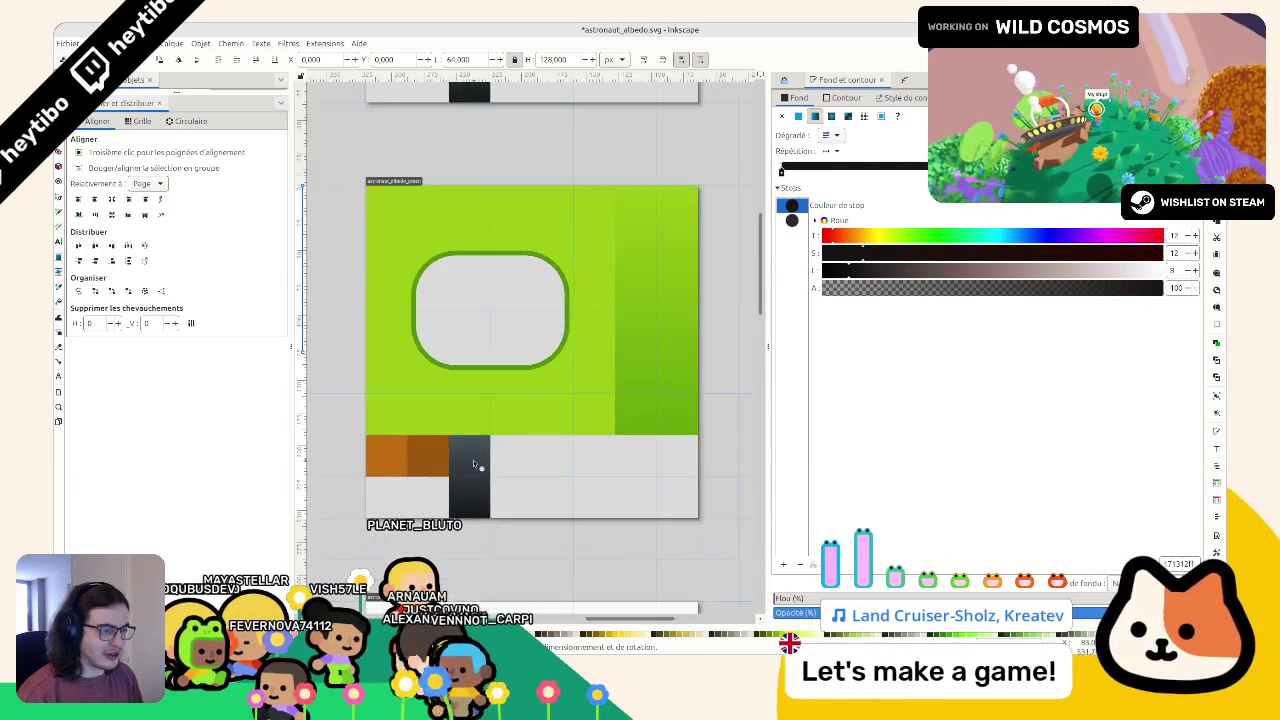
pyautogui.scroll(2, 475, 192)
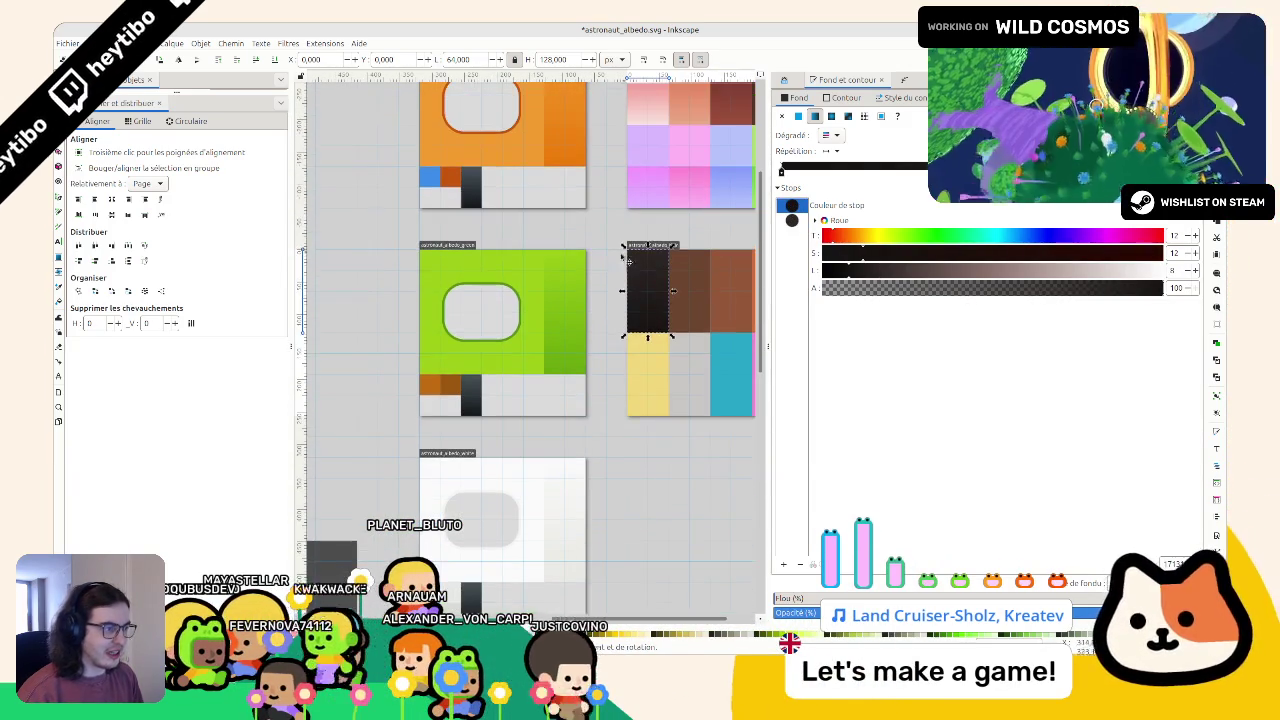
# Step: Replace the hair tile's black block with the orange tile's dark grey block, placed top-left
pyautogui.click(477, 186)
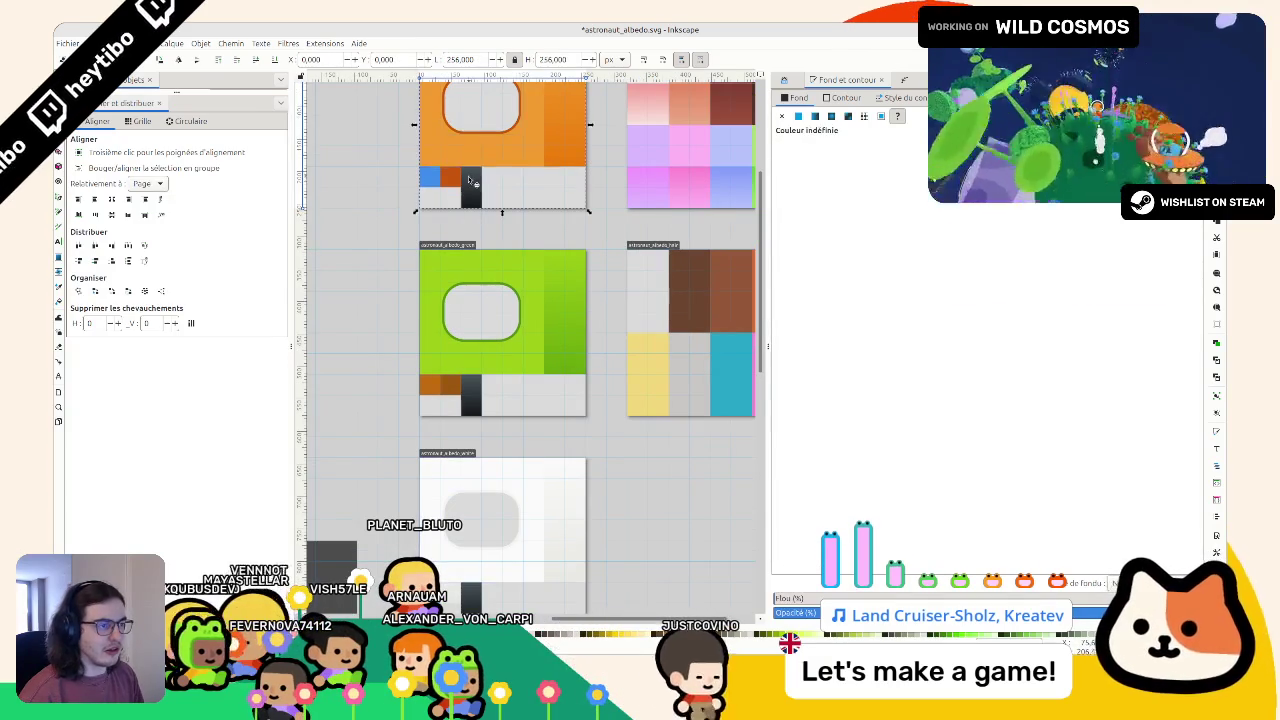
pyautogui.press('Escape')
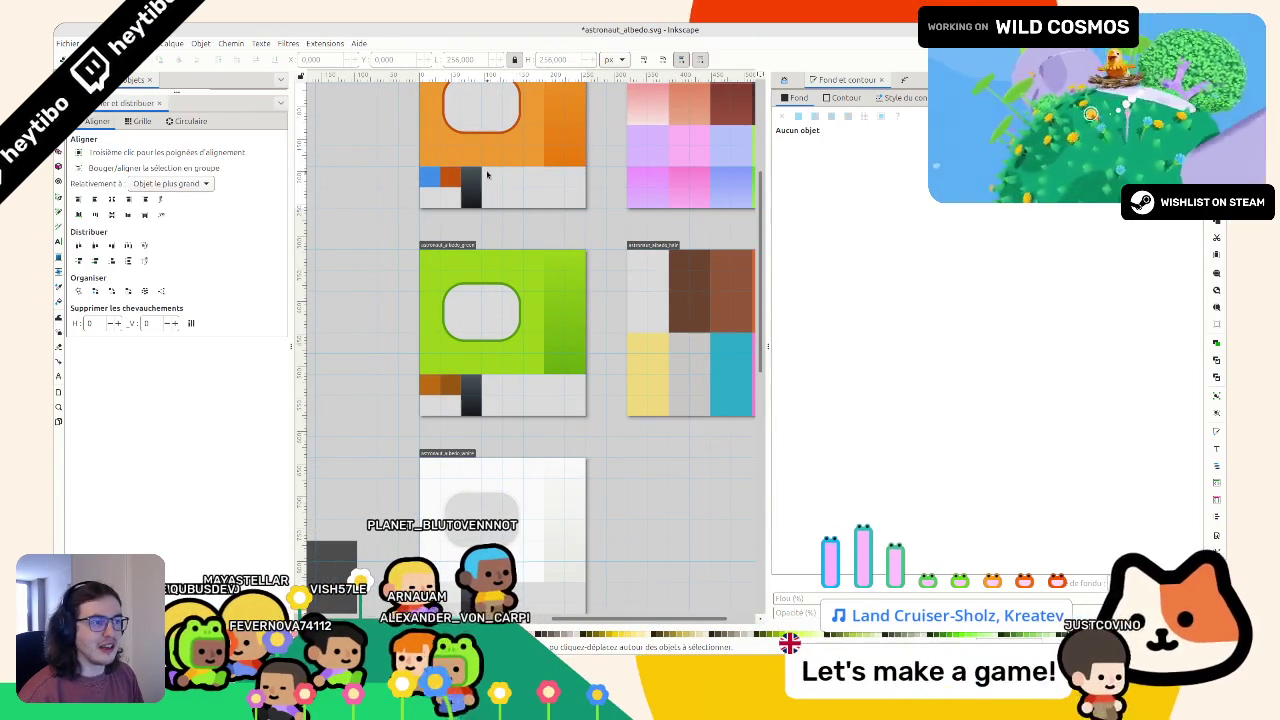
pyautogui.moveTo(487, 175)
pyautogui.mouseDown()
pyautogui.moveTo(545, 195)
pyautogui.moveTo(493, 190)
pyautogui.mouseUp()
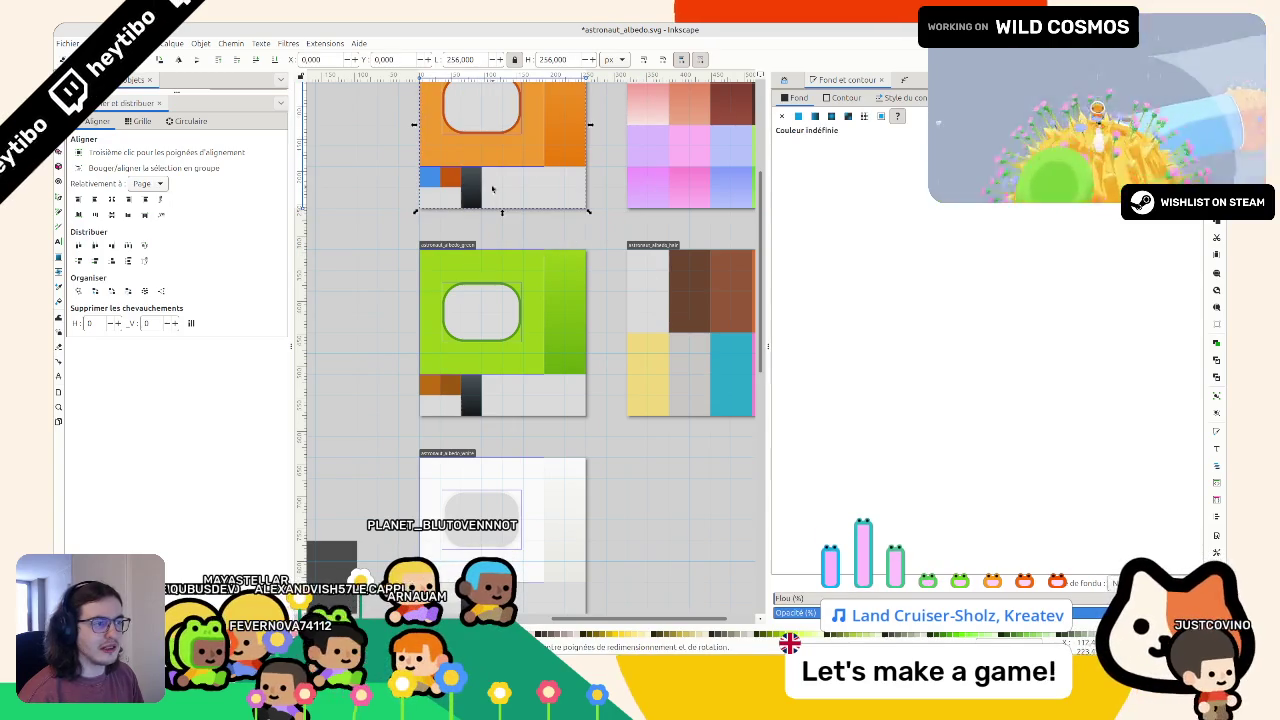
pyautogui.click(508, 231)
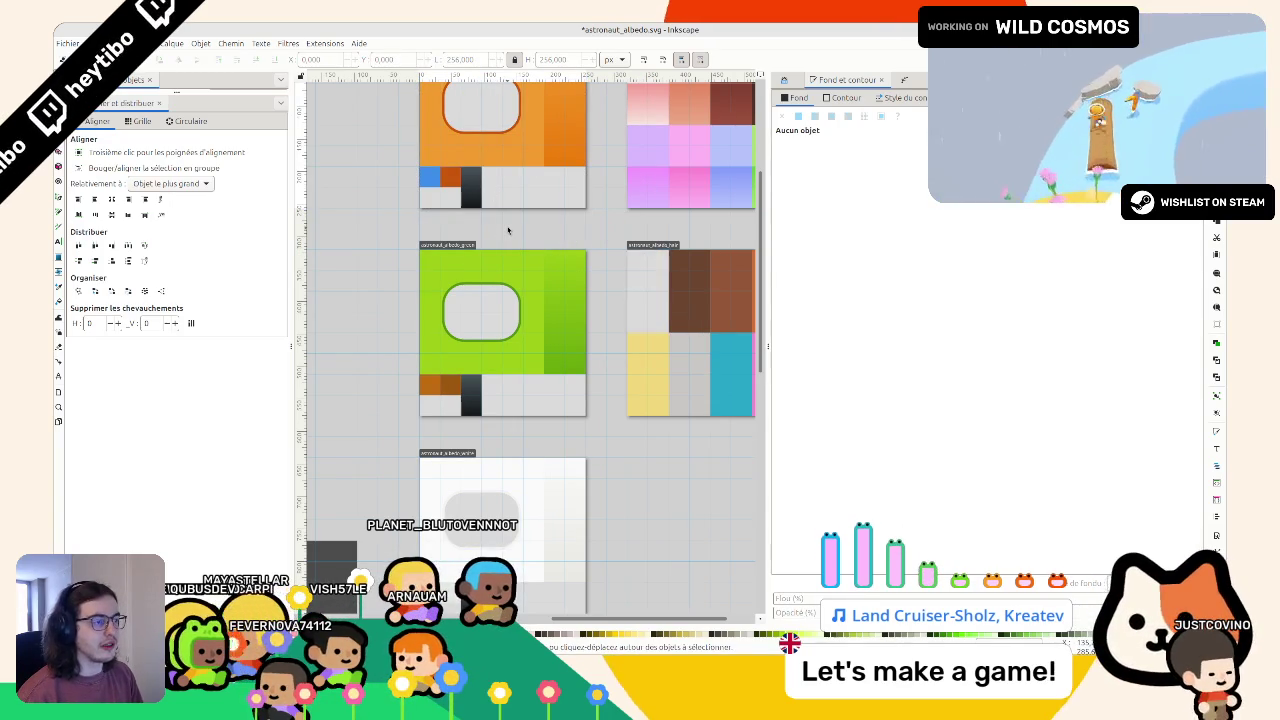
pyautogui.click(485, 187)
pyautogui.keyDown('ctrl'); pyautogui.click(467, 190); pyautogui.keyUp('ctrl')
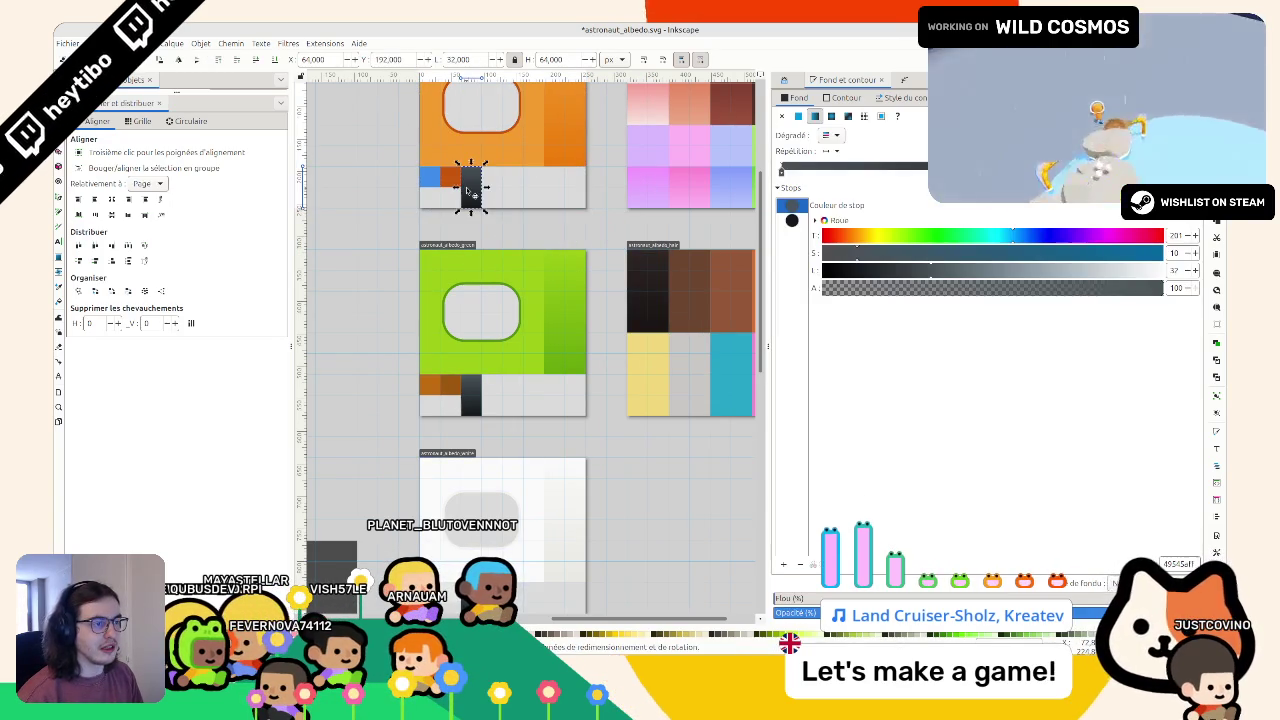
pyautogui.keyDown('ctrl'); pyautogui.click(650, 283); pyautogui.keyUp('ctrl')
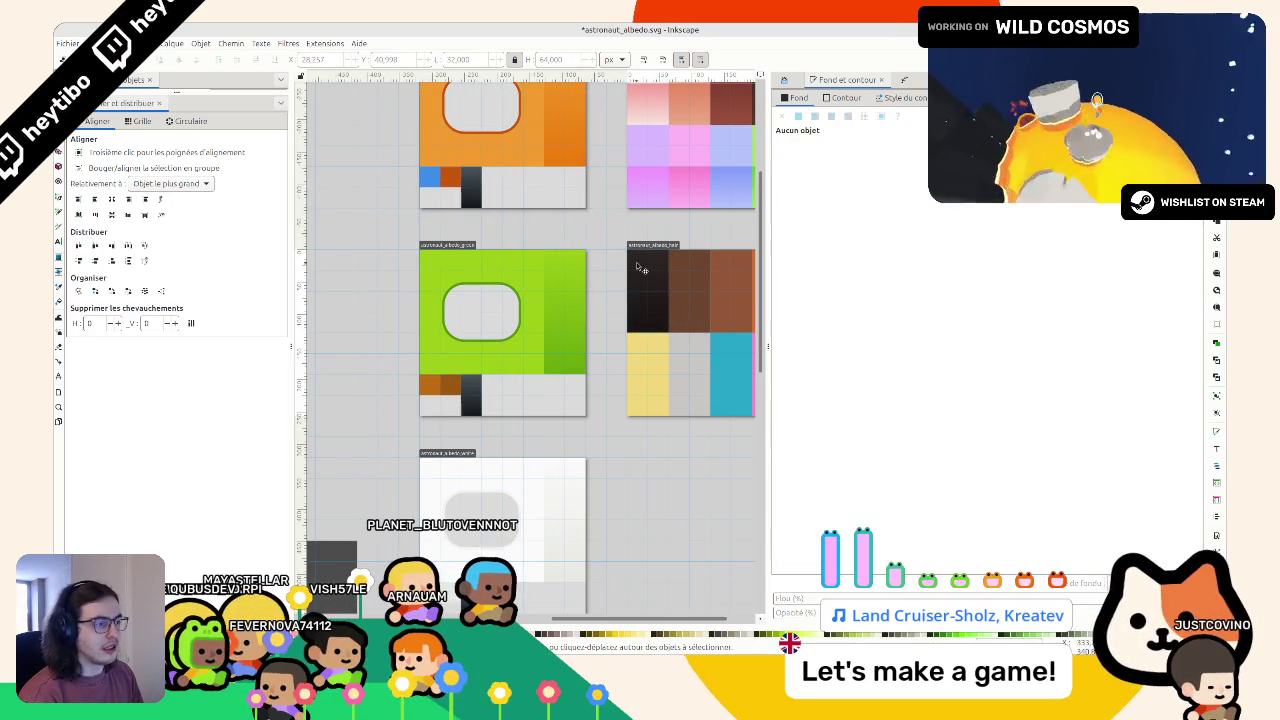
pyautogui.press('Delete')
pyautogui.keyDown('ctrl'); pyautogui.click(650, 283); pyautogui.keyUp('ctrl')
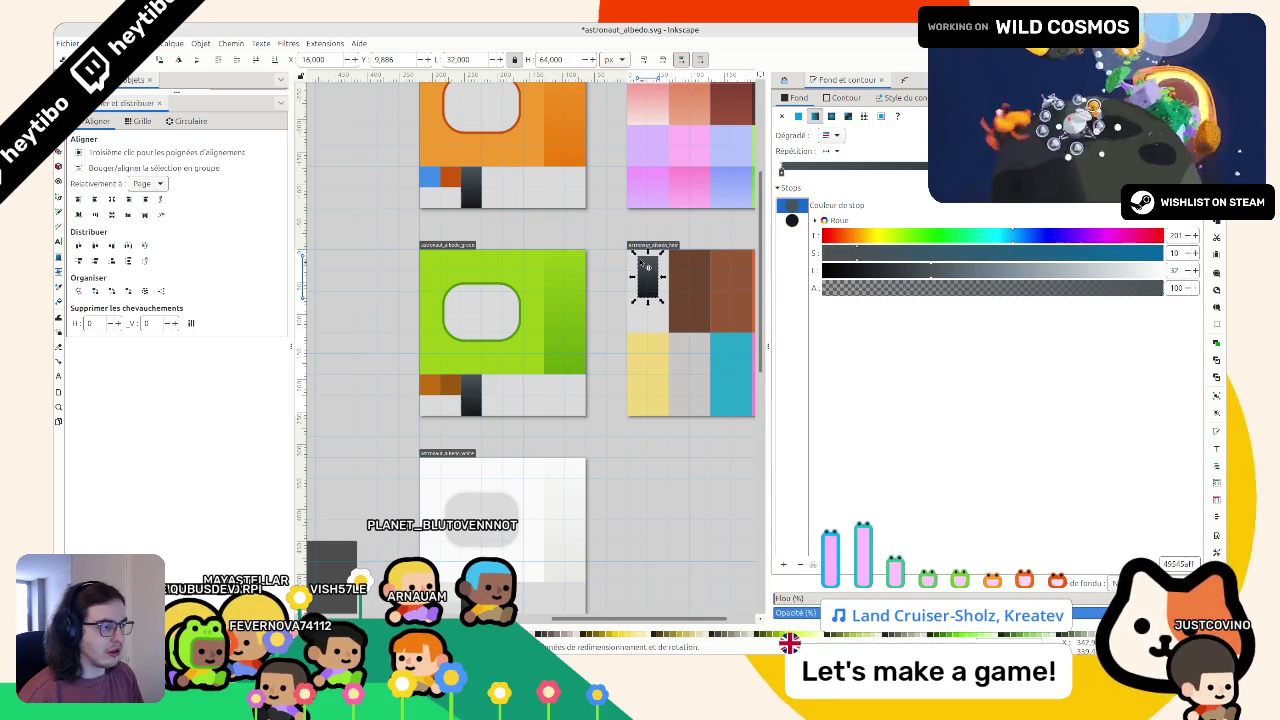
pyautogui.moveTo(650, 283)
pyautogui.mouseDown()
pyautogui.moveTo(634, 254)
pyautogui.moveTo(669, 332)
pyautogui.mouseUp()
pyautogui.click(600, 379)
# Step: Check the dark gradient swatch in the hair tile and save the texture file
pyautogui.hscroll(3, 560, 320)
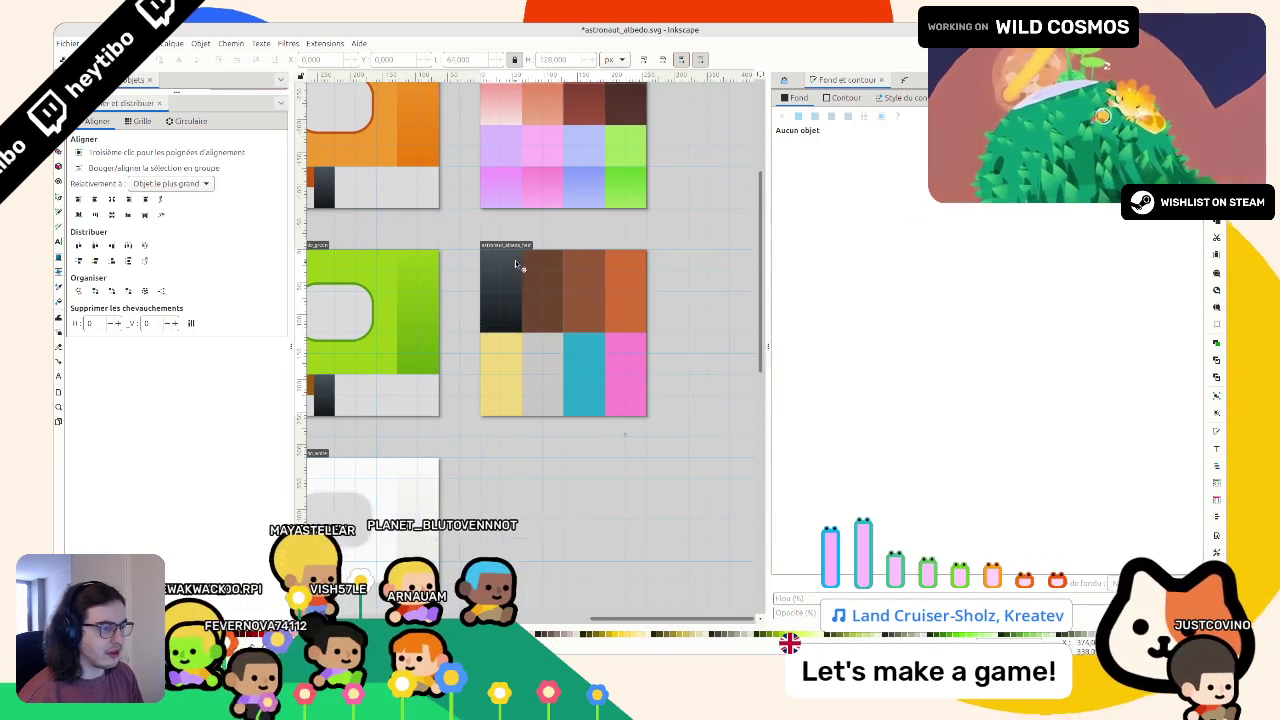
pyautogui.scroll(3, 512, 270)
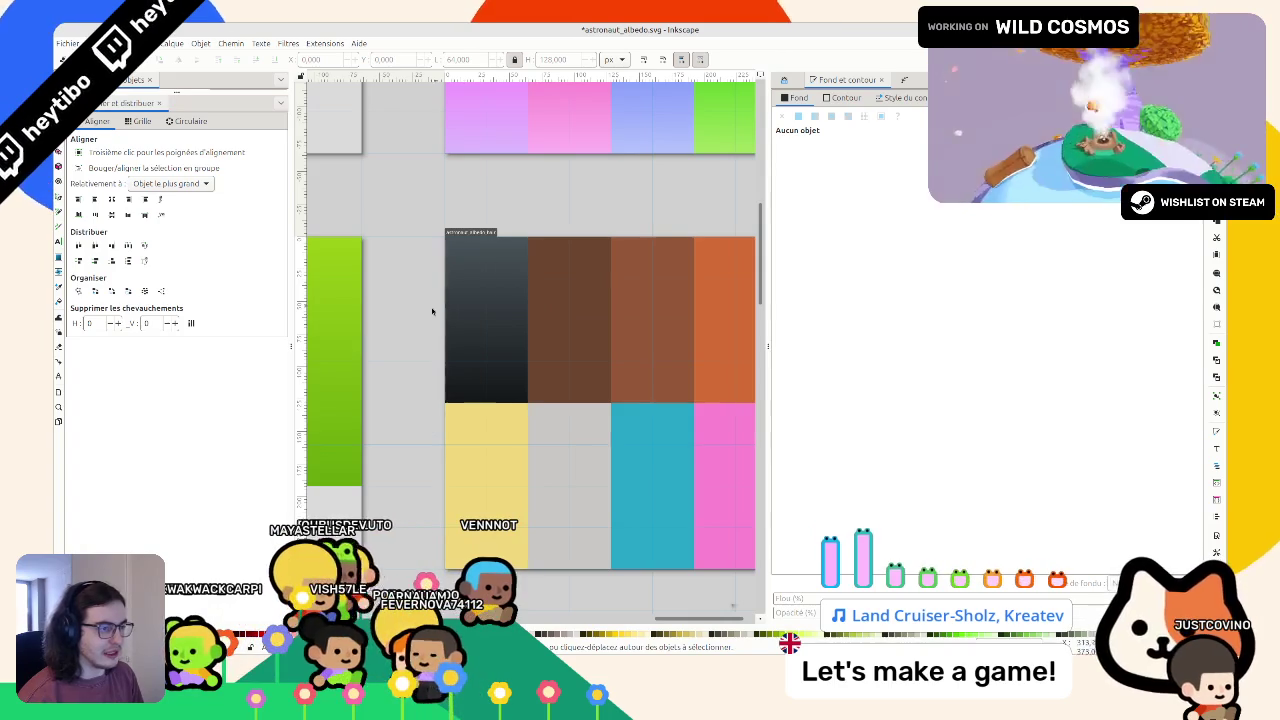
pyautogui.scroll(-2, 557, 218)
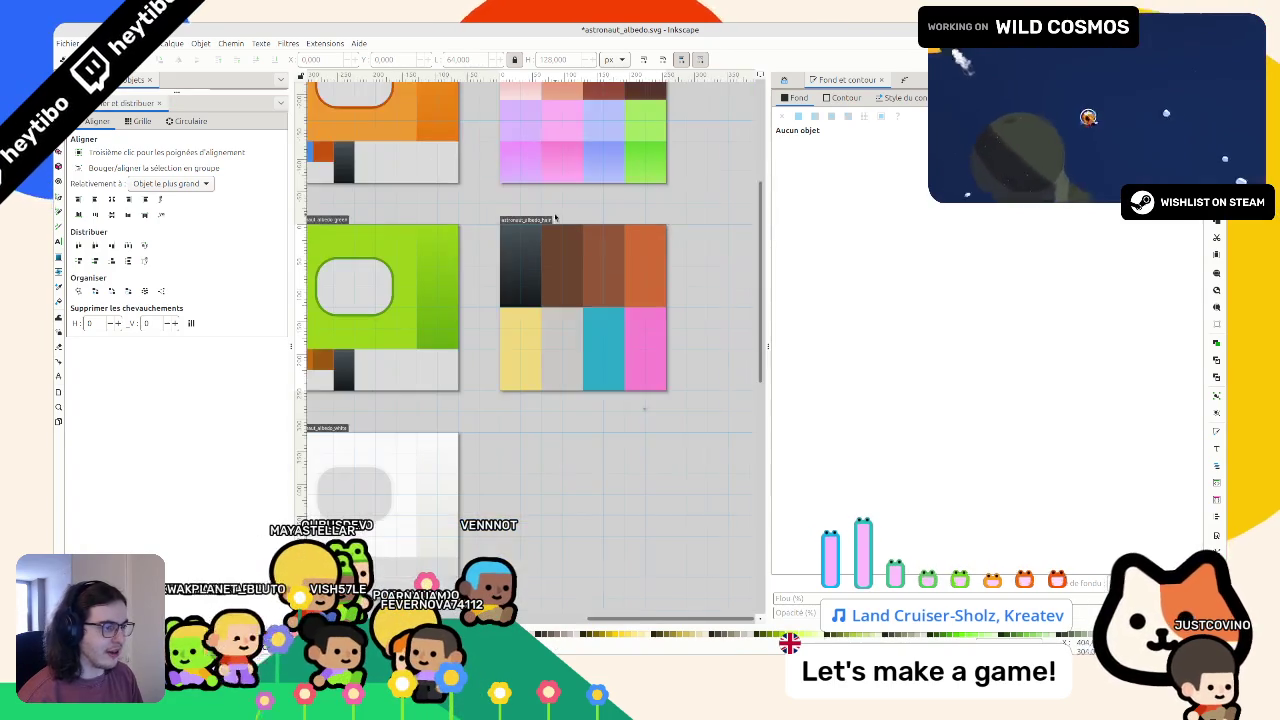
pyautogui.scroll(2, 567, 268)
pyautogui.scroll(-1, 567, 267)
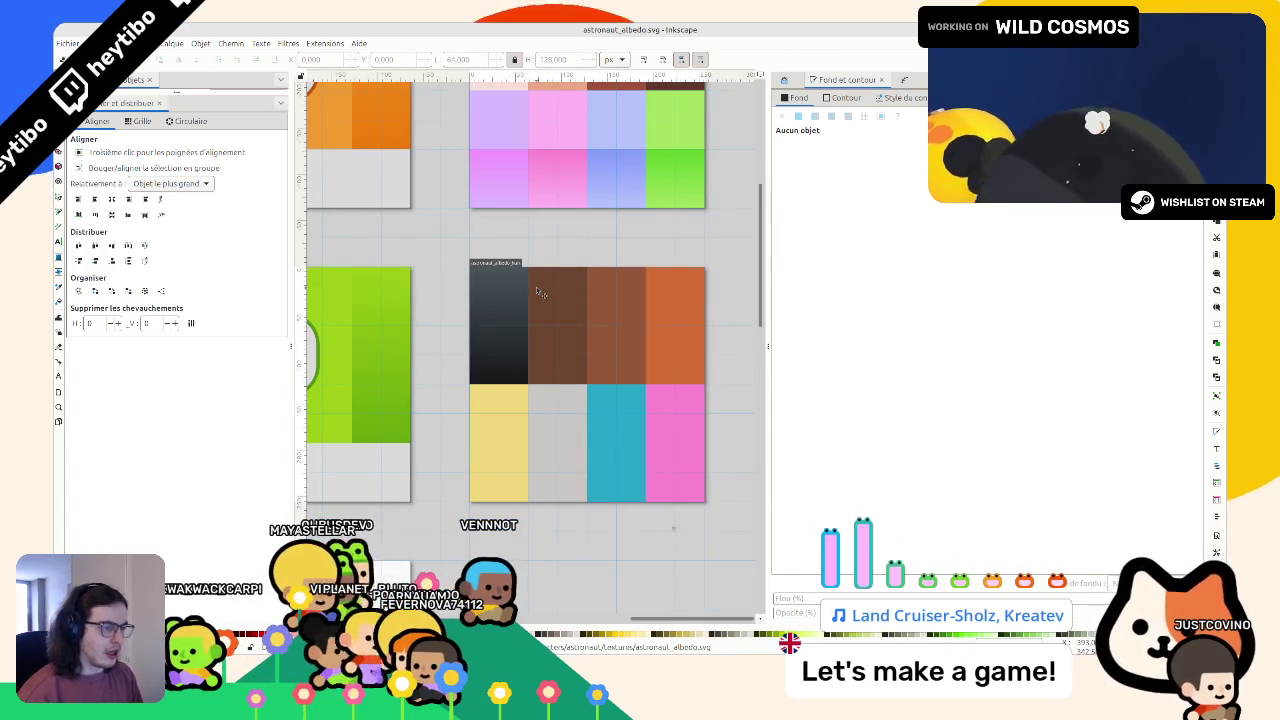
pyautogui.click(505, 292)
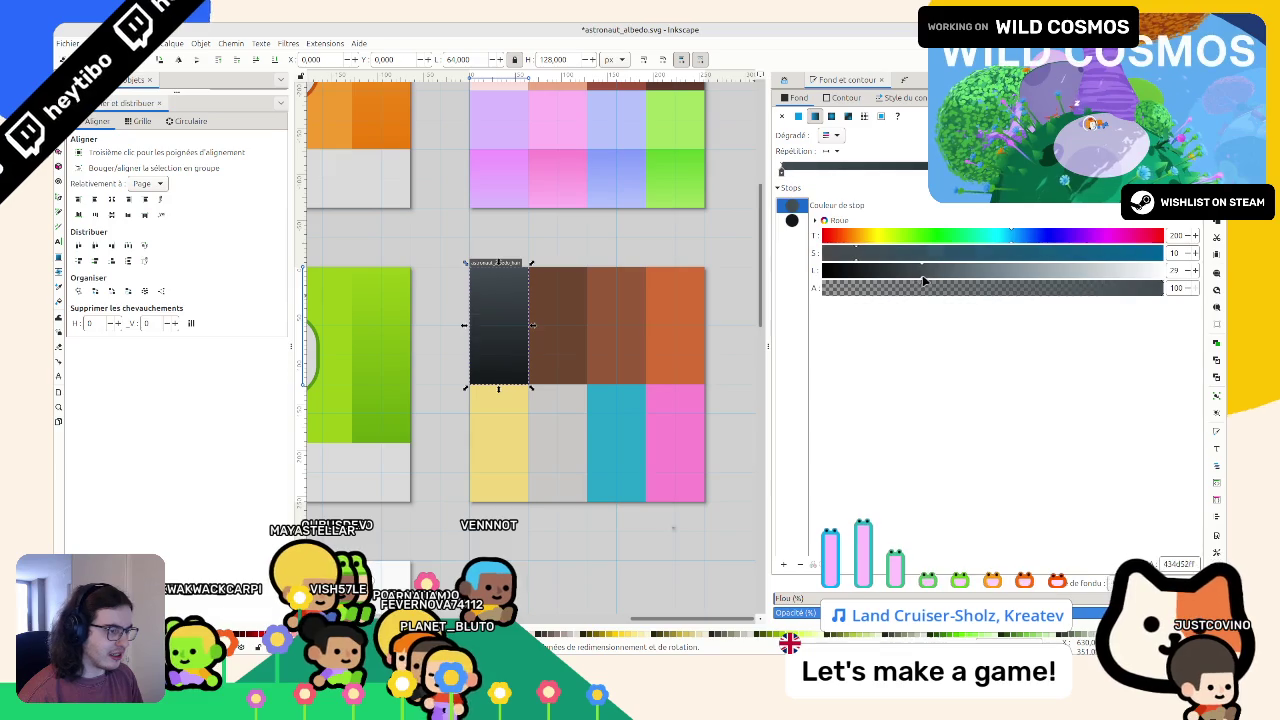
pyautogui.click(669, 239)
pyautogui.hotkey('ctrl', 's')
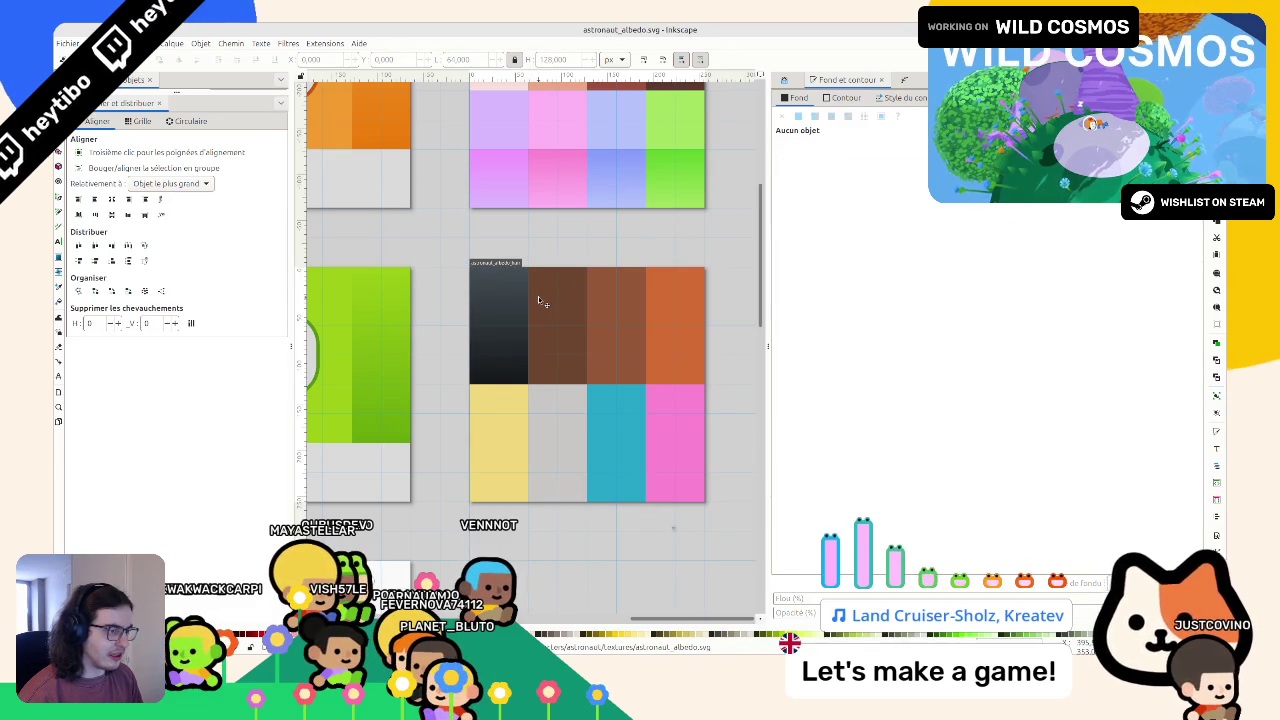
# Step: Give the brown swatch an opaque darker-brown gradient running vertically
pyautogui.click(538, 296)
pyautogui.click(814, 117)
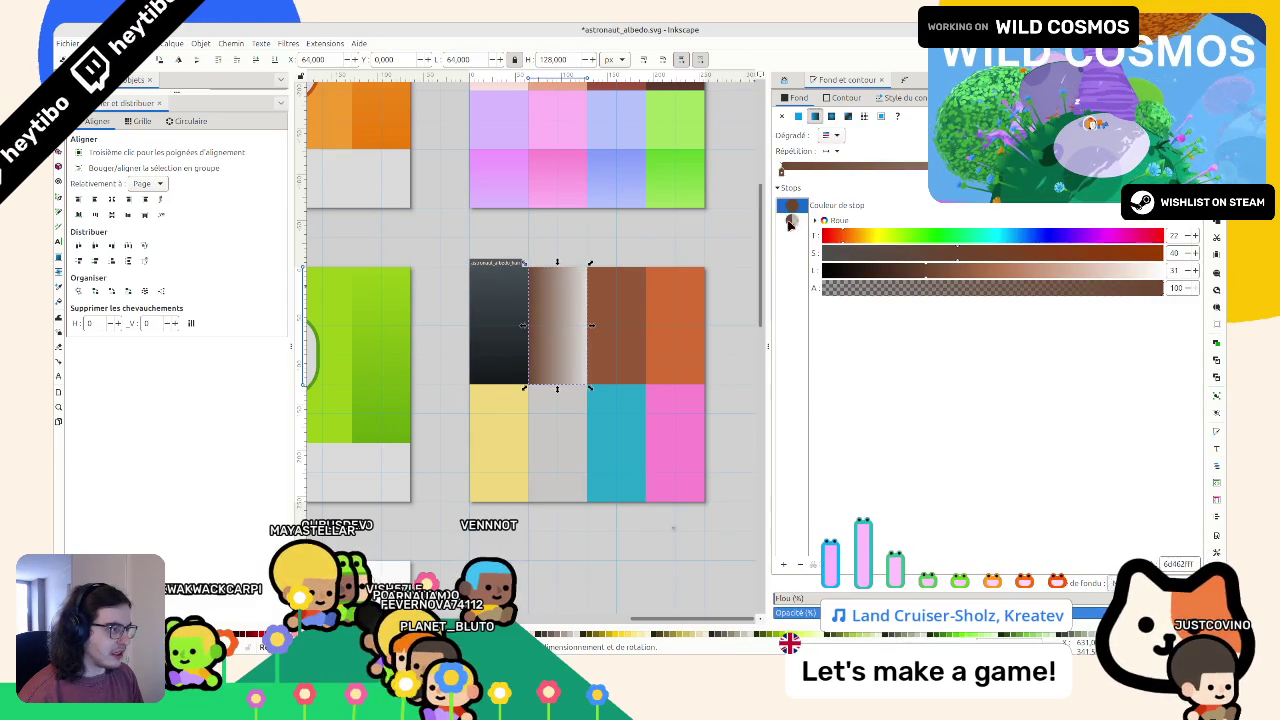
pyautogui.moveTo(904, 271); pyautogui.dragTo(907, 270)
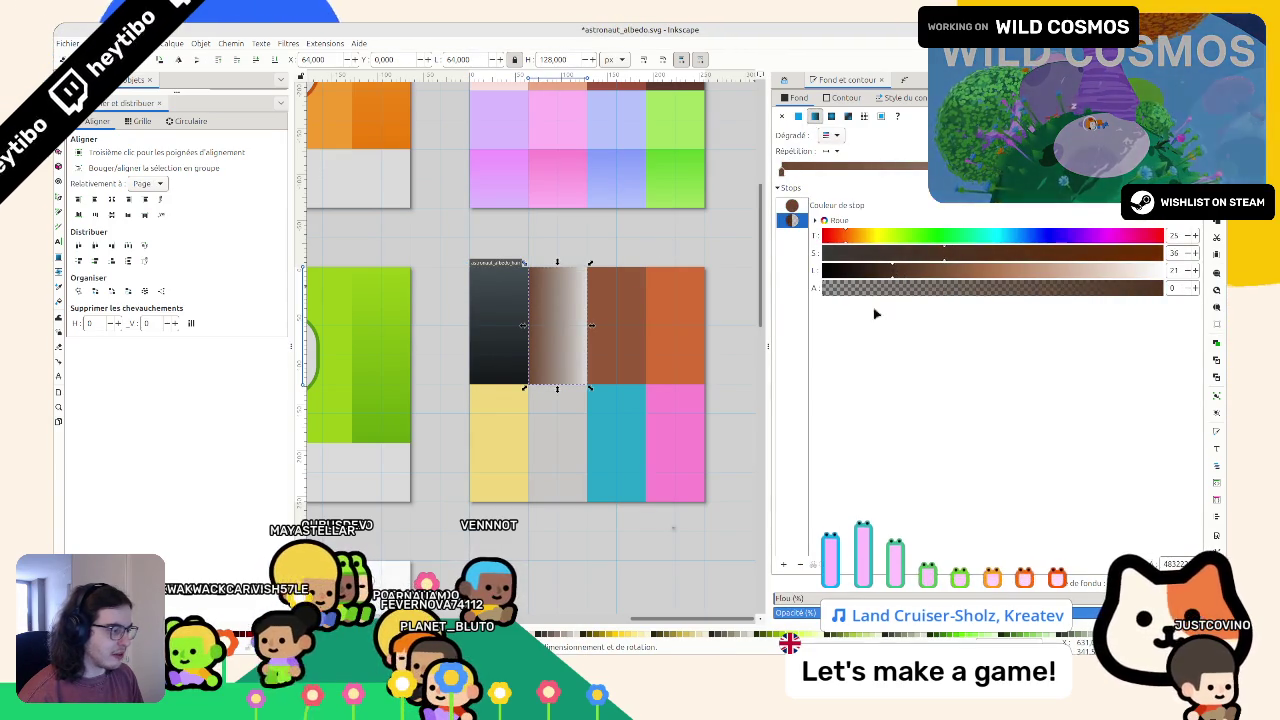
pyautogui.moveTo(1040, 299); pyautogui.dragTo(1108, 299)
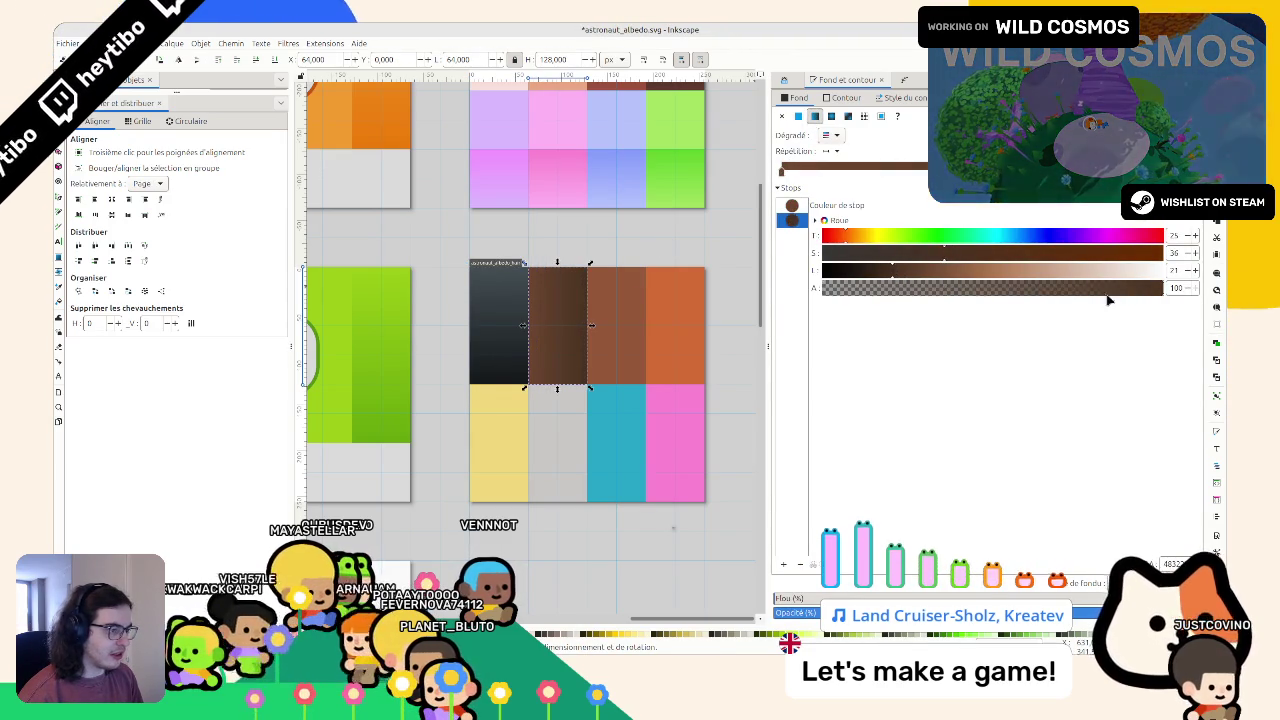
pyautogui.click(58, 258)
pyautogui.moveTo(557, 268); pyautogui.dragTo(558, 385)
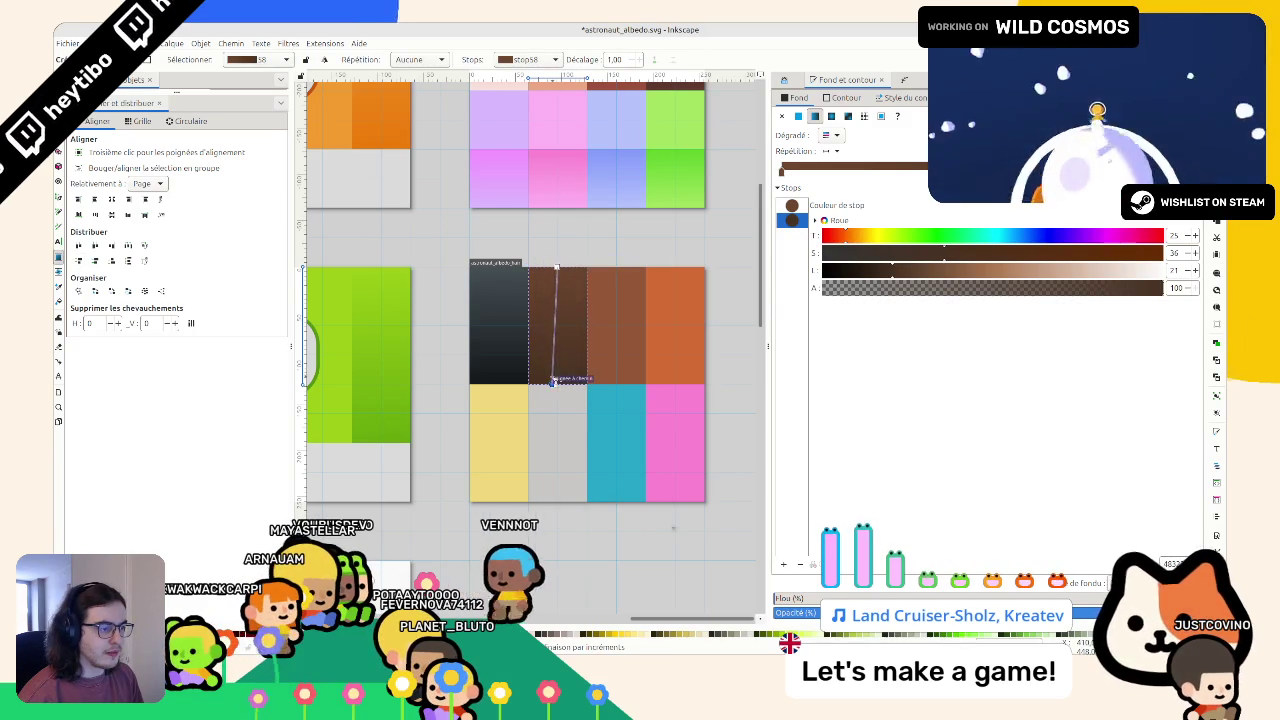
pyautogui.press('s')
pyautogui.click(609, 285)
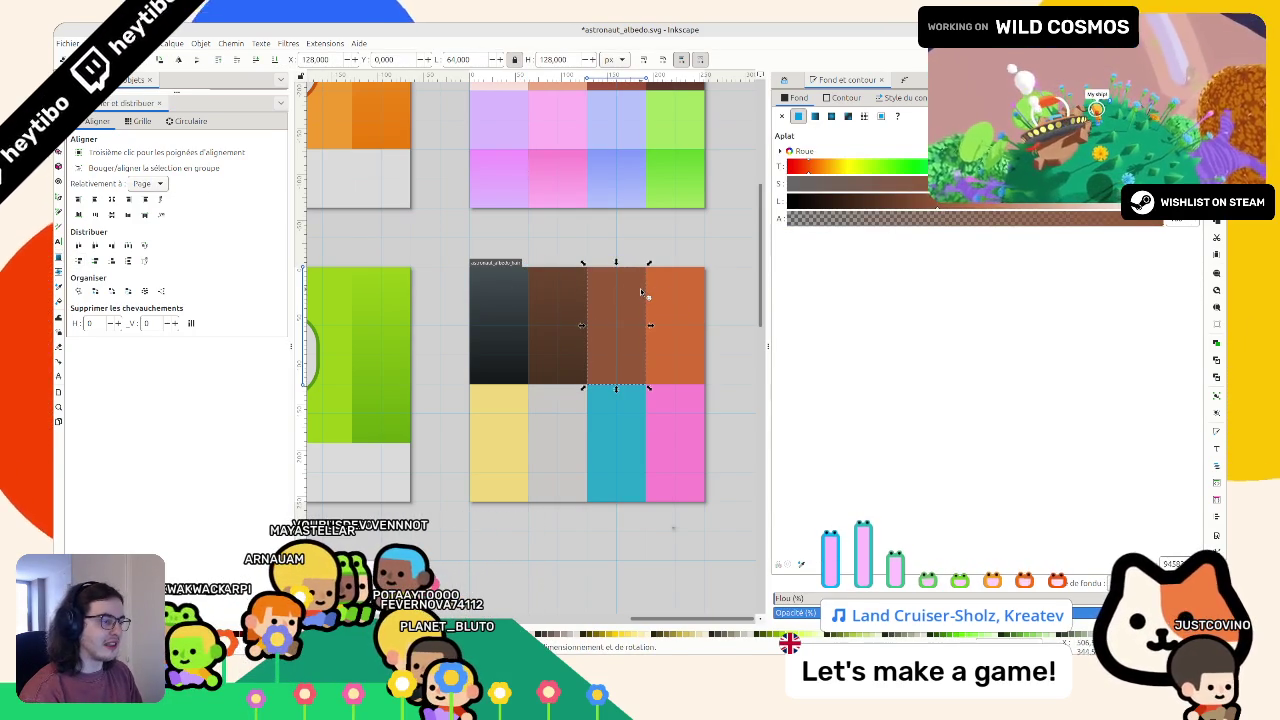
pyautogui.click(638, 256)
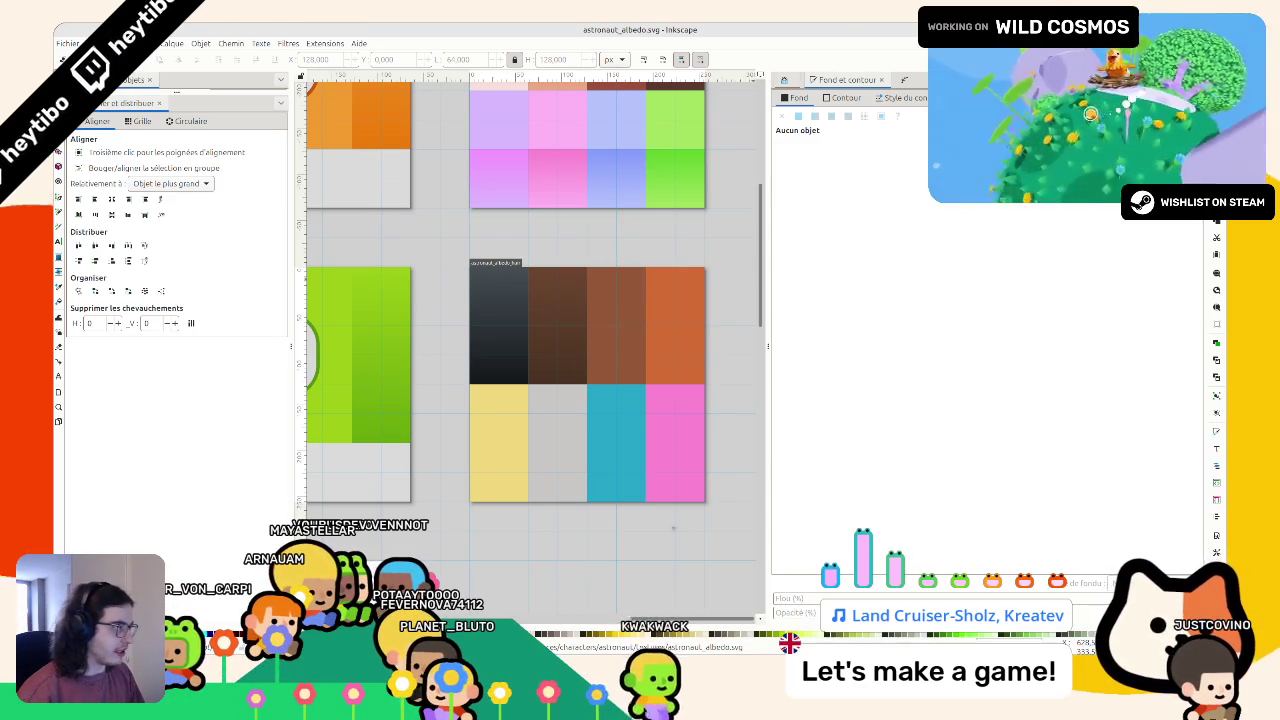
# Step: Back in Godot, review the hair_bang and hair_strand meshes and close the hair_bang scene
pyautogui.hotkey('alt', 'Tab')
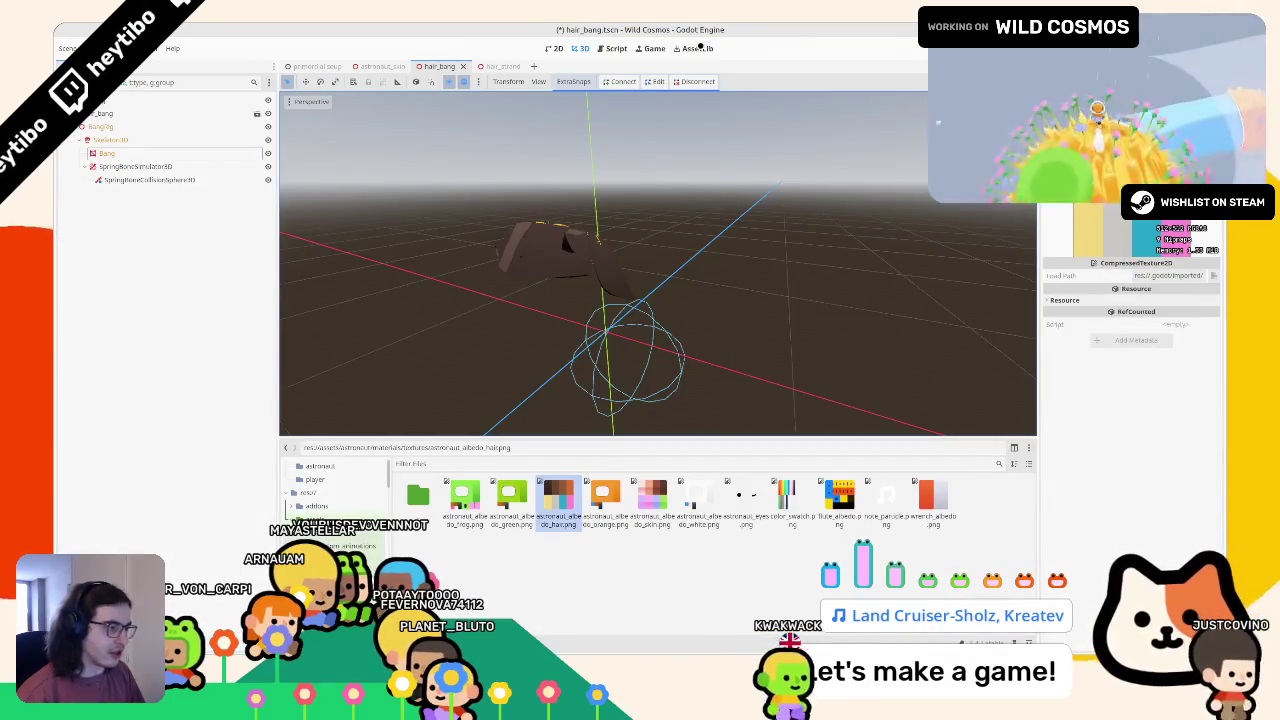
pyautogui.moveTo(568, 291)
pyautogui.mouseDown()
pyautogui.moveTo(600, 300)
pyautogui.moveTo(585, 280)
pyautogui.moveTo(568, 291)
pyautogui.moveTo(512, 209)
pyautogui.moveTo(470, 185)
pyautogui.mouseUp()
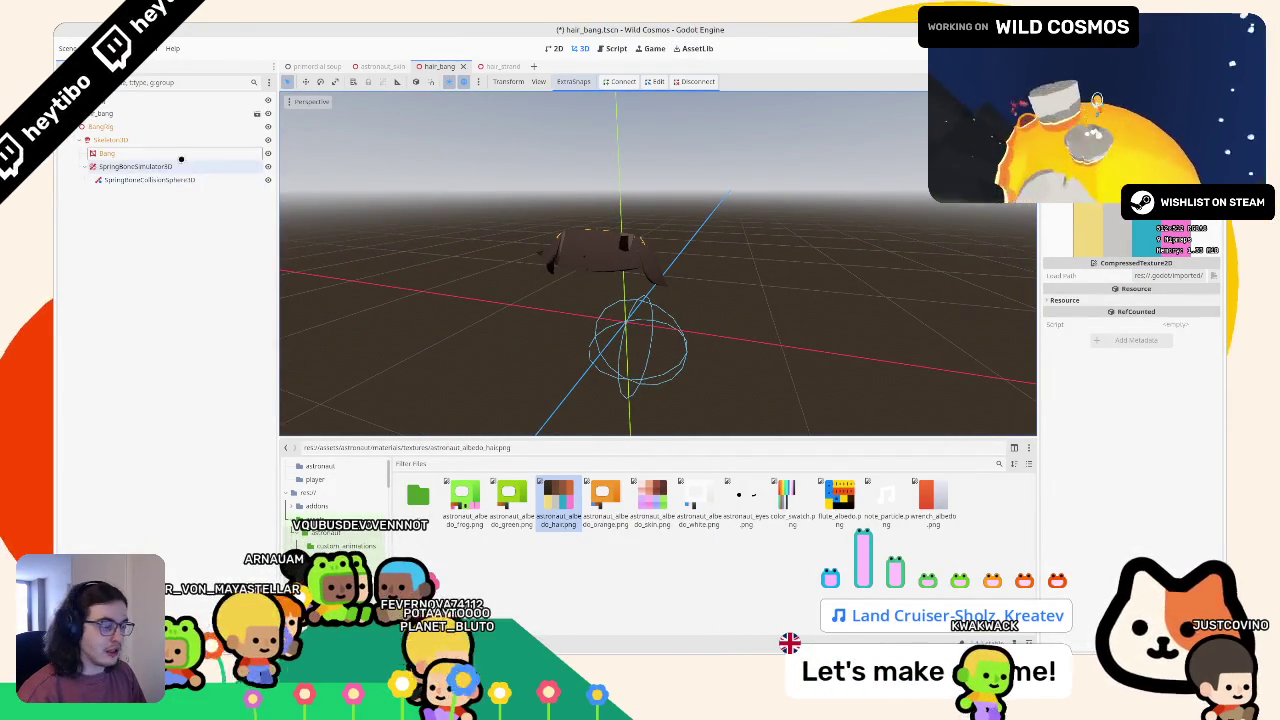
pyautogui.click(491, 66)
pyautogui.moveTo(575, 273)
pyautogui.mouseDown()
pyautogui.moveTo(389, 251)
pyautogui.moveTo(543, 243)
pyautogui.mouseUp()
pyautogui.click(441, 66)
pyautogui.middleClick(441, 66)
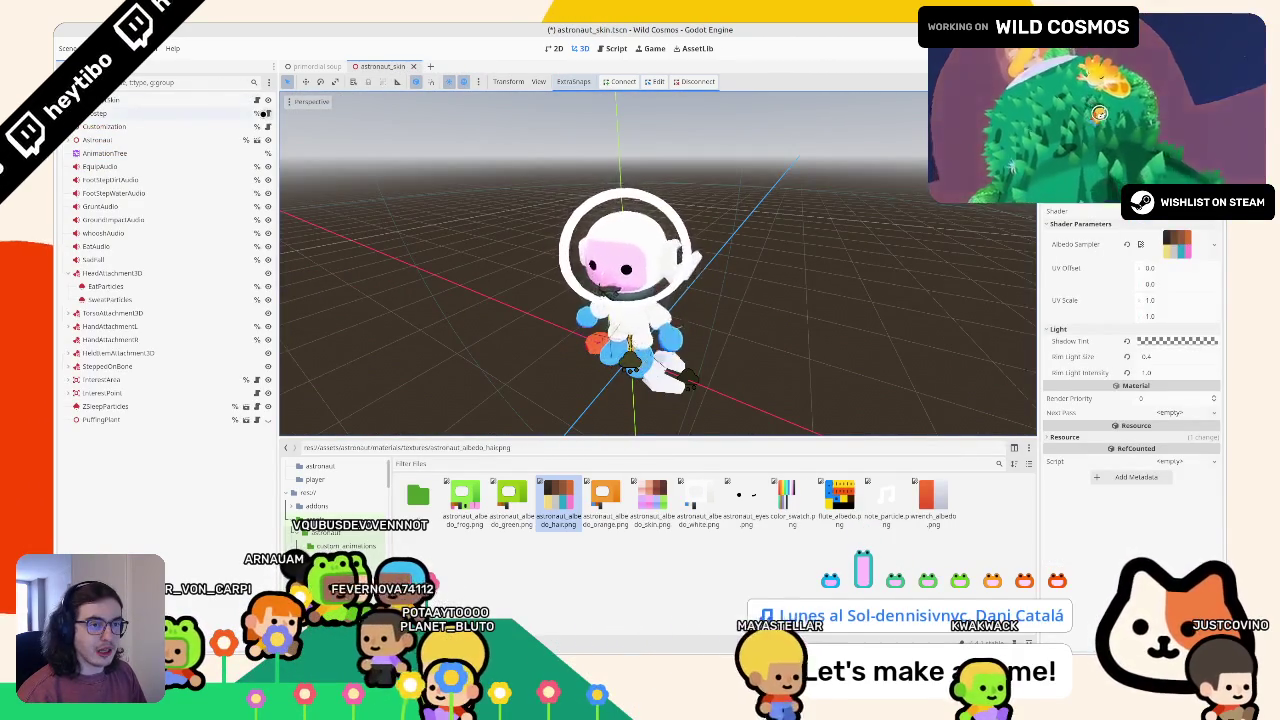
pyautogui.click(266, 126)
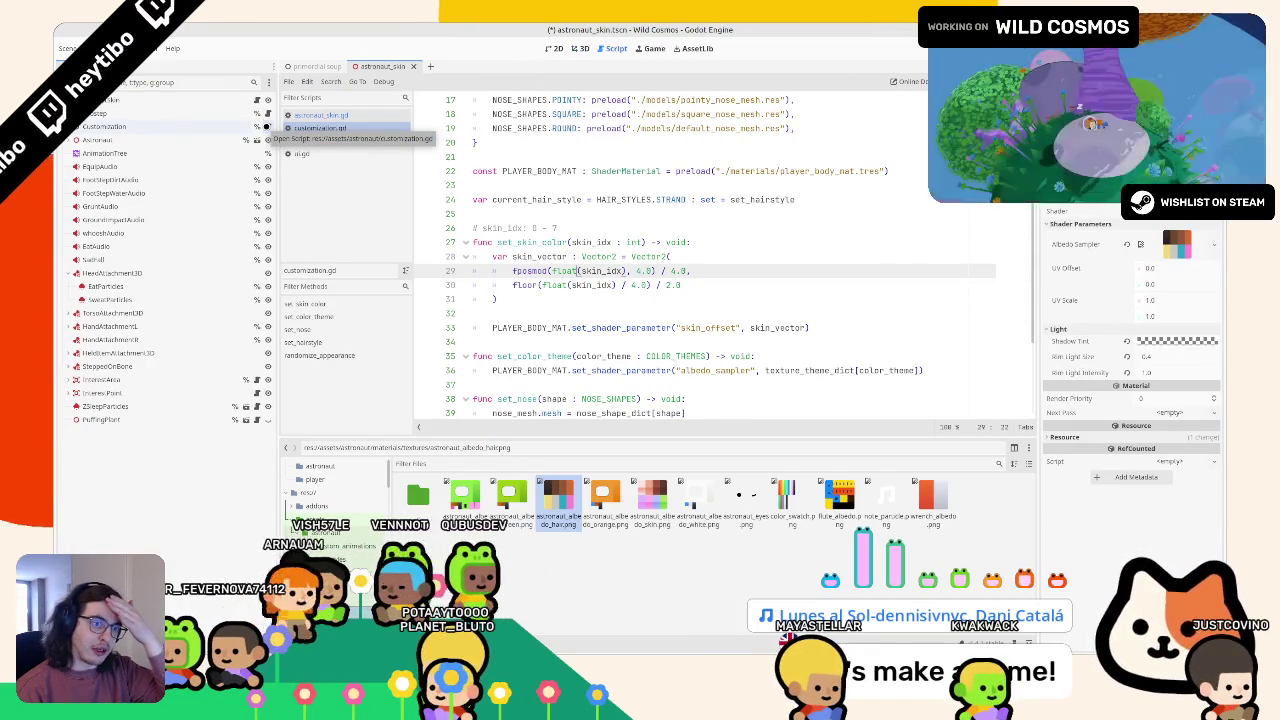
# Step: Expand Rig > Skeleton3D and set HeadAttachment3D to Access as Unique Name
pyautogui.click(76, 139)
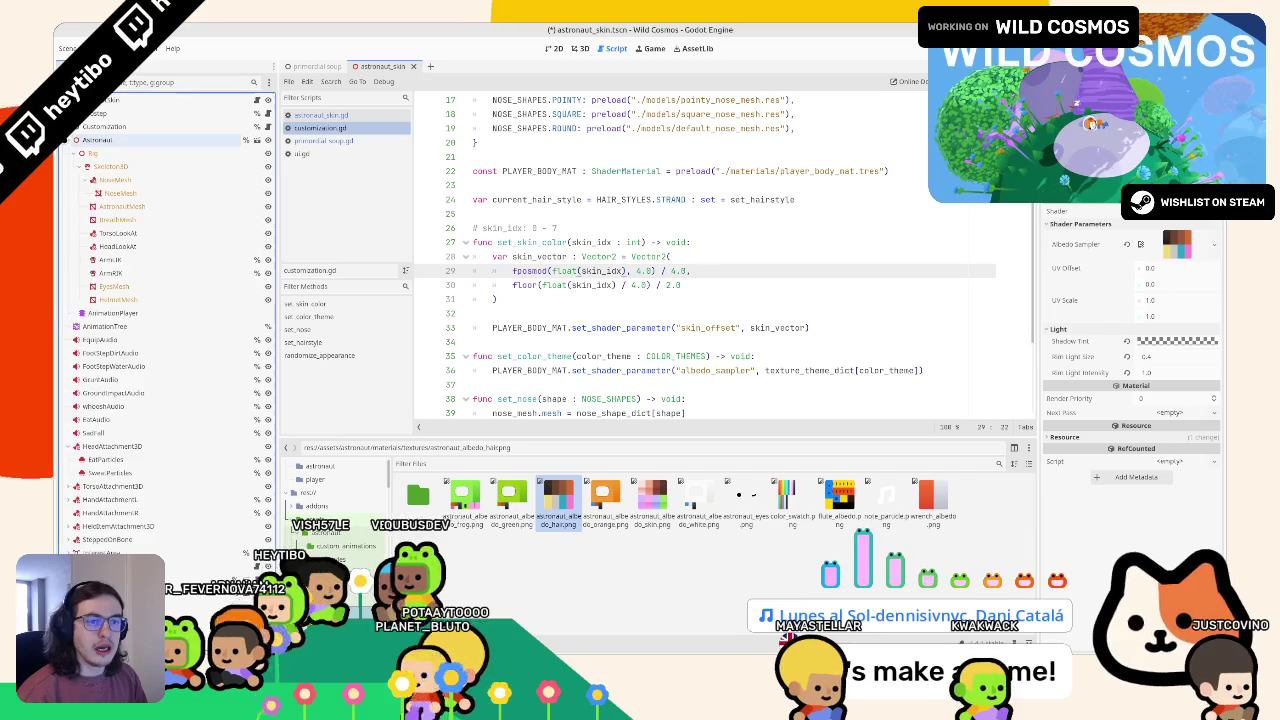
pyautogui.click(75, 152)
pyautogui.click(75, 152)
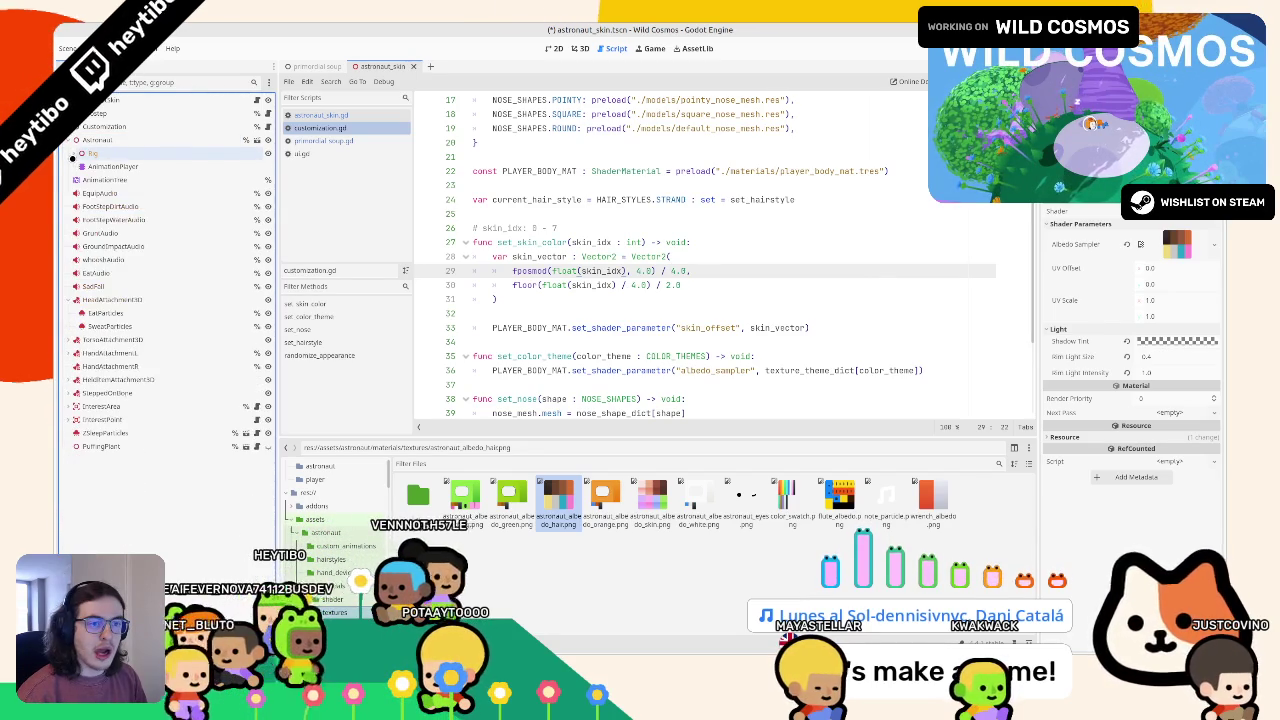
pyautogui.click(75, 152)
pyautogui.click(578, 48)
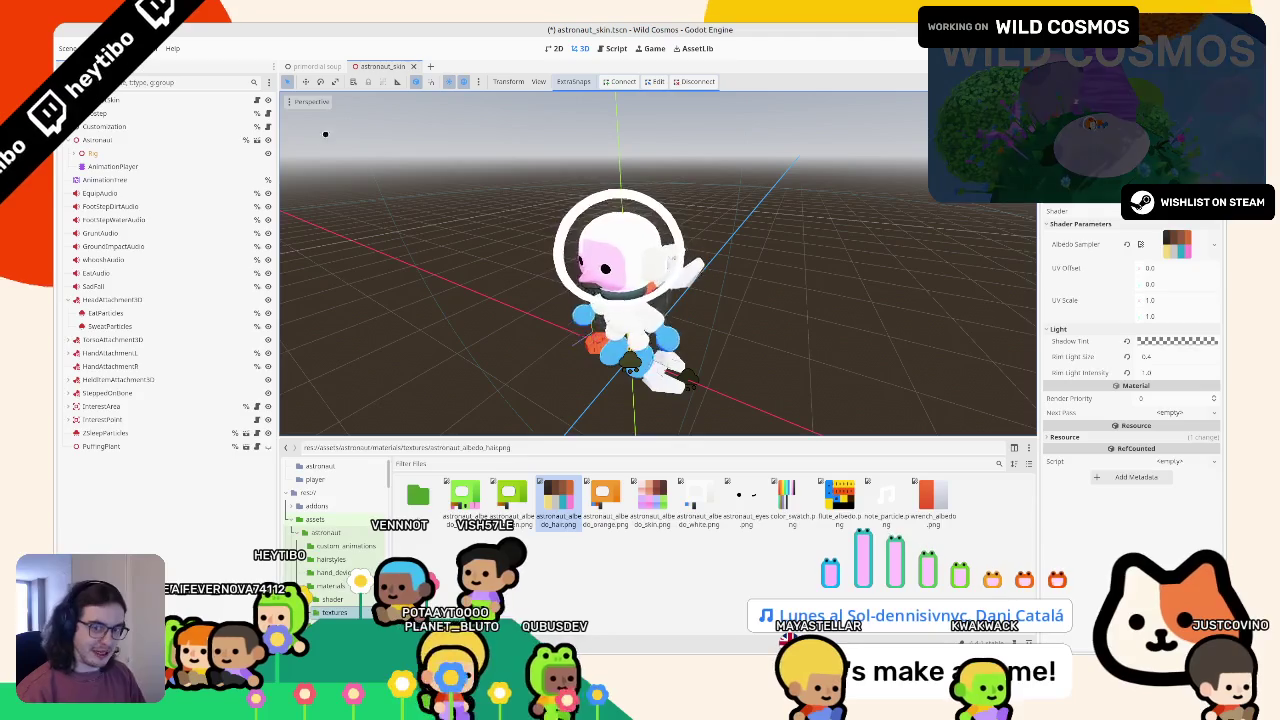
pyautogui.click(73, 153)
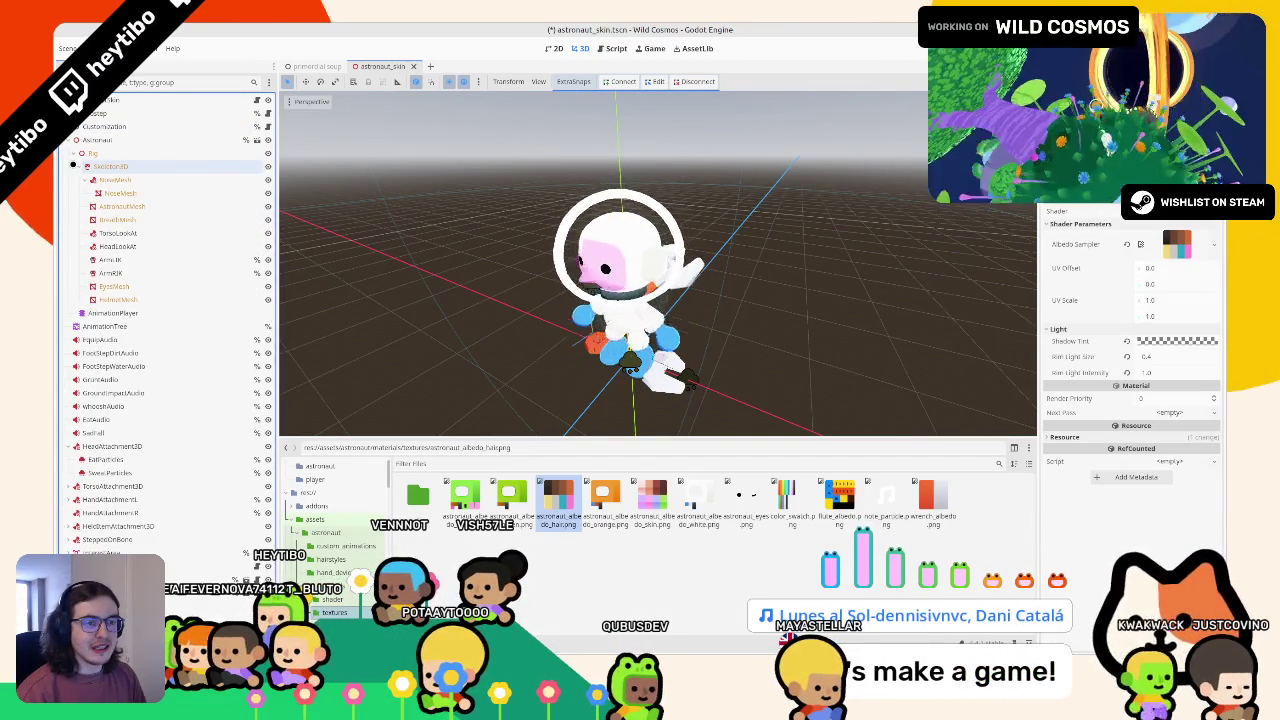
pyautogui.click(76, 166)
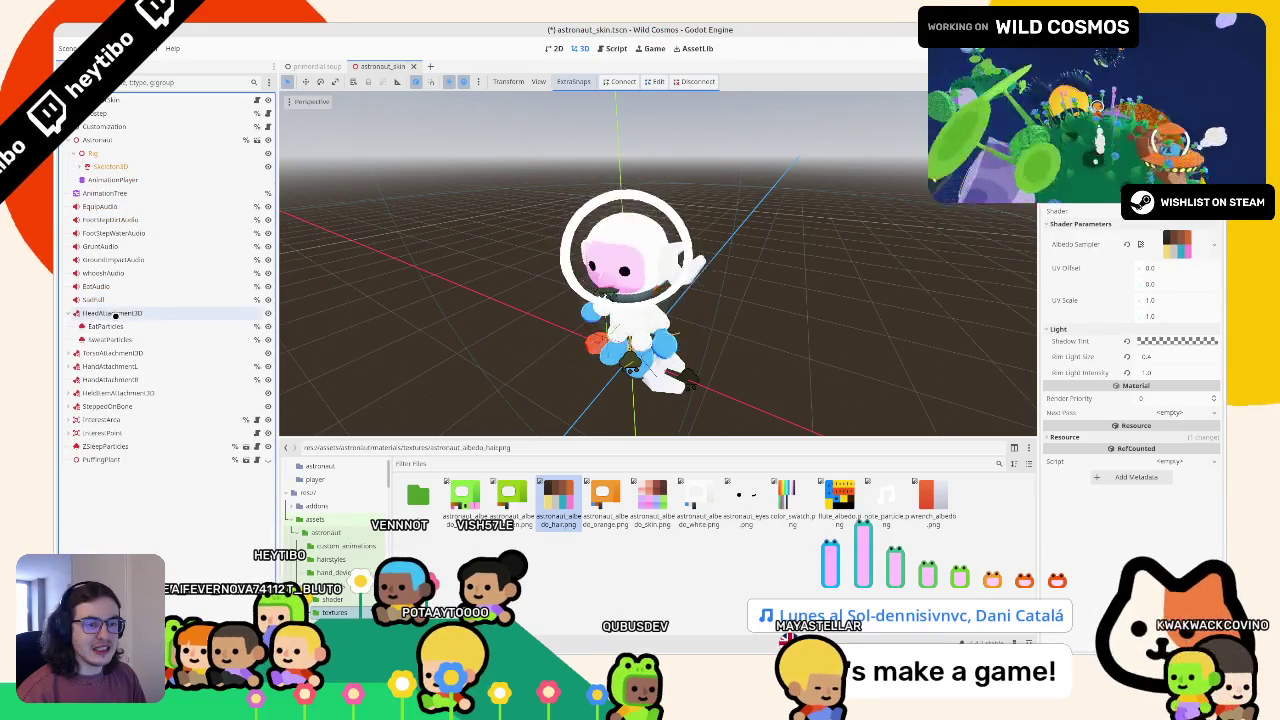
pyautogui.click(114, 313)
pyautogui.rightClick(114, 313)
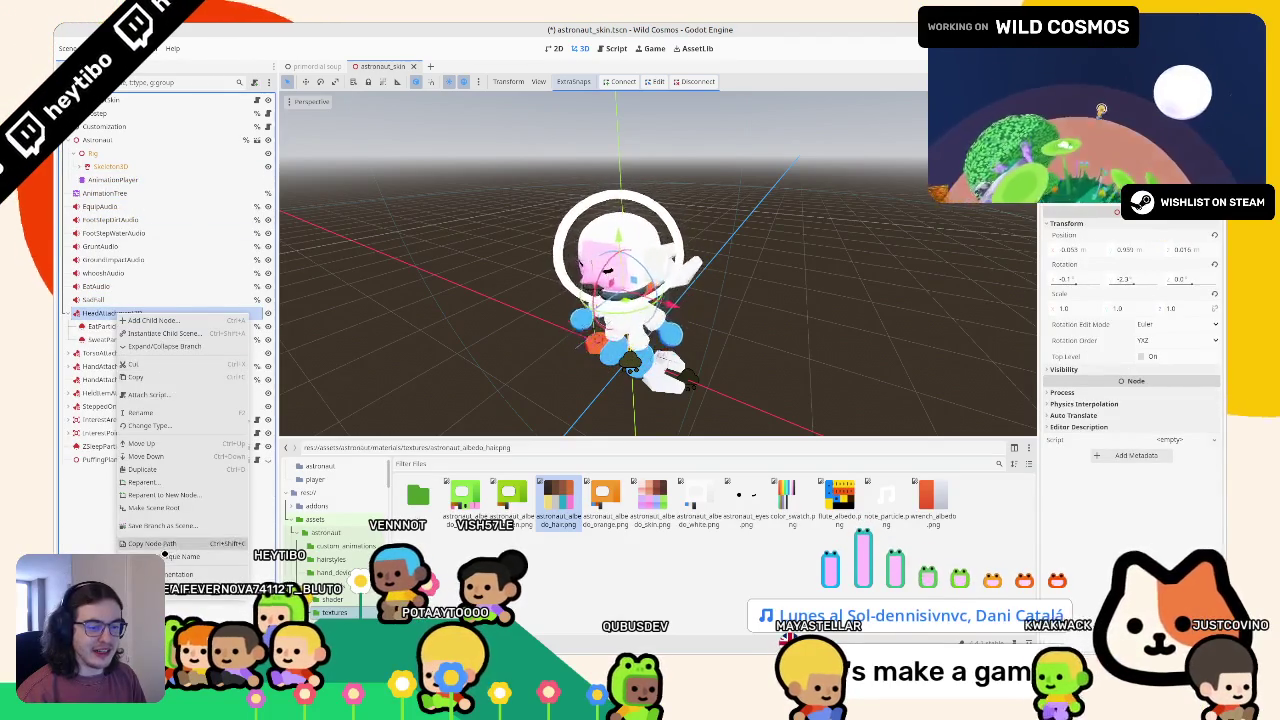
pyautogui.click(180, 550)
pyautogui.click(258, 100)
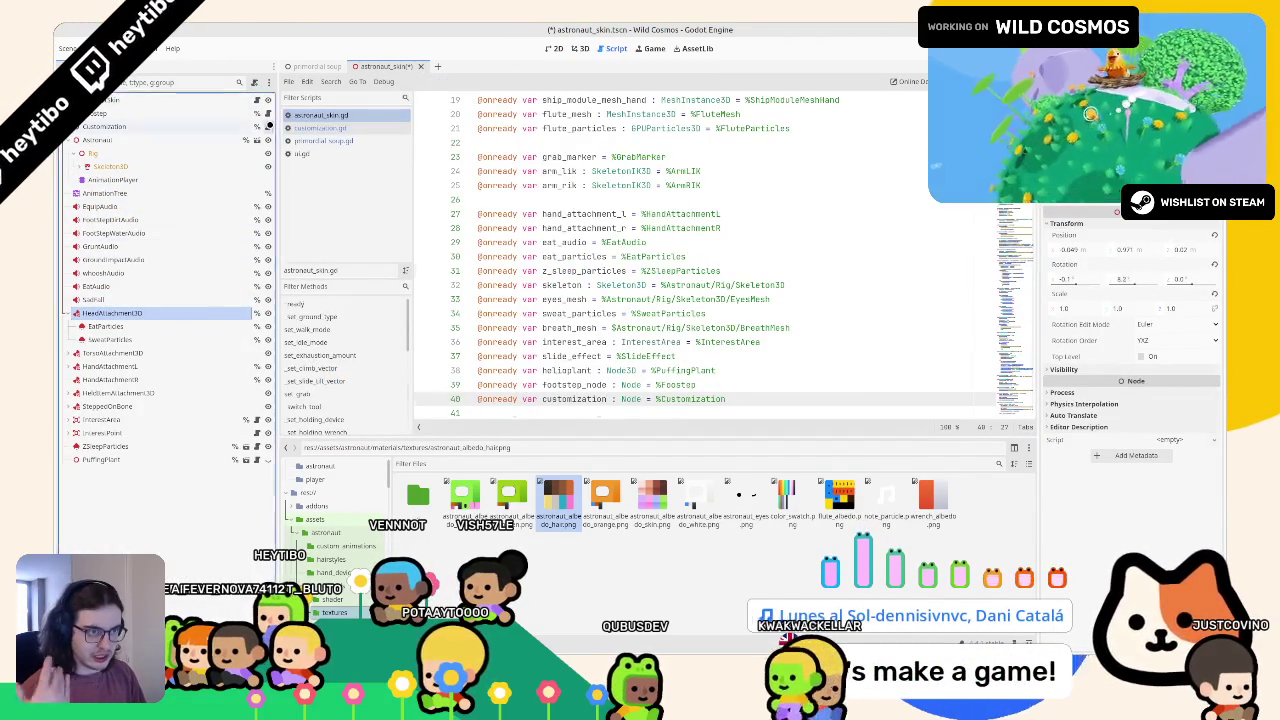
pyautogui.click(266, 128)
pyautogui.moveTo(540, 250)
pyautogui.mouseDown()
pyautogui.moveTo(529, 163)
pyautogui.moveTo(553, 158)
pyautogui.mouseUp()
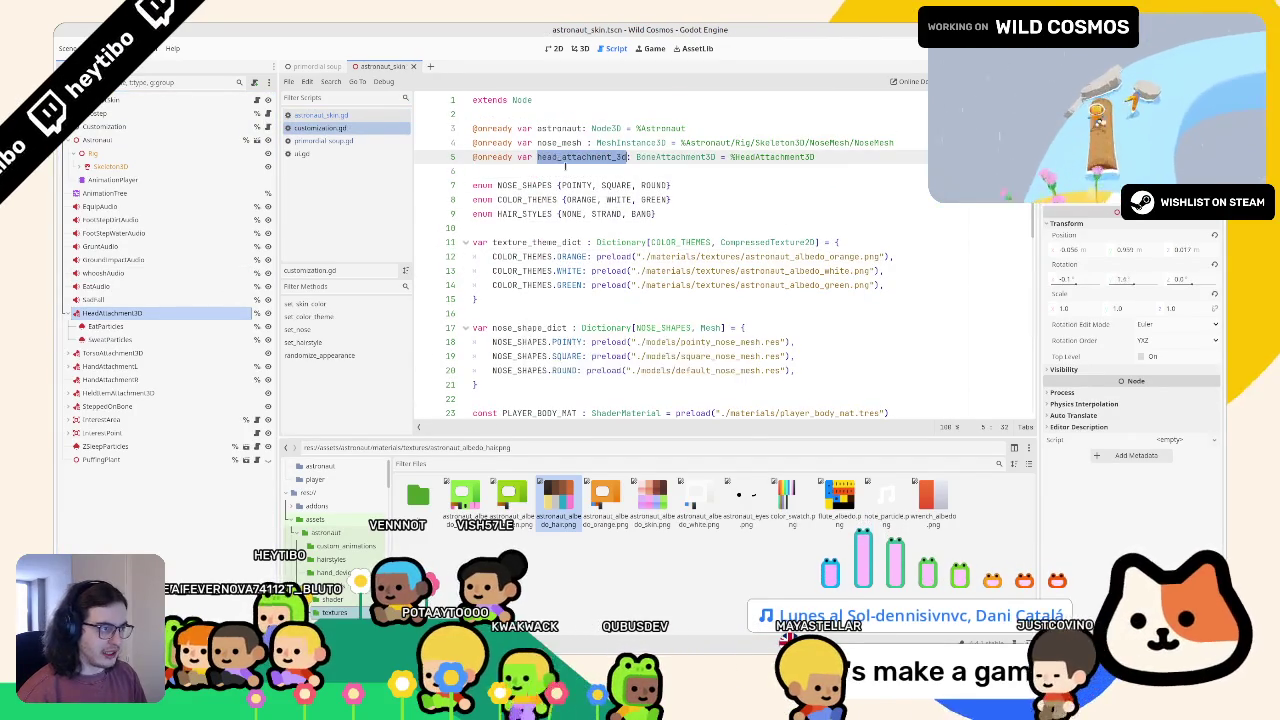
pyautogui.hotkey('ctrl', 's')
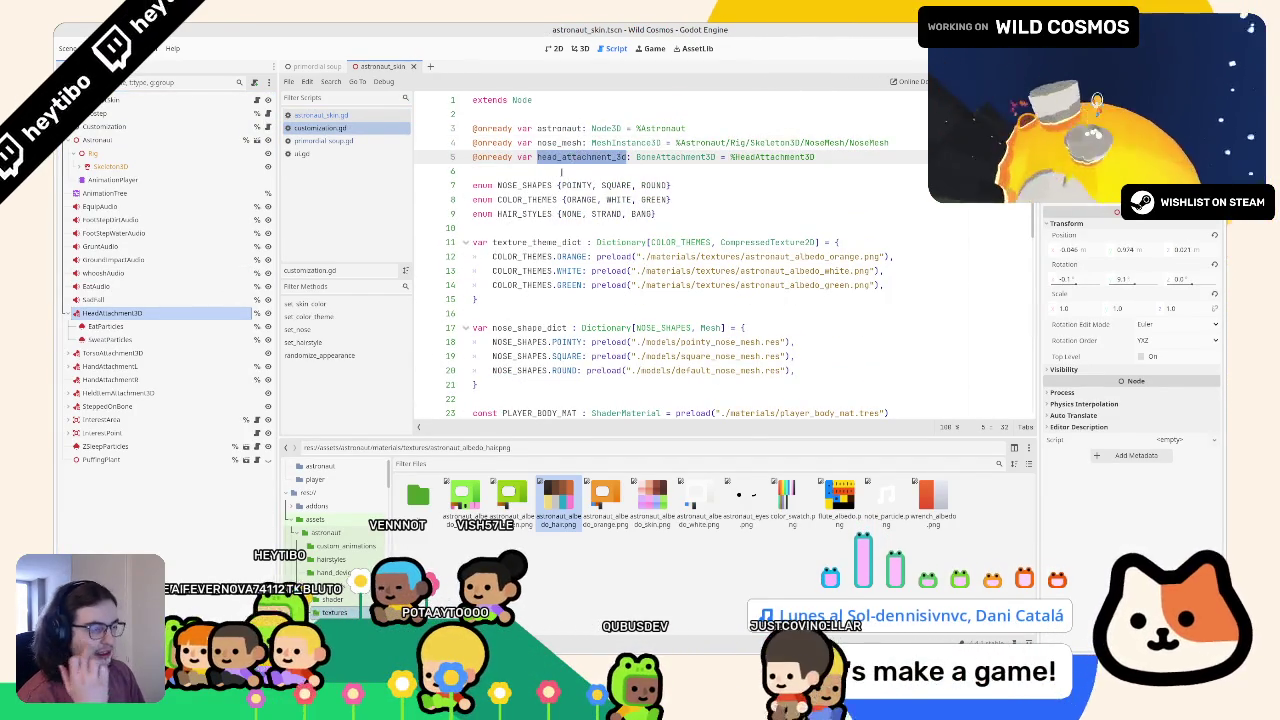
# Step: Change current_hair_style's default from HAIR_STYLES.STRAND to HAIR_STYLES.NONE
pyautogui.scroll(-4, 563, 170)
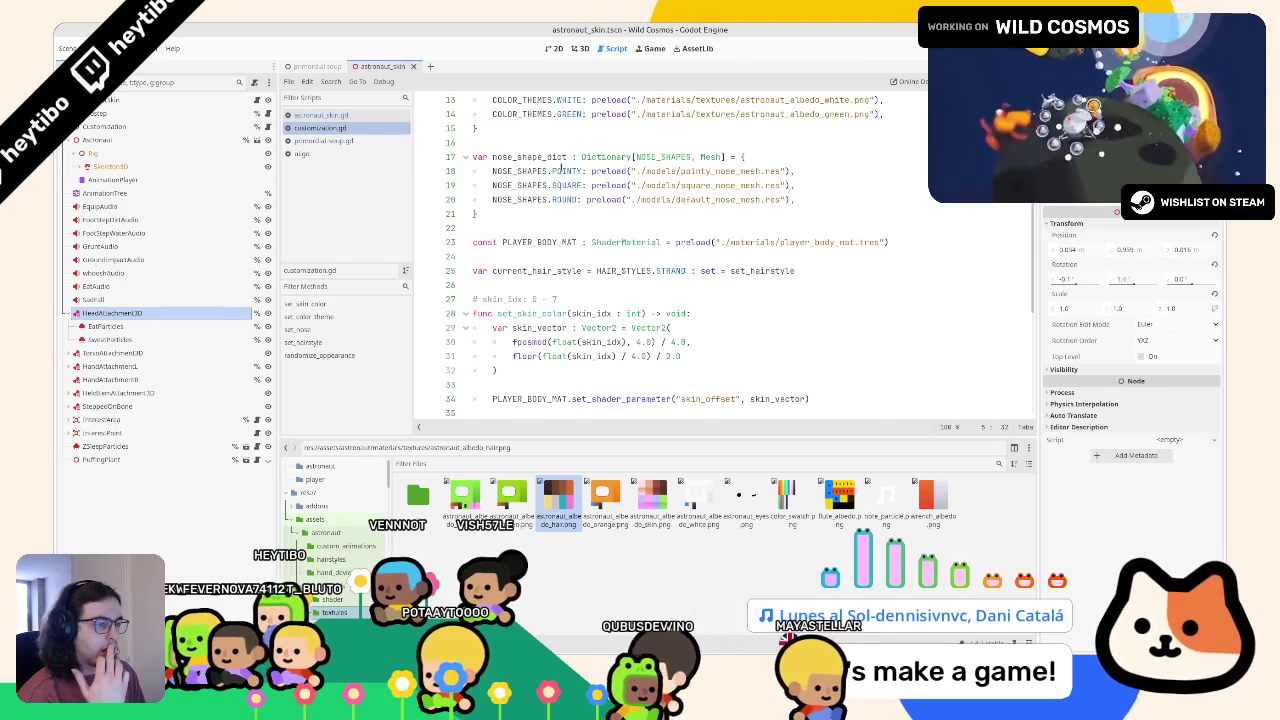
pyautogui.scroll(-4, 563, 170)
pyautogui.scroll(8, 570, 218)
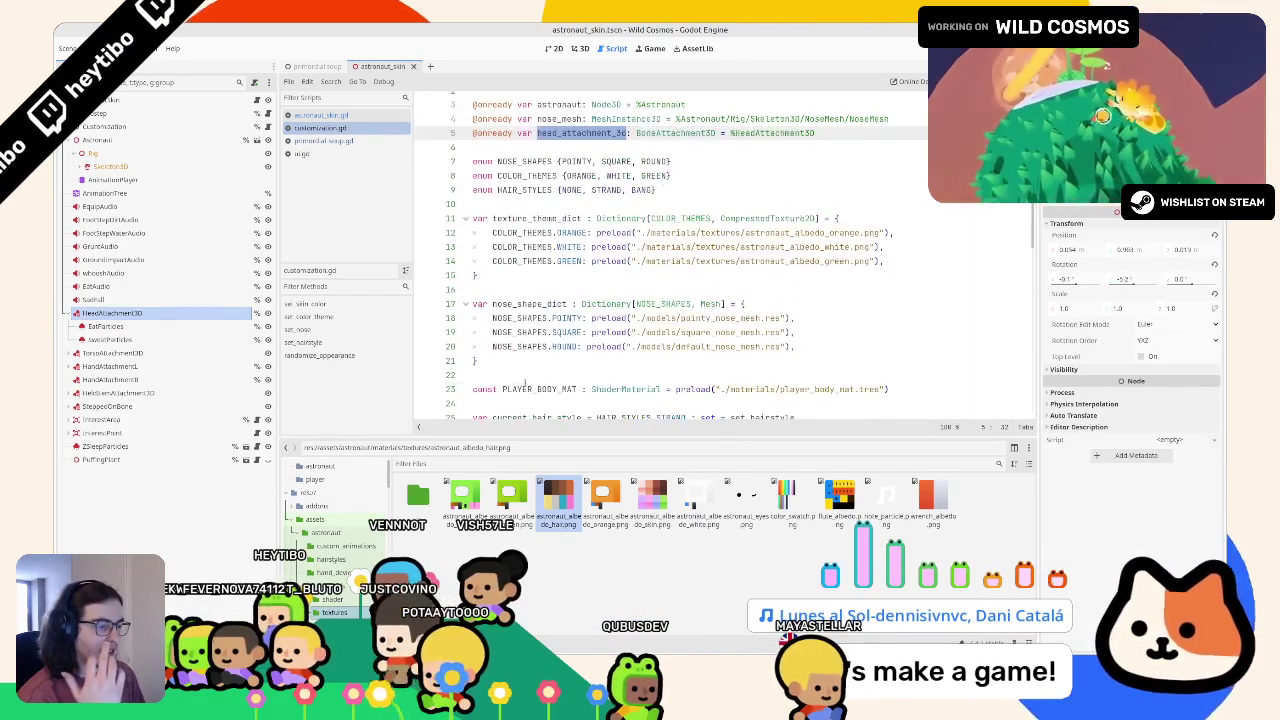
pyautogui.scroll(-2, 525, 381)
pyautogui.doubleClick(530, 388)
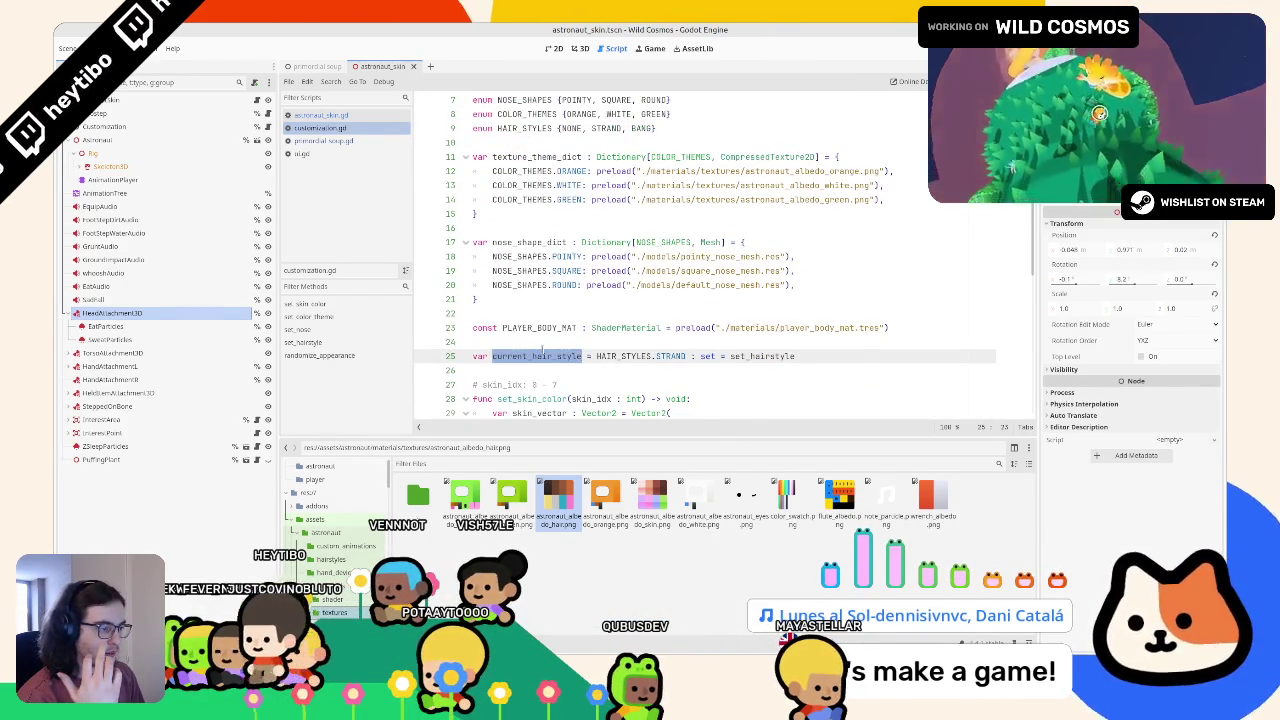
pyautogui.scroll(2, 541, 349)
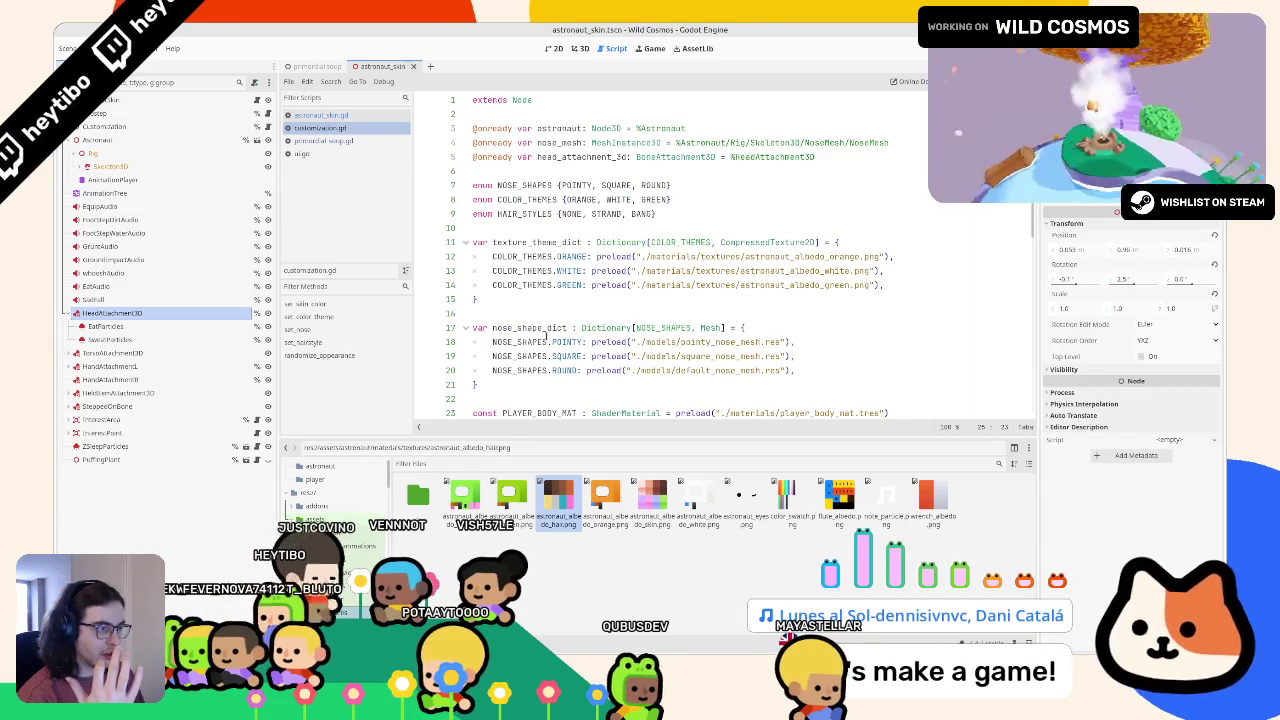
pyautogui.click(584, 214)
pyautogui.scroll(-4, 598, 283)
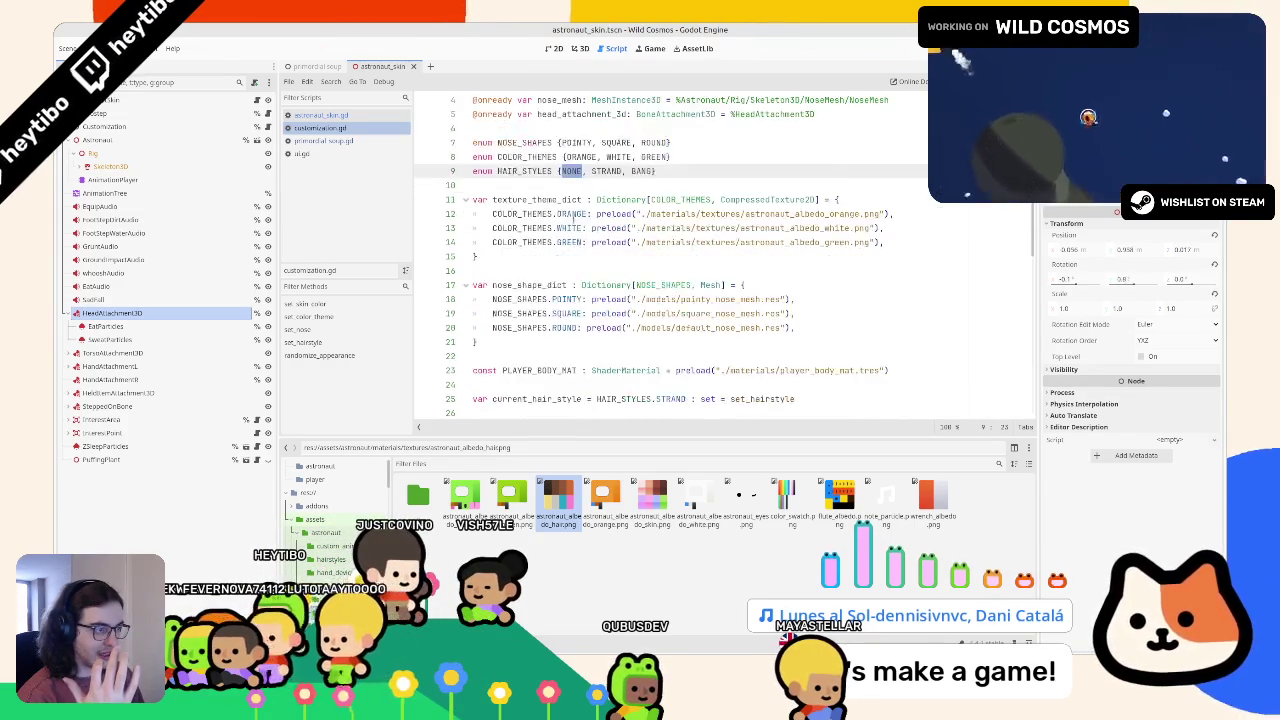
pyautogui.doubleClick(671, 271)
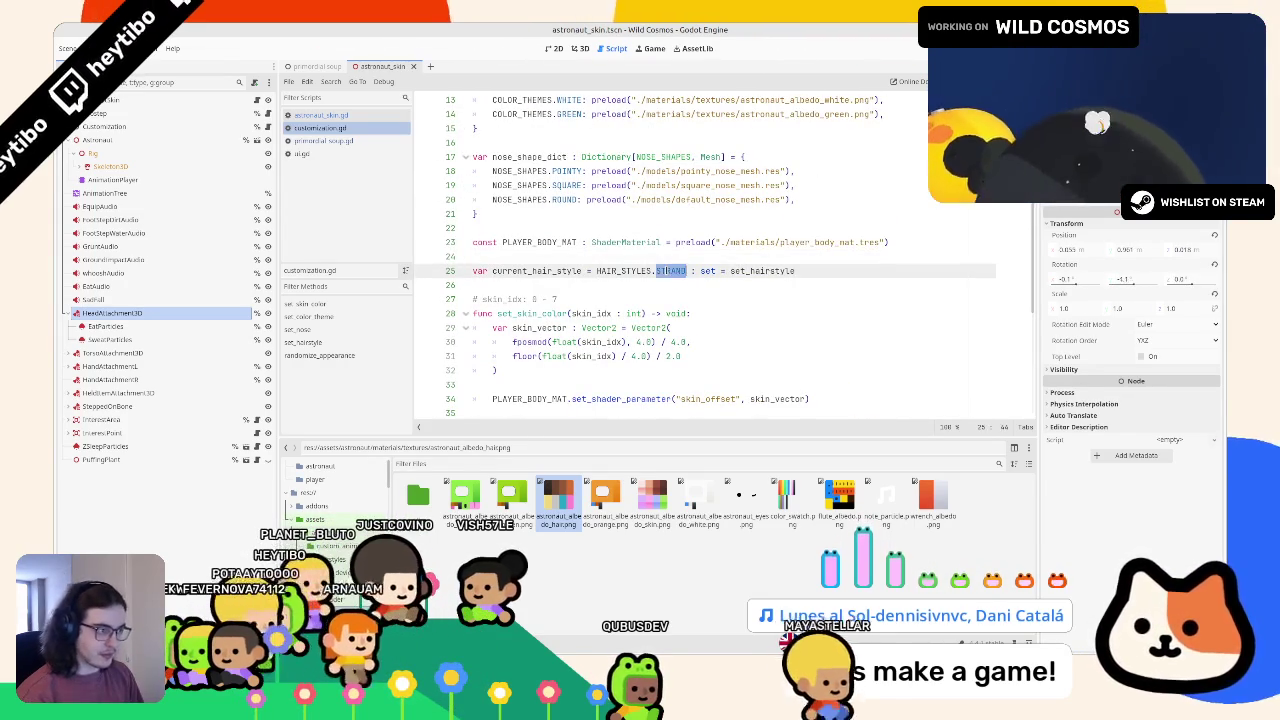
pyautogui.write('NONE')
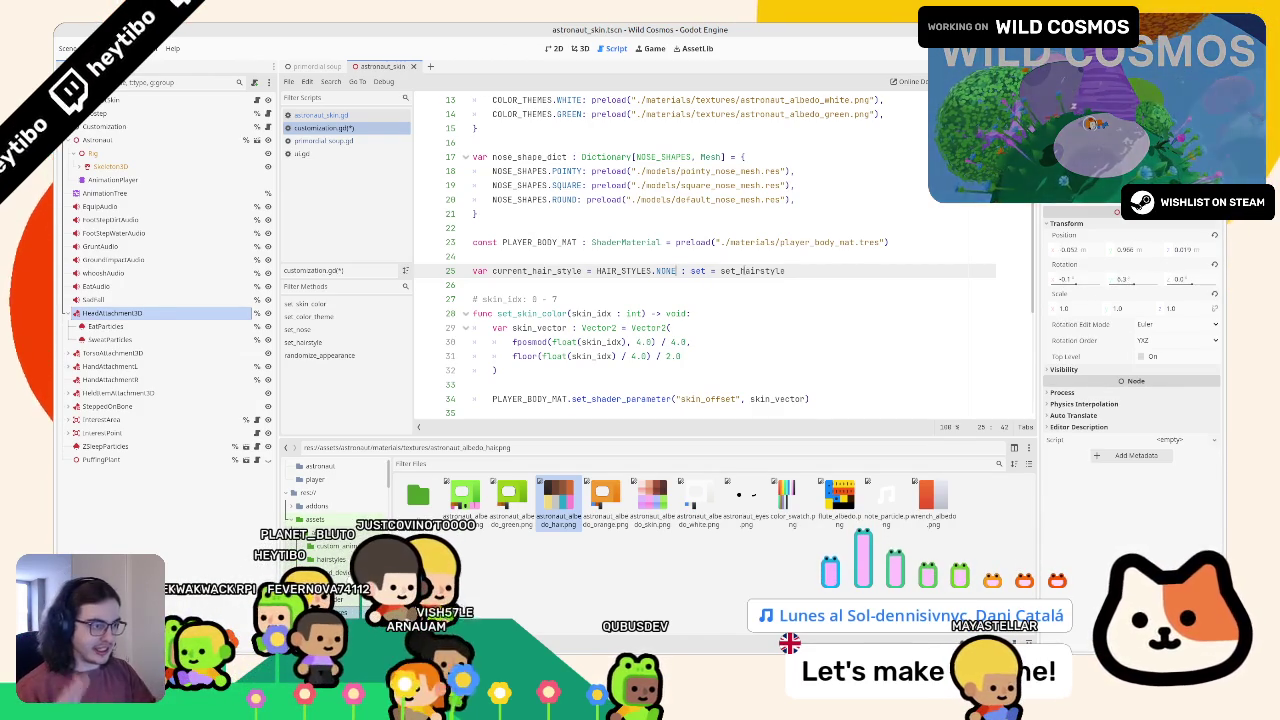
# Step: Declare 'var hair_style_node : Node3D = null' on line 26
pyautogui.click(517, 285)
pyautogui.press('Delete')
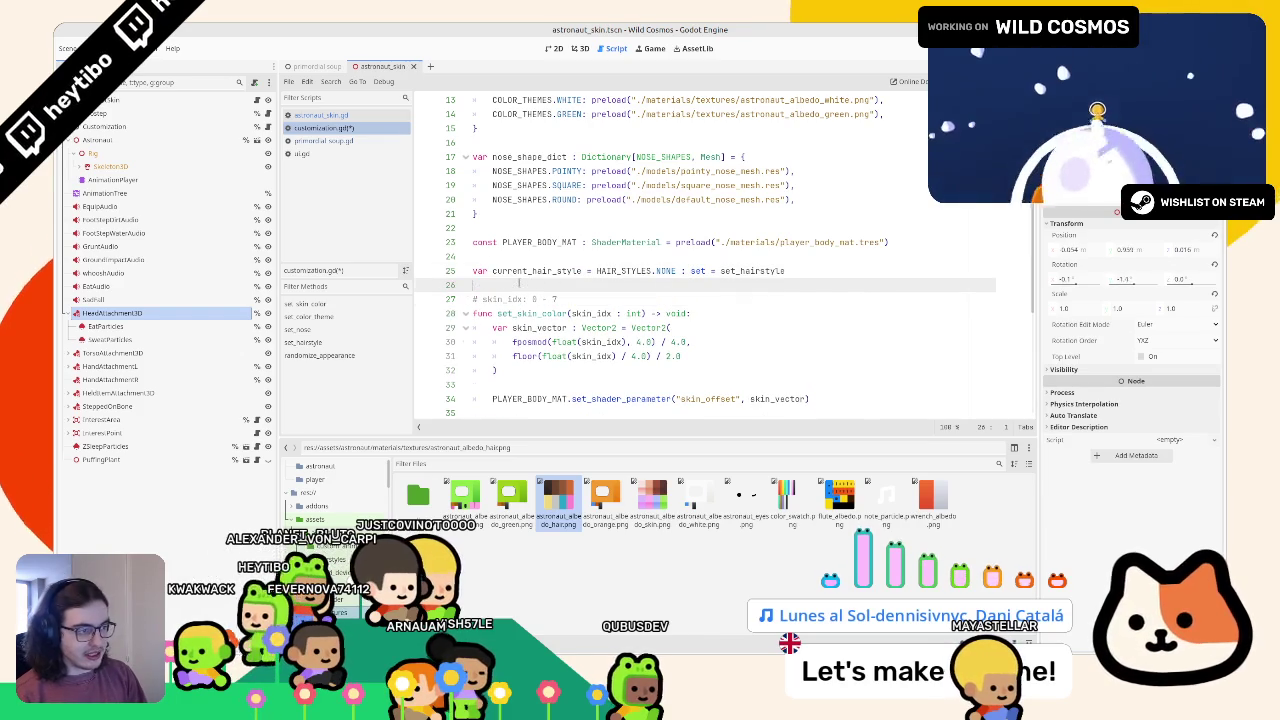
pyautogui.press('Return')
pyautogui.press('Return')
pyautogui.press('Up')
pyautogui.press('Up')
pyautogui.write('var')
pyautogui.write('rent_hair_style')
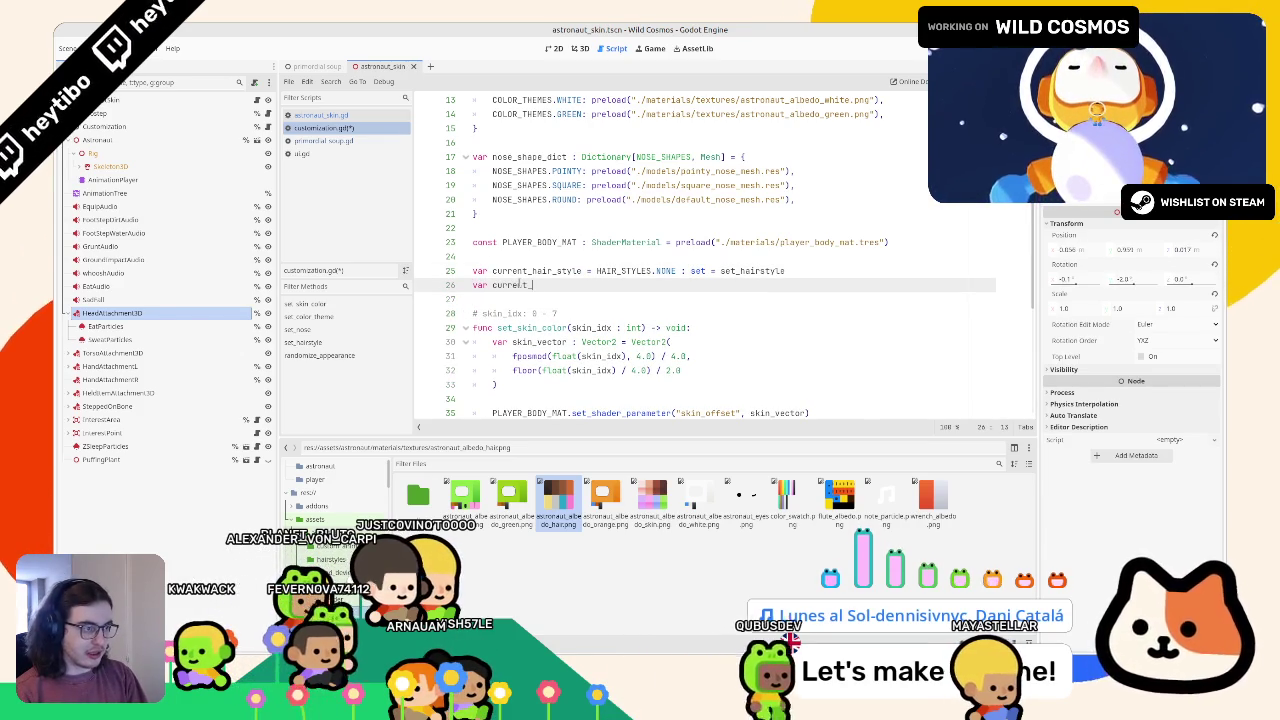
pyautogui.hotkey('ctrl', 'BackSpace')
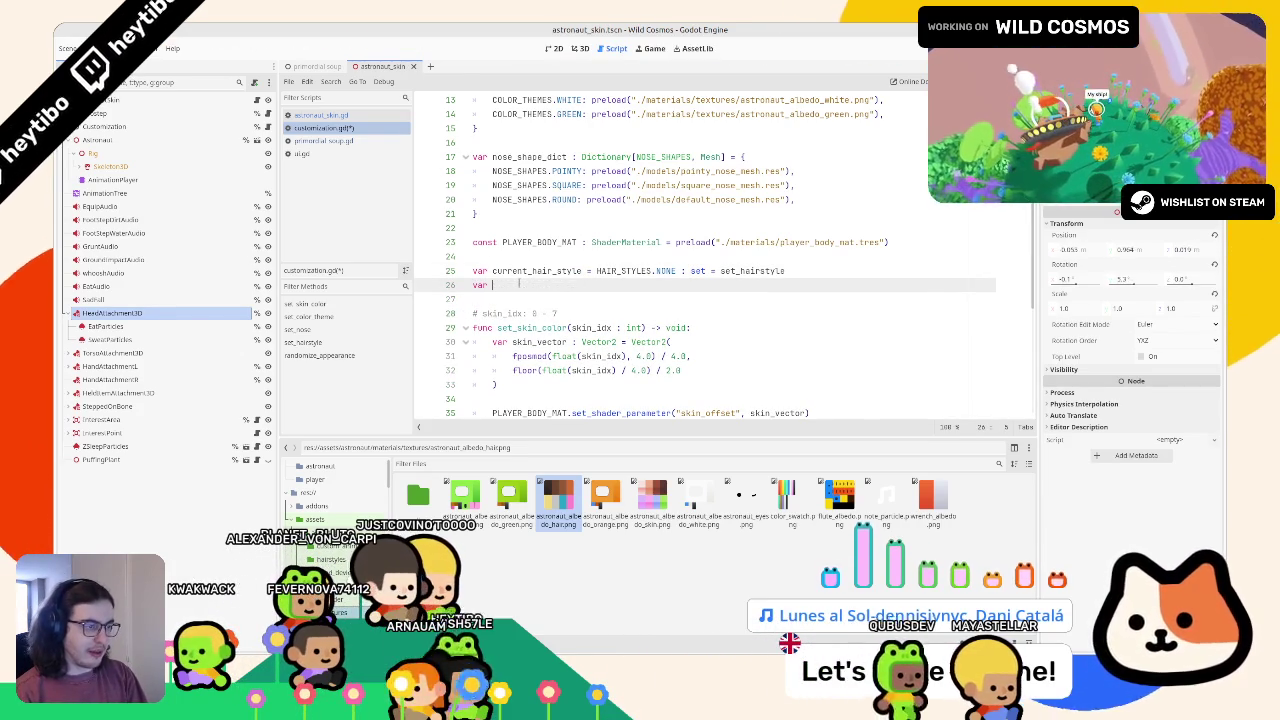
pyautogui.write('hair_style_m')
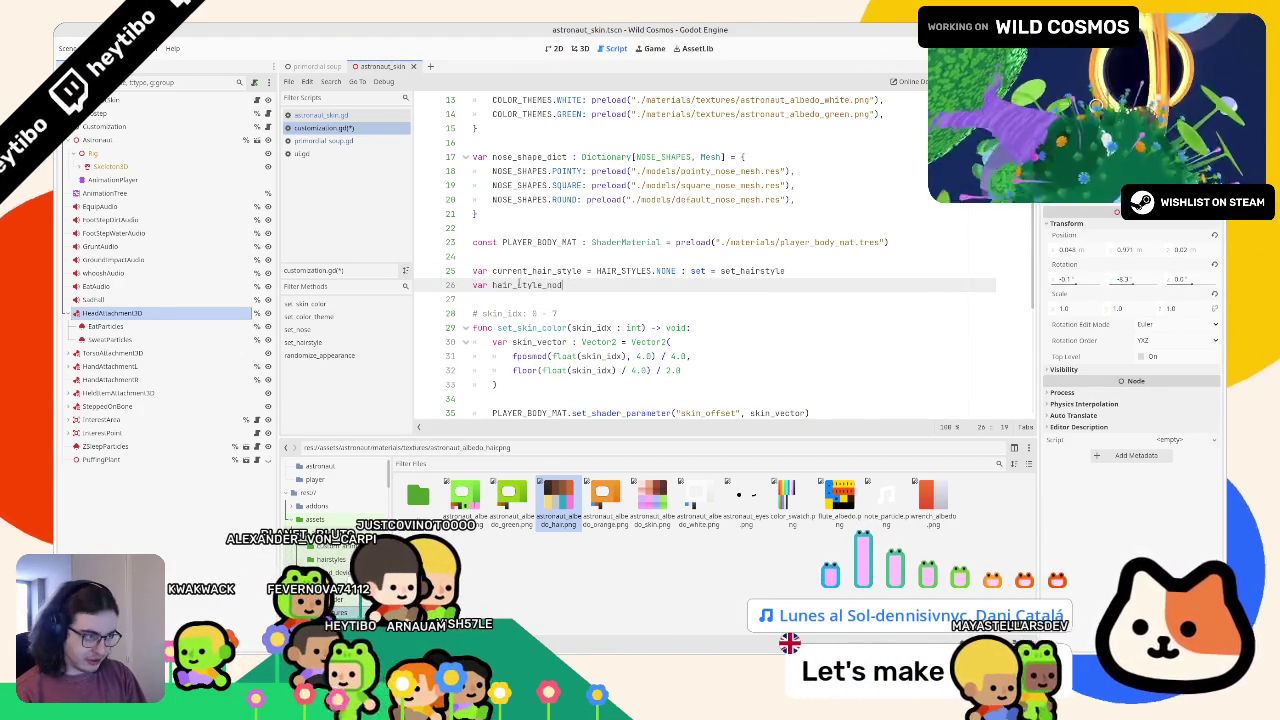
pyautogui.write('ode3')
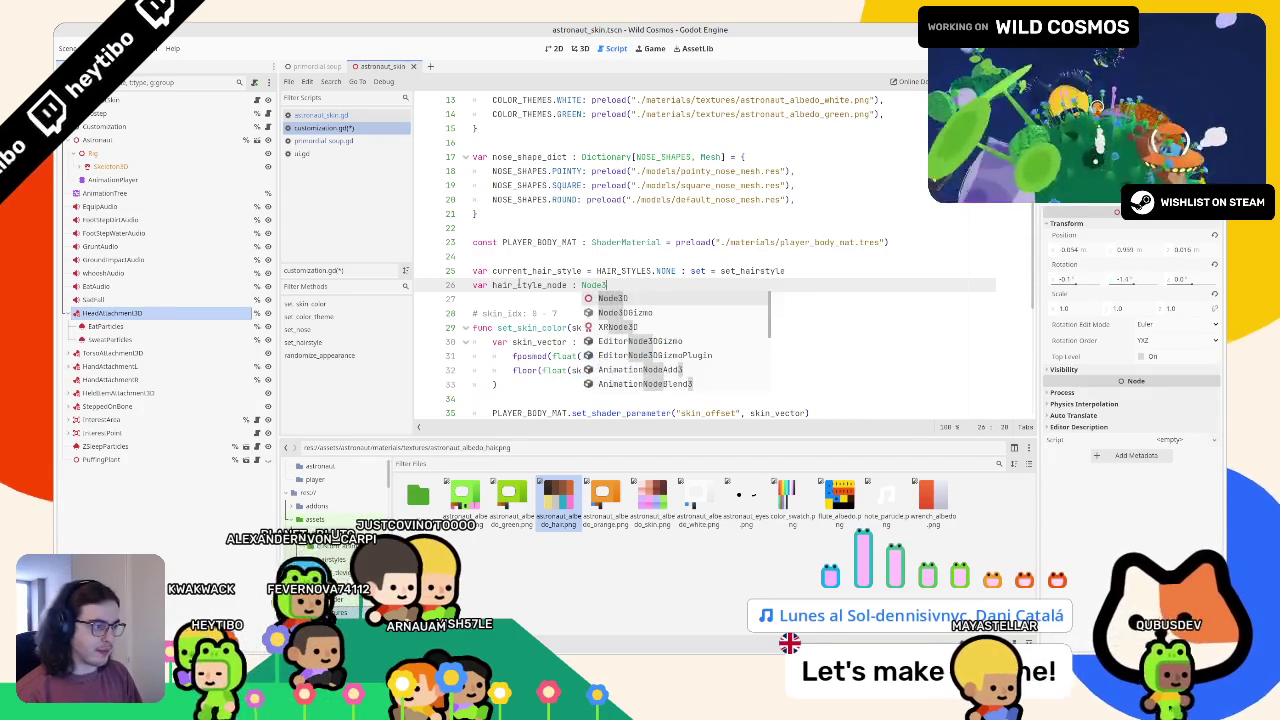
pyautogui.press('Return')
pyautogui.write('ll')
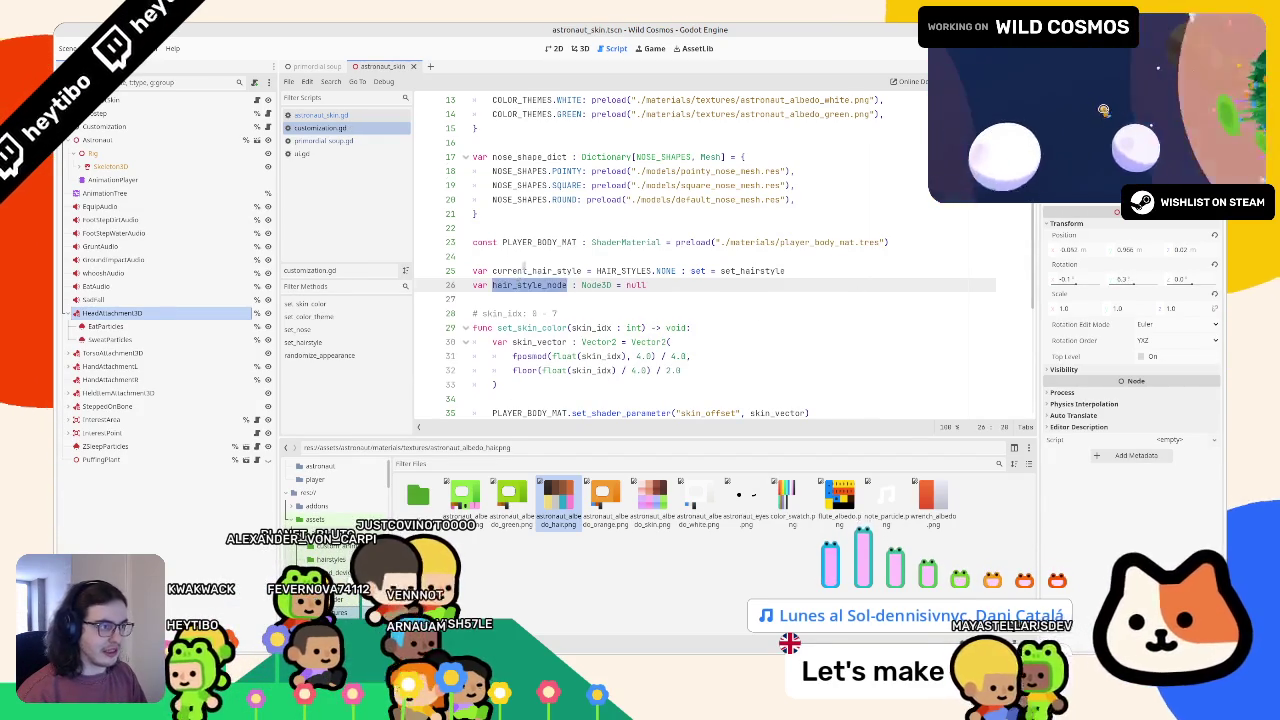
# Step: Below the enums, begin 'var hair_style_dict : Dictionary[] = {'
pyautogui.scroll(4, 523, 269)
pyautogui.scroll(-5, 535, 199)
pyautogui.scroll(5, 572, 183)
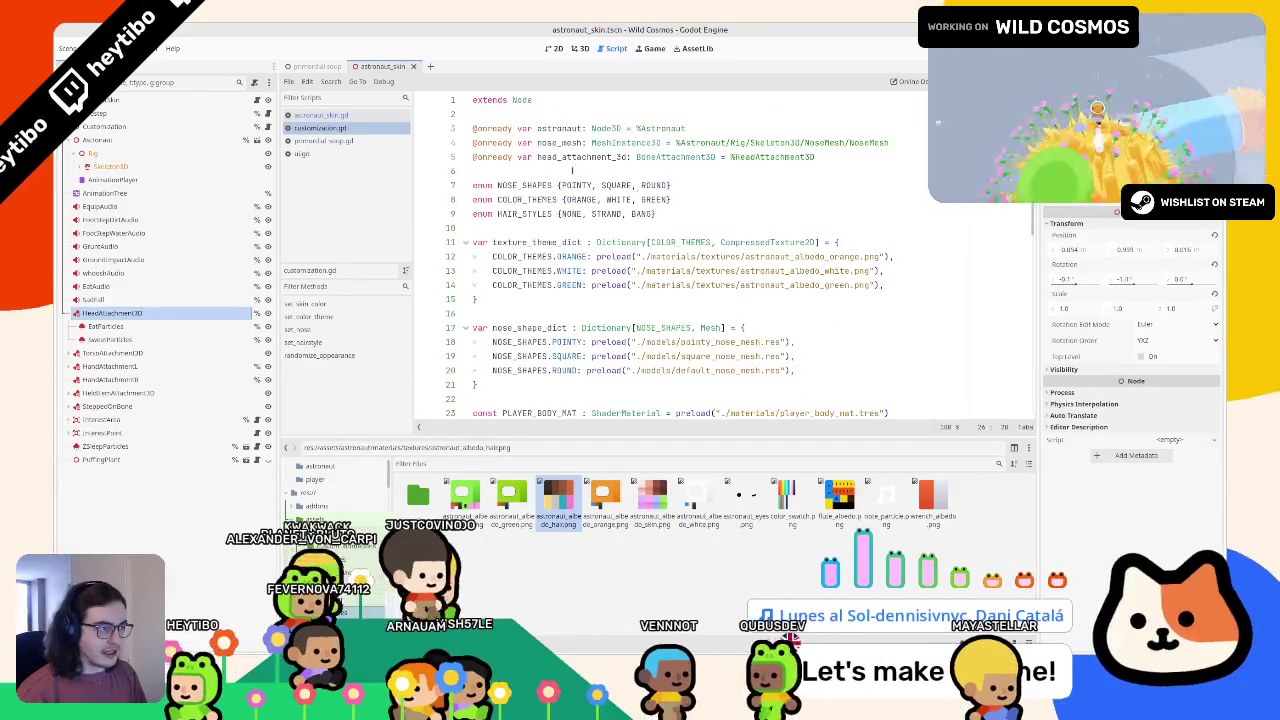
pyautogui.scroll(-9, 570, 190)
pyautogui.scroll(9, 566, 201)
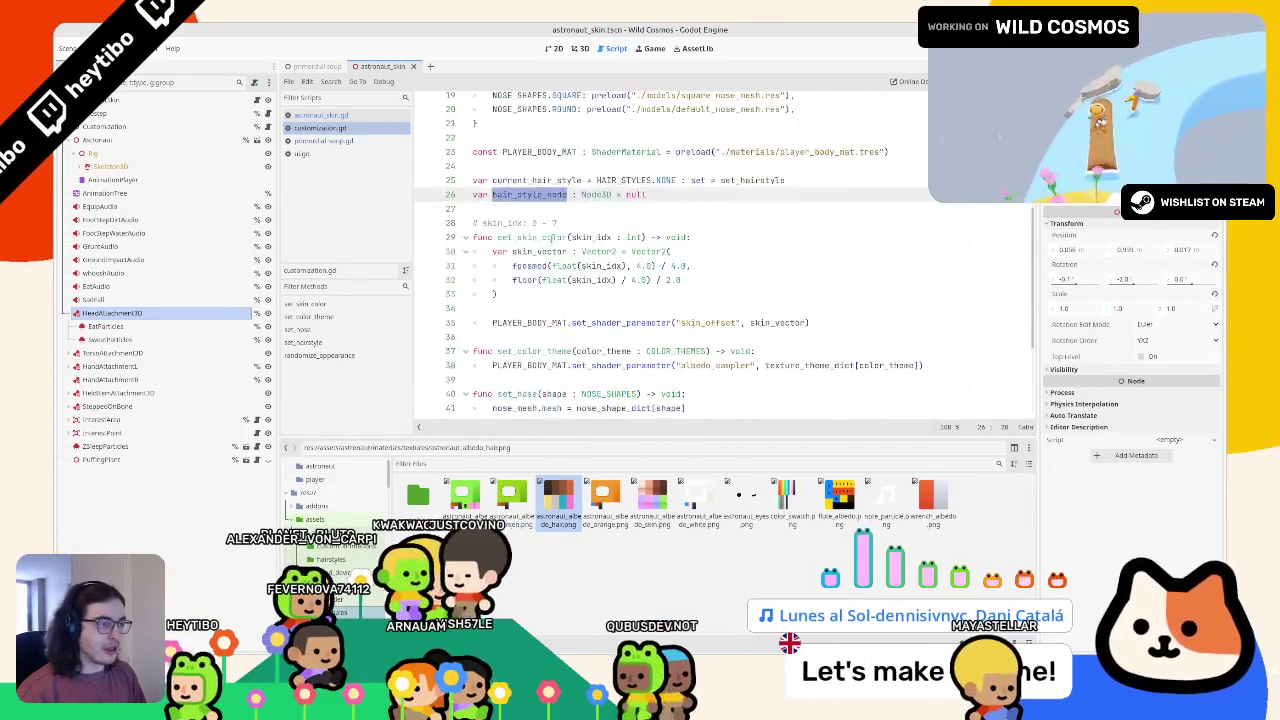
pyautogui.scroll(-3, 549, 248)
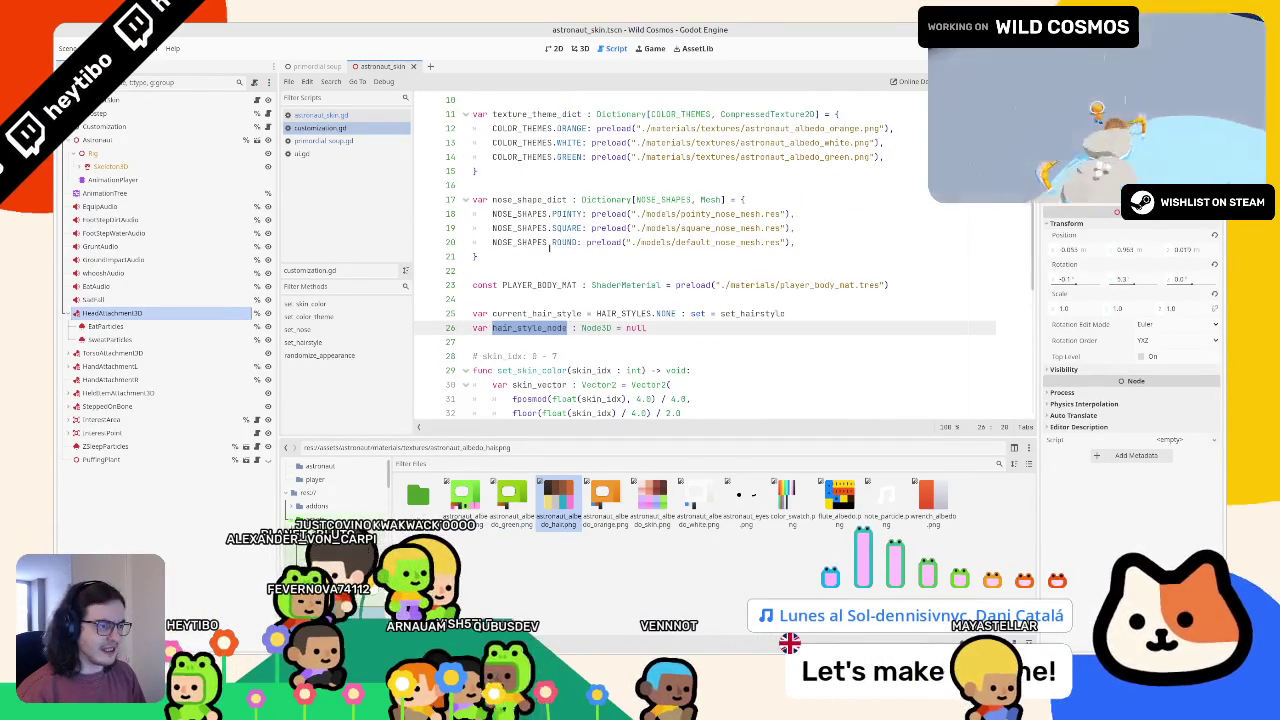
pyautogui.click(551, 272)
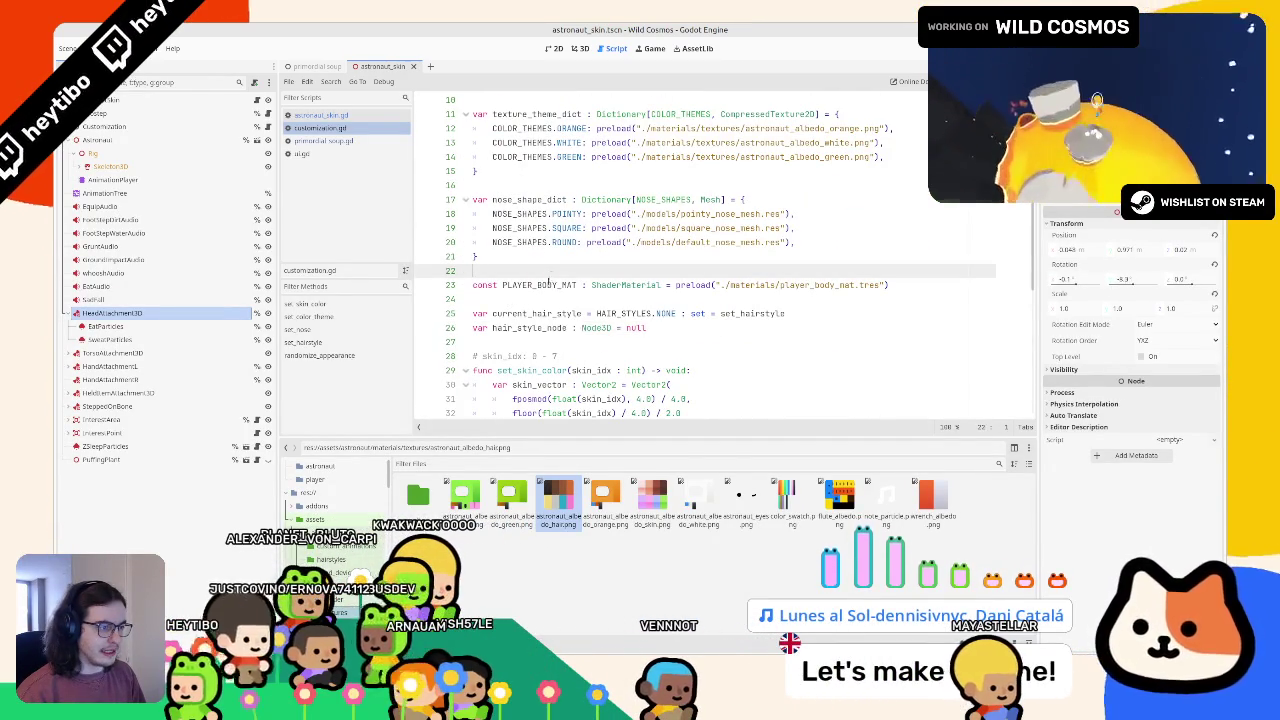
pyautogui.scroll(3, 537, 285)
pyautogui.doubleClick(535, 242)
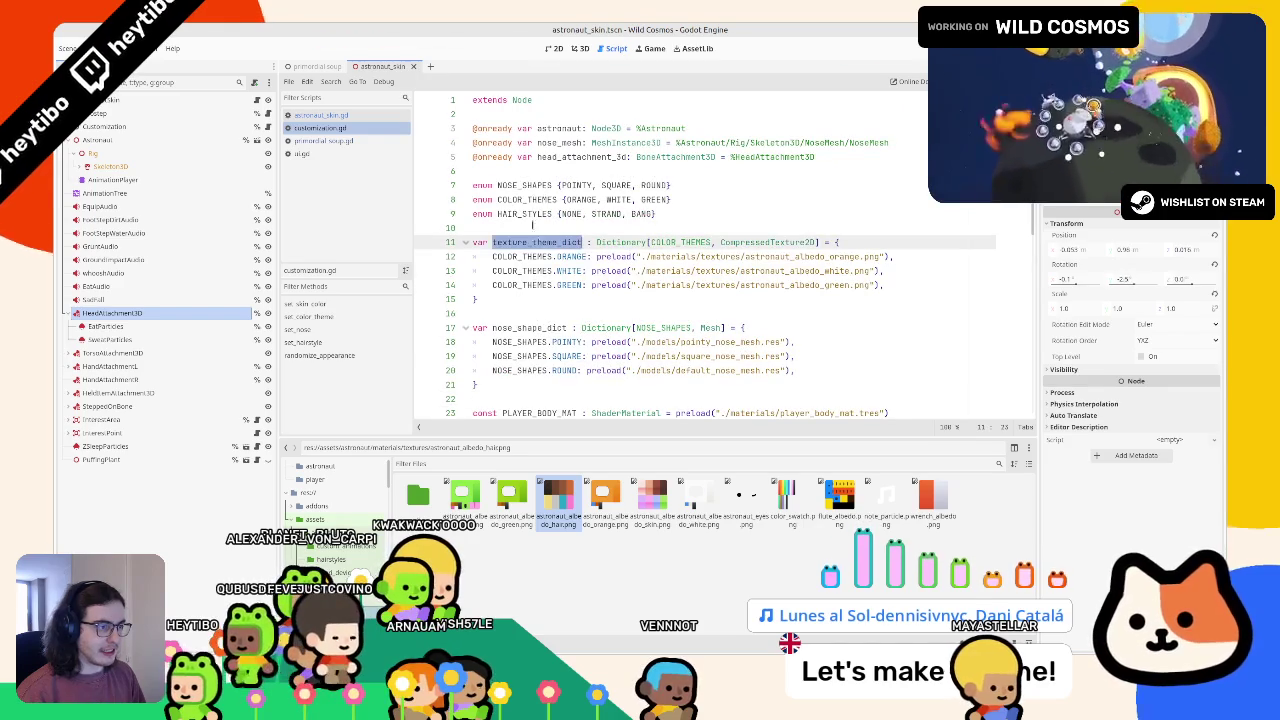
pyautogui.click(526, 224)
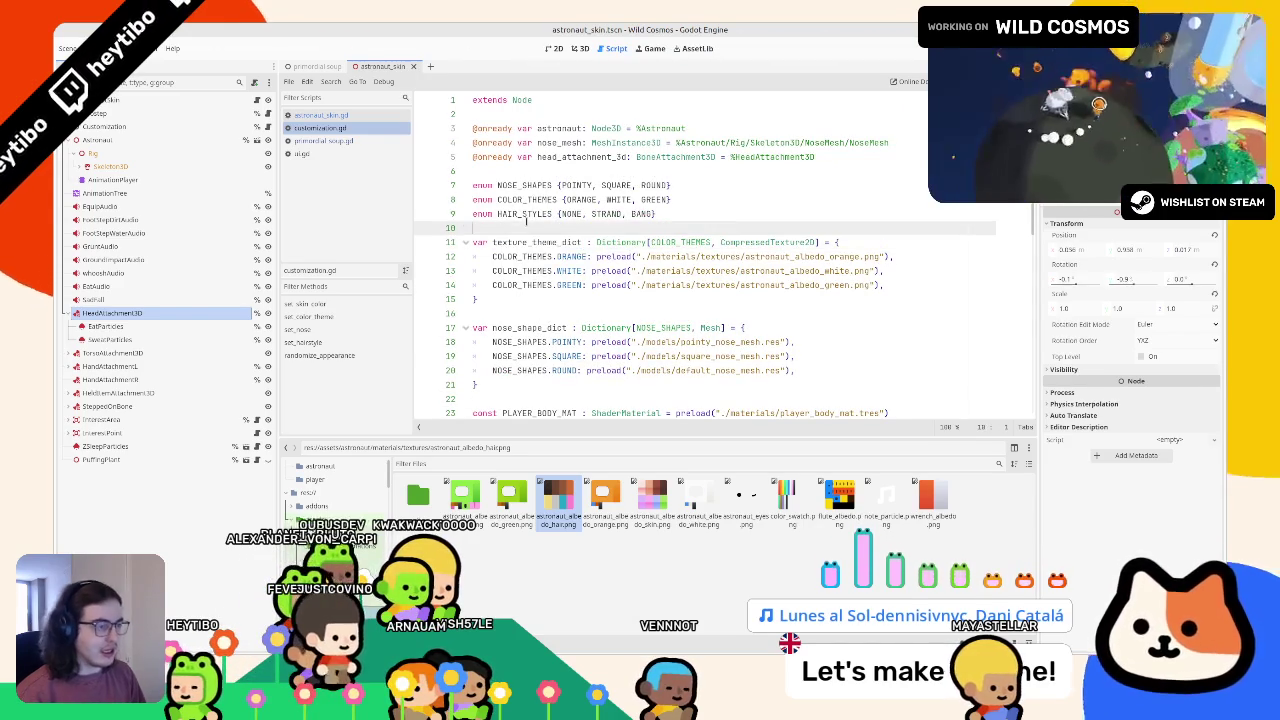
pyautogui.press('Return')
pyautogui.press('Return')
pyautogui.press('Up')
pyautogui.write('va')
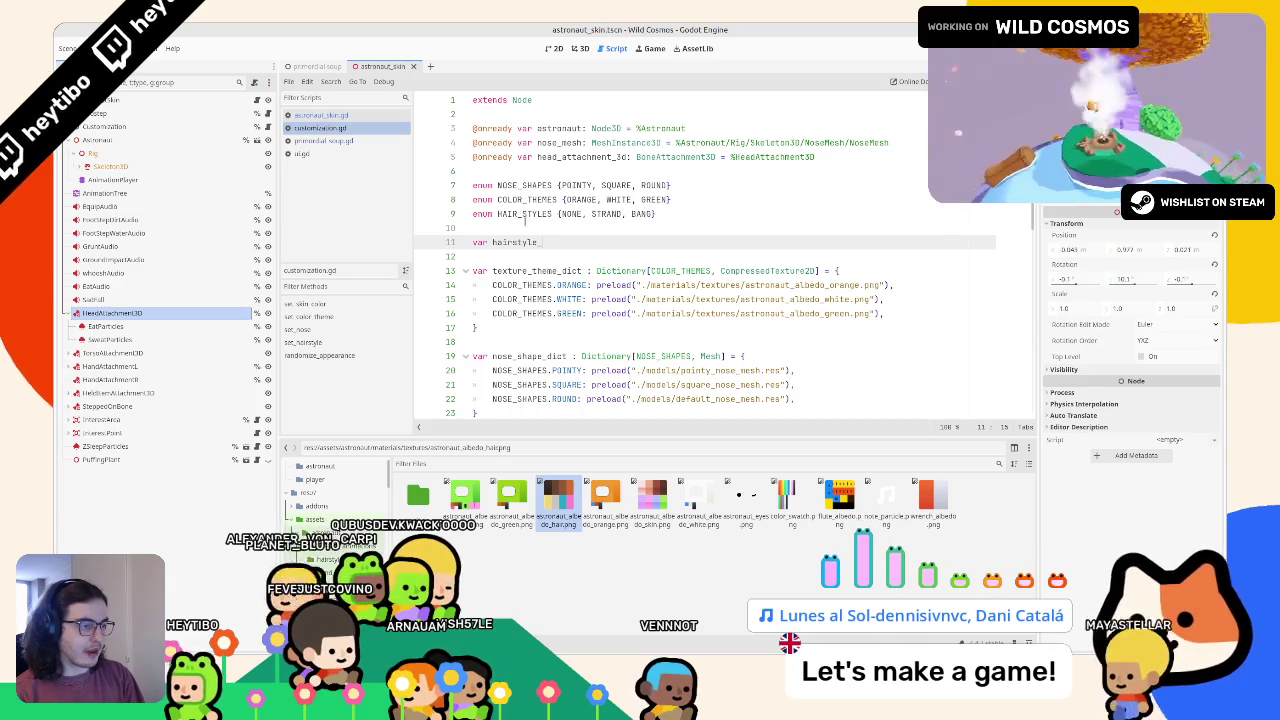
pyautogui.hotkey('ctrl', 'BackSpace')
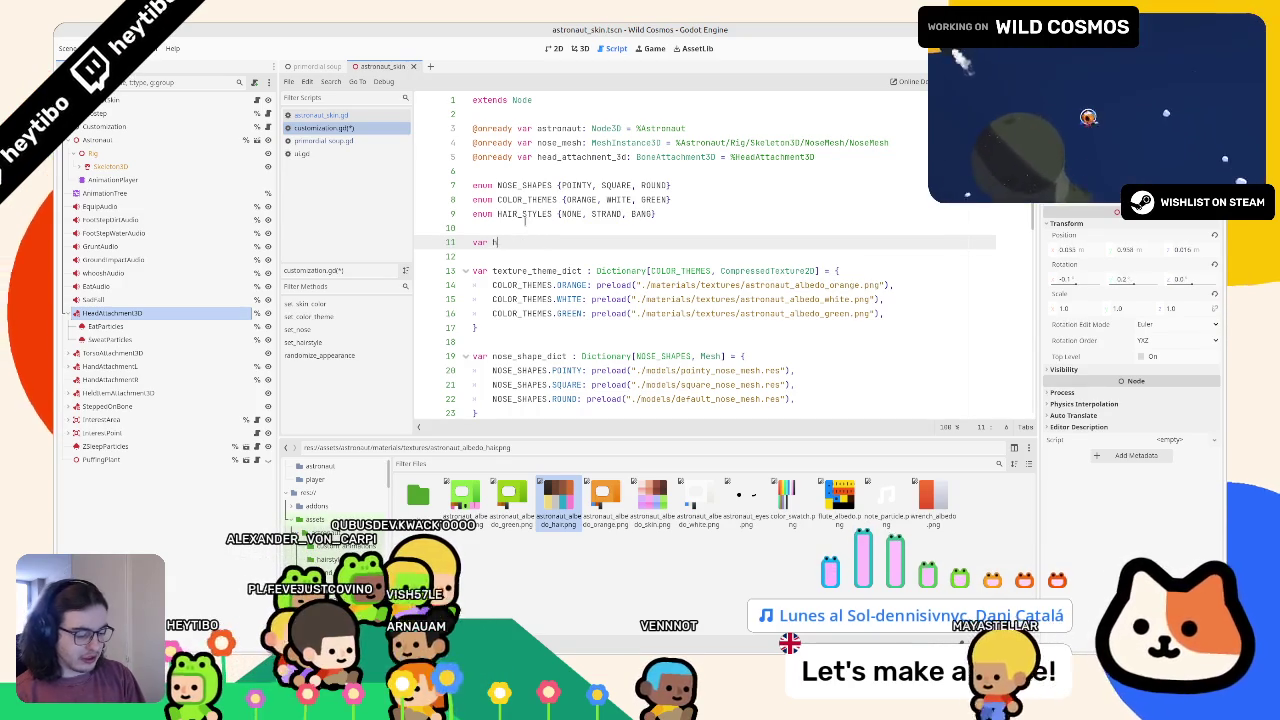
pyautogui.write('hair_style_dic')
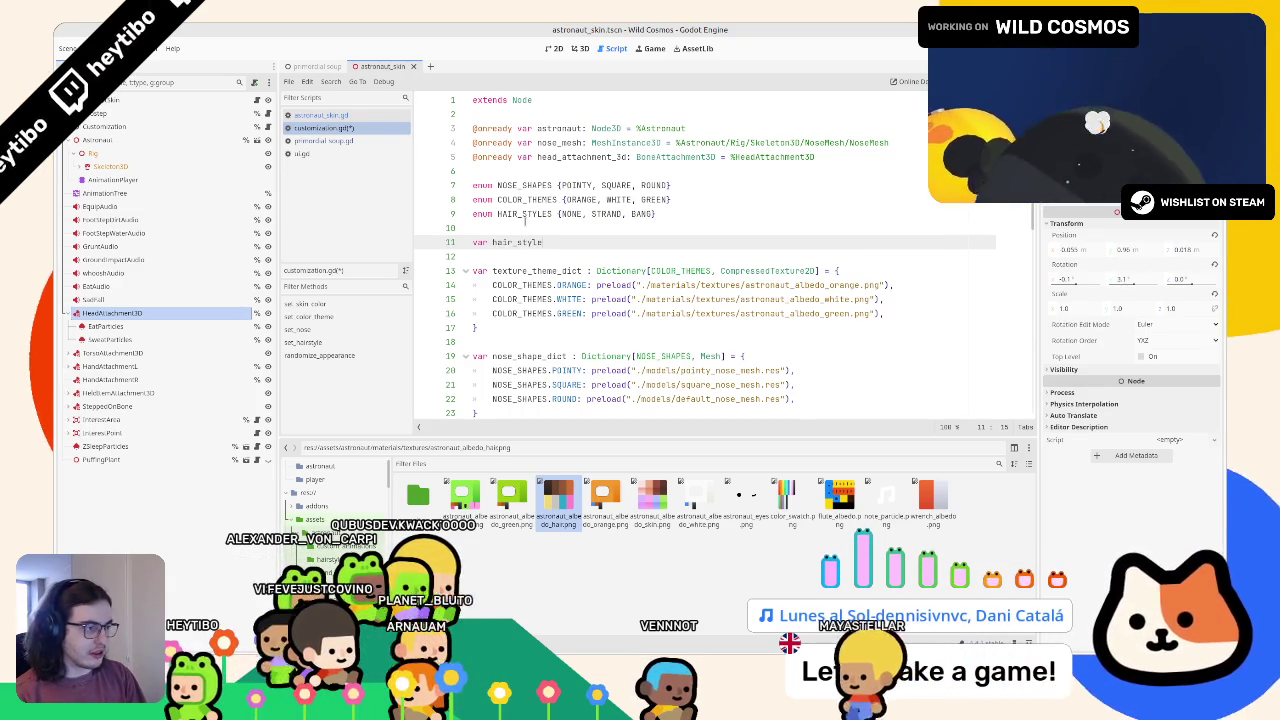
pyautogui.write('t : Dictionary[]')
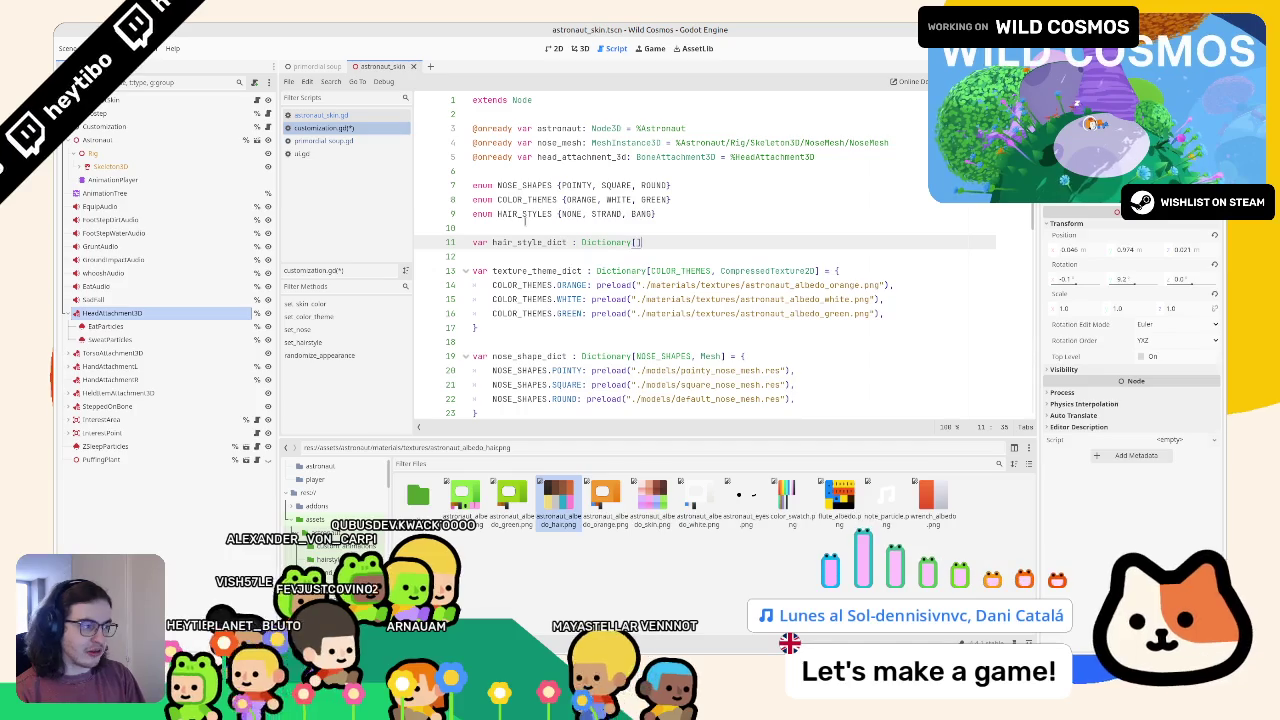
pyautogui.write(' = ')
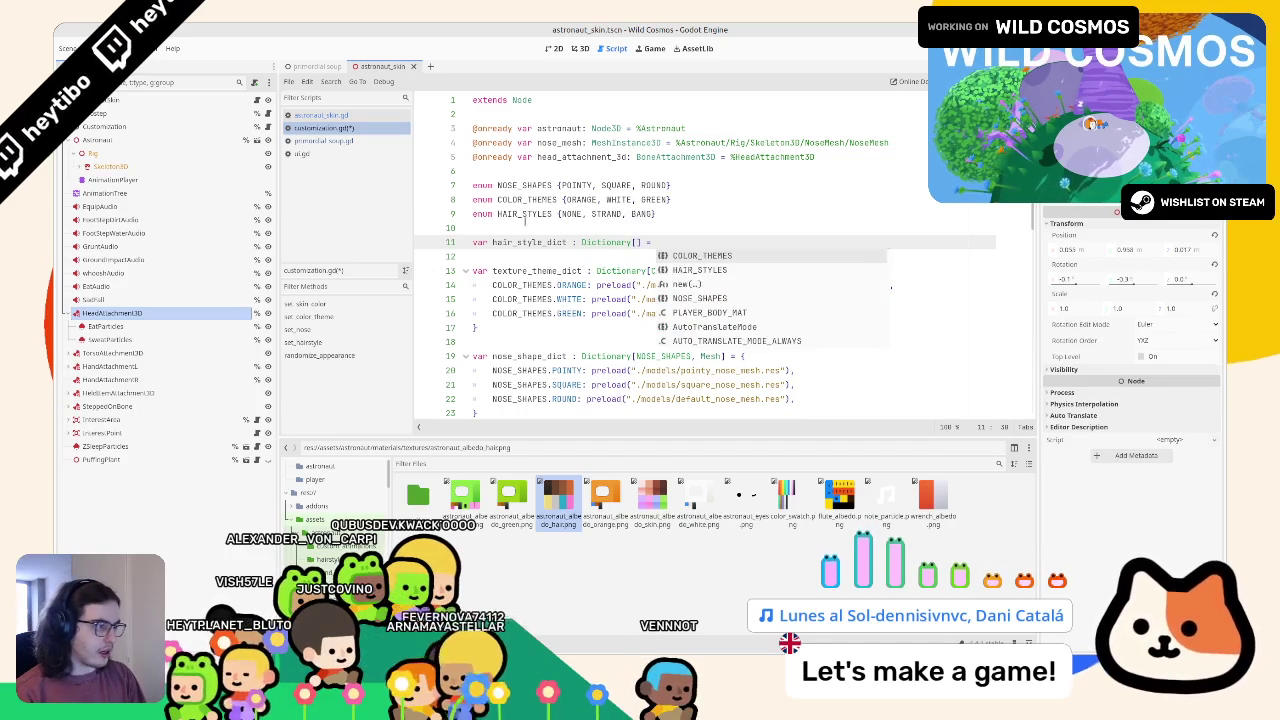
pyautogui.write('{')
# Step: Type hair_style_dict as Dictionary[HAIR_STYLES, PackedScene] using autocomplete
pyautogui.press('Return')
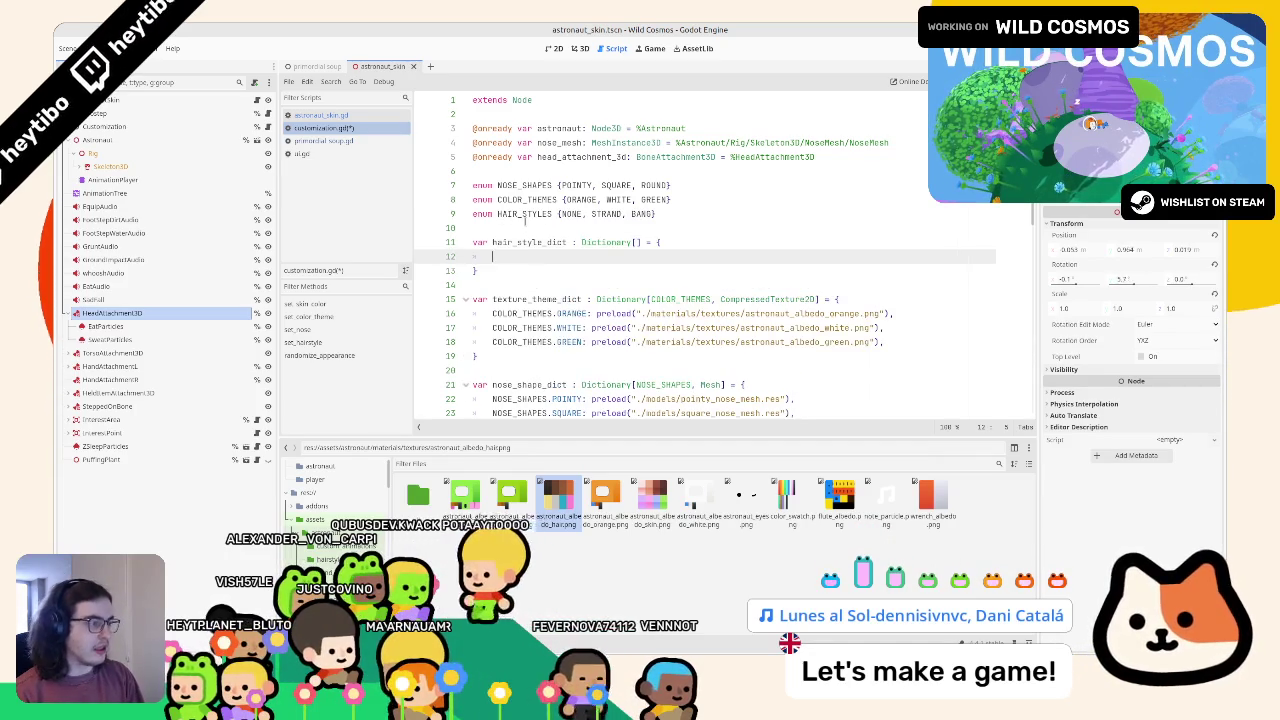
pyautogui.press('Up')
pyautogui.hotkey('ctrl', 'Right')
pyautogui.press('Right')
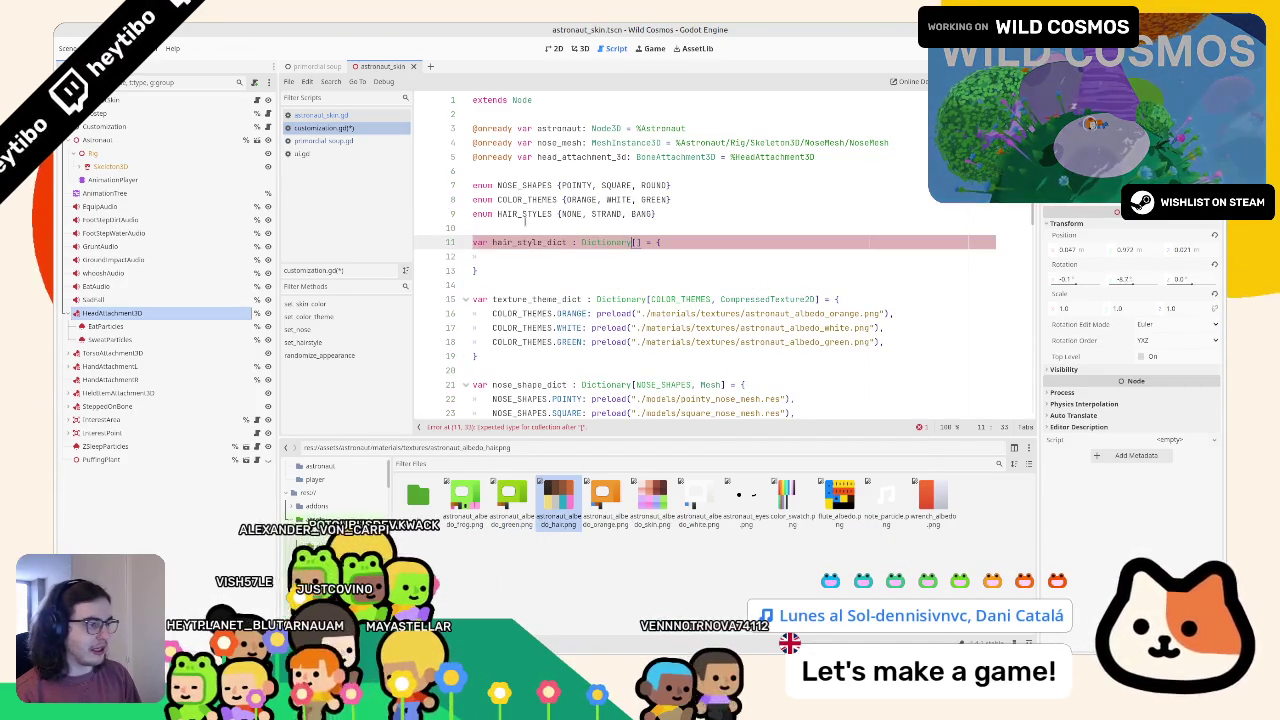
pyautogui.write('Hair')
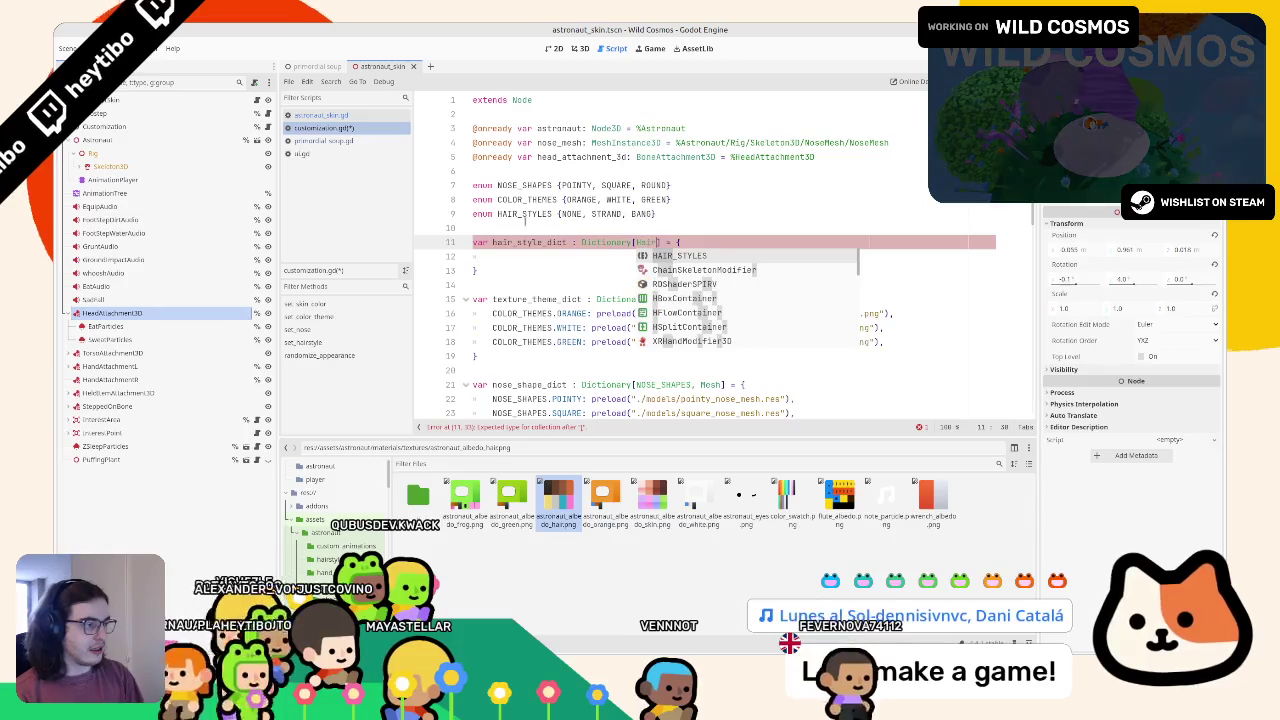
pyautogui.press('Return')
pyautogui.write(', ')
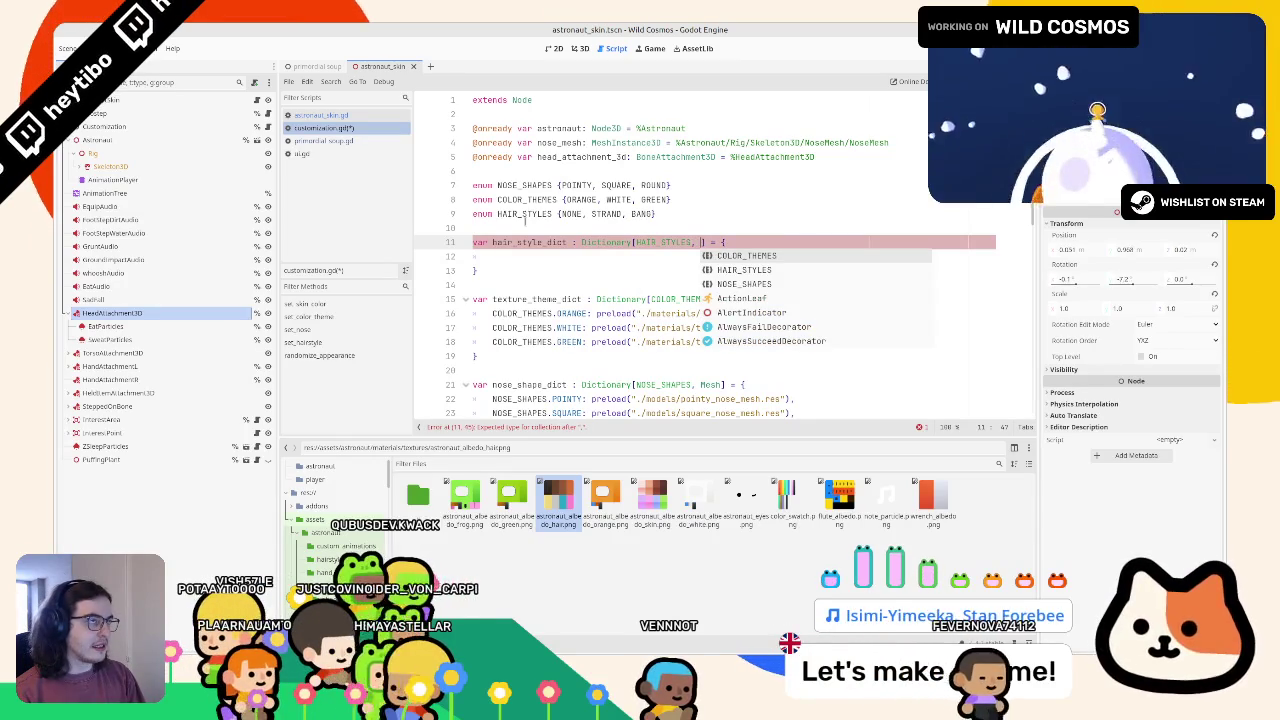
pyautogui.write('PackedSc')
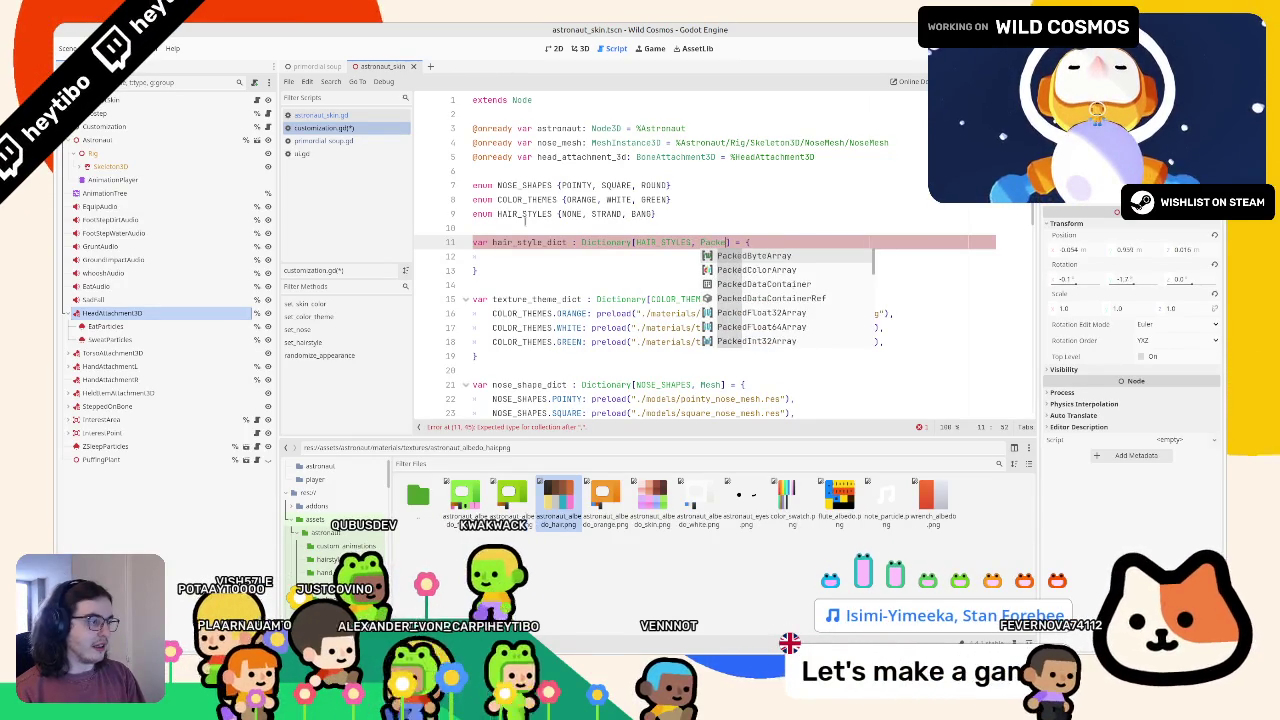
pyautogui.press('Return')
# Step: Begin the first dictionary entry on line 12 with the key HAIR_STYLES.STRAND
pyautogui.press('Down')
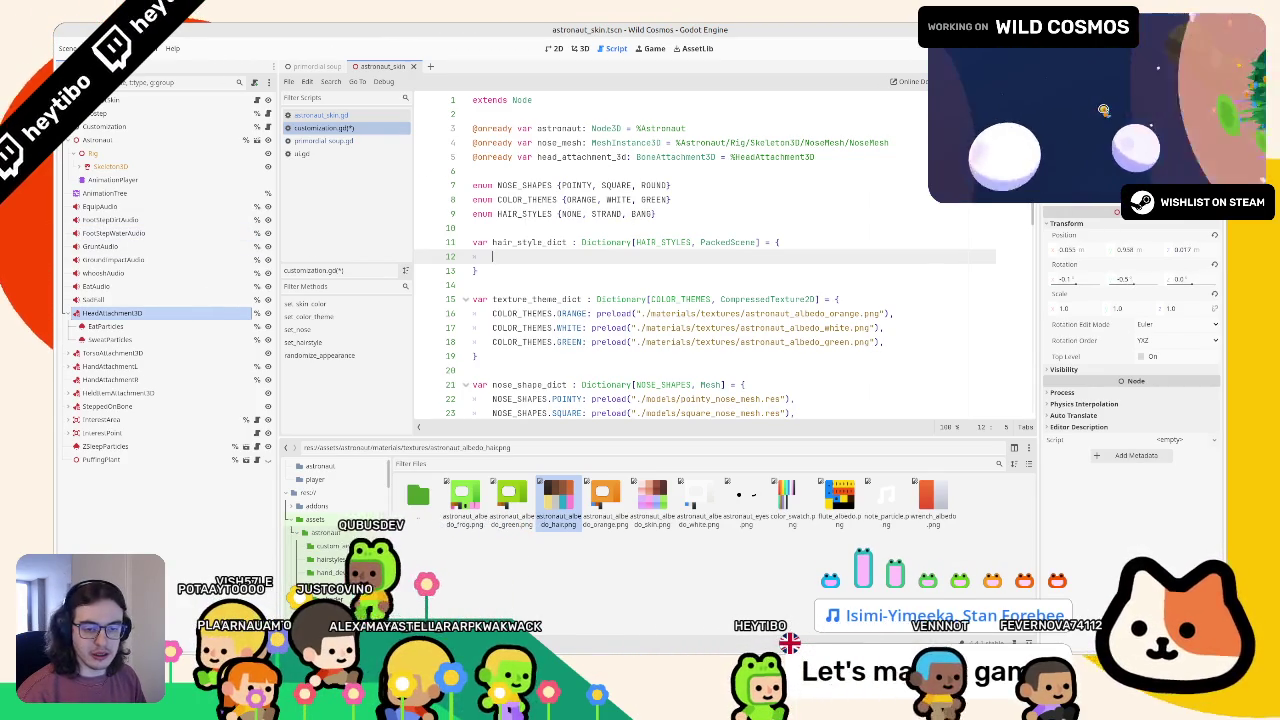
pyautogui.moveTo(694, 660)
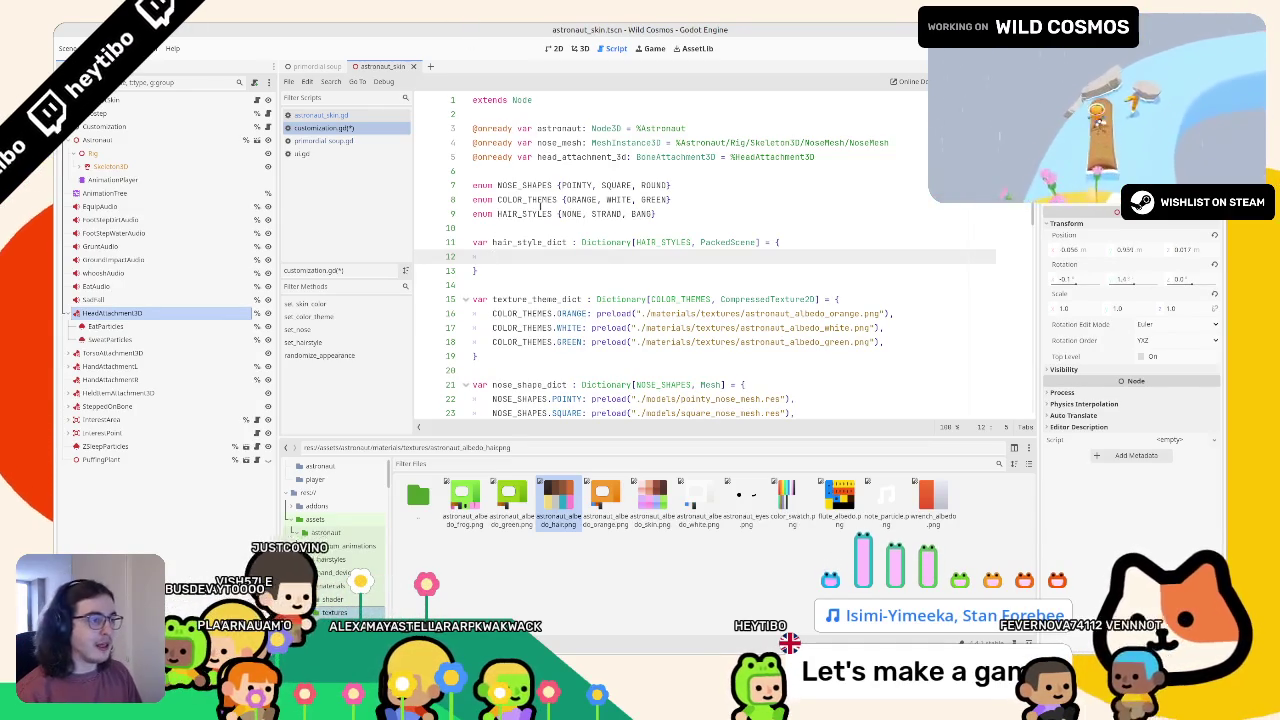
pyautogui.write('HAIR_STYLES.')
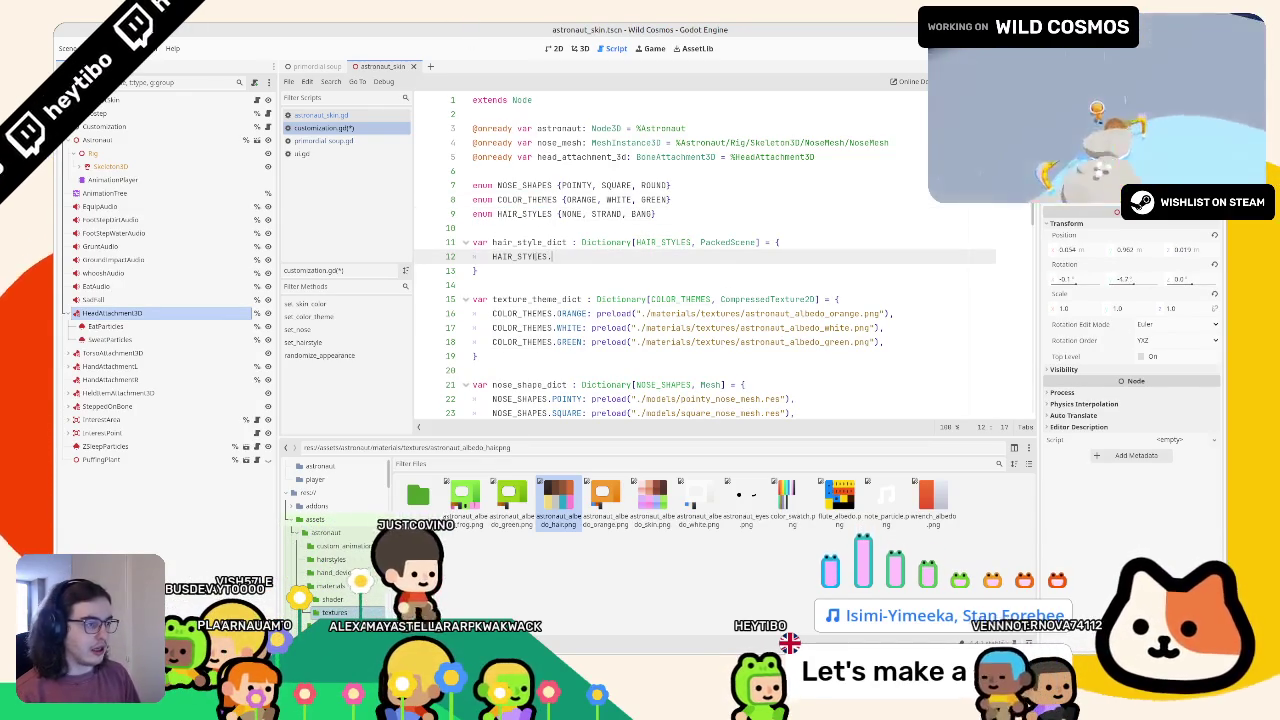
pyautogui.press('BackSpace')
pyautogui.press('BackSpace')
pyautogui.press('BackSpace')
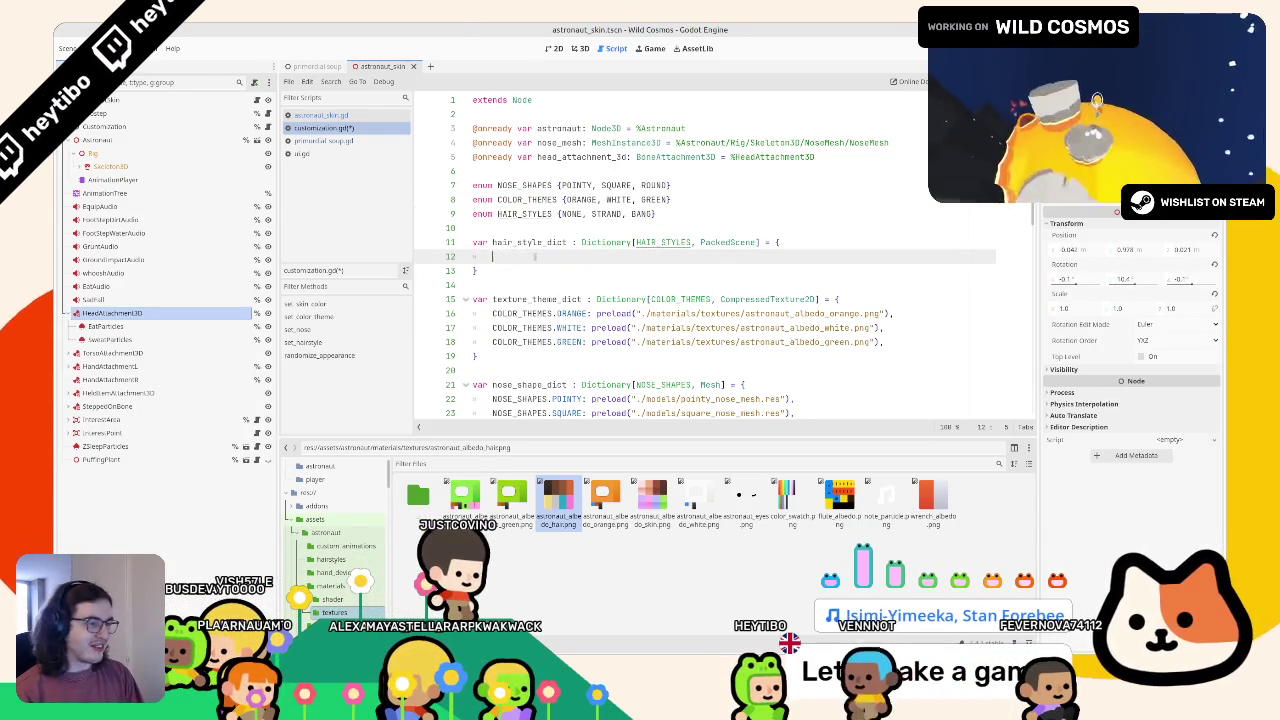
pyautogui.press('BackSpace')
pyautogui.press('BackSpace')
pyautogui.press('BackSpace')
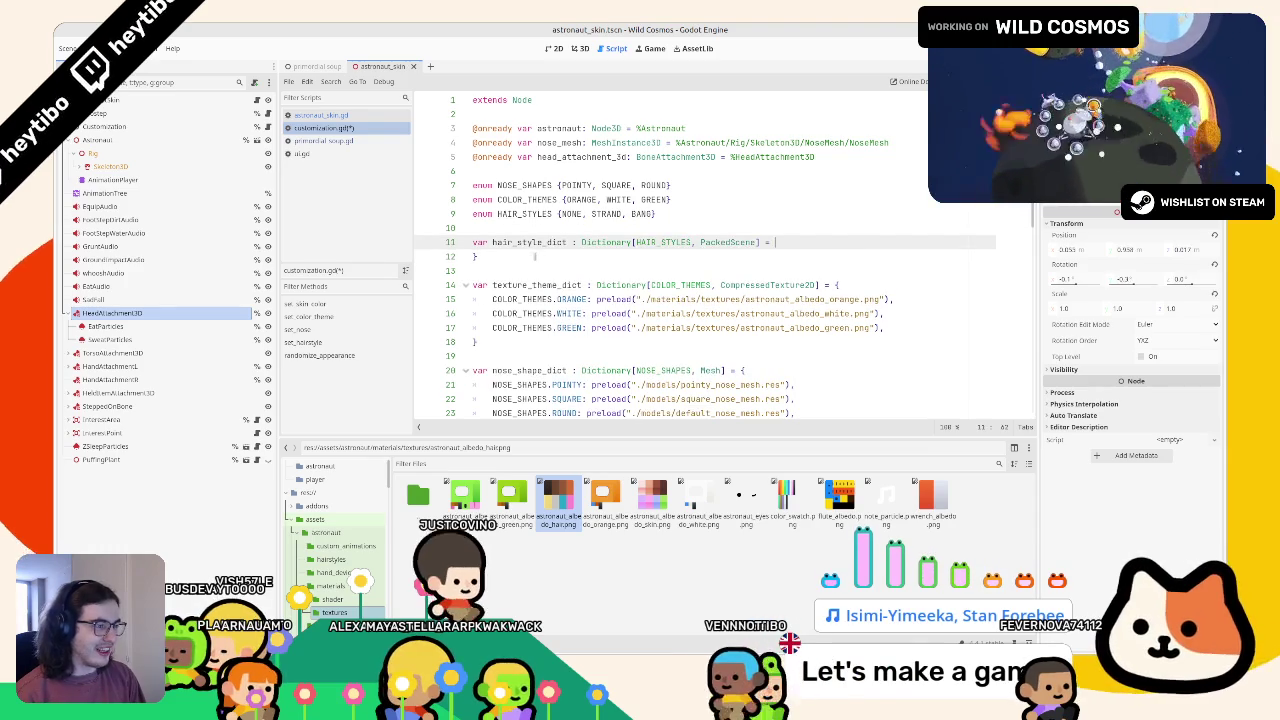
pyautogui.hotkey('ctrl', 'z')
pyautogui.hotkey('ctrl', 'z')
pyautogui.press('BackSpace')
pyautogui.press('BackSpace')
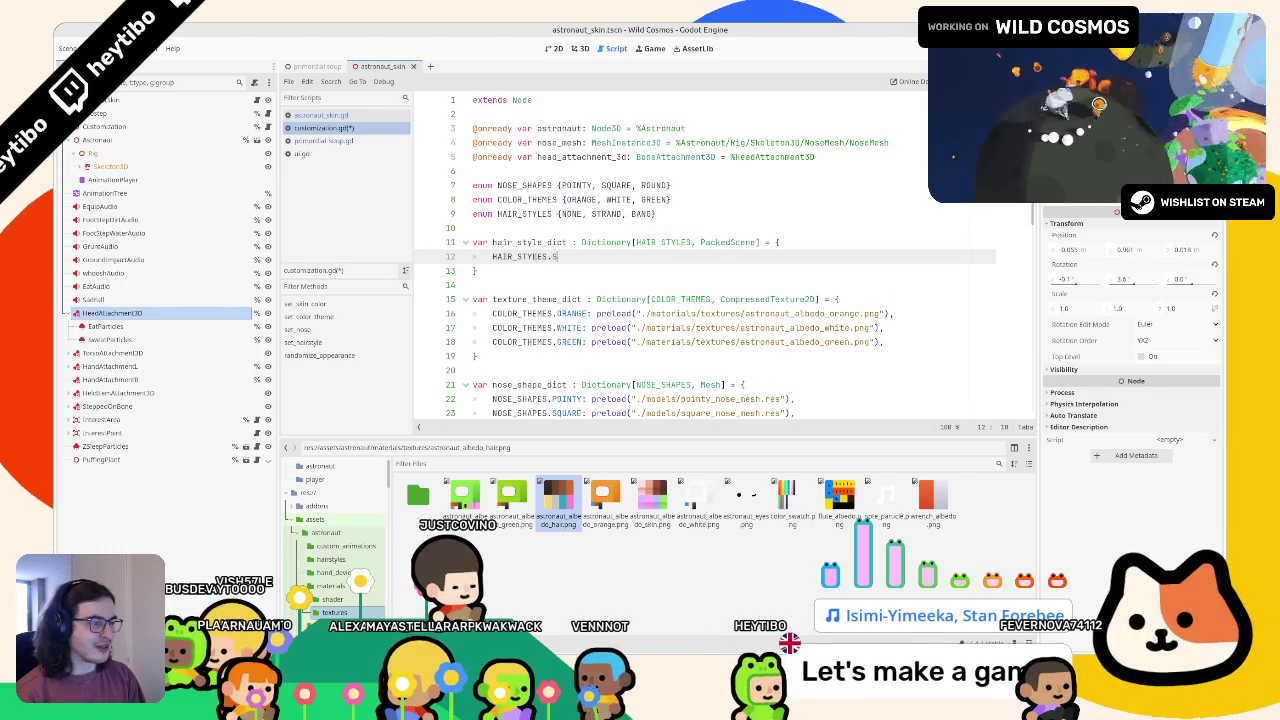
pyautogui.write('STRAND:')
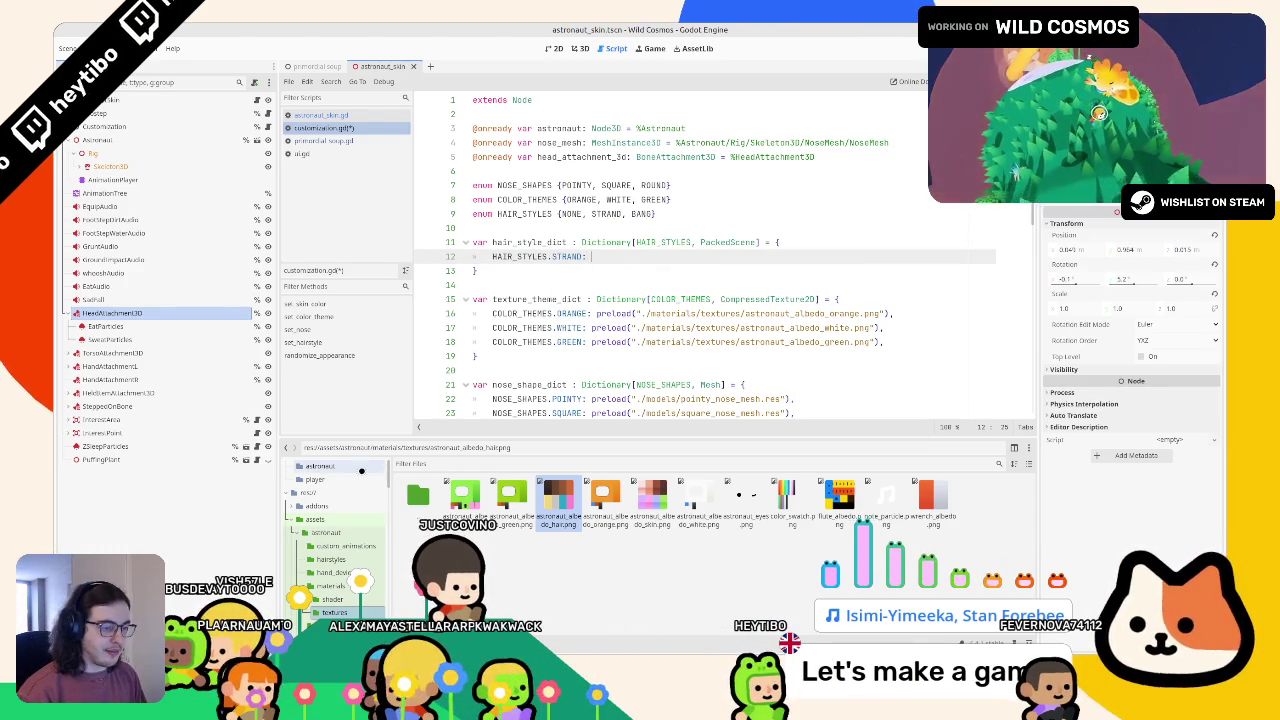
pyautogui.click(361, 469)
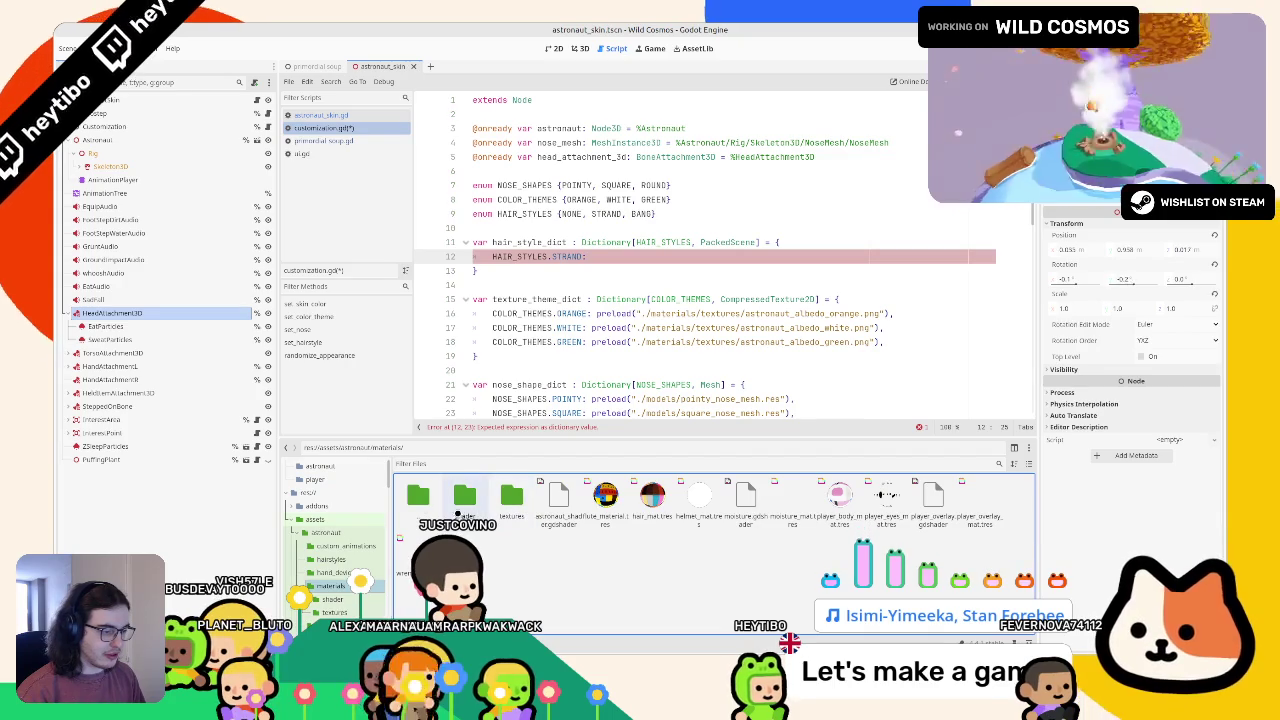
# Step: Drag hair_bang.tscn from the hairstyles folder to insert its path into line 12
pyautogui.press('Up')
pyautogui.press('Up')
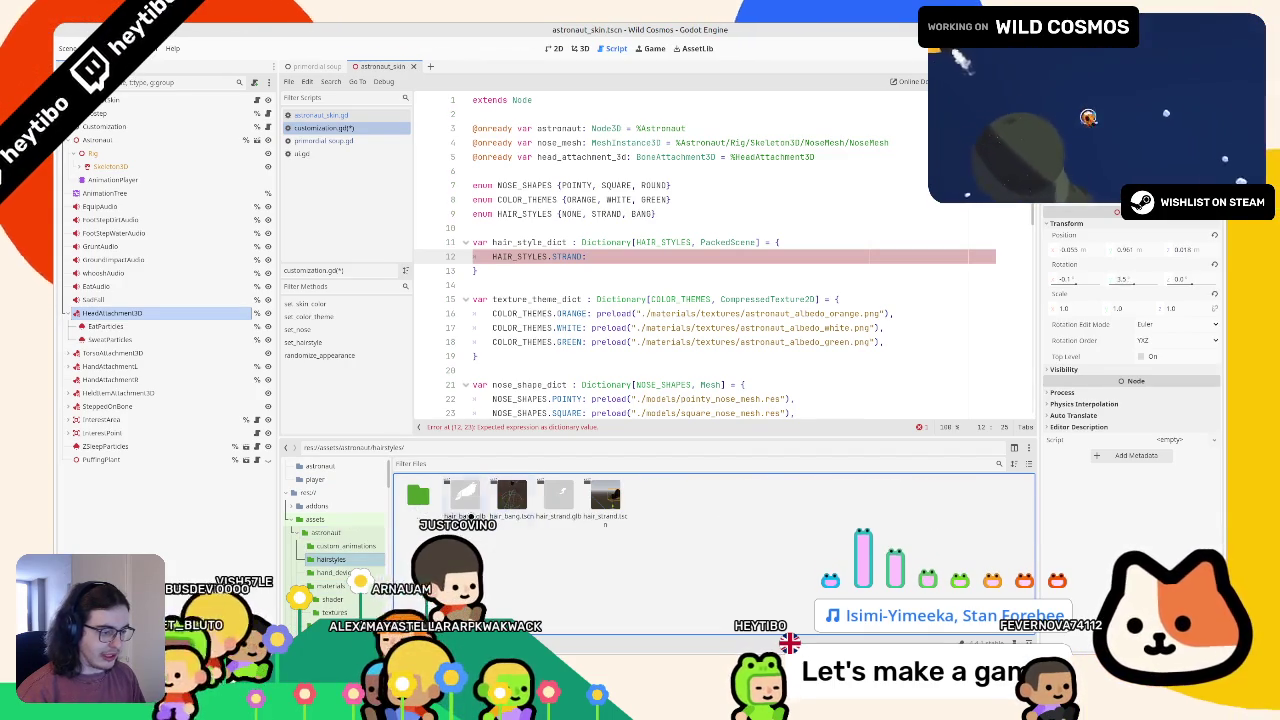
pyautogui.moveTo(511, 495)
pyautogui.mouseDown()
pyautogui.moveTo(645, 260)
pyautogui.moveTo(686, 257)
pyautogui.mouseUp()
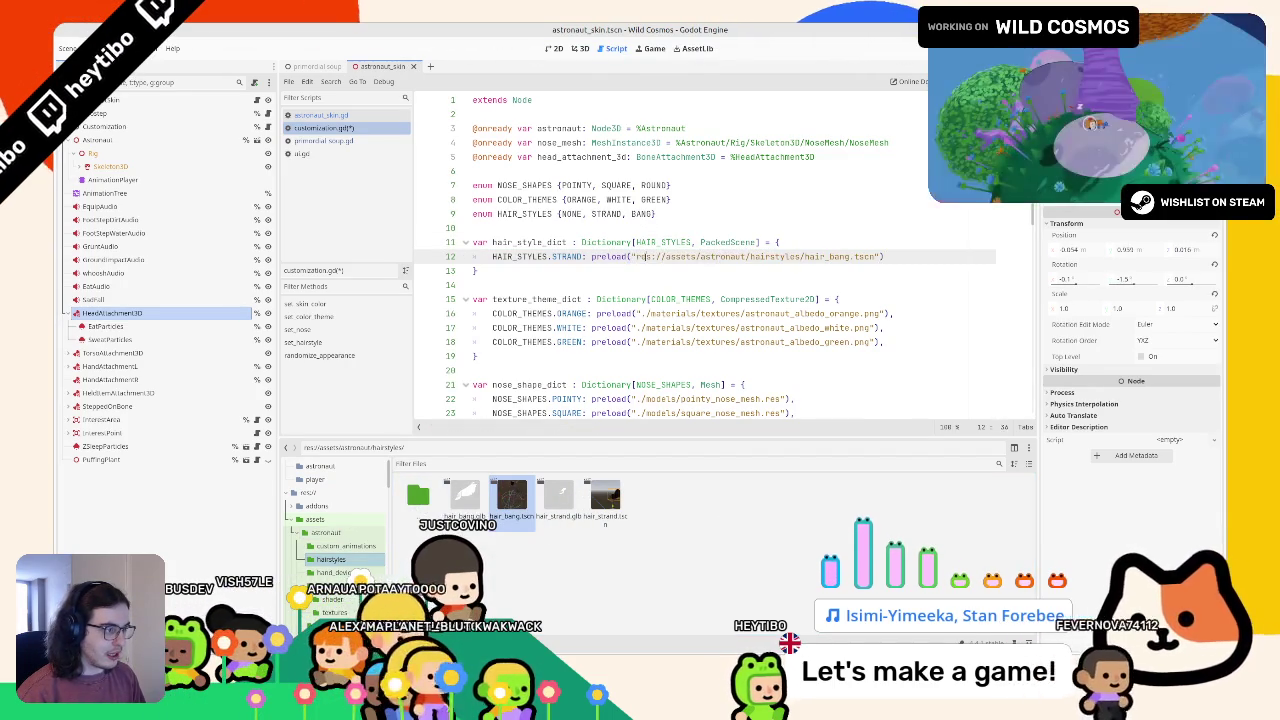
pyautogui.scroll(-2, 804, 168)
pyautogui.click(804, 168)
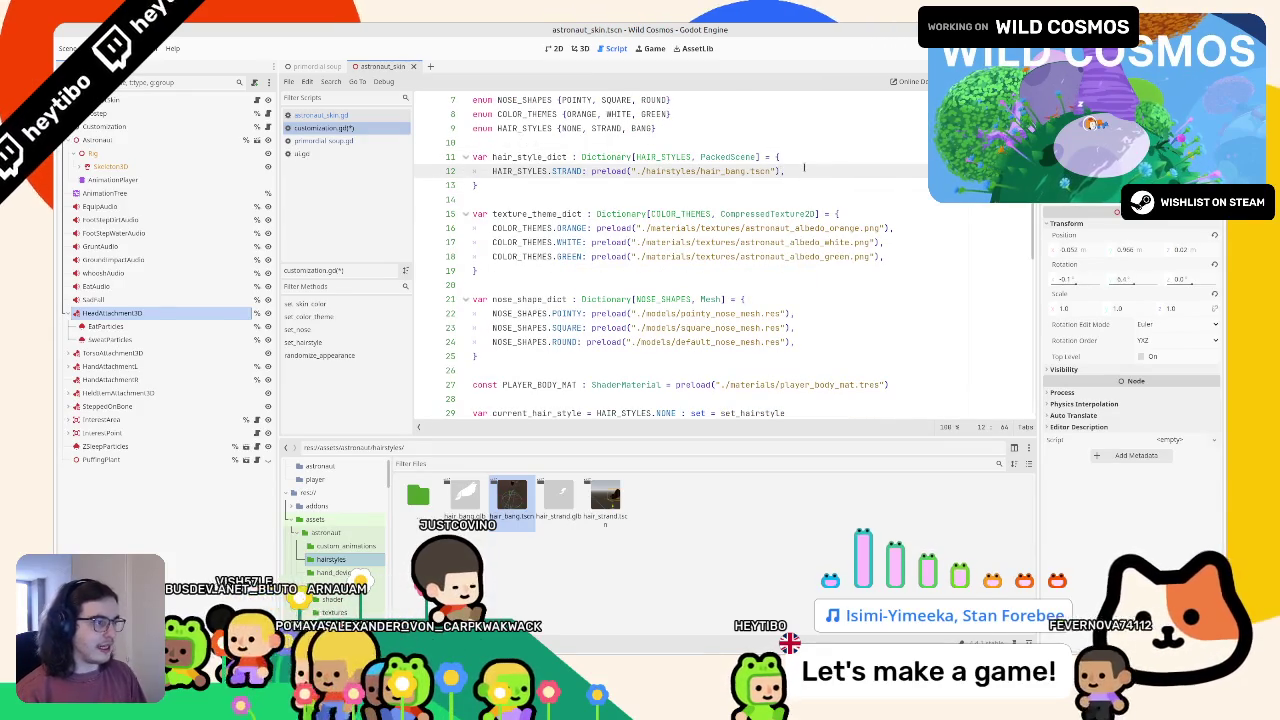
# Step: Duplicate the entry as BANG and point the STRAND entry at hair_strand.tscn
pyautogui.hotkey('ctrl', 'shift', 'd')
pyautogui.doubleClick(642, 128)
pyautogui.click(567, 186)
pyautogui.doubleClick(567, 186)
pyautogui.write('BANG')
pyautogui.doubleClick(712, 185)
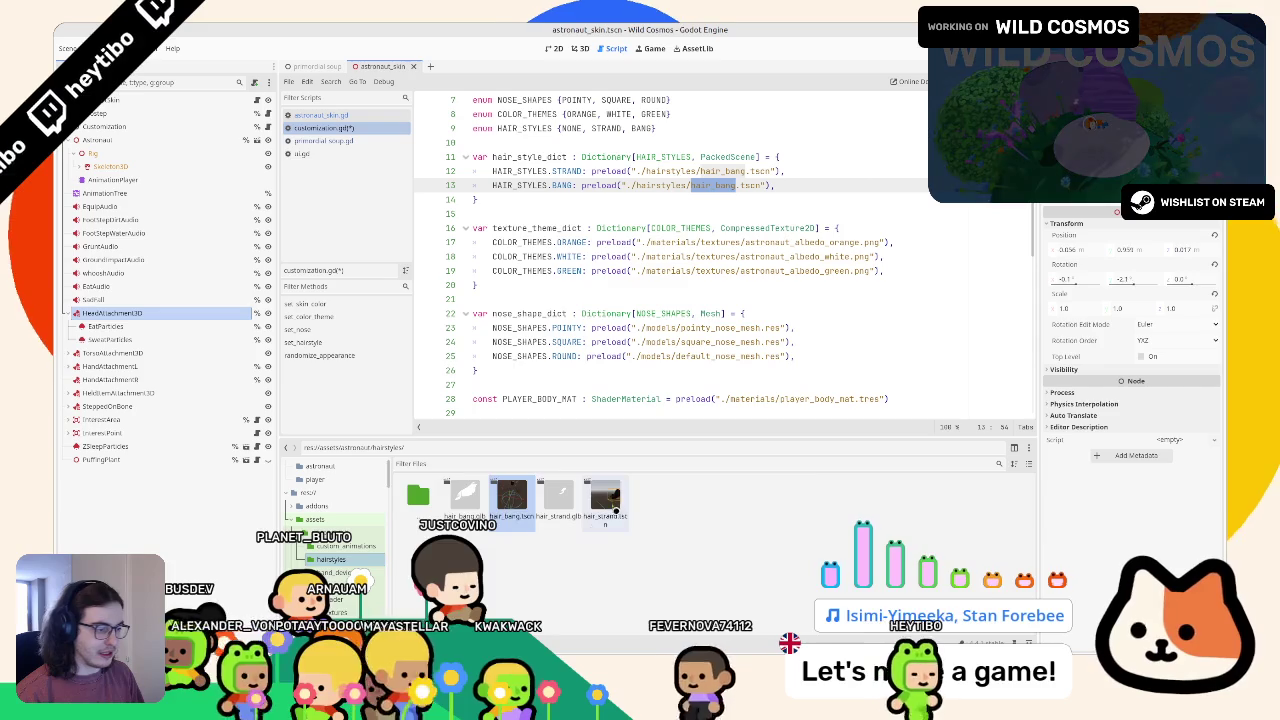
pyautogui.click(604, 497)
pyautogui.doubleClick(712, 171)
pyautogui.write('hair_strand')
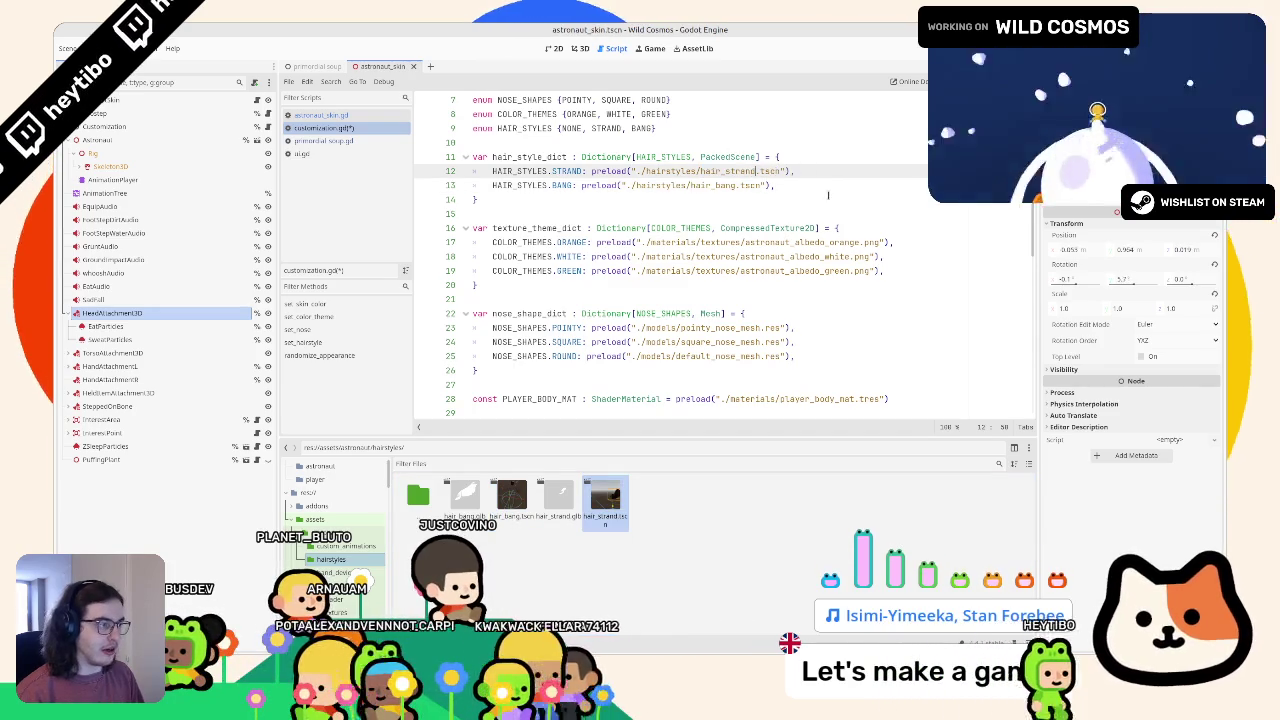
# Step: Open the hair_strand and hair_bang scenes from their paths to verify them
pyautogui.keyDown('ctrl'); pyautogui.click(720, 171); pyautogui.keyUp('ctrl')
pyautogui.keyDown('ctrl'); pyautogui.click(755, 185); pyautogui.keyUp('ctrl')
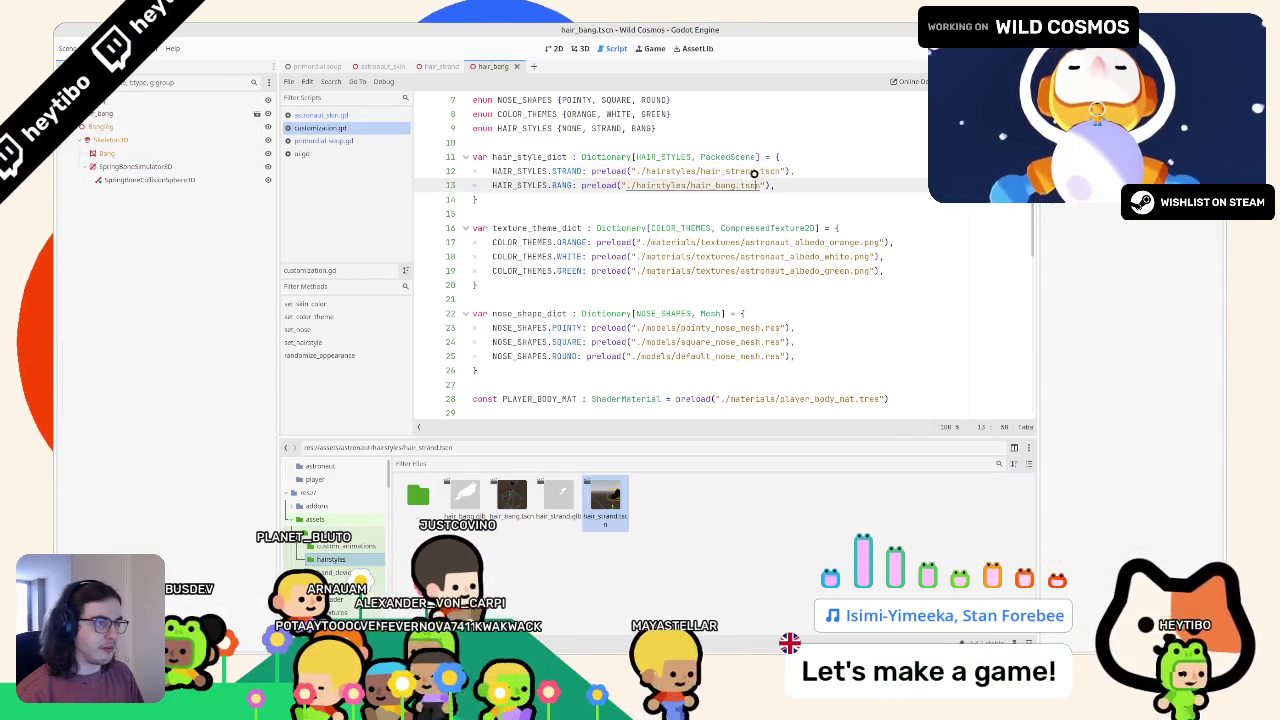
pyautogui.click(390, 66)
pyautogui.click(452, 66)
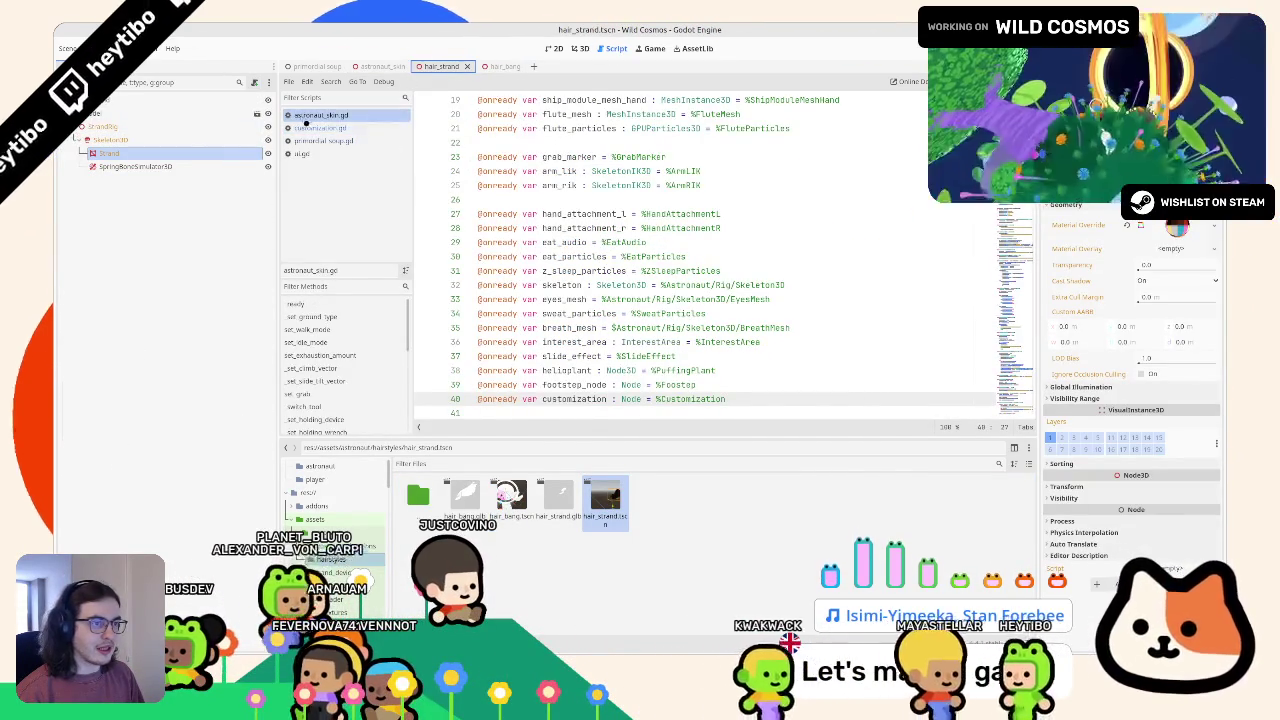
# Step: Return to customization.gd and move down to the set_hairstyle function
pyautogui.click(312, 128)
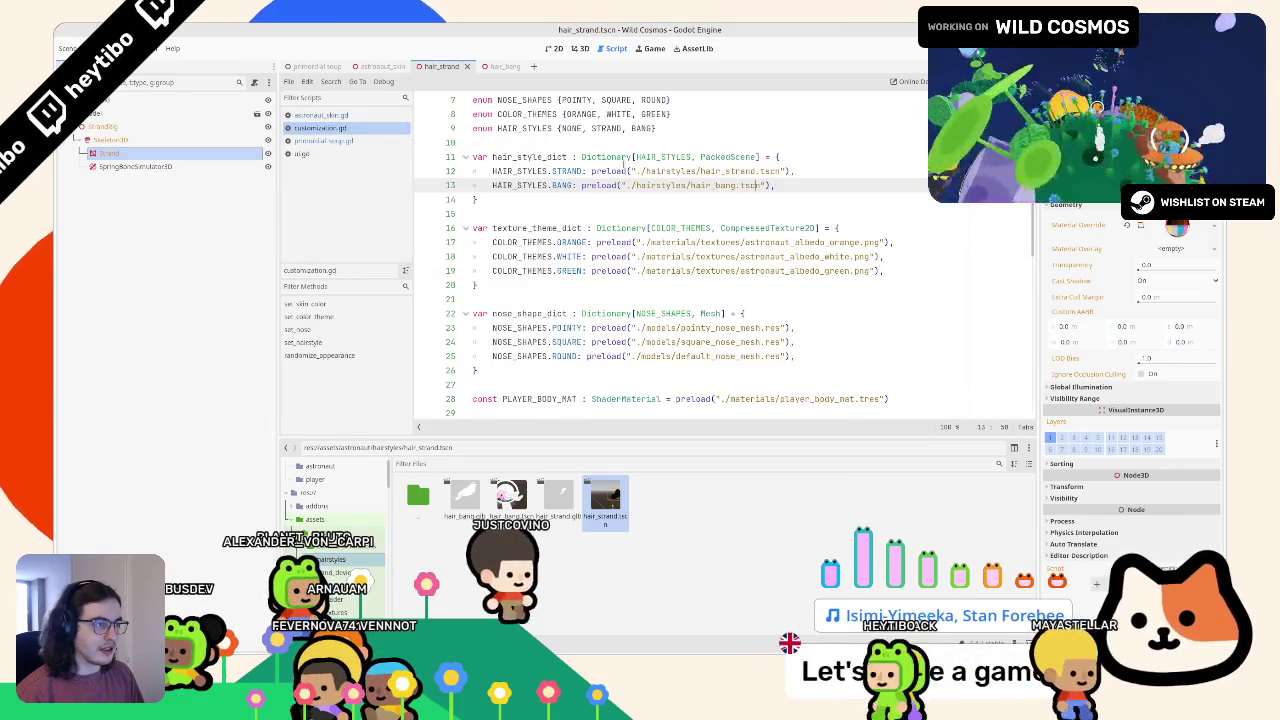
pyautogui.doubleClick(540, 157)
pyautogui.scroll(-3, 540, 157)
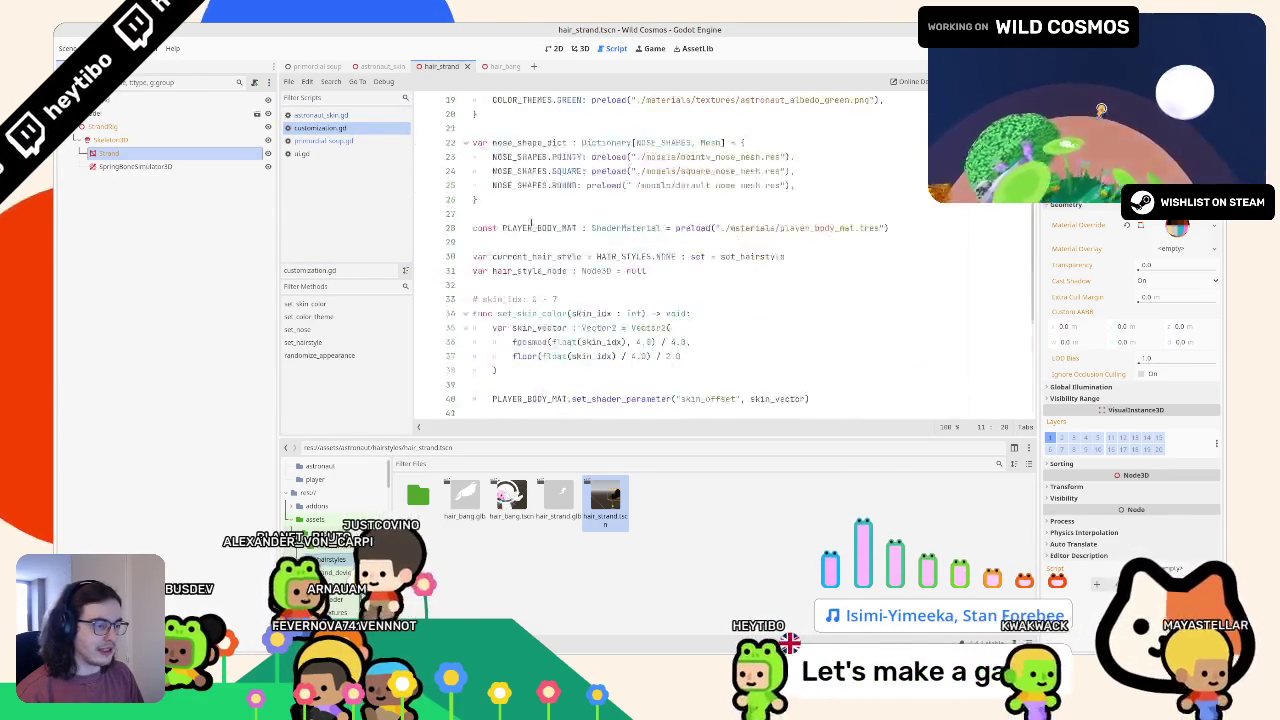
pyautogui.scroll(-5, 558, 284)
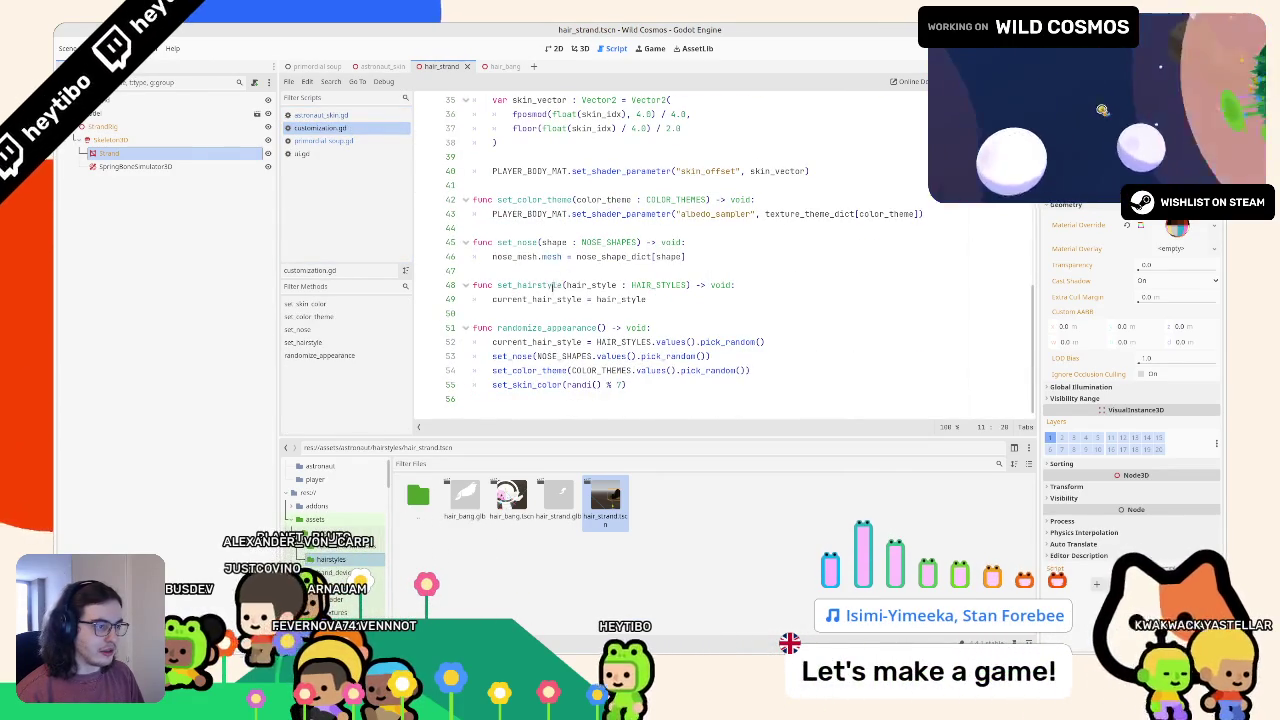
pyautogui.click(547, 287)
# Step: Add 'var previous_hair_style = current_hair_style' at the top of set_hairstyle
pyautogui.doubleClick(536, 299)
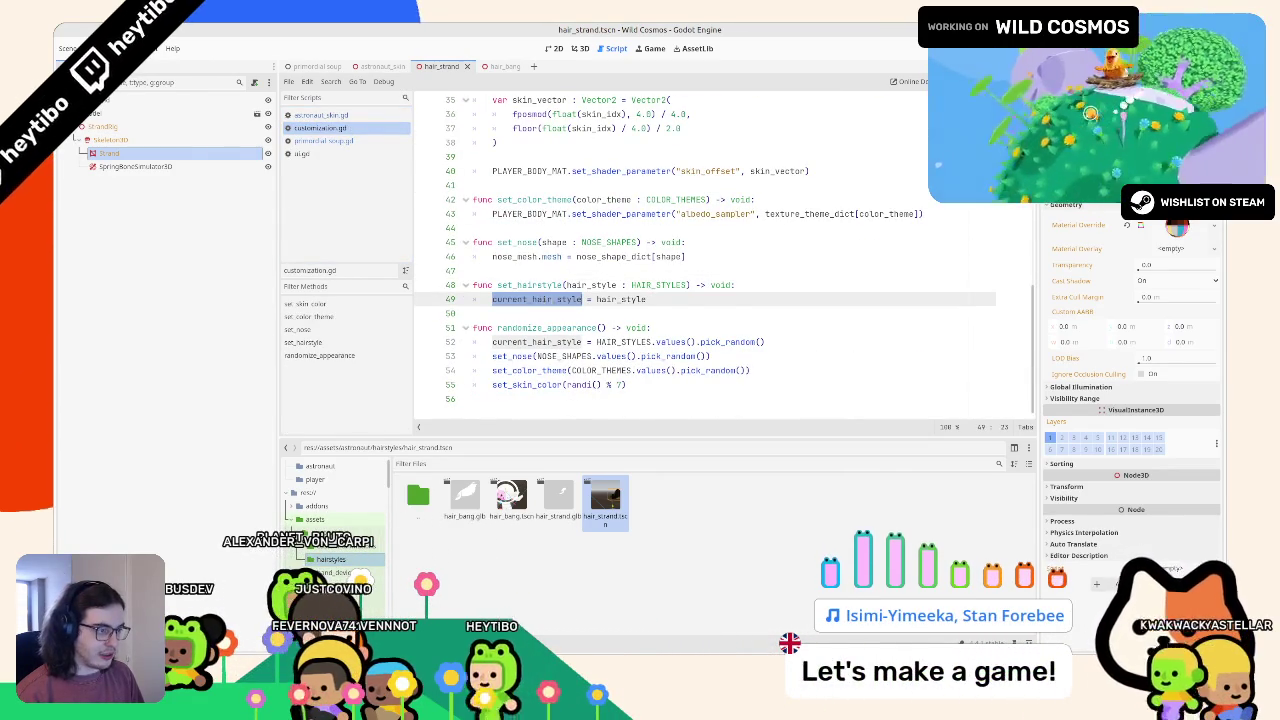
pyautogui.click(788, 283)
pyautogui.press('Return')
pyautogui.write('var p')
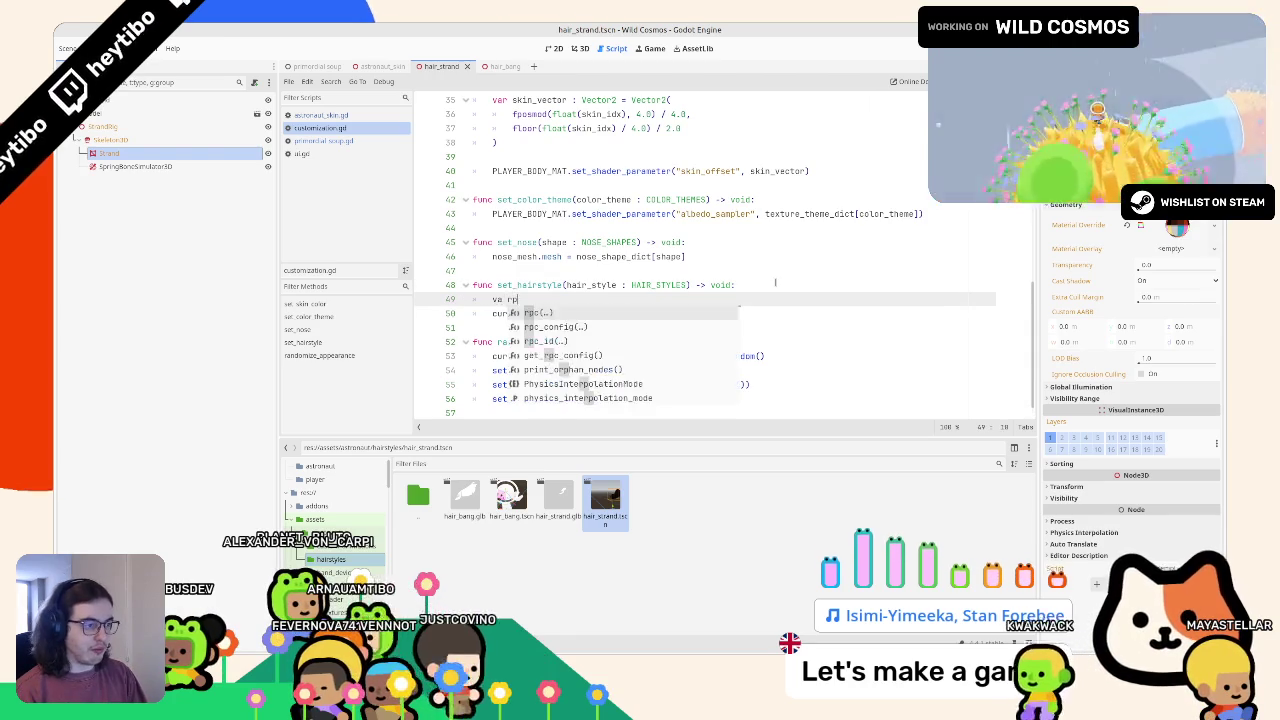
pyautogui.write('revious_')
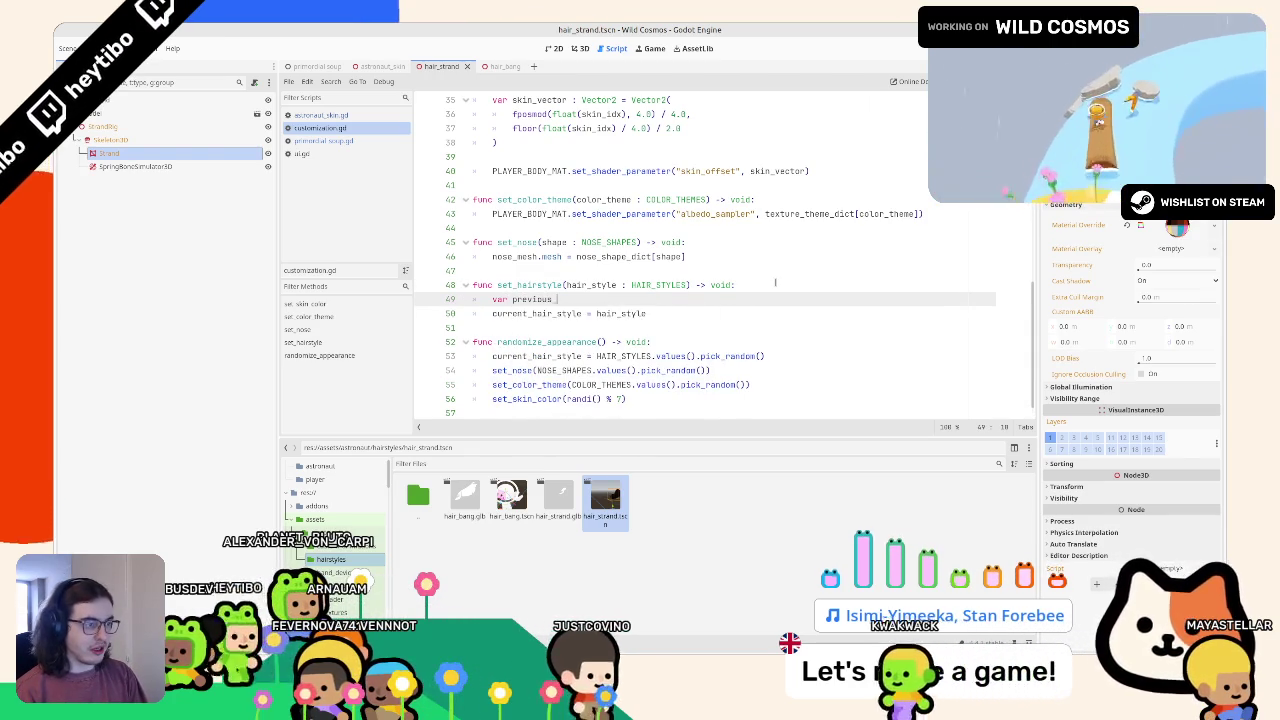
pyautogui.write('hair_styl')
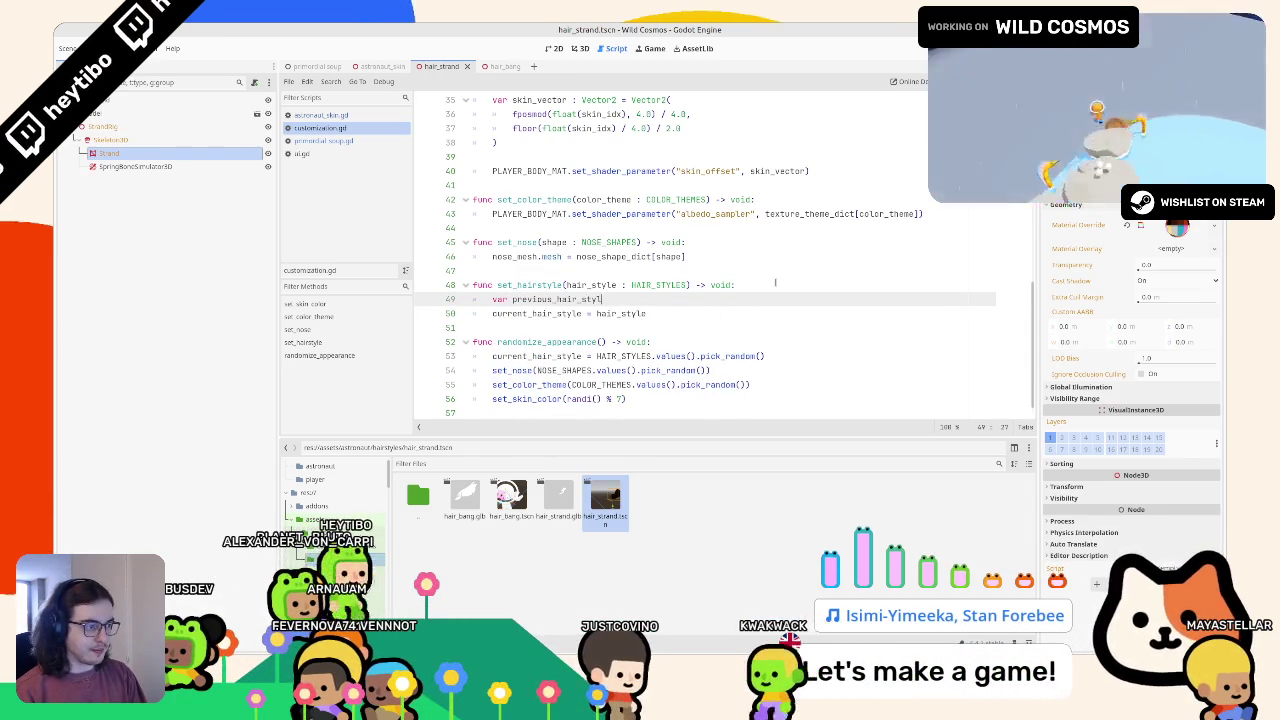
pyautogui.write('e = current_hair_style')
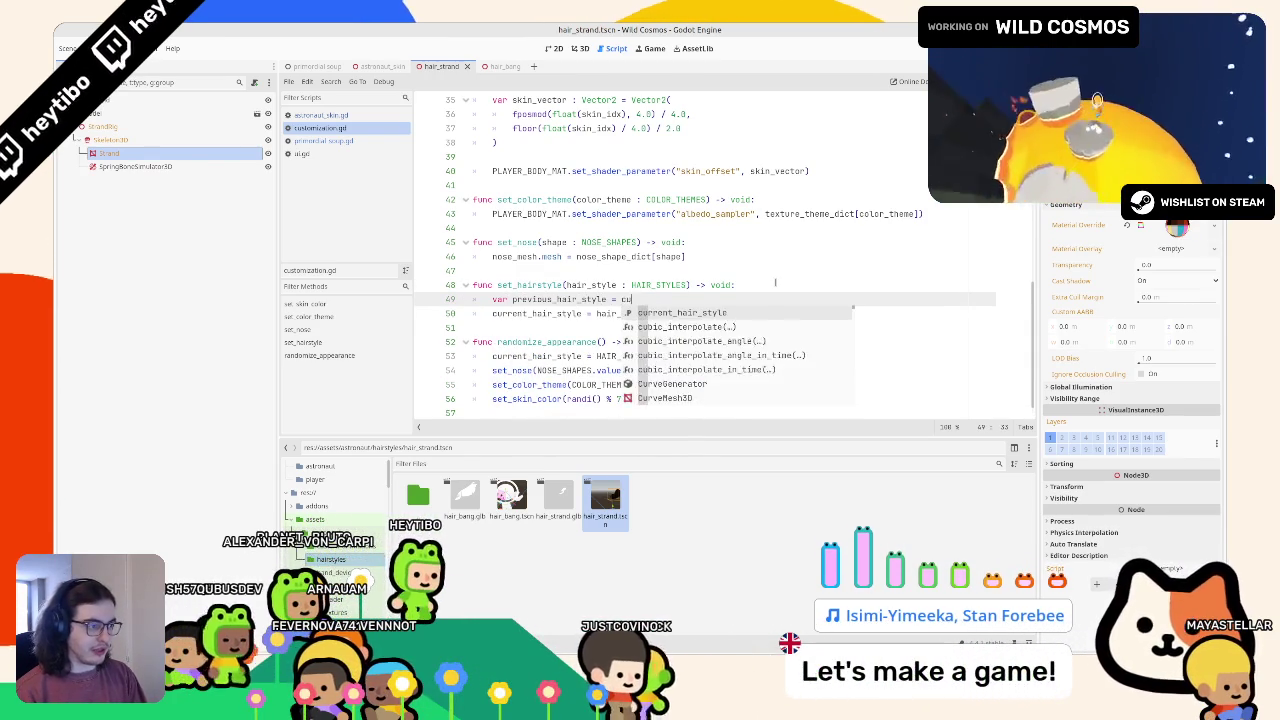
pyautogui.press('Down')
pyautogui.press('Down')
pyautogui.press('Return')
pyautogui.press('Up')
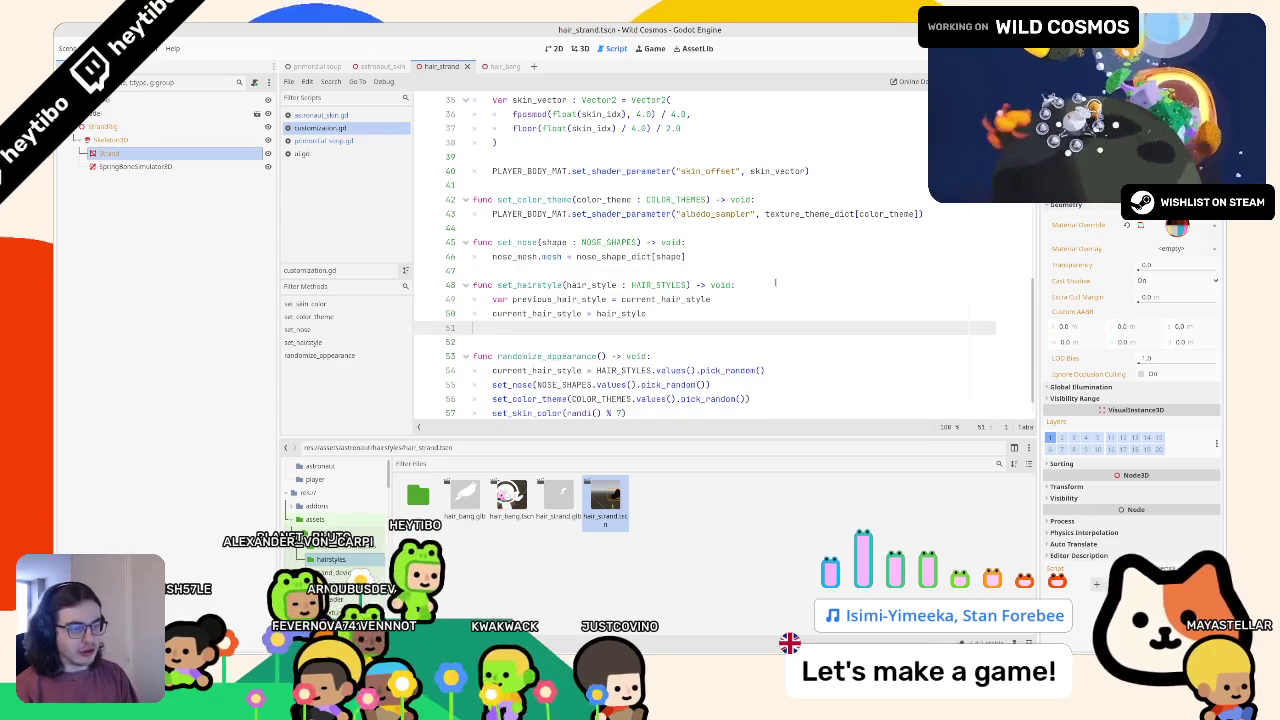
pyautogui.press('Return')
pyautogui.press('BackSpace')
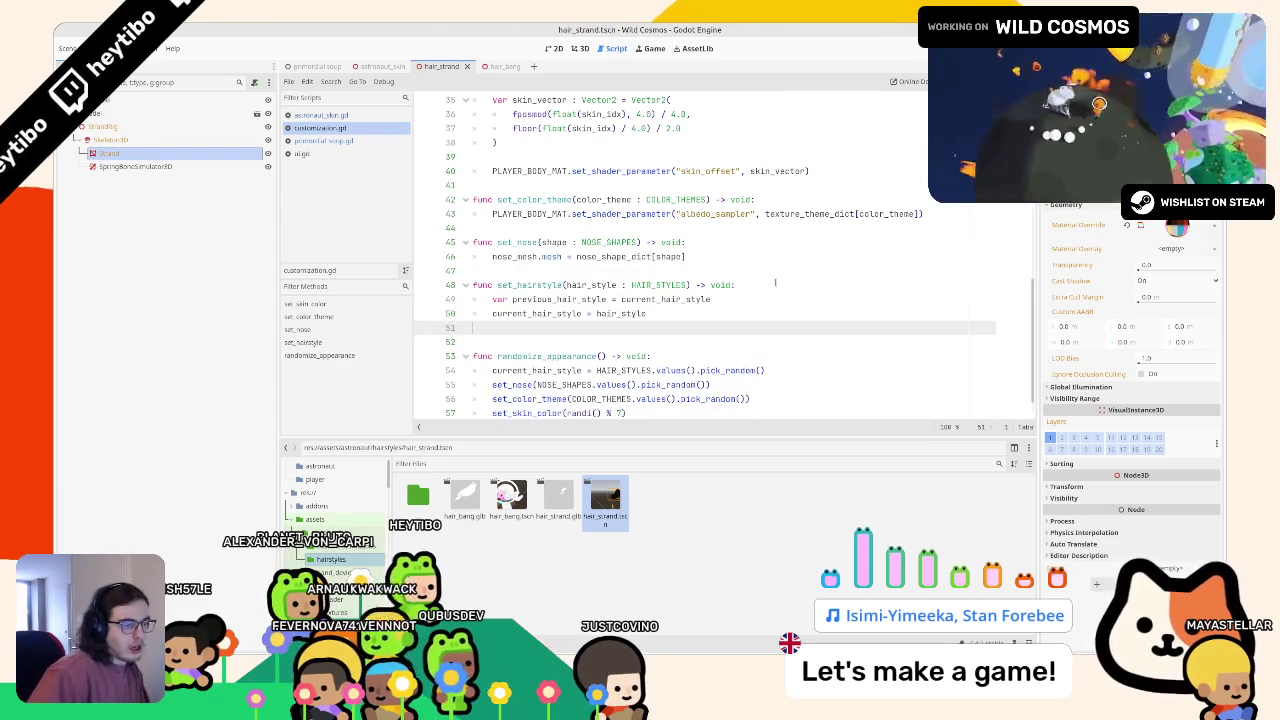
pyautogui.press('Return')
pyautogui.press('BackSpace')
pyautogui.press('Return')
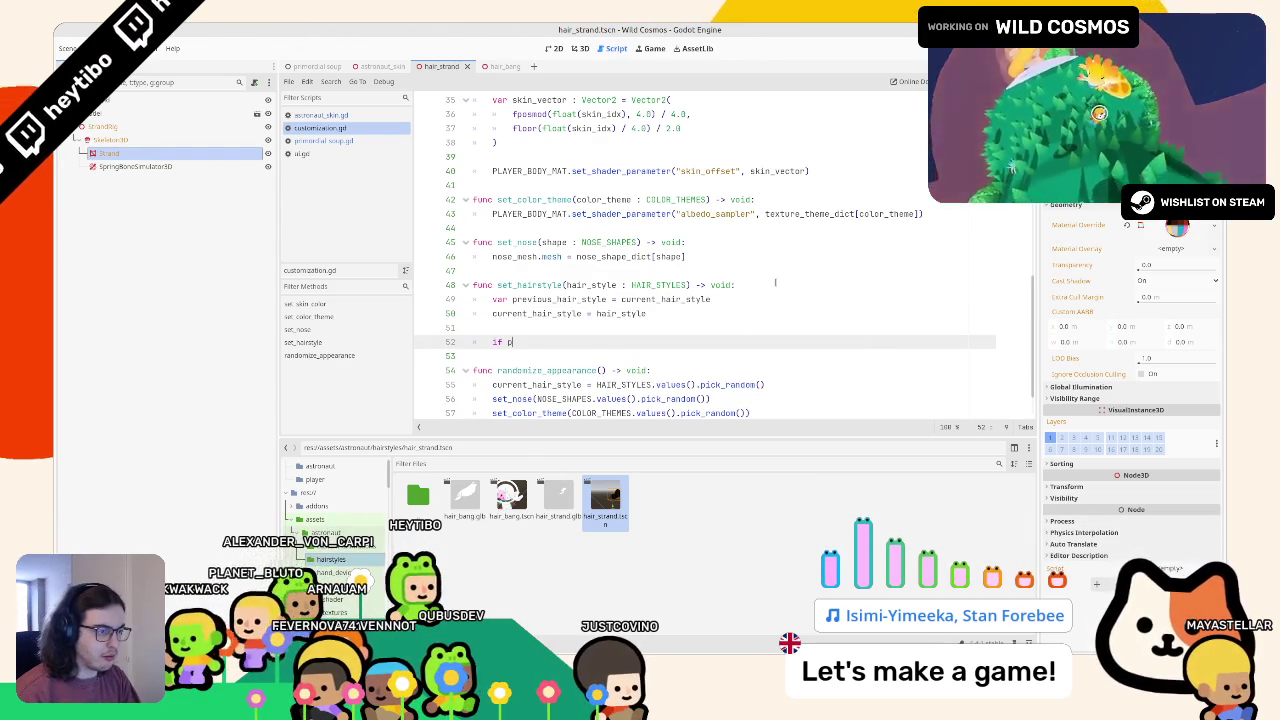
# Step: Write the condition 'if previous_hair_style != HAIR_STYLES.NONE'
pyautogui.write('rev')
pyautogui.press('Return')
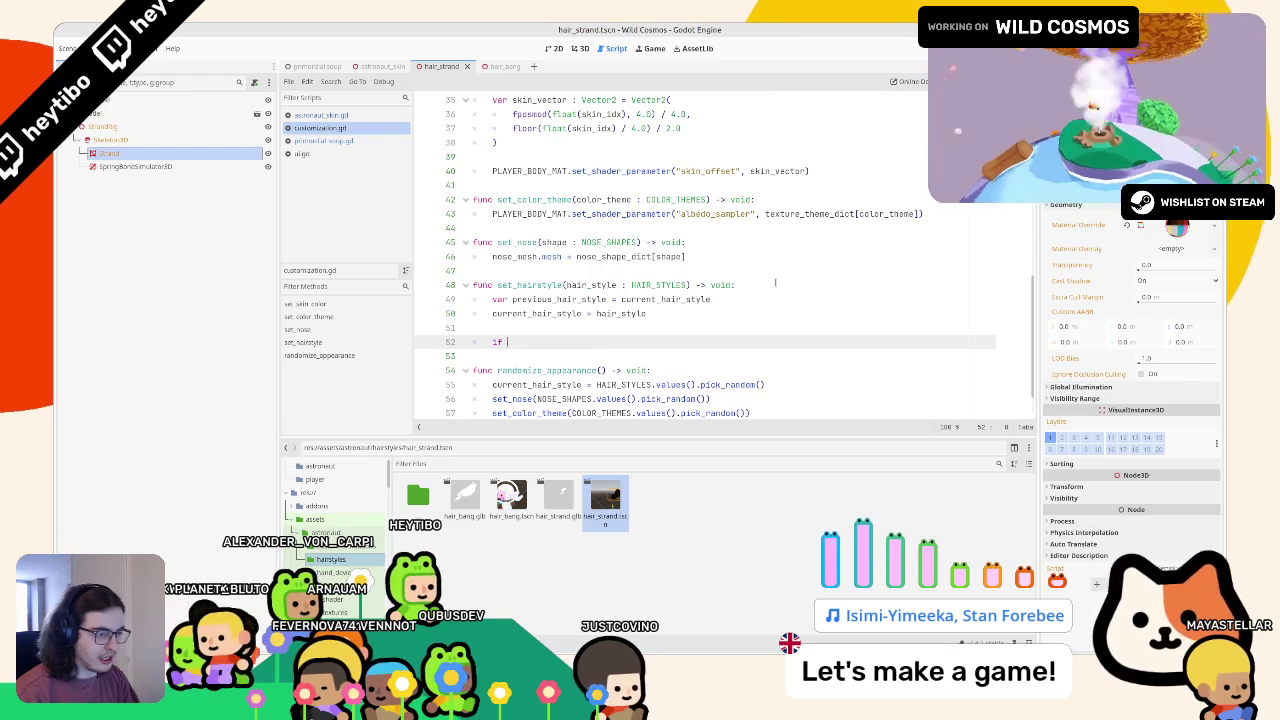
pyautogui.press('BackSpace')
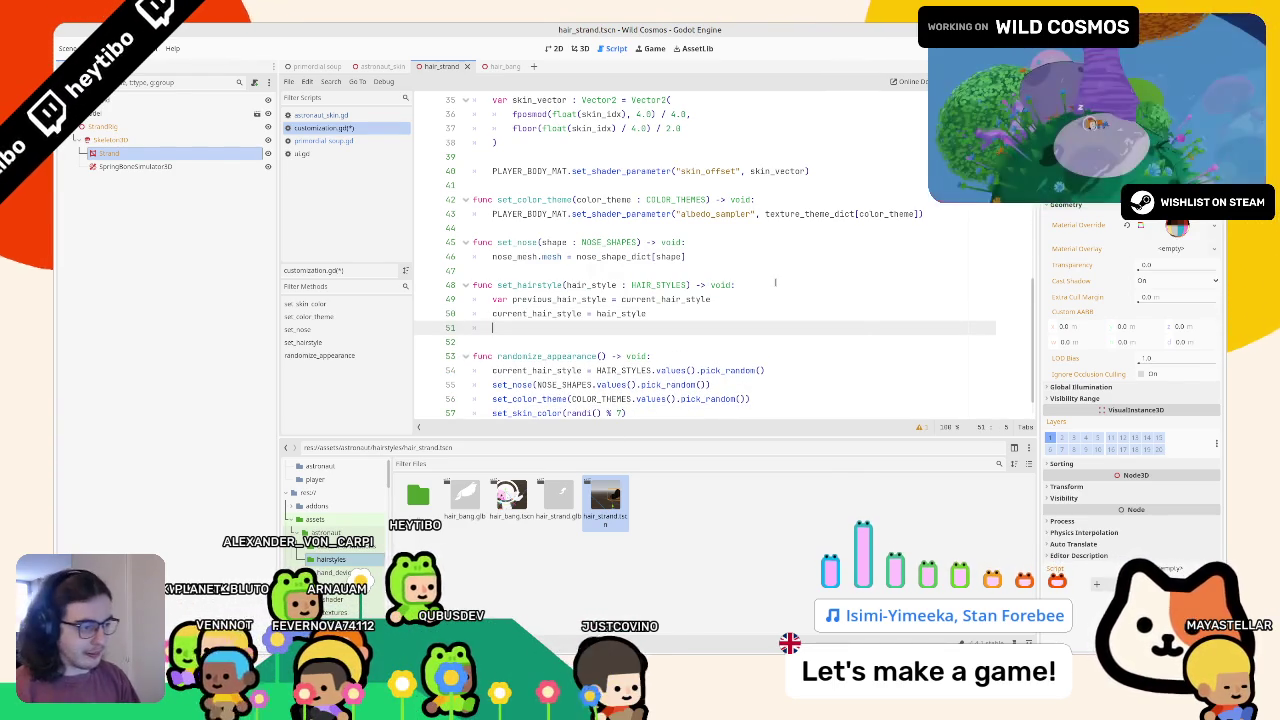
pyautogui.press('Return')
pyautogui.write('if ')
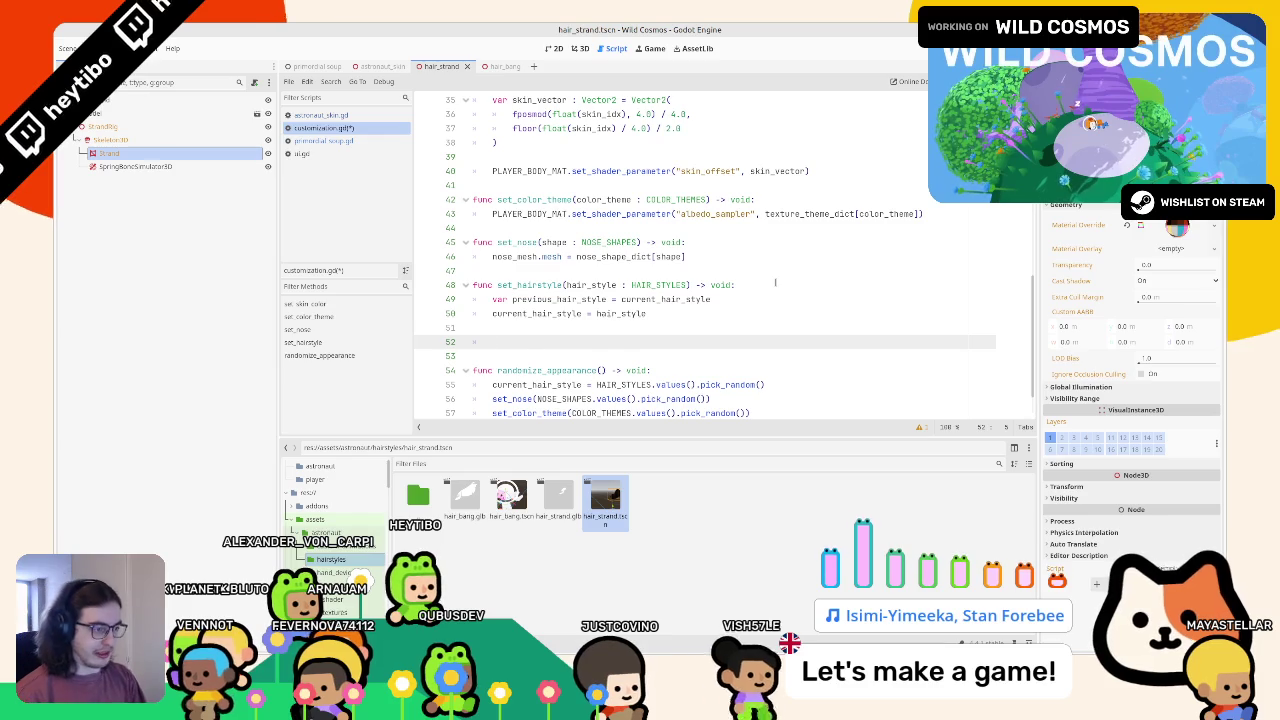
pyautogui.write('previous_hair_style ')
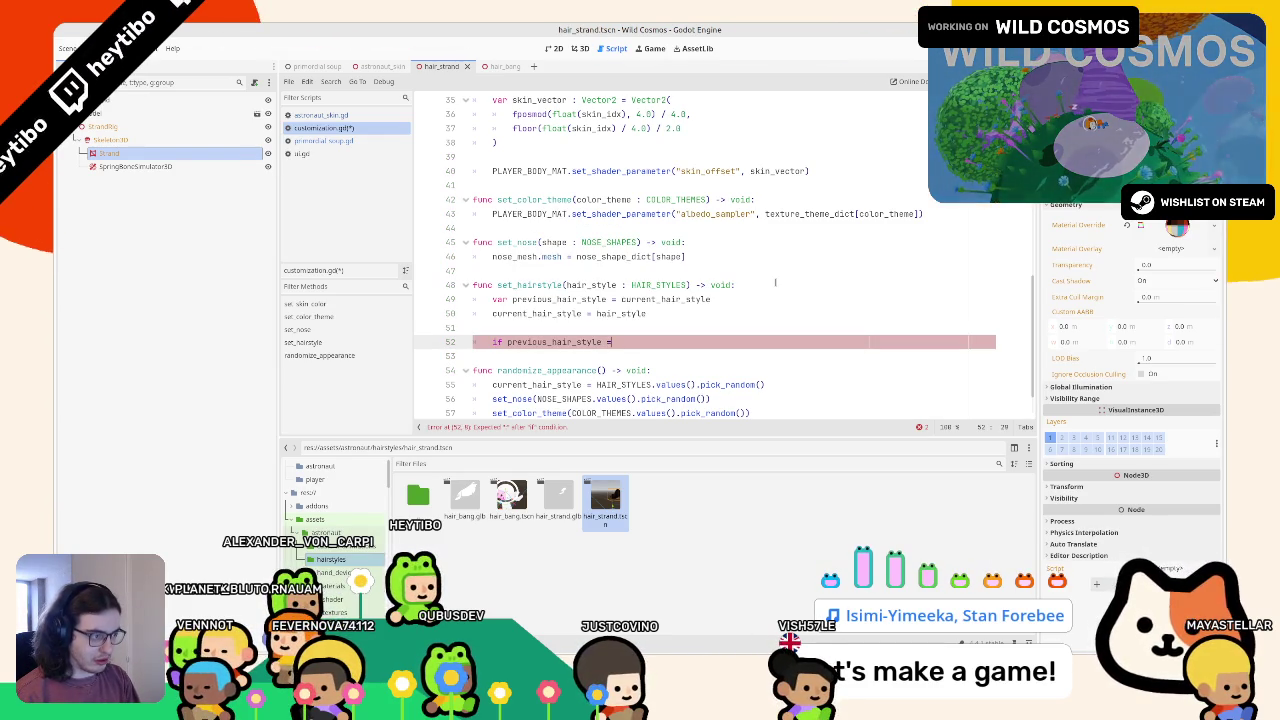
pyautogui.write('!= ')
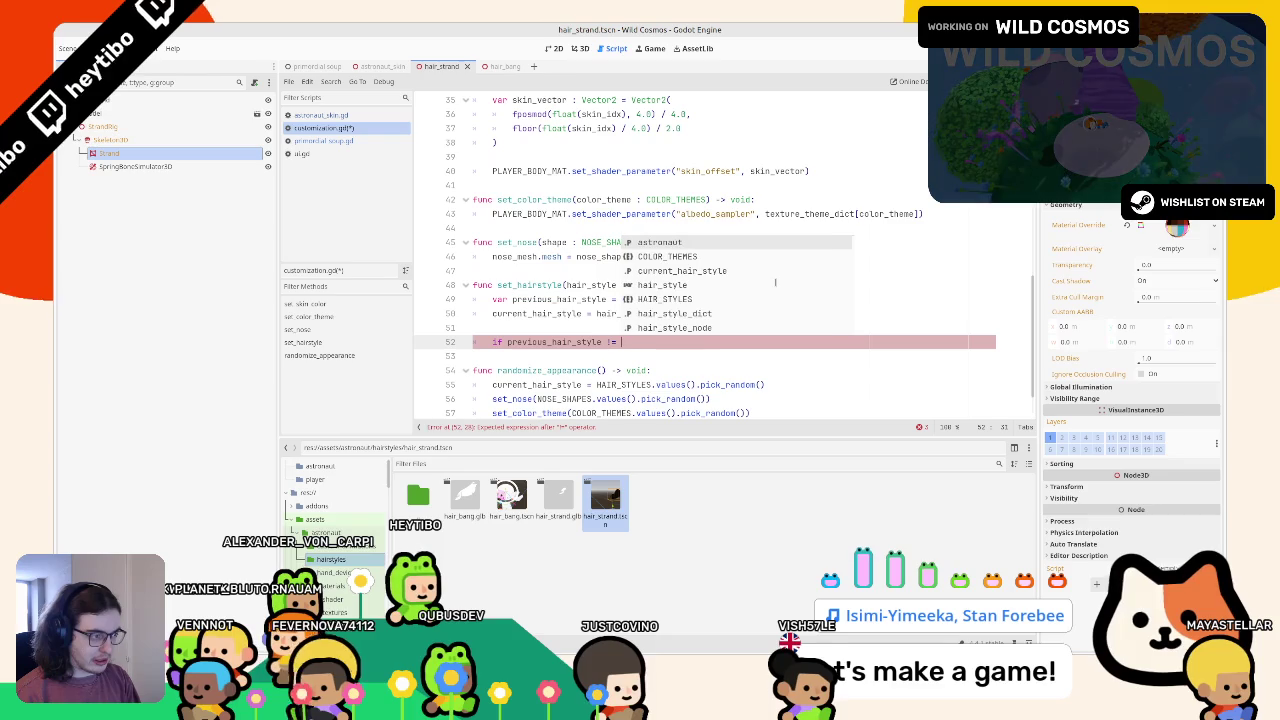
pyautogui.write('HAIR_STYLES.')
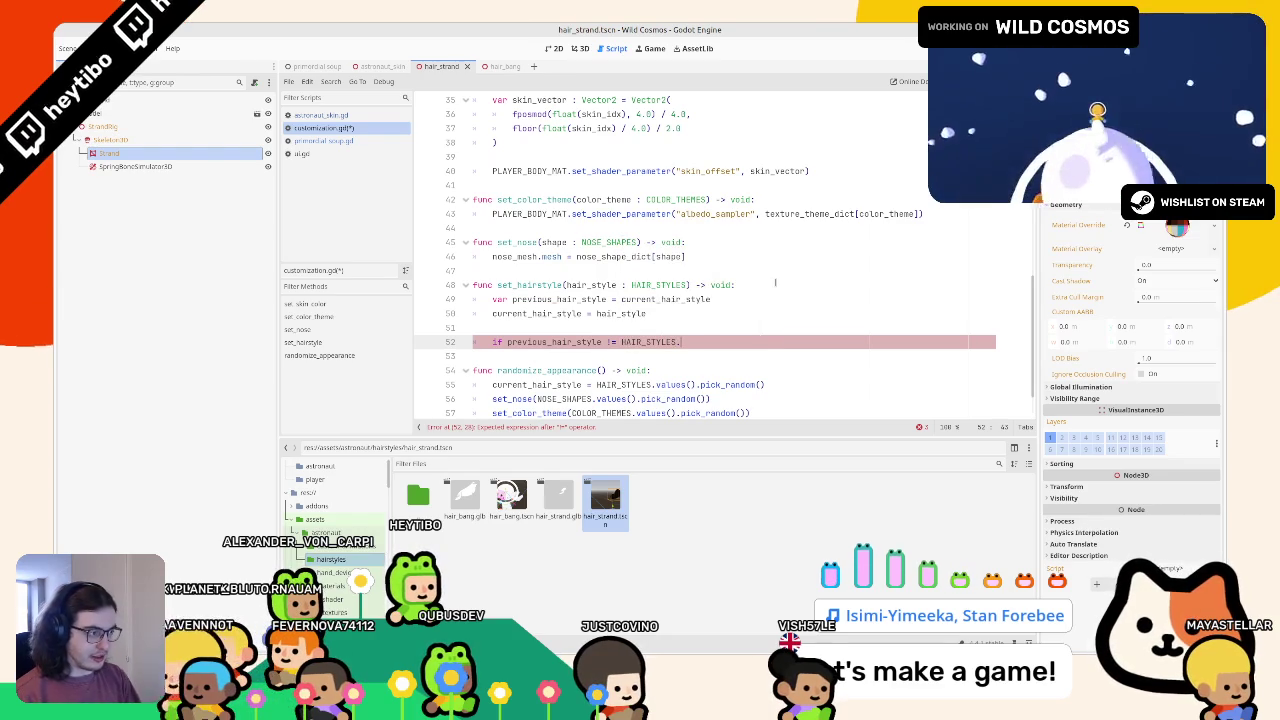
pyautogui.press('Return')
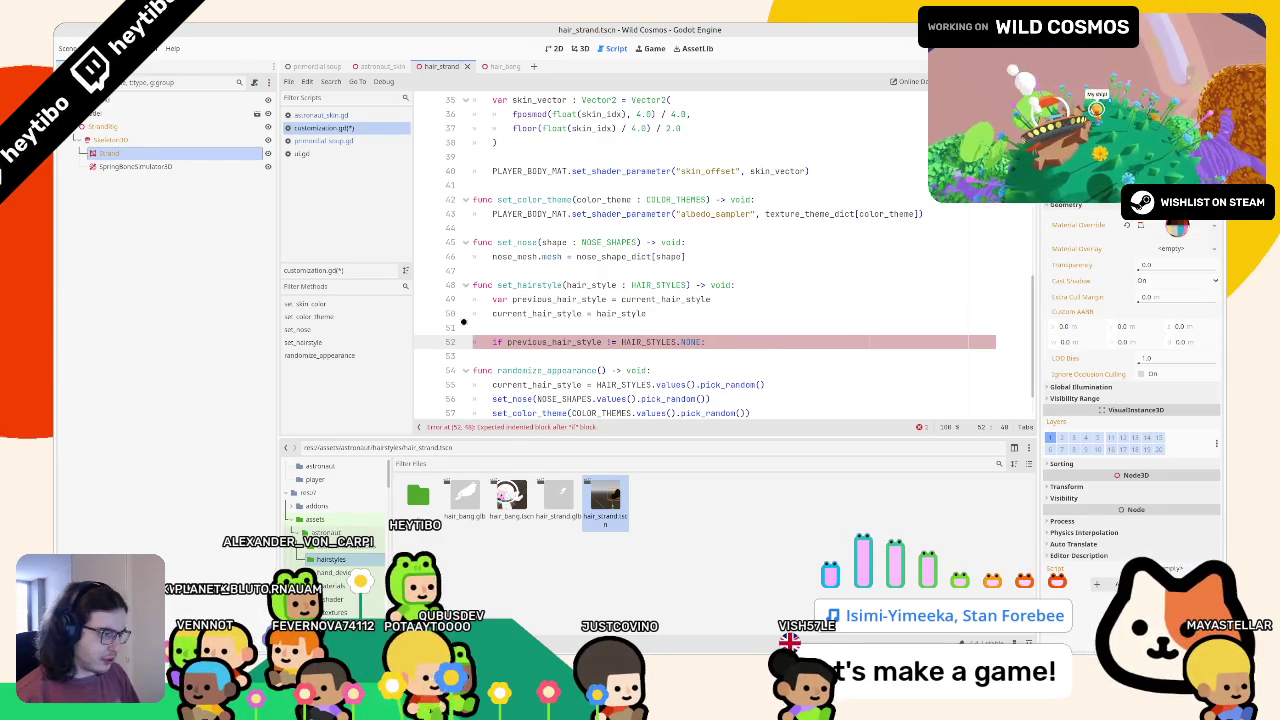
# Step: Review the current_hair_style and hair_style_node declarations above the function
pyautogui.doubleClick(533, 341)
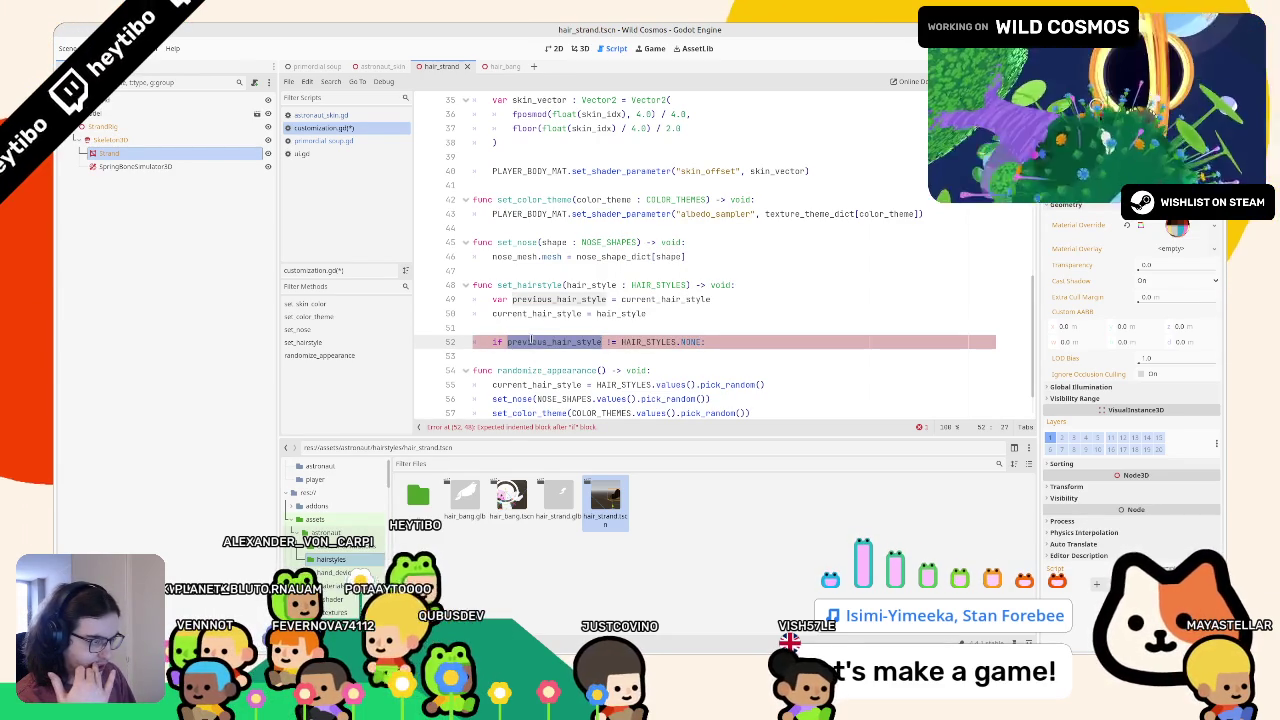
pyautogui.scroll(10, 533, 341)
pyautogui.scroll(2, 526, 334)
pyautogui.scroll(-5, 526, 334)
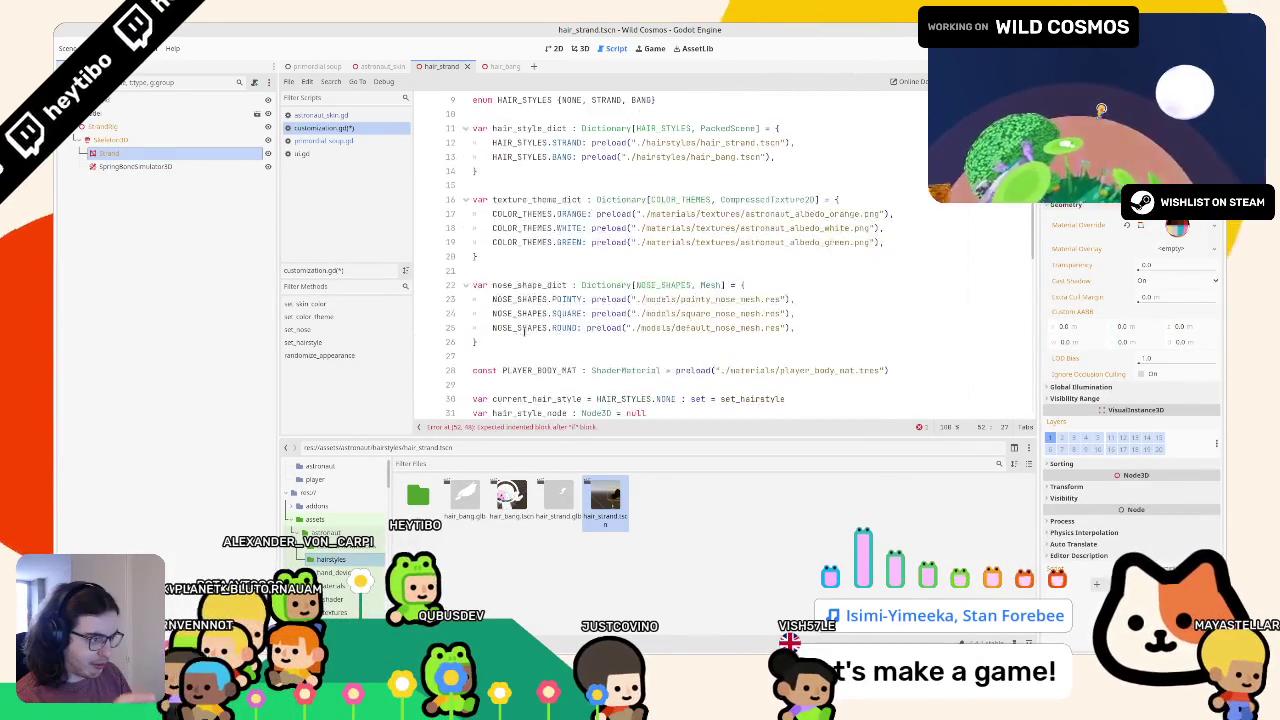
pyautogui.click(531, 294)
pyautogui.doubleClick(531, 294)
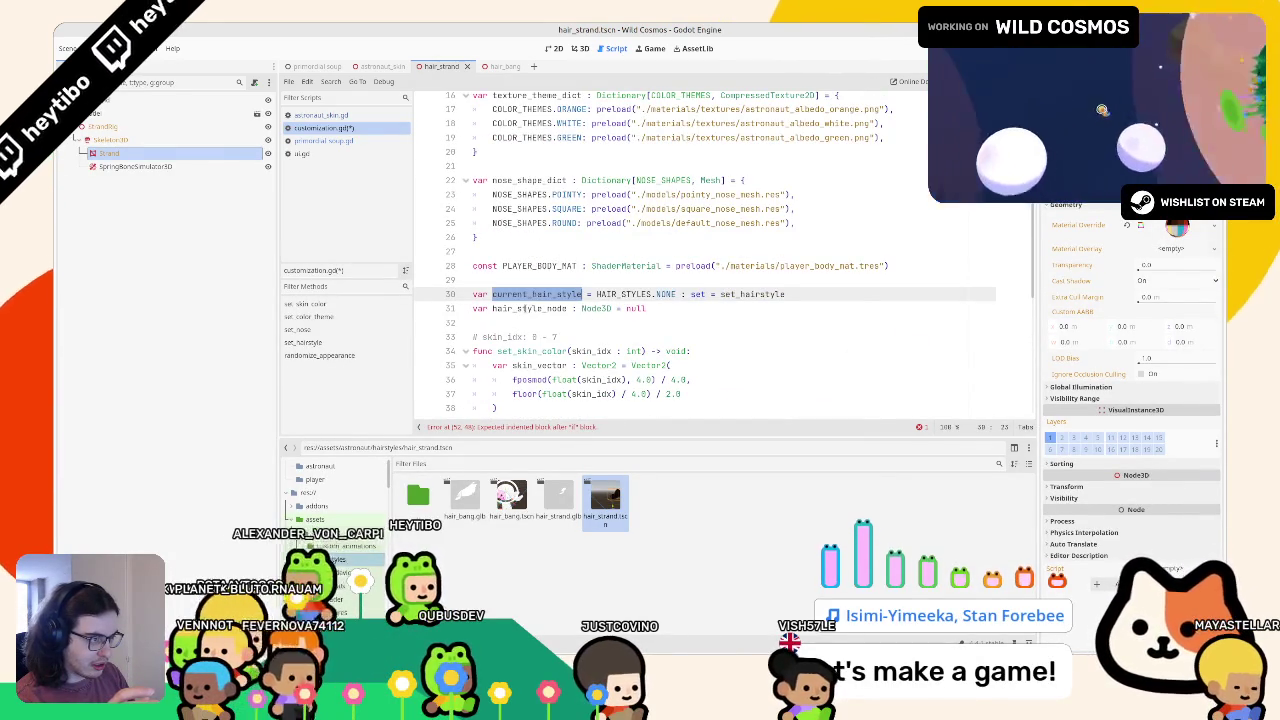
pyautogui.click(521, 308)
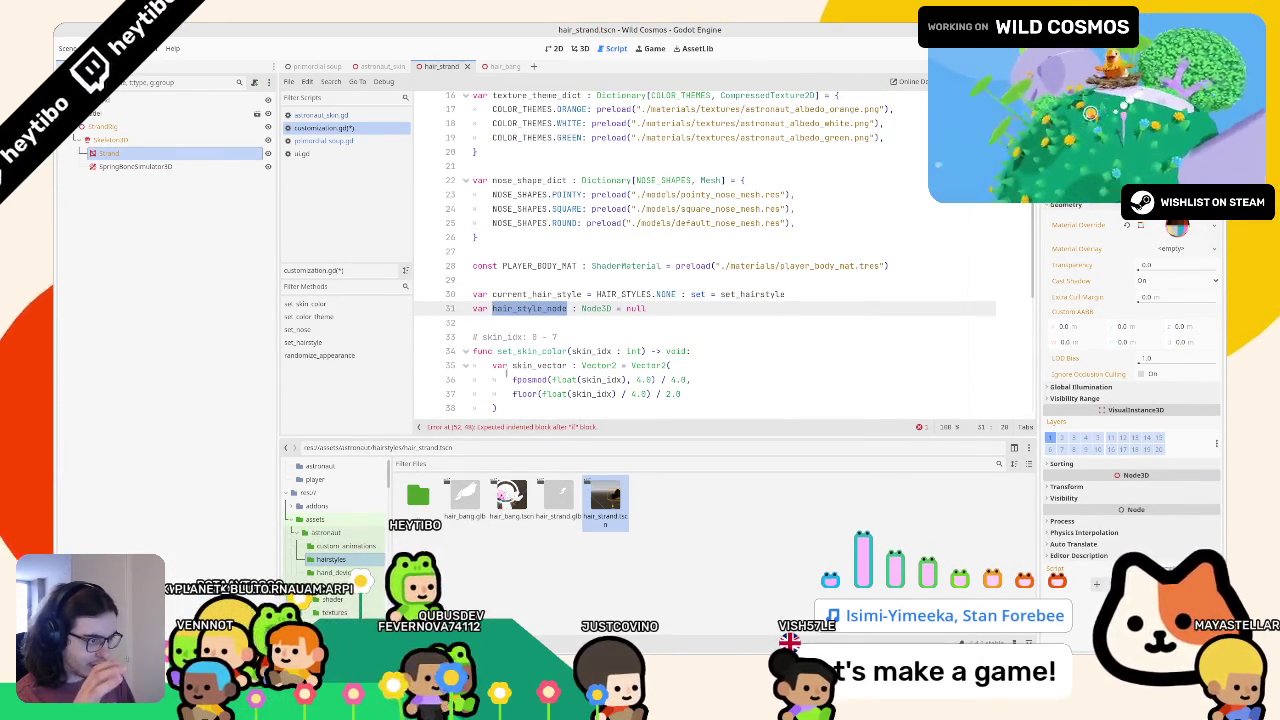
pyautogui.scroll(-6, 505, 372)
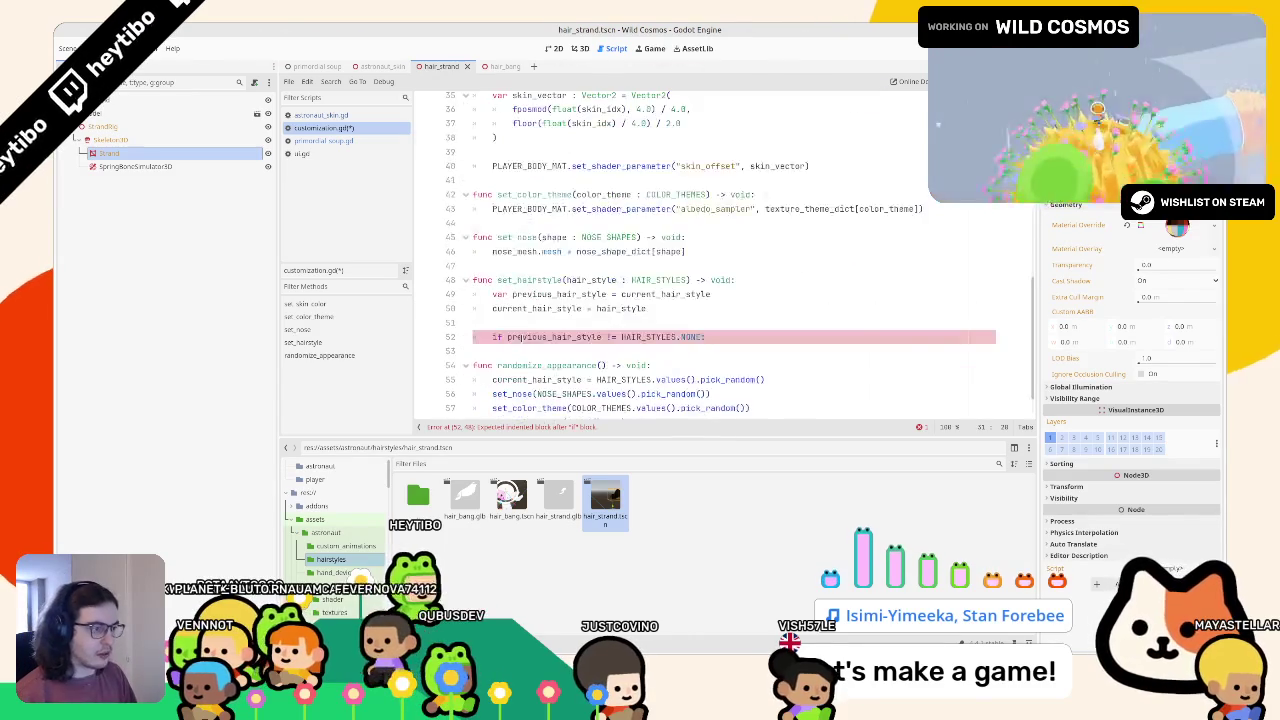
# Step: Replace the NONE comparison with an is_instance_valid(hair_style_node) check
pyautogui.moveTo(507, 337); pyautogui.dragTo(704, 337)
pyautogui.write('hair_style_node')
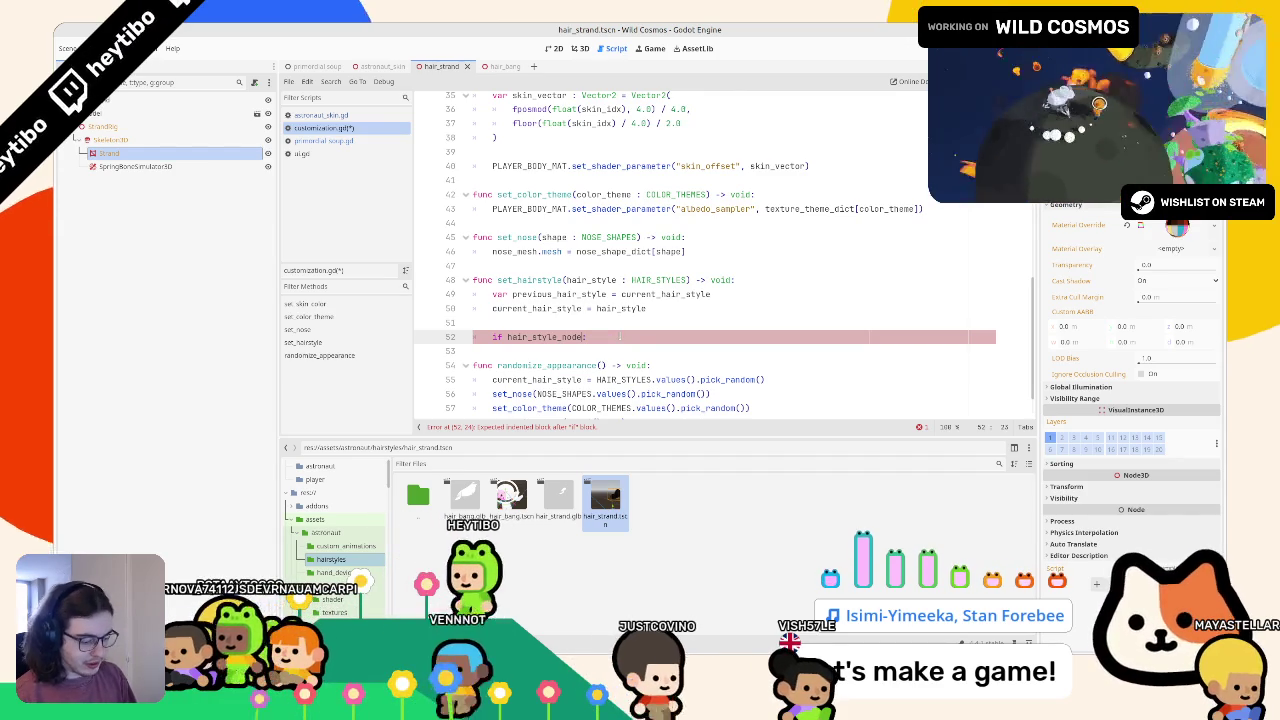
pyautogui.write('.is_vali')
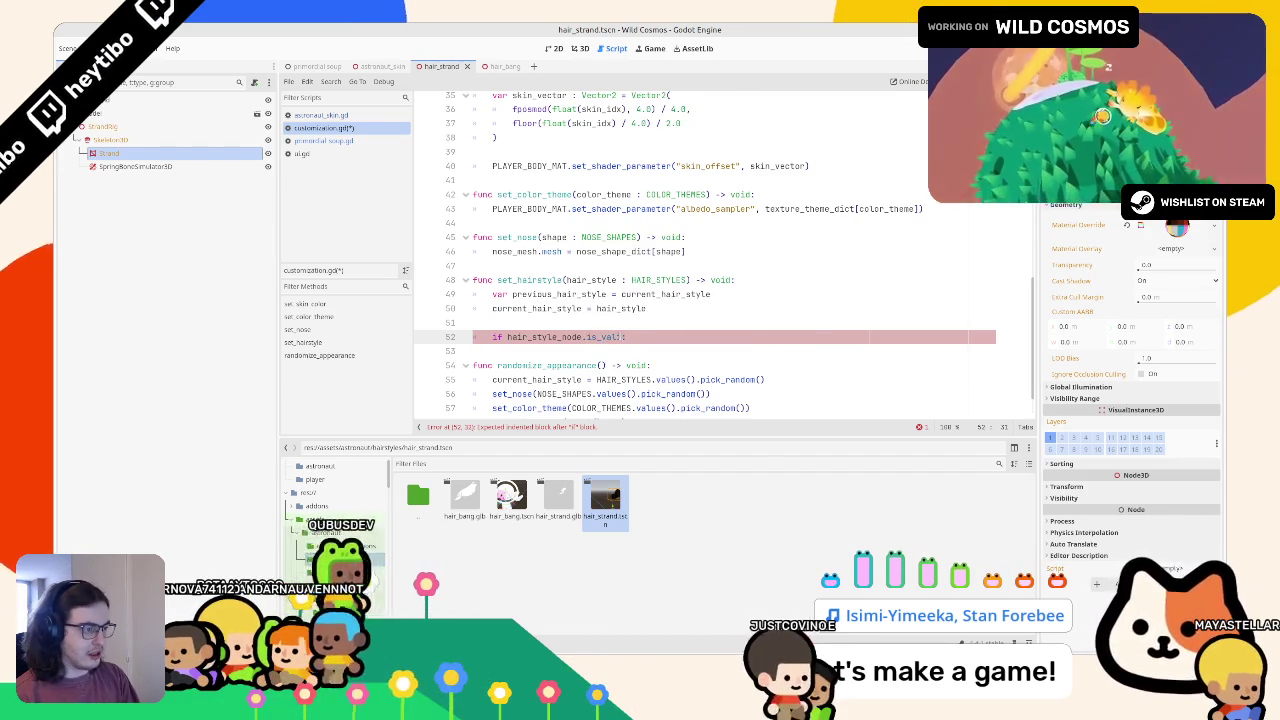
pyautogui.press('BackSpace')
pyautogui.press('BackSpace')
pyautogui.press('BackSpace')
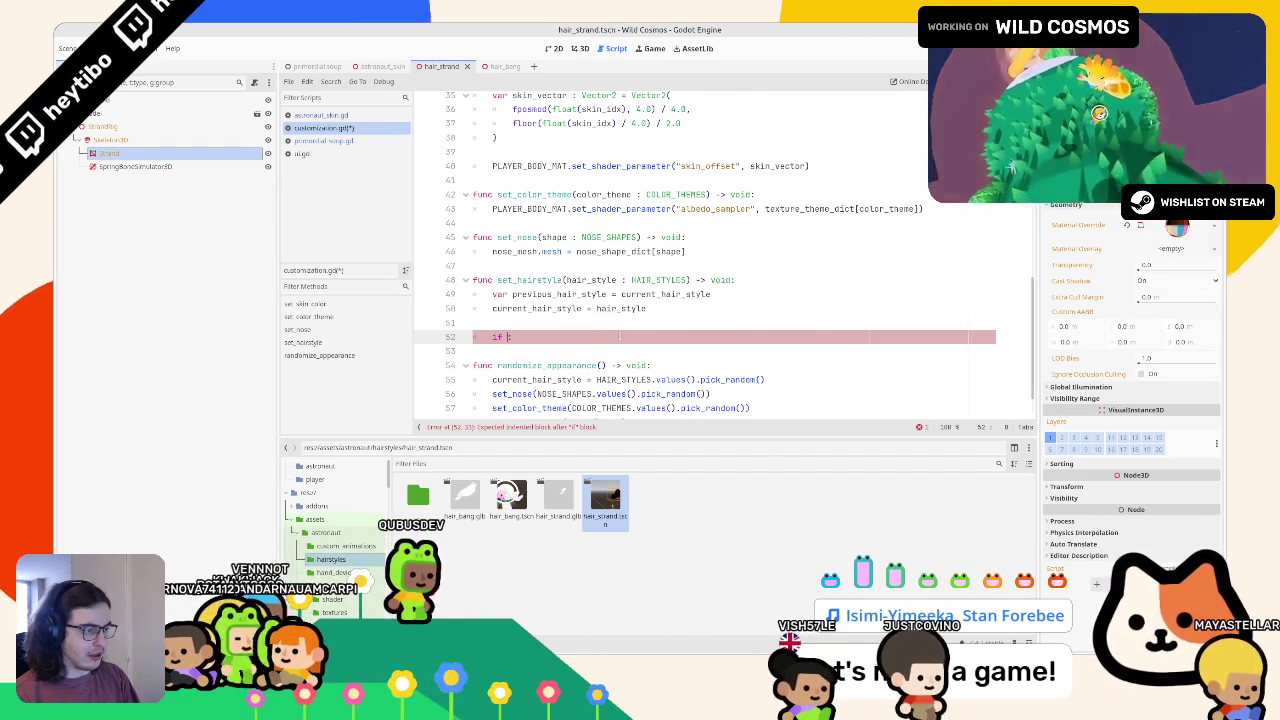
pyautogui.write('is_c')
pyautogui.press('BackSpace')
pyautogui.write('valid:')
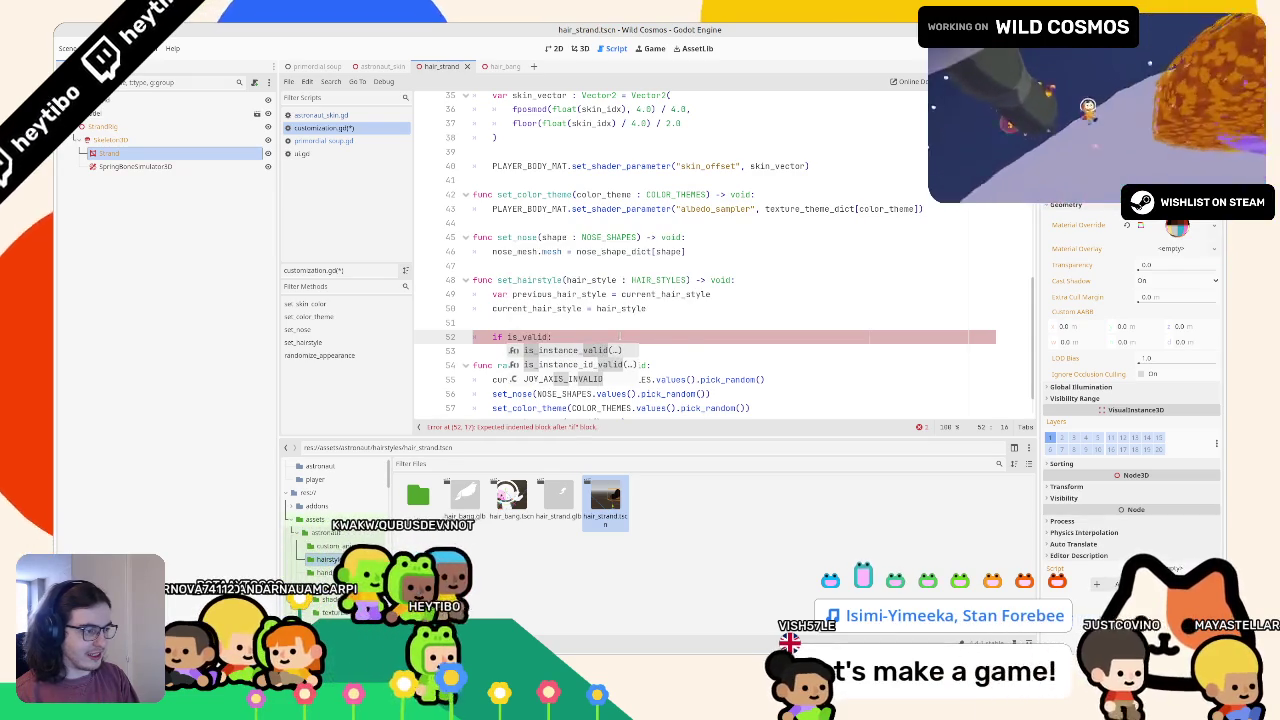
pyautogui.press('Return')
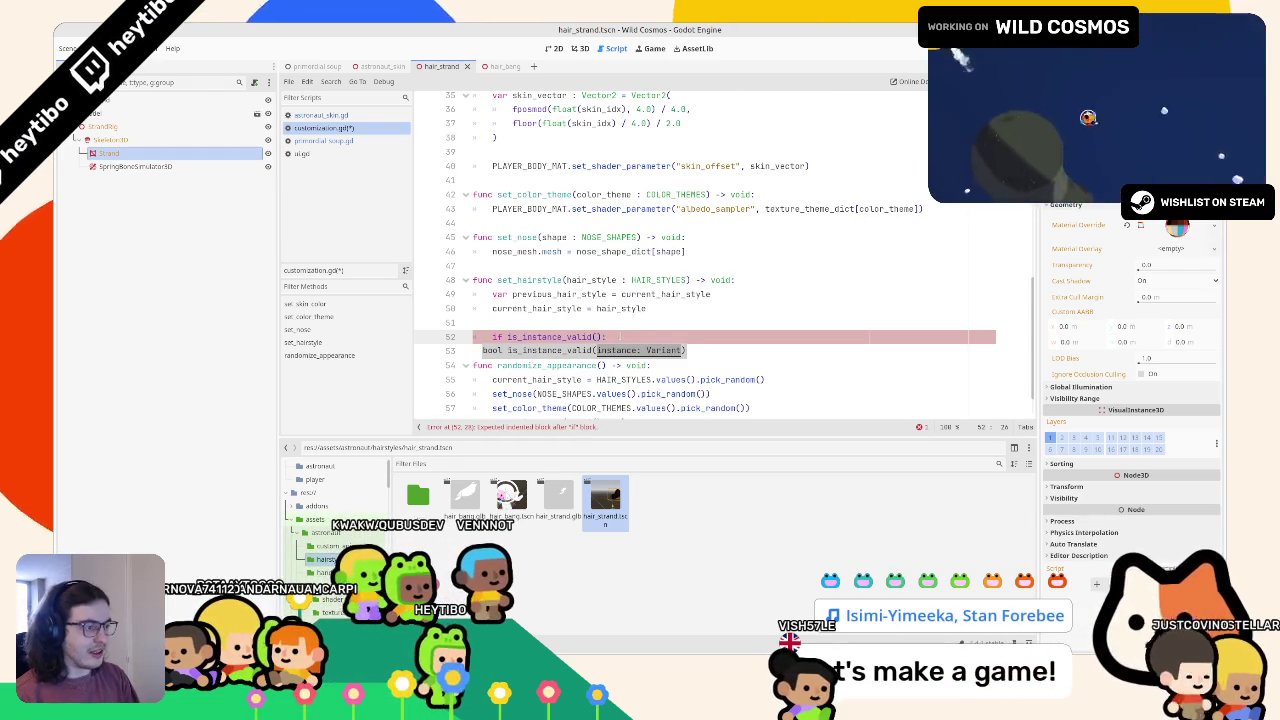
pyautogui.keyDown('ctrl'); pyautogui.click(545, 337); pyautogui.keyUp('ctrl')
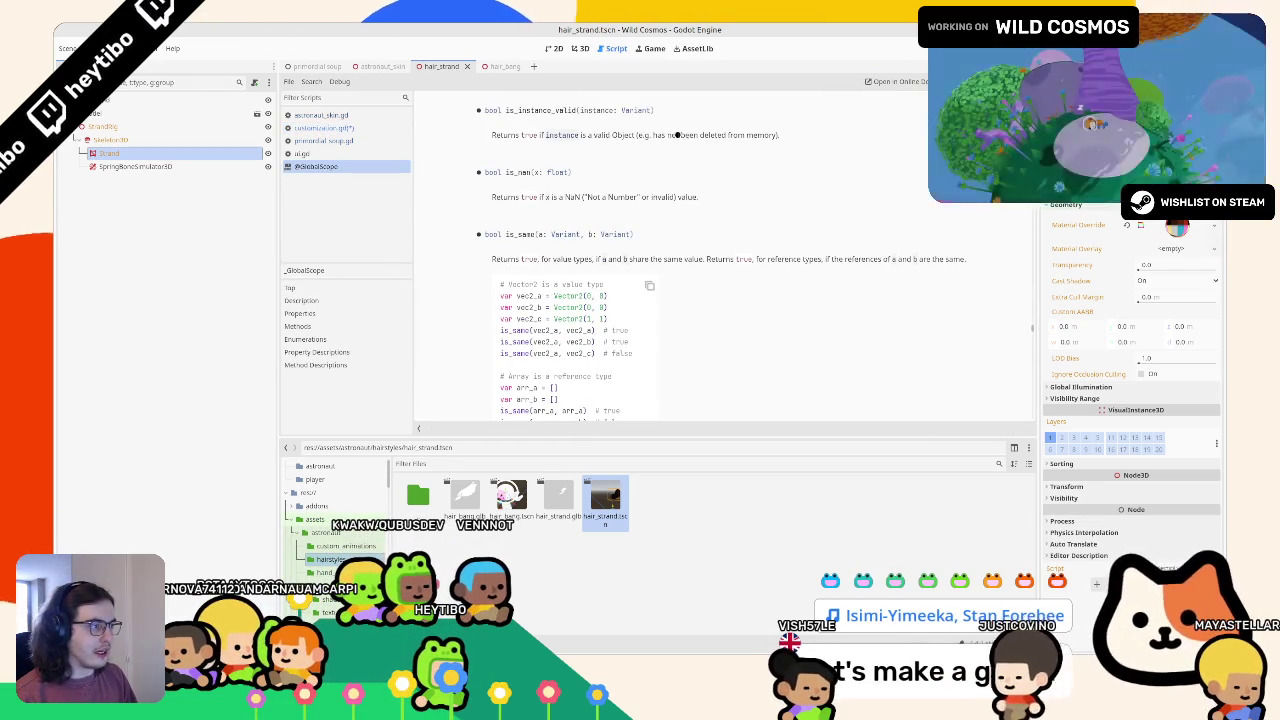
pyautogui.click(350, 166)
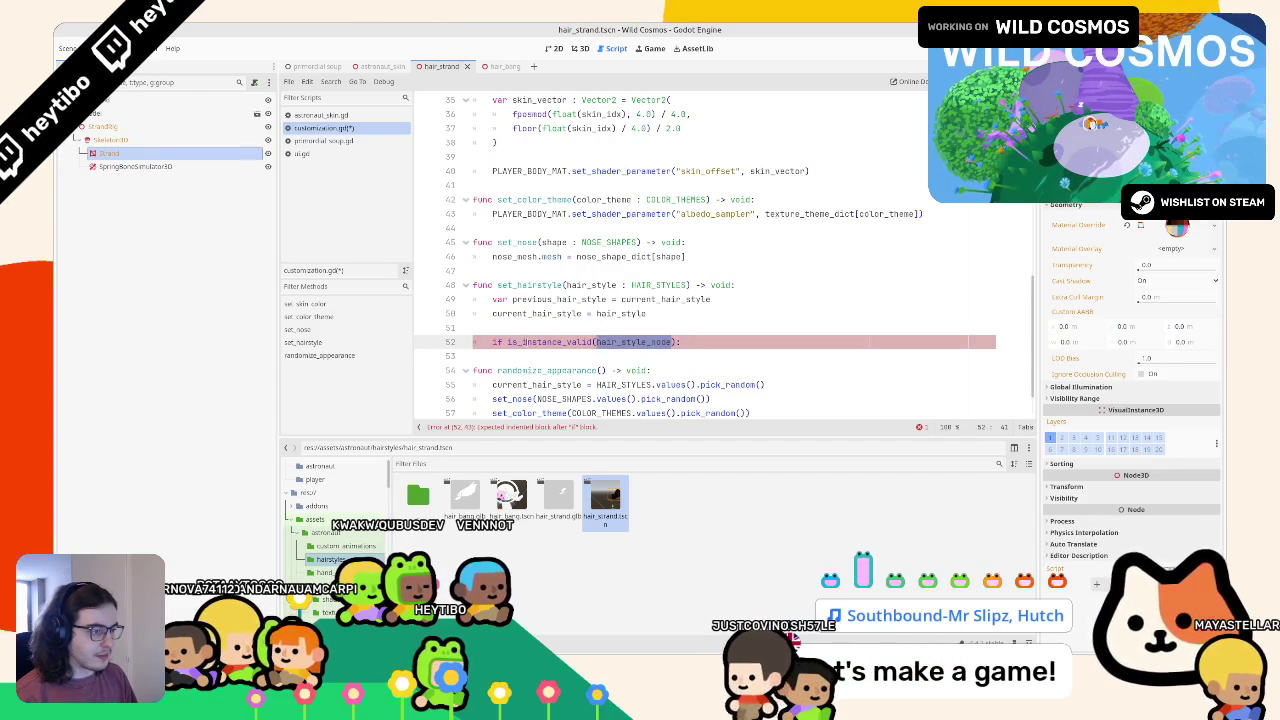
# Step: Complete 'if hair_style_node && is_instance_valid(hair_style_node):' with hair_style_node.queue_free()
pyautogui.write('hair_style_node &&')
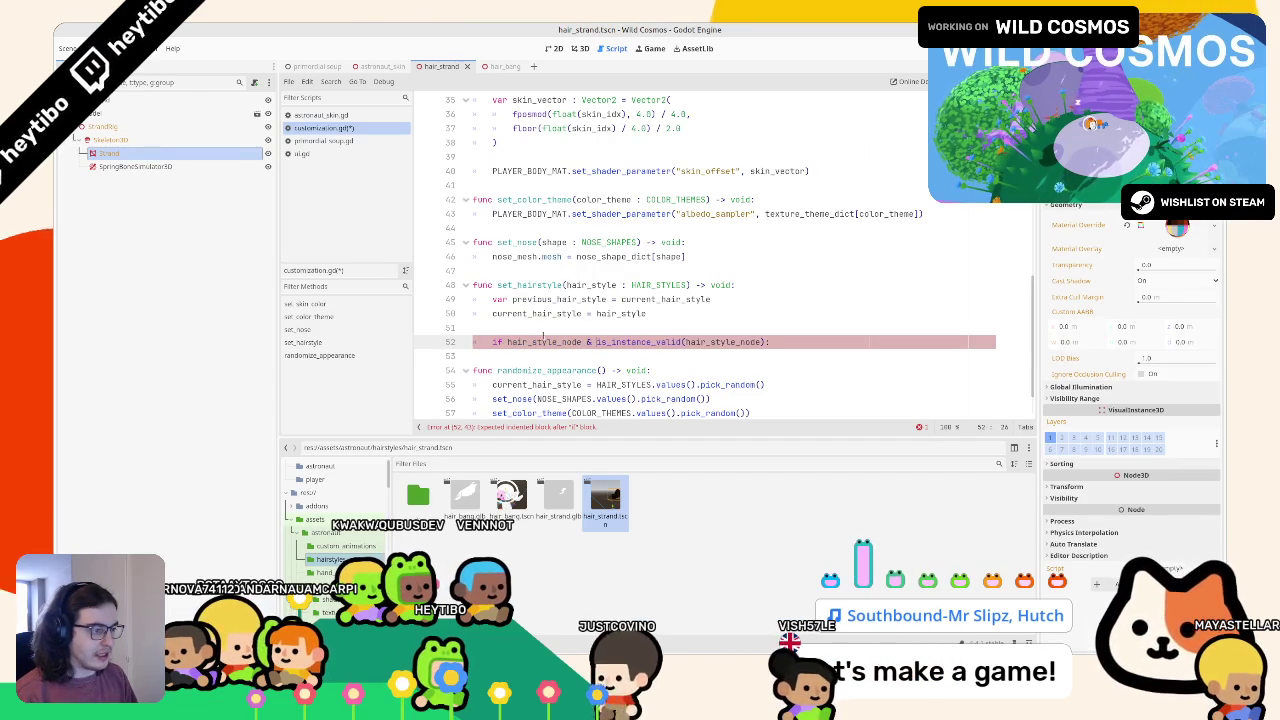
pyautogui.click(820, 350)
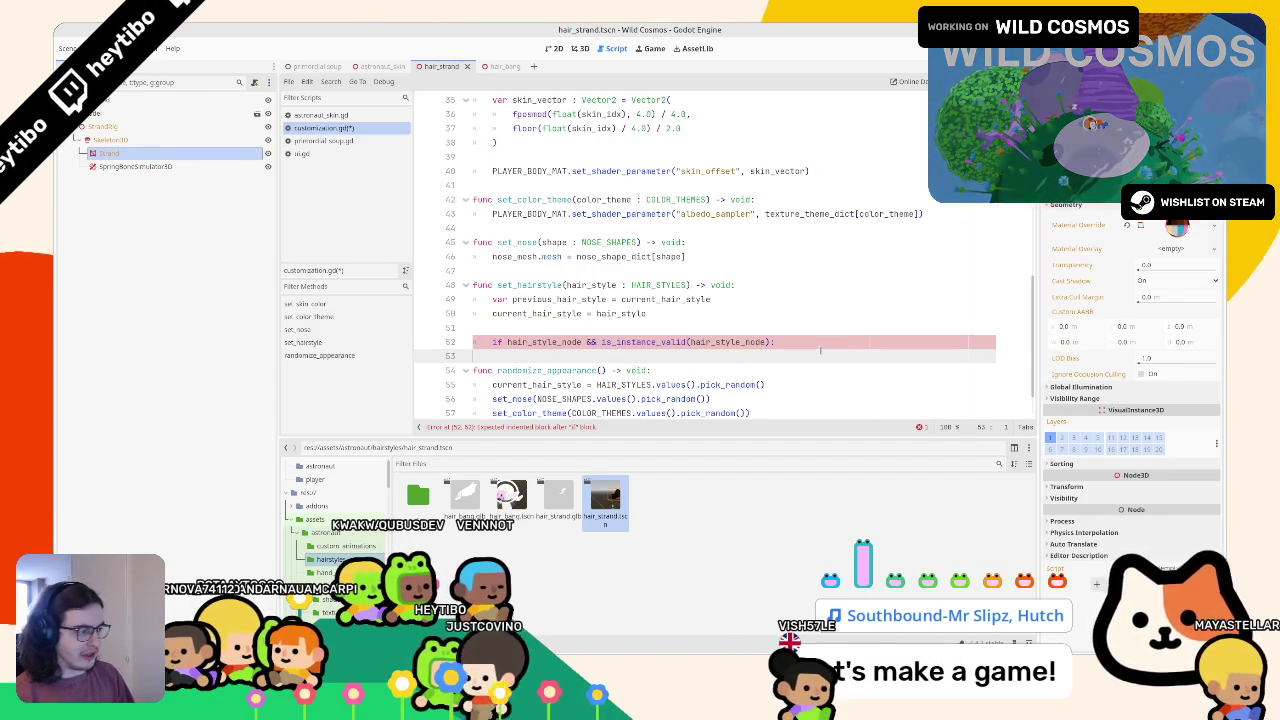
pyautogui.press('Return')
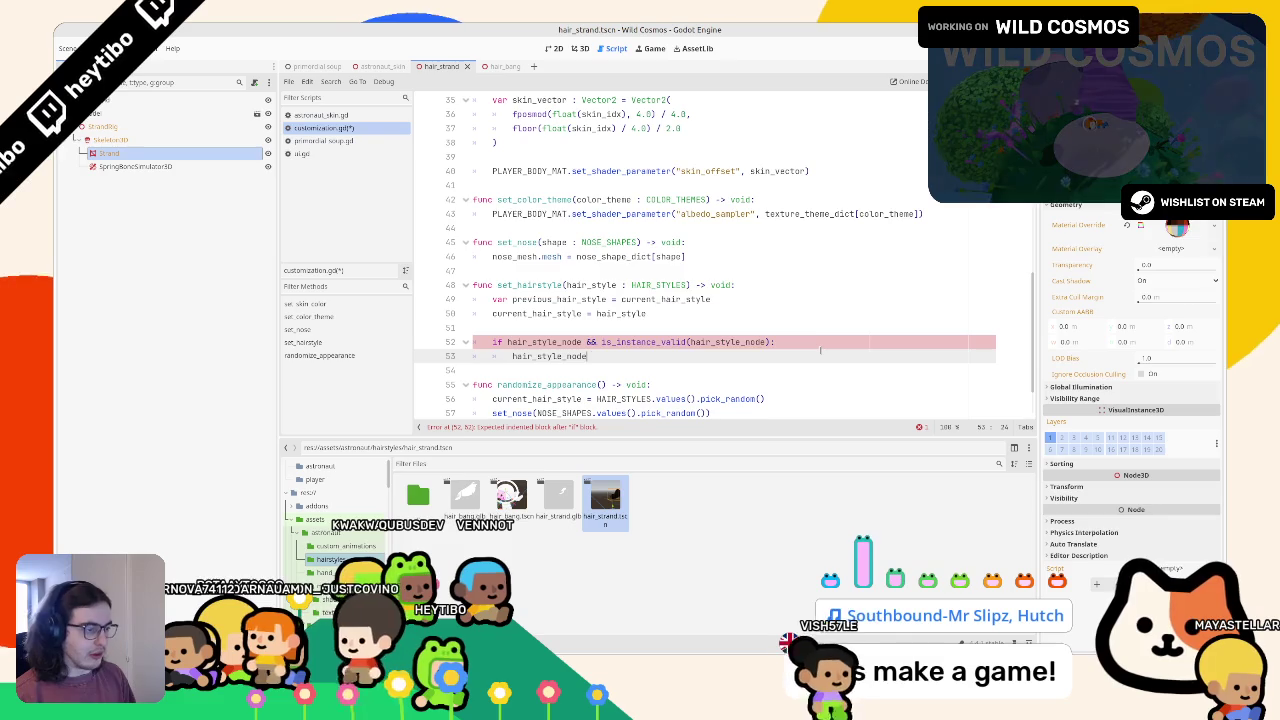
pyautogui.write('.queue_free()')
pyautogui.press('Return')
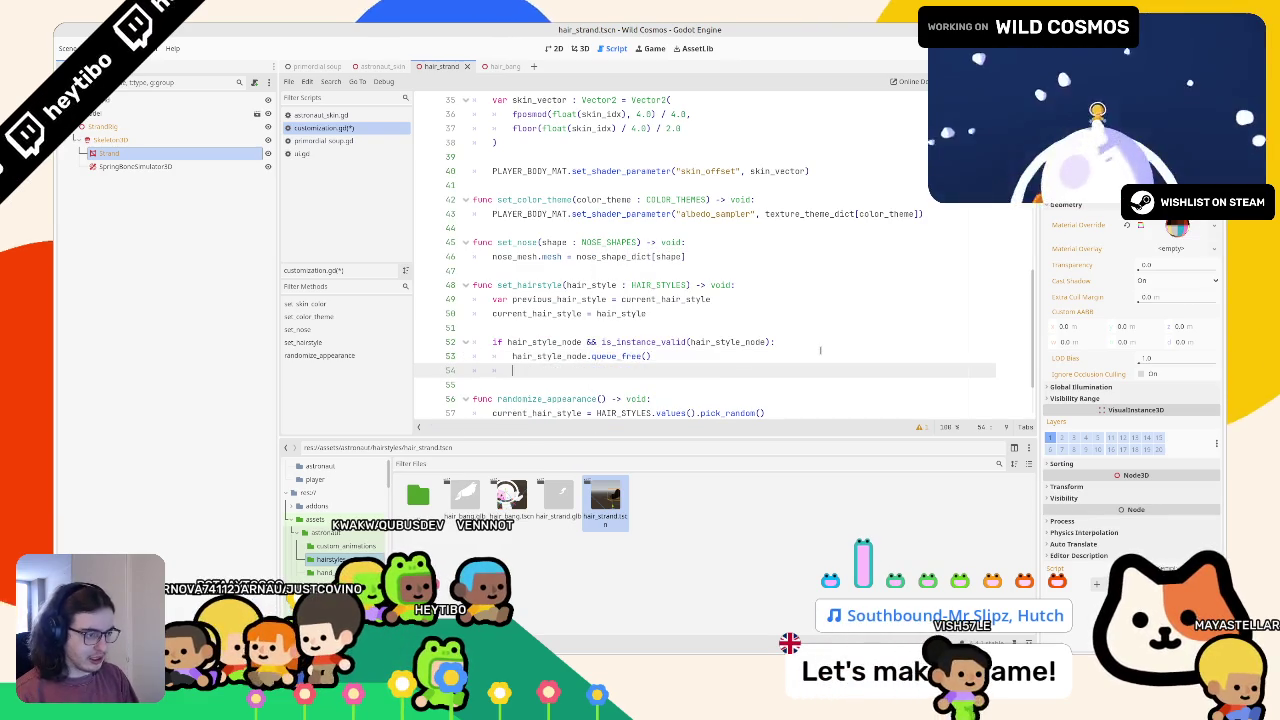
pyautogui.press('BackSpace')
pyautogui.press('BackSpace')
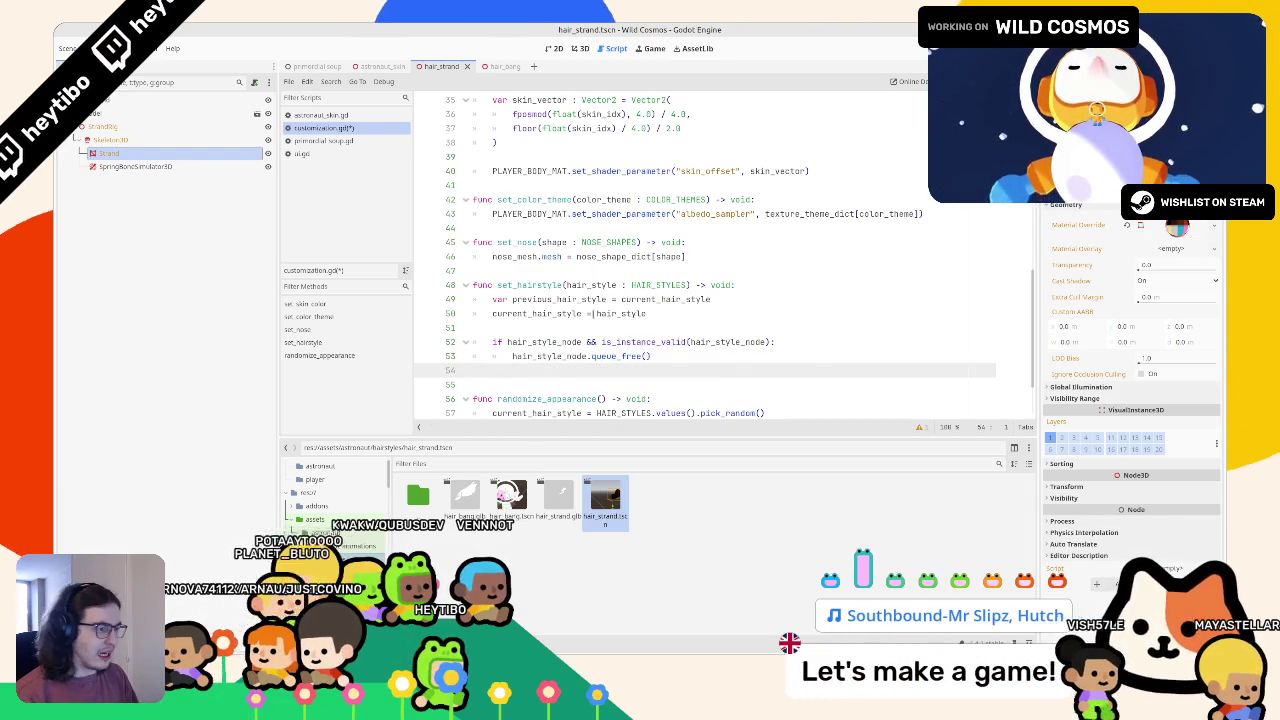
# Step: Delete the unused previous_hair_style line
pyautogui.tripleClick(550, 300)
pyautogui.press('BackSpace')
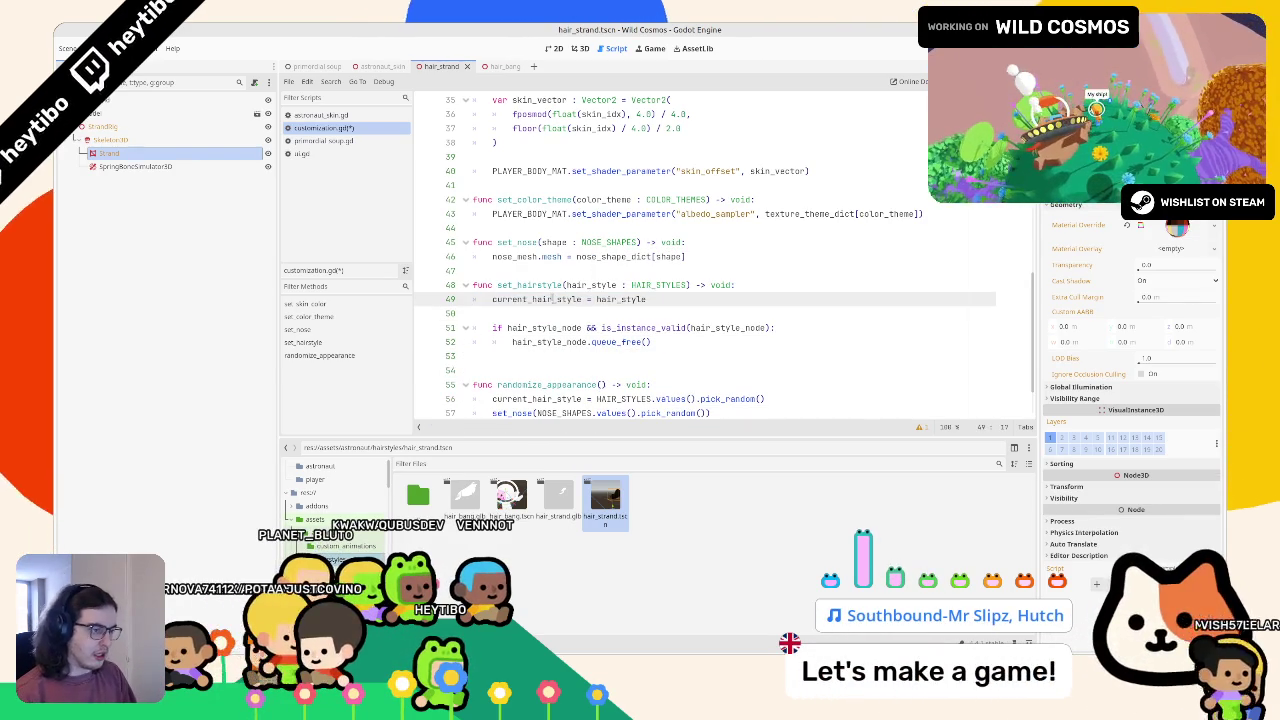
pyautogui.doubleClick(548, 299)
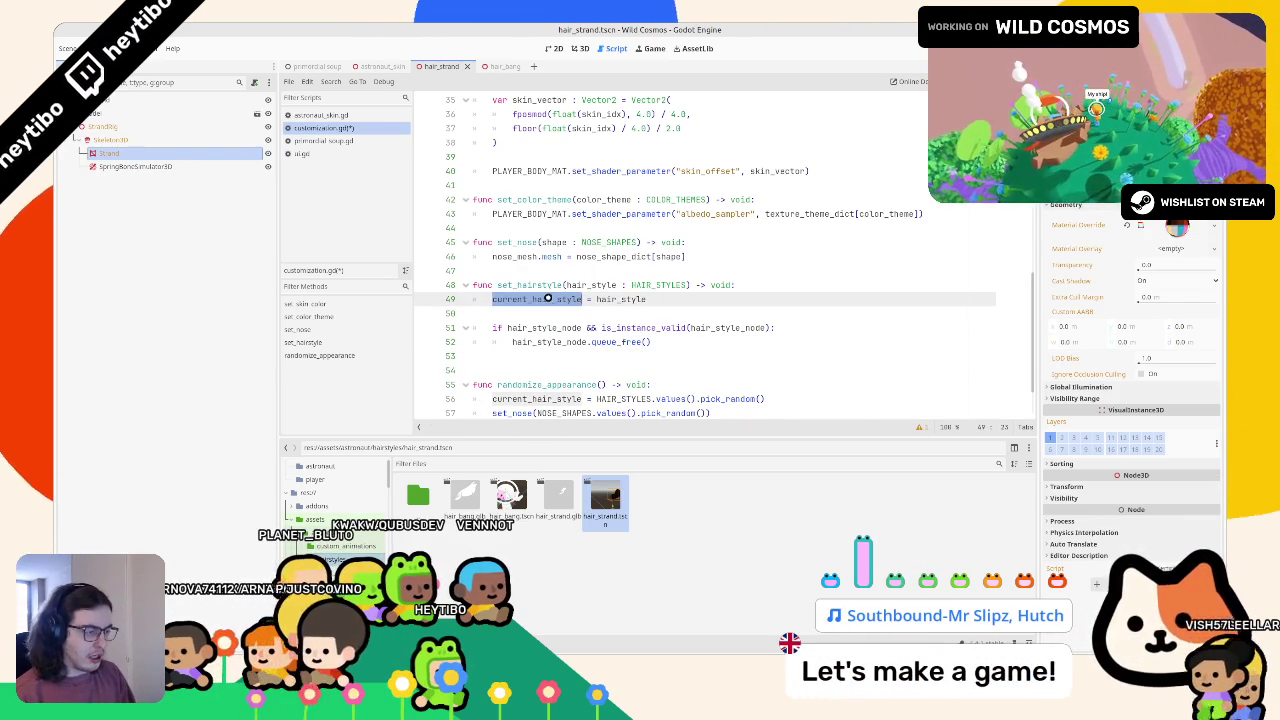
# Step: Add spacing below the if block and begin a new '= hair_st' assignment
pyautogui.click(552, 356)
pyautogui.click(692, 342)
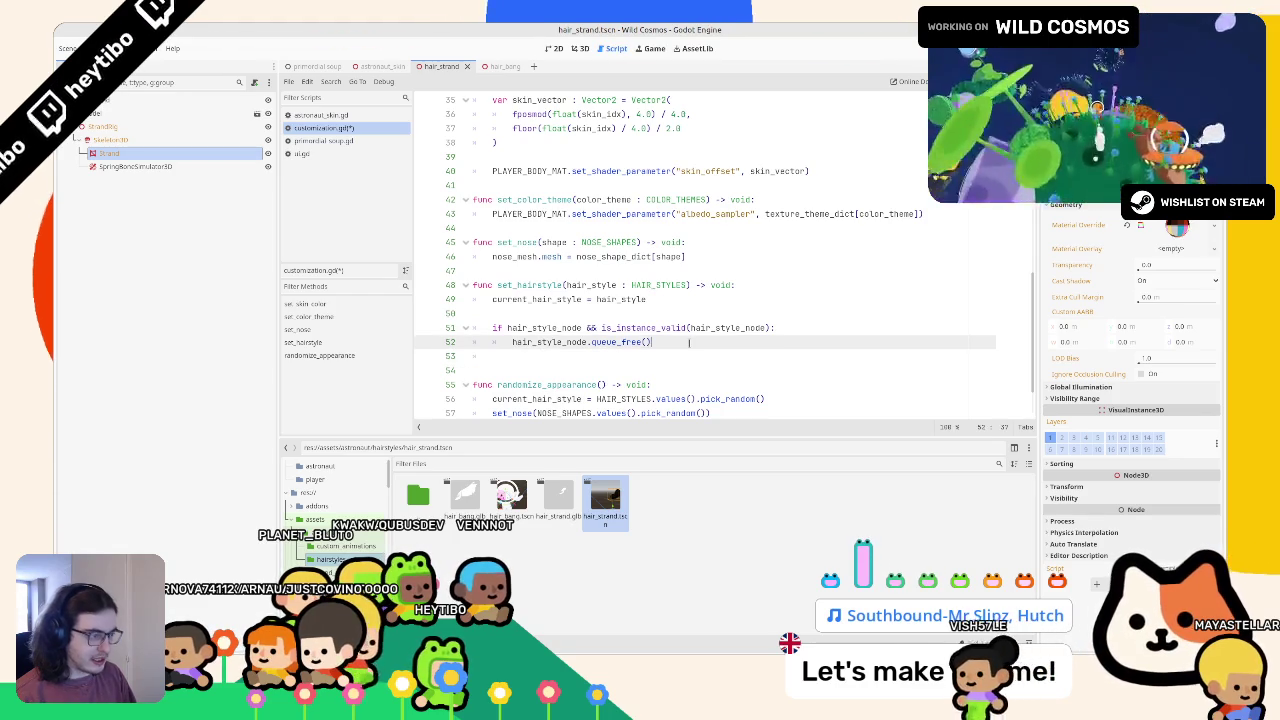
pyautogui.press('Return')
pyautogui.press('BackSpace')
pyautogui.press('Return')
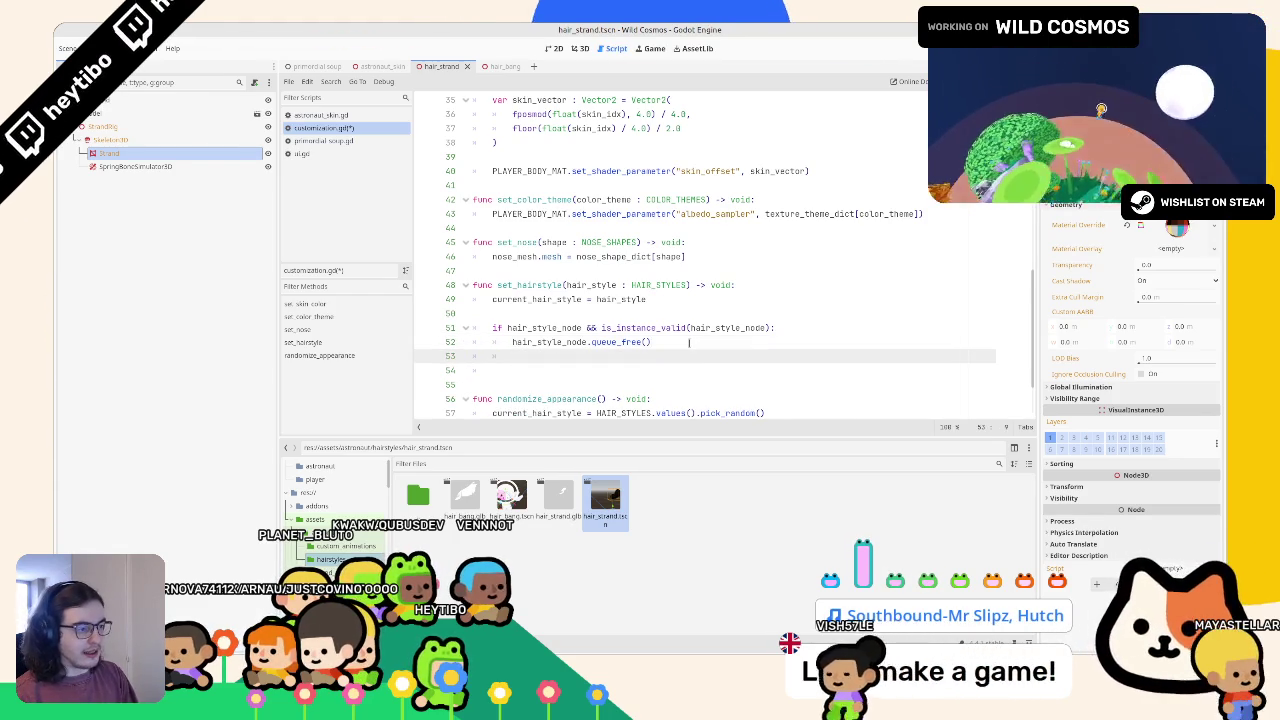
pyautogui.press('Down')
pyautogui.press('Up')
pyautogui.press('Down')
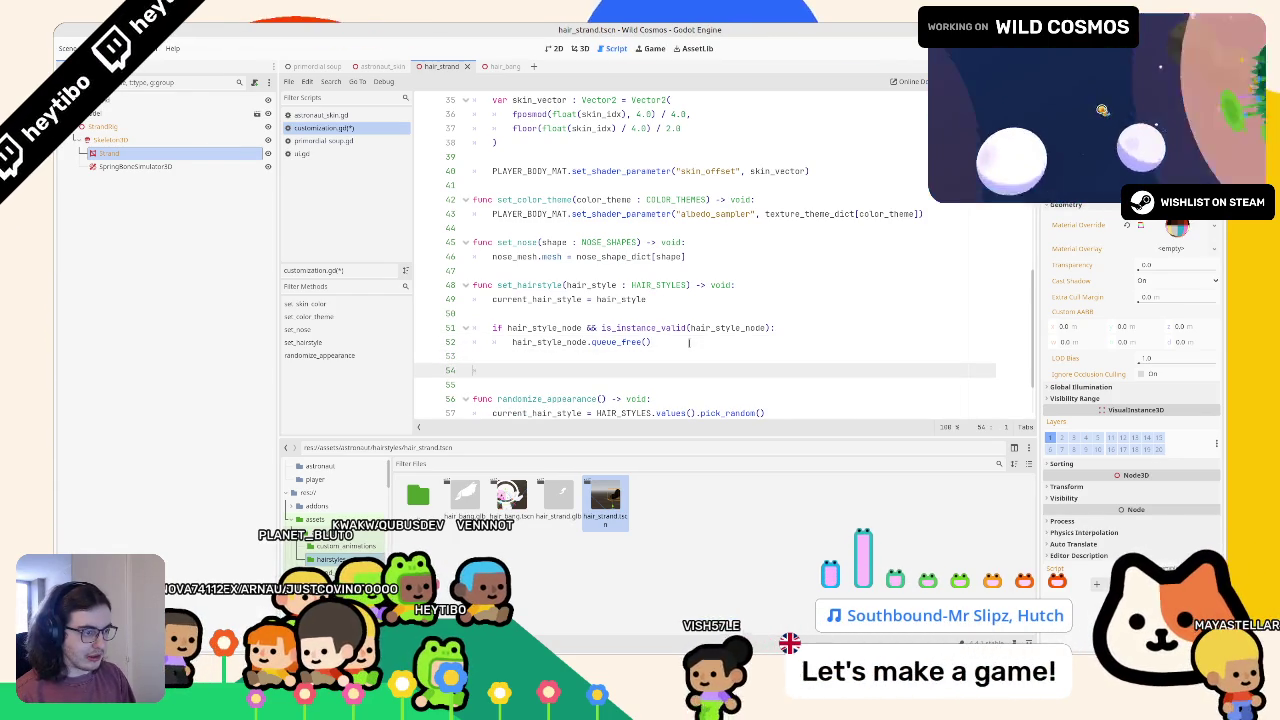
pyautogui.click(556, 306)
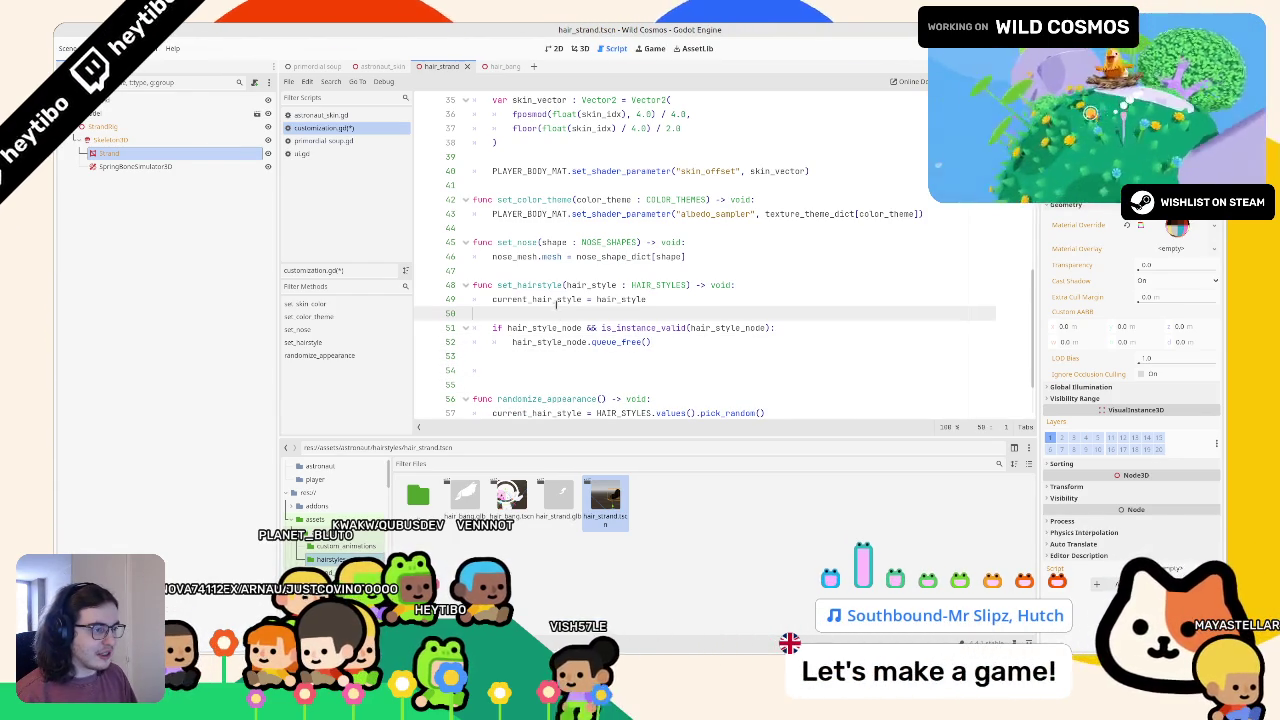
pyautogui.click(536, 366)
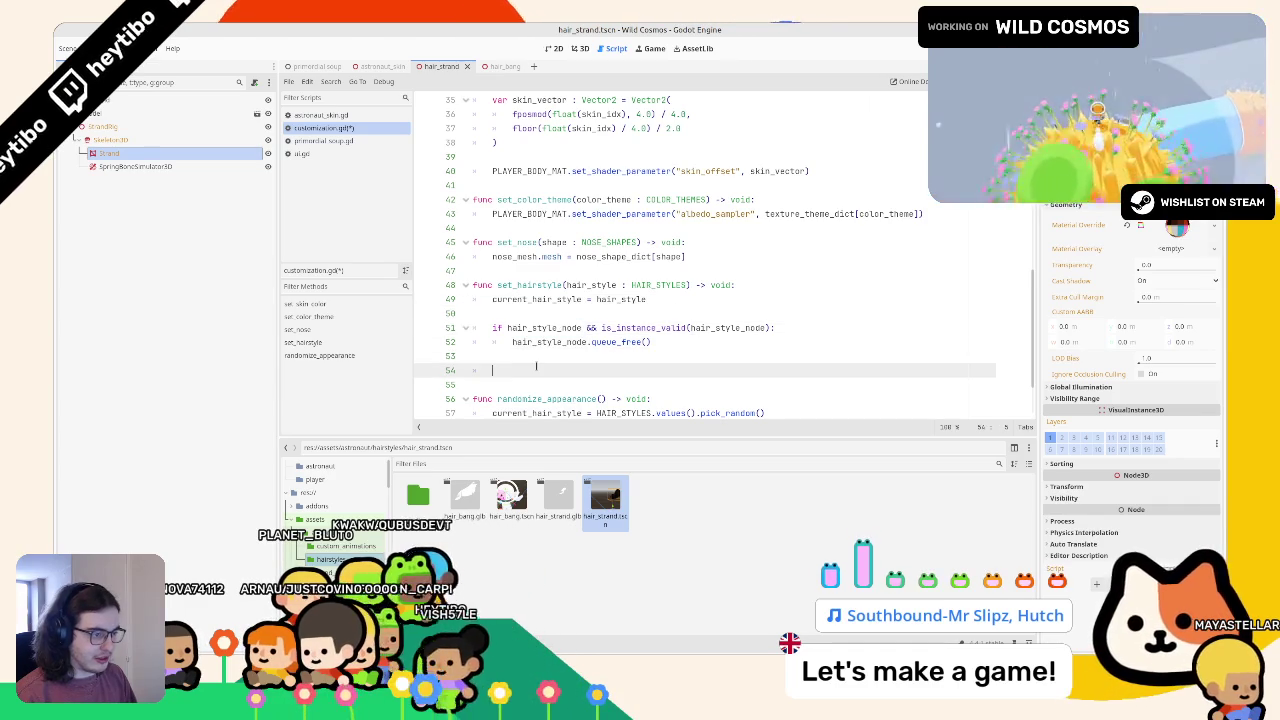
pyautogui.write('hair_style_node= ')
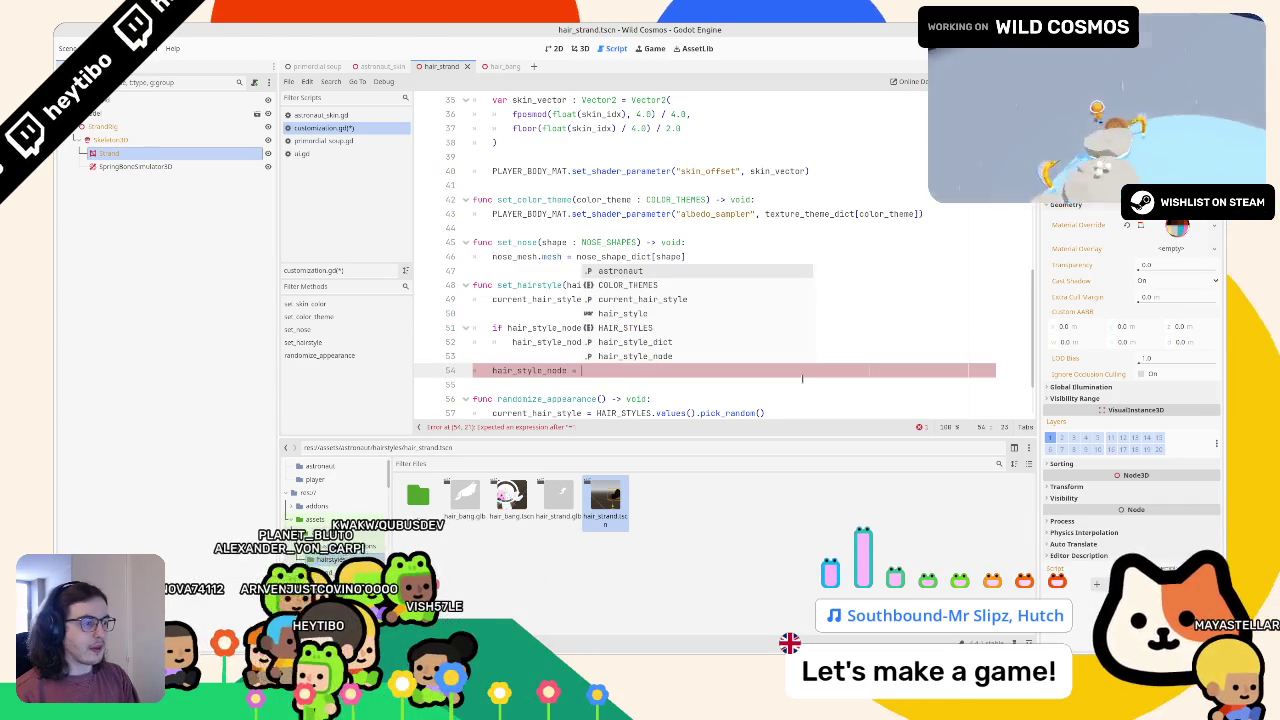
pyautogui.write('hai')
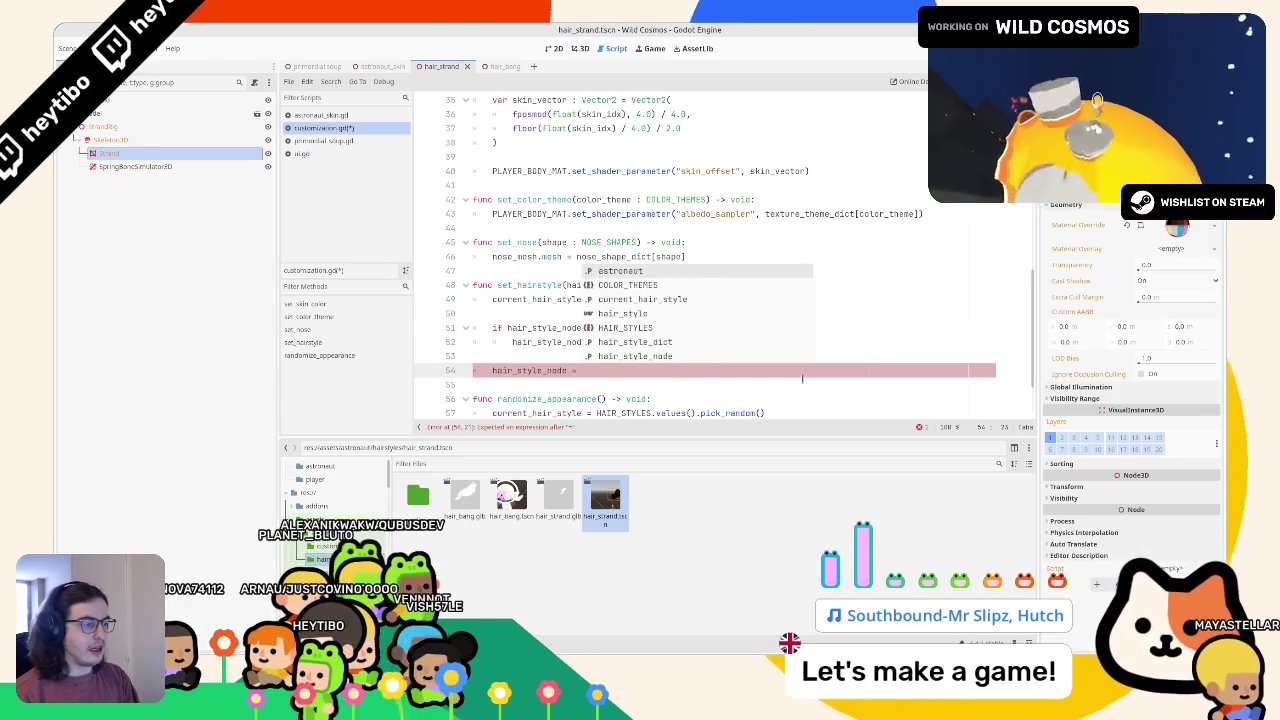
pyautogui.write('r_st')
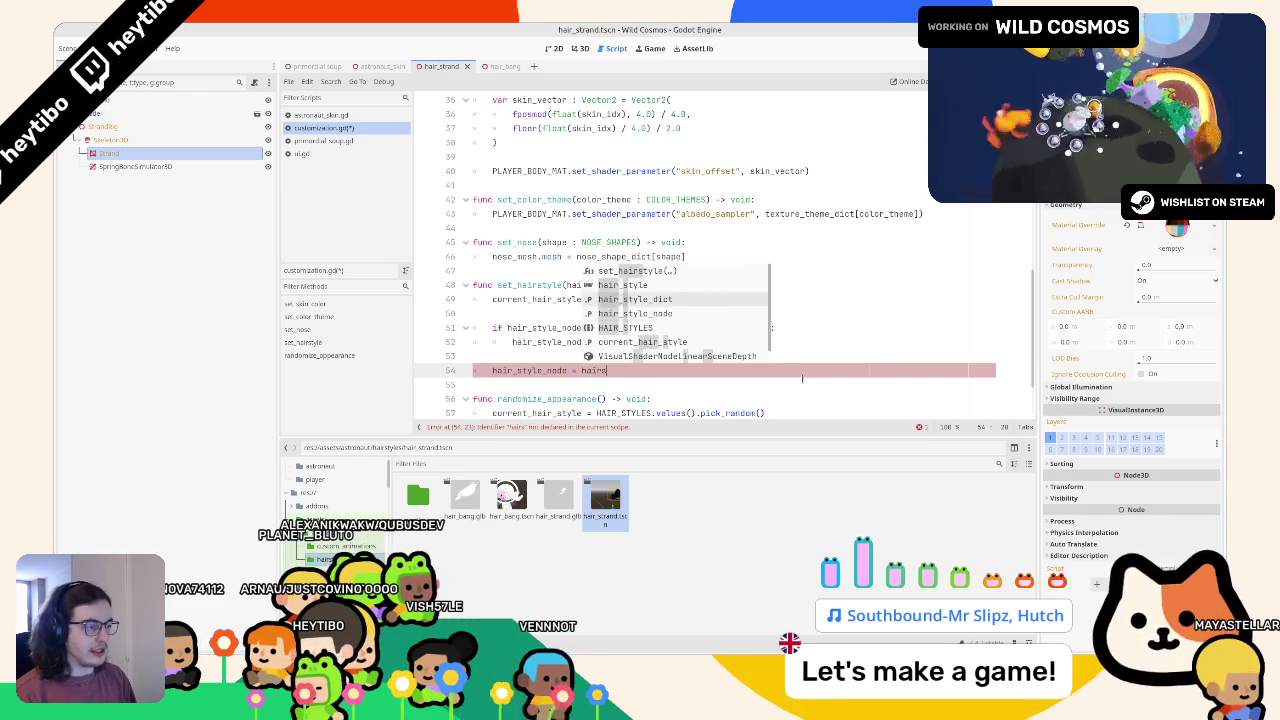
# Step: Write hair_style_node = hair_style_dict[current_hair_style].instantiate() on line 54
pyautogui.press('Return')
pyautogui.write('[cur')
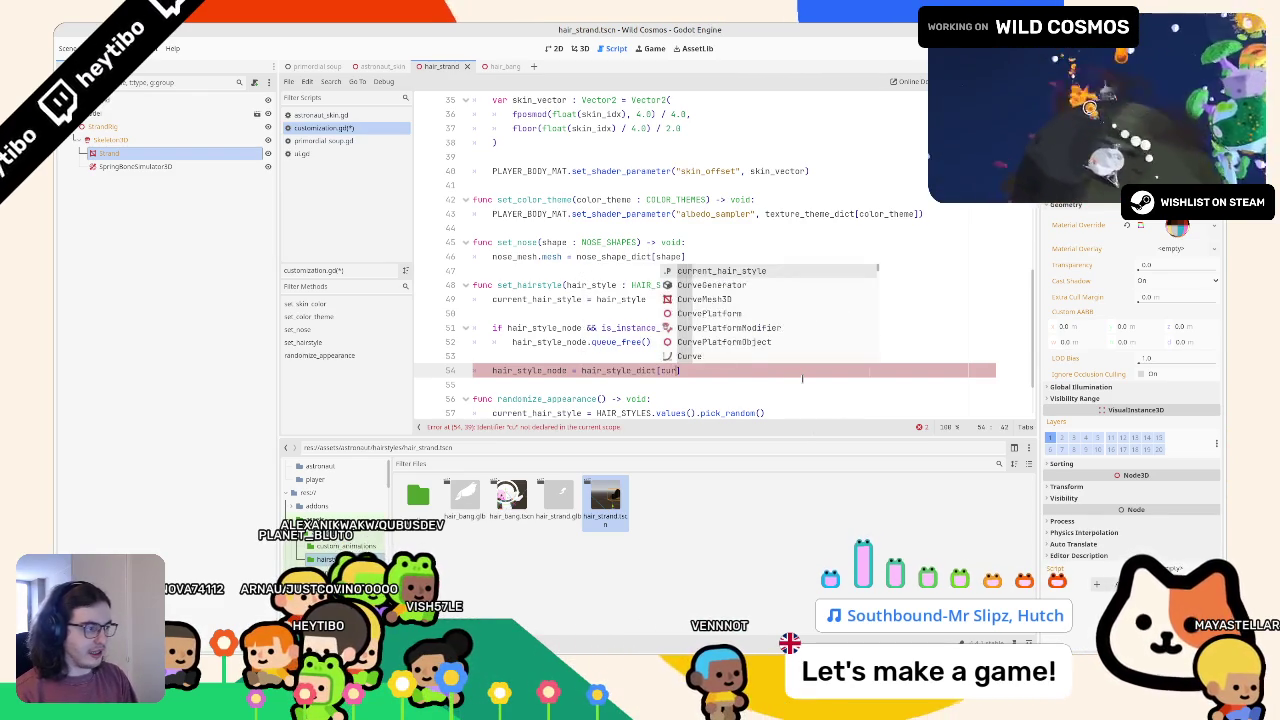
pyautogui.press('Return')
pyautogui.write(']')
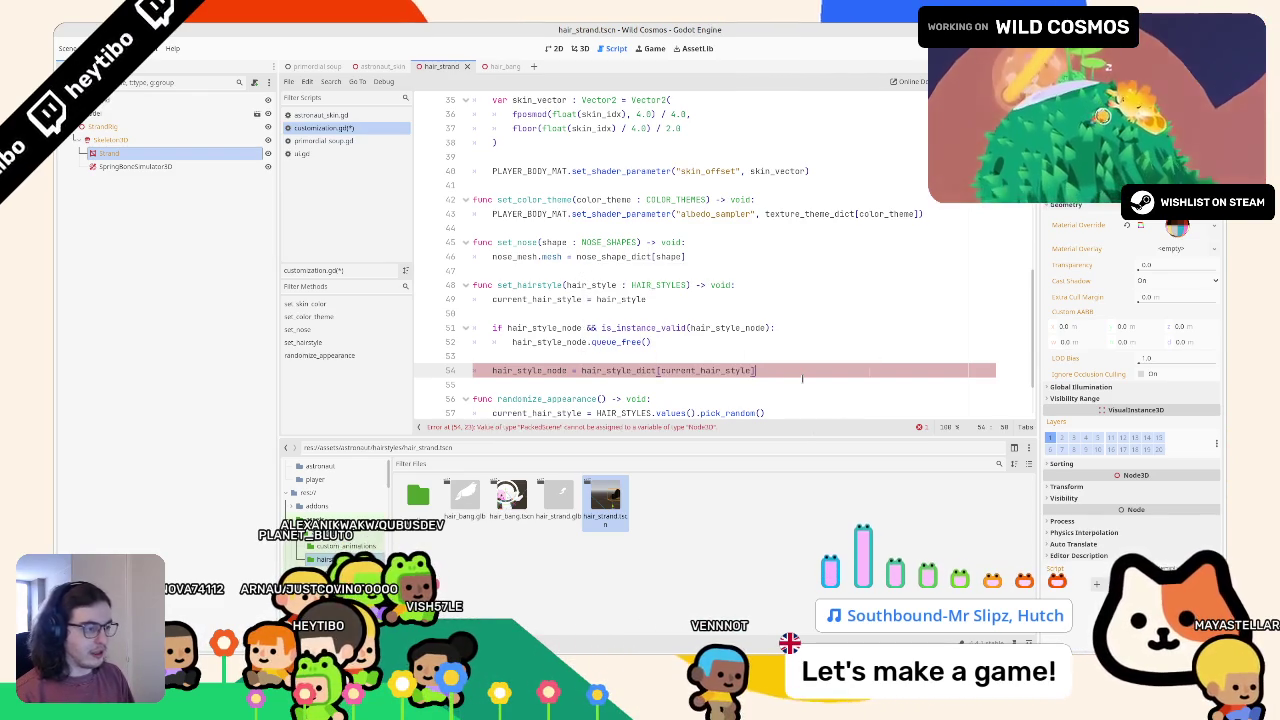
pyautogui.write('.instantiate(')
pyautogui.press('Return')
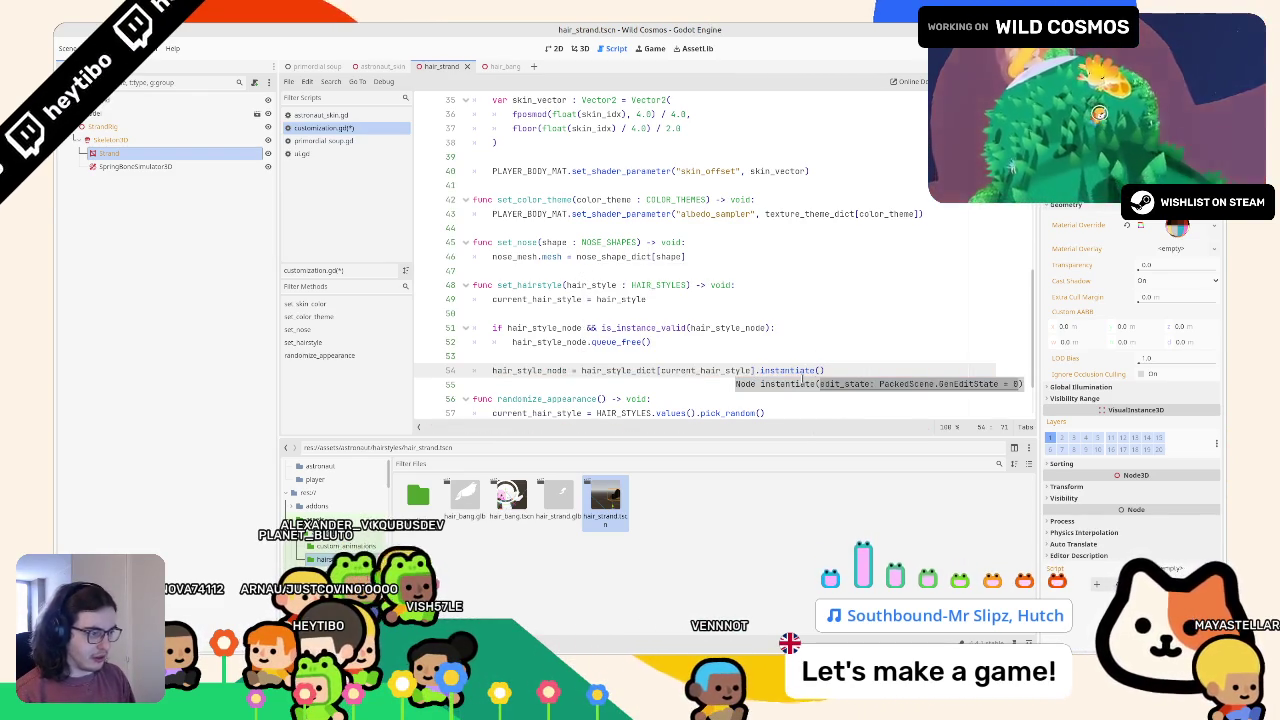
pyautogui.press('Return')
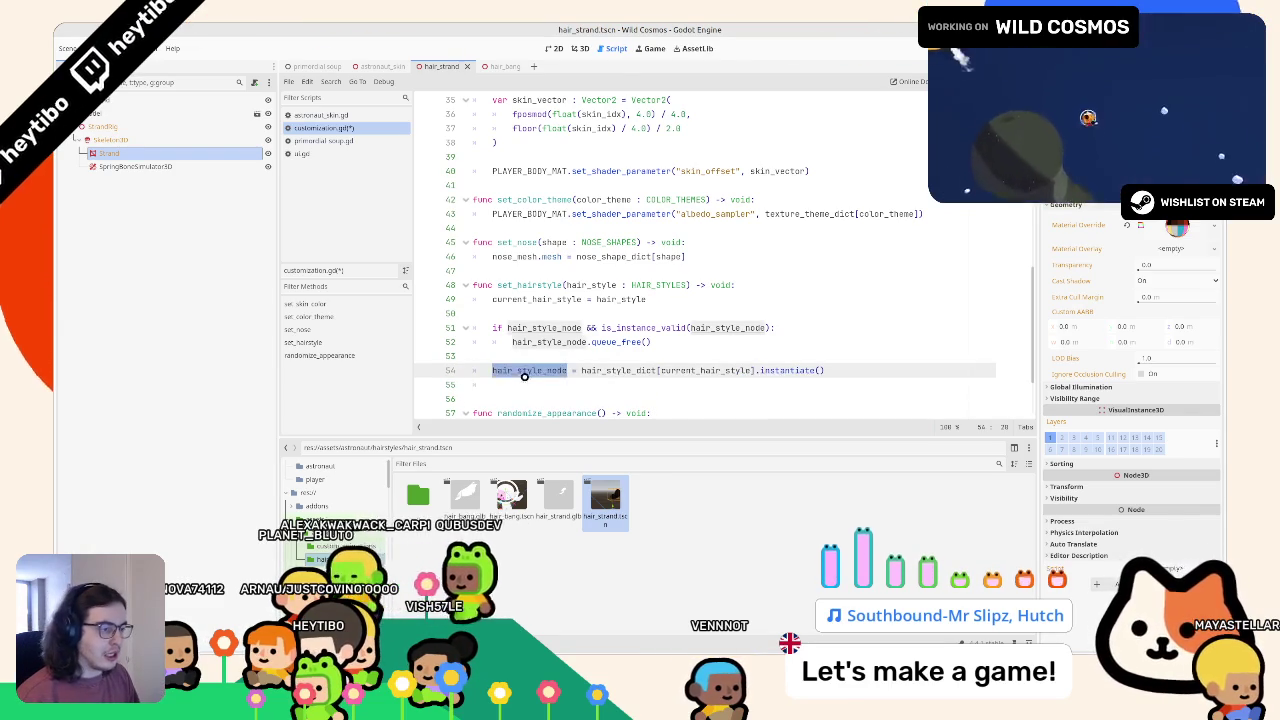
# Step: Add head_attachment_3d.add_child(hair_style_node) on the line below the instantiate call
pyautogui.moveTo(181, 153)
pyautogui.mouseDown()
pyautogui.moveTo(291, 61)
pyautogui.moveTo(645, 352)
pyautogui.mouseUp()
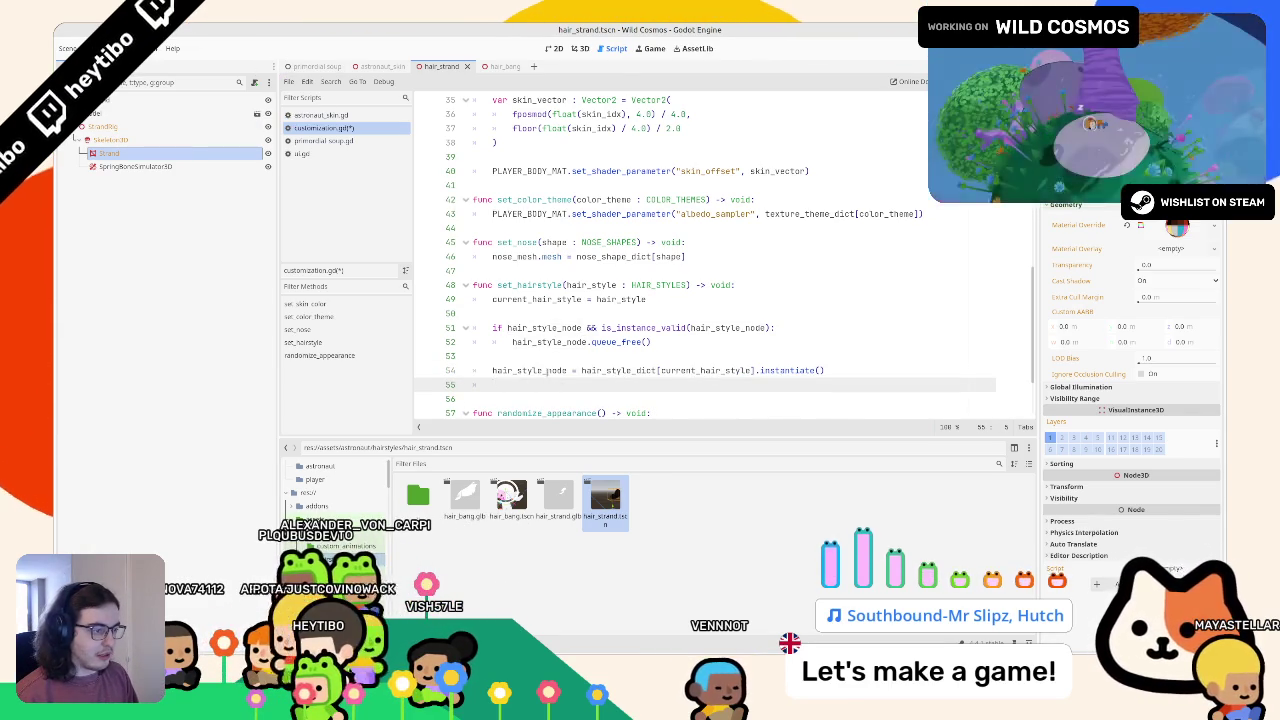
pyautogui.doubleClick(530, 370)
pyautogui.click(550, 388)
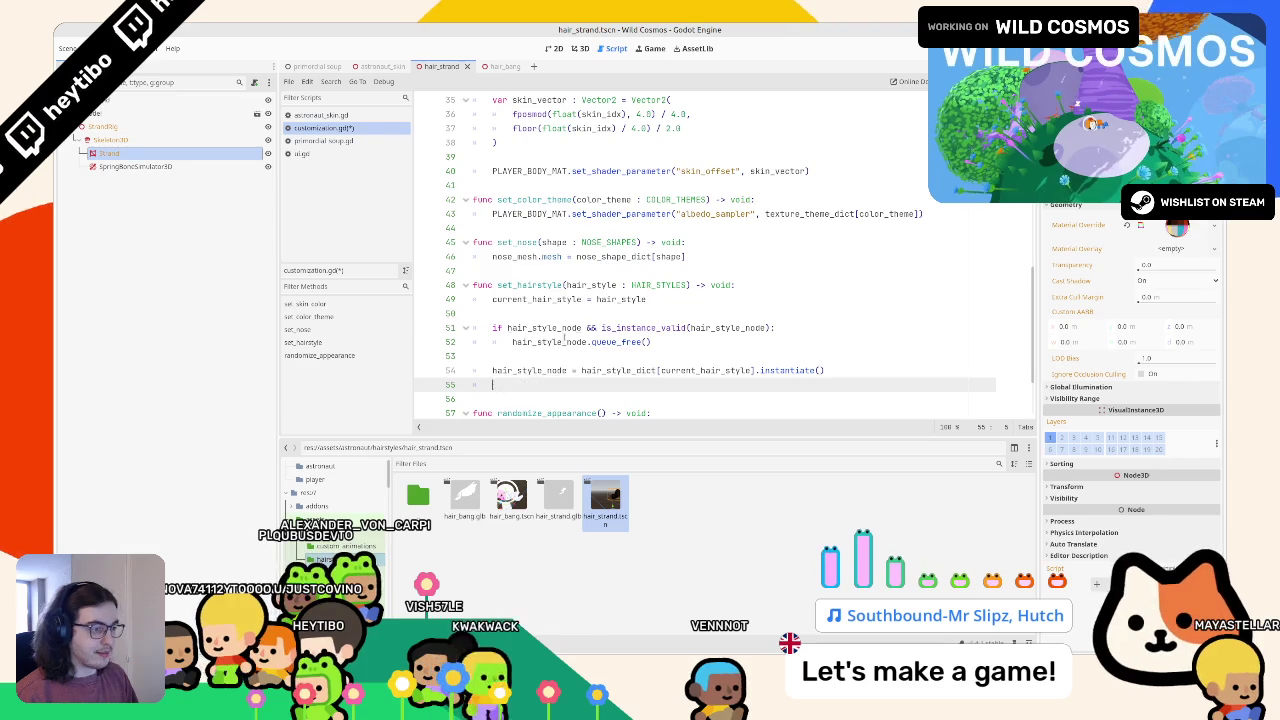
pyautogui.scroll(10, 566, 338)
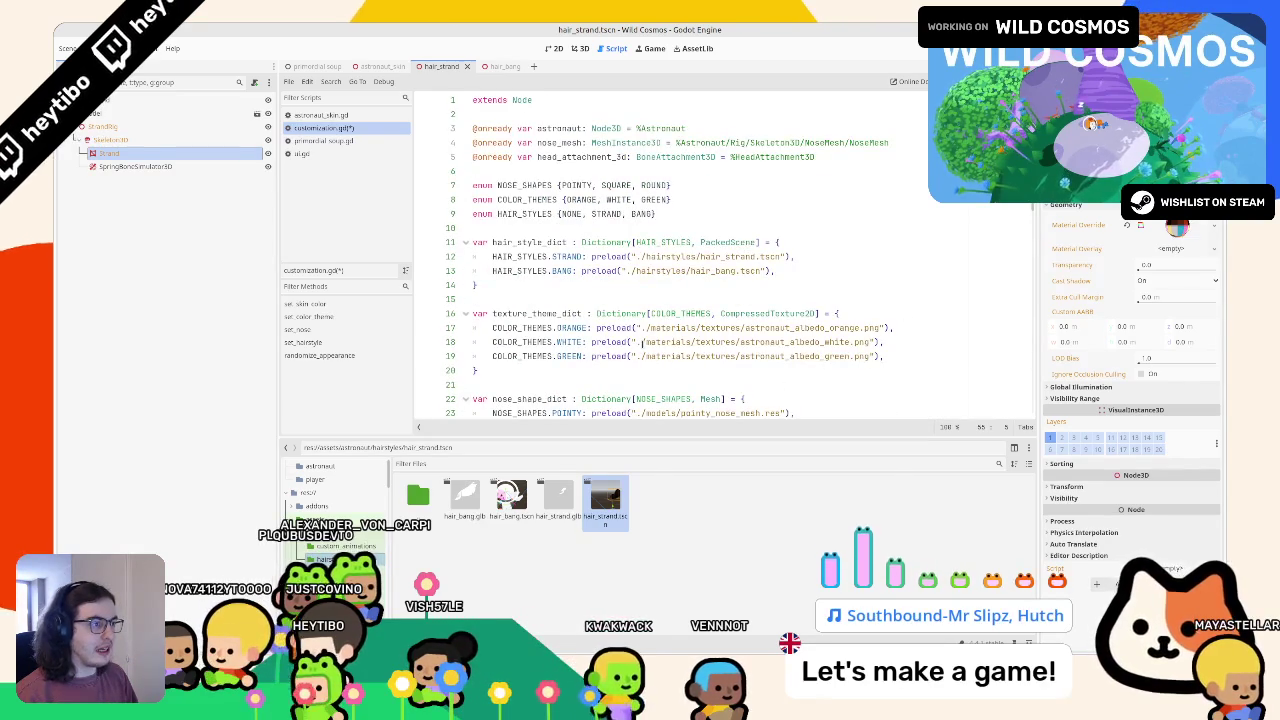
pyautogui.write('he')
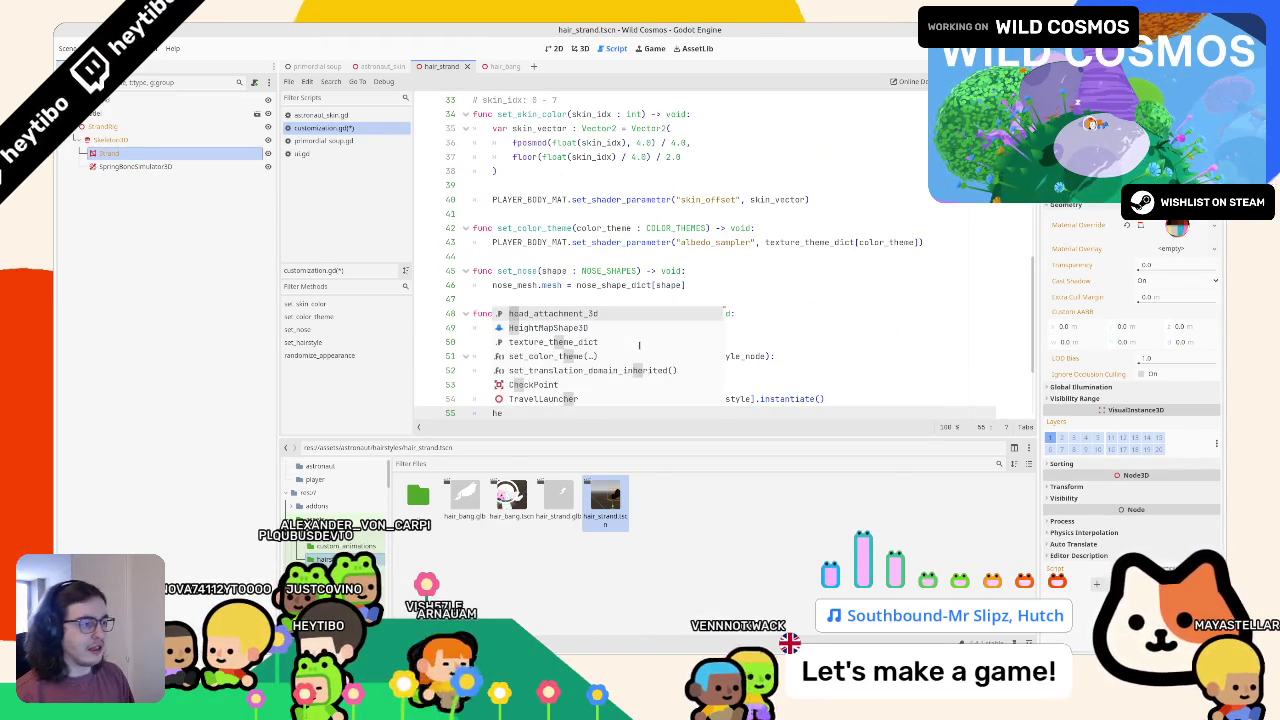
pyautogui.press('Return')
pyautogui.write('.')
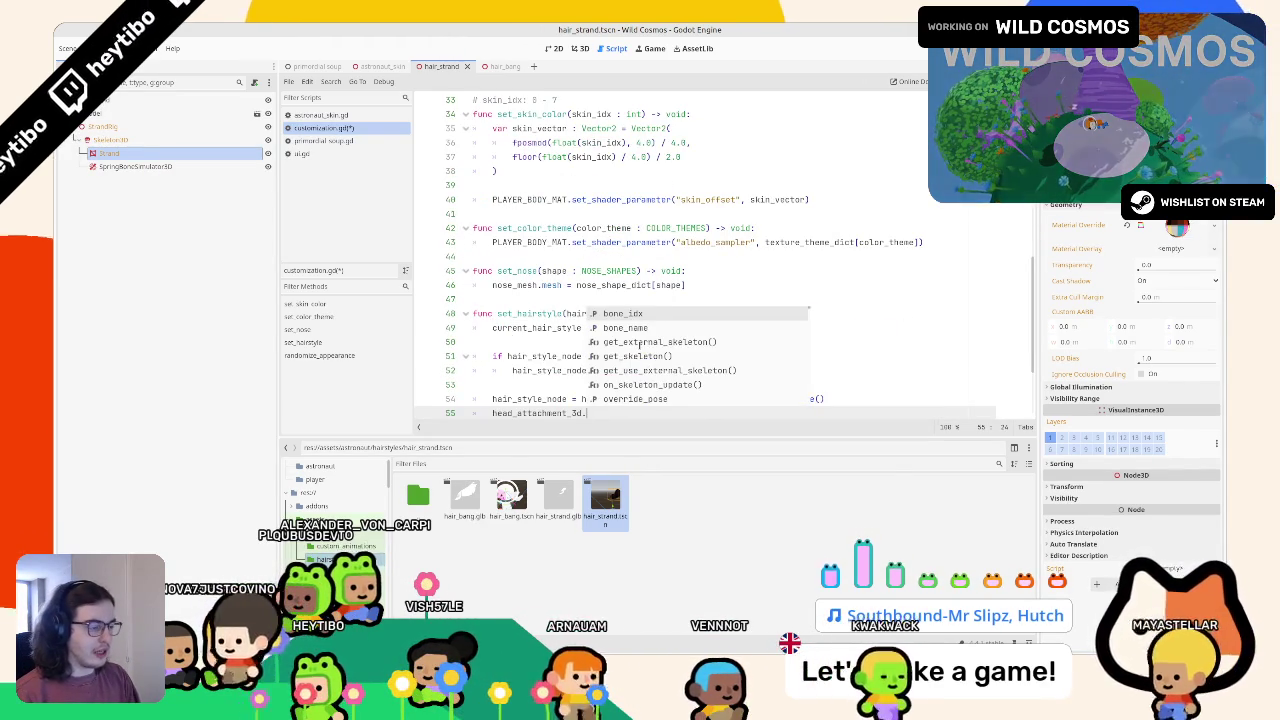
pyautogui.write('add_c')
pyautogui.press('Return')
pyautogui.write('hair')
pyautogui.press('Return')
# Step: Insert a blank line above the instantiate line and review the hair_style_node references
pyautogui.scroll(-3, 728, 285)
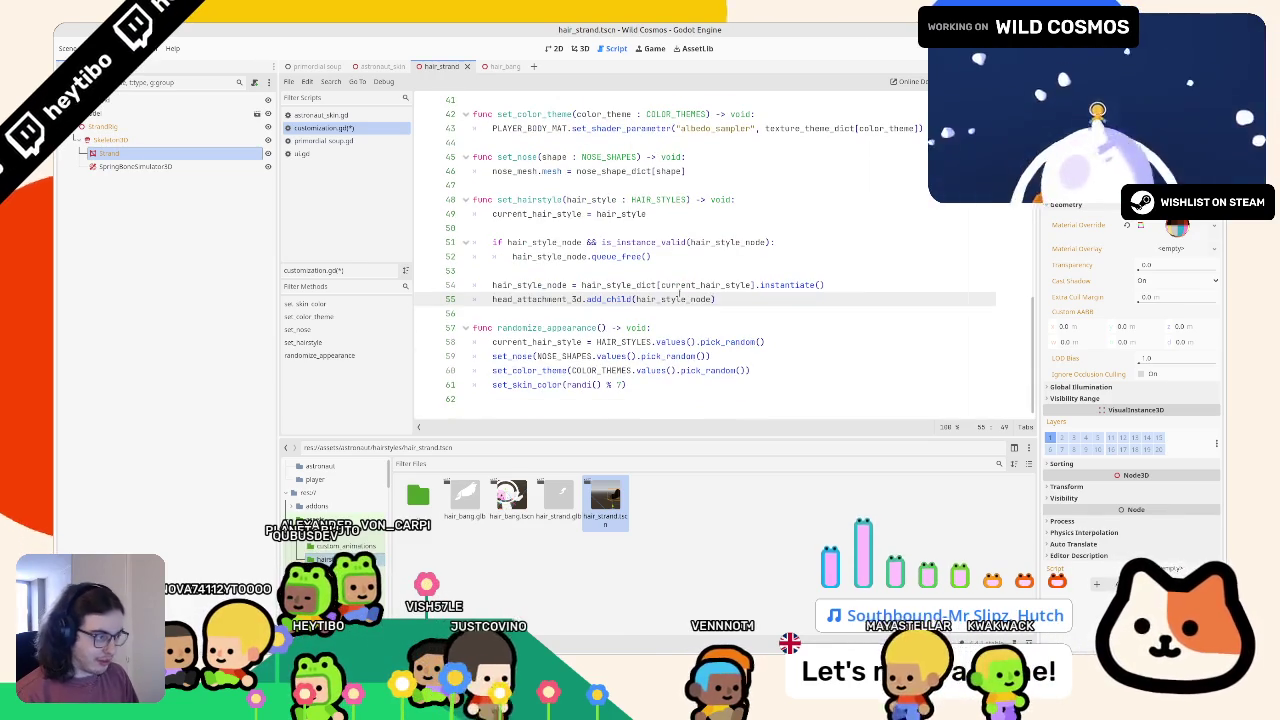
pyautogui.click(728, 285)
pyautogui.click(731, 263)
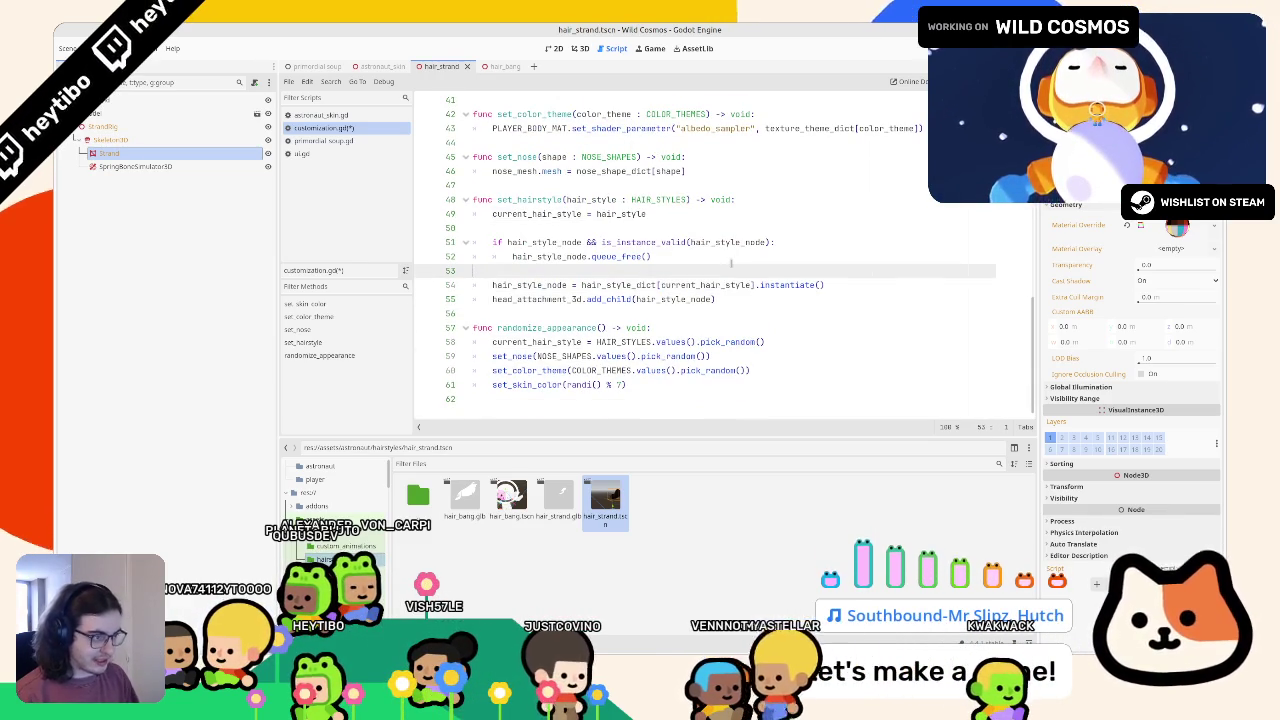
pyautogui.press('Return')
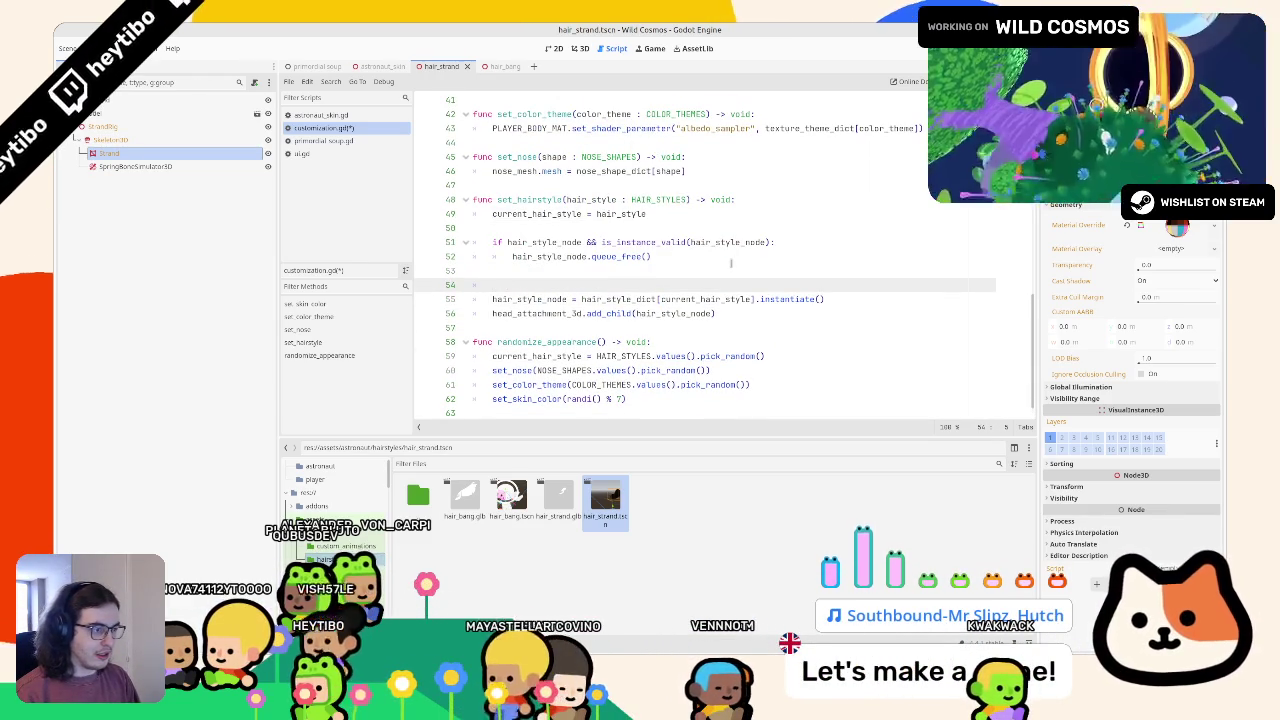
pyautogui.doubleClick(715, 242)
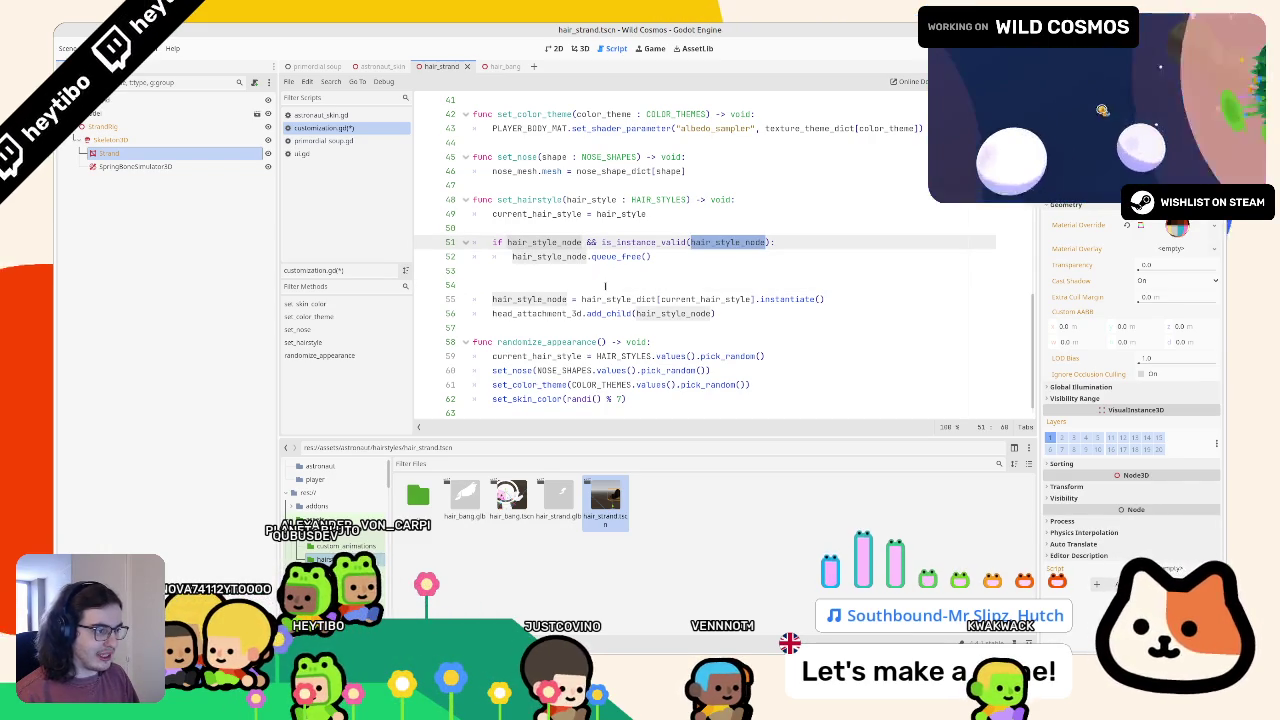
# Step: Add 'if current_hair_style == HAIR_STYLES.NONE:' setting hair_style_node = null, followed by an 'else:'
pyautogui.click(605, 285)
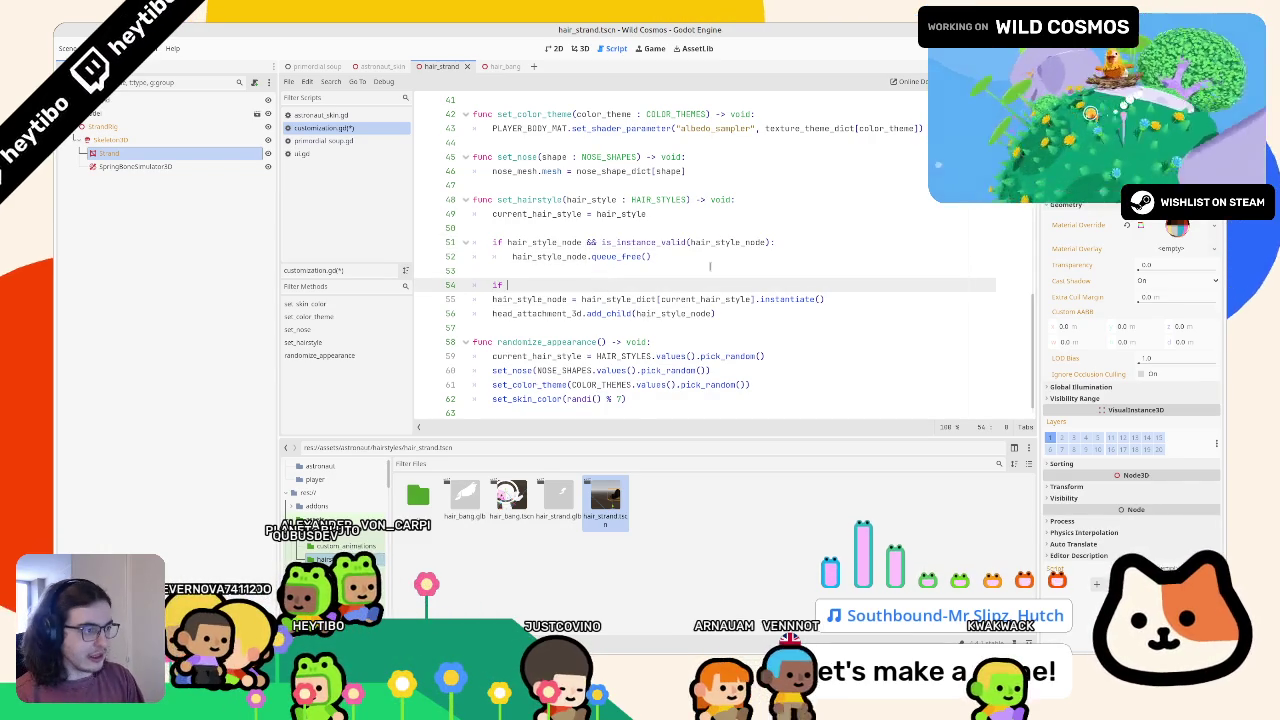
pyautogui.write('current_hair_style ')
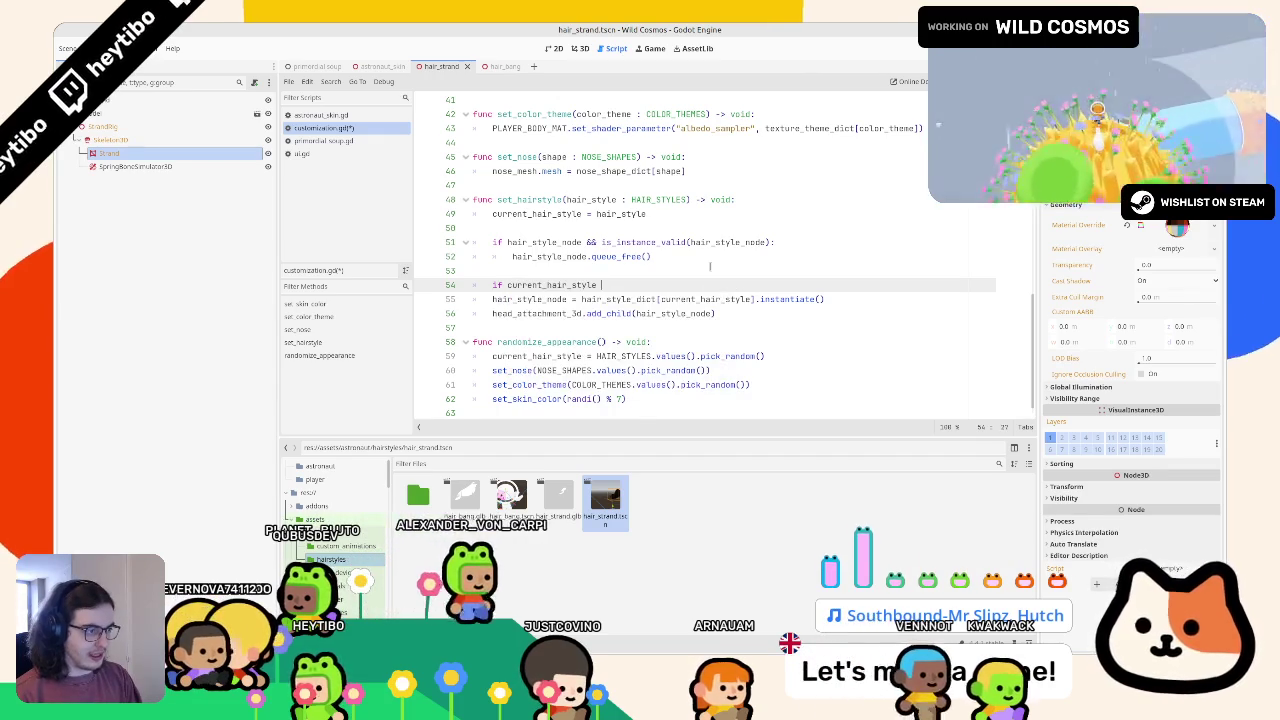
pyautogui.write('== HAIR_STYLES.')
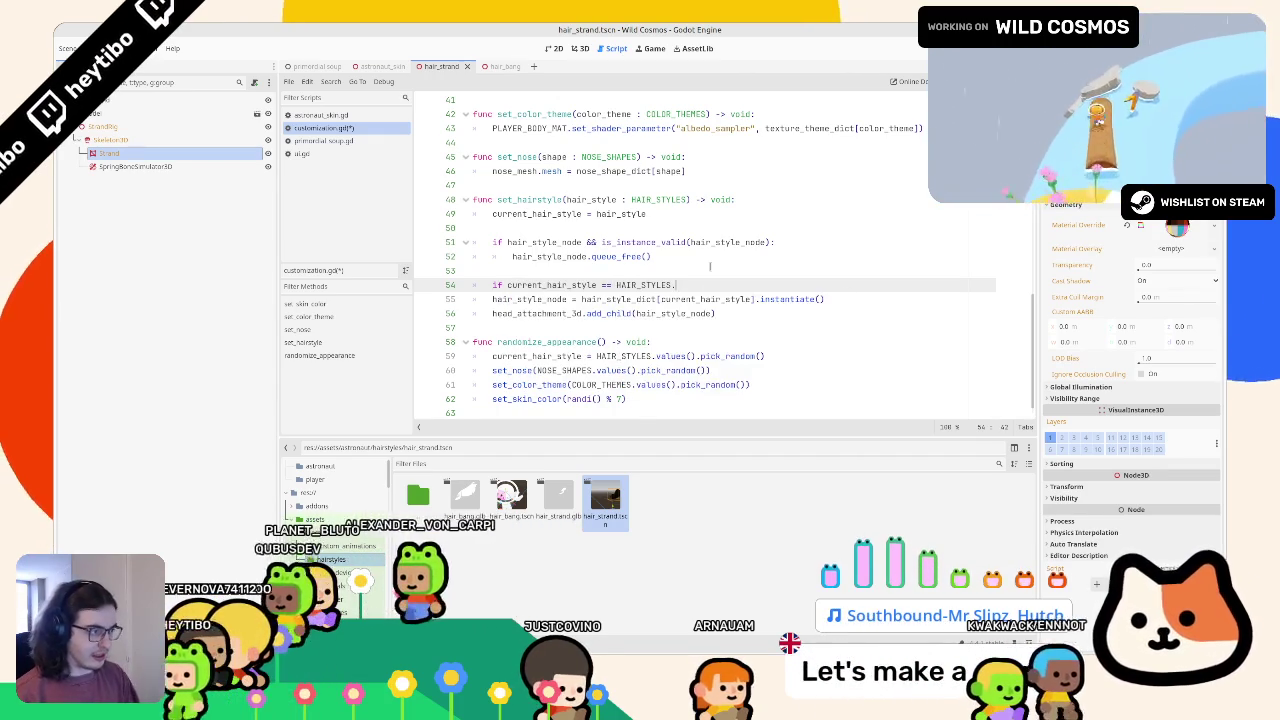
pyautogui.write('NONE')
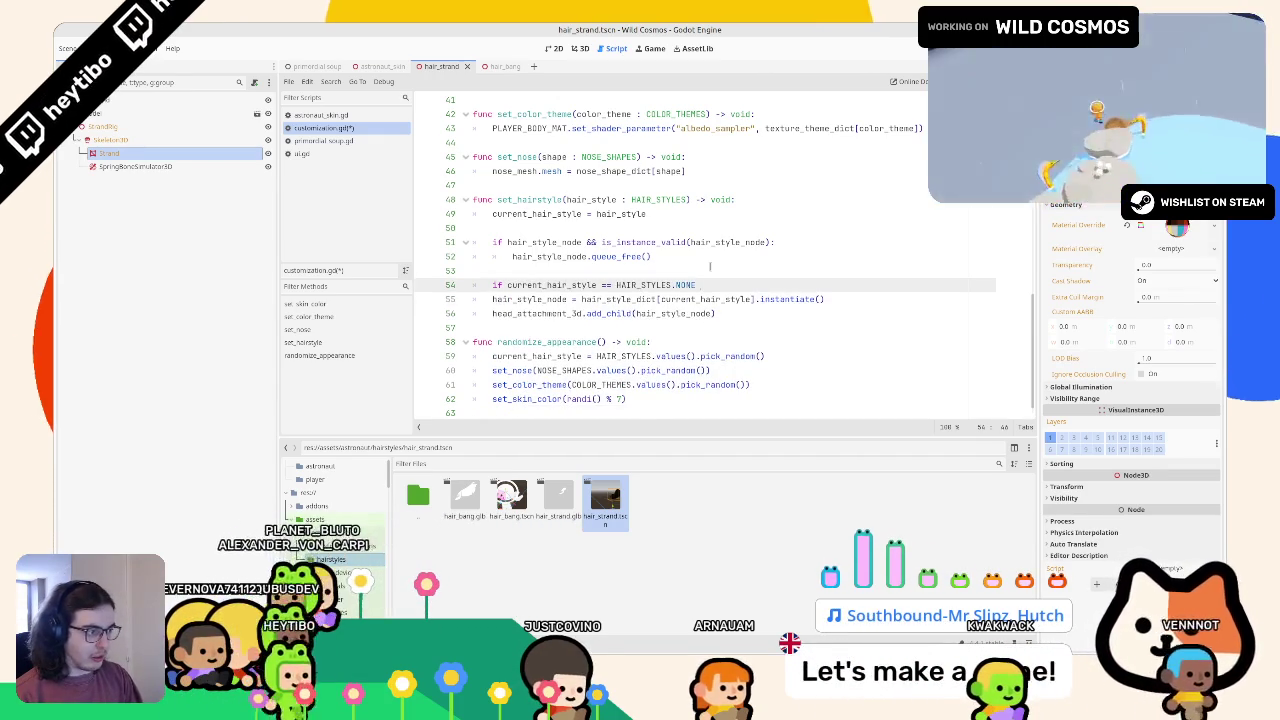
pyautogui.write(':')
pyautogui.press('Return')
pyautogui.write('hair_style_node = ')
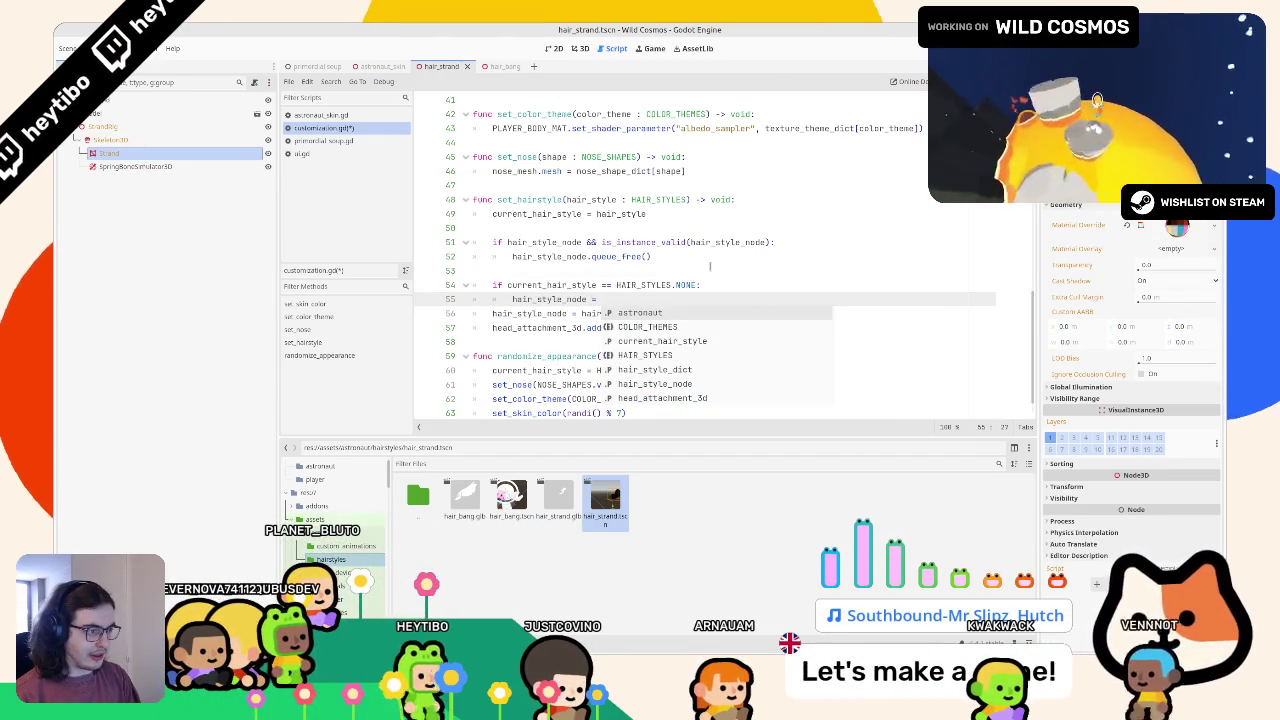
pyautogui.write('null')
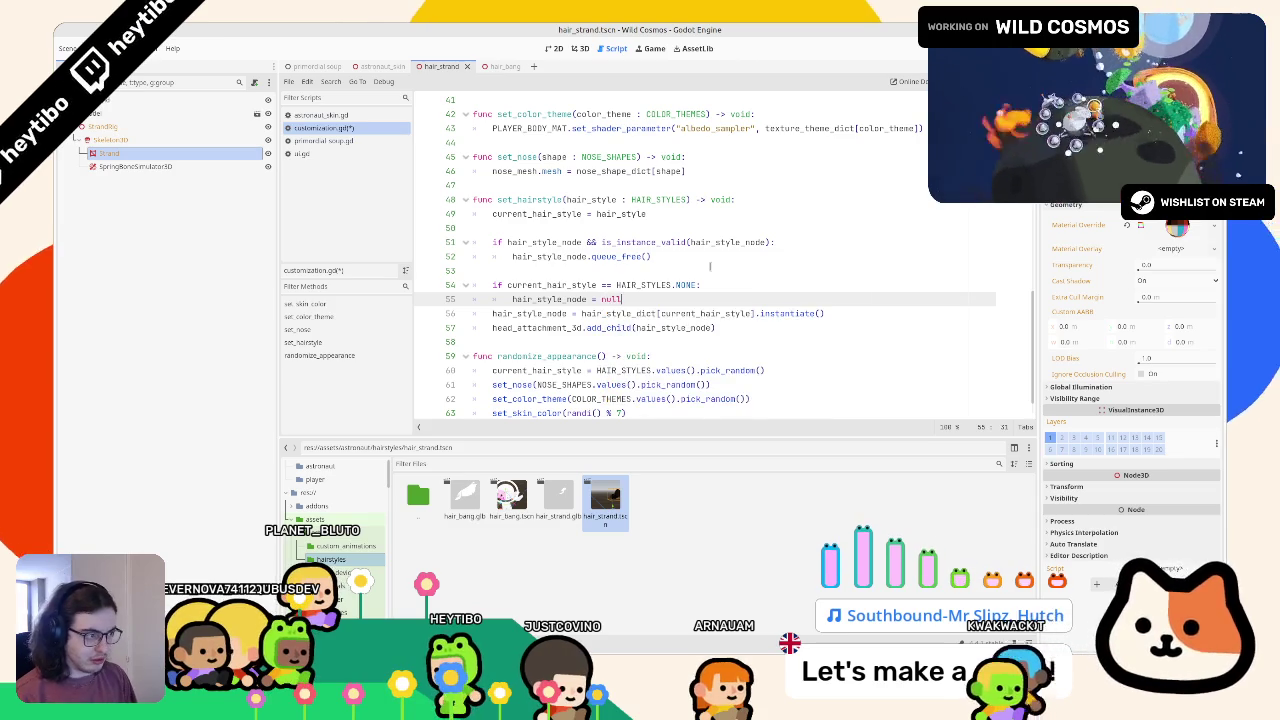
pyautogui.press('Return')
pyautogui.press('BackSpace')
pyautogui.write('els')
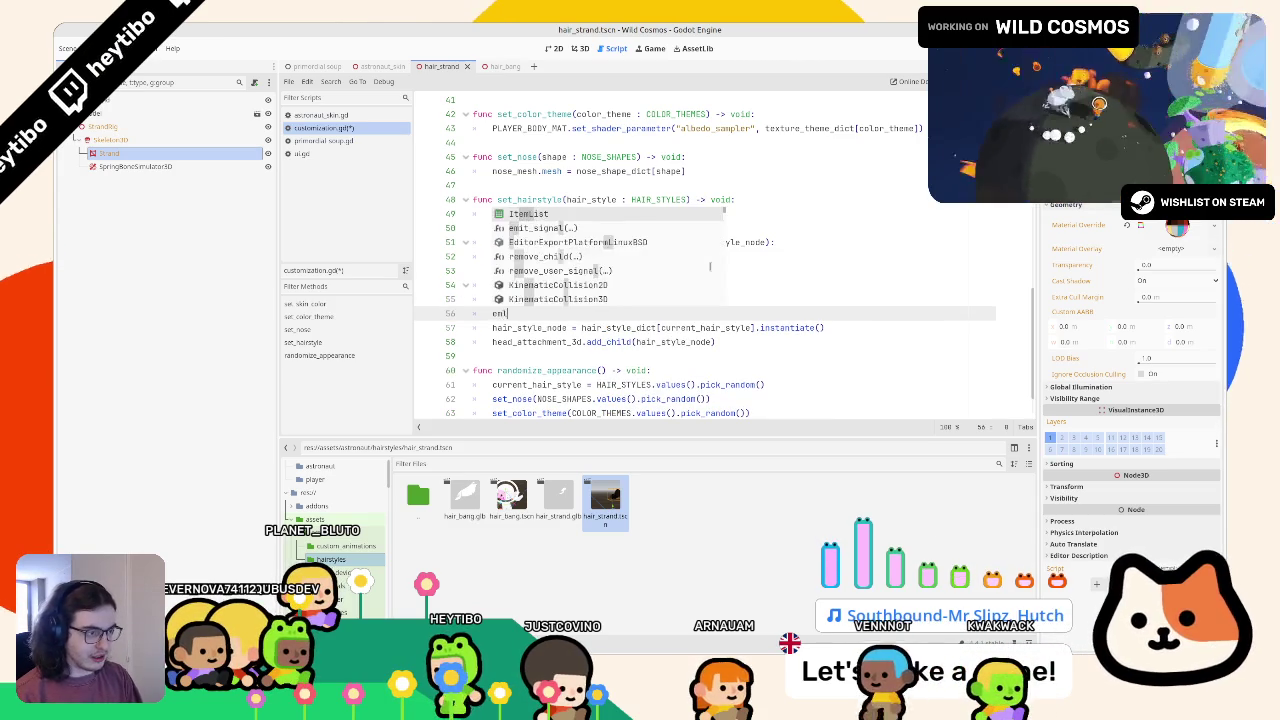
pyautogui.write('e:')
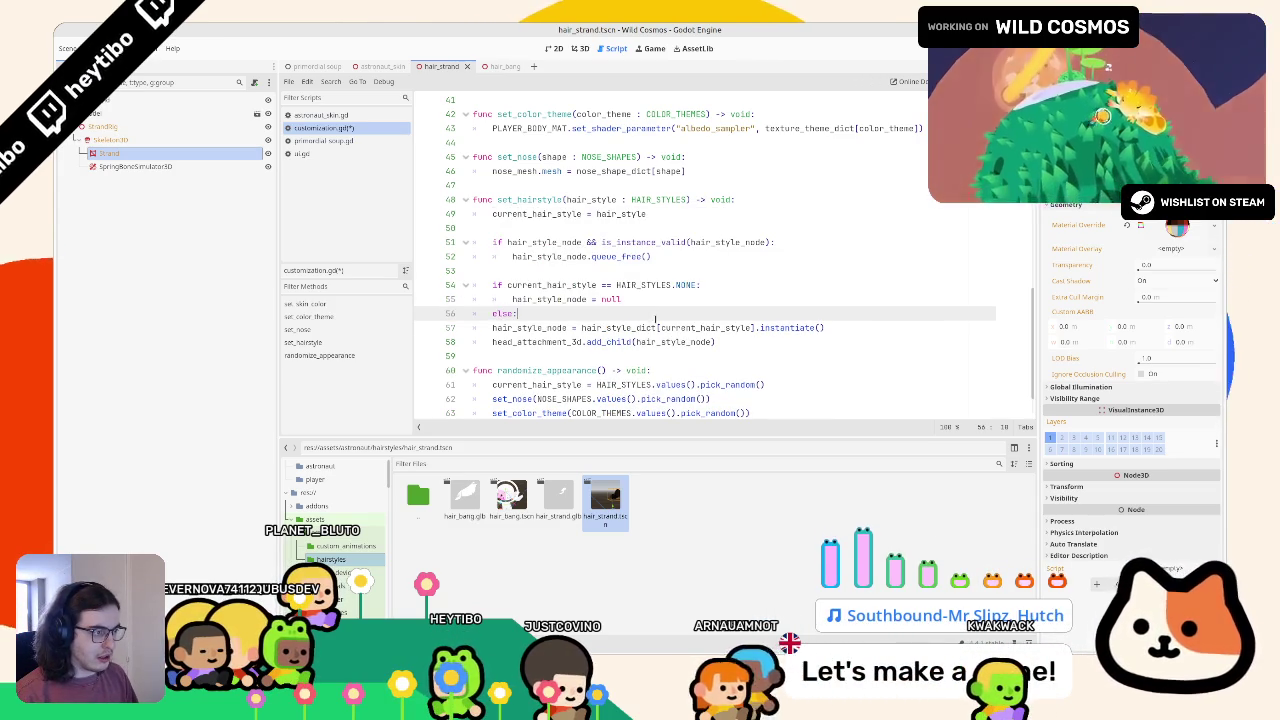
# Step: Indent the instantiate and add_child lines under the else branch, then select the whole set_hairstyle function
pyautogui.moveTo(655, 327); pyautogui.dragTo(652, 342)
pyautogui.doubleClick(653, 342)
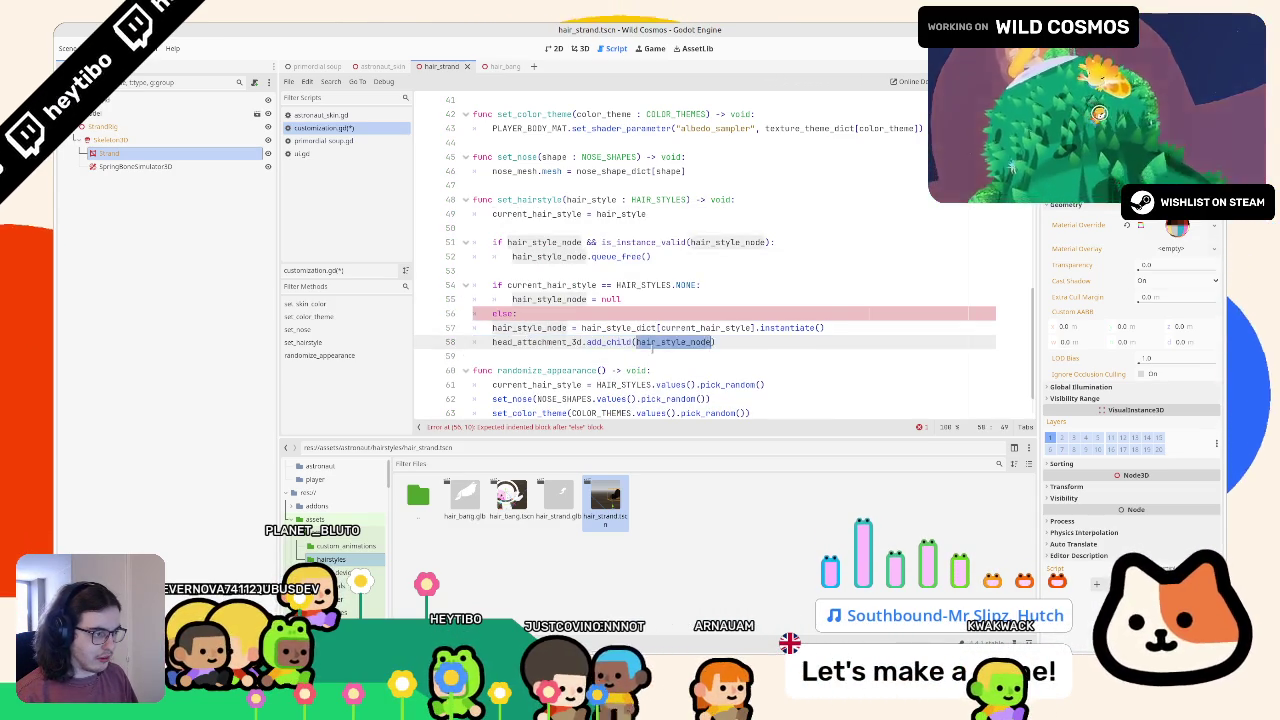
pyautogui.moveTo(492, 327); pyautogui.dragTo(716, 342)
pyautogui.press('Tab')
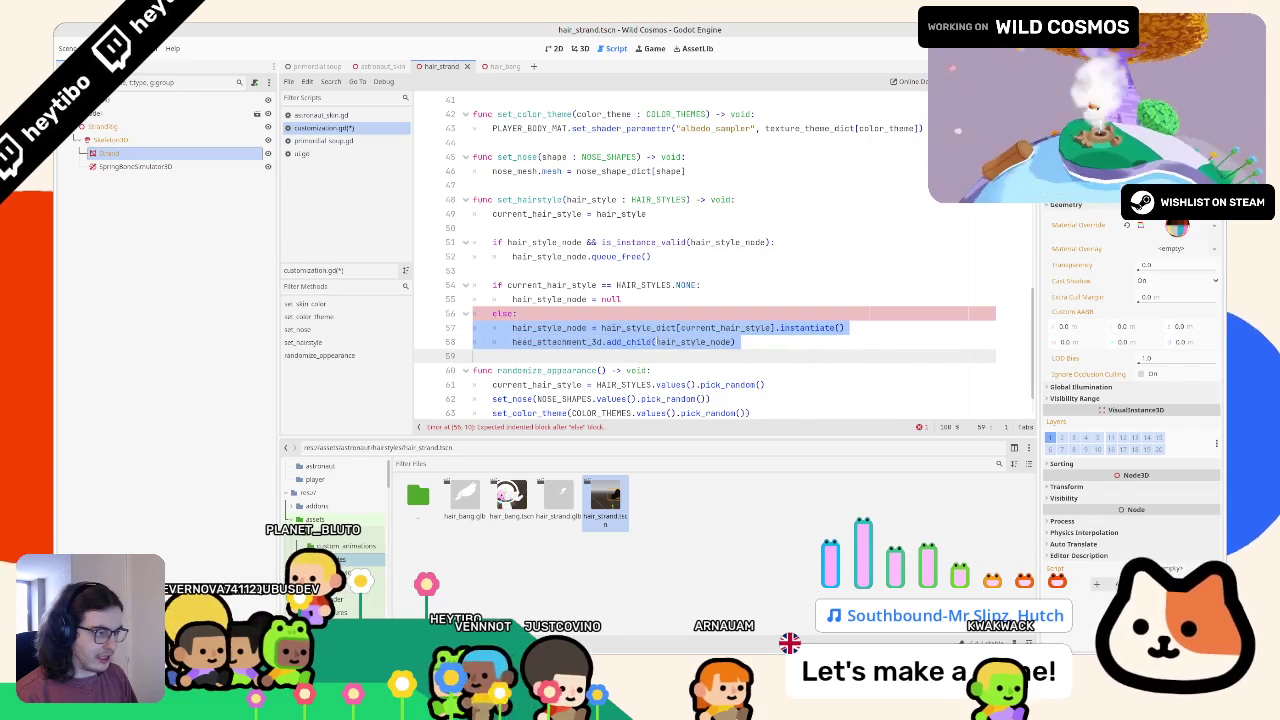
pyautogui.click(677, 311)
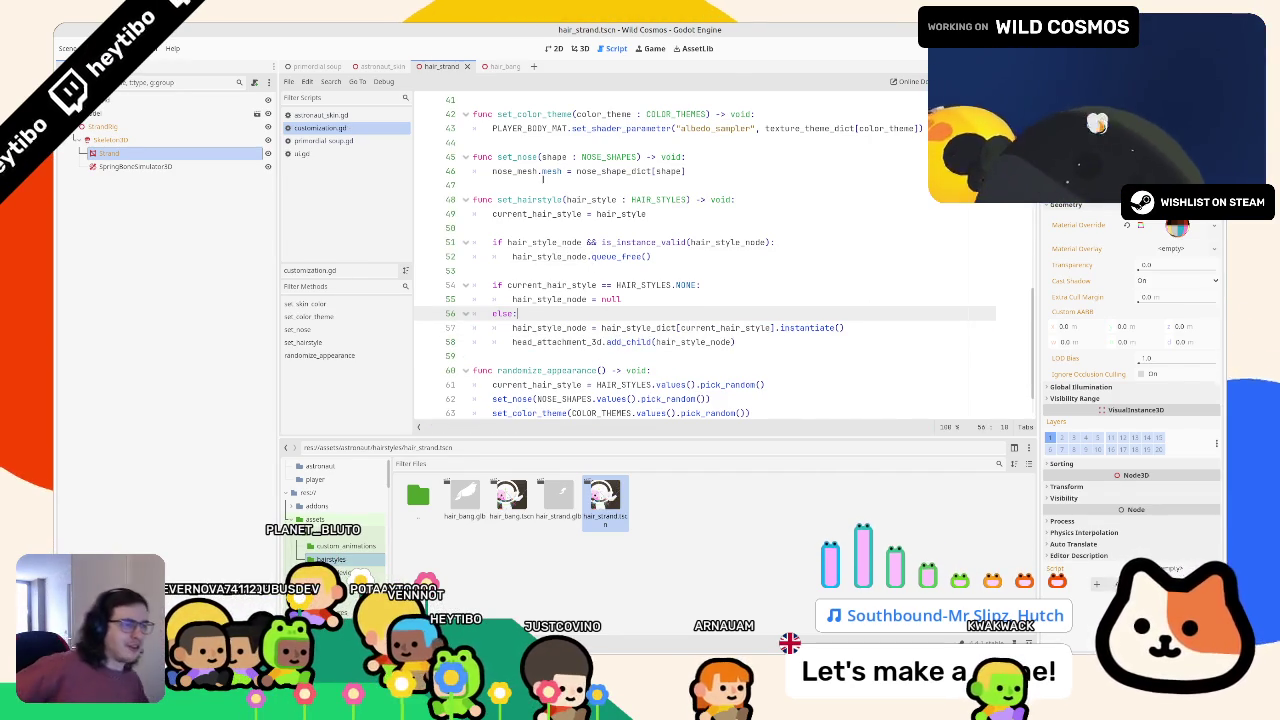
pyautogui.click(553, 199)
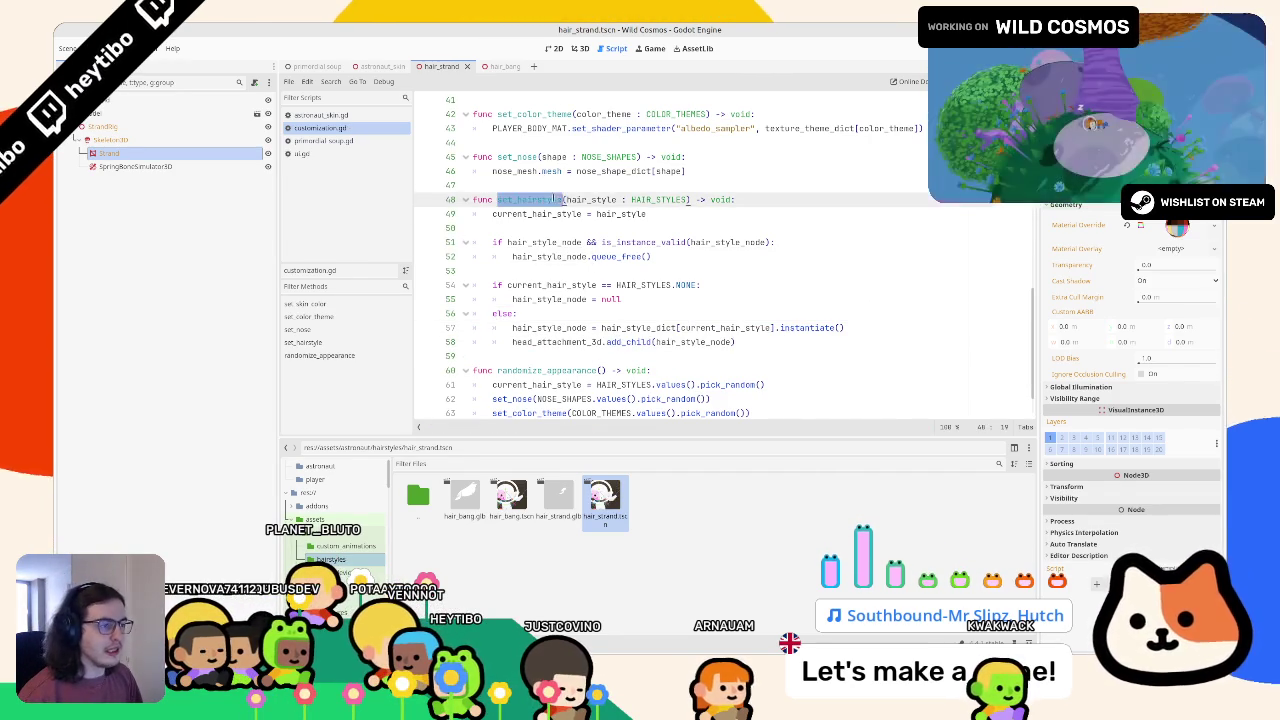
pyautogui.moveTo(759, 341)
pyautogui.mouseDown()
pyautogui.moveTo(457, 250)
pyautogui.moveTo(432, 192)
pyautogui.mouseUp()
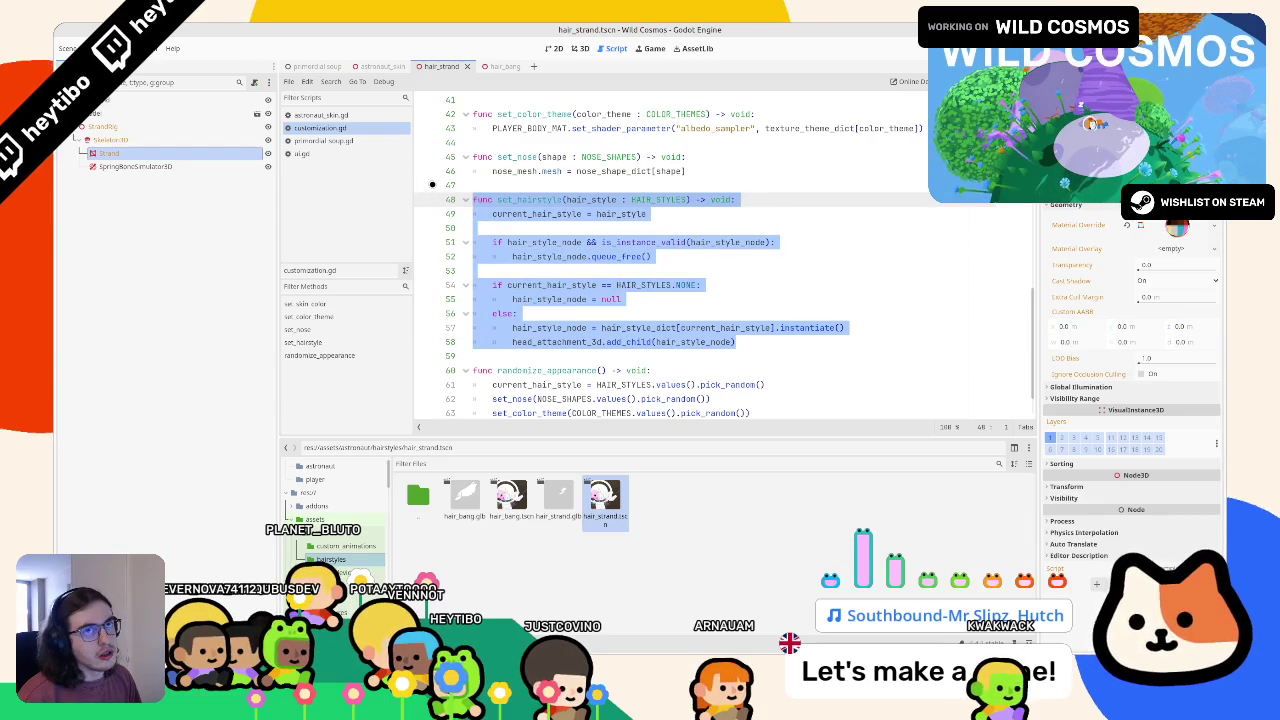